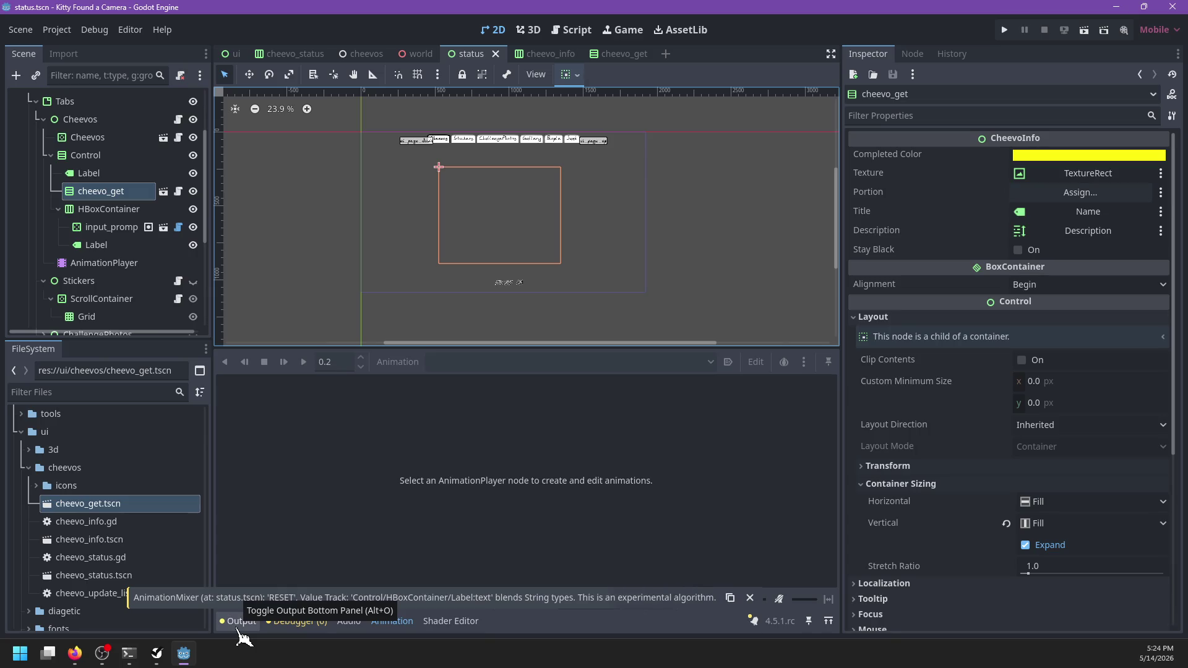
- Toggle the Output and Debugger panels, then show the AnimationPlayer's FadeIn animation tracks
click(238, 626)
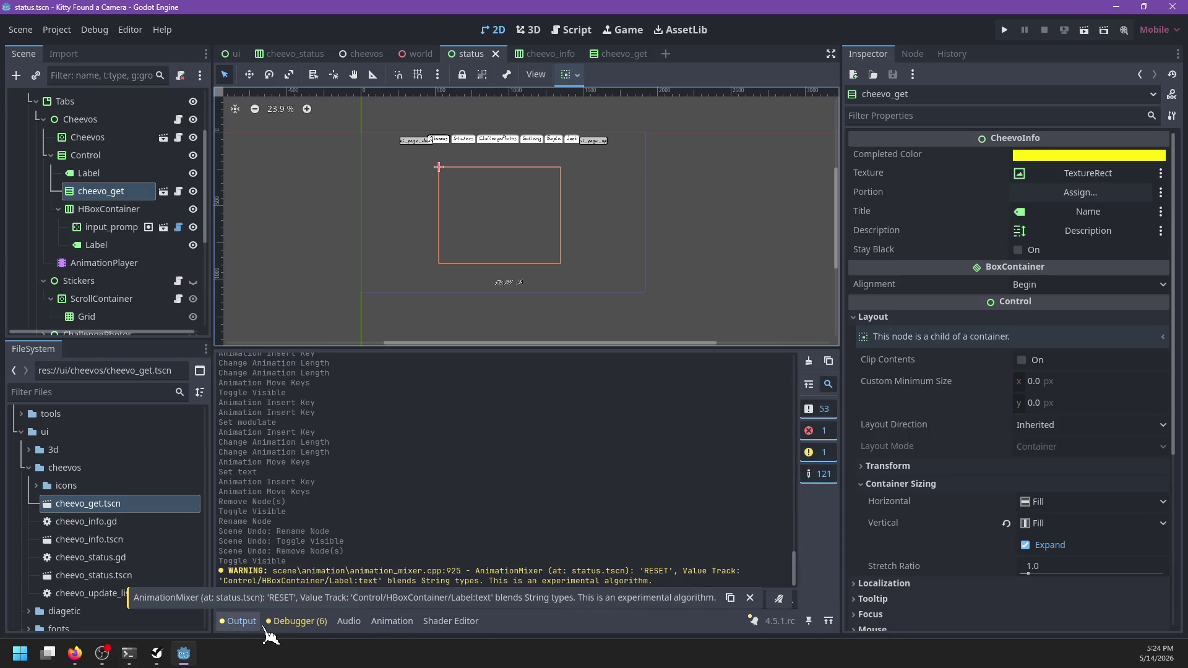
click(302, 623)
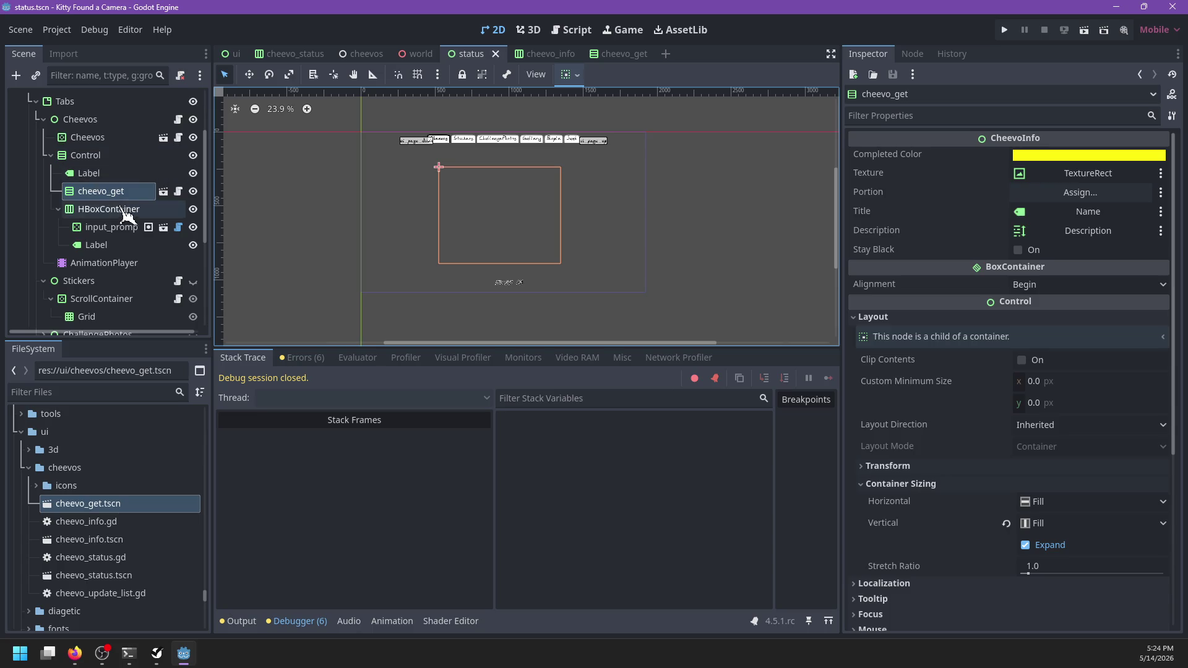
click(103, 263)
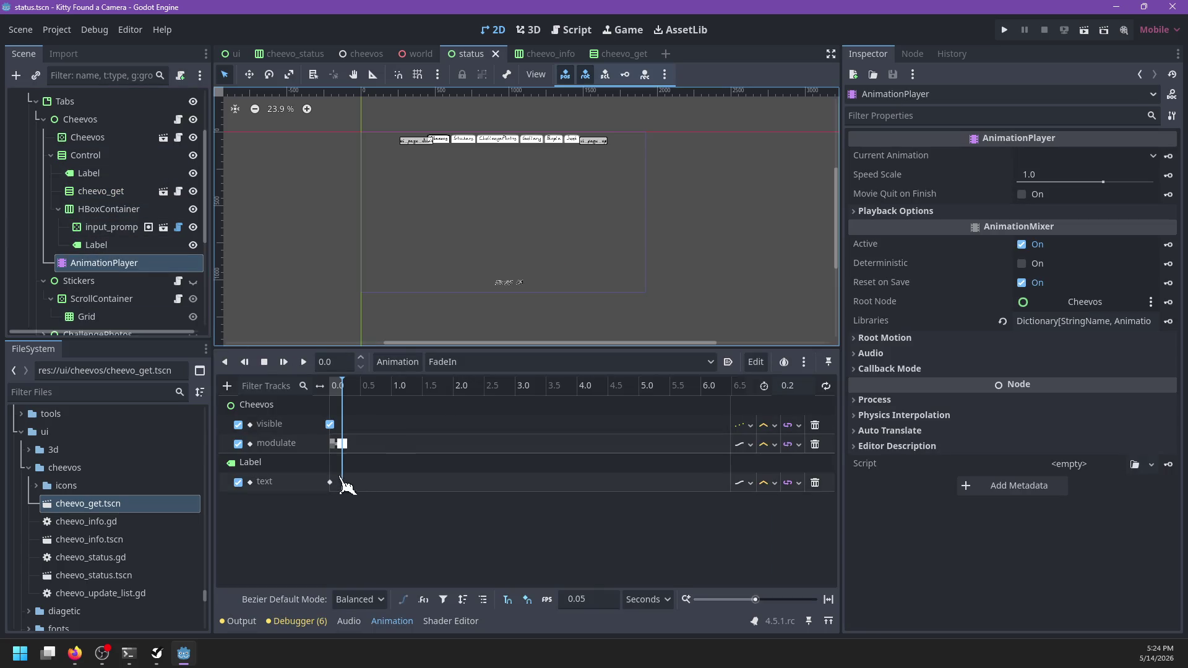
- Remove the Label text track from FadeIn, checking FadeOut, and set the playhead to 0.2 s
click(815, 482)
click(435, 367)
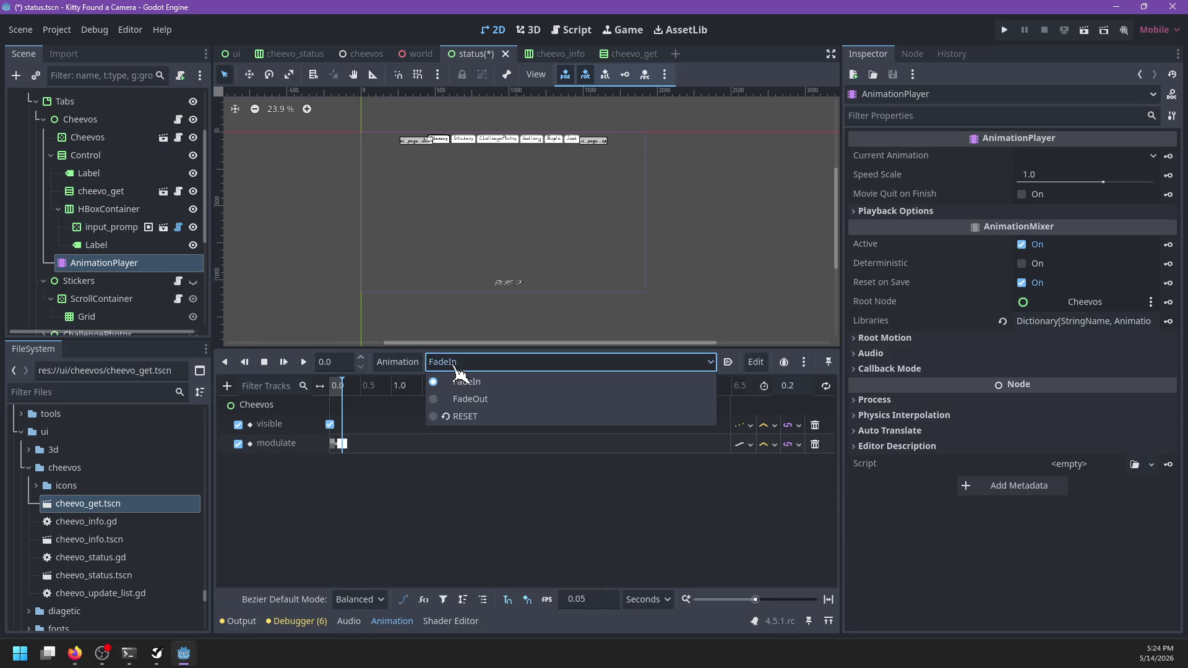
click(470, 398)
click(459, 365)
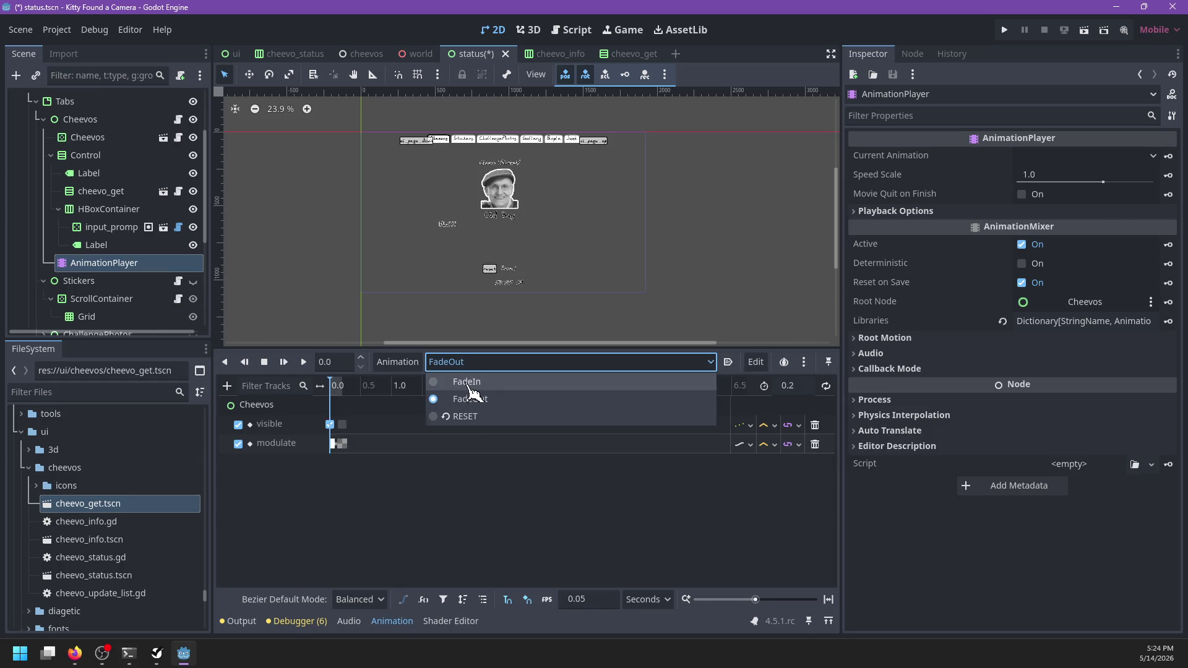
click(466, 381)
click(342, 386)
scroll(591, 278, up, 5)
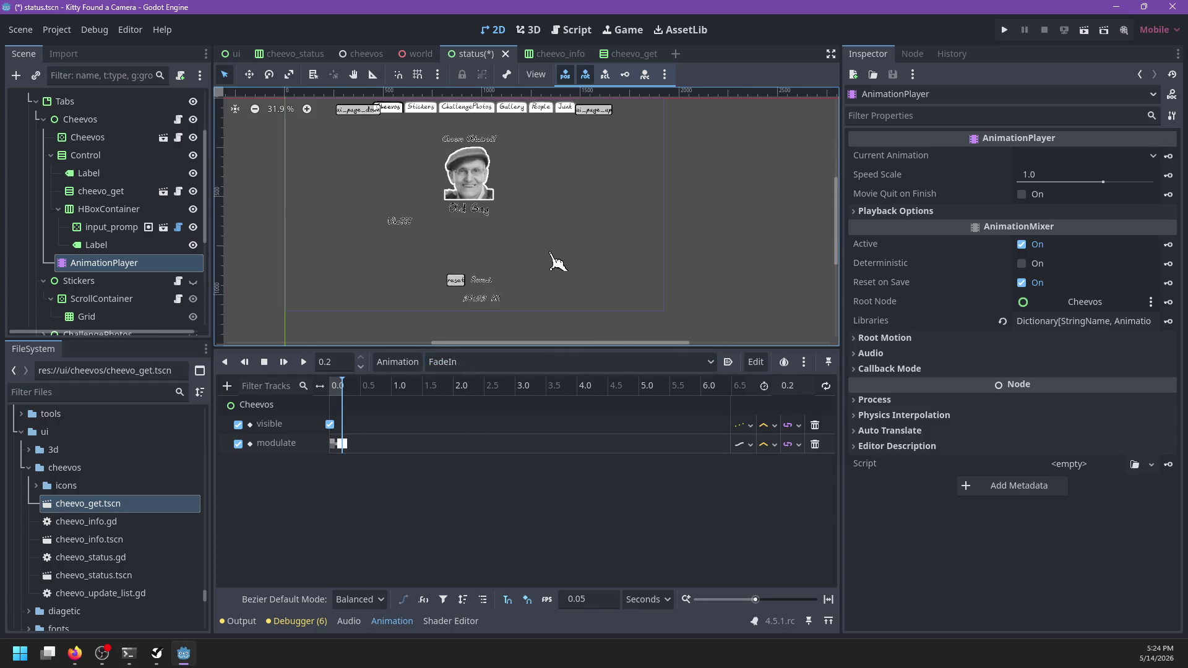
- Delete the HBoxContainer along with its prompt and Label children
click(96, 245)
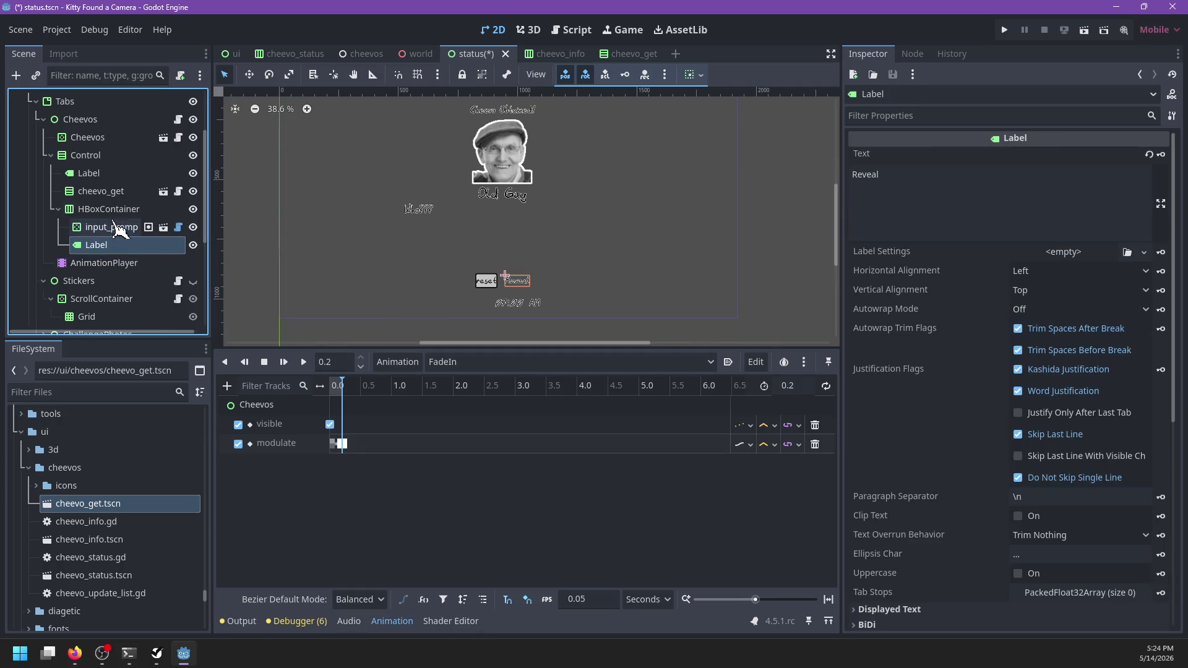
click(115, 211)
key(Delete)
key(Return)
- Search for a Button node to add under Control
click(111, 157)
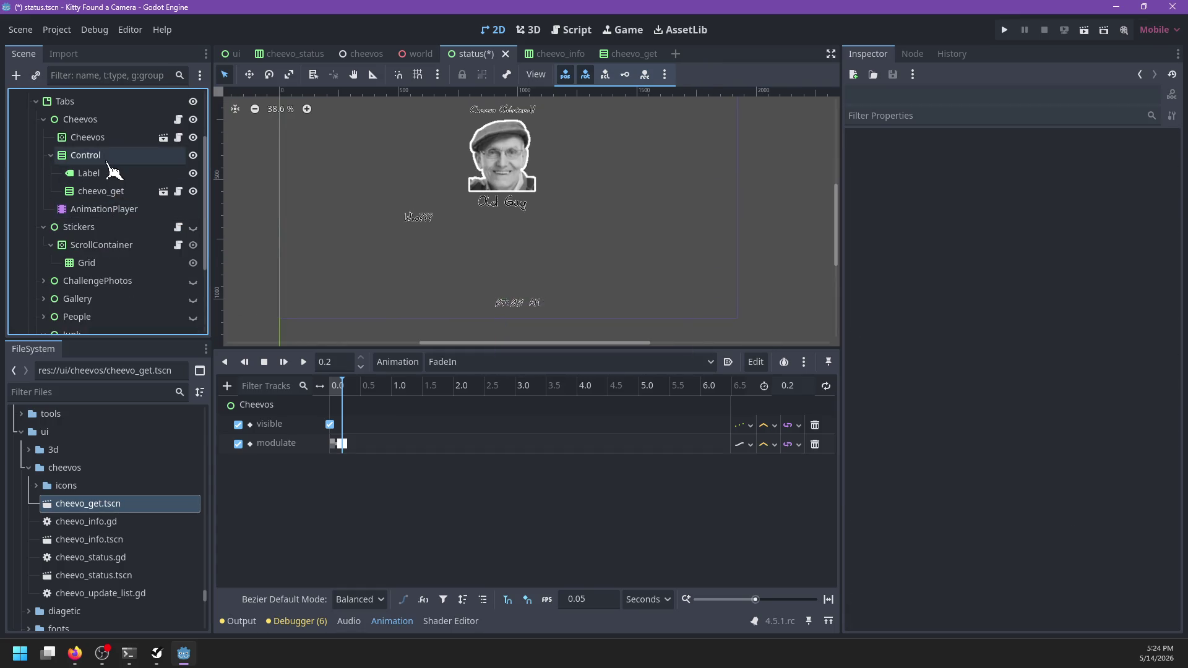
key(ctrl+a)
text(Button)
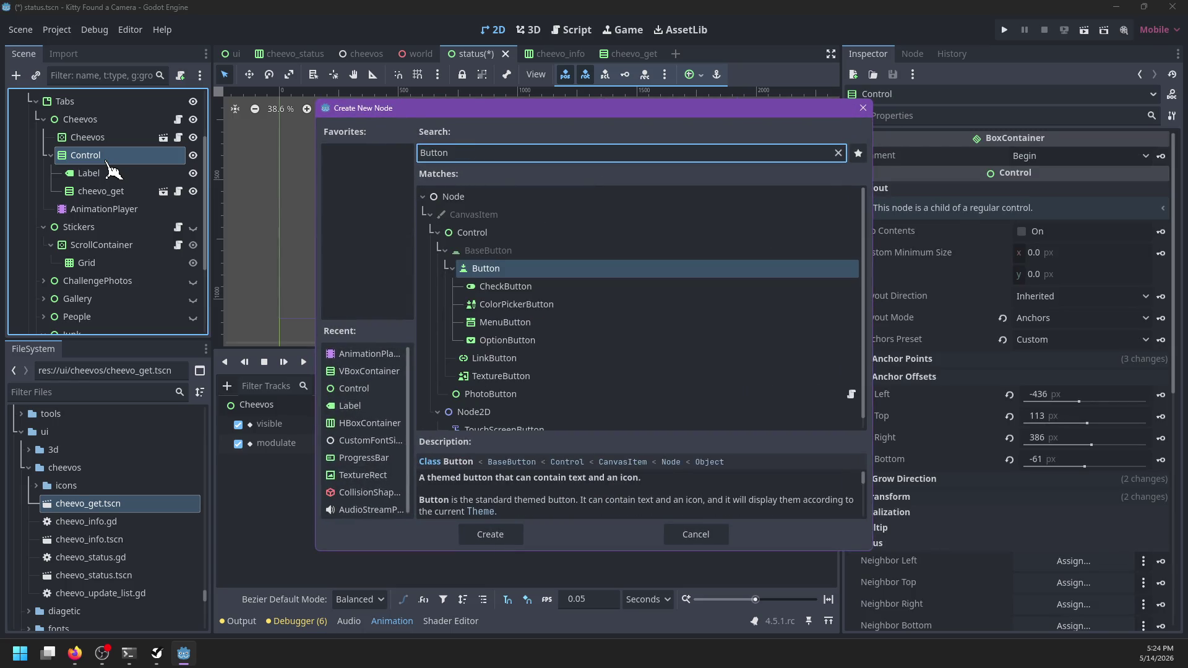
- Create the Button under Control with the text 'Reveal'
key(Return)
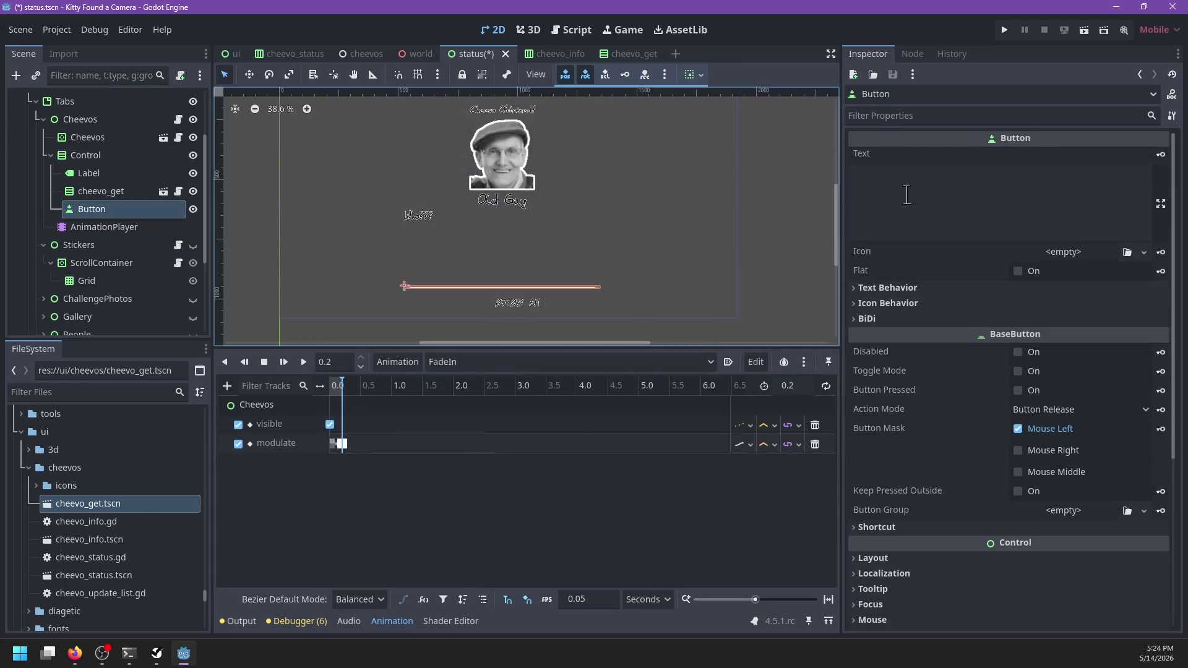
click(926, 202)
text(Reveal)
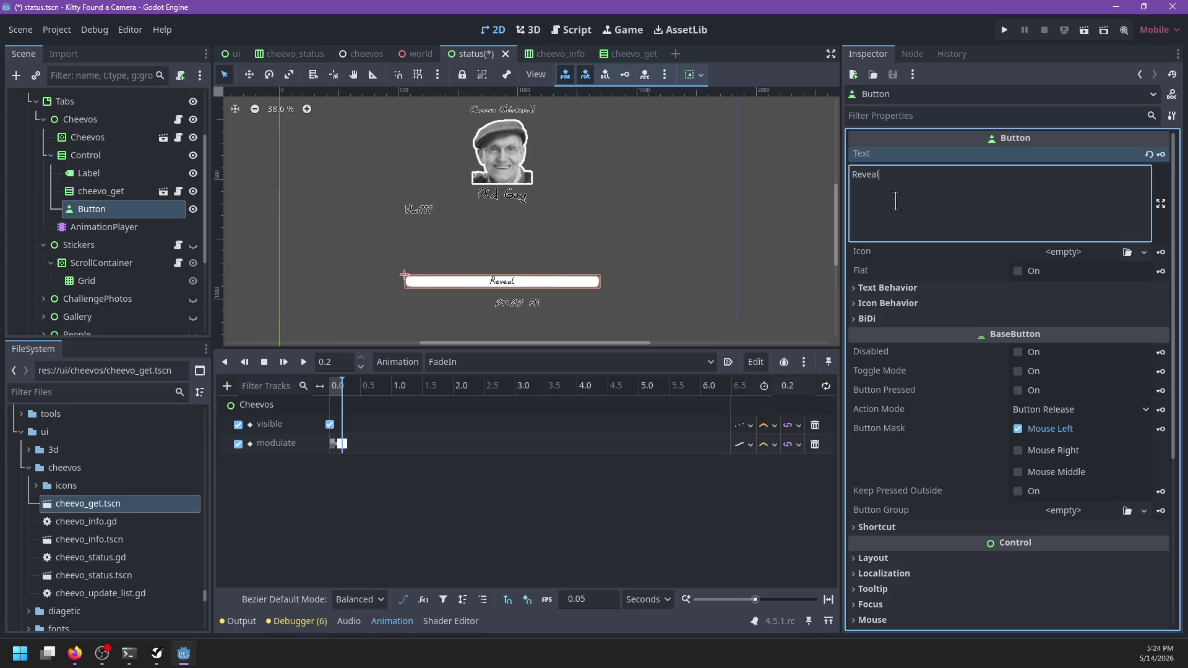
scroll(684, 267, down, 2)
- Add an HBoxContainer as another child of Control
click(96, 158)
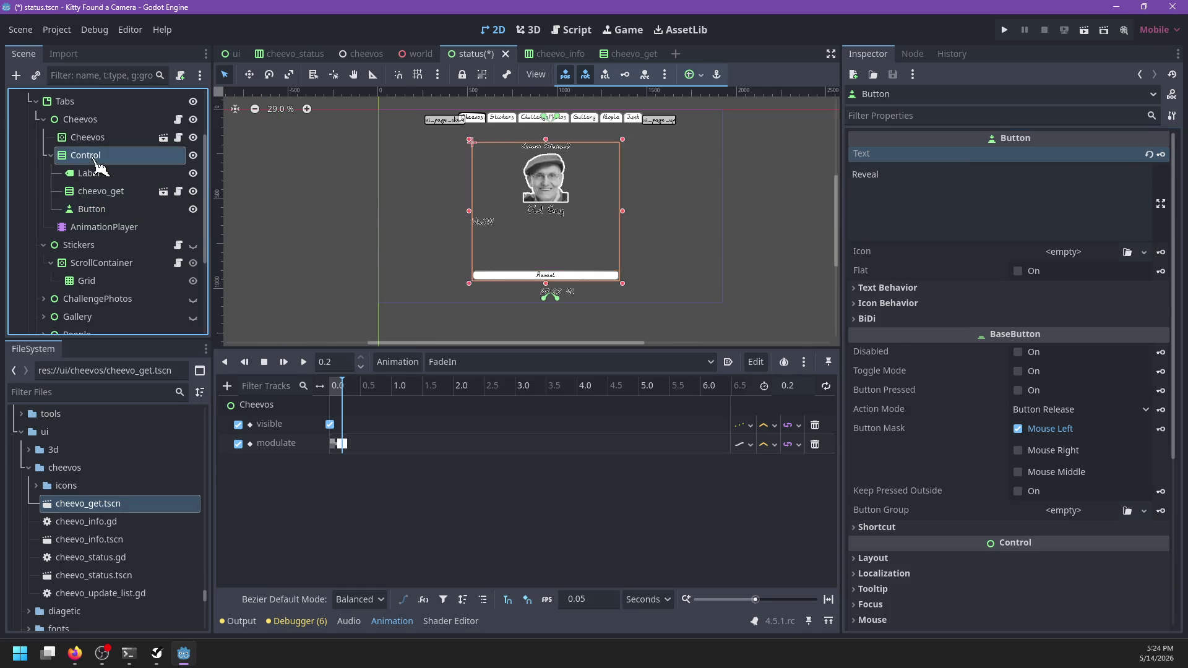
key(ctrl+a)
text(Hbo)
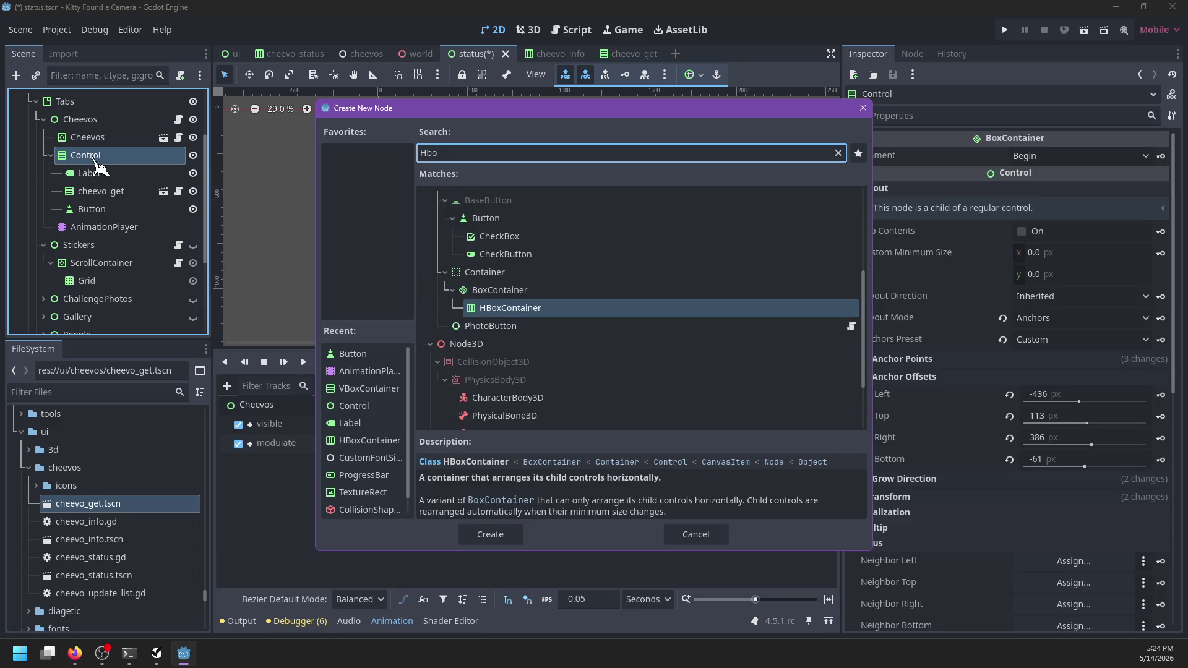
key(BackSpace)
key(BackSpace)
key(BackSpace)
text(Hbx)
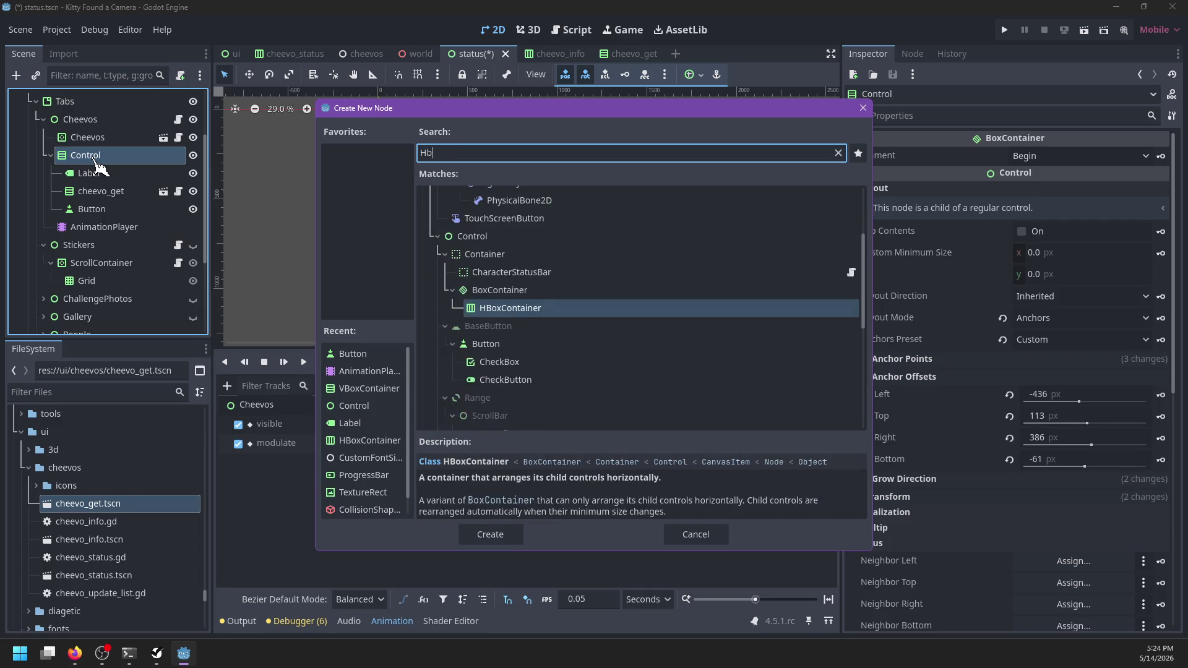
key(Down)
key(Down)
key(Down)
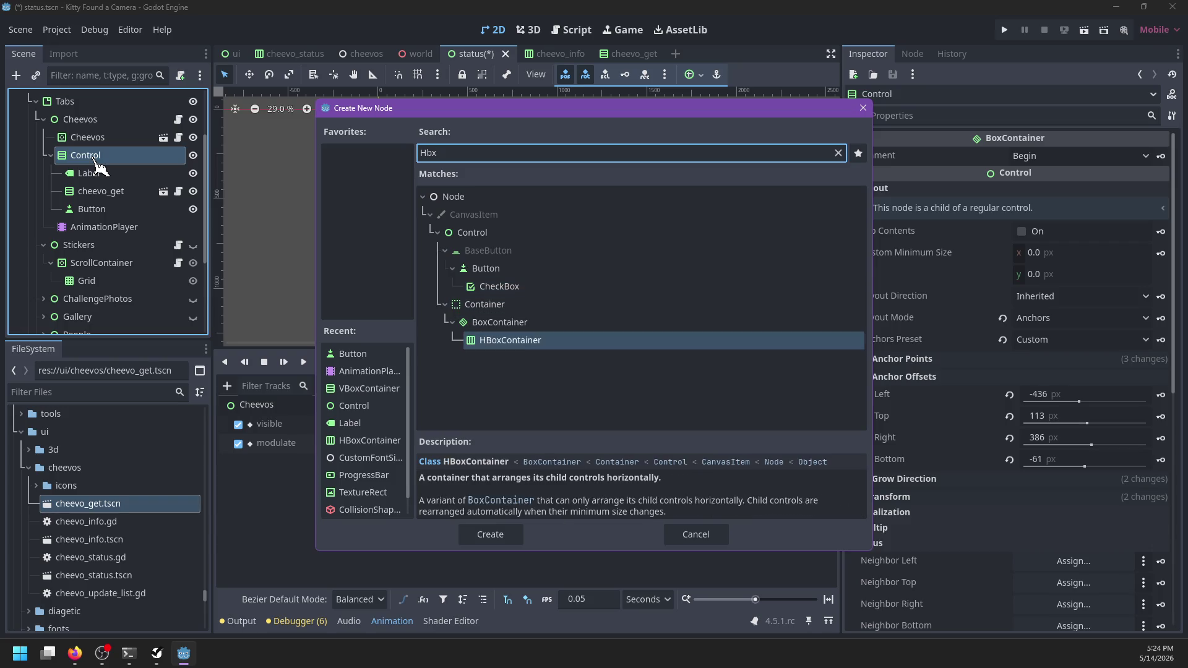
key(Return)
- Put the Reveal button inside the HBoxContainer, rename it Buttons, center it, and save
drag(93, 210, 103, 228)
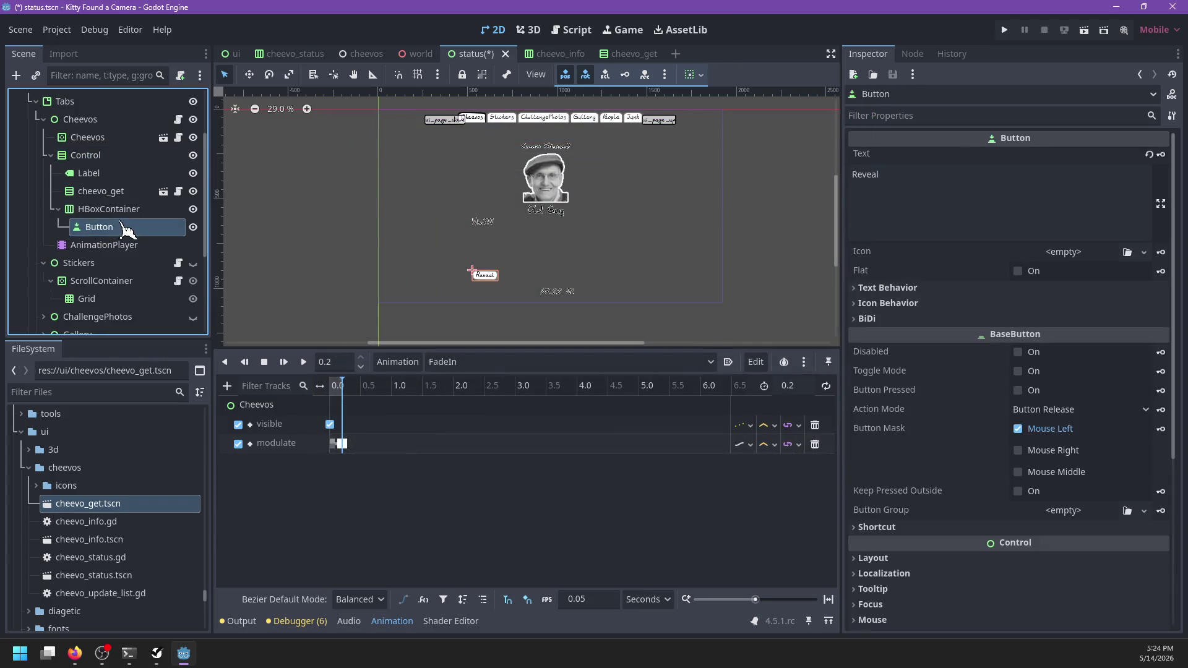
double_click(125, 209)
text(Buttons)
key(Return)
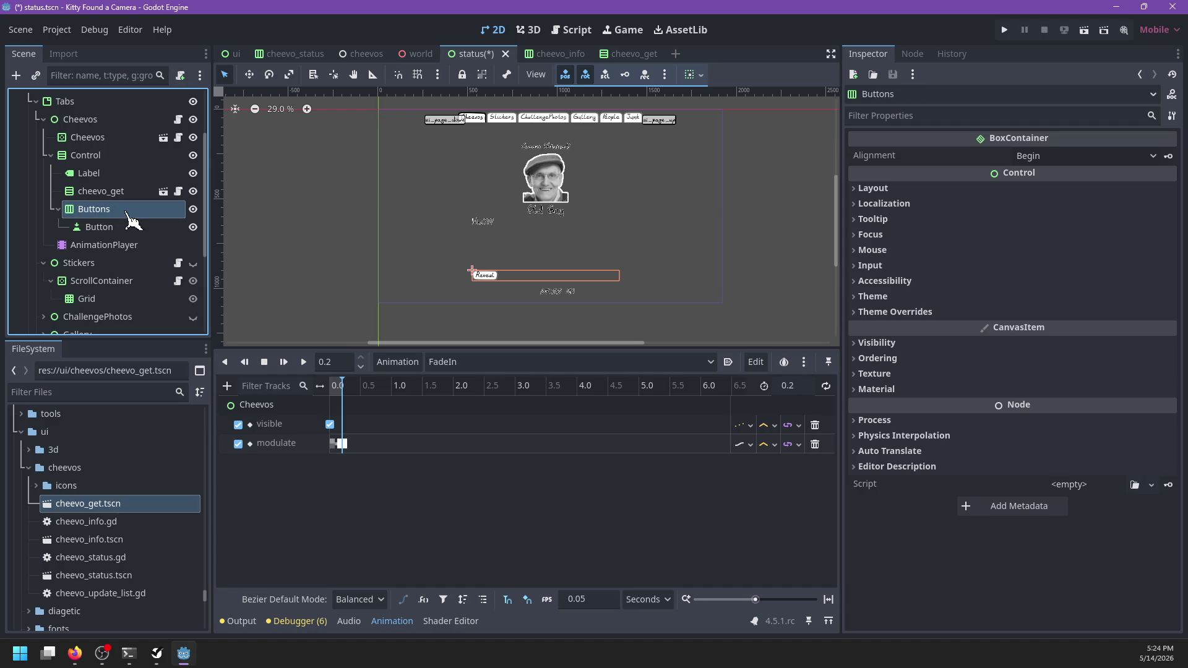
click(1051, 156)
click(1040, 190)
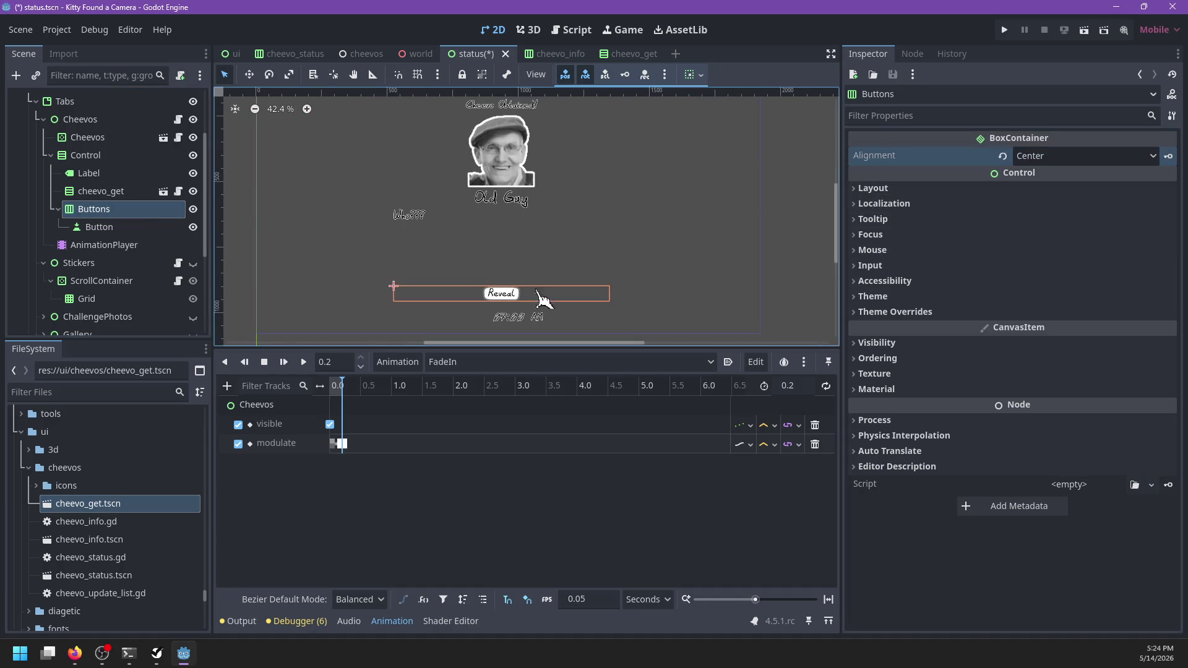
scroll(594, 266, up, 1)
key(ctrl+s)
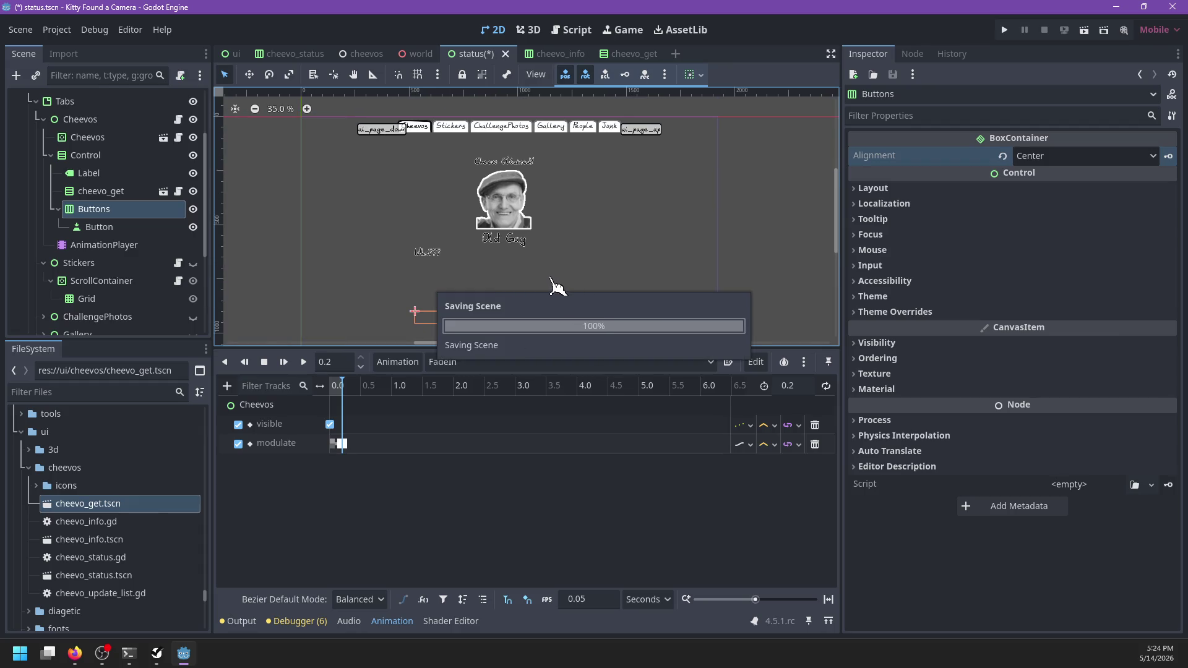
- Inspect the Reveal and cheevo_get nodes, then open status.gd
click(115, 228)
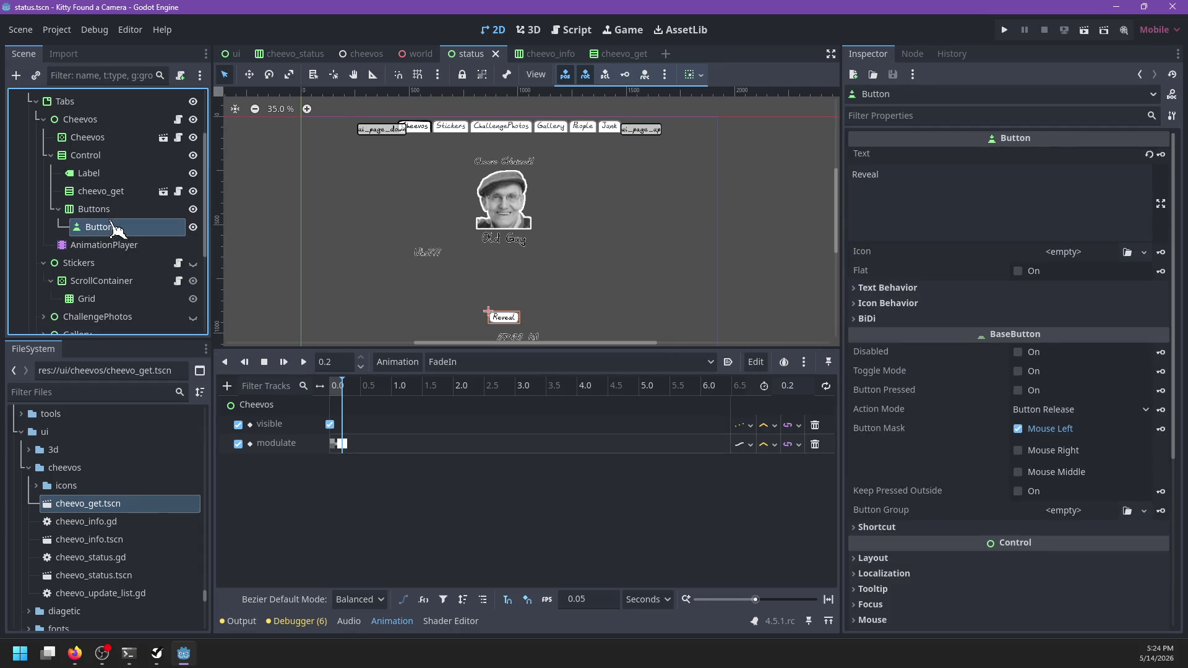
click(99, 191)
scroll(560, 287, down, 1)
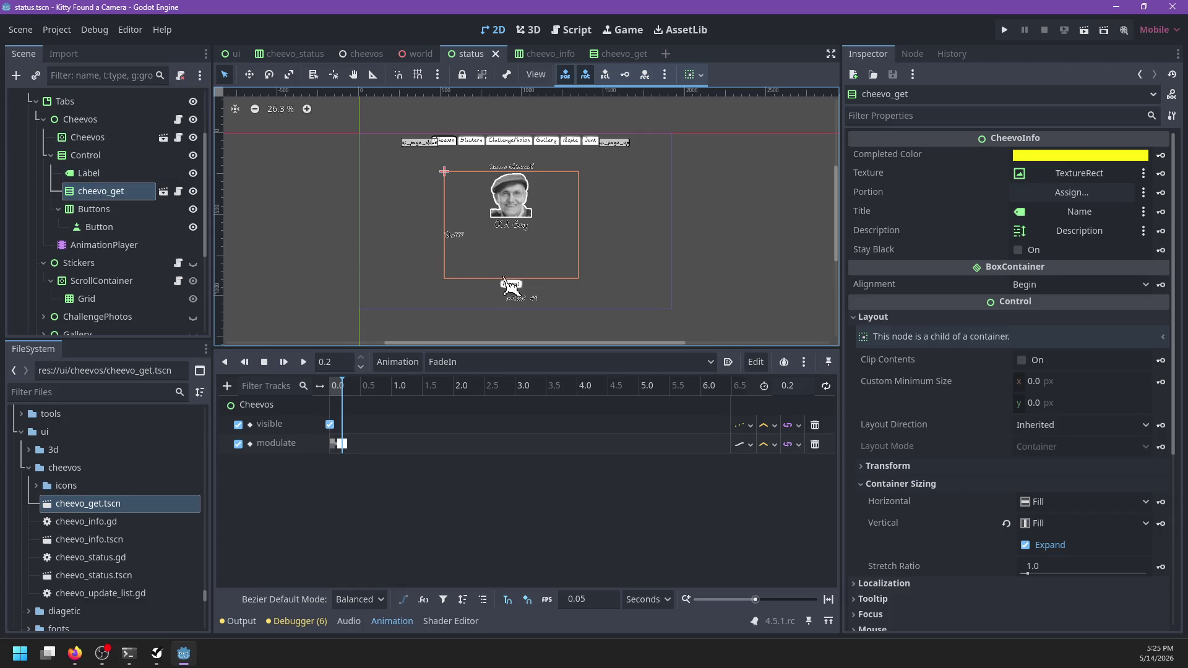
click(520, 287)
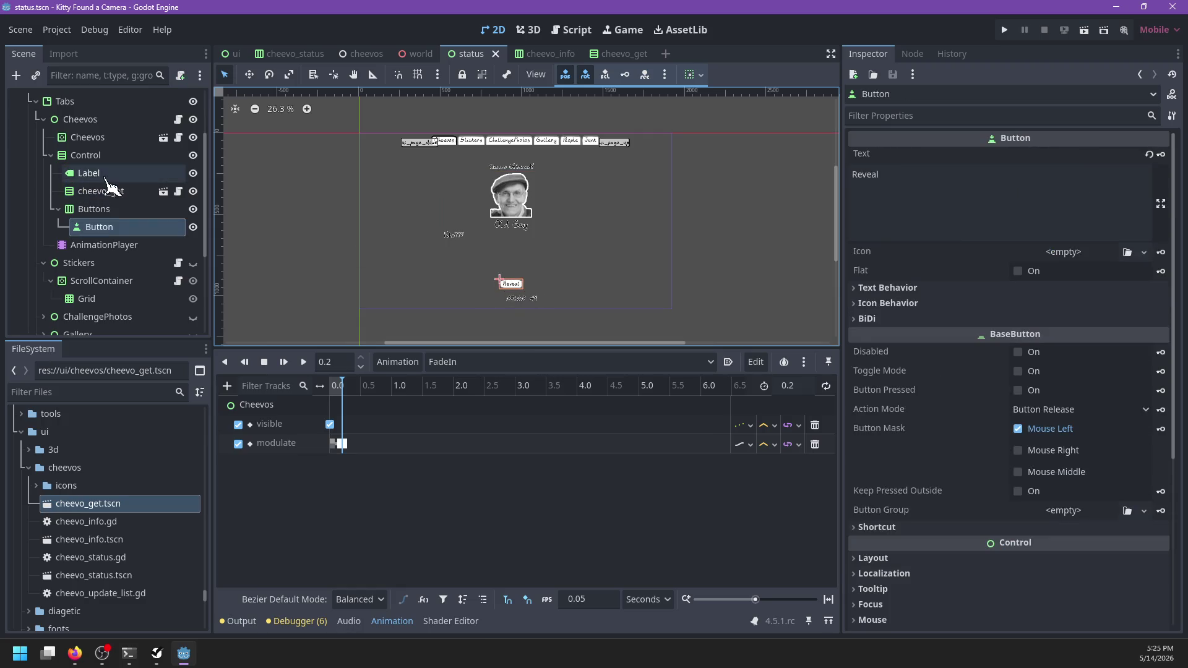
scroll(108, 185, up, 3)
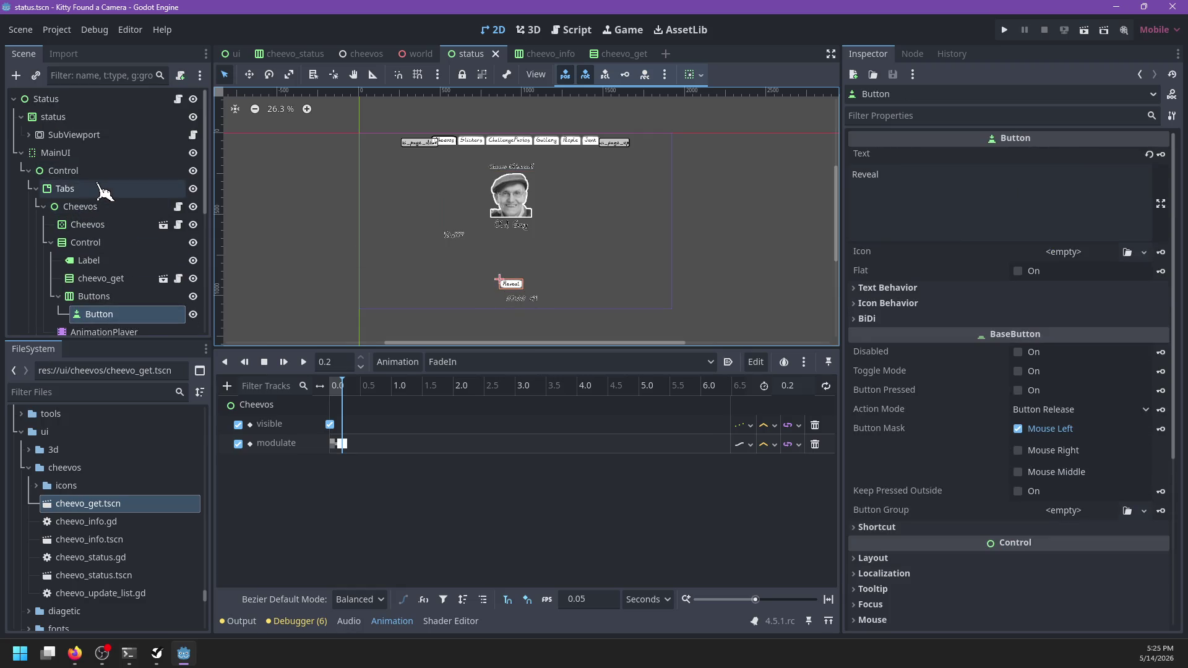
click(179, 100)
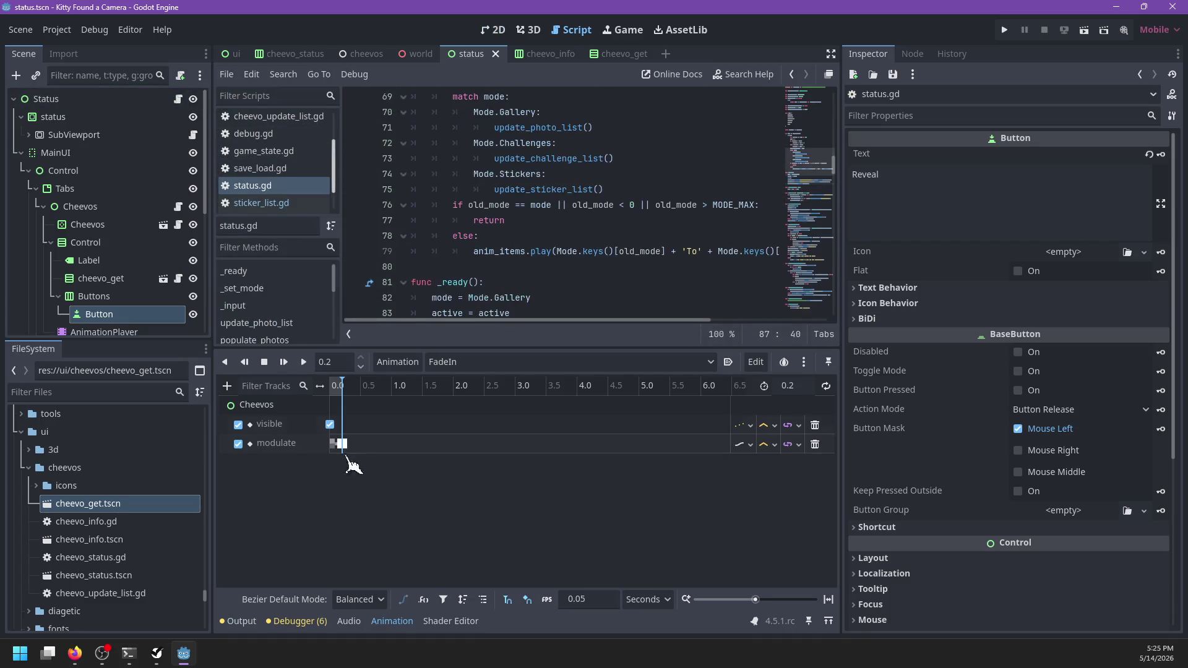
- Hide the bottom panel and rename the completed_cheevos variable to cheevo_queue
click(297, 621)
click(297, 621)
scroll(548, 284, up, 10)
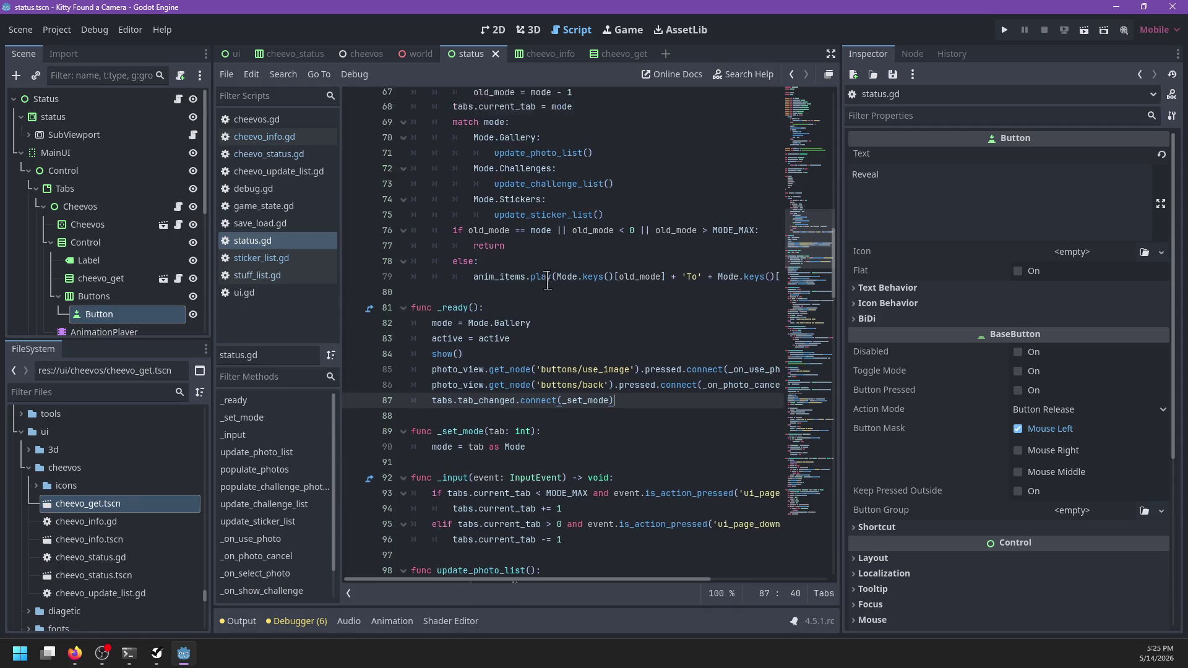
scroll(549, 284, up, 6)
scroll(538, 309, down, 3)
double_click(495, 344)
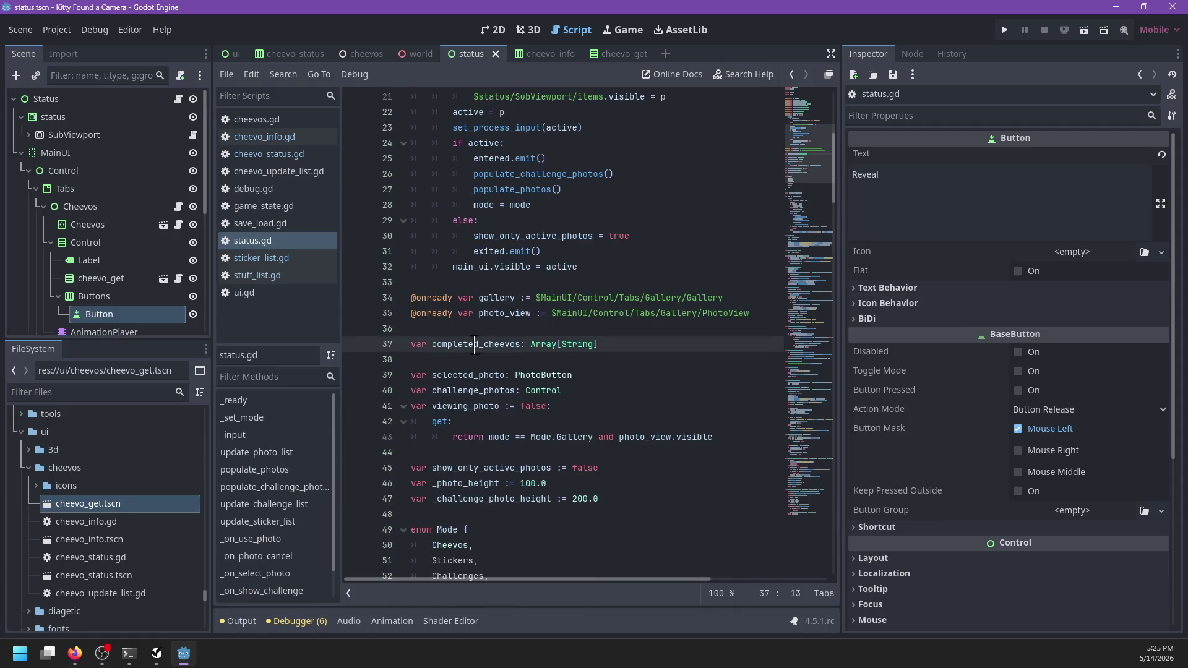
key(BackSpace)
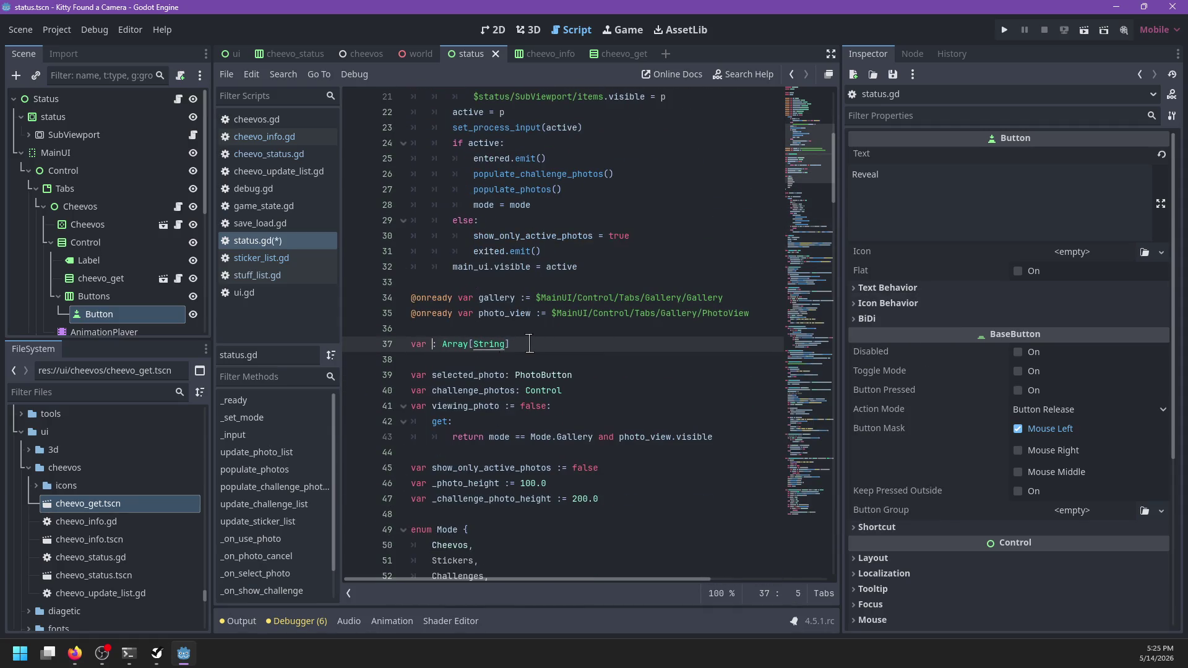
text(compl)
key(BackSpace)
key(BackSpace)
key(BackSpace)
text(cheevo_)
text(queue)
- In _ready, add Cheevos.cheevo_get.connect(_on_cheevo_get) after the tab_changed connection
scroll(531, 336, down, 16)
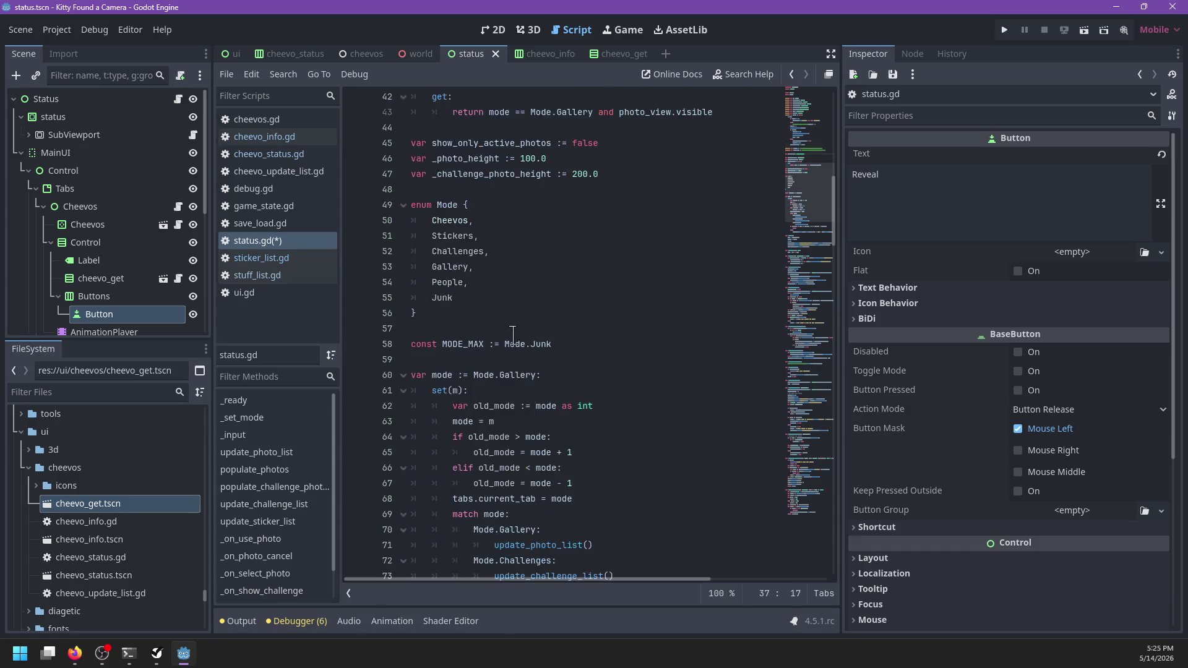
click(651, 376)
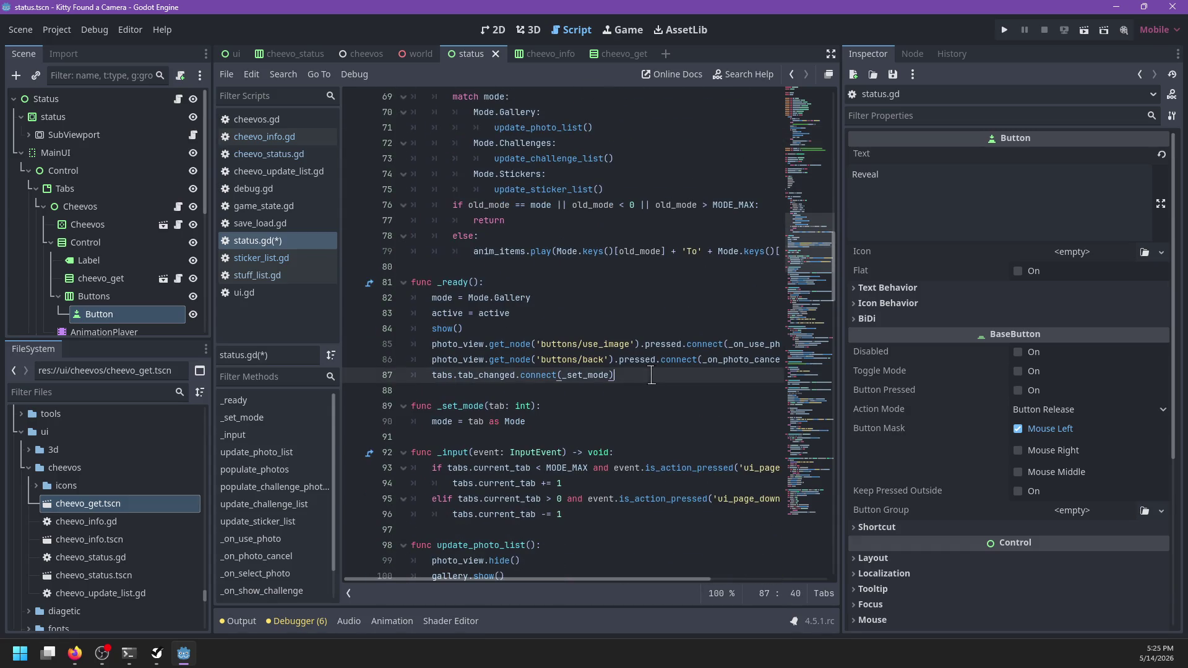
key(Return)
text(Sho)
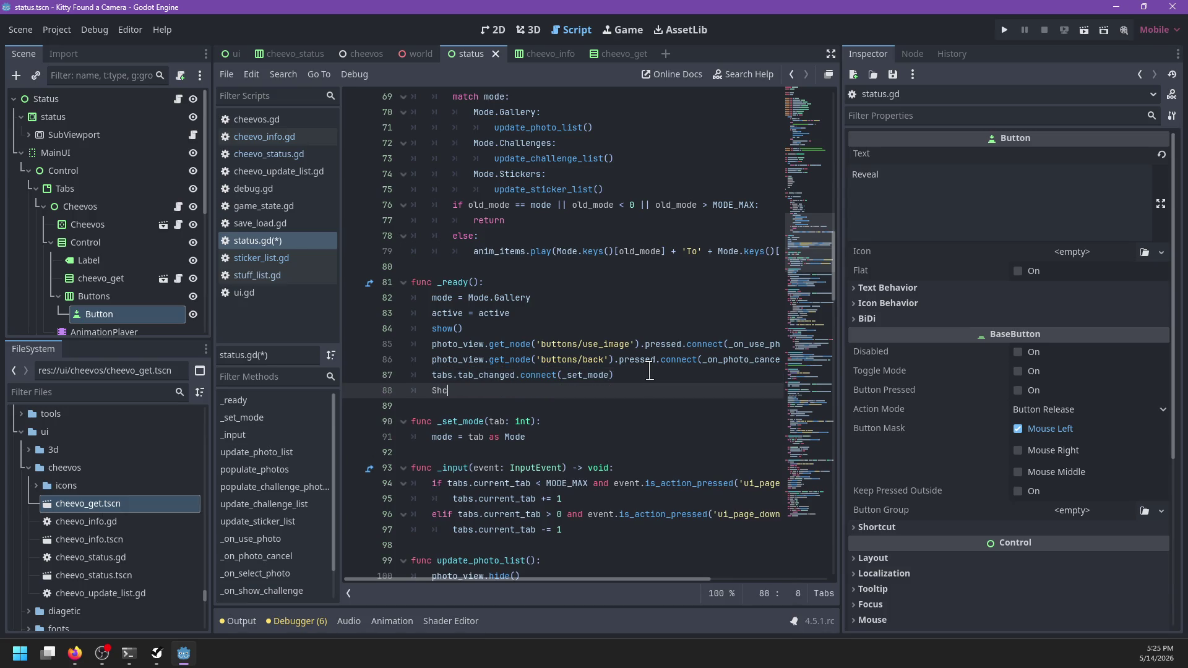
key(BackSpace)
key(BackSpace)
key(BackSpace)
text(Cheevos.)
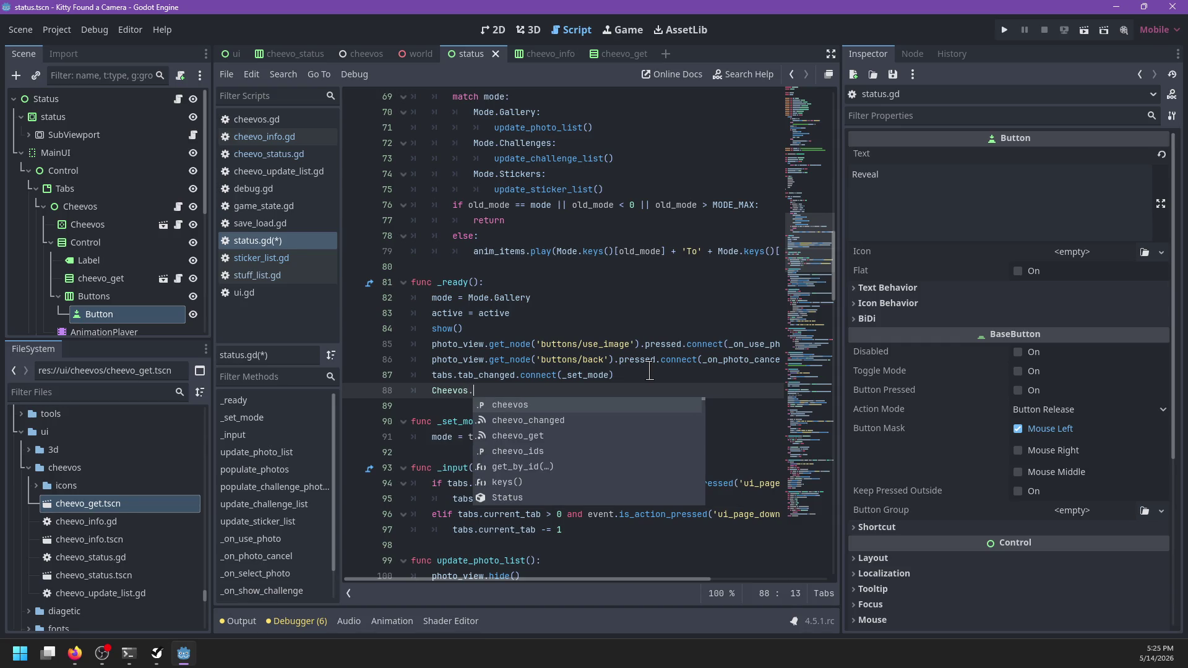
key(Down)
key(Down)
key(Return)
text(,.)
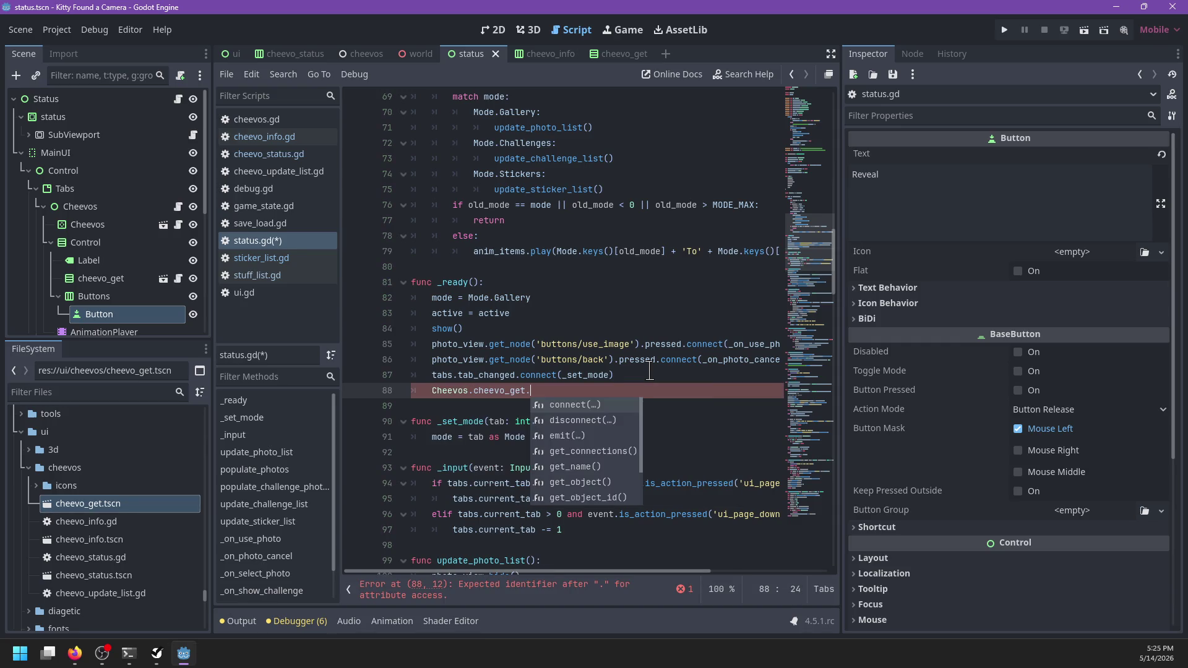
key(Return)
text(_o)
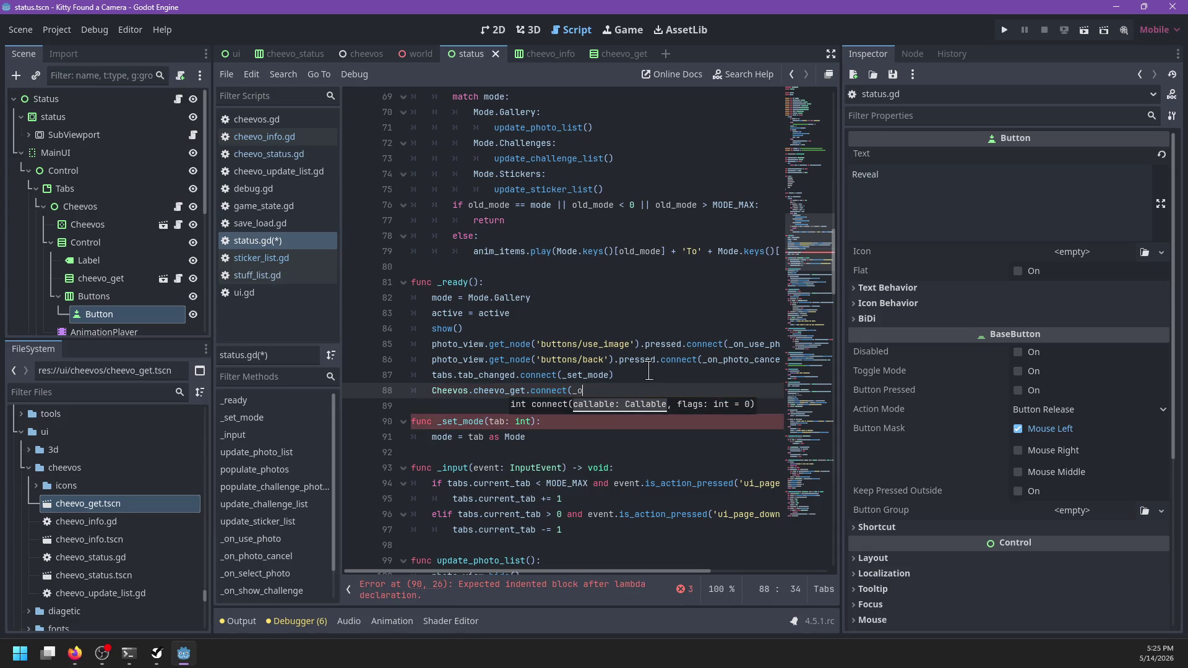
text())
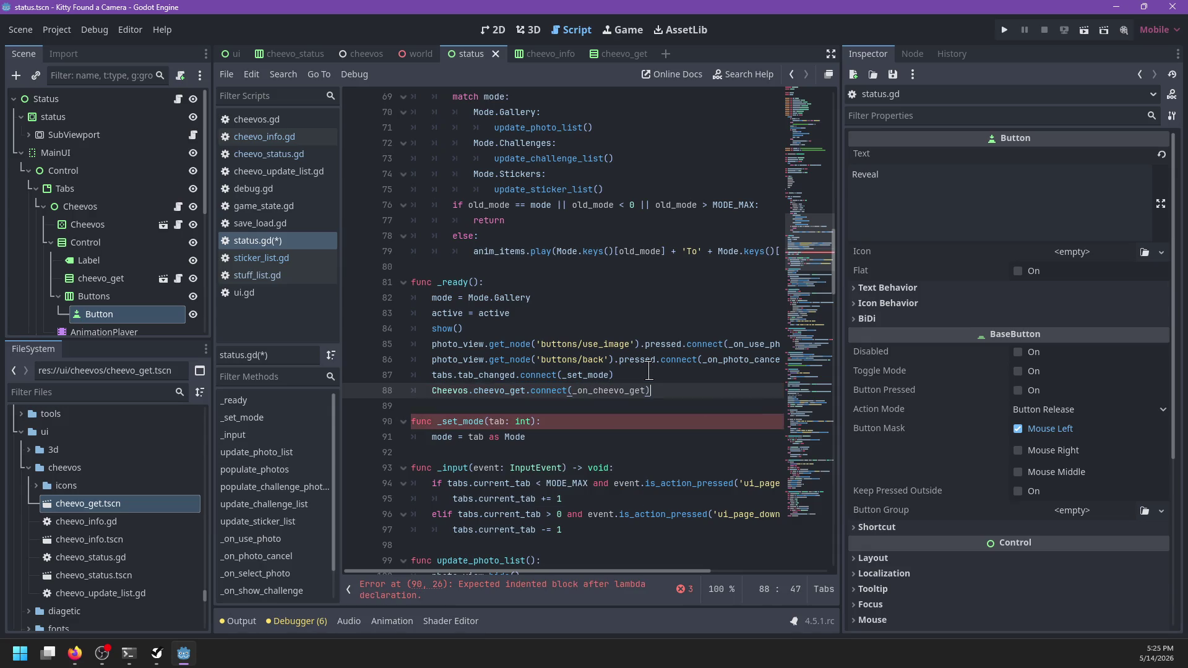
drag(646, 390, 573, 390)
scroll(554, 328, down, 4)
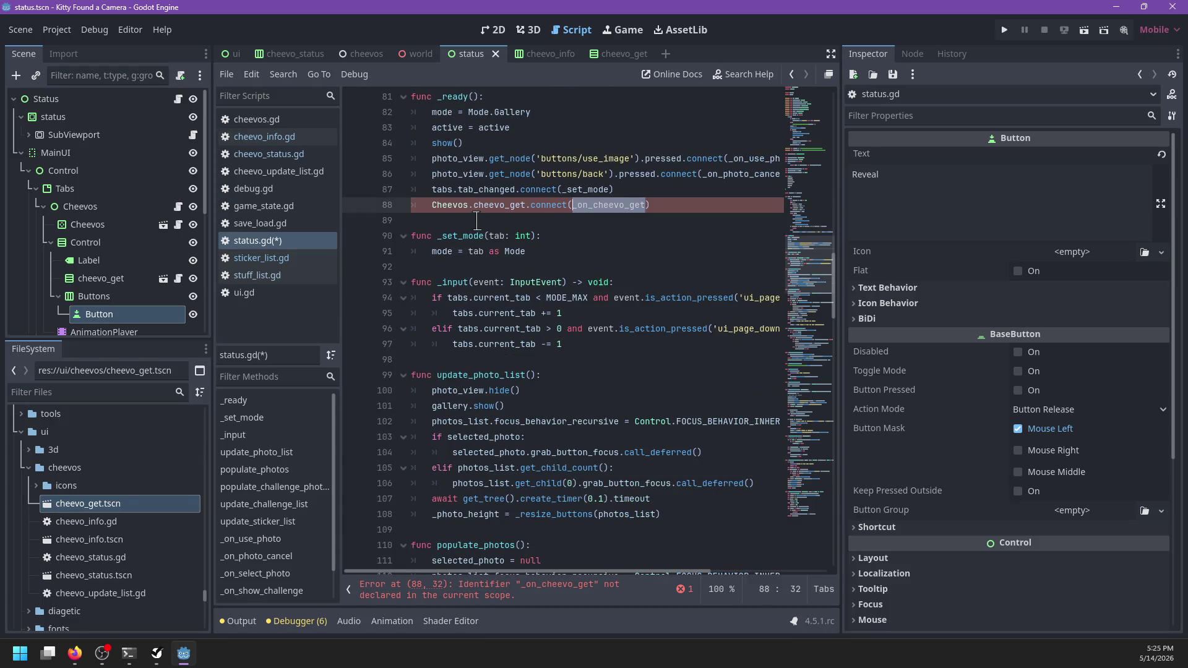
scroll(477, 221, down, 20)
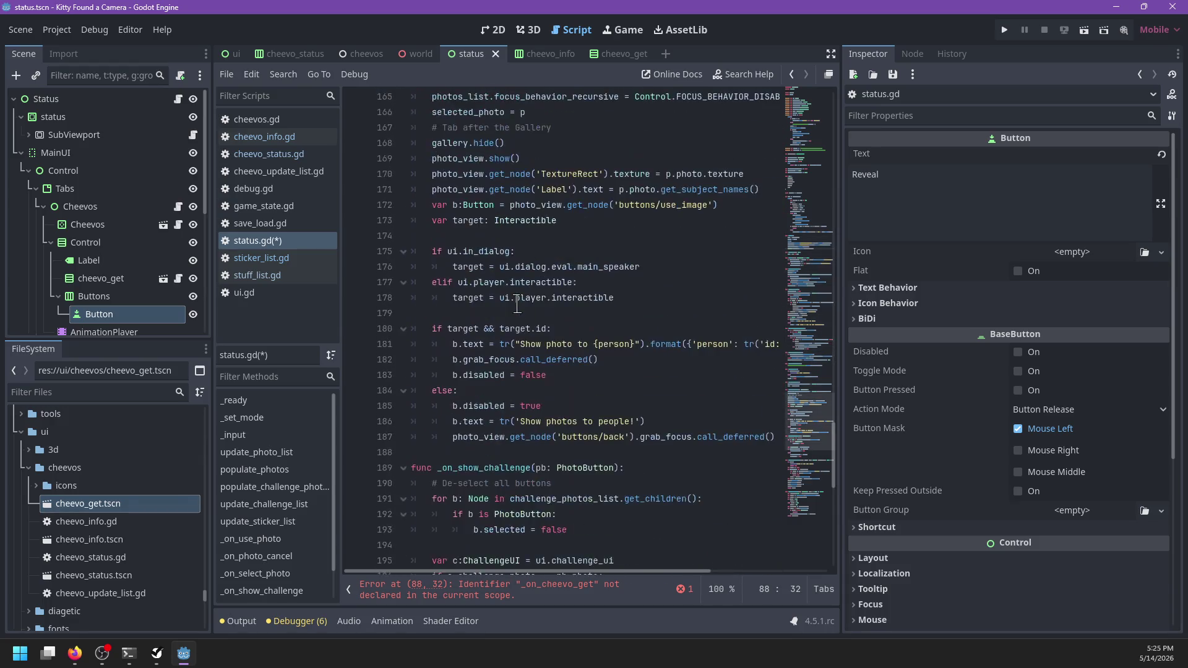
scroll(517, 304, down, 9)
scroll(495, 309, up, 6)
- Write func _on_cheevo_get(id: String) that appends id to cheevo_queue, and save
click(475, 314)
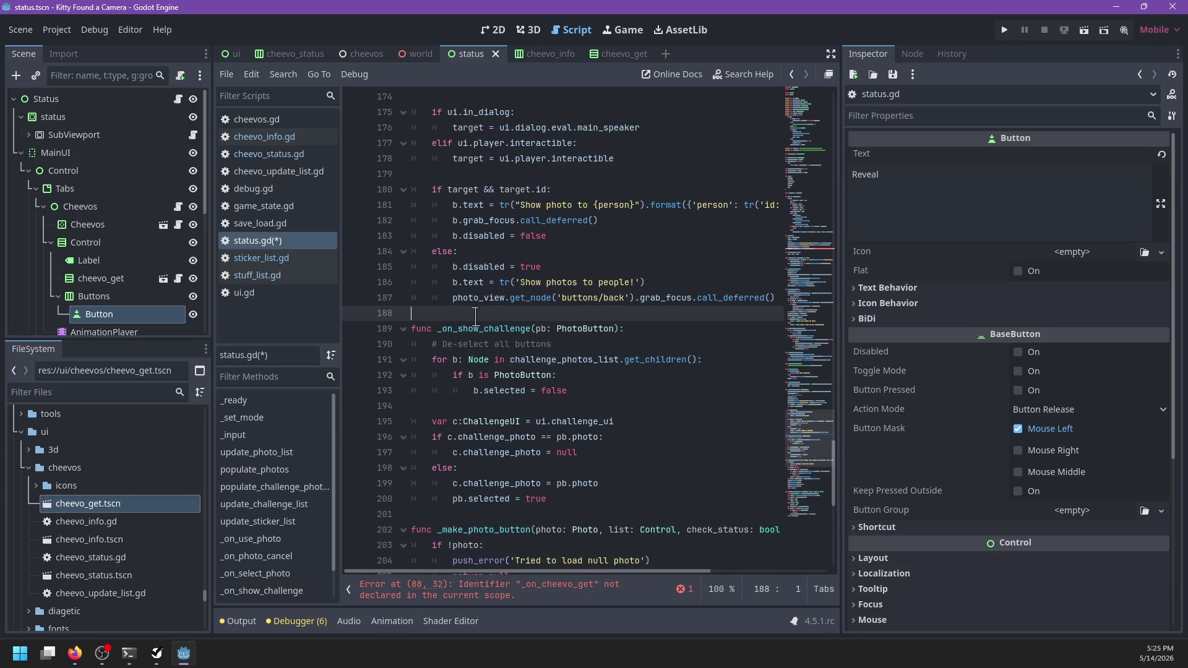
key(Return)
key(Return)
key(Up)
text(func _on_cheevo_get())
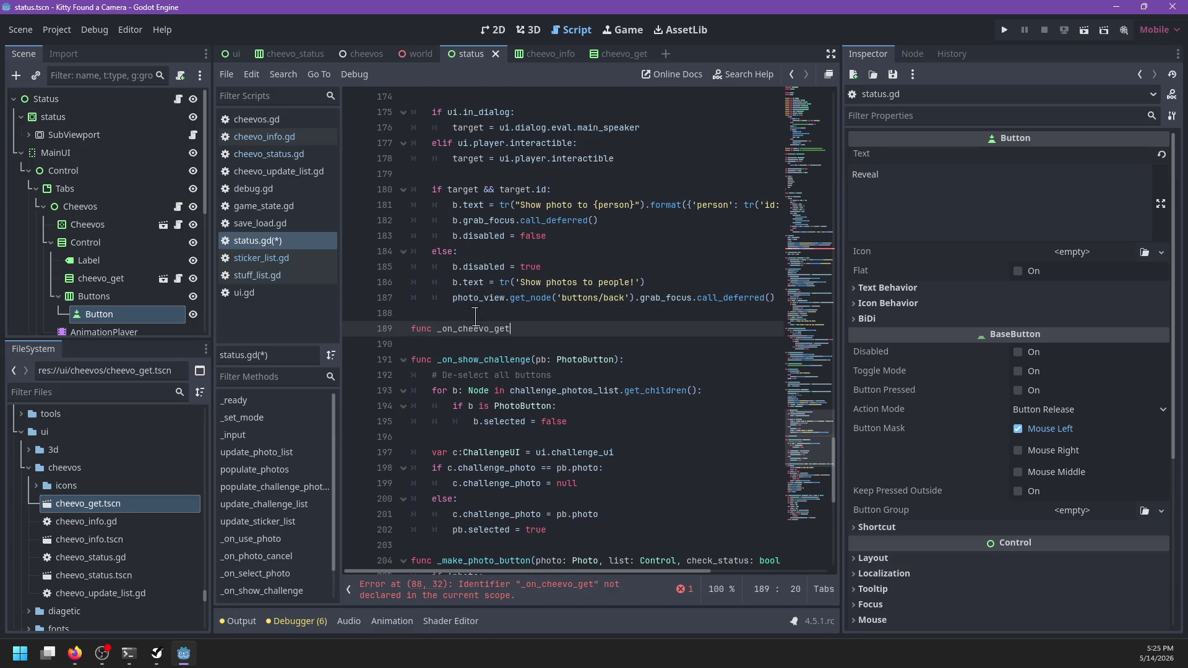
text(:)
key(Return)
text(cheev)
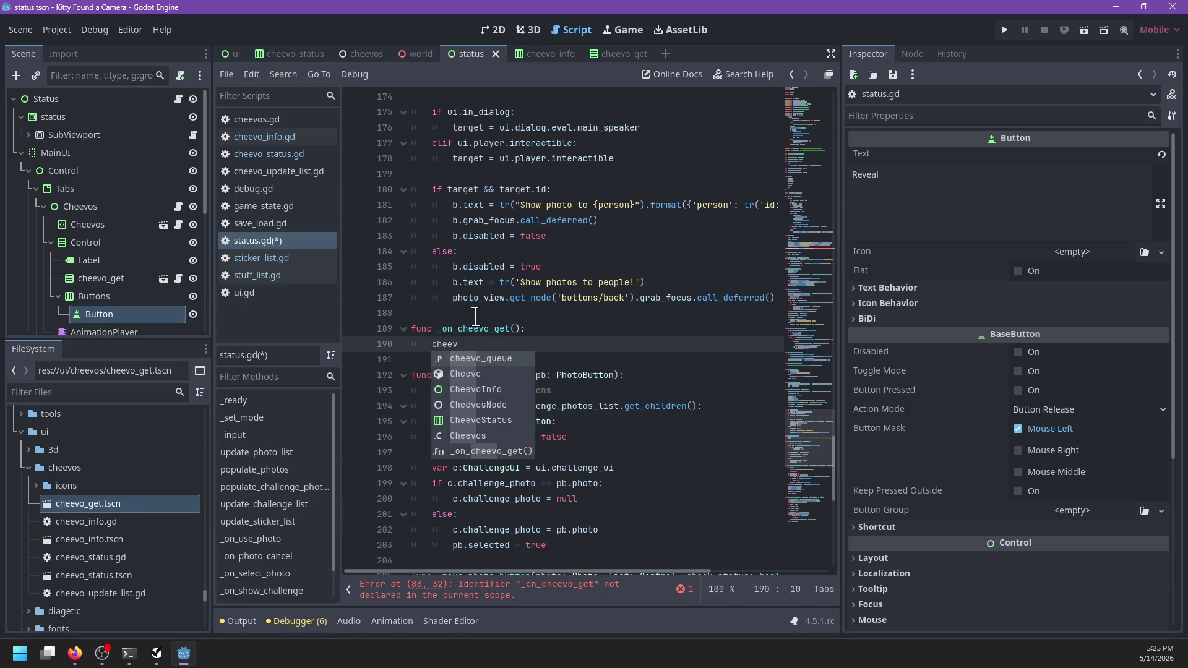
key(Return)
text(.)
key(Escape)
key(Up)
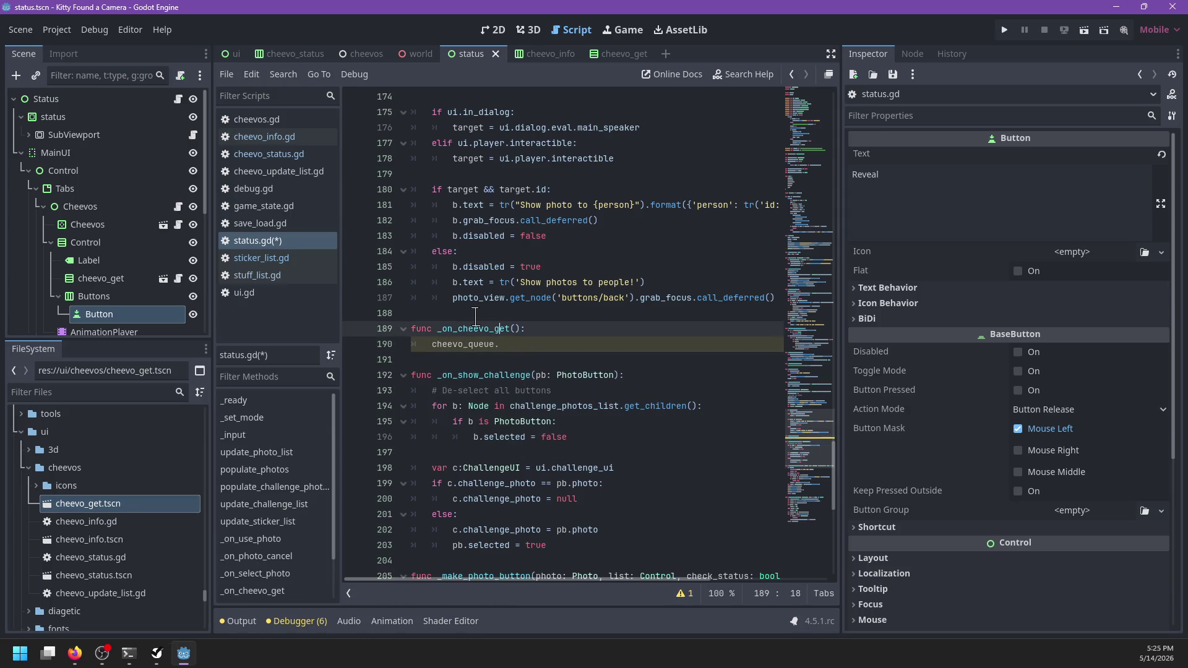
key(Right)
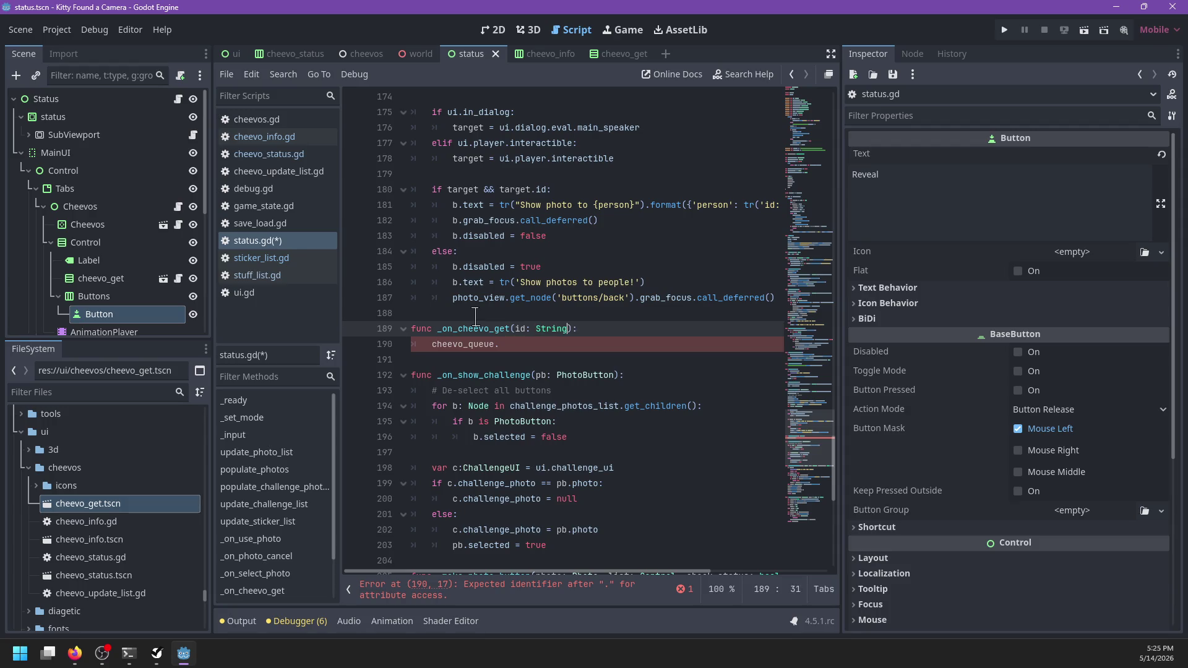
key(Escape)
key(Down)
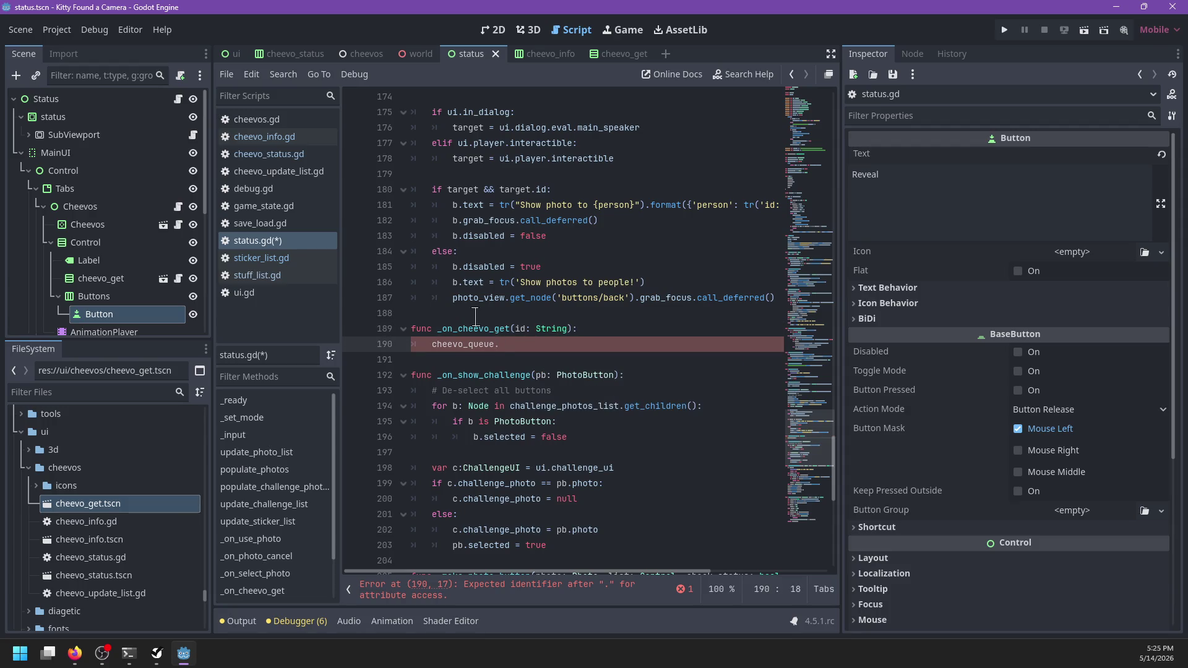
text(append()
text())
key(ctrl+s)
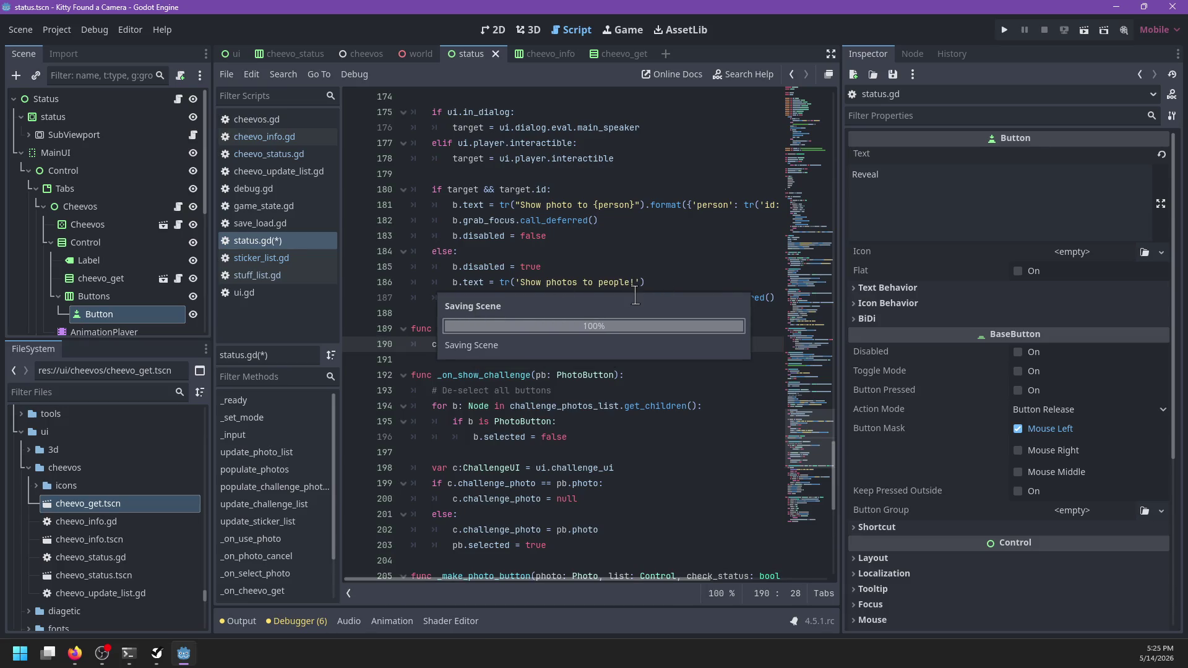
scroll(625, 312, up, 20)
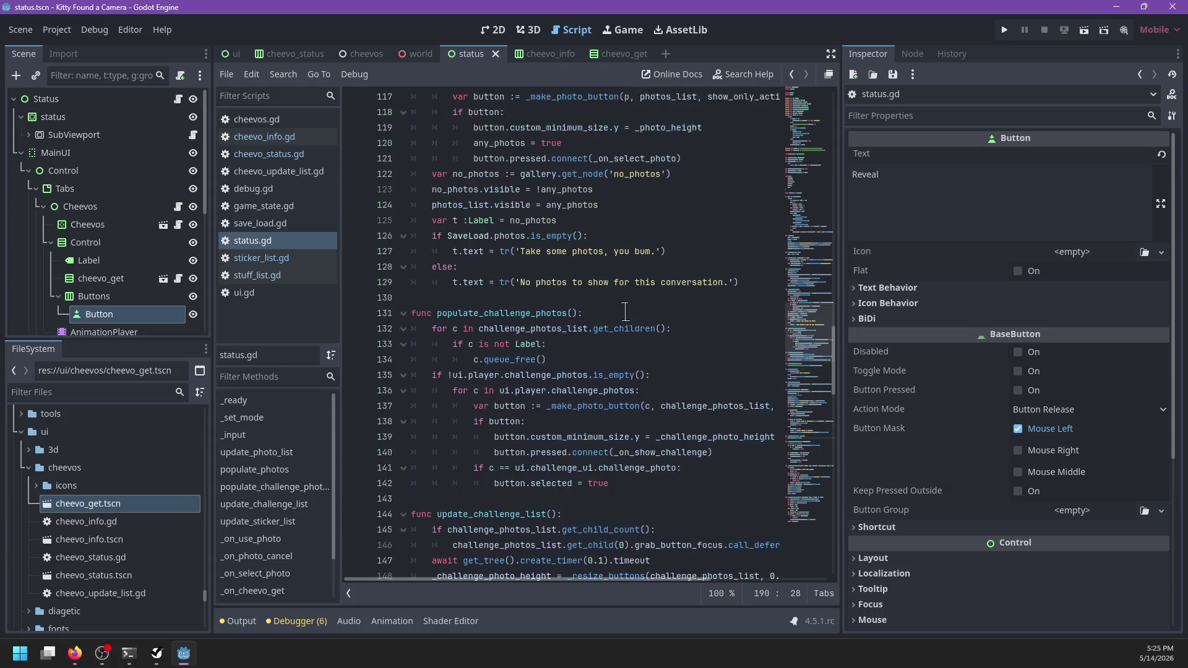
scroll(624, 314, up, 15)
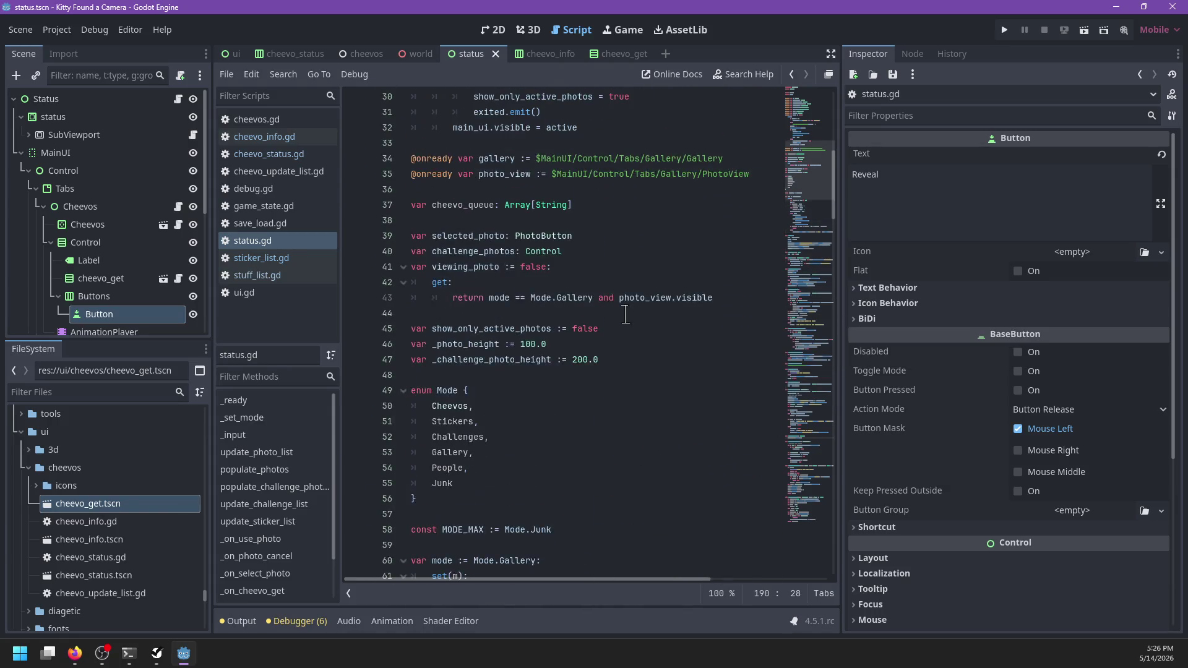
mouse_move(623, 318)
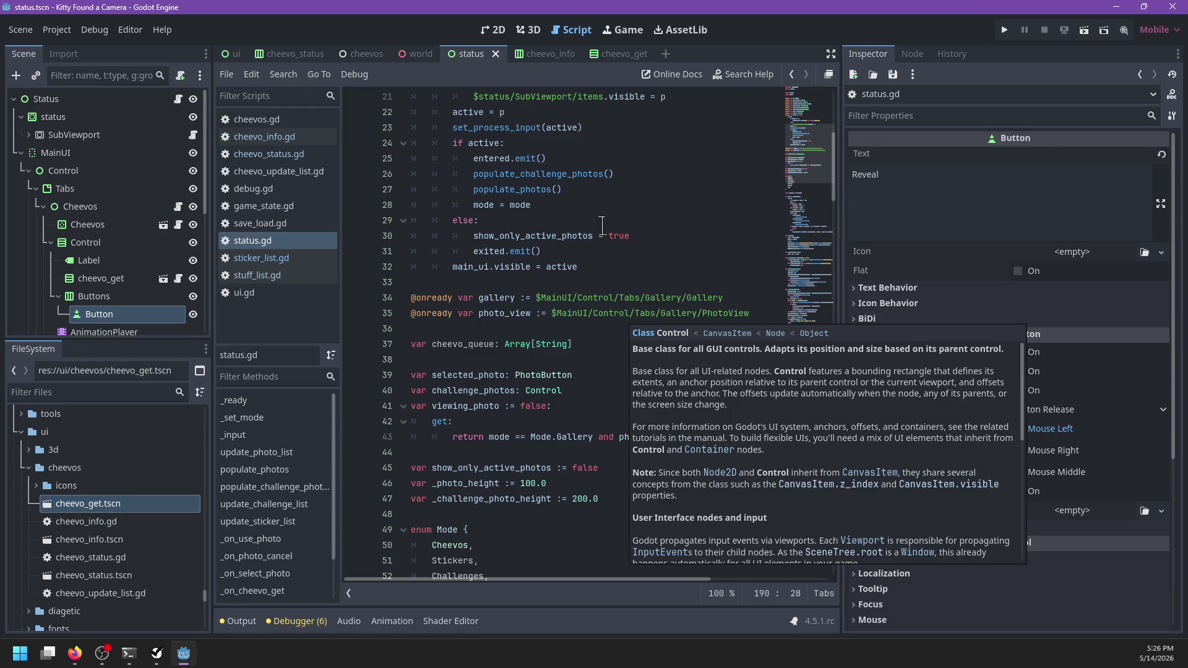
scroll(602, 225, up, 6)
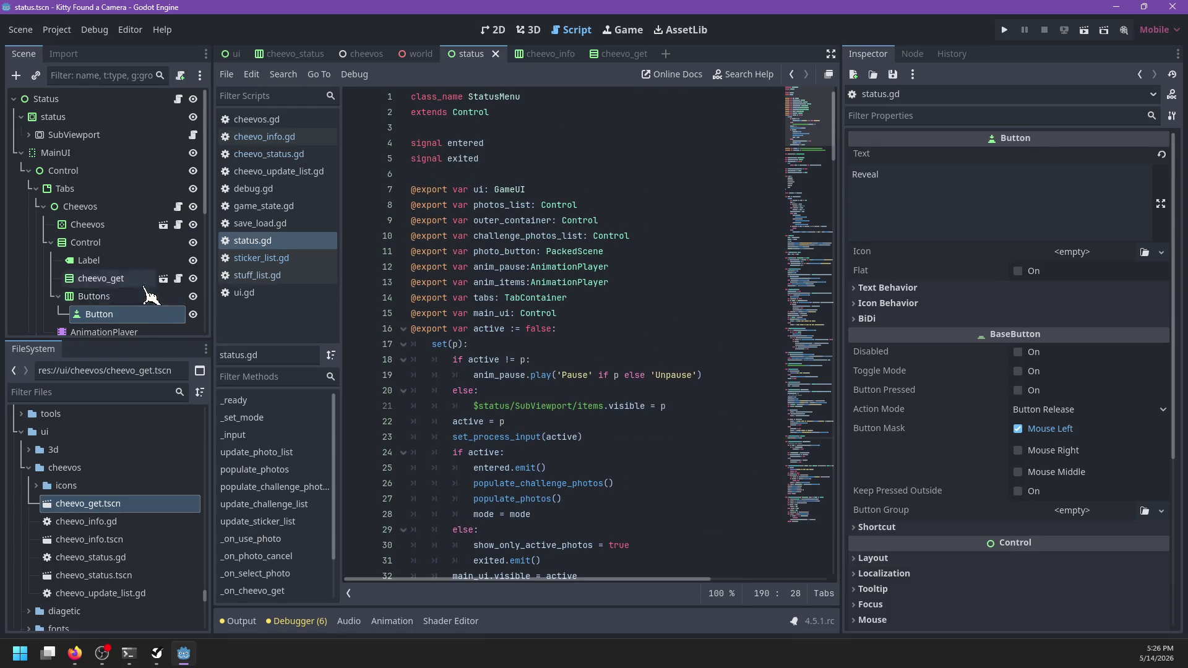
- In cheevo_info.gd, remove .set_delay(1) from the reveal tween and save
click(178, 278)
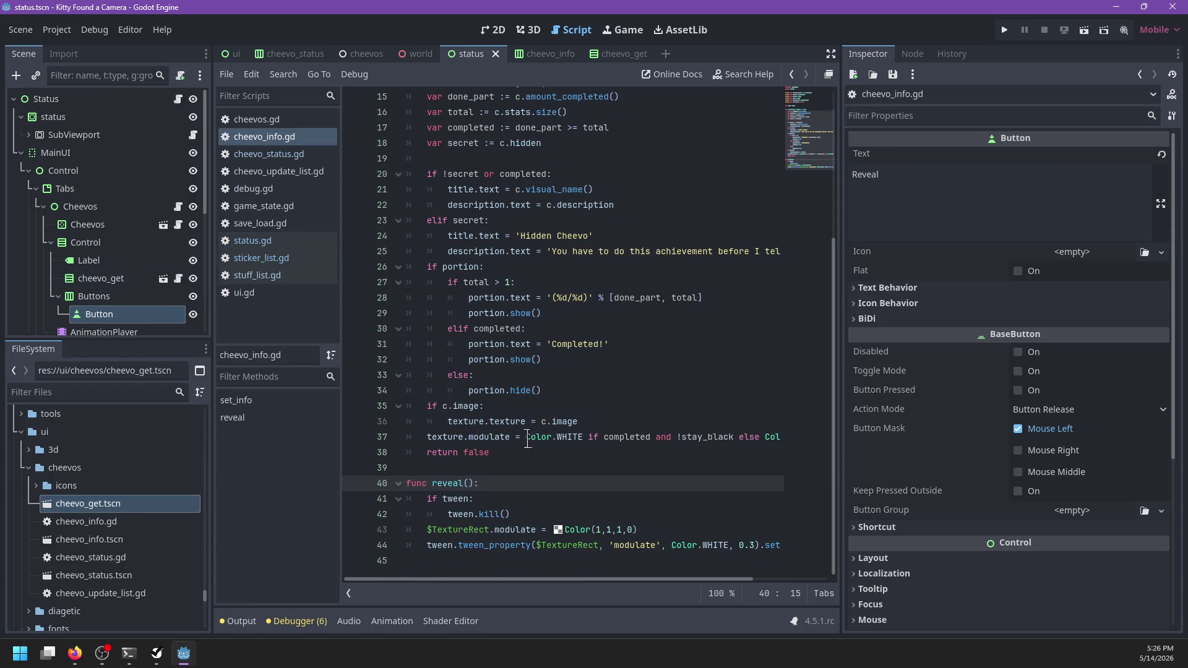
scroll(622, 523, right, 3)
click(741, 543)
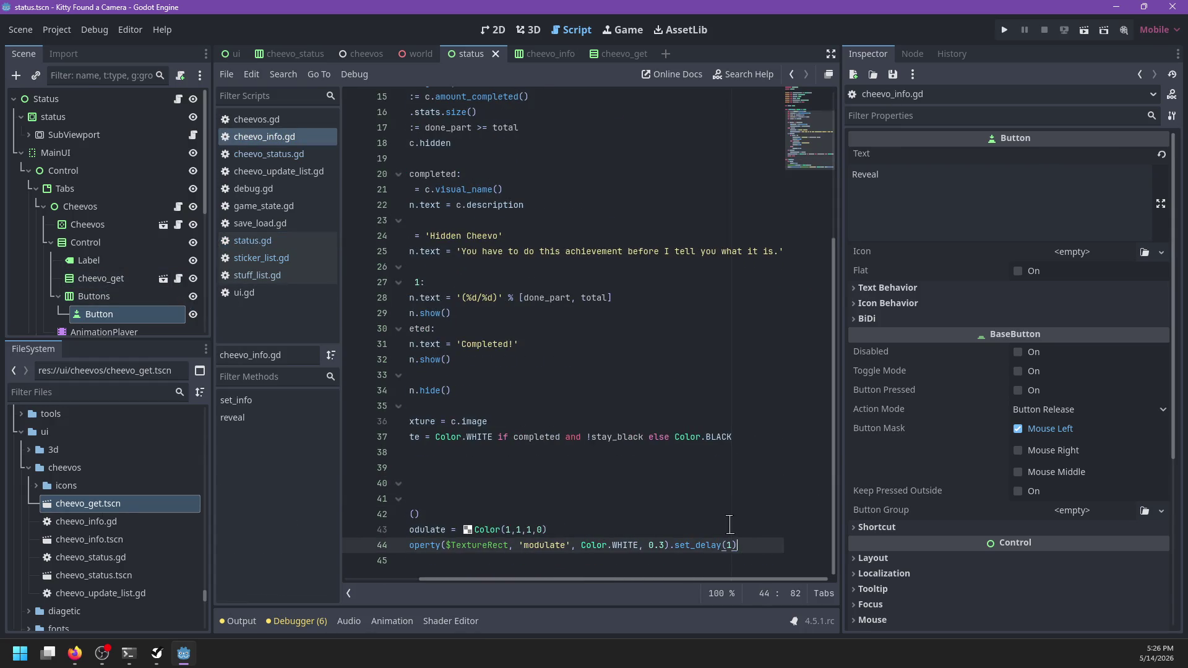
key(BackSpace)
key(BackSpace)
key(BackSpace)
scroll(705, 517, left, 3)
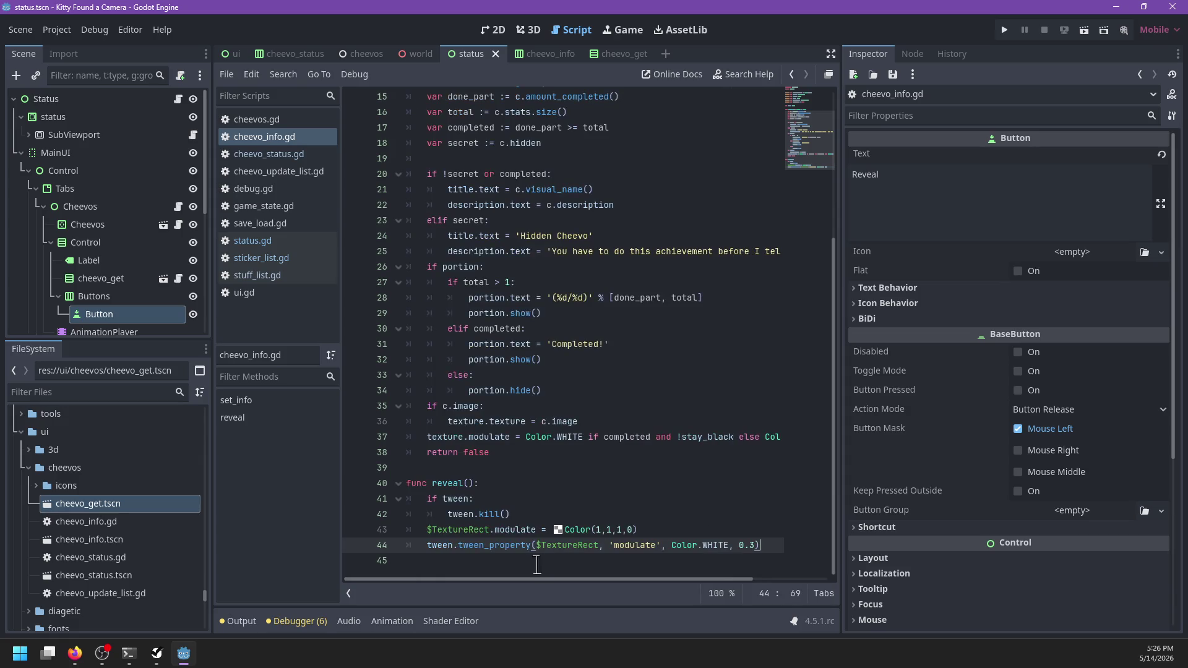
key(ctrl+s)
- Change line 43's starting modulate from Color(1,1,1,0) to Color.BLACK and save
drag(667, 530, 666, 510)
key(ctrl+c)
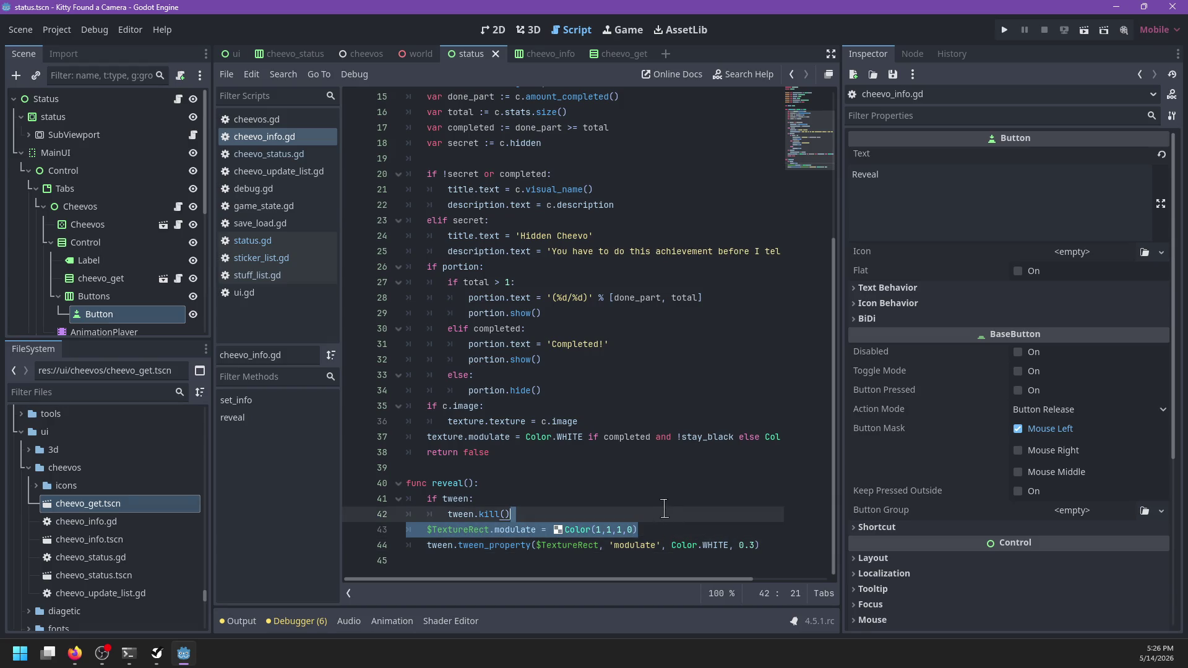
key(BackSpace)
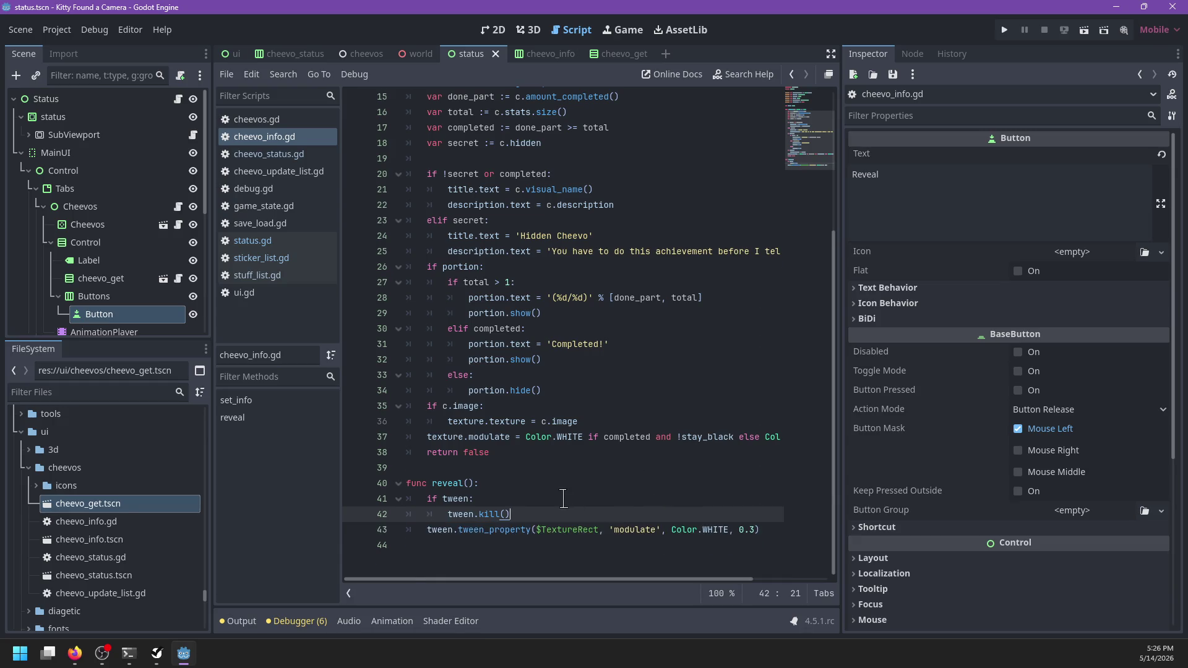
key(Return)
key(ctrl+v)
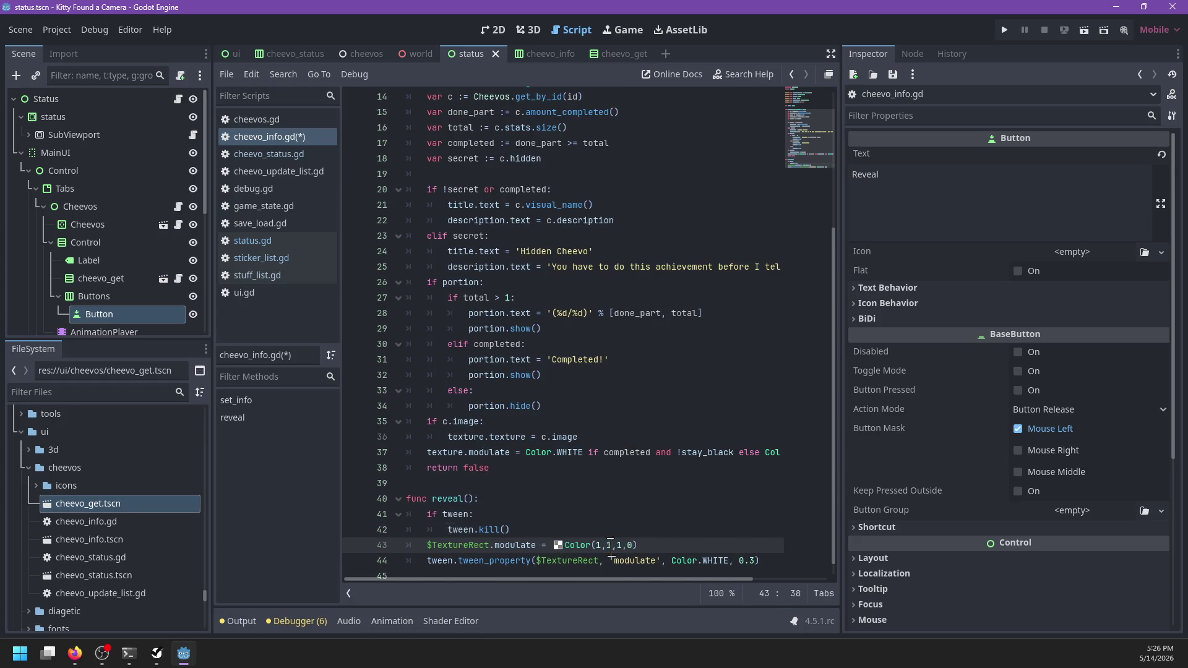
drag(636, 545, 556, 545)
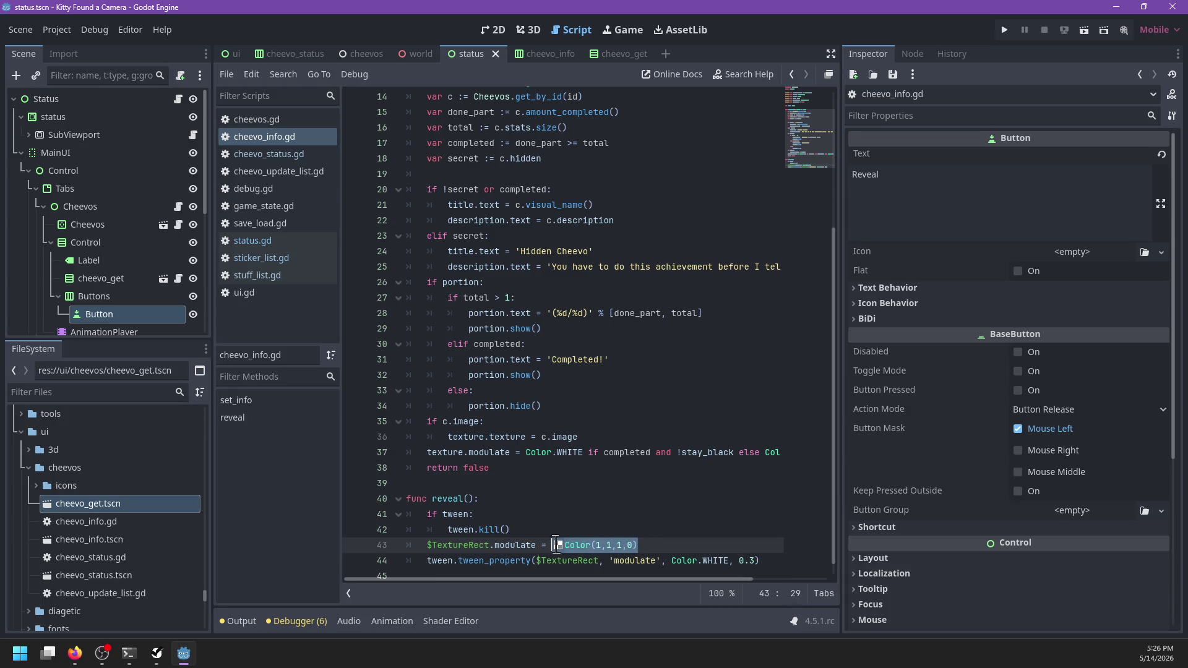
text(Color.)
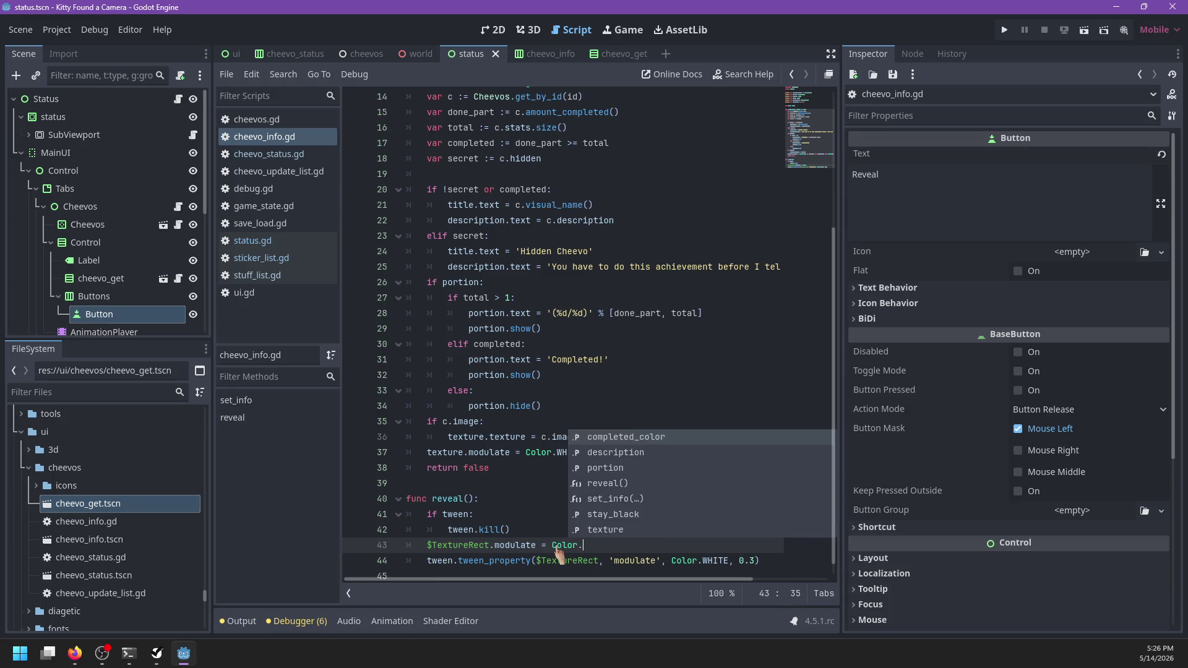
text(BLACK)
key(ctrl+s)
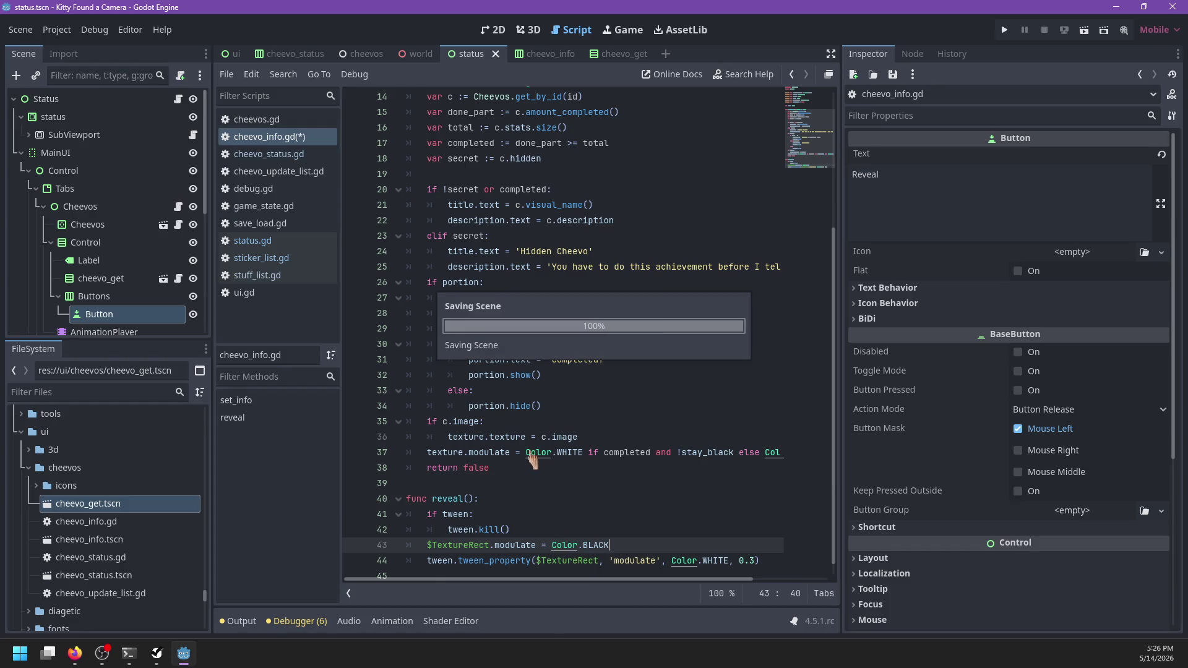
scroll(482, 497, right, 3)
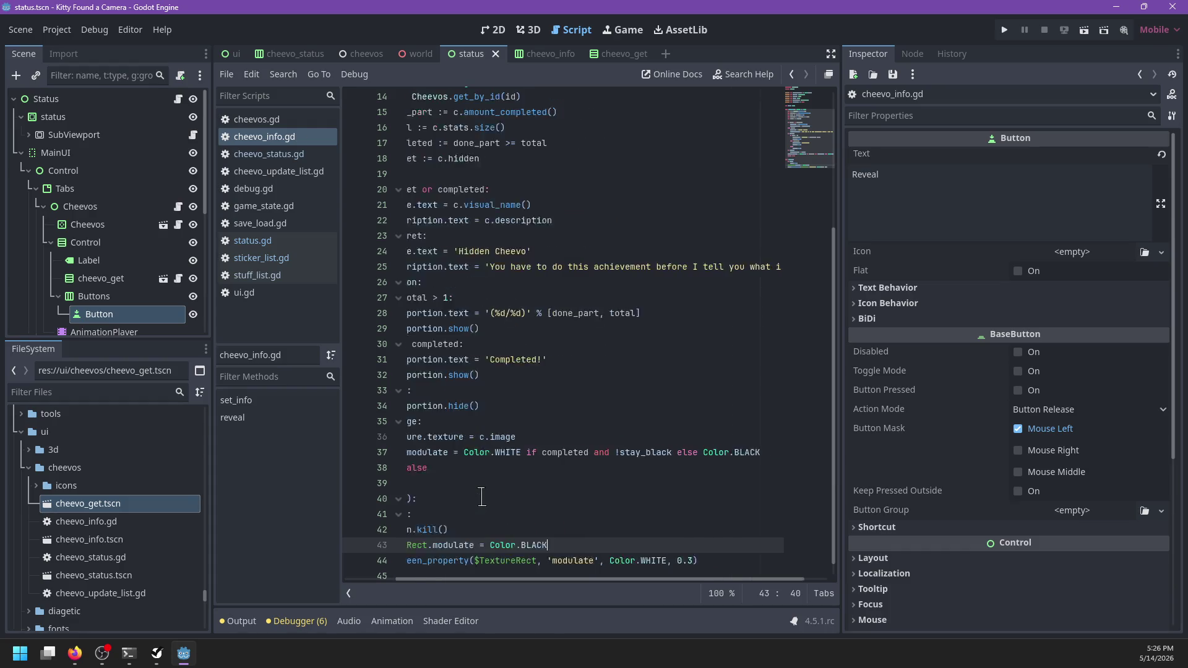
scroll(482, 497, left, 3)
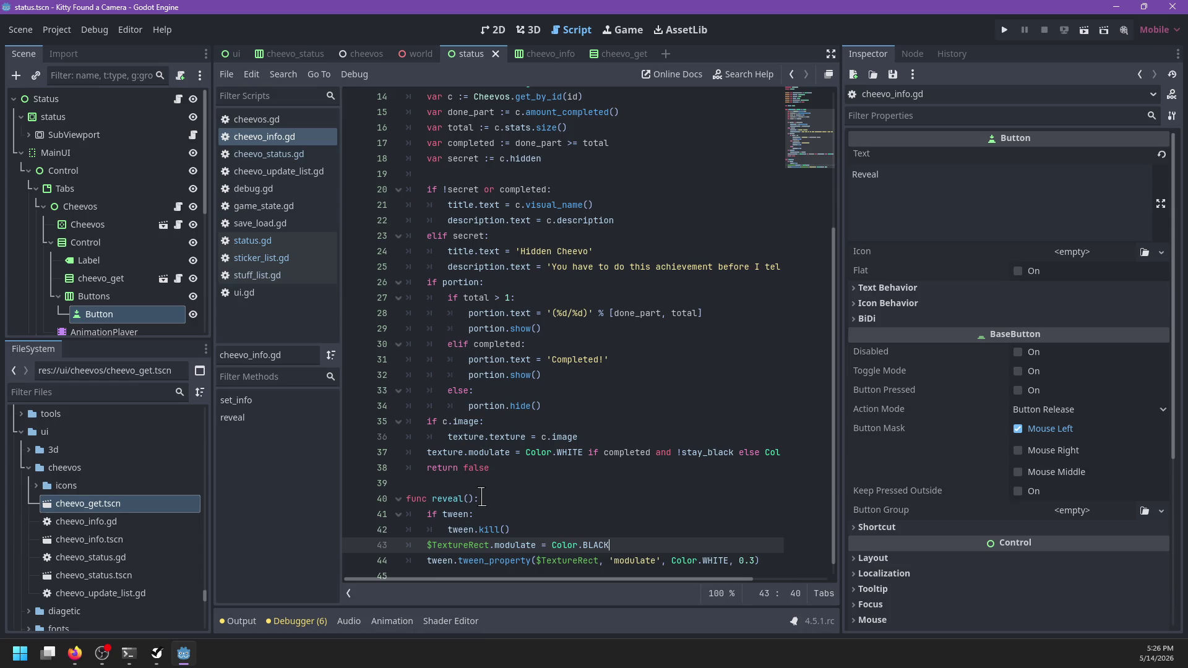
scroll(482, 497, down, 1)
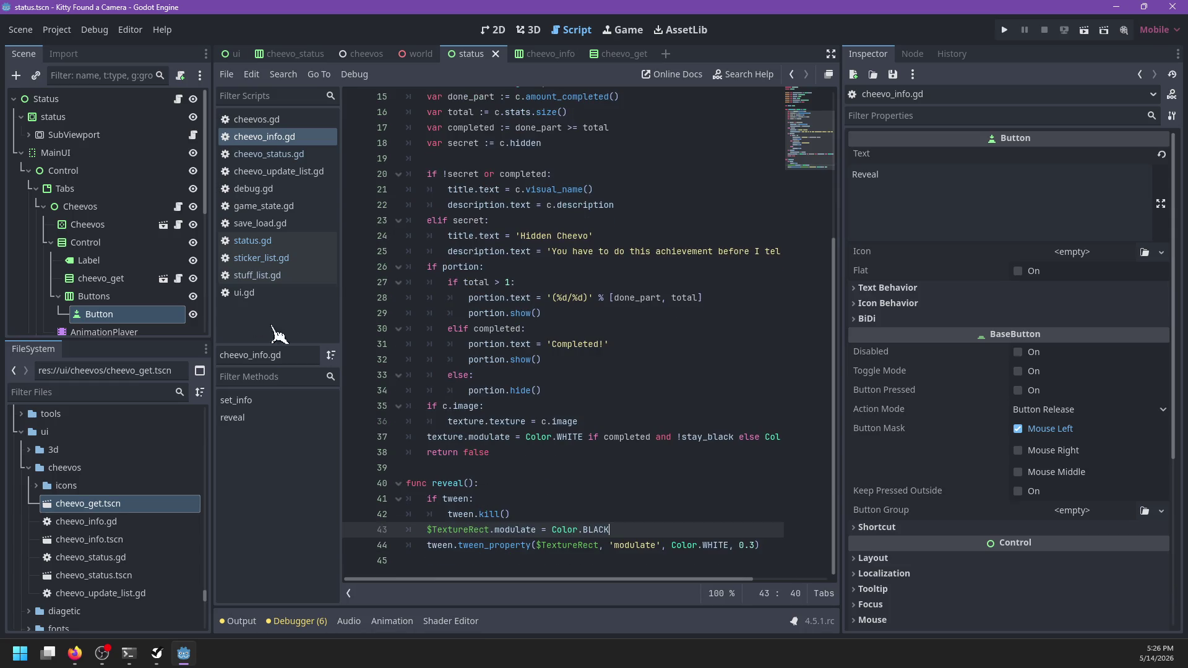
click(99, 316)
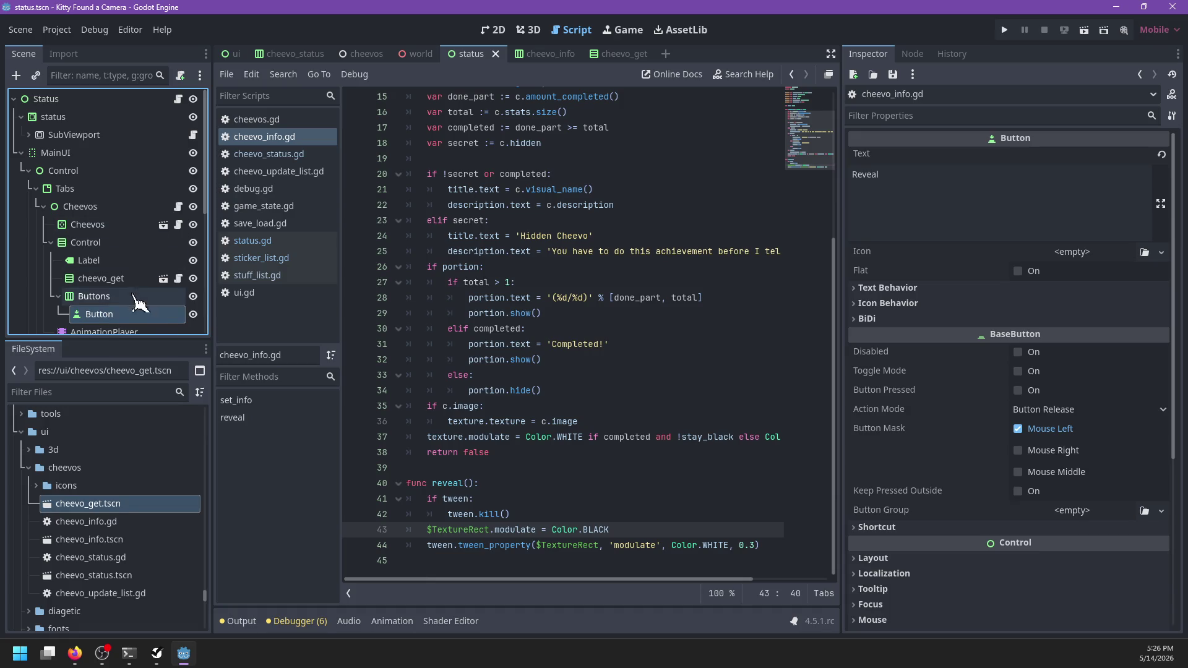
- Rename the Reveal Button node to cheevo_reveal and save the scene
double_click(131, 313)
text(CheevoReveal)
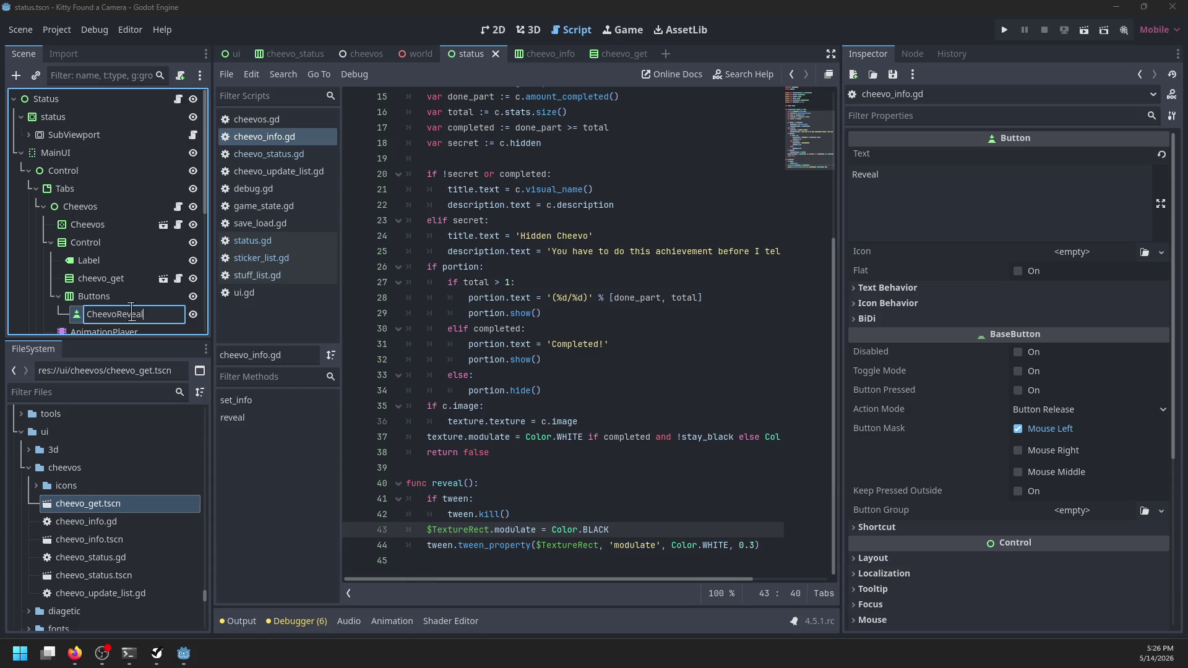
key(ctrl+a)
text(che)
text(l)
key(Return)
key(ctrl+s)
- In status.gd's _ready, add a line referencing the $…/Buttons/cheevo_reveal node path
click(178, 99)
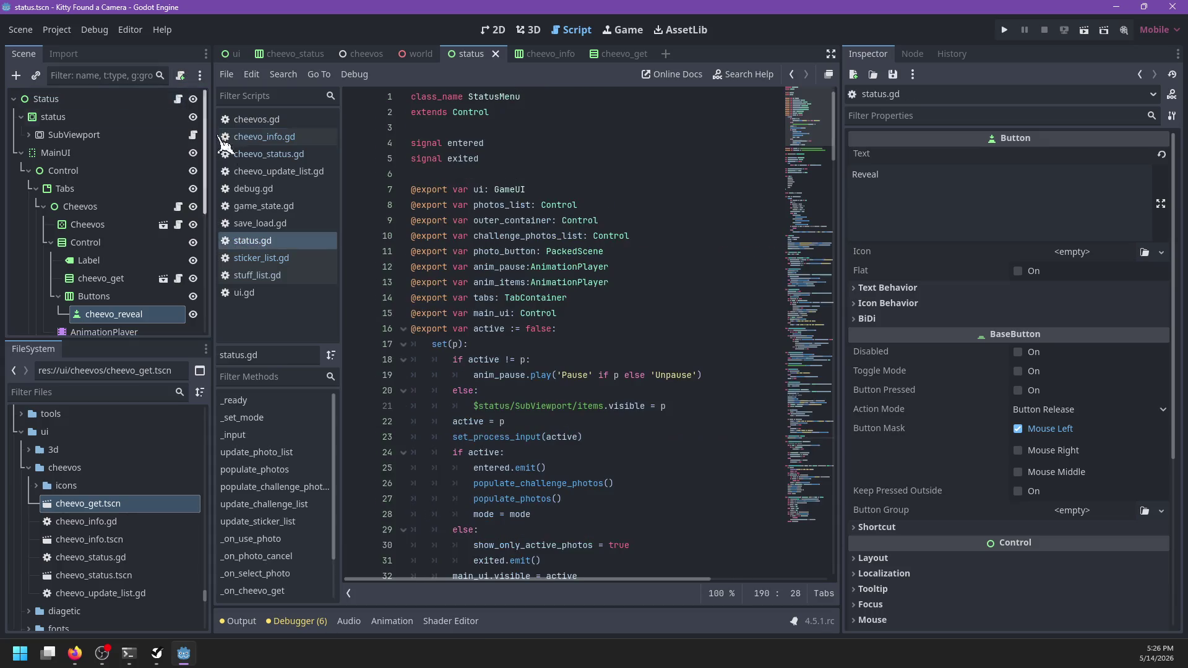
scroll(544, 350, down, 20)
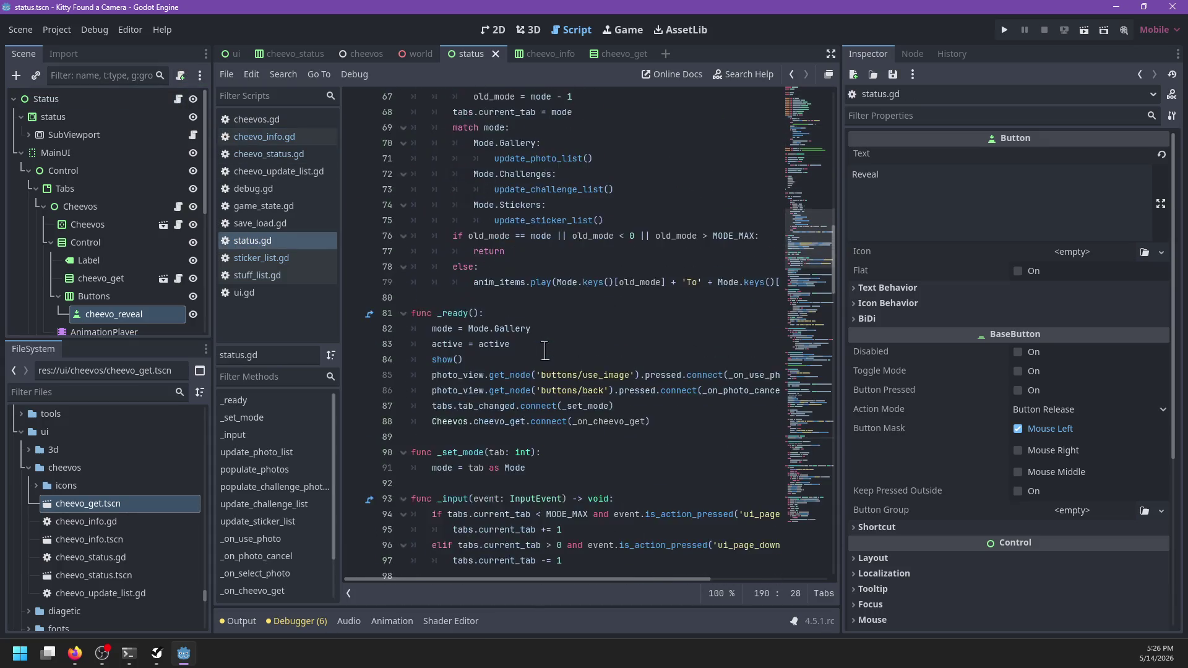
scroll(544, 351, down, 6)
scroll(543, 351, up, 2)
click(684, 229)
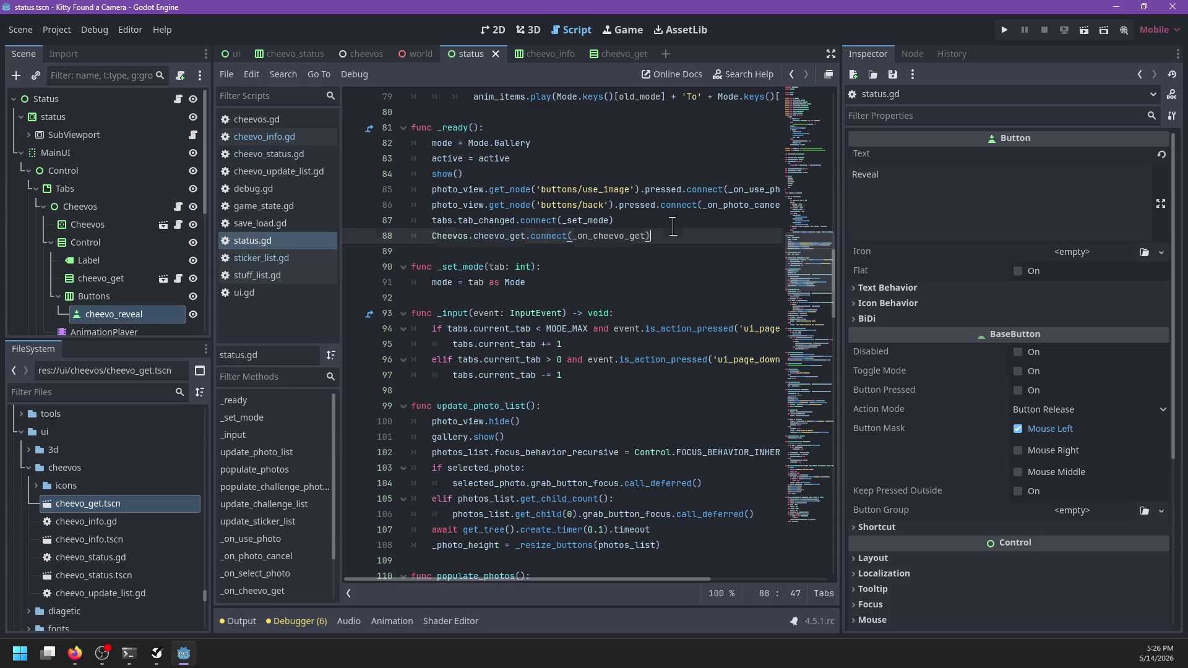
key(Return)
text($cheevo)
key(Return)
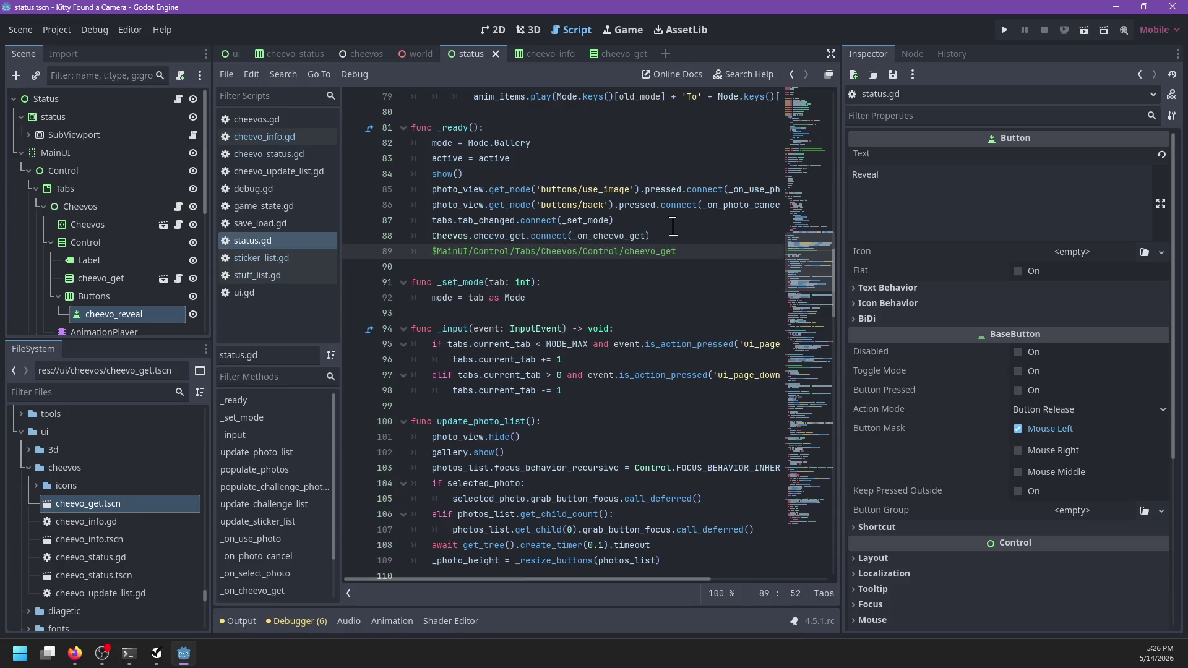
key(ctrl+BackSpace)
text(cheevo)
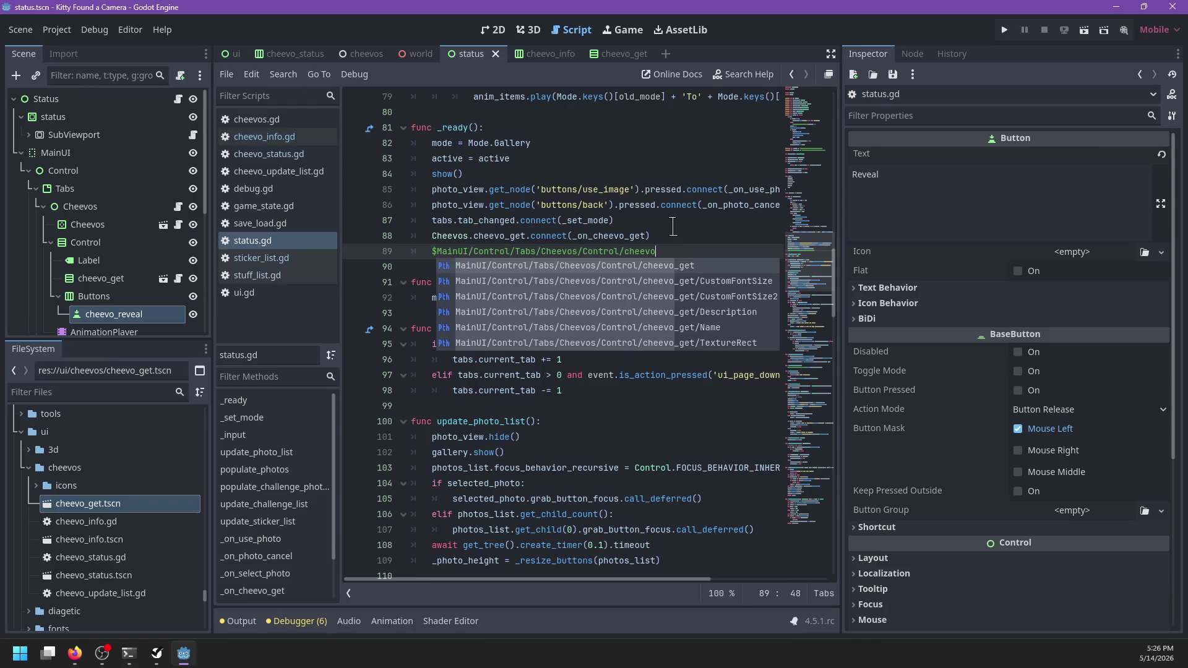
text(_rev)
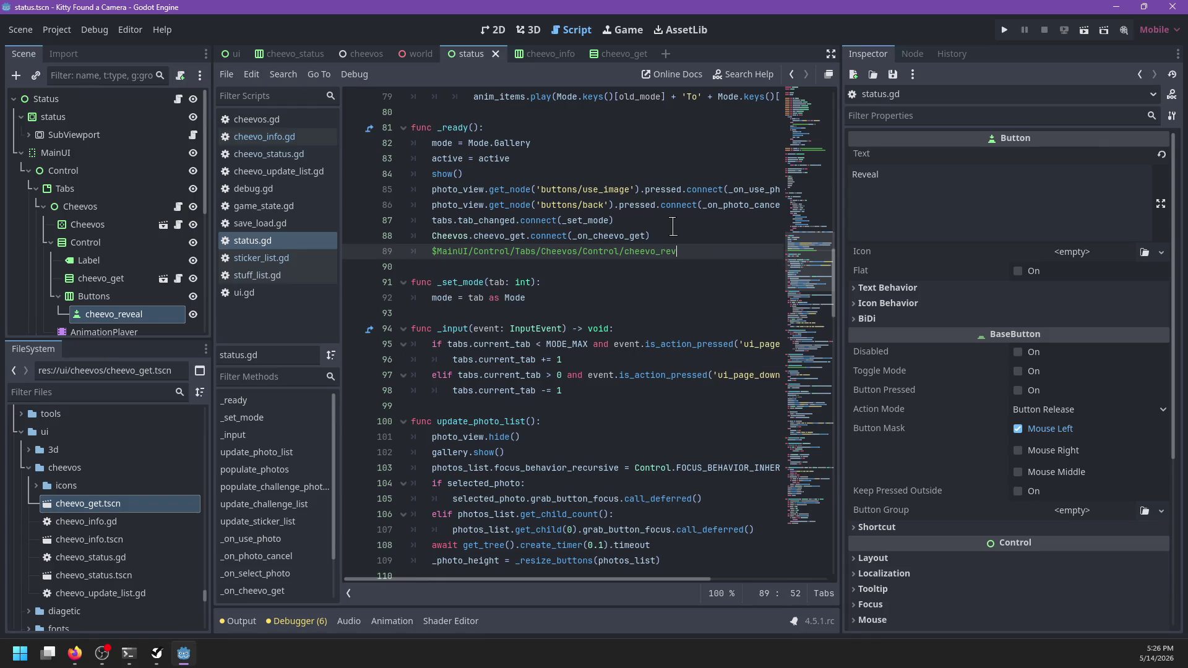
key(ctrl+BackSpace)
key(ctrl+BackSpace)
key(ctrl+BackSpace)
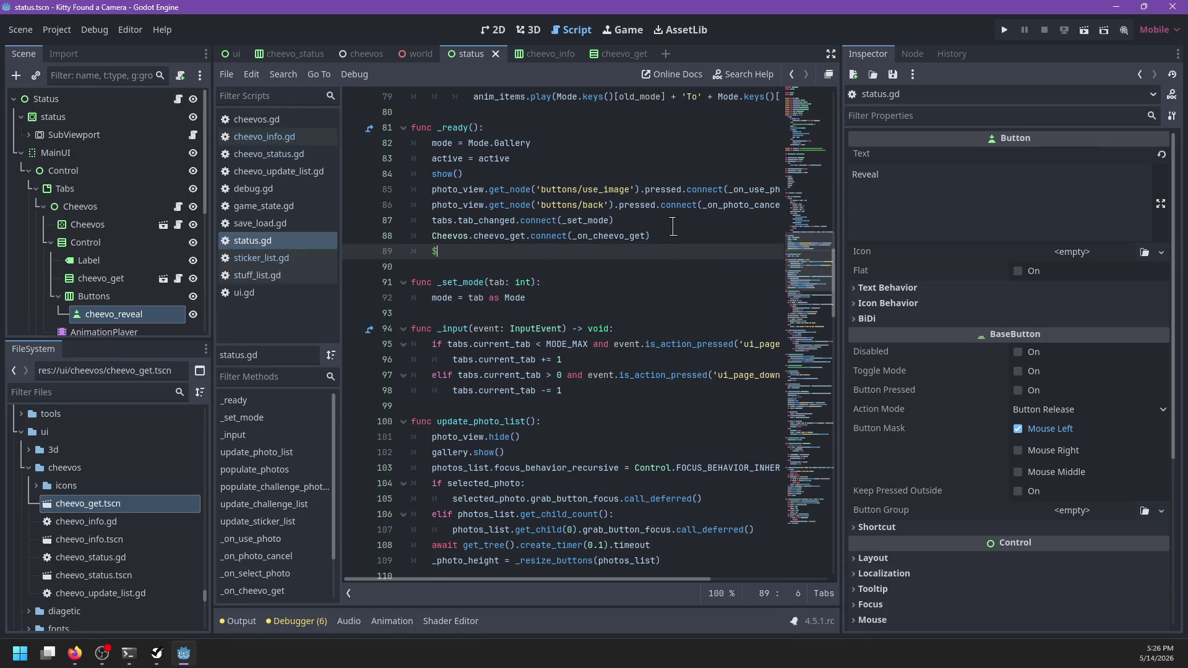
text(cheevo_reve)
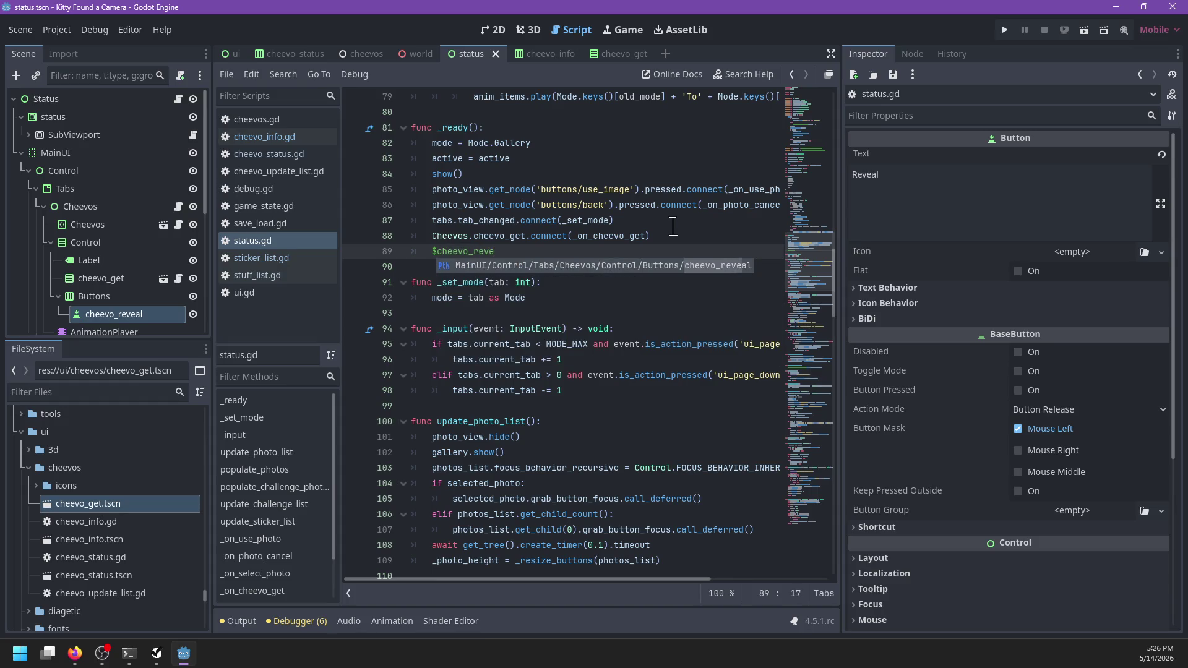
key(Tab)
- Connect cheevo_reveal's pressed signal to _on_cheevo_reveal, then jump to _on_cheevo_get
text(./)
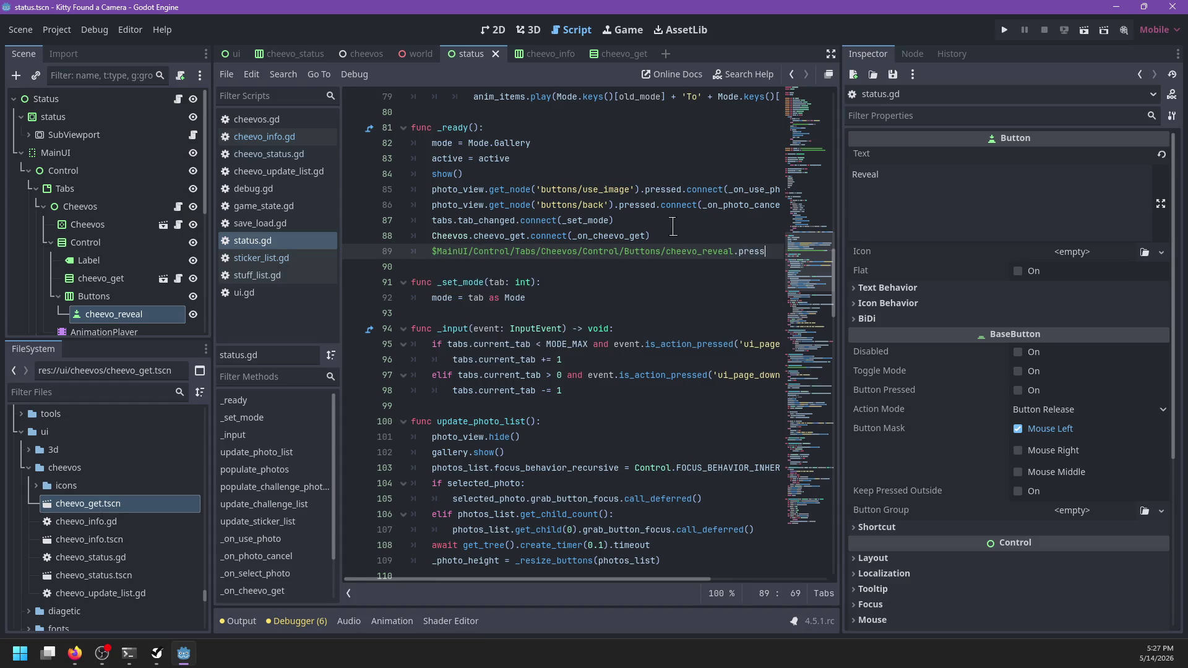
text(ed.connect()
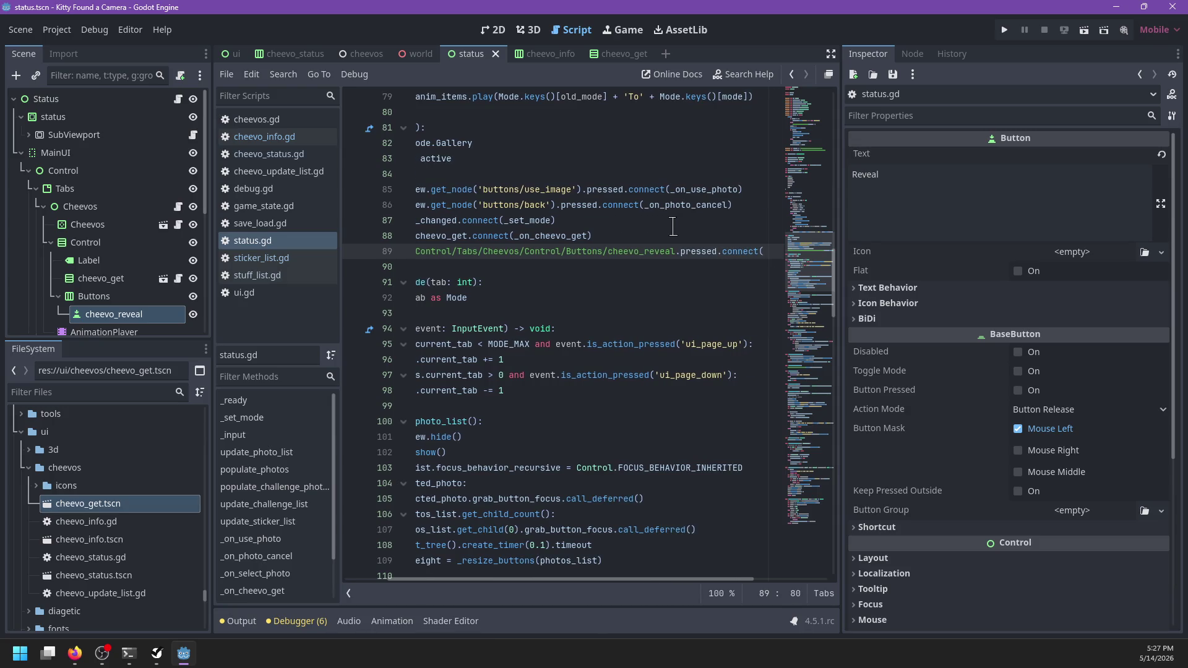
text(_on_revbe)
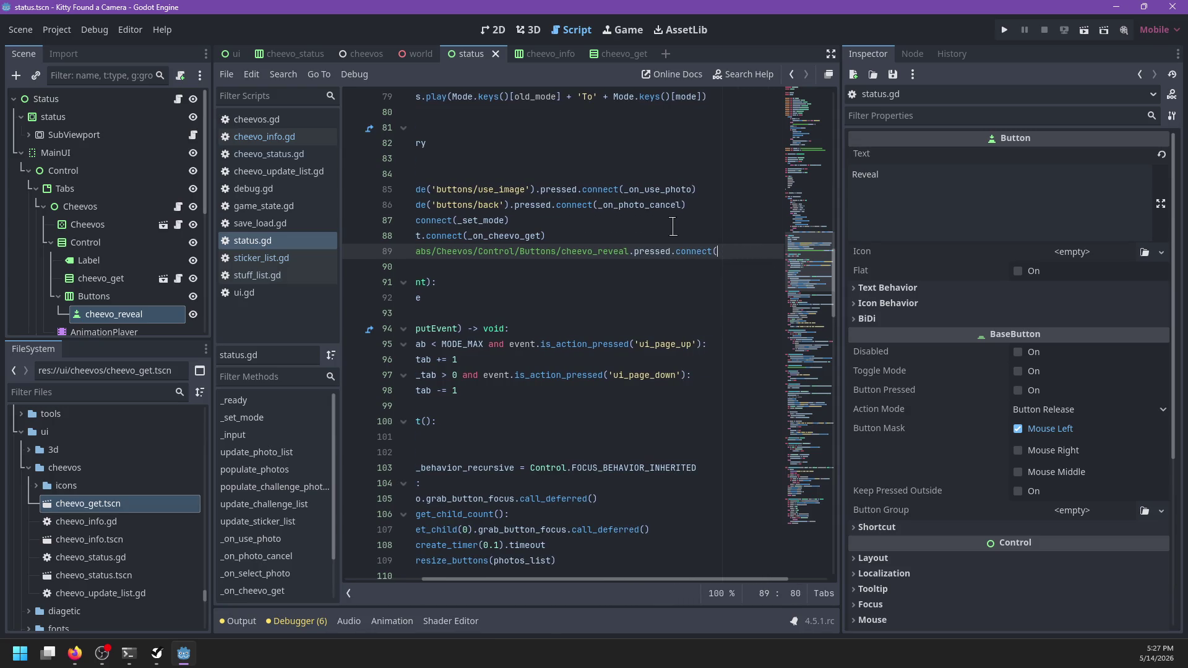
key(BackSpace)
text(heevo-reve)
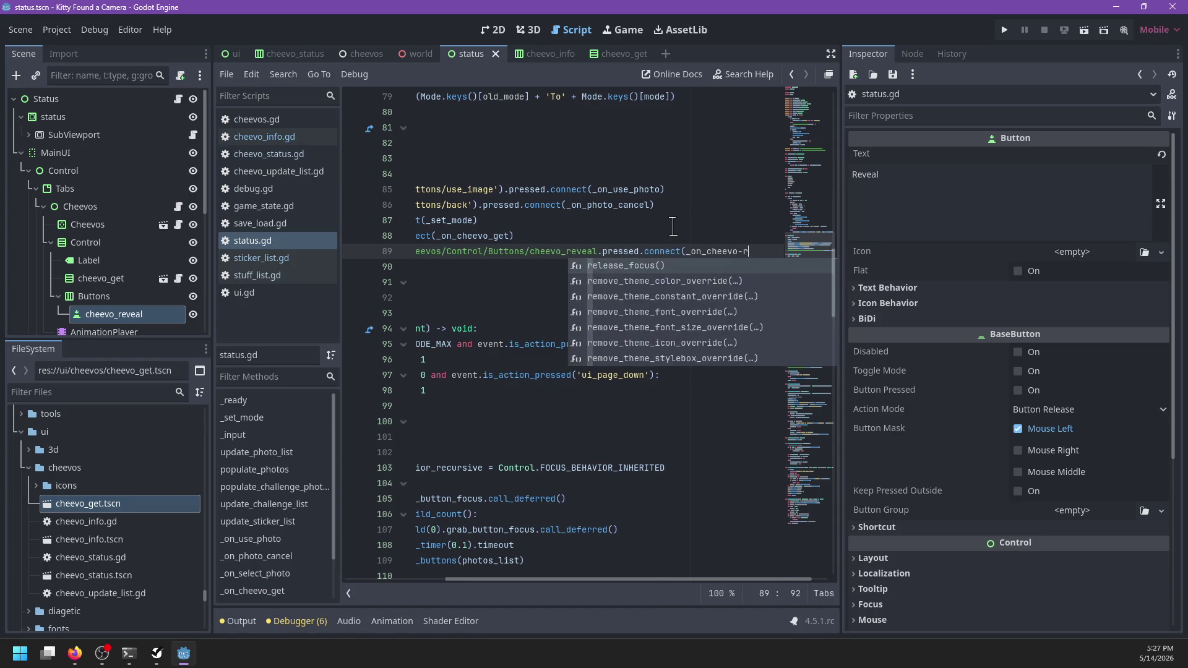
key(Return)
text())
key(Left)
key(ctrl+shift+Left)
key(ctrl+c)
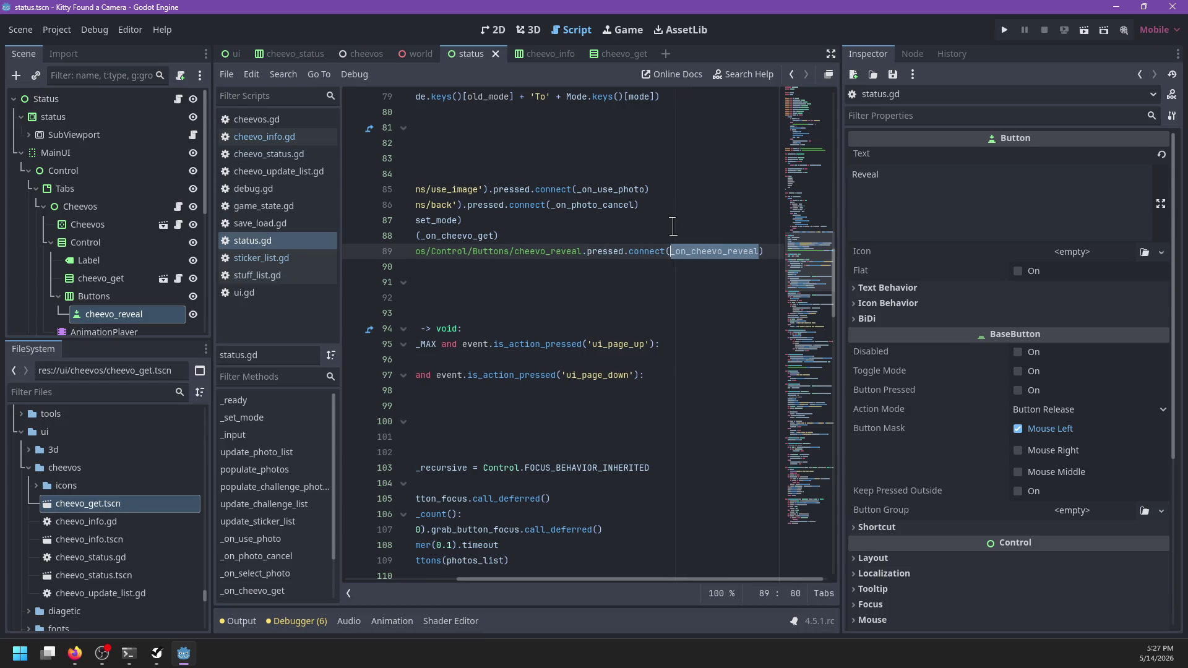
ctrl+click(612, 234)
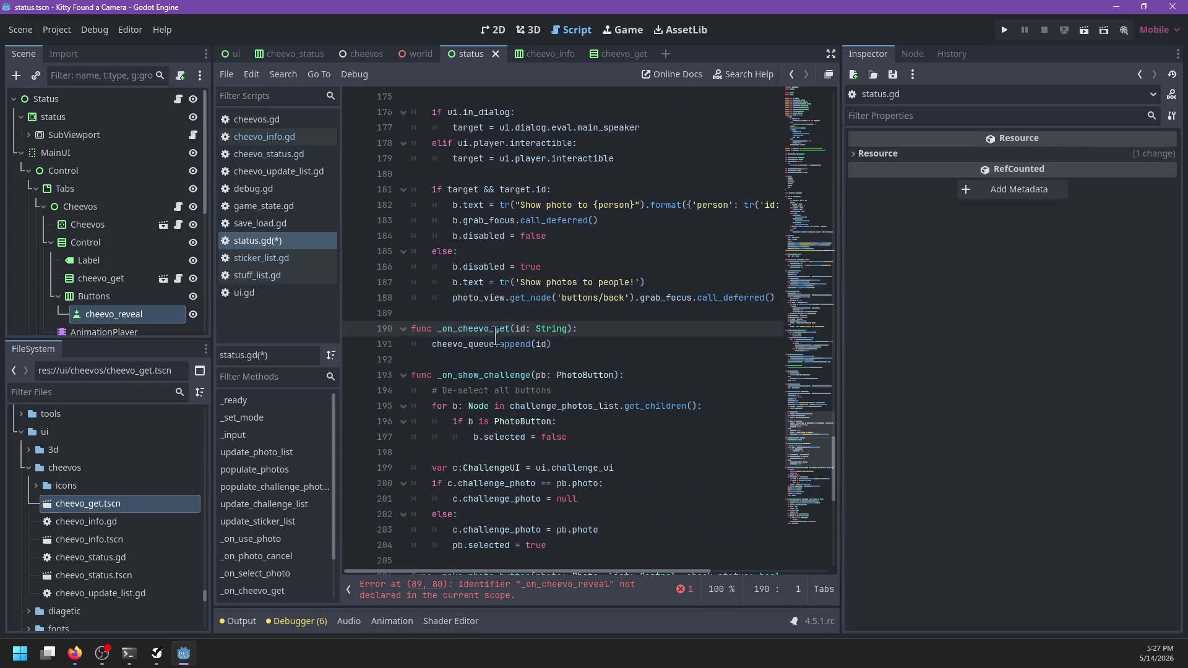
- Add _on_cheevo_reveal() below _on_cheevo_get, calling reveal() on the cheevo_get node
click(466, 360)
key(Return)
key(Return)
key(Up)
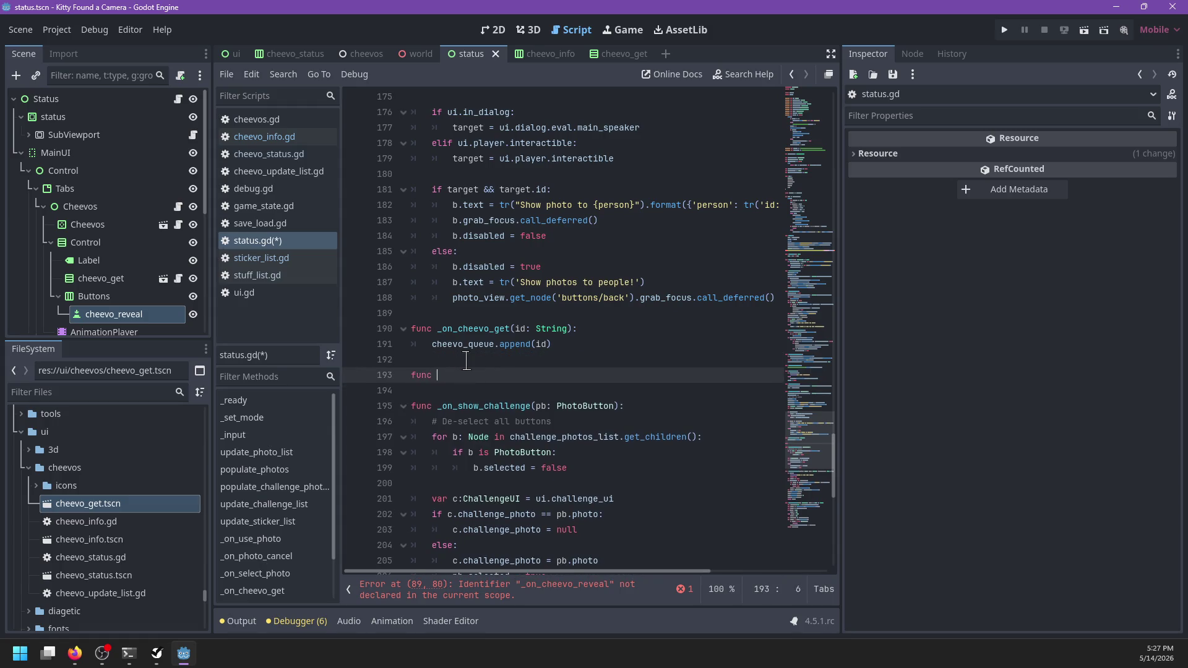
key(ctrl+v)
text(:)
key(Return)
text(p)
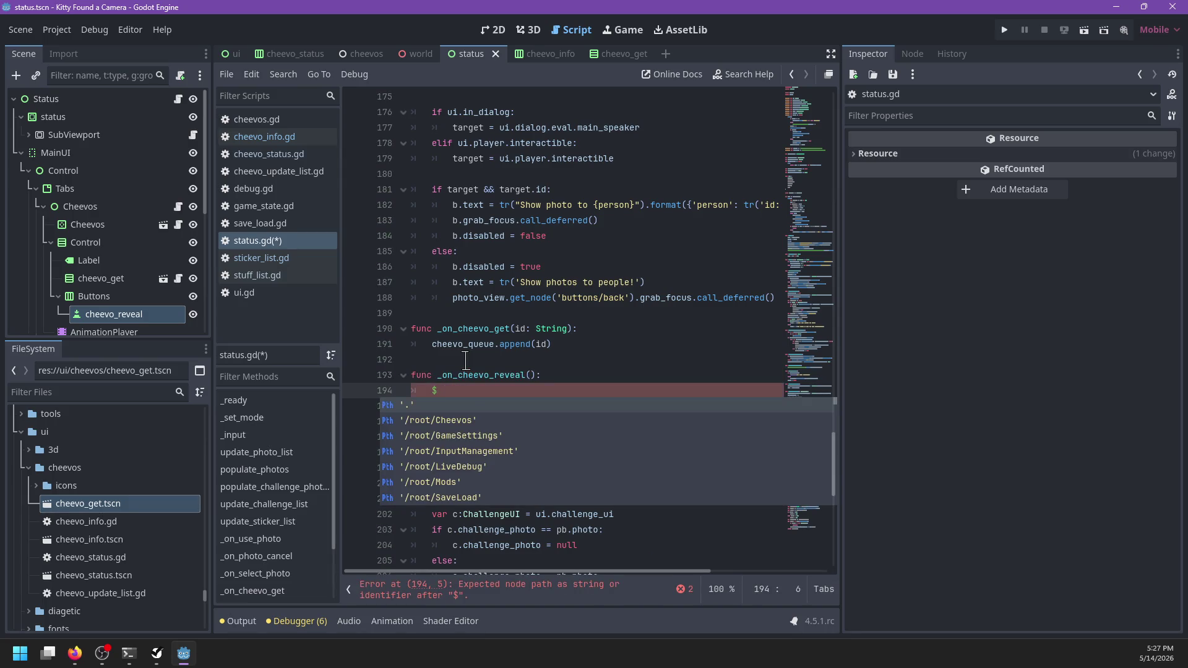
text(Chee)
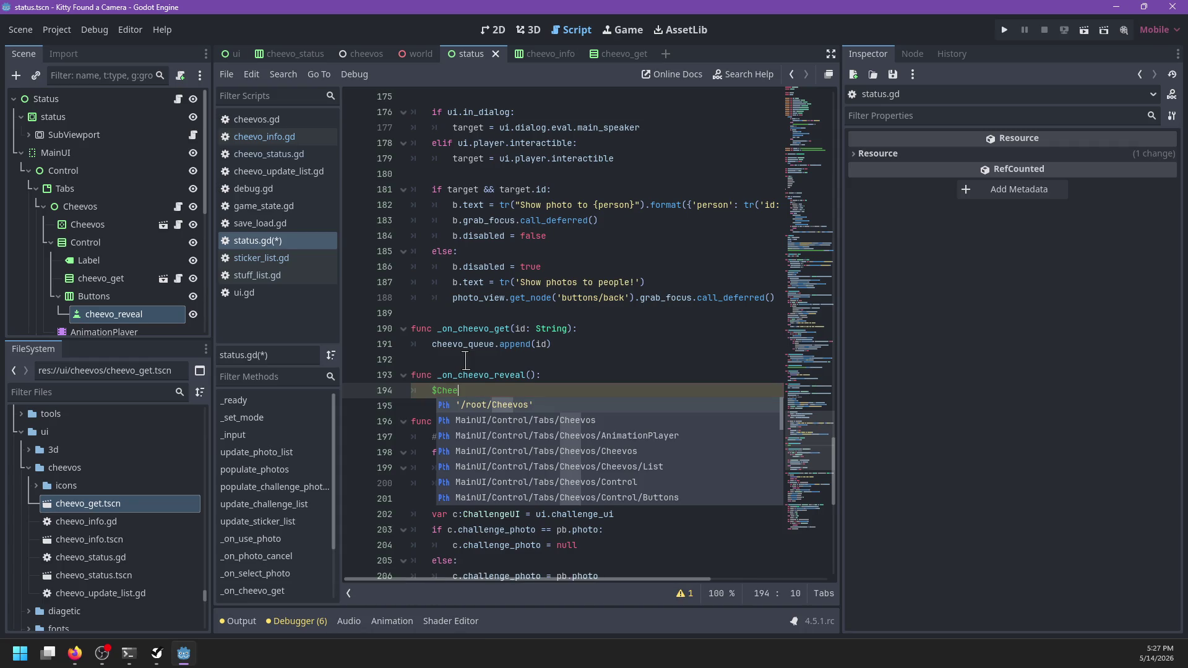
text(get)
key(Return)
text(.re)
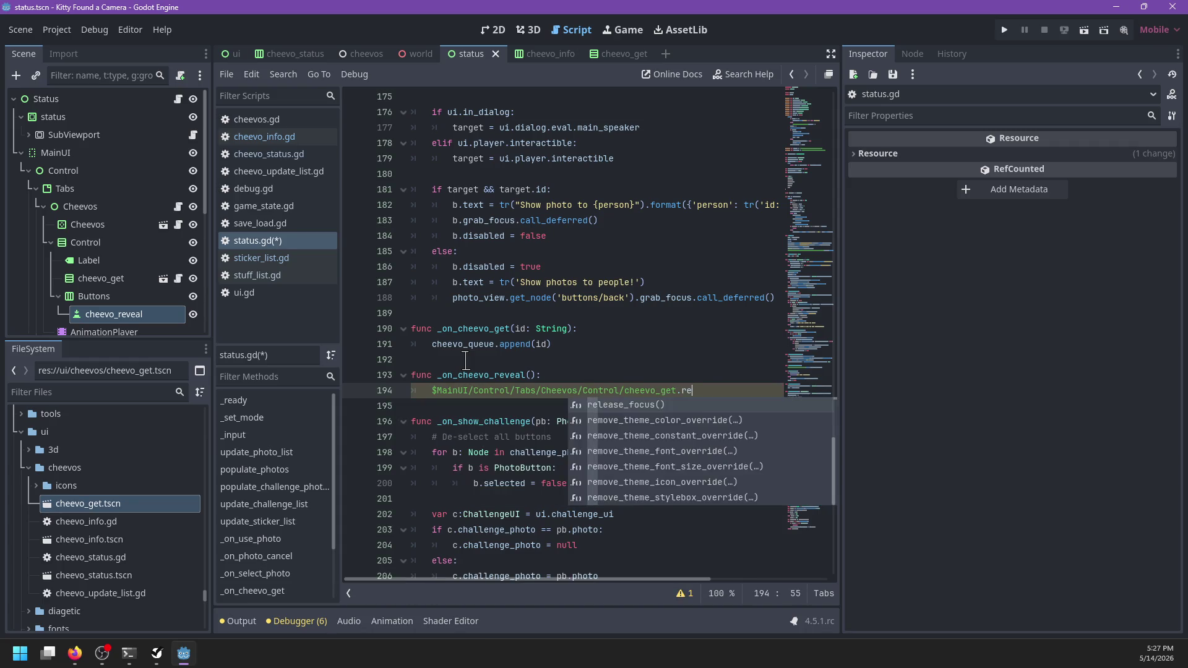
text(veal)
key(Return)
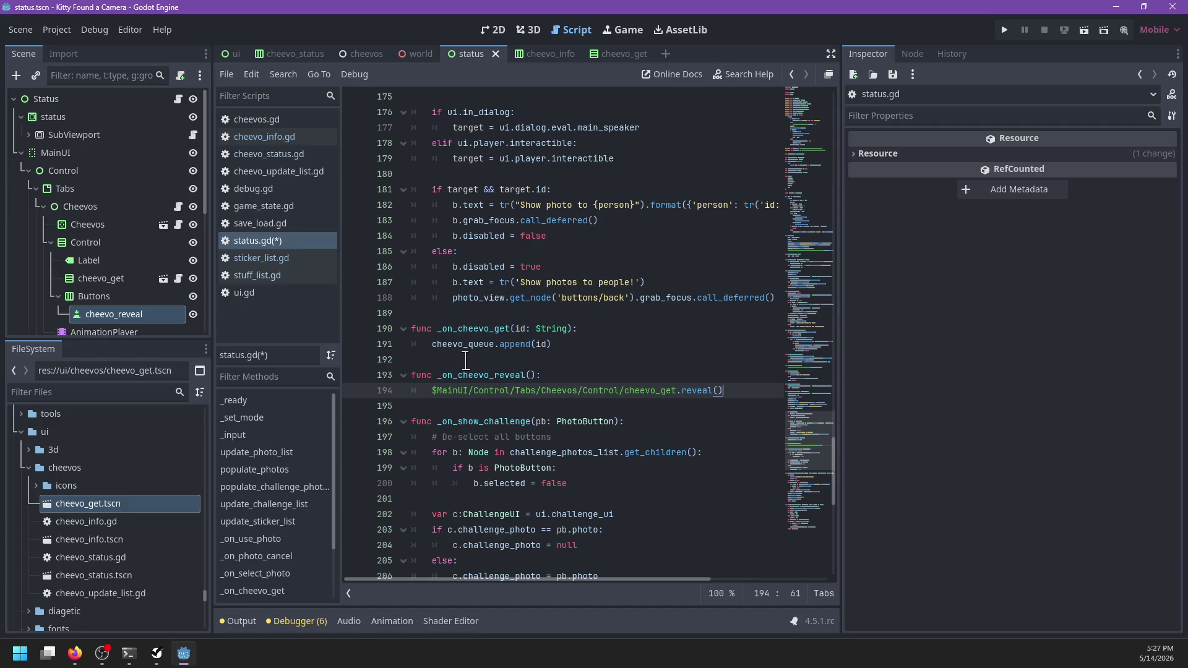
- Save status.gd with Ctrl+S and select the Cheevos node
key(ctrl+s)
key(Up)
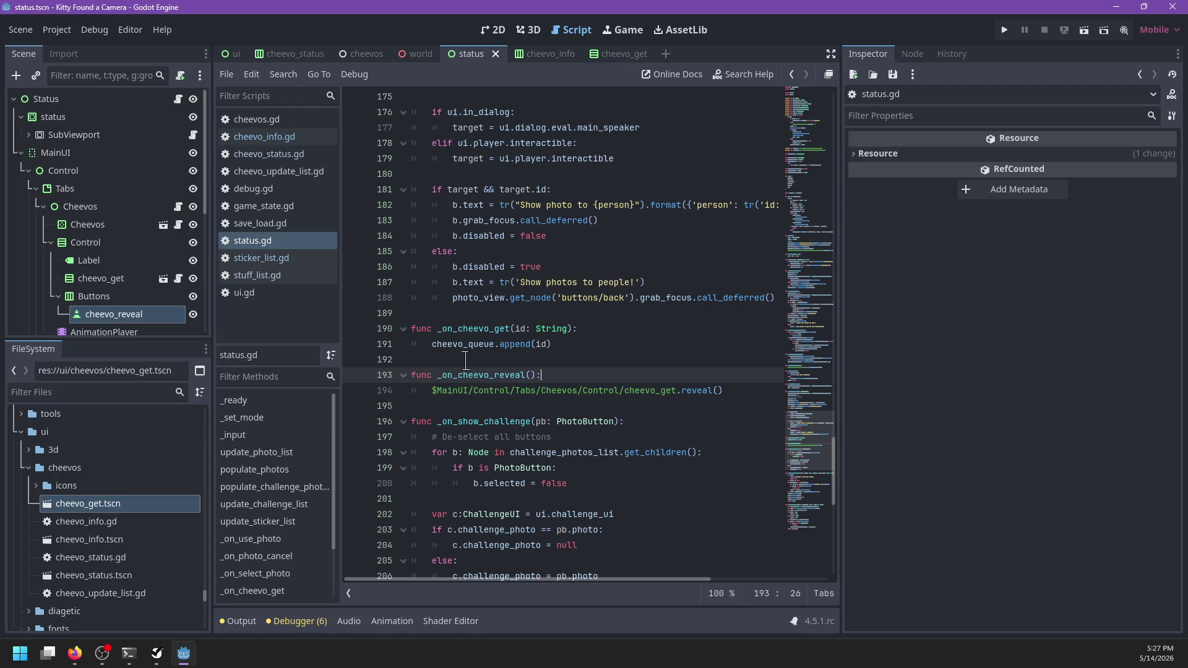
click(184, 209)
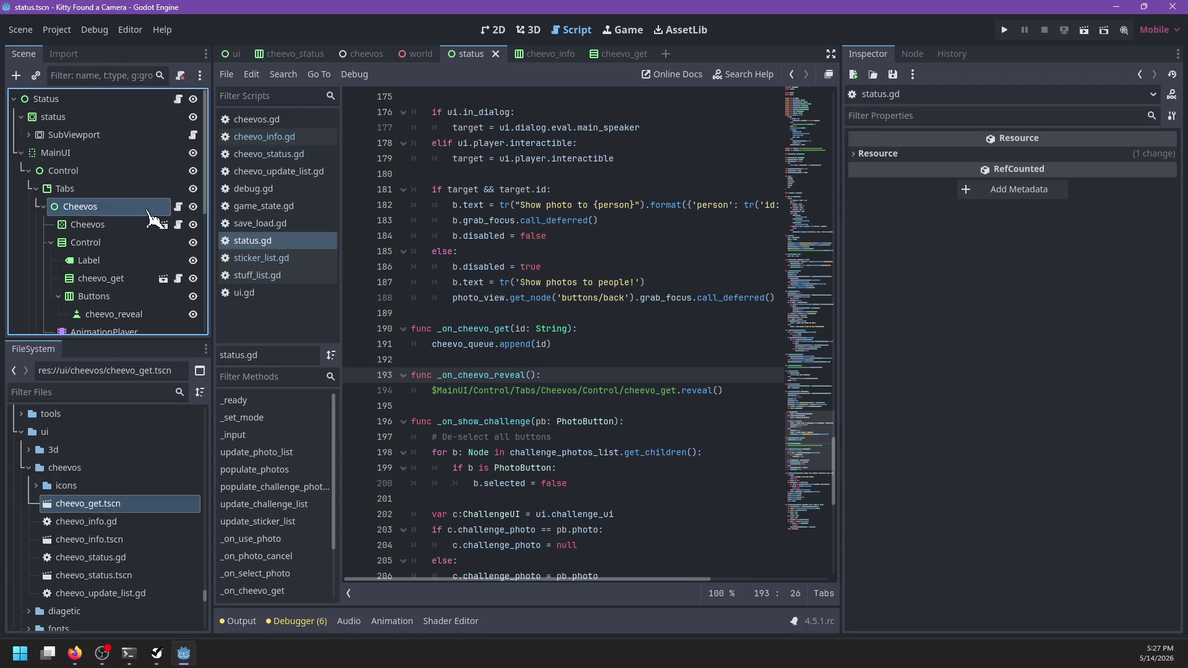
- Open sticker_list.gd to view the StickerList class, then select the Stickers node in the Scene dock
click(180, 207)
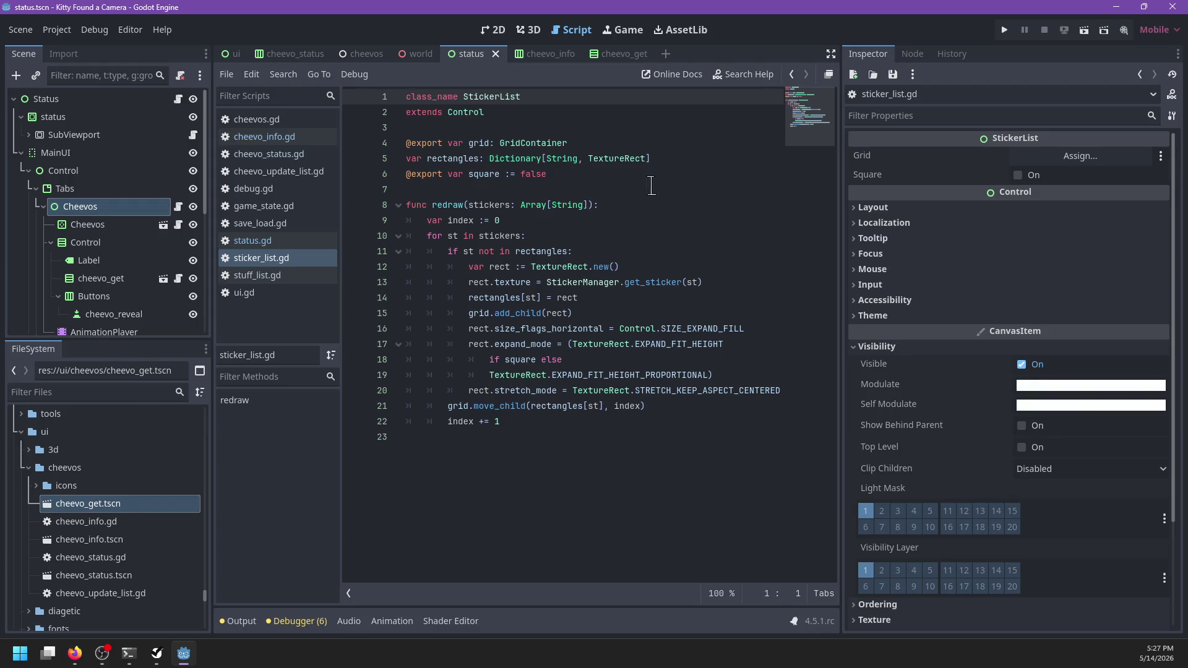
double_click(478, 97)
click(79, 228)
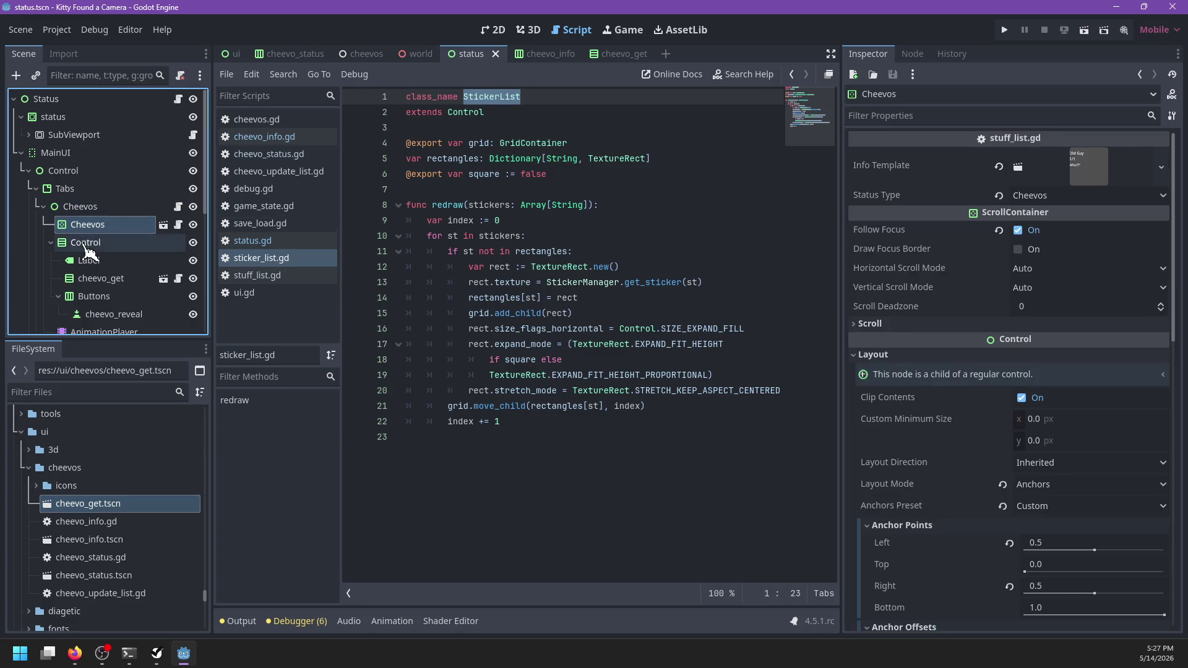
key(Left)
key(Left)
key(Down)
click(93, 238)
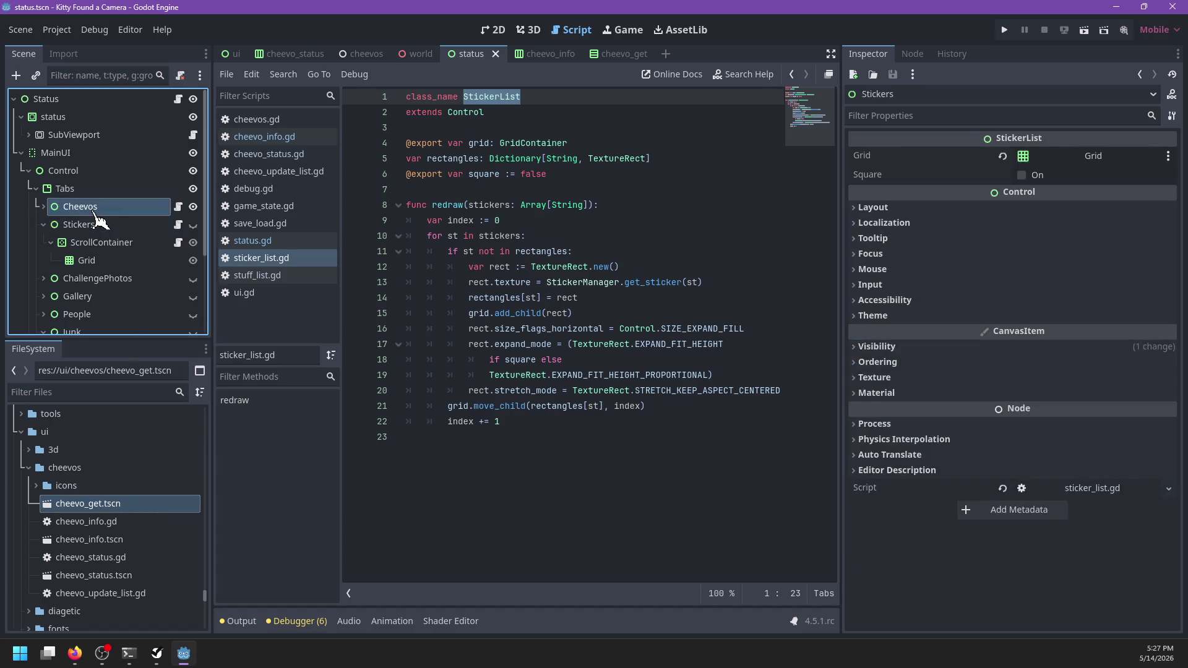
click(94, 227)
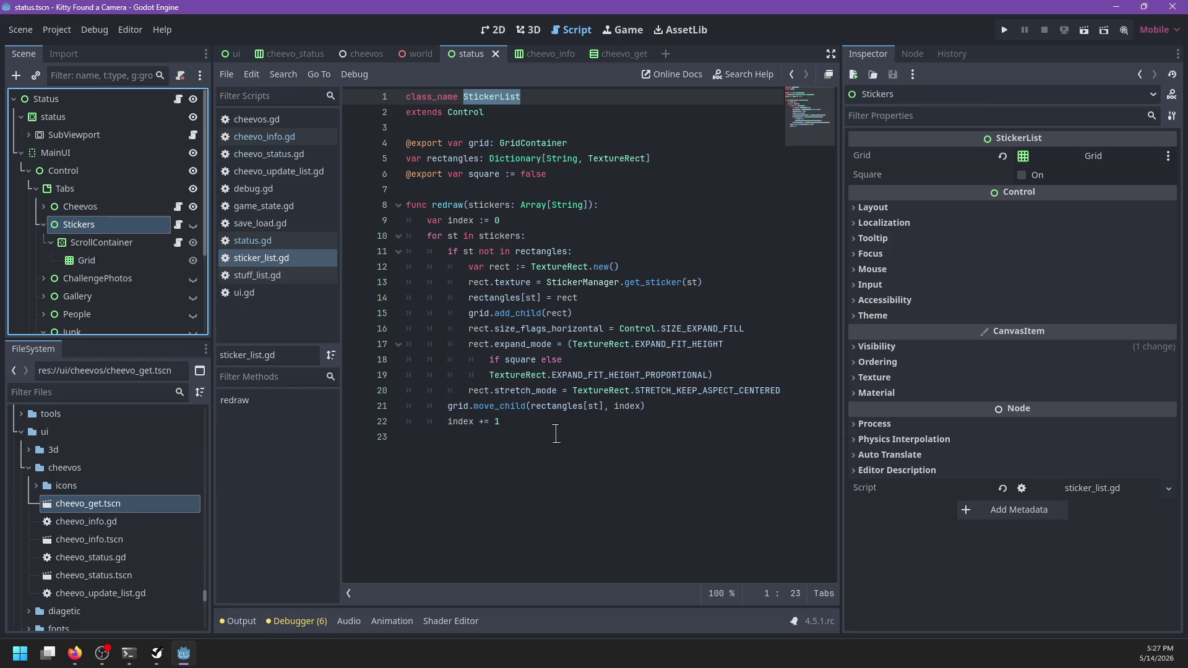
- Select the Cheevos node and save the status scene before attaching a script
mouse_move(133, 234)
mouse_down()
mouse_move(143, 205)
mouse_move(124, 211)
mouse_up()
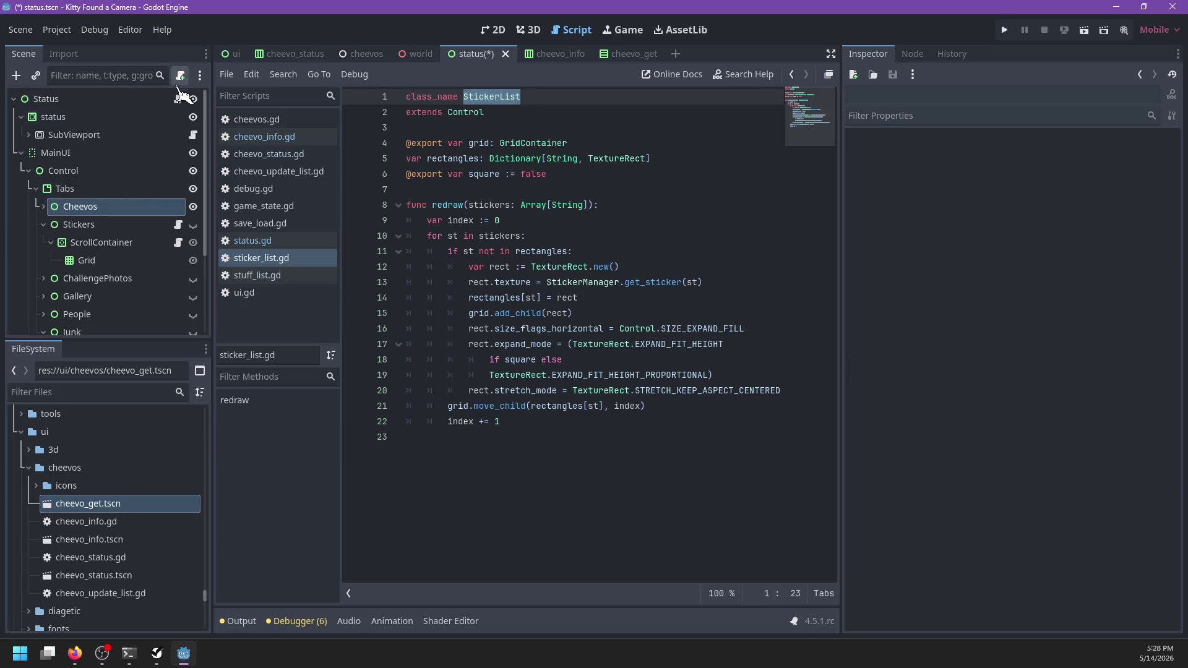
key(ctrl+s)
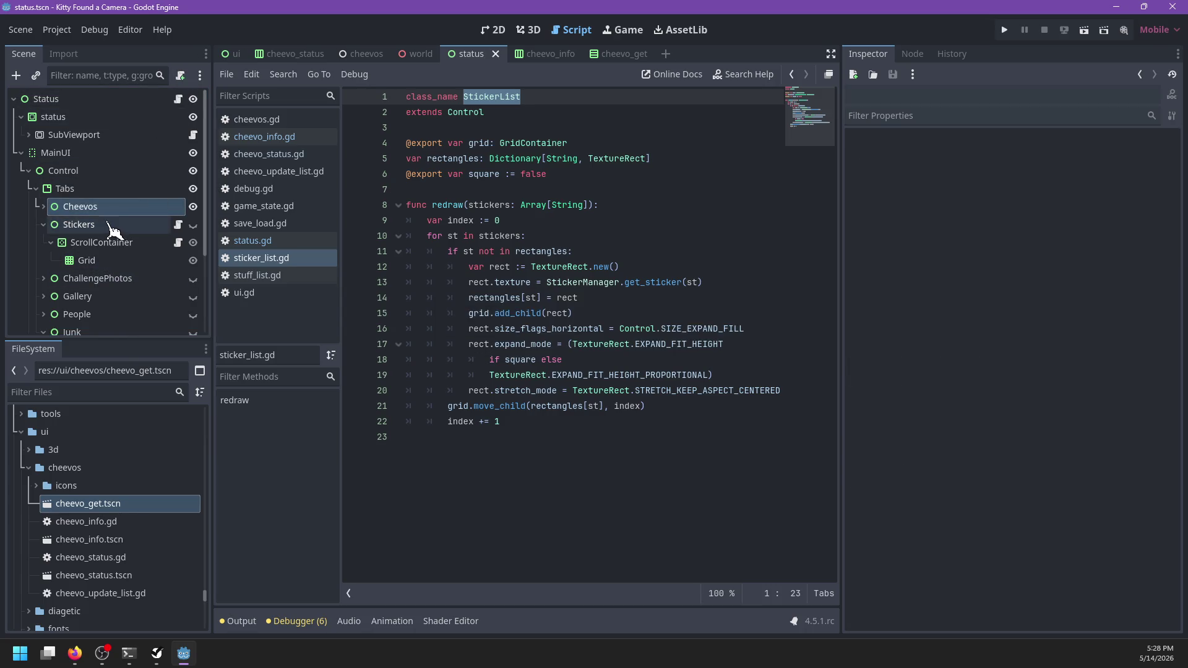
click(188, 75)
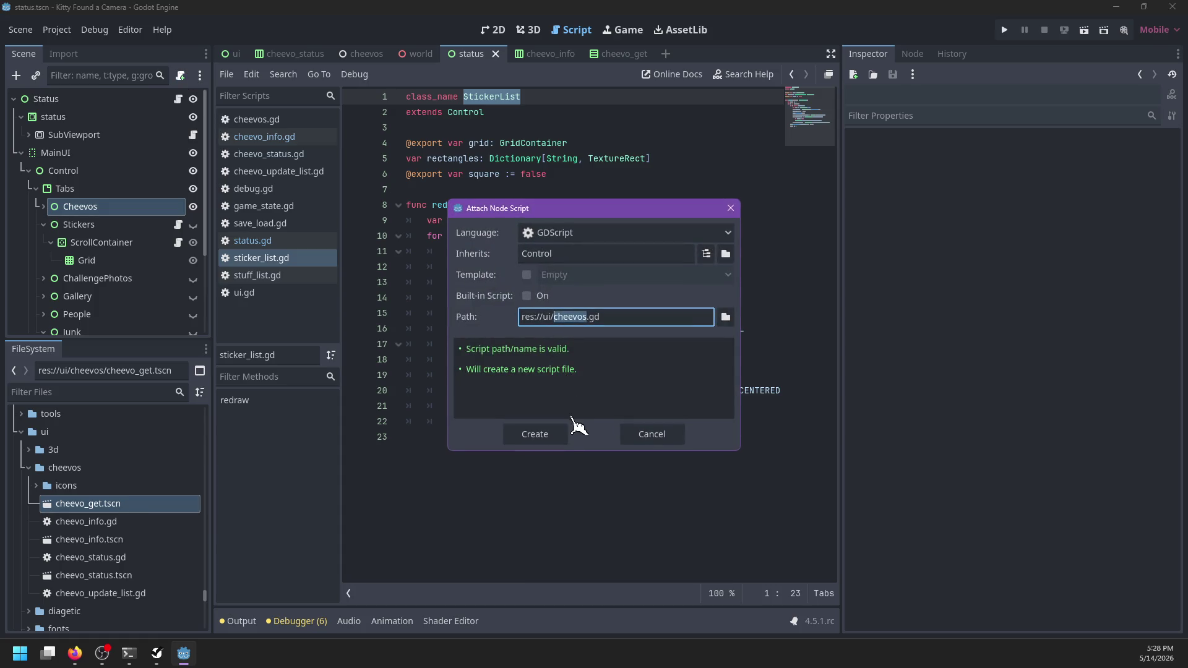
- Create and attach a new script at res://ui/cheevos/cheevos_list.gd to the Cheevos node
click(586, 317)
text(_list)
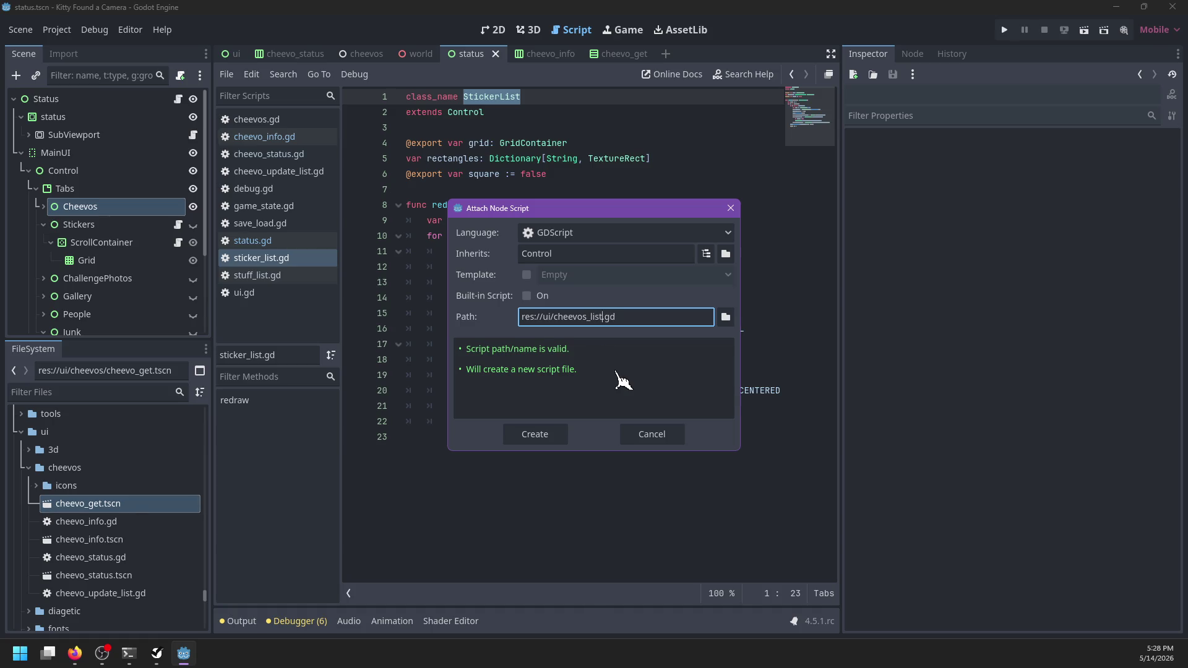
click(725, 317)
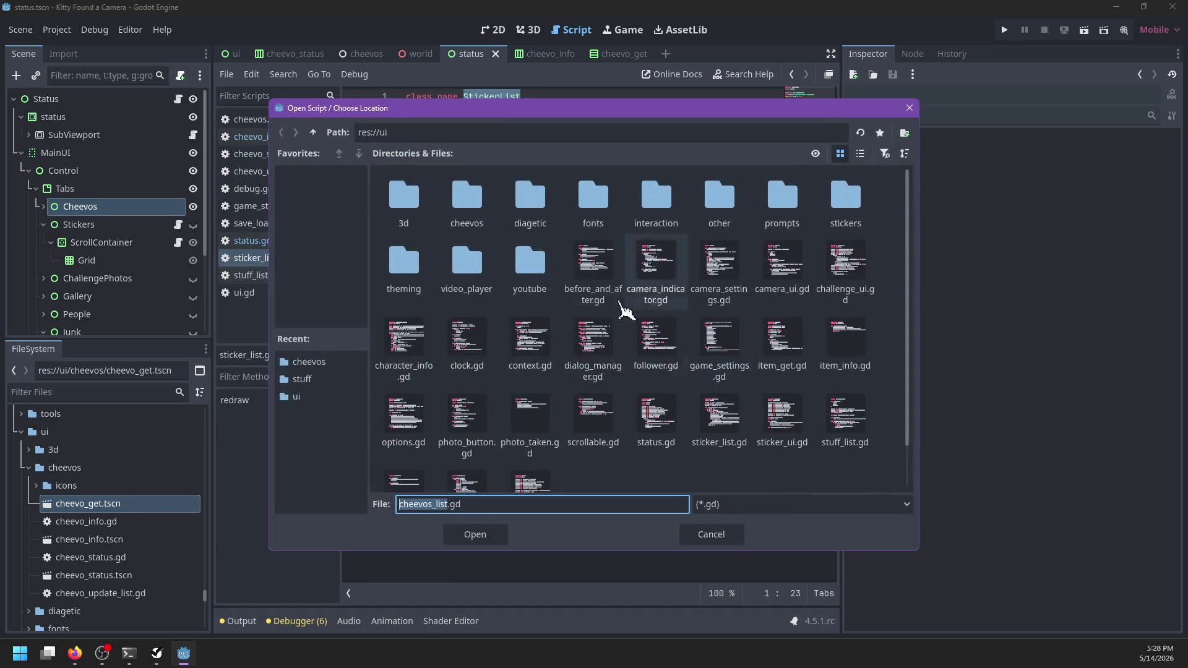
double_click(468, 210)
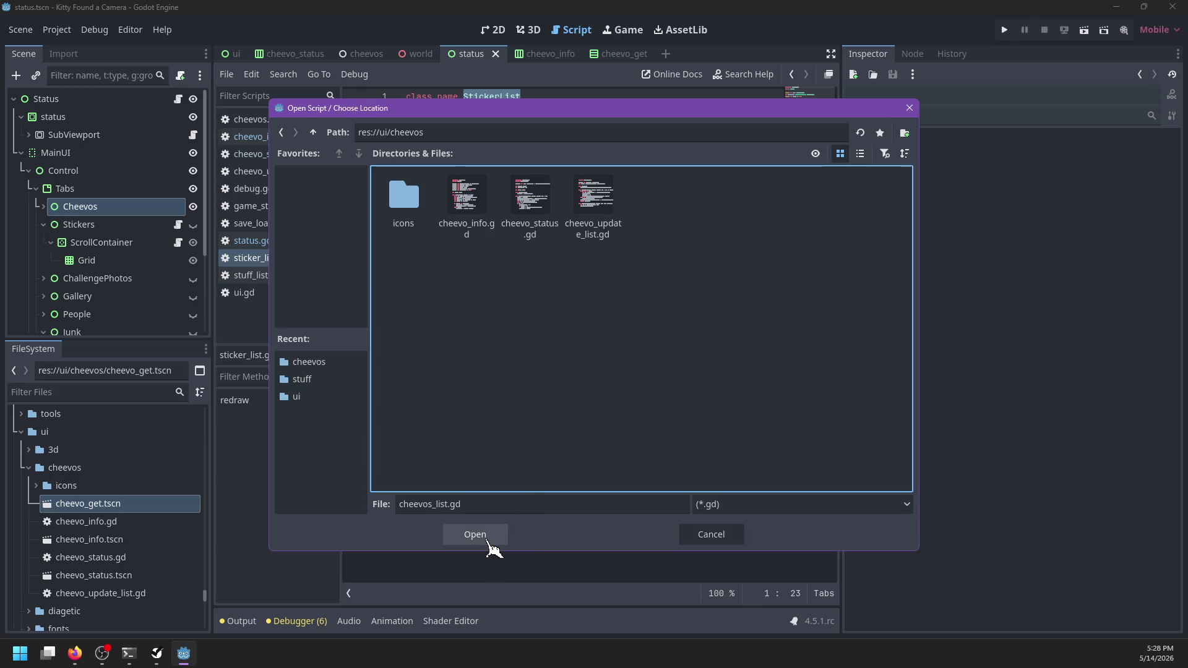
click(492, 543)
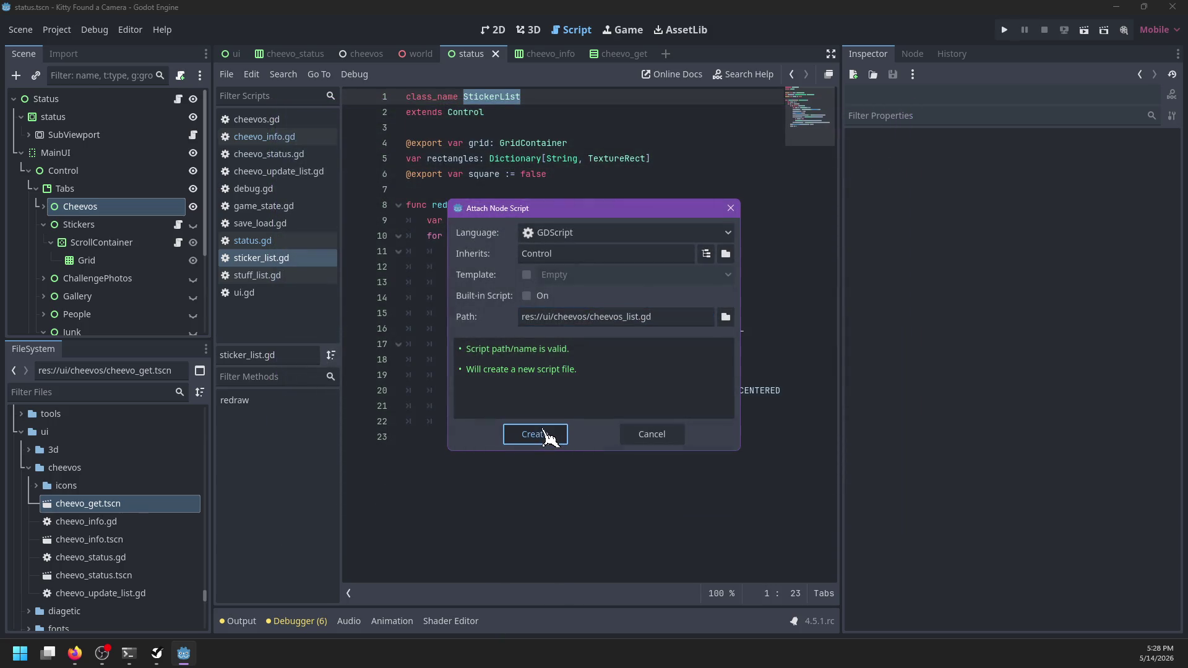
click(544, 435)
click(545, 435)
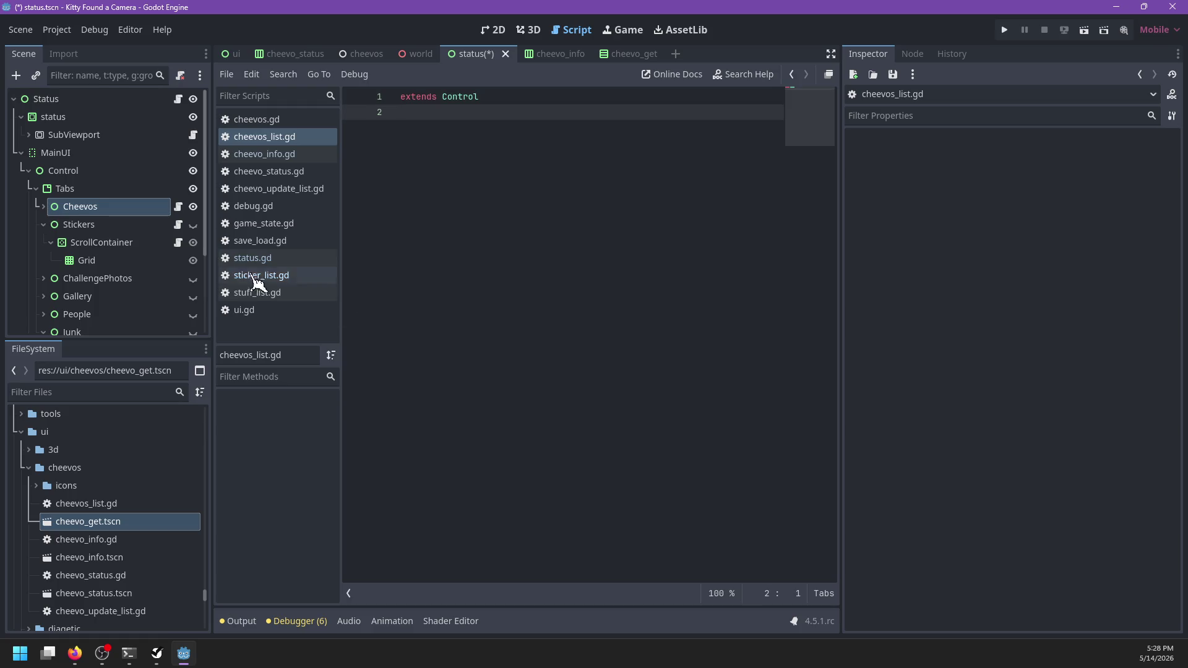
- Move the _on_cheevo_get and _on_cheevo_reveal handlers from status.gd into cheevos_list.gd
click(177, 100)
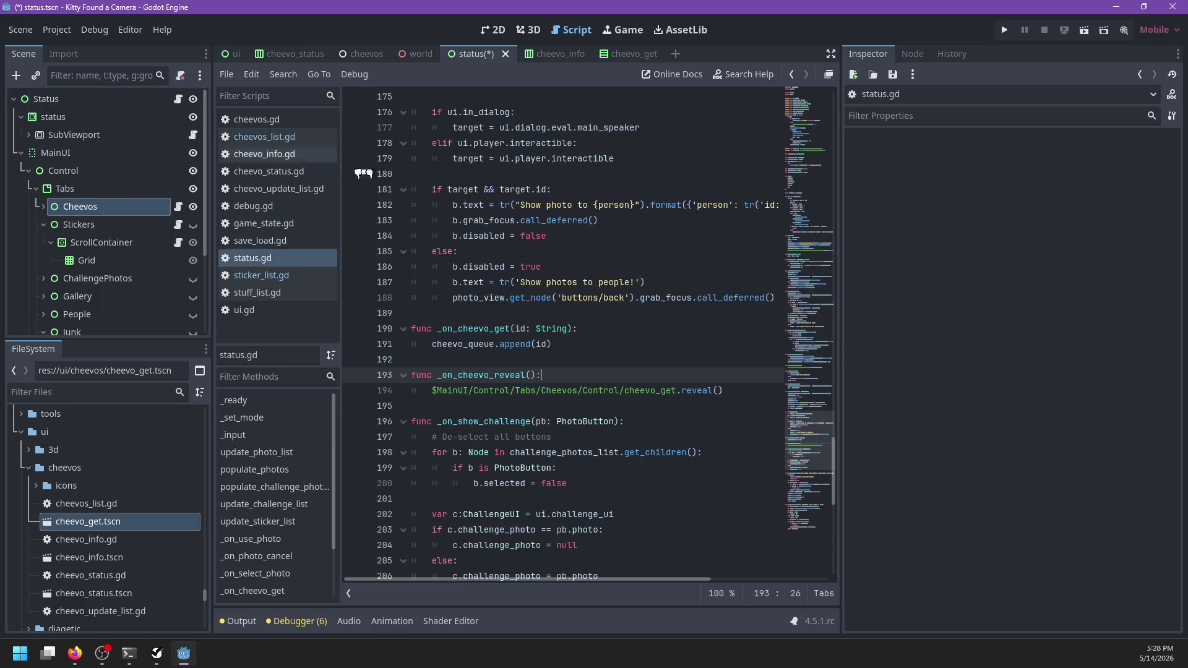
drag(473, 406, 536, 313)
key(Delete)
click(177, 206)
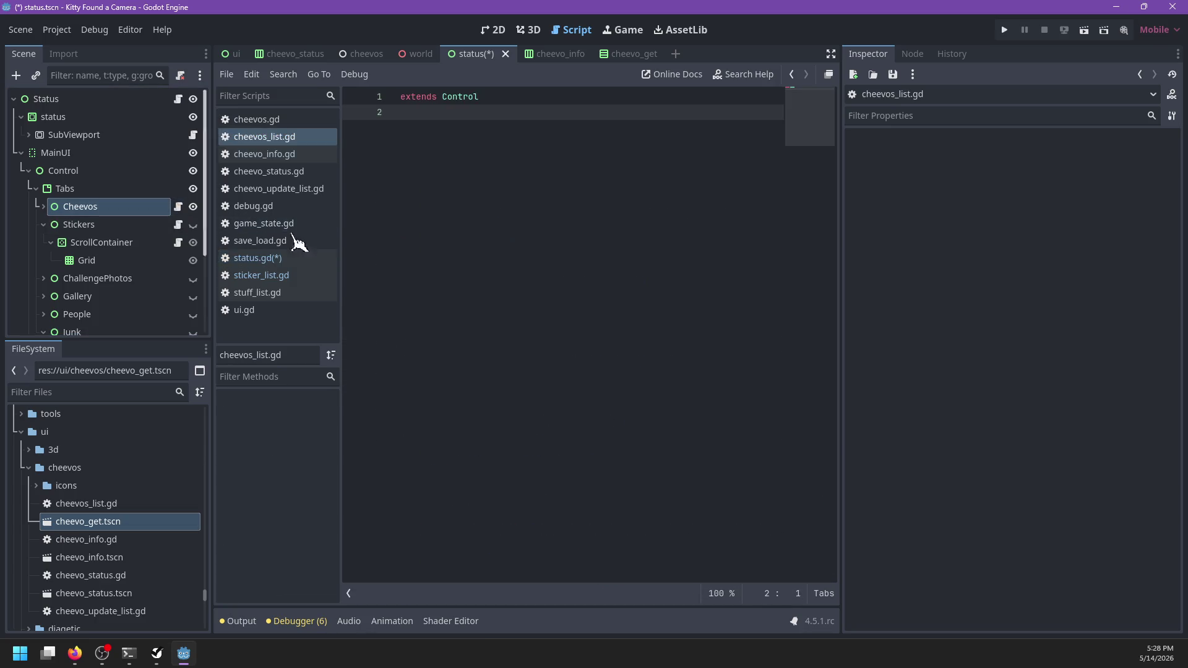
text(func _on_cheevo_get(id: String): 	cheevo_queue.append(id)  func _on_cheevo_reveal(): 	$MainUI/Control/Tabs/Cheevos/Control/cheevo_get.reveal())
- Move the two cheevo connect lines from status.gd into a new func _ready() in cheevos_list.gd
click(177, 99)
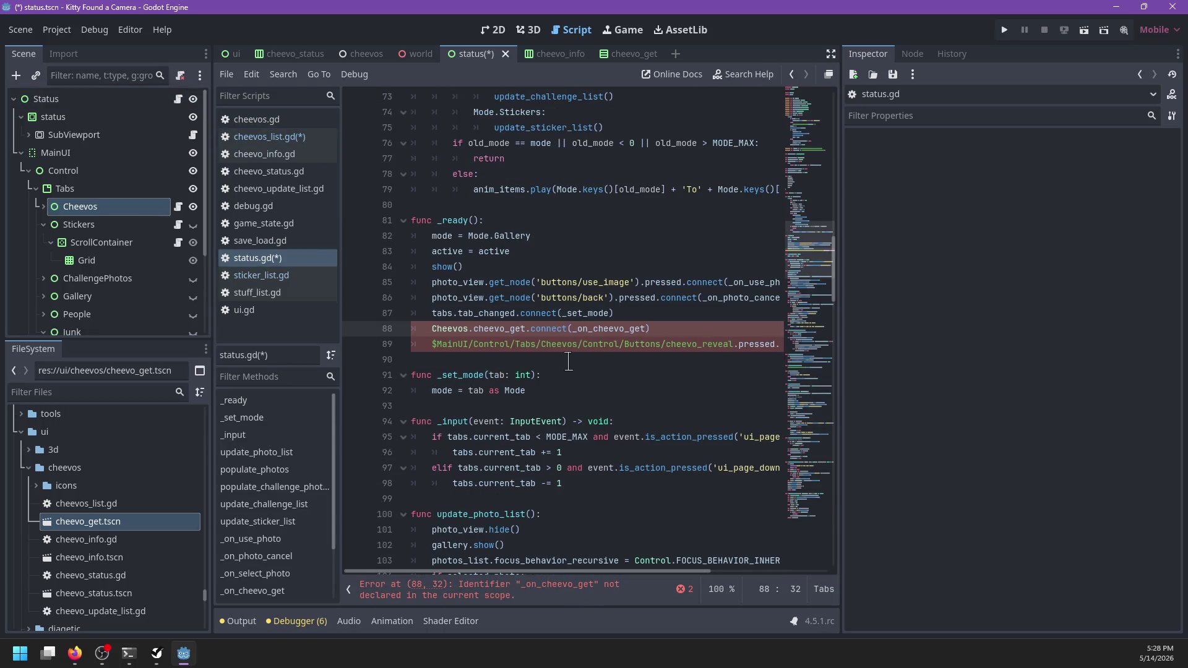
drag(566, 361, 616, 313)
key(Delete)
key(Return)
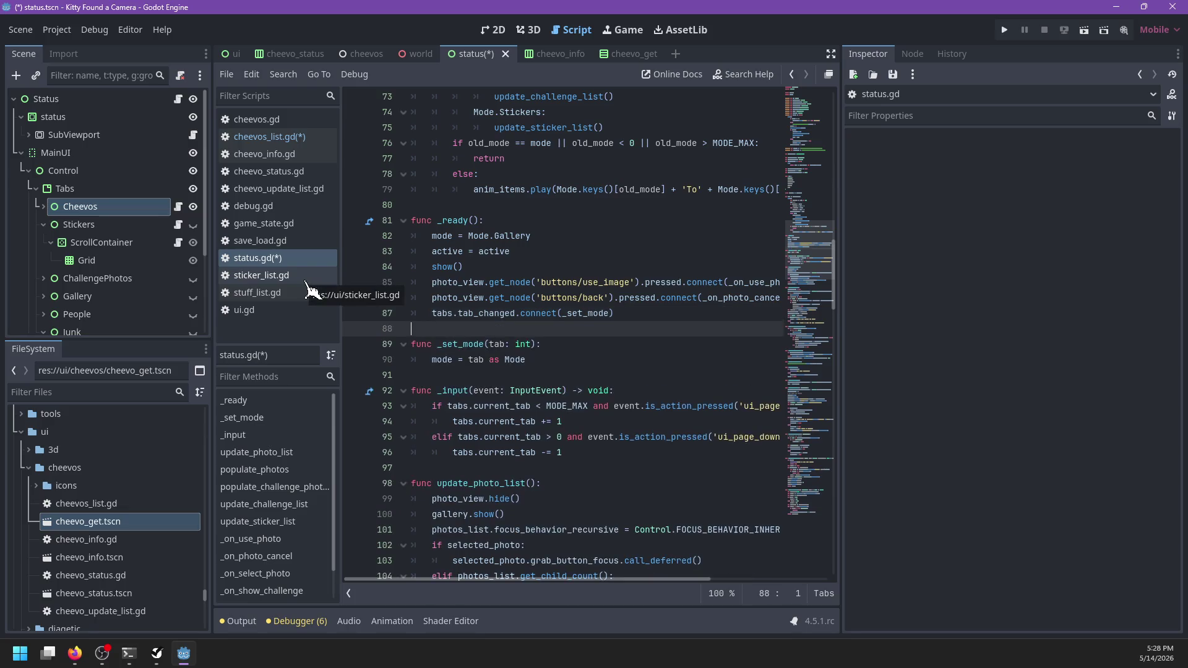
click(178, 206)
click(510, 104)
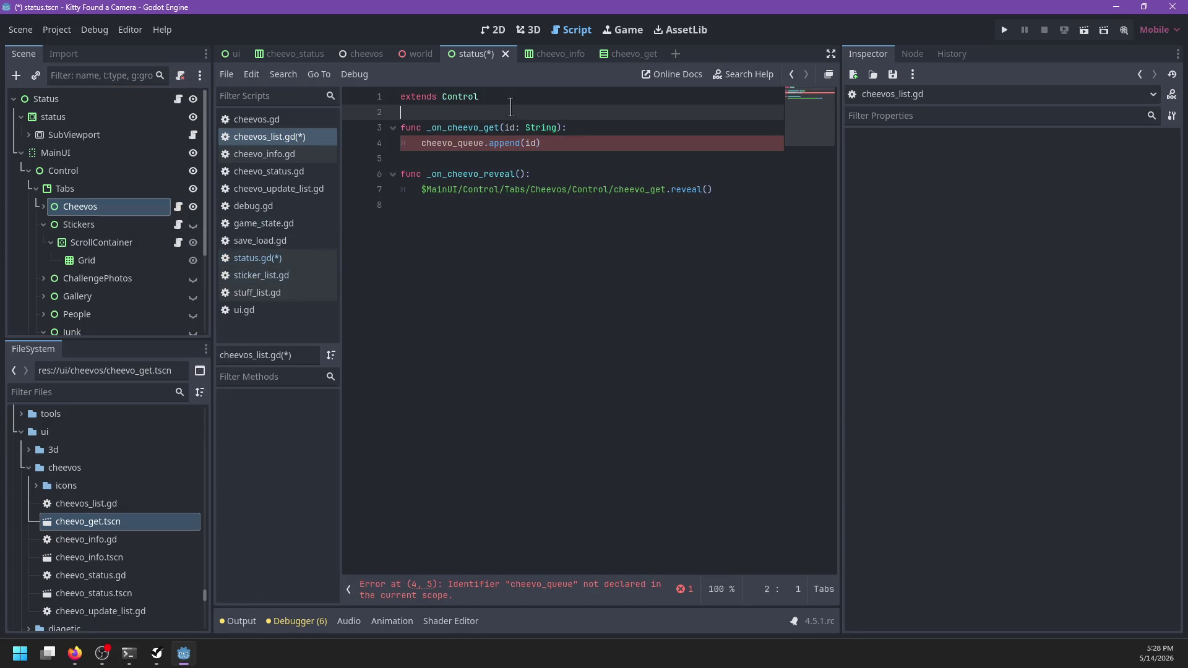
key(Return)
key(Return)
text(func _ready():)
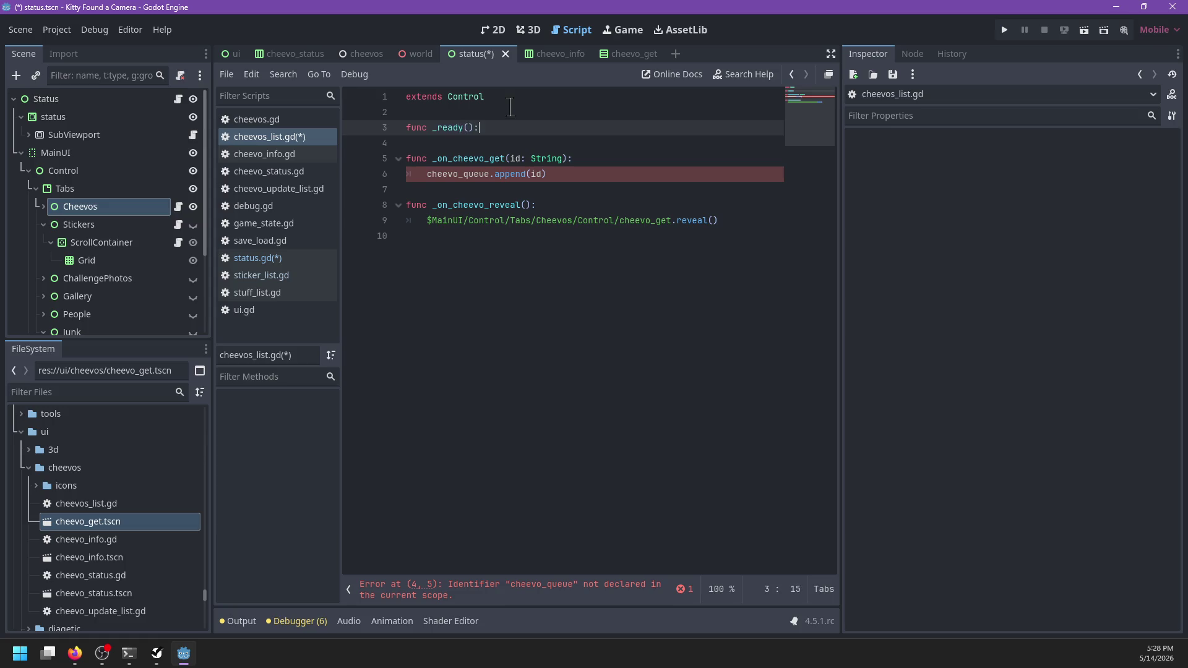
key(ctrl+v)
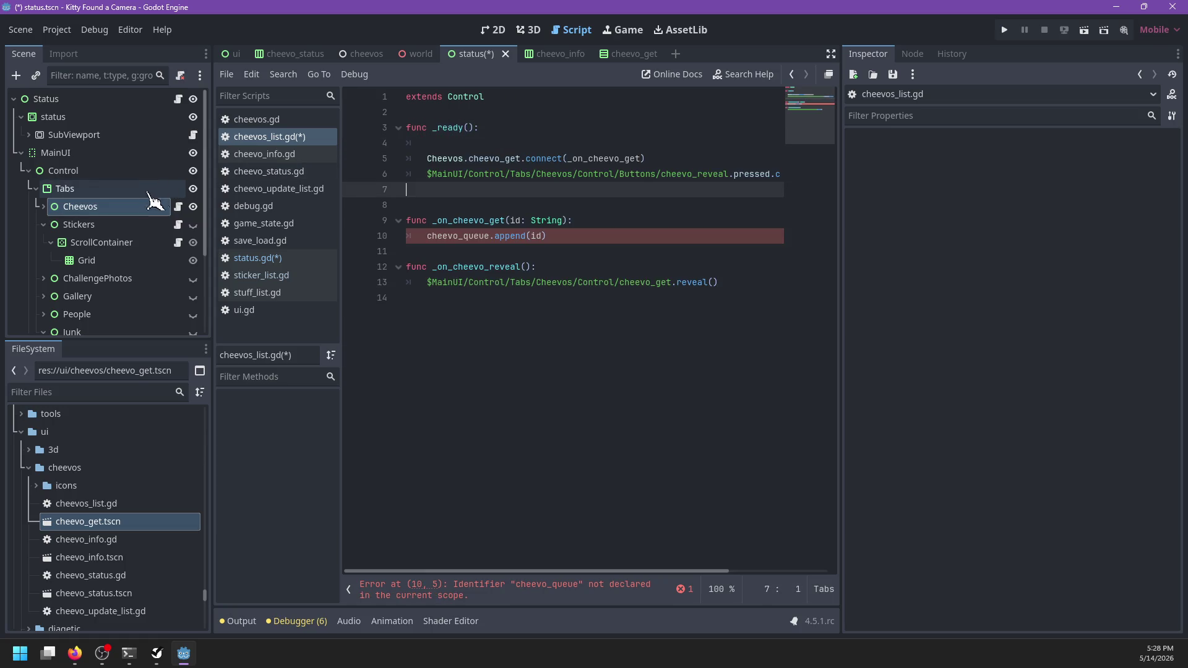
- Move the cheevo_queue declaration from status.gd to below extends Control in cheevos_list.gd
click(178, 99)
scroll(586, 305, up, 10)
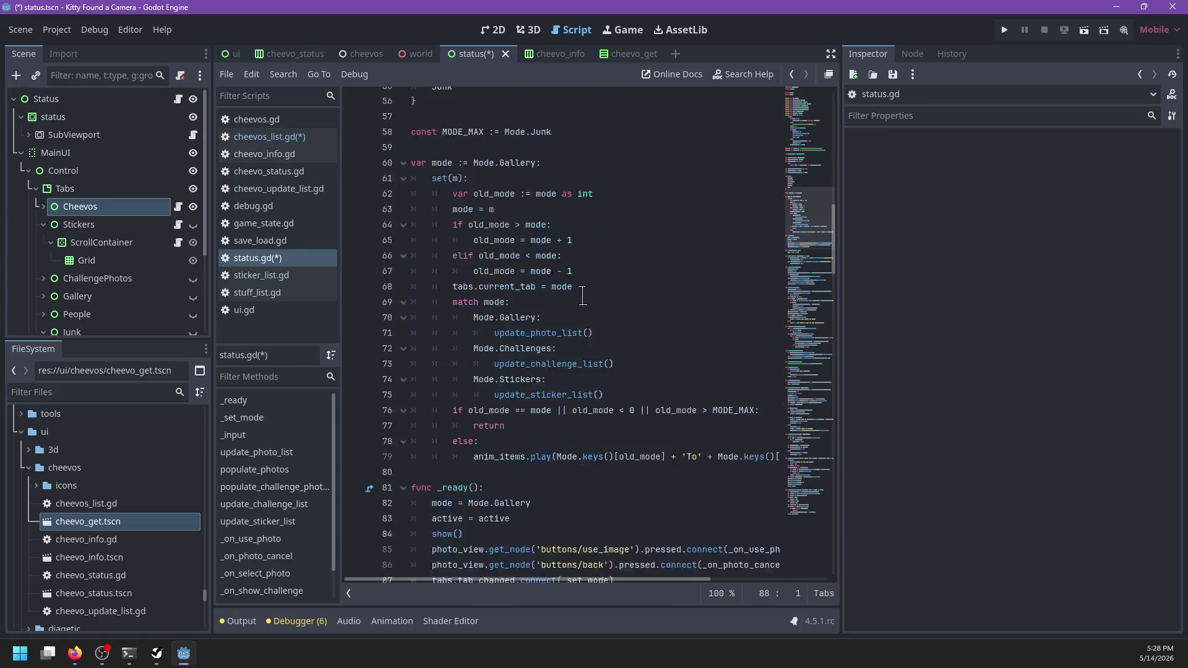
scroll(586, 305, up, 9)
scroll(588, 312, down, 6)
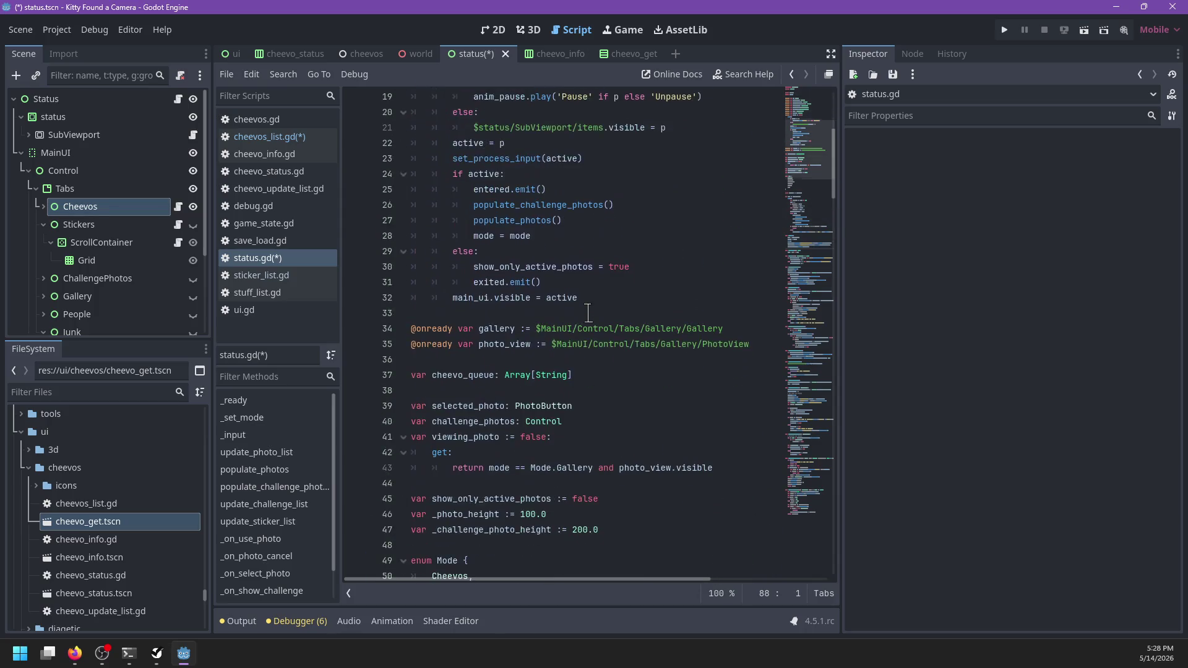
scroll(524, 353, down, 1)
click(592, 316)
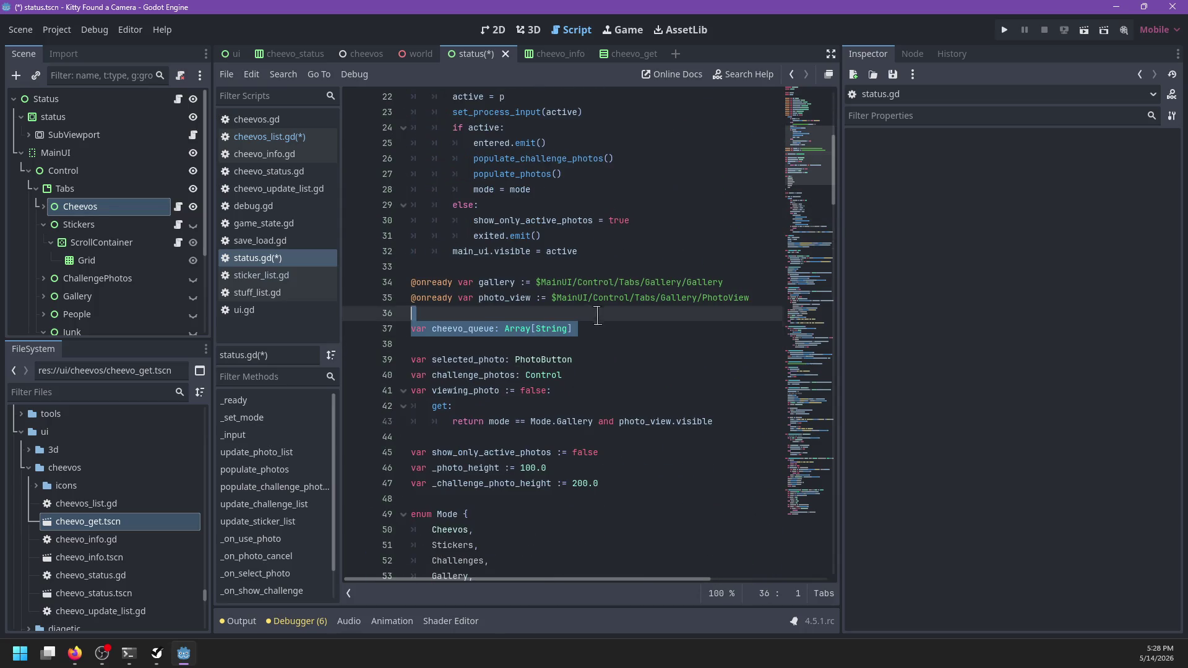
click(178, 207)
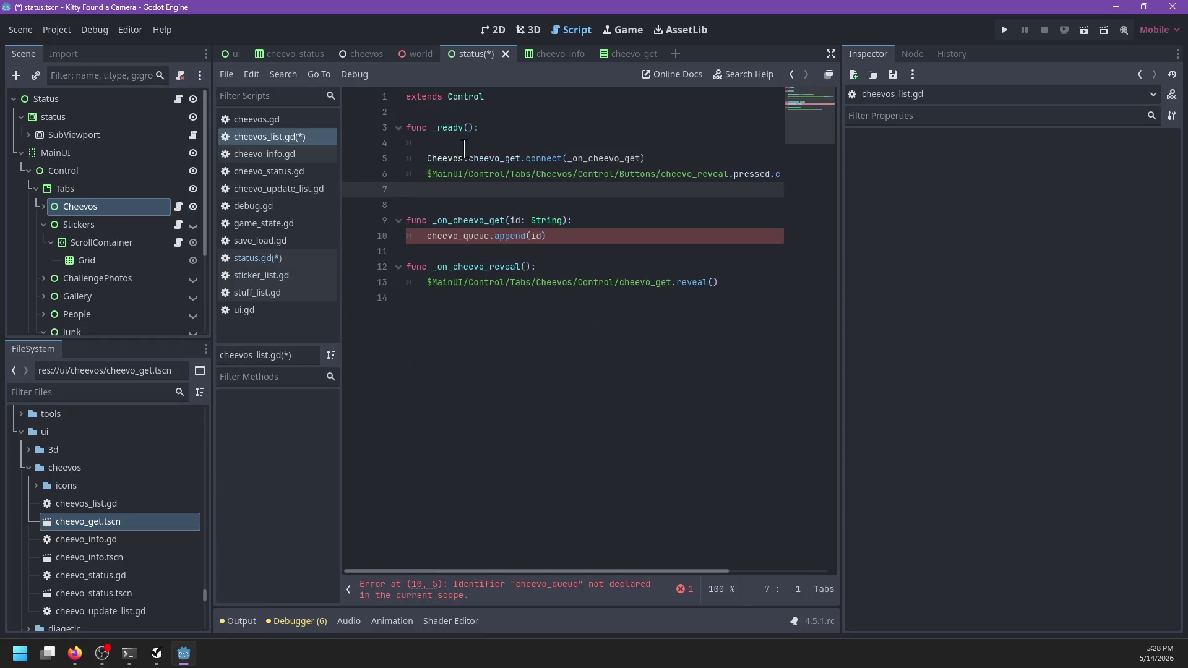
click(481, 114)
text(var cheevo_queue: Array[String])
- Remove stray blank lines in cheevos_list.gd and save the scene and scripts
click(475, 169)
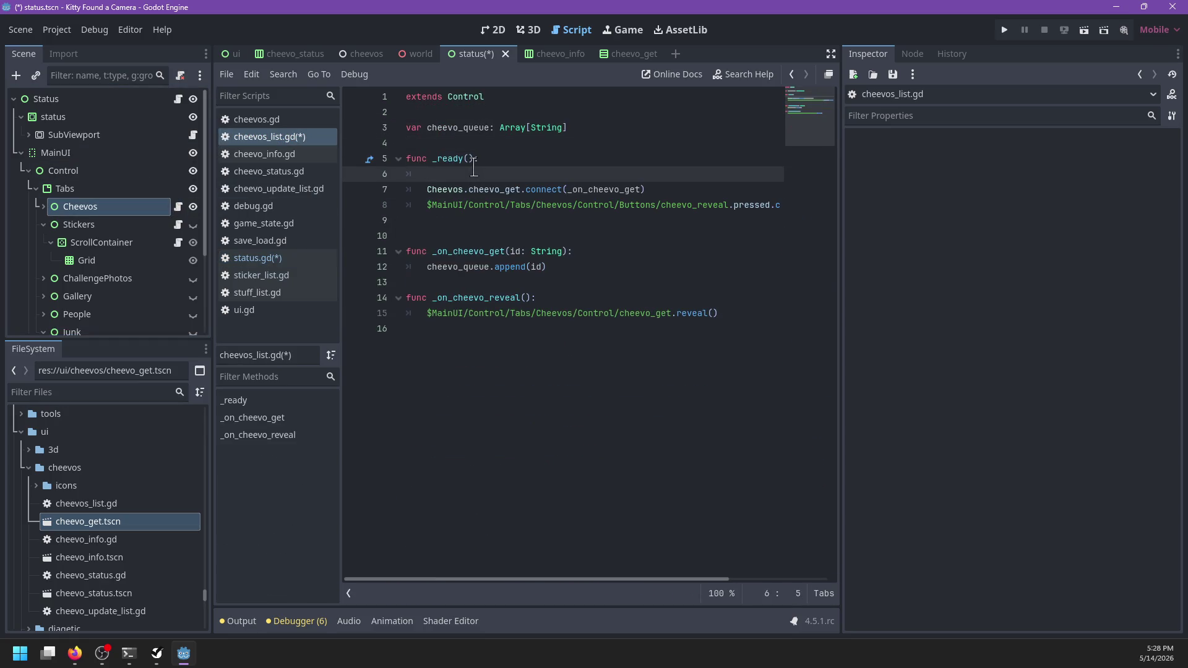
key(BackSpace)
key(BackSpace)
key(Up)
key(Up)
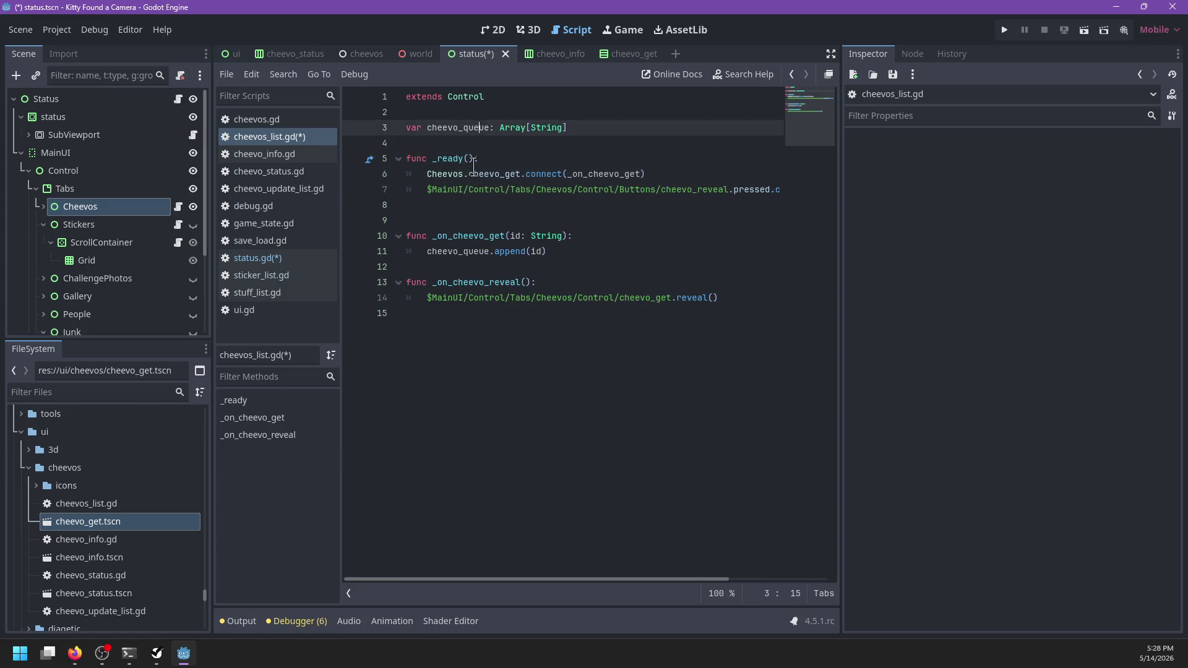
key(Down)
key(Down)
key(Down)
key(BackSpace)
key(ctrl+s)
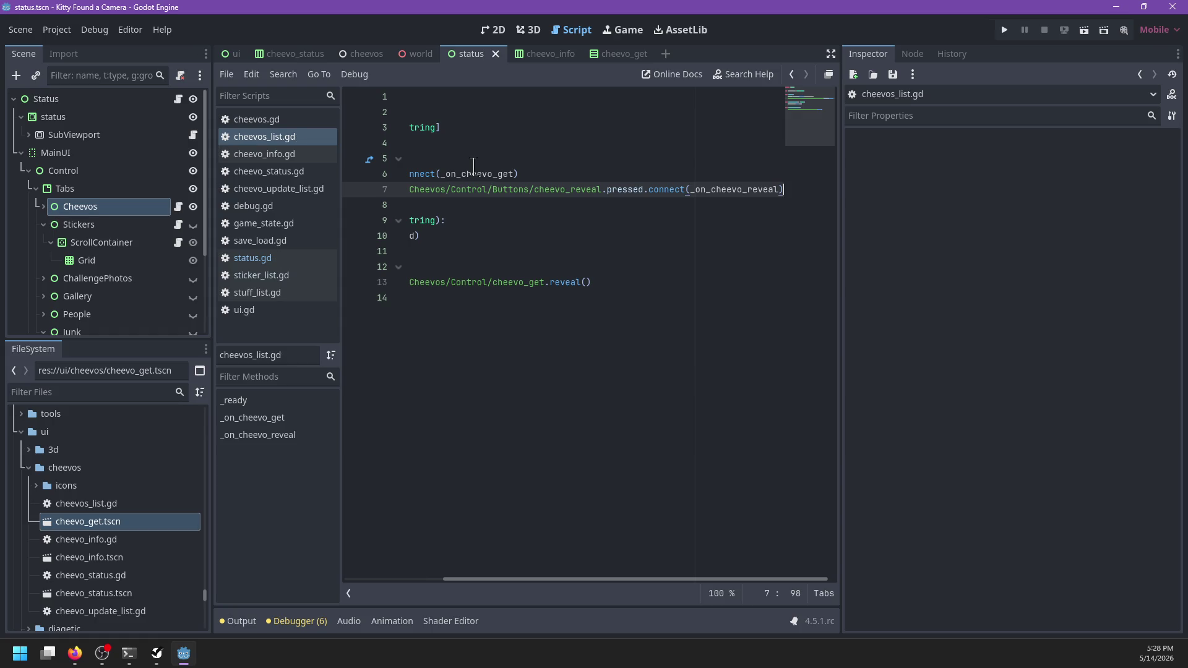
key(Home)
- Insert an enum below extends Control and rename it from RevealState to State
click(444, 112)
key(Return)
key(Up)
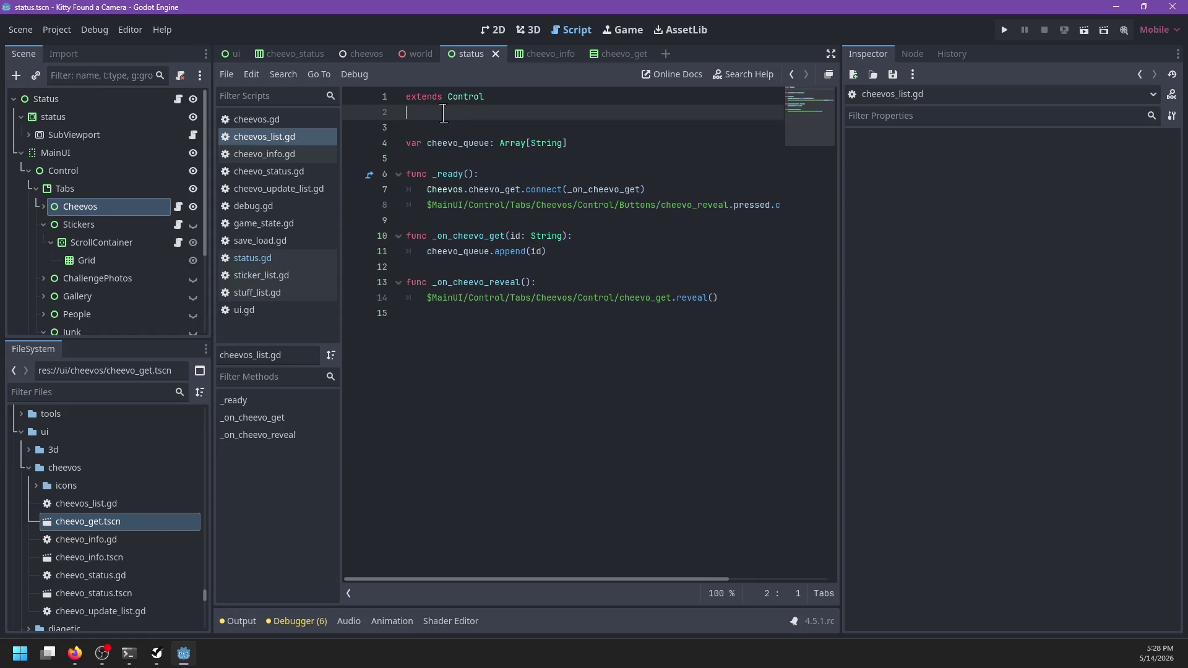
key(Return)
text(enum )
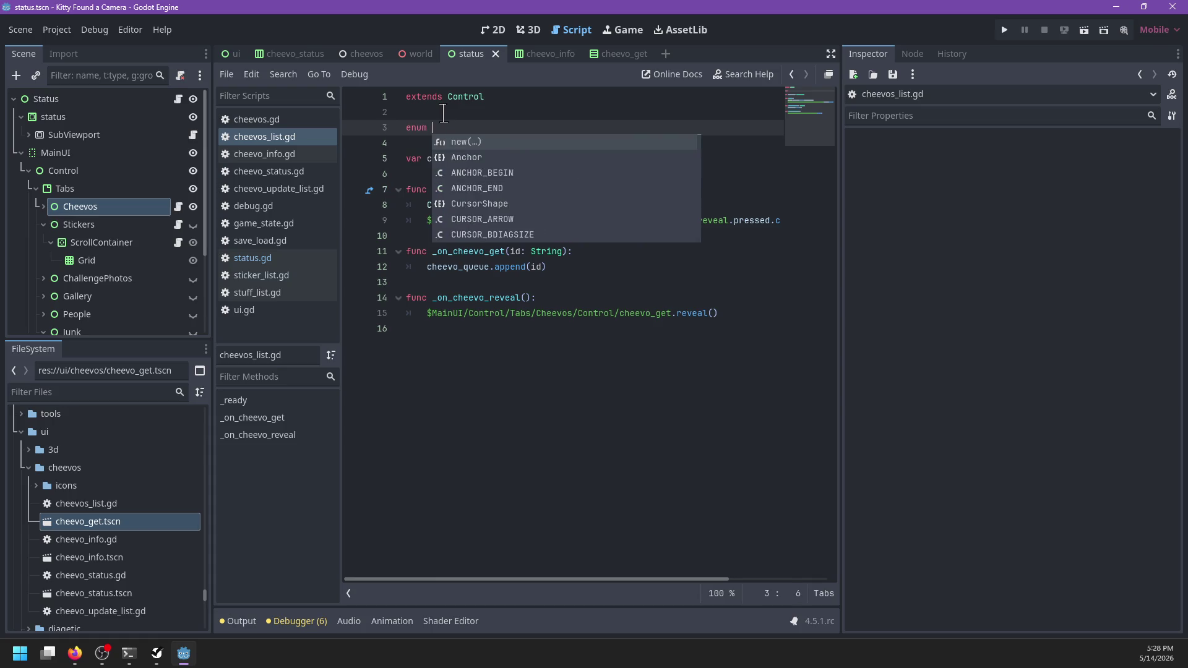
text(RevealState)
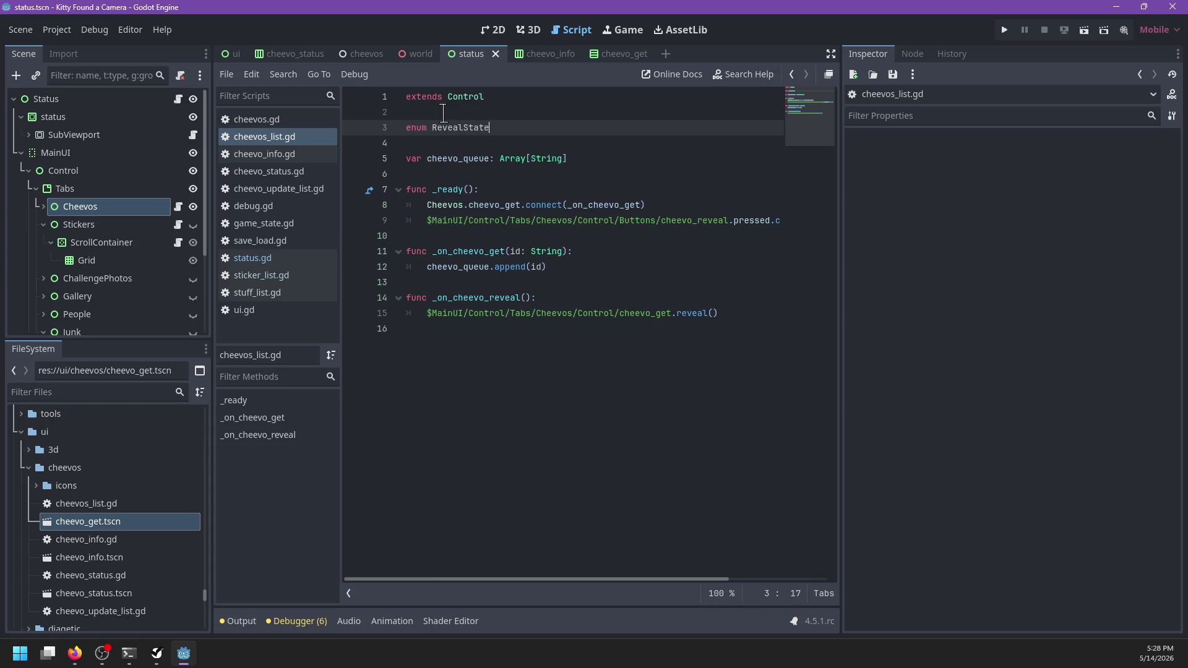
key(Return)
key(Return)
key(shift+Tab)
key(Up)
key(Up)
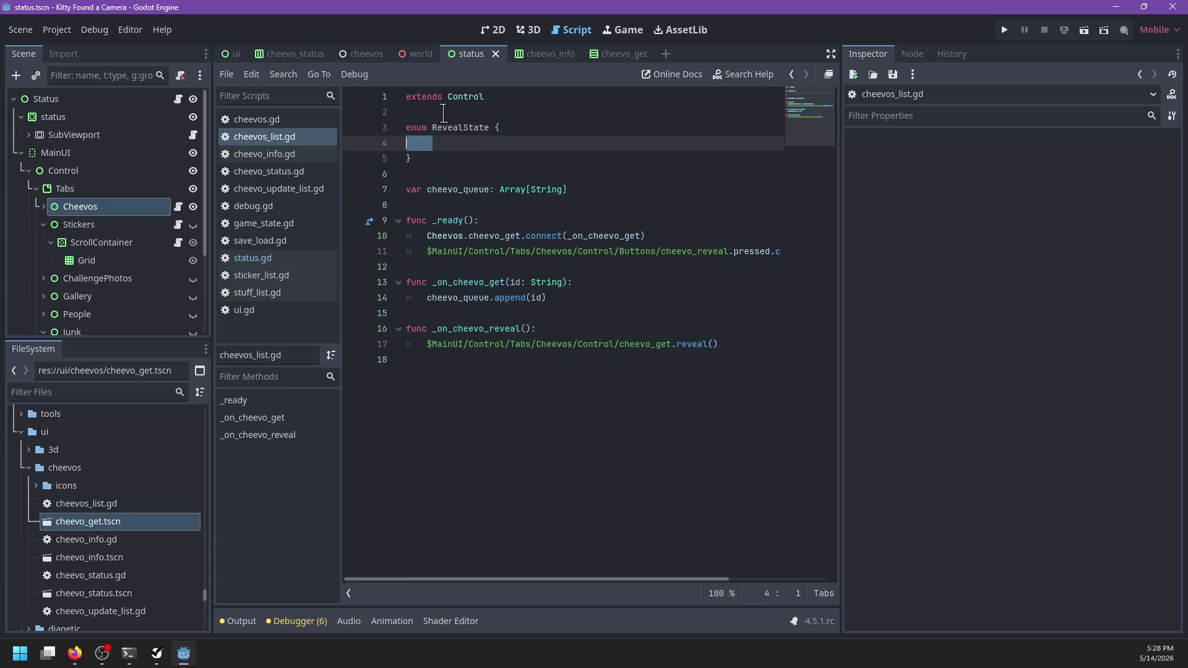
key(ctrl+BackSpace)
text(State)
- Fill the State enum with List, NewCheevo and Revealed, and save the script
key(Down)
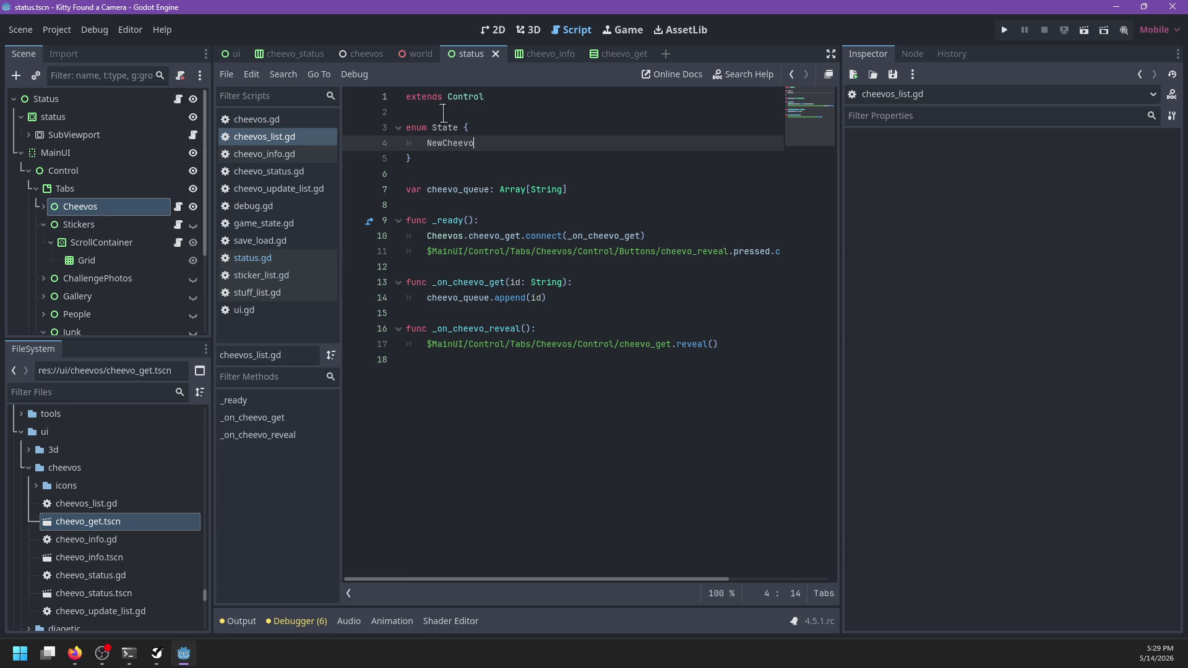
key(ctrl+shift+Return)
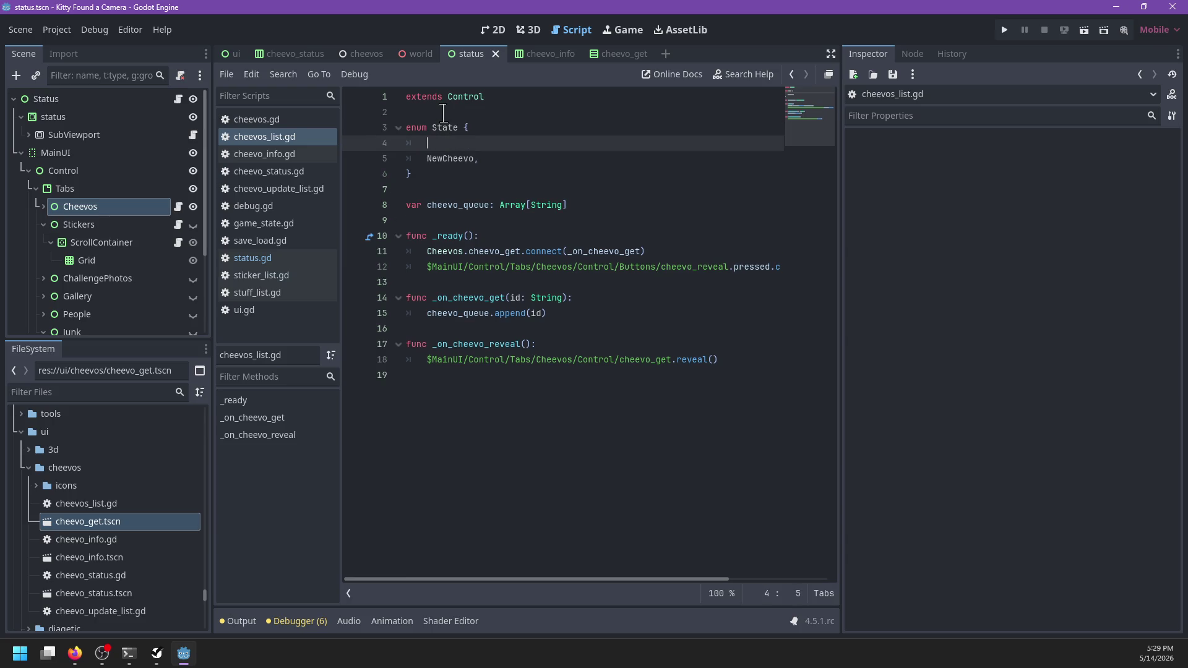
text(List,)
key(Down)
key(ctrl+Right)
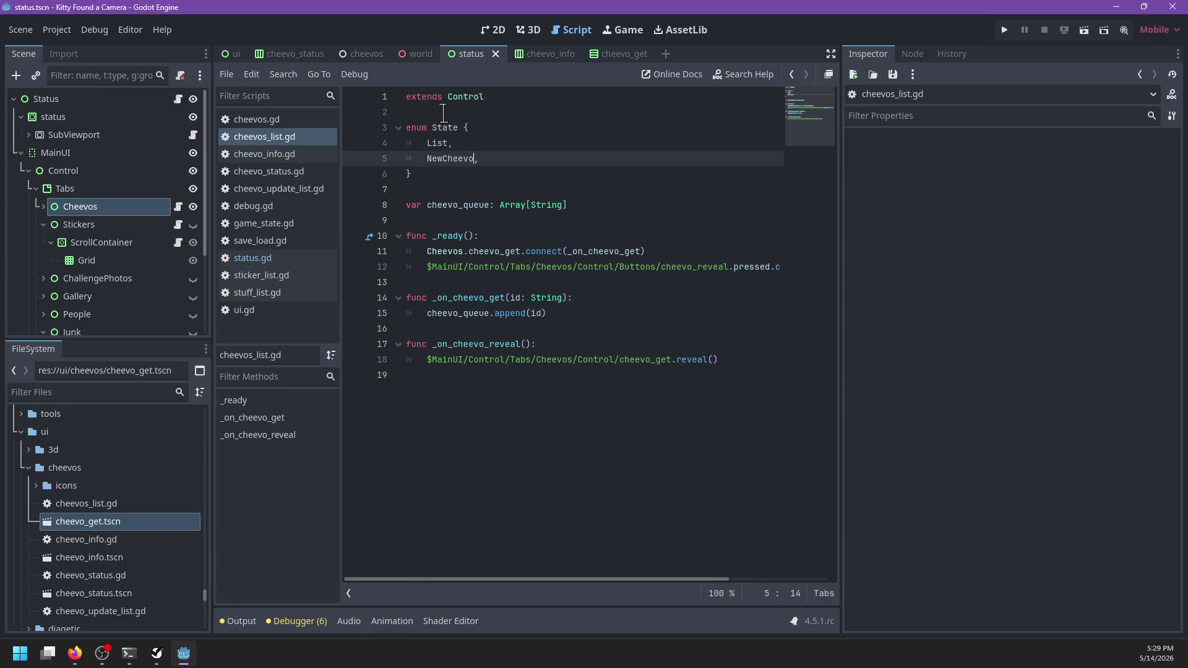
key(Return)
text(Revealed)
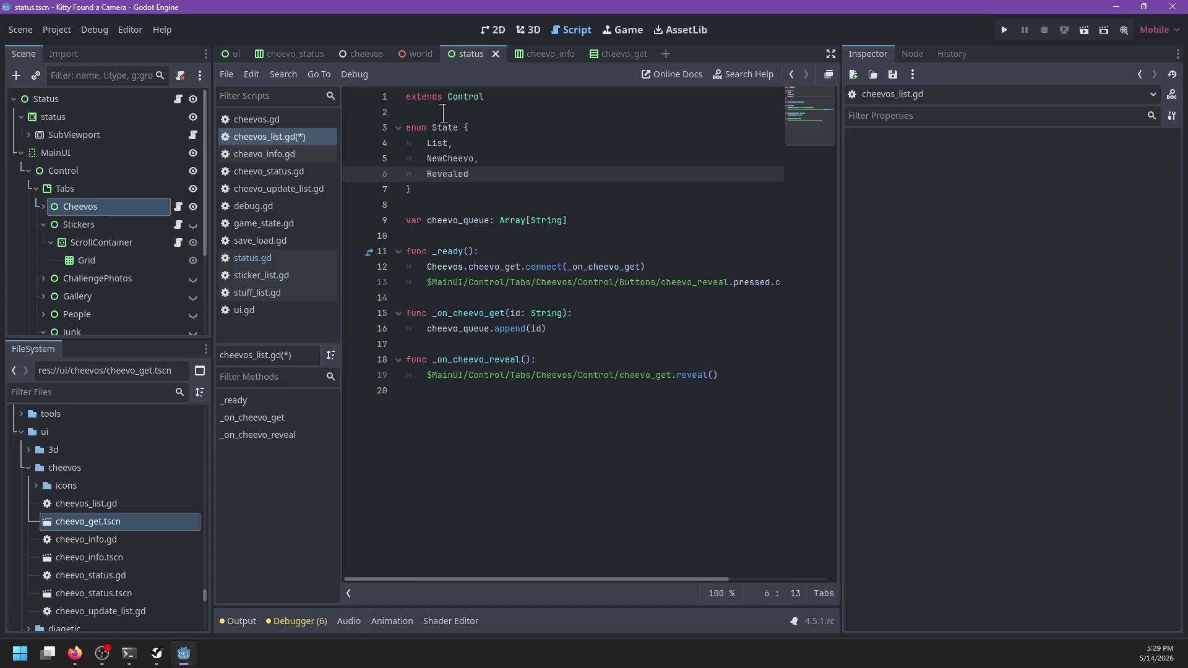
key(ctrl+s)
- Expand Cheevos in the Scene dock and search status.gd for 'cheevos'
click(44, 206)
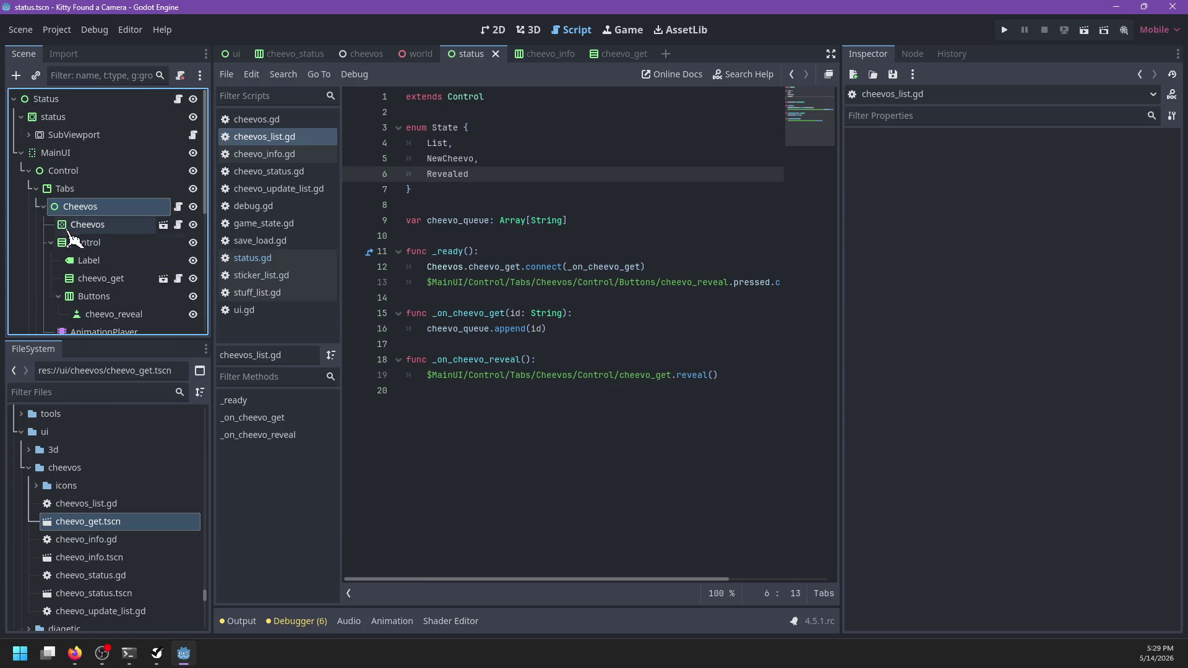
click(51, 242)
click(179, 100)
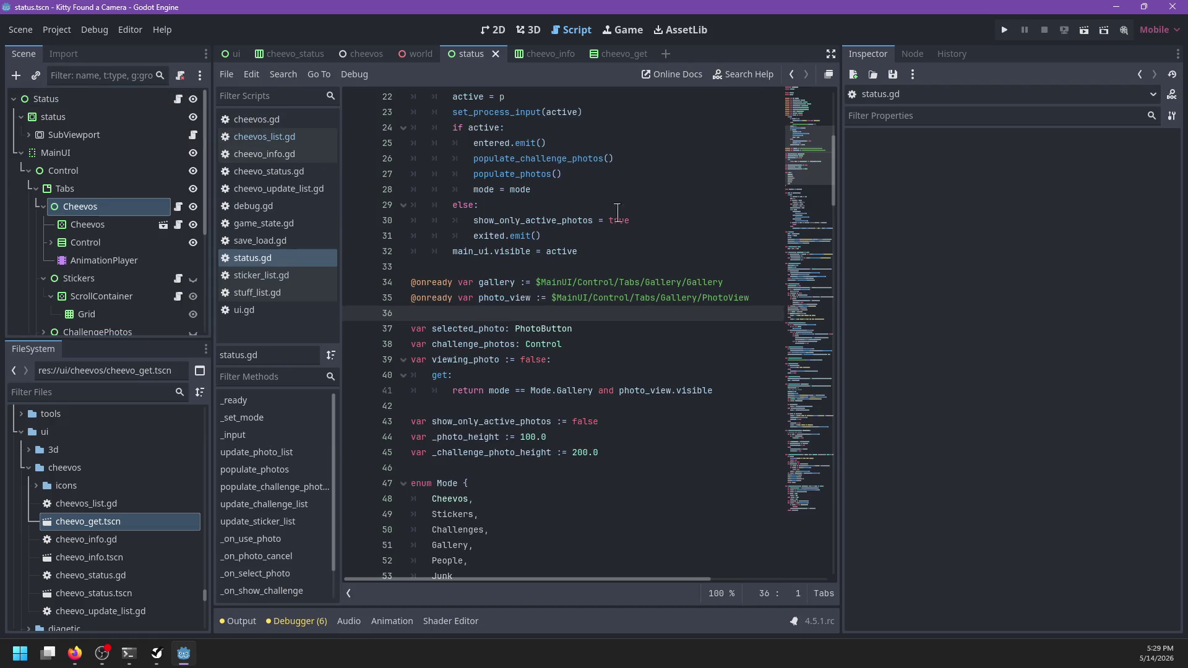
click(625, 214)
key(ctrl+f)
text($)
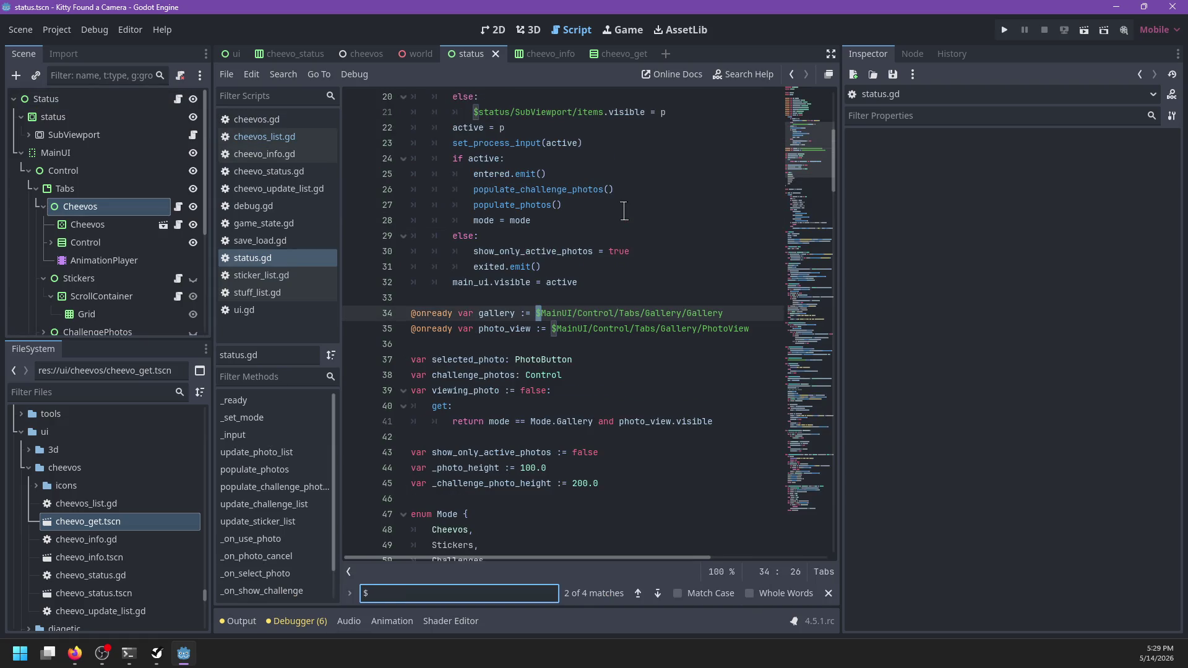
key(BackSpace)
text(cheevos)
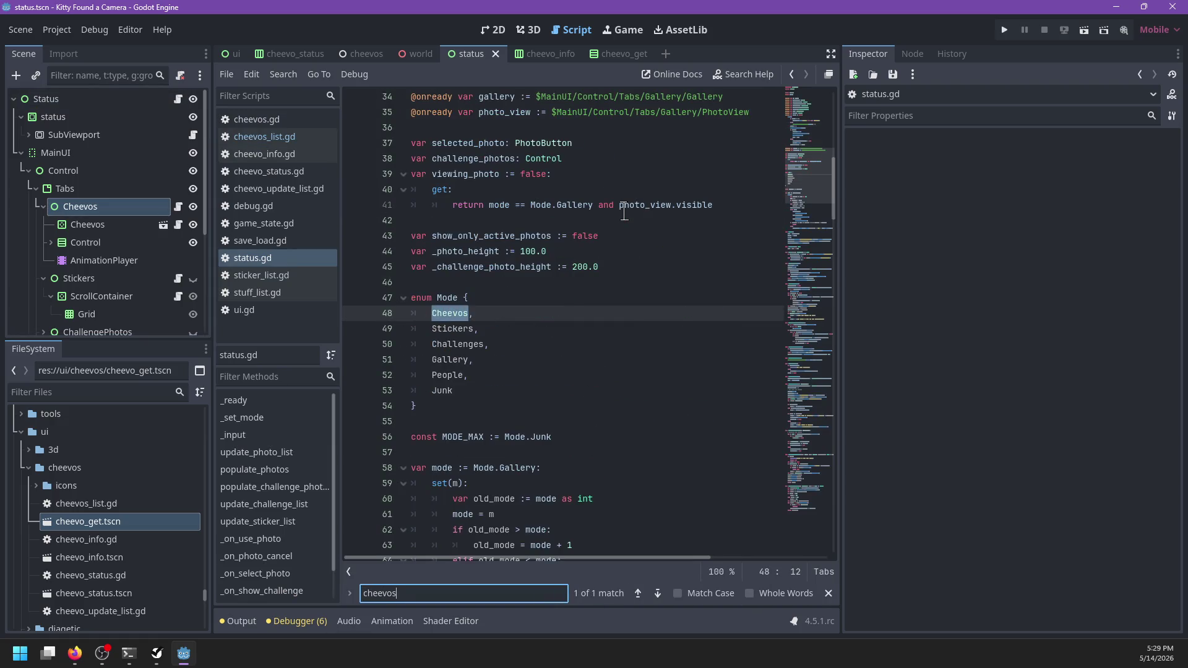
key(Escape)
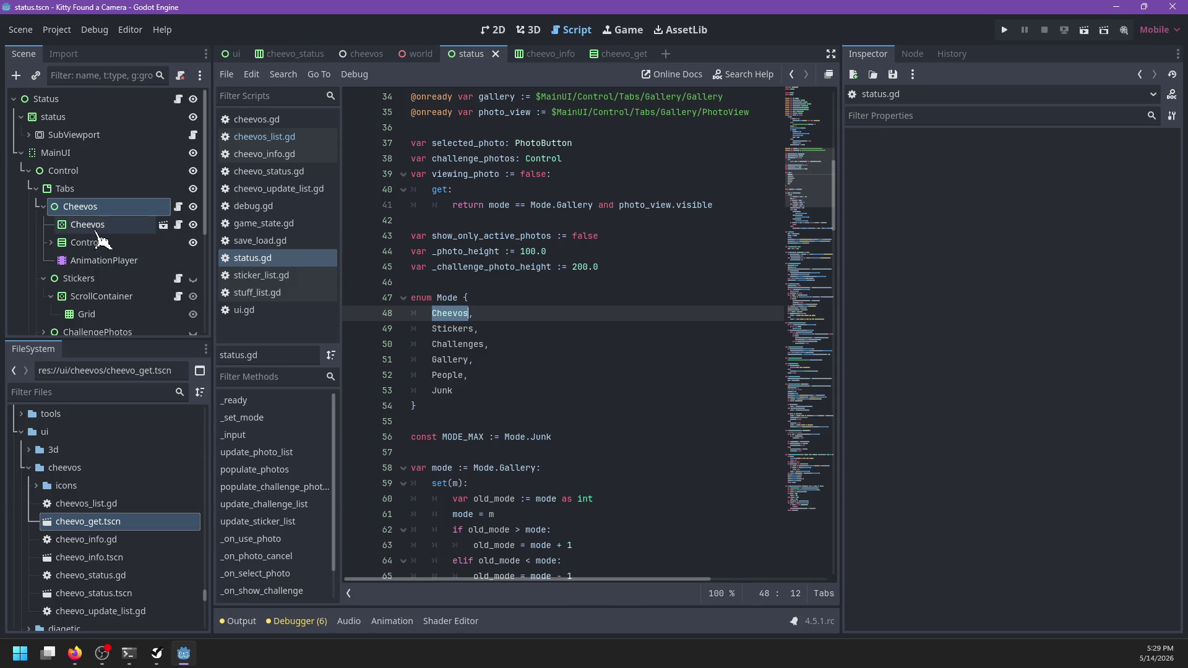
- Select the inner Cheevos list node and return to cheevos_list.gd after cheevo_queue
click(148, 225)
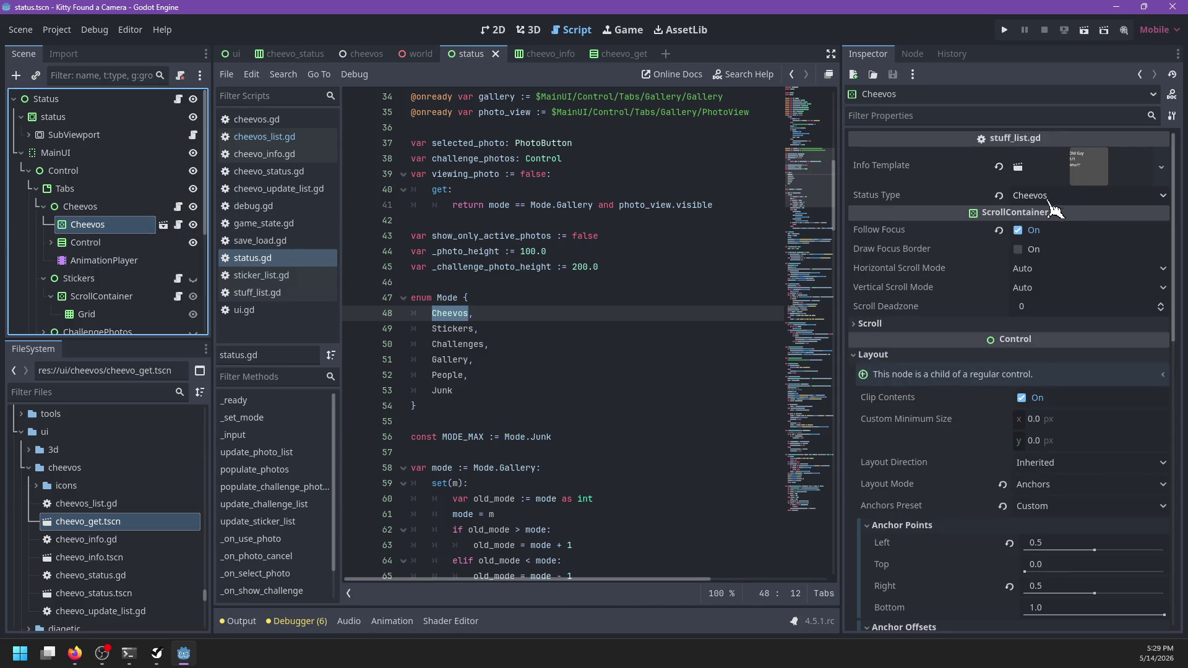
click(178, 206)
click(609, 225)
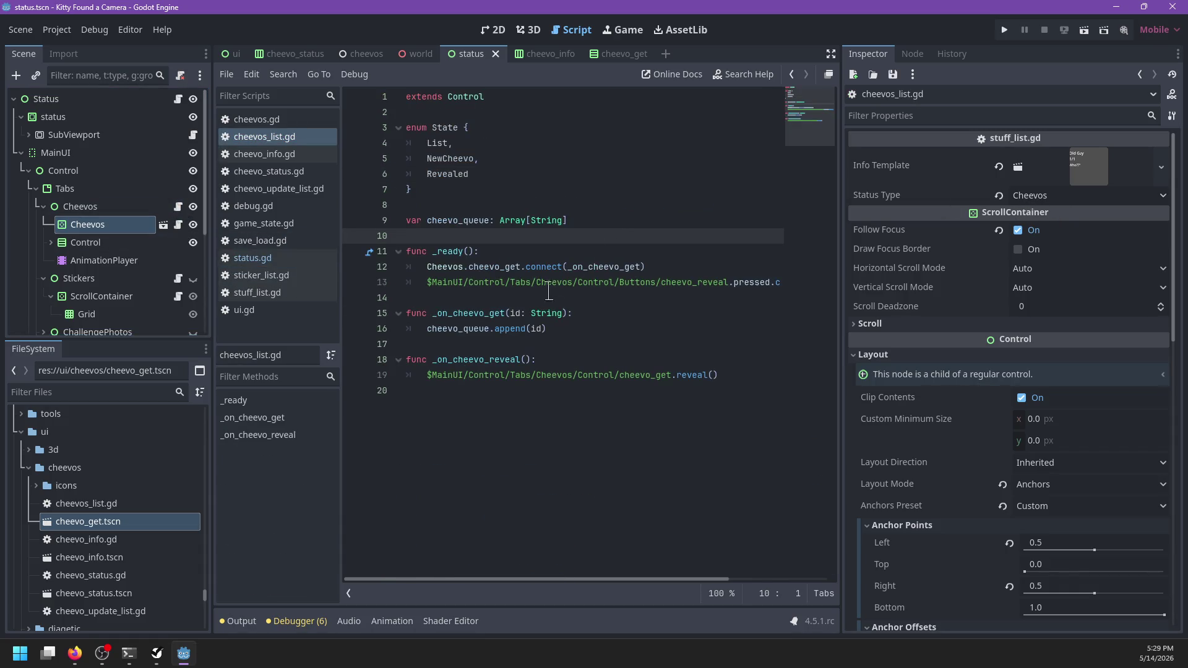
- Add a _notification function checking what == NOTIFICATION_VISIBILITY_CHANGED
key(Return)
key(Return)
text(func _)
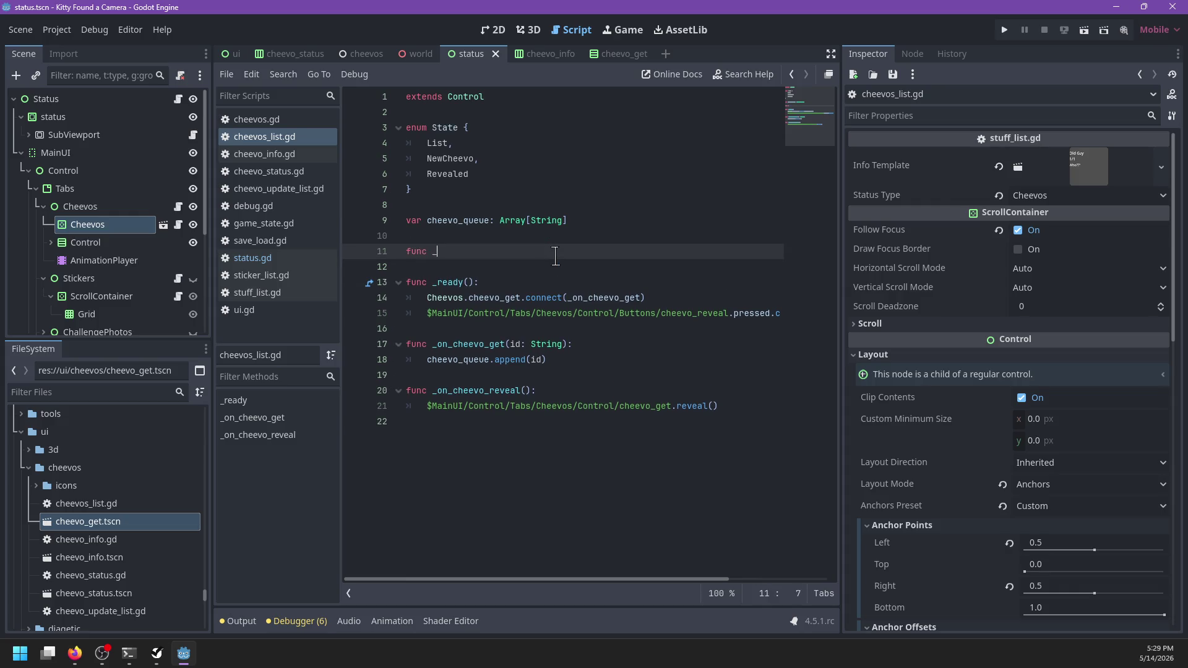
text(not)
key(Return)
key(Return)
text(i)
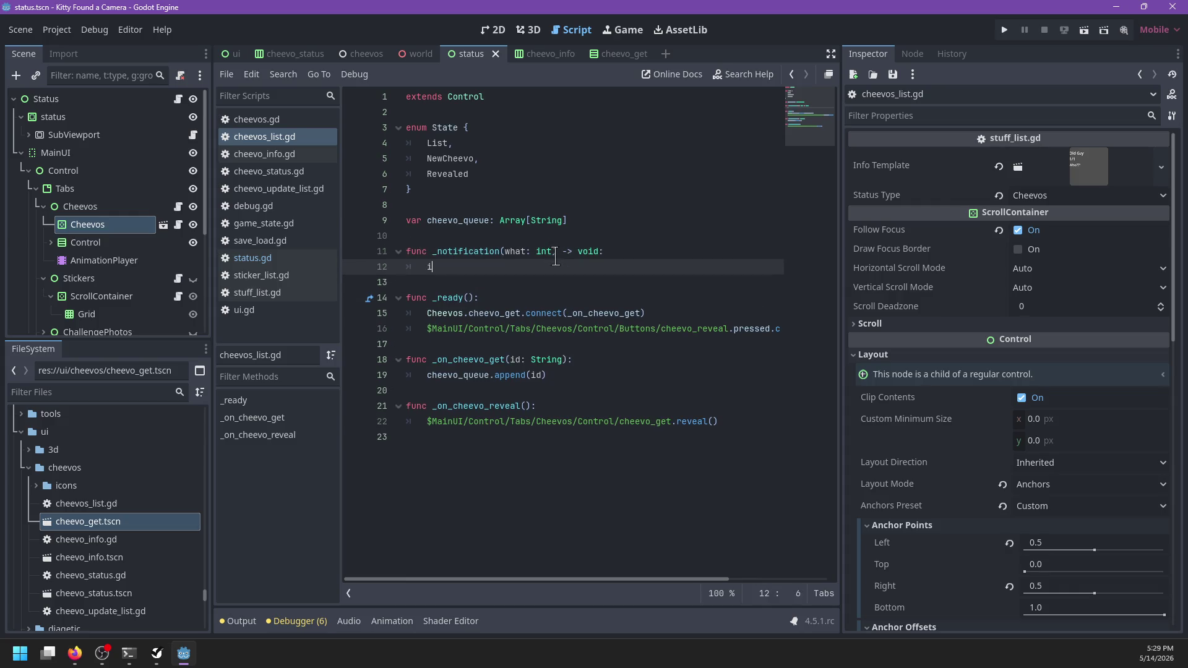
text(f what == NOTIFIVI)
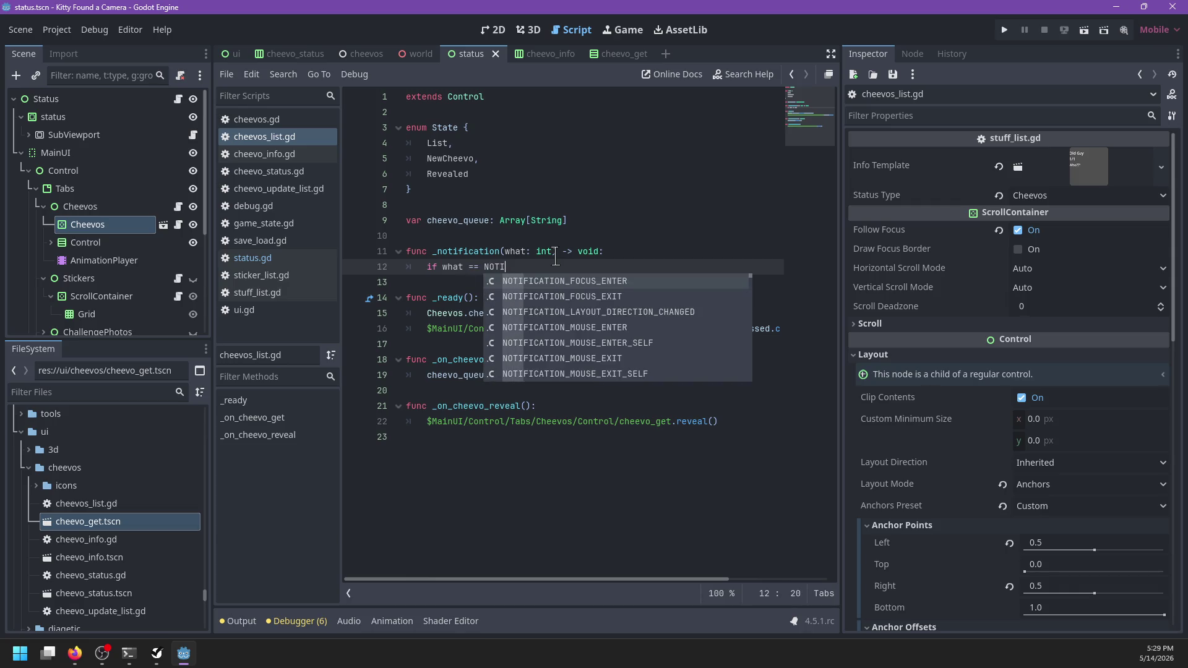
key(Return)
text(:)
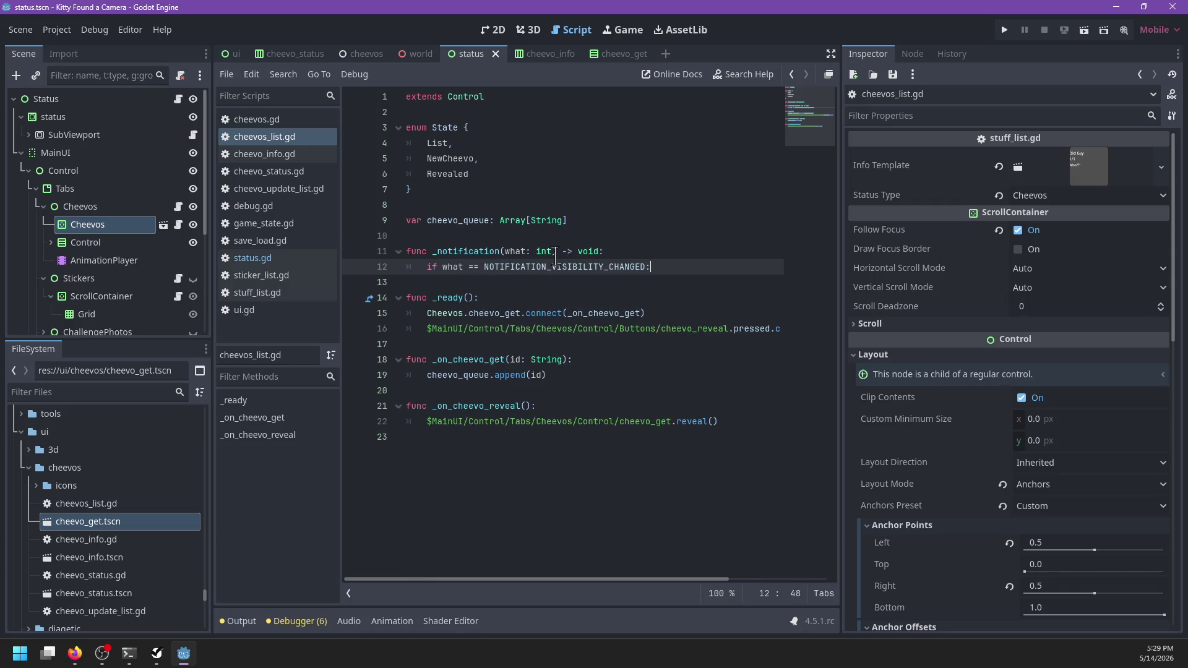
key(Return)
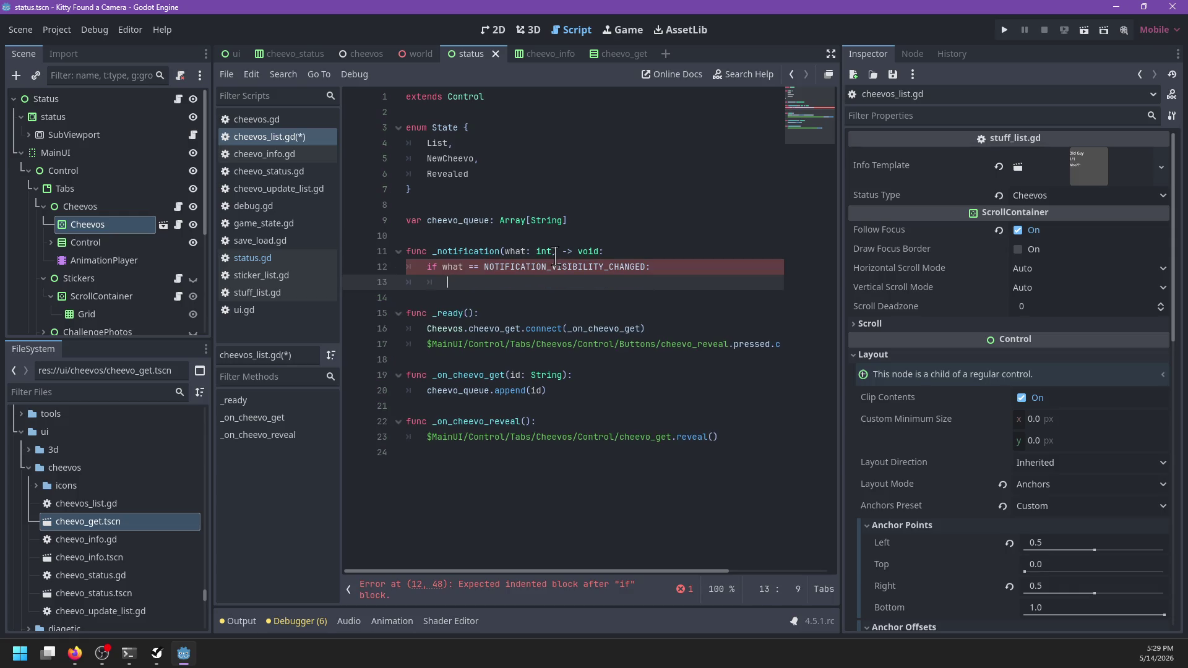
- Extend the condition with 'and is_visible_in_tree()' and call _update() in its body
key(BackSpace)
key(BackSpace)
key(BackSpace)
text(and is_)
text(visi)
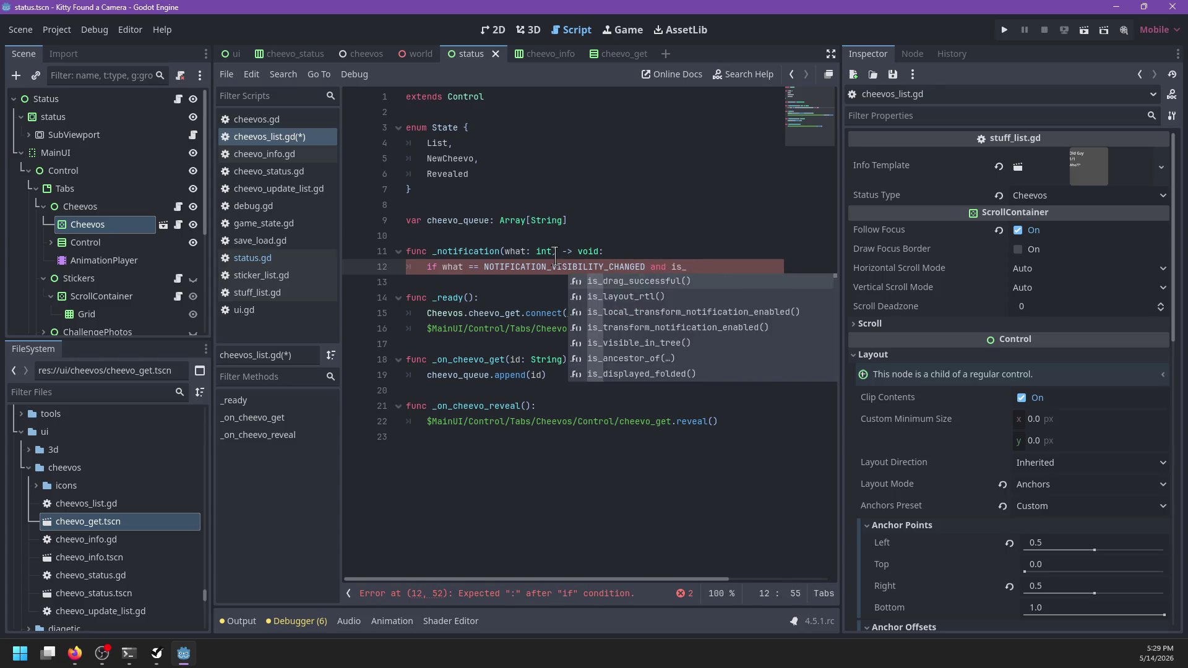
key(Return)
text(:)
key(Return)
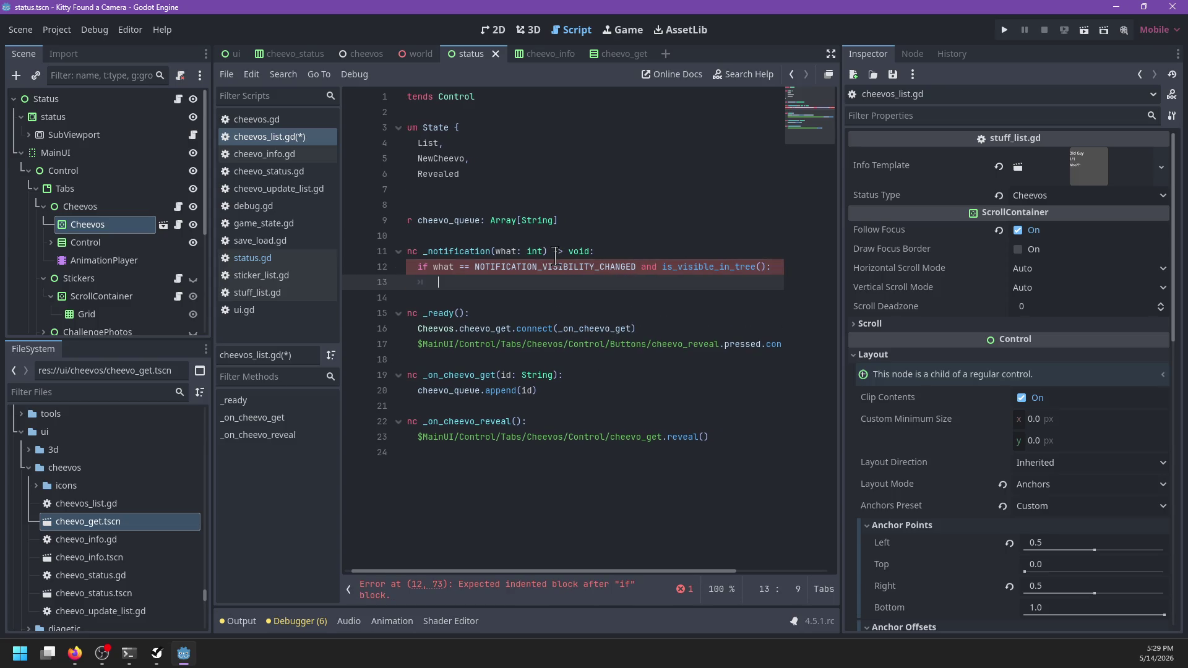
text(_up)
key(Return)
key(Return)
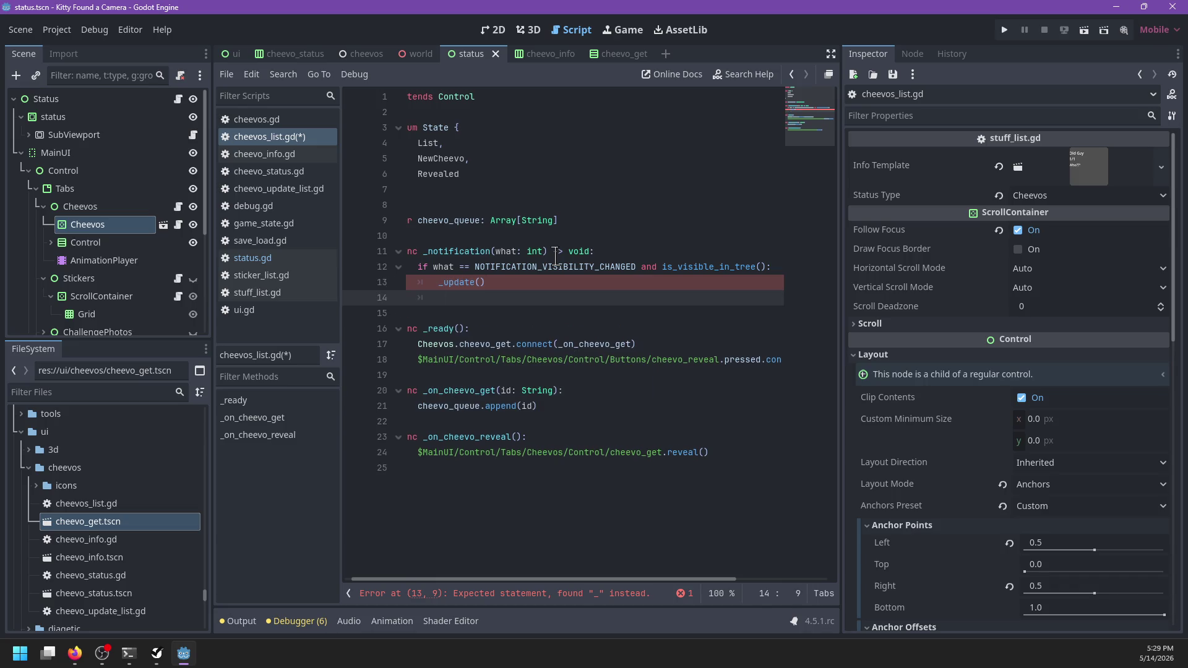
key(BackSpace)
key(BackSpace)
key(Return)
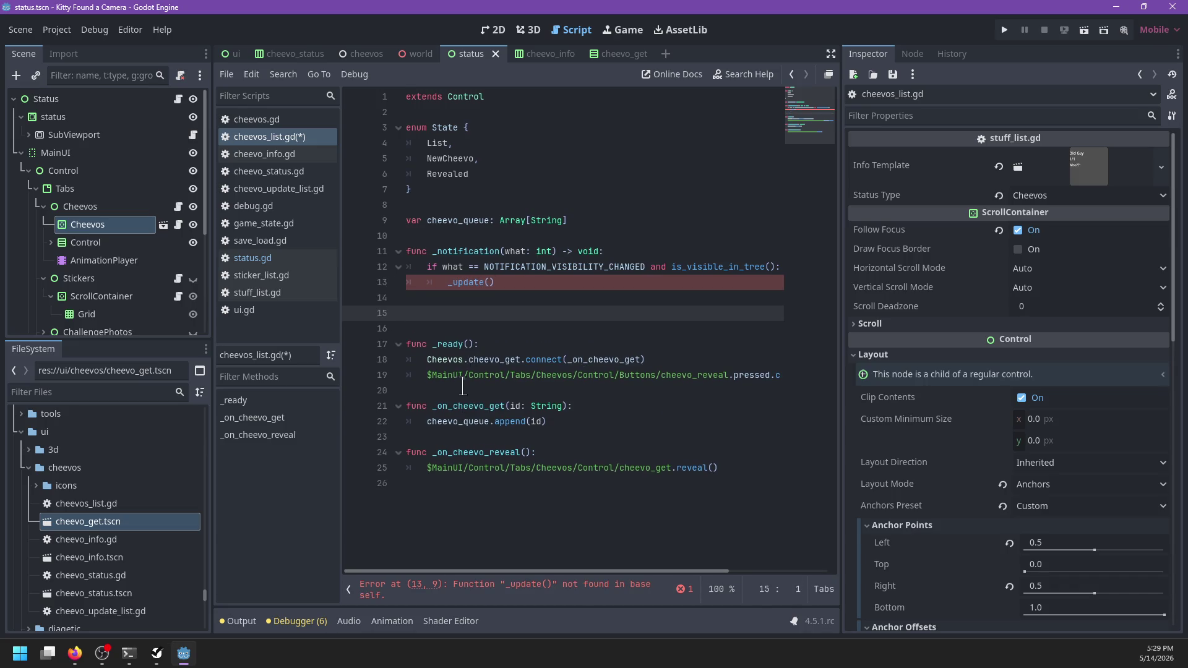
- Move the _ready function above _notification and open a line below for a new function
mouse_move(463, 390)
mouse_down()
mouse_move(481, 314)
mouse_move(447, 238)
mouse_up()
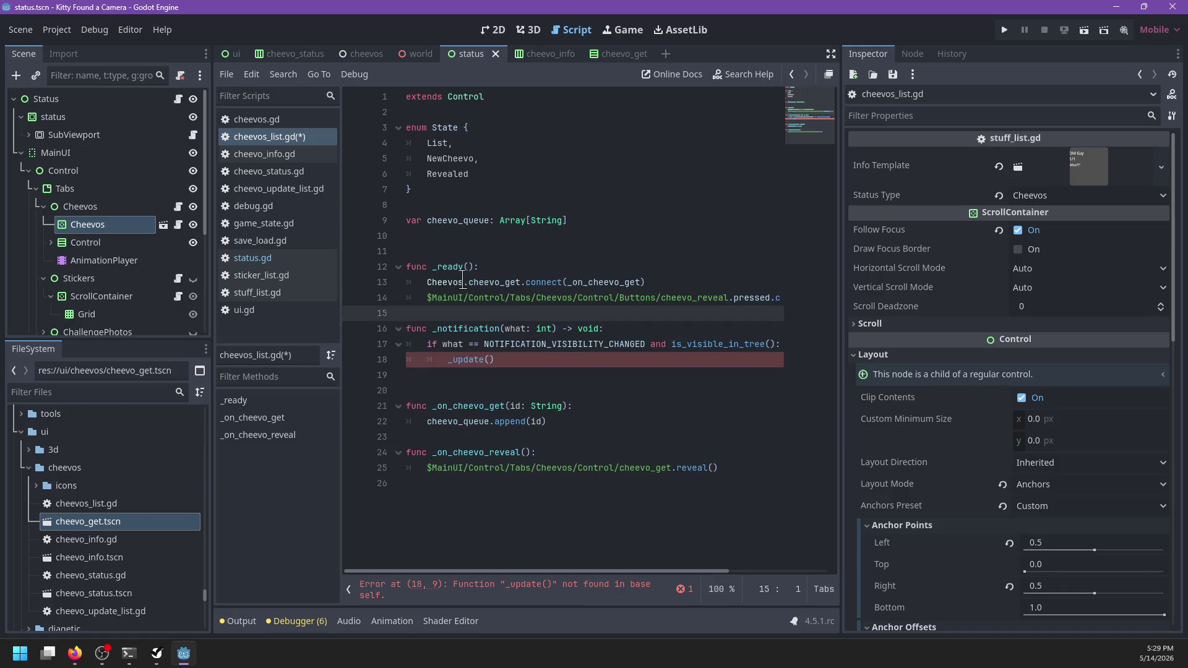
click(447, 238)
key(BackSpace)
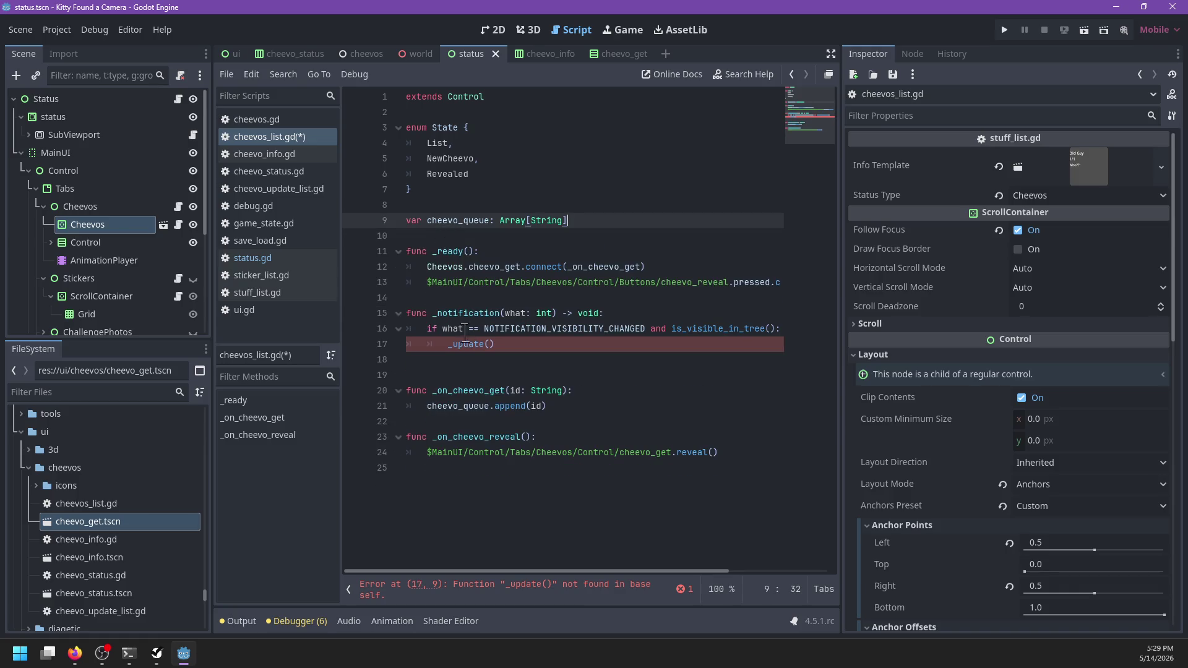
click(457, 367)
key(Return)
text(func)
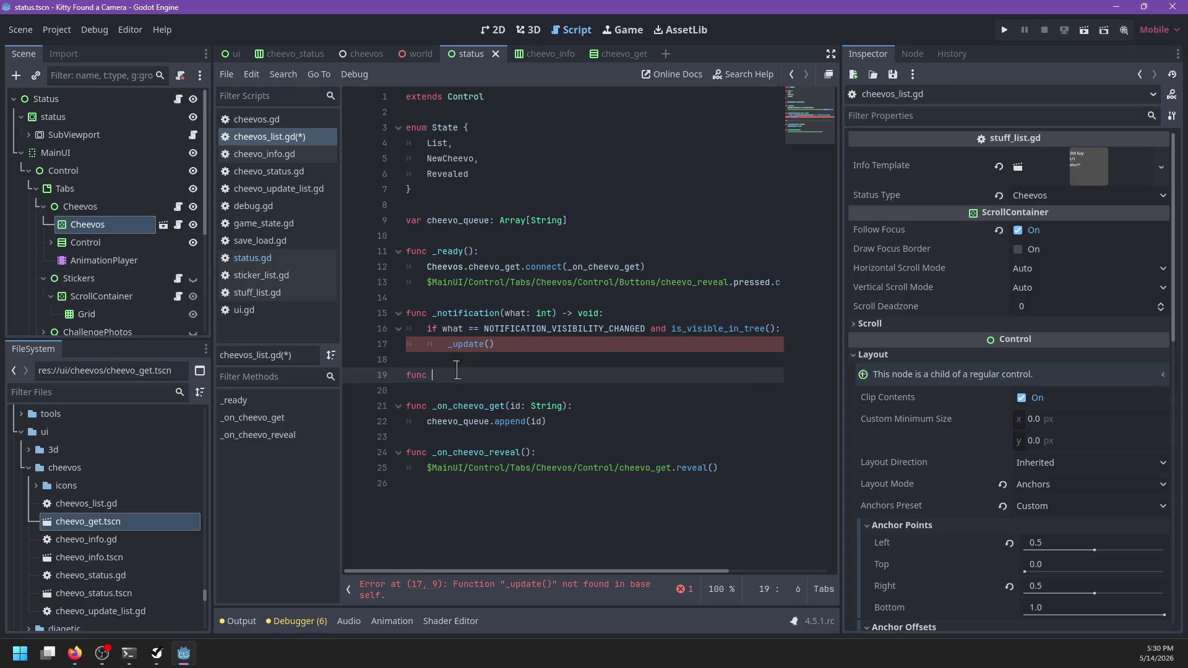
- Write _update() with an if cheevo_queue check, and add an enter_state stub containing pass
text(_update():)
key(Return)
text(if cheevo_)
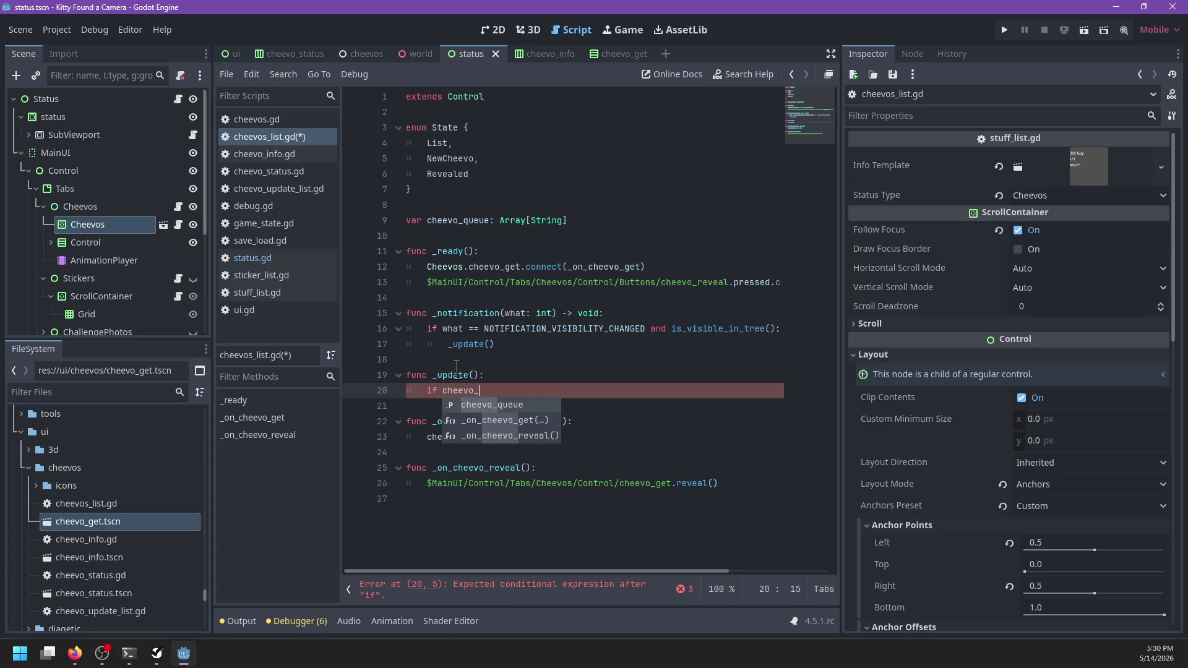
key(Return)
text(:)
key(Return)
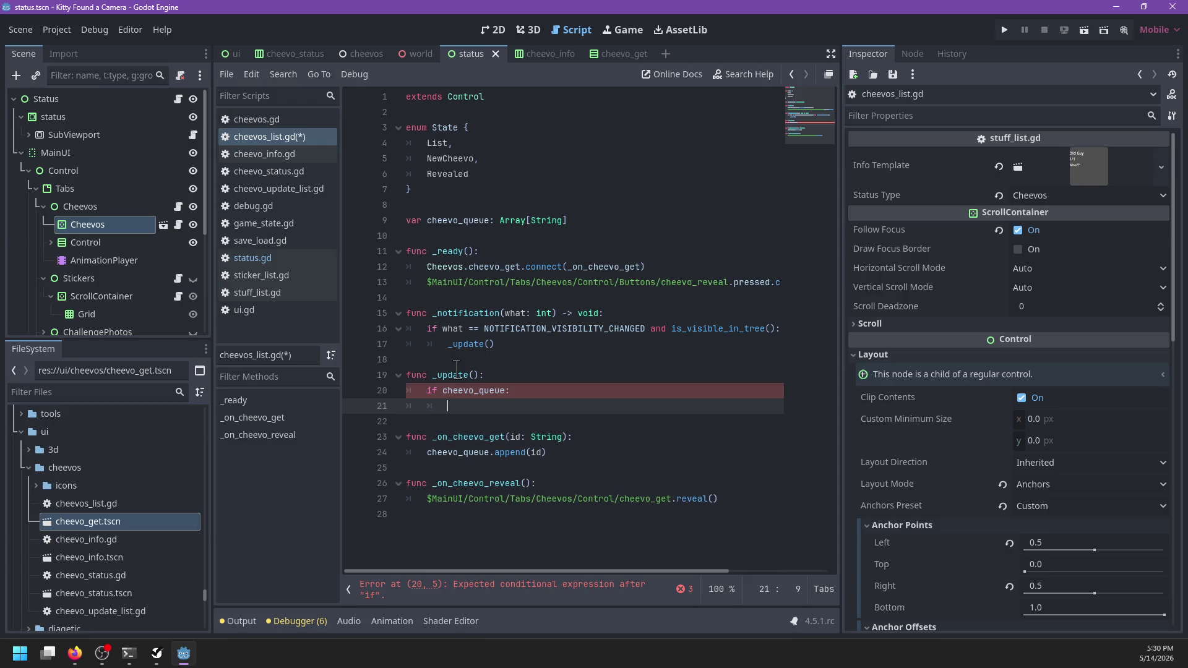
key(Return)
key(Return)
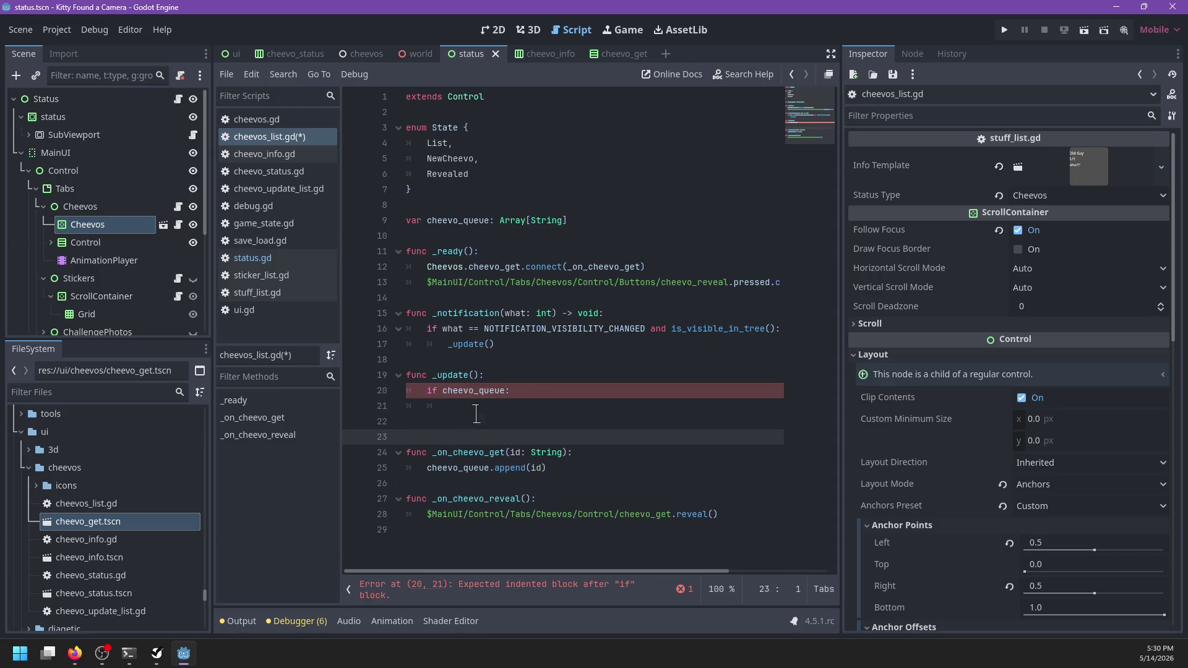
text(func enter_state(s: State):)
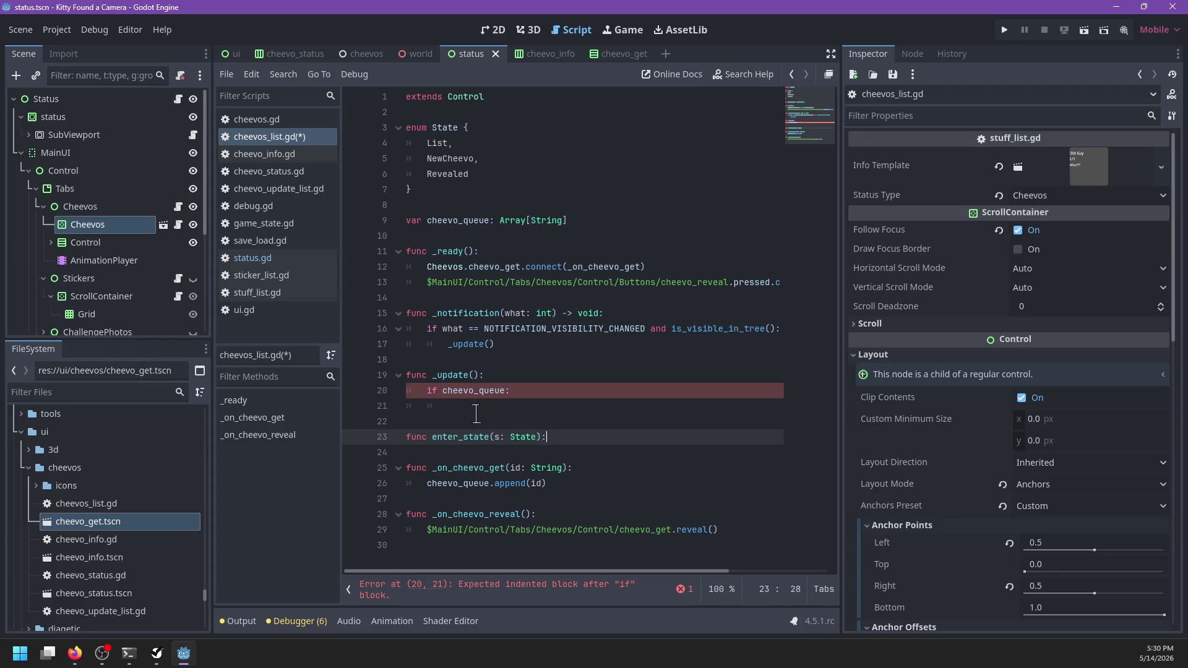
key(Return)
text(pass)
- Fill the branches: enter_state(State.NewCheevo) when the queue has items, else enter_state(State.List)
click(484, 404)
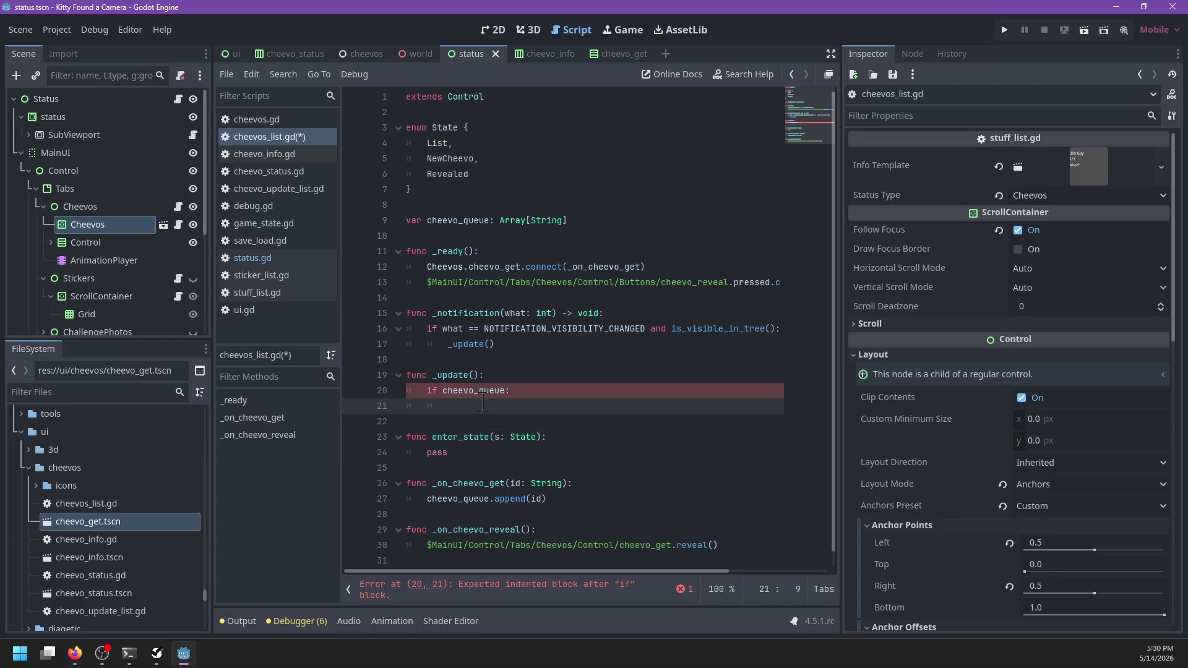
text(enter_state(NewC)
text(heevo)
key(Down)
key(Down)
key(Down)
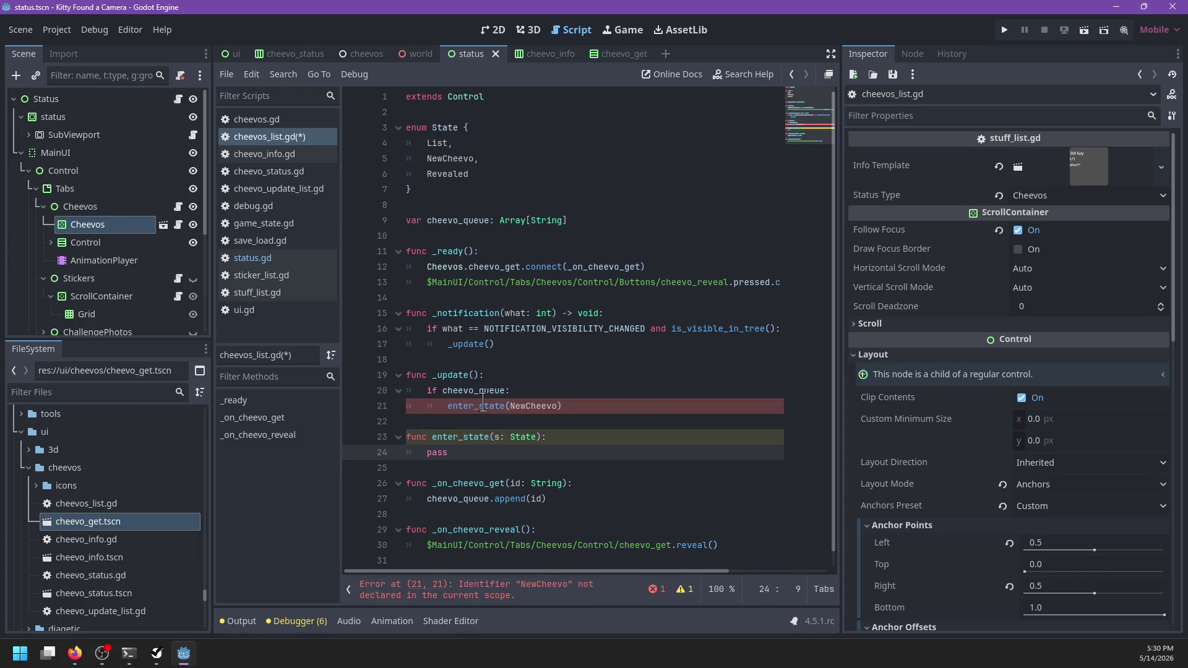
click(511, 405)
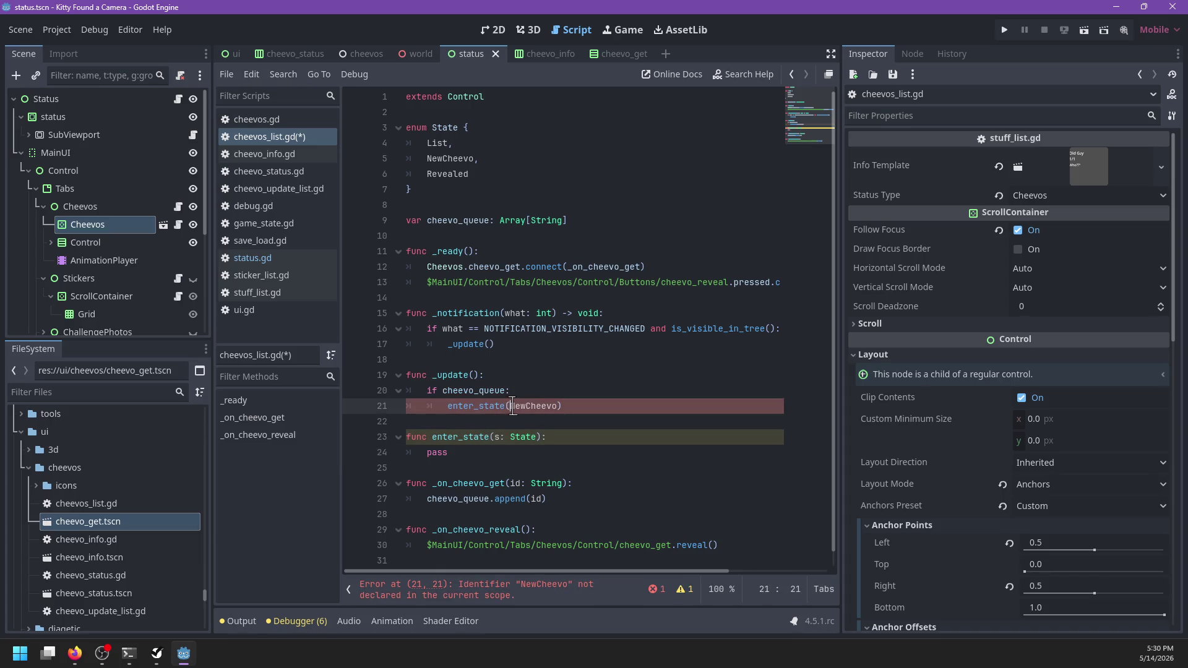
text(State.)
key(End)
key(Return)
key(BackSpace)
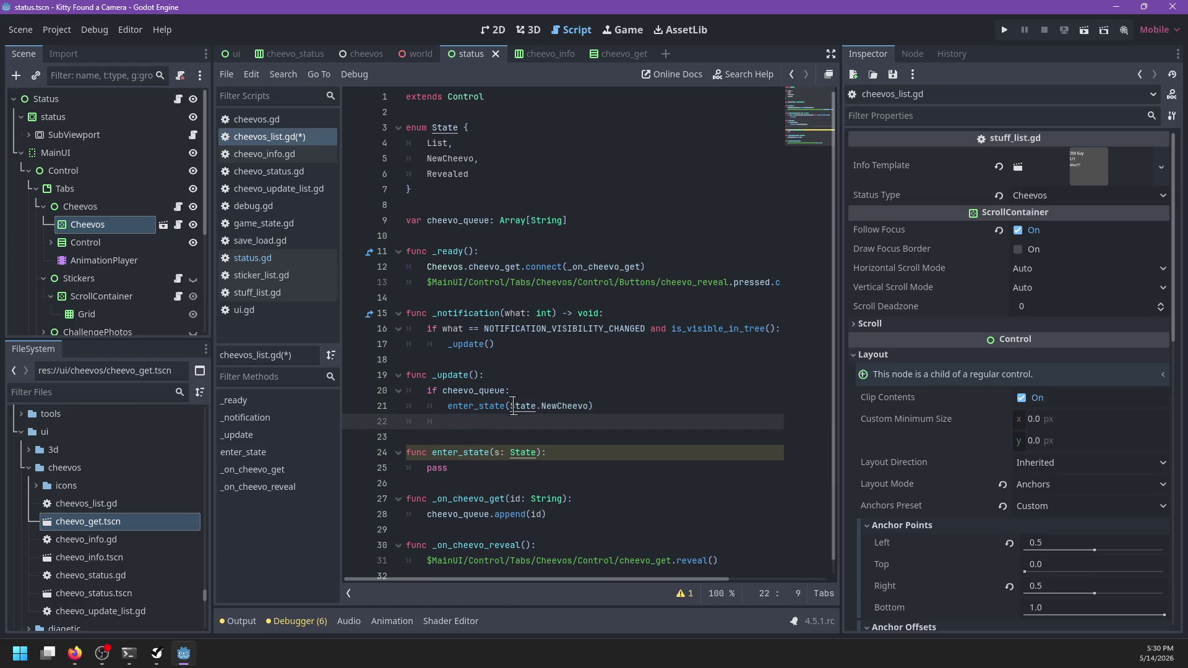
text(else:)
key(Return)
text(enter_s)
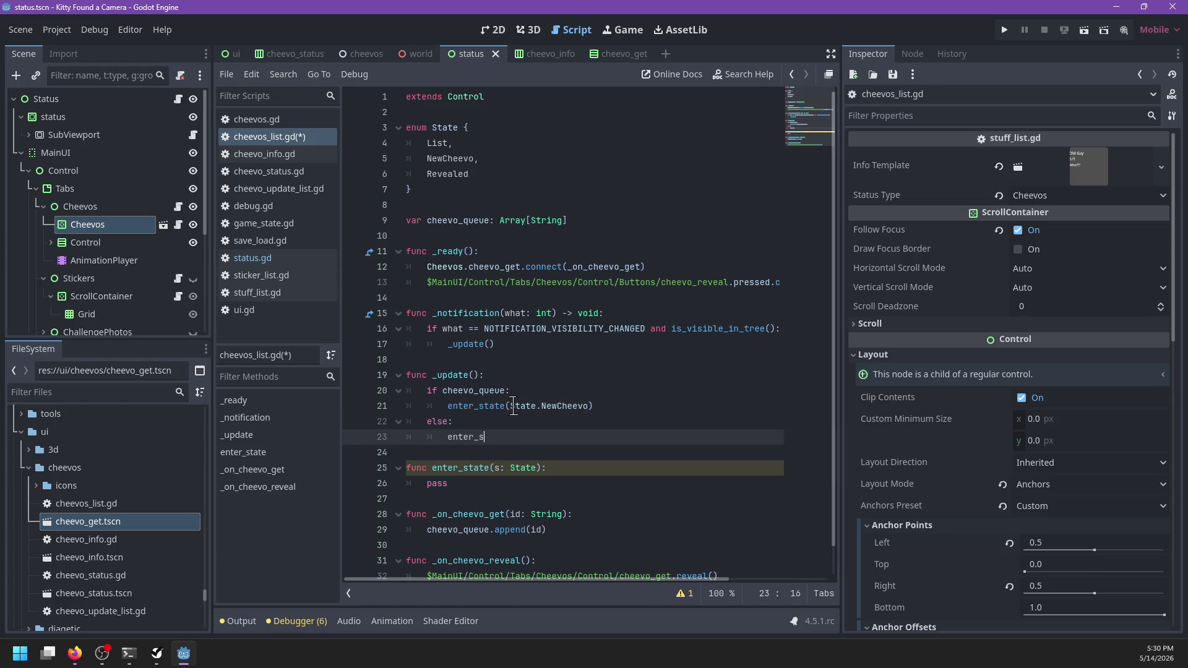
text(tate()
text(State.List)
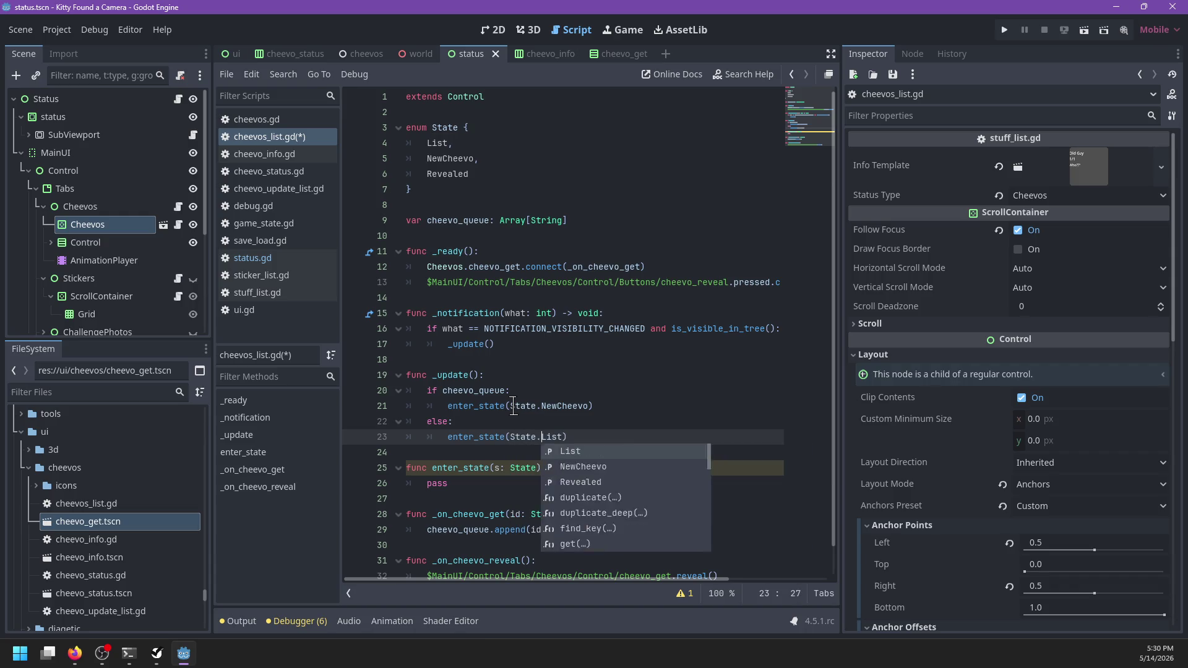
key(Escape)
click(502, 483)
scroll(659, 396, down, 2)
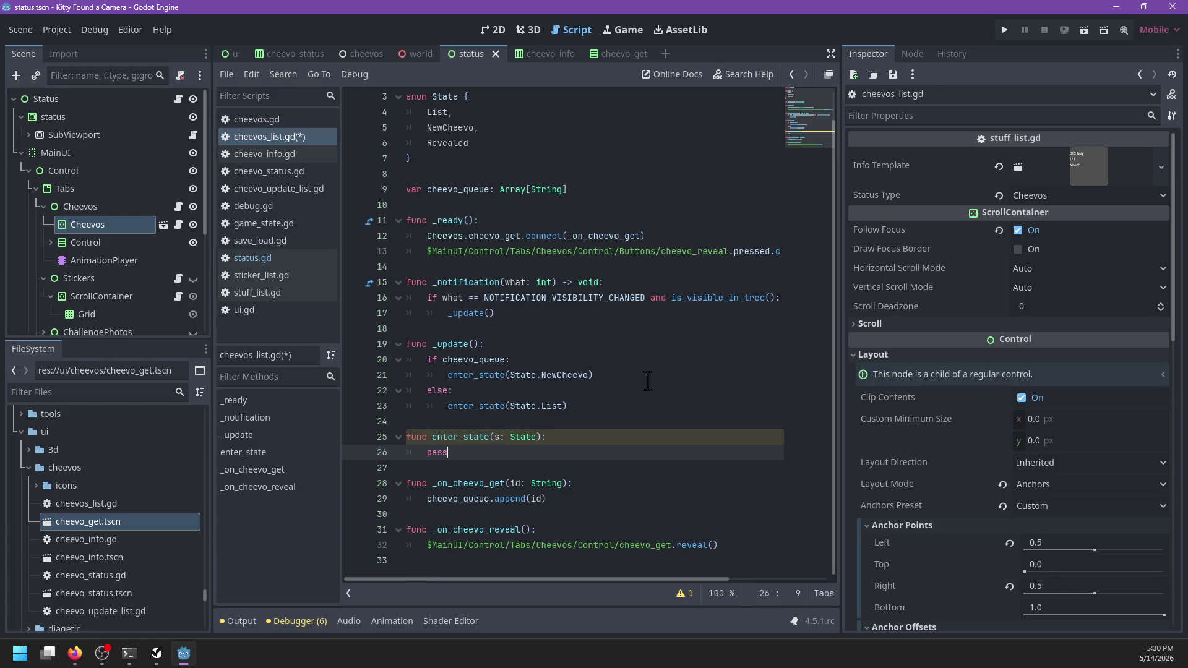
- Rename the Control node to CheevoGet and expand its children in the Scene tree
double_click(116, 242)
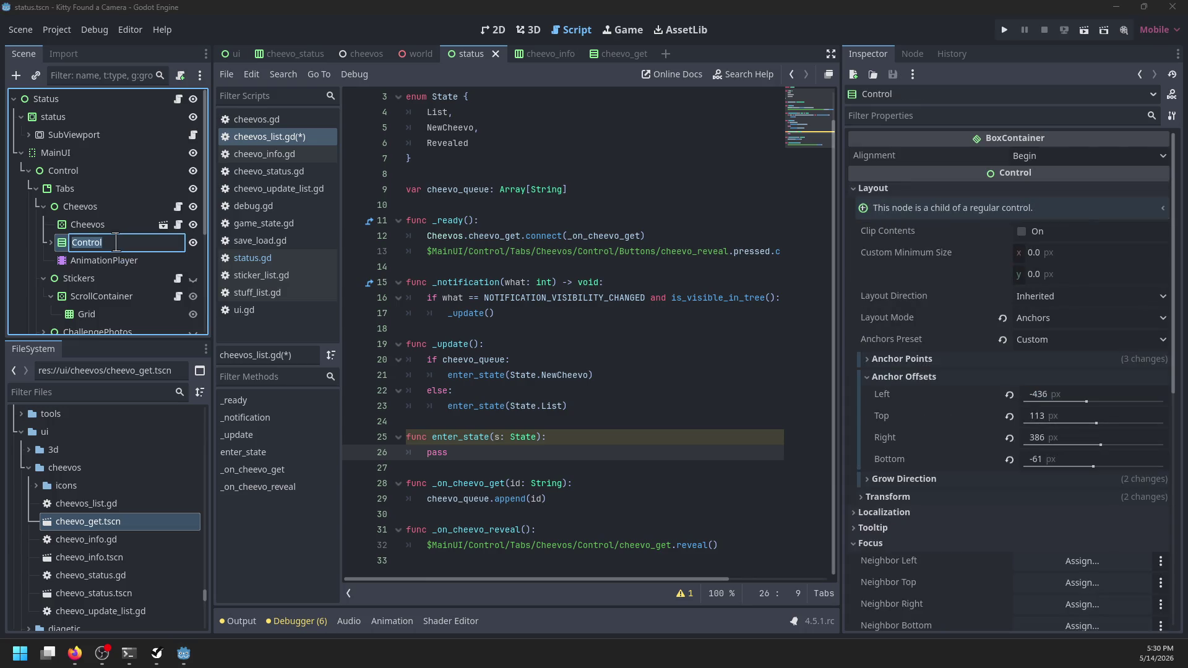
text(CheevoGet)
key(Return)
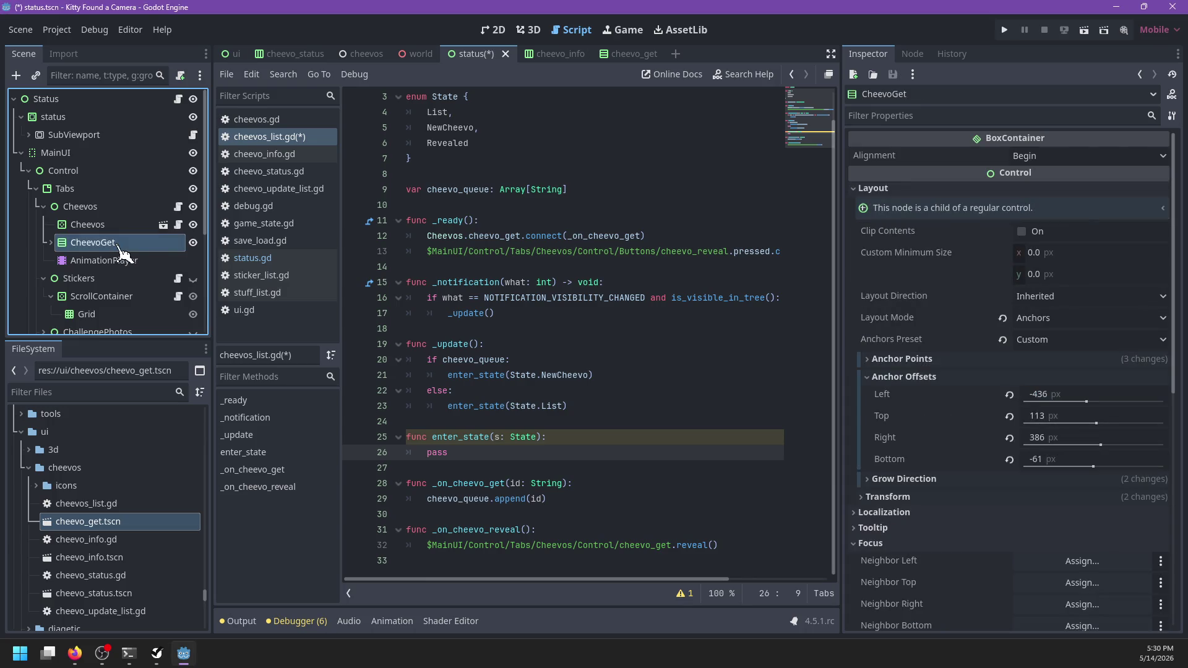
click(51, 242)
- Replace enter_state's pass with a match block and type State.List above cheevo_queue
click(483, 455)
key(BackSpace)
key(BackSpace)
key(BackSpace)
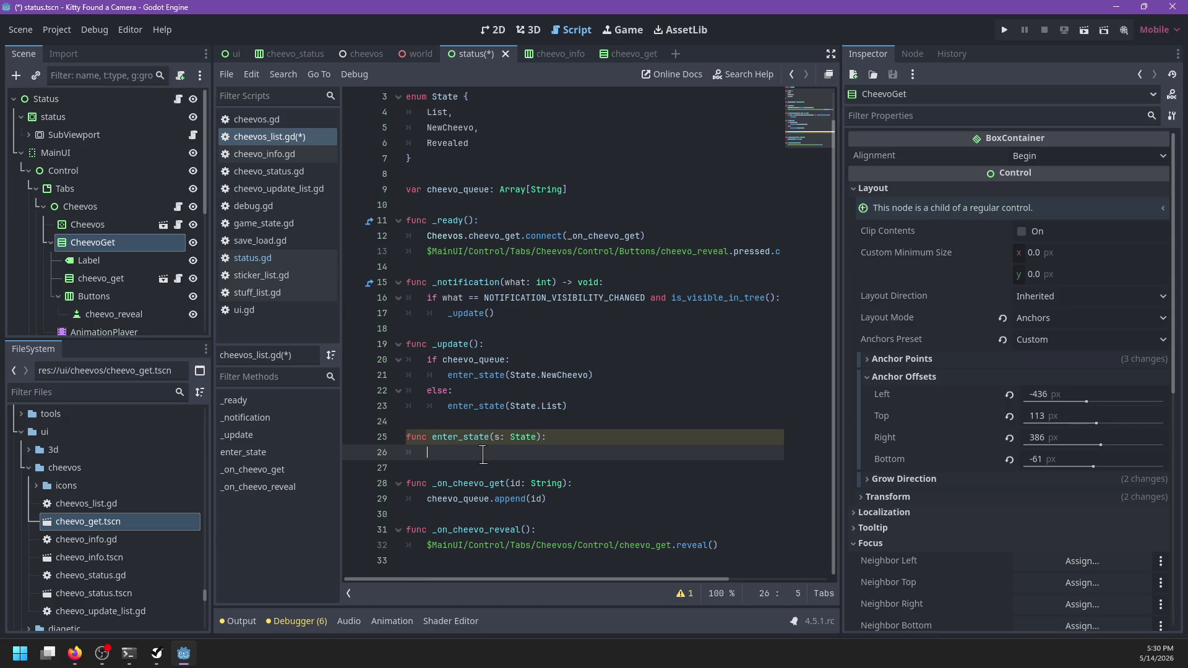
text(match s:)
key(Return)
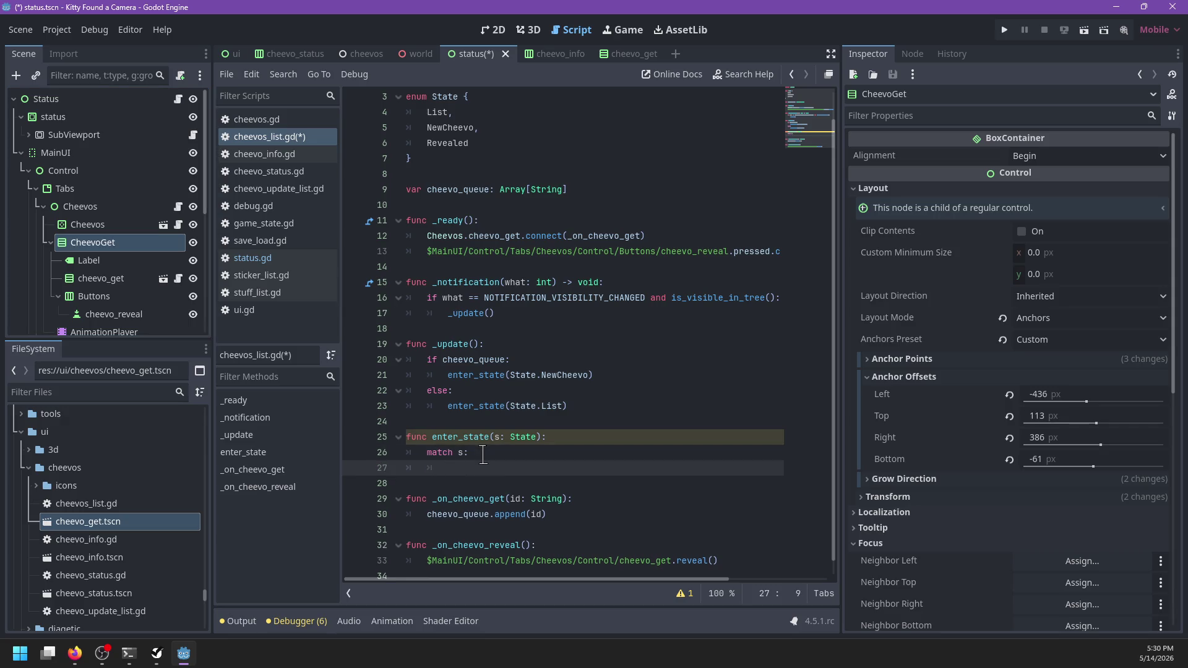
text($Che)
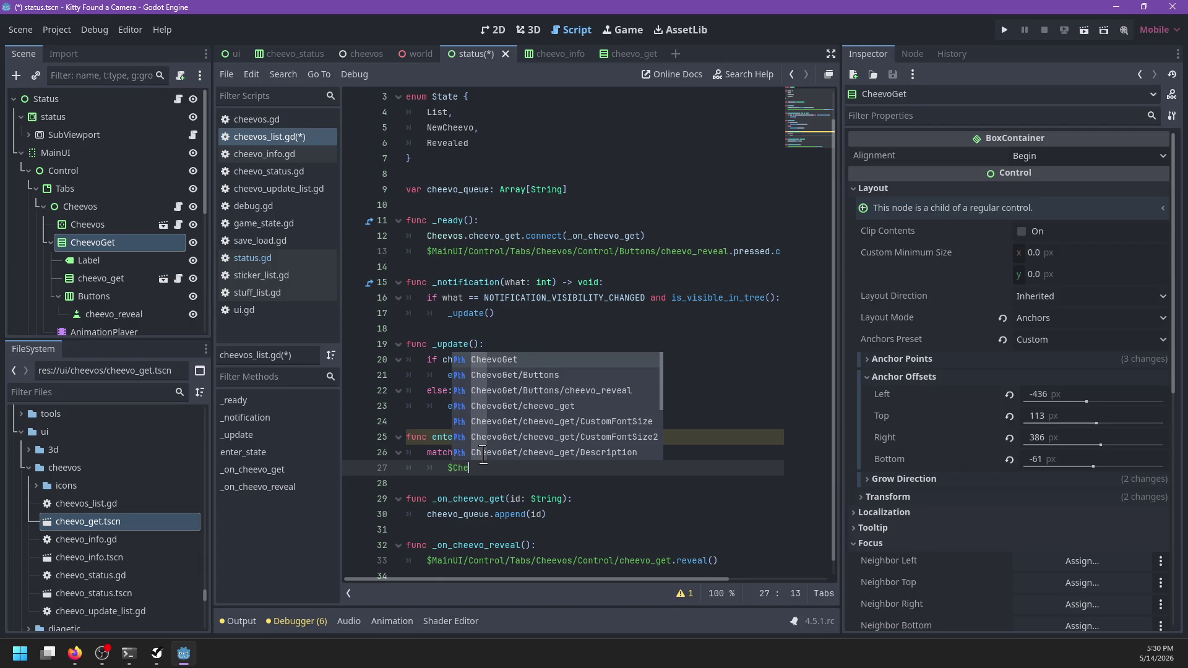
key(Return)
scroll(483, 453, up, 1)
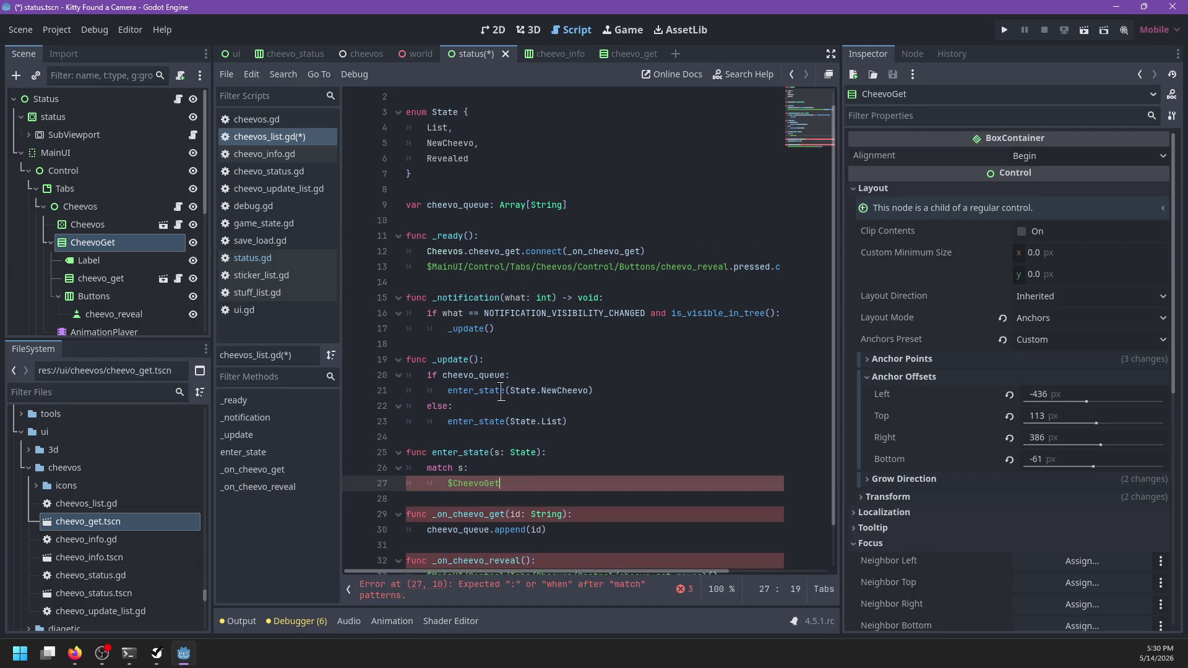
click(605, 191)
text(var)
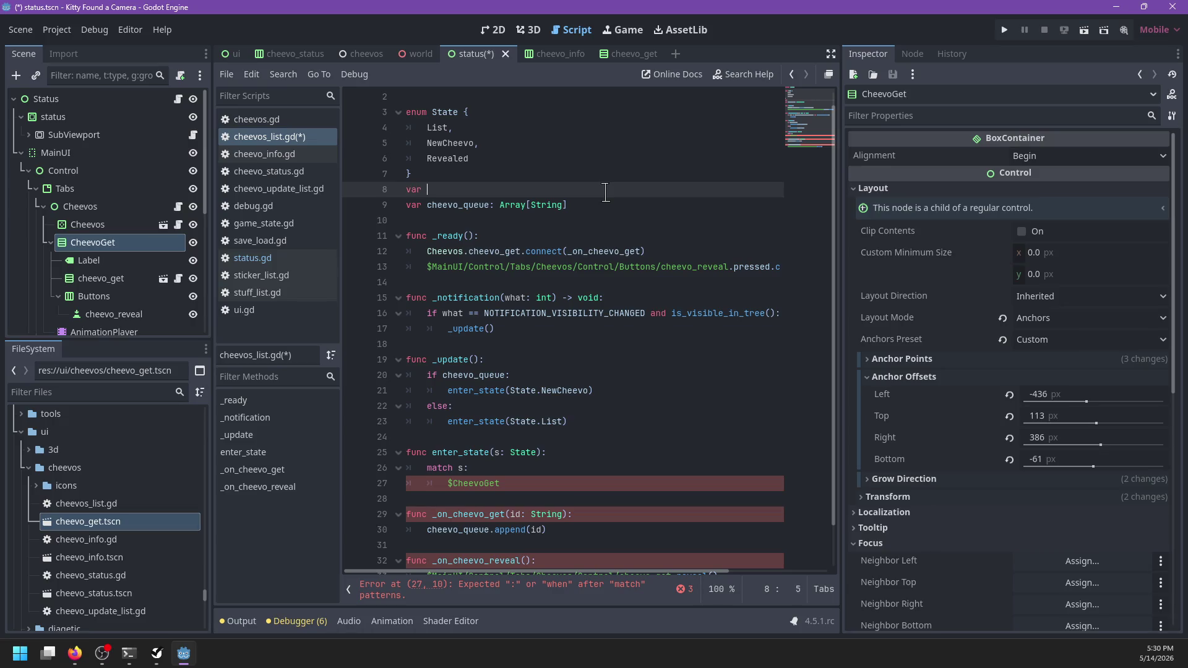
text(State.List)
- Add state = s at the top of enter_state and start the State.List: case
scroll(525, 331, down, 1)
click(550, 401)
key(Return)
text(sta)
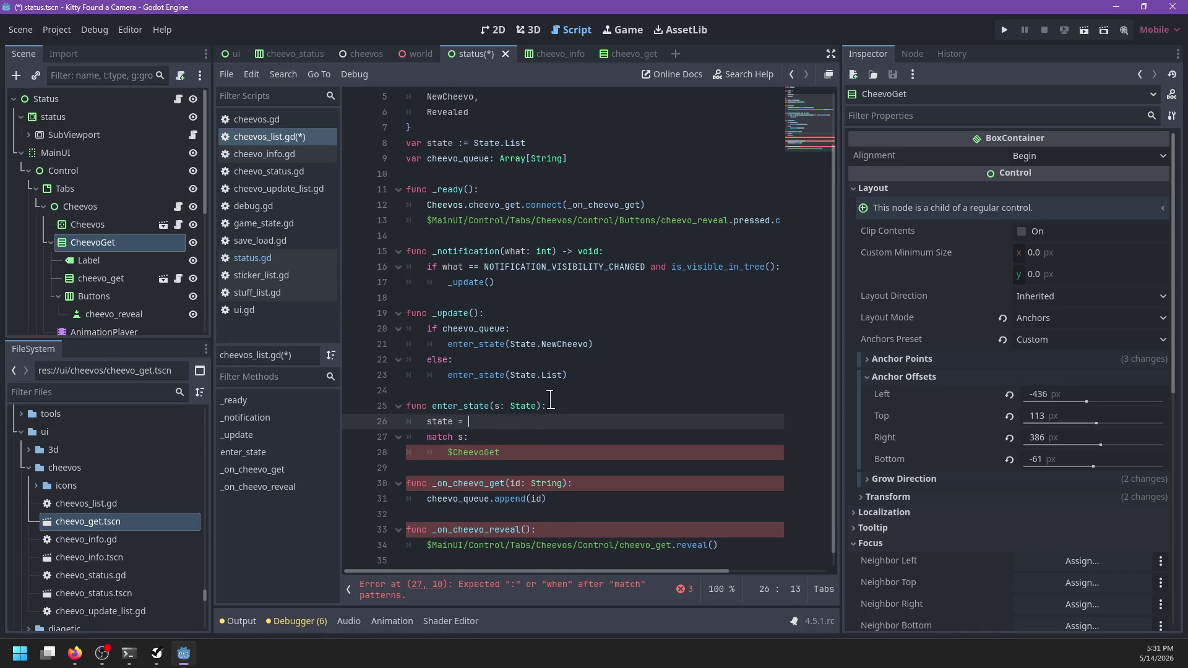
text(s)
key(Escape)
key(Down)
key(Down)
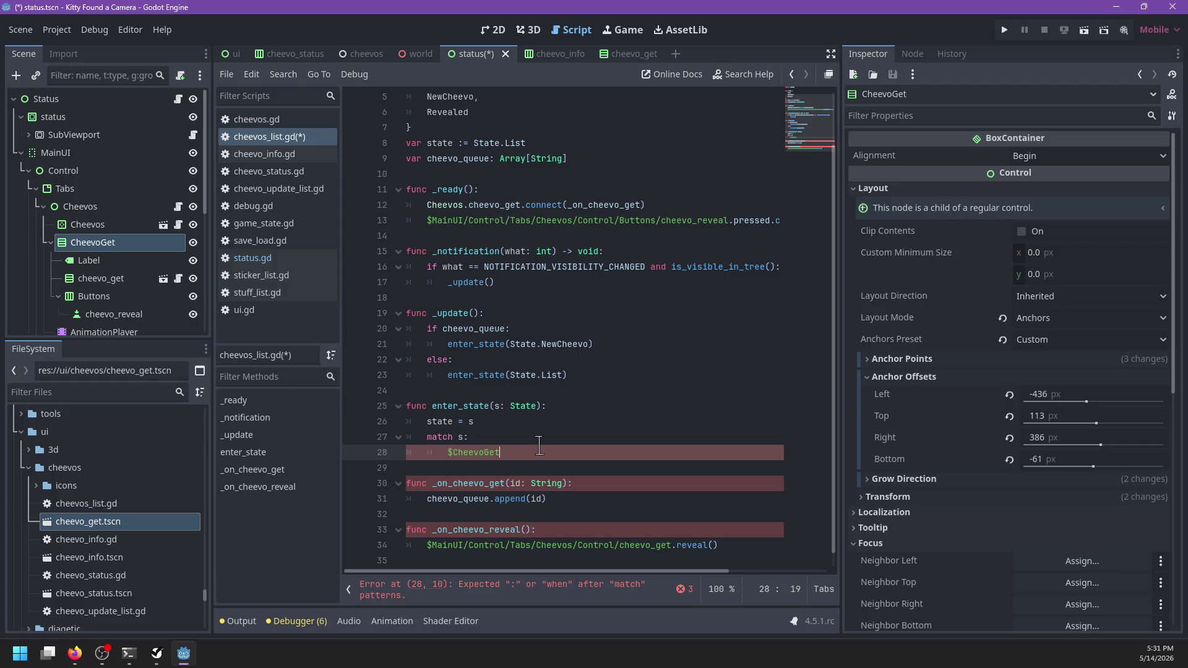
key(ctrl+BackSpace)
text(State.)
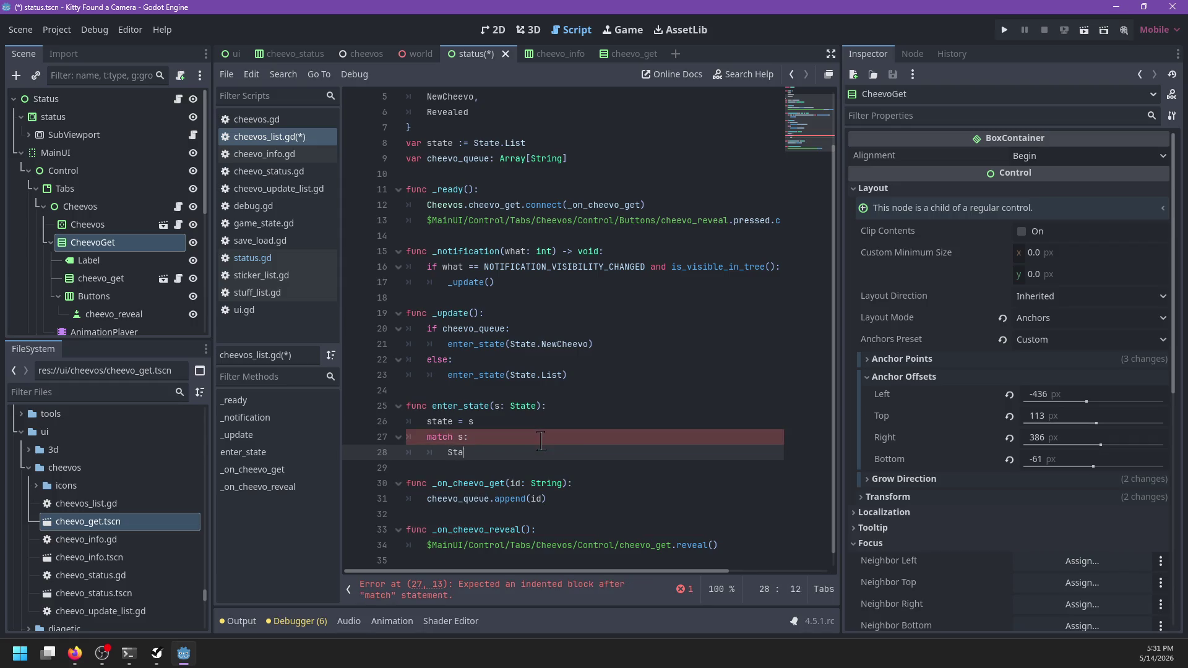
key(Return)
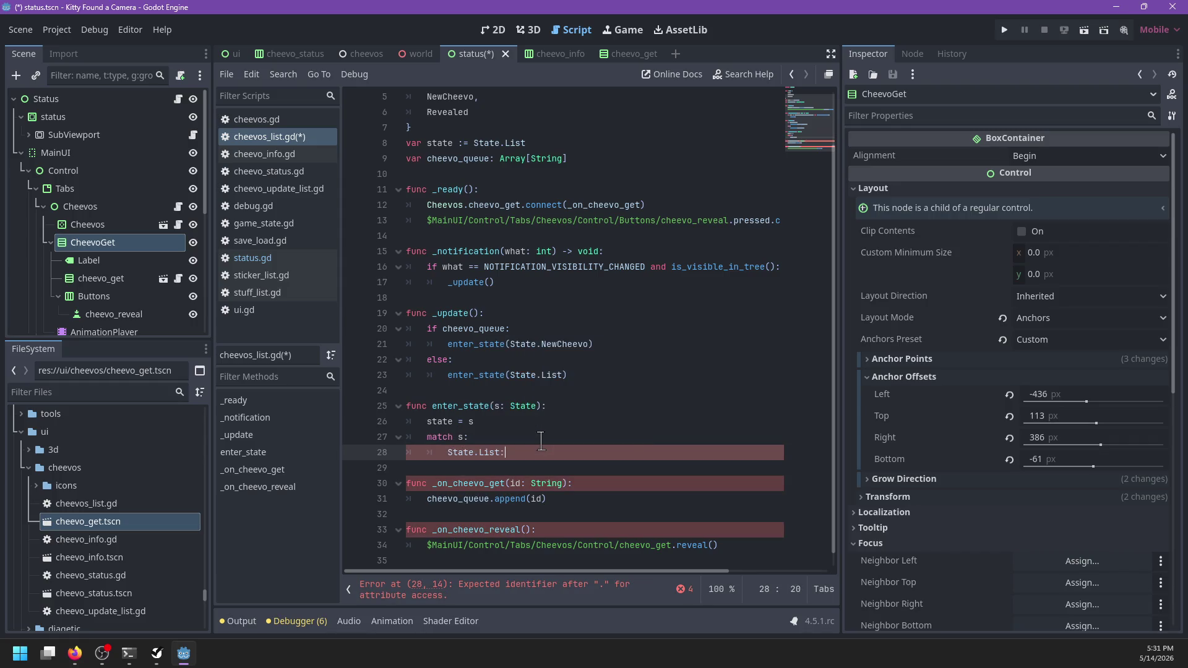
text(:)
key(Return)
- Make the List branch call $CheevoGet.hide() and $Cheevos.show(), then open a new line
text($Ch)
key(Return)
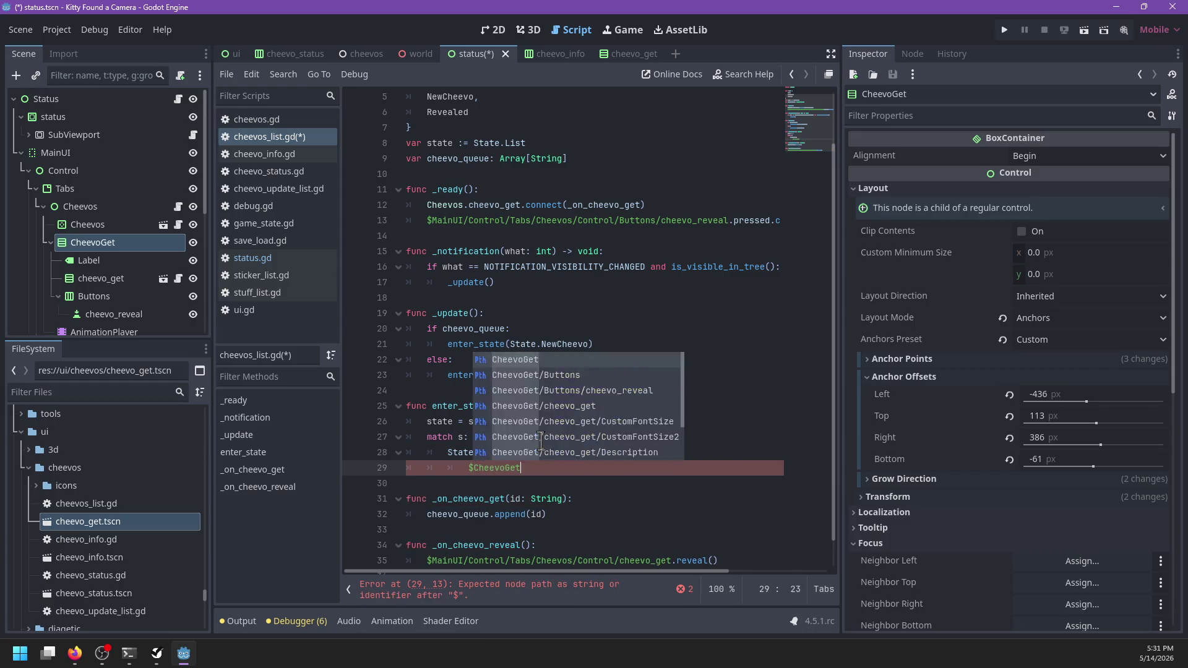
text(.hide())
key(Return)
text($CheevoGe)
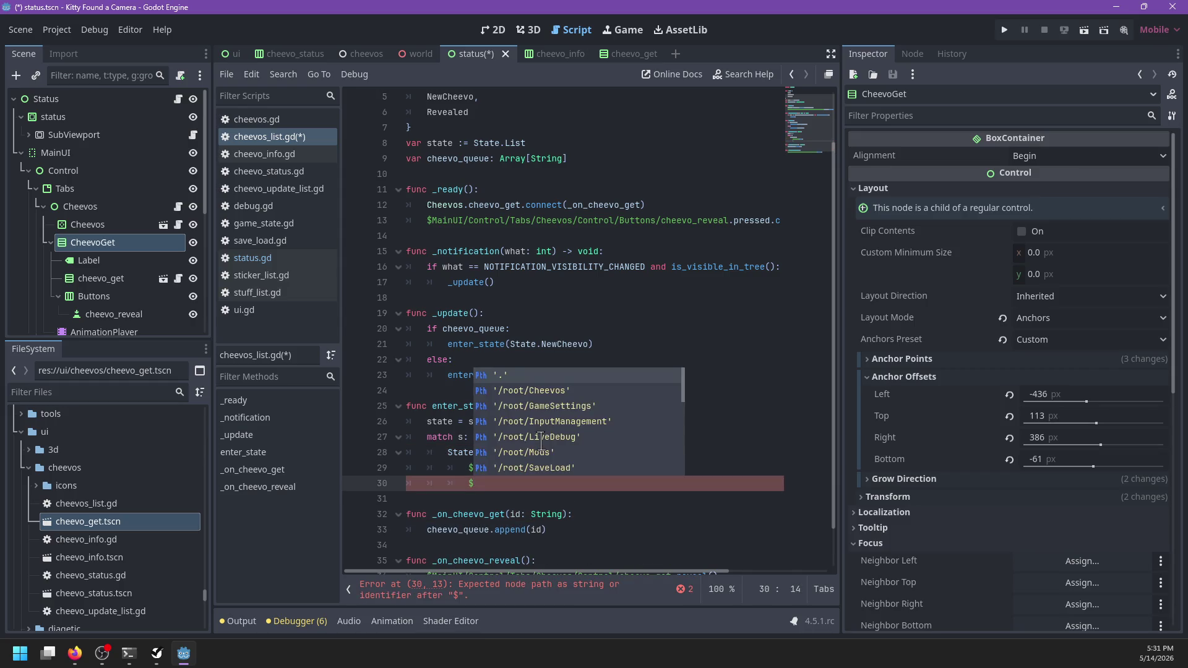
key(BackSpace)
key(BackSpace)
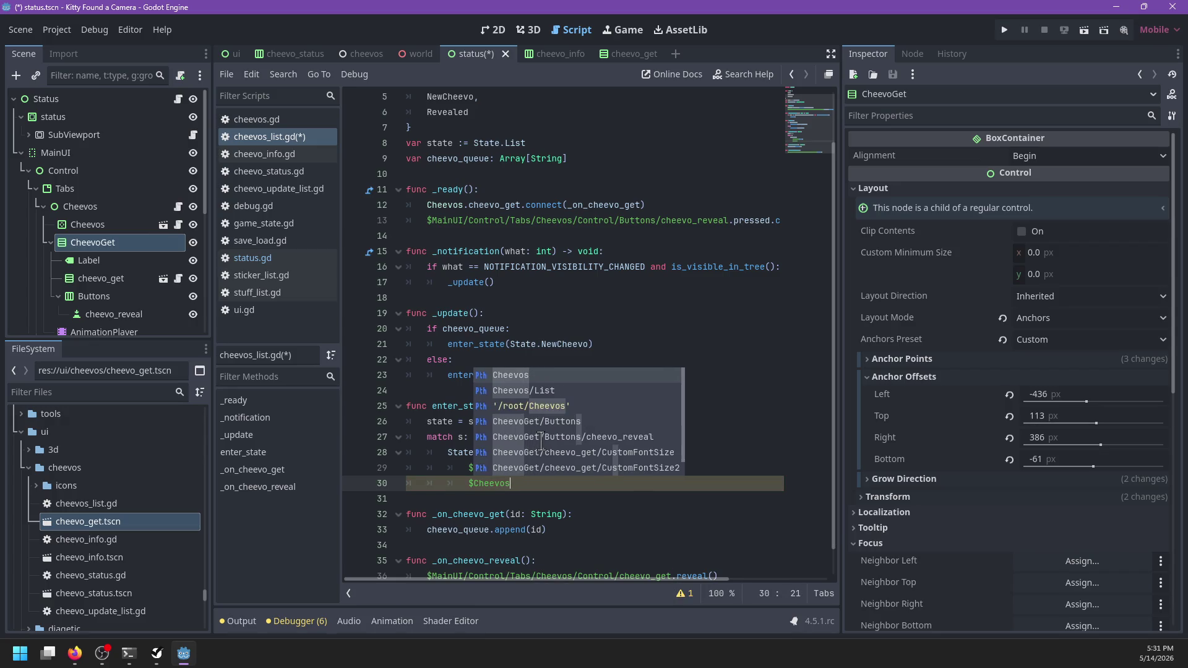
text(s.show())
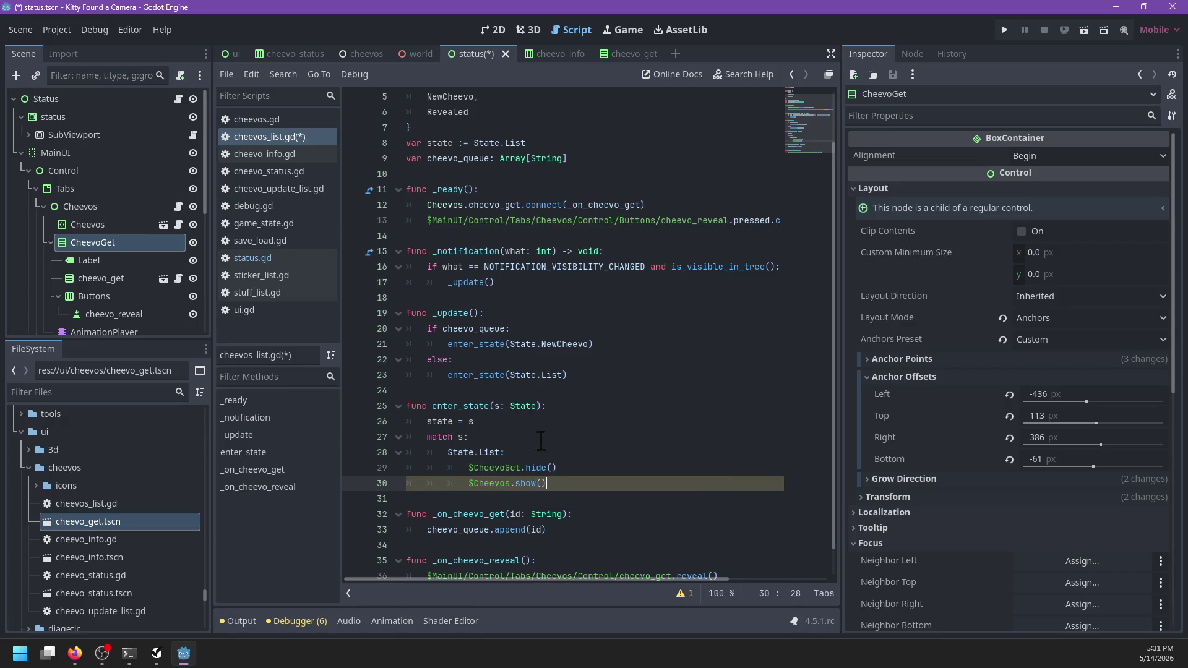
scroll(455, 359, down, 1)
key(Return)
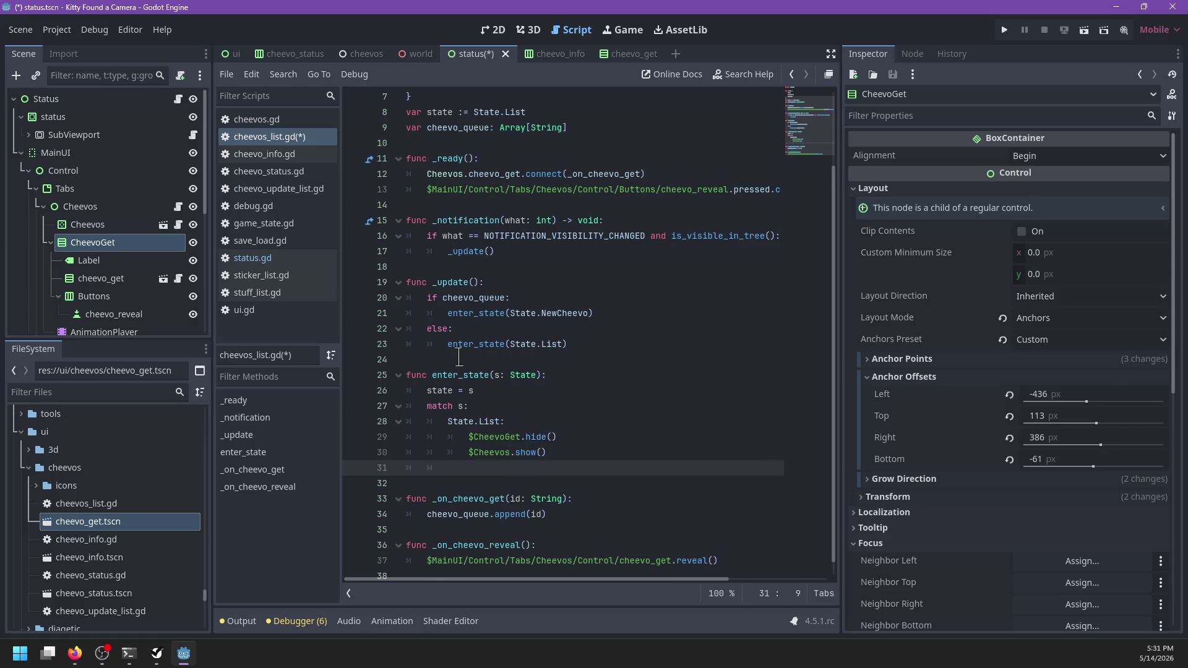
mouse_move(463, 421)
- Add a State.NewCheevo: case that hides Cheevos
text(State.)
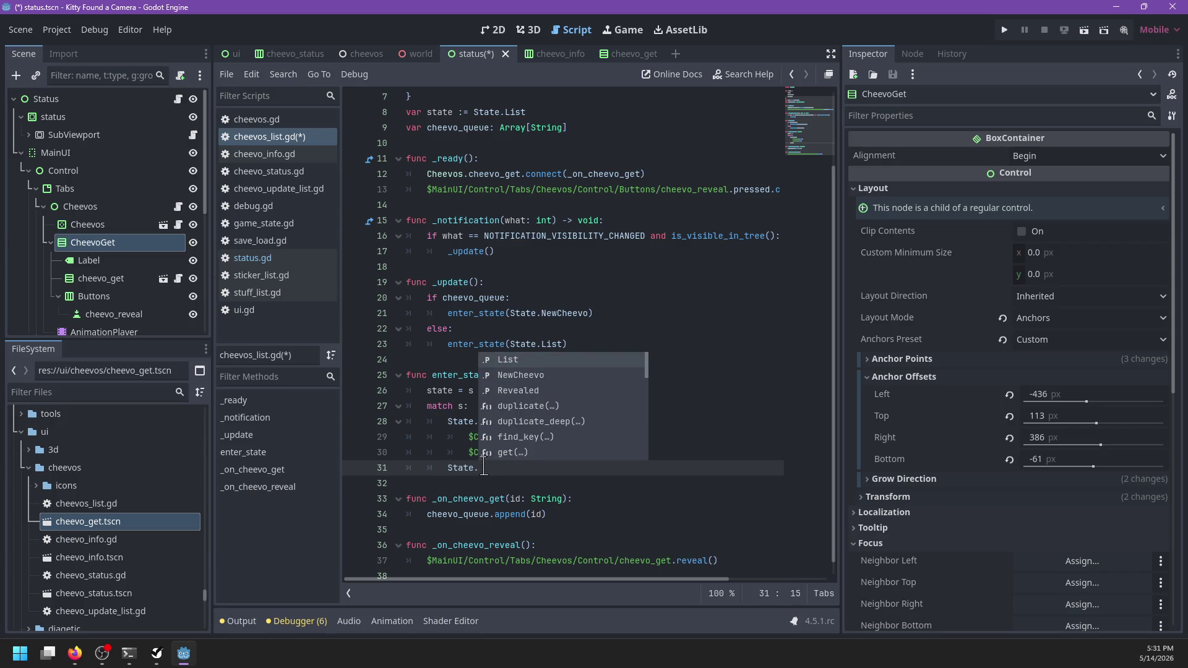
text(Ne)
key(Return)
text(:)
key(Return)
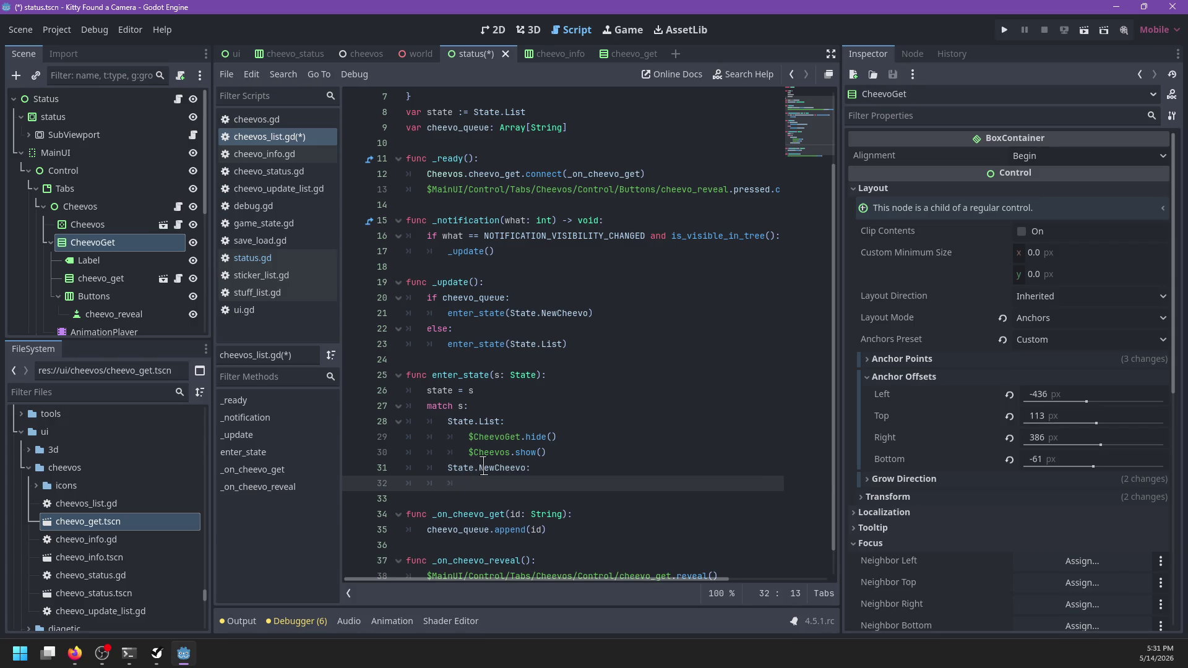
text($Che)
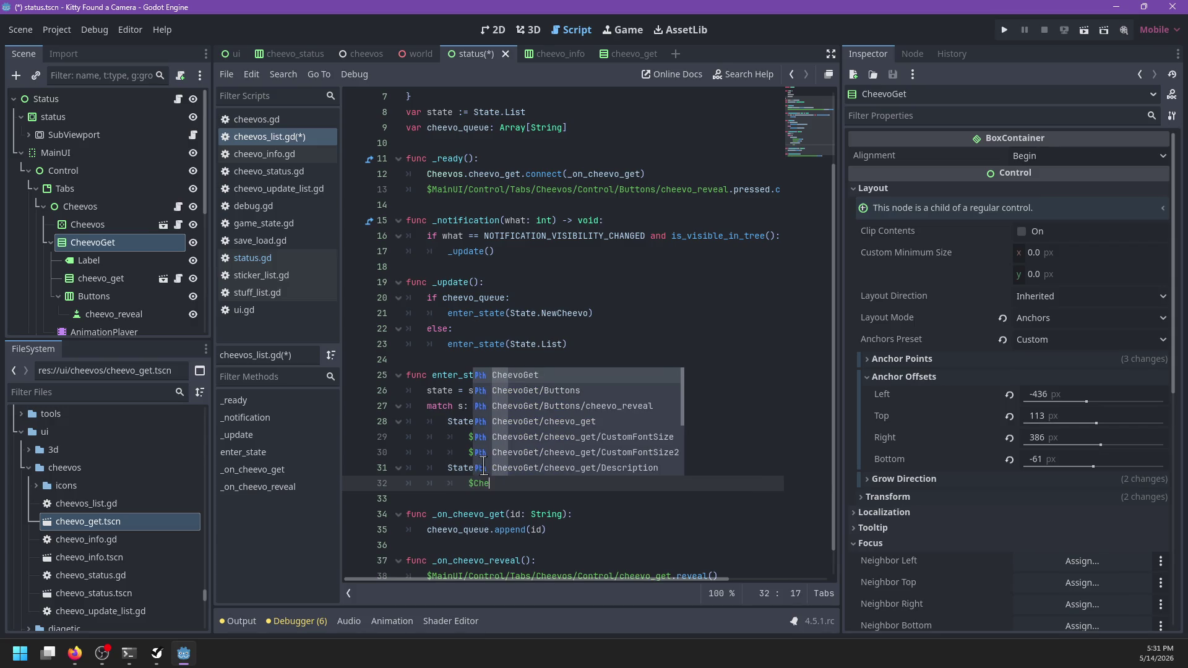
text(evos.hide()
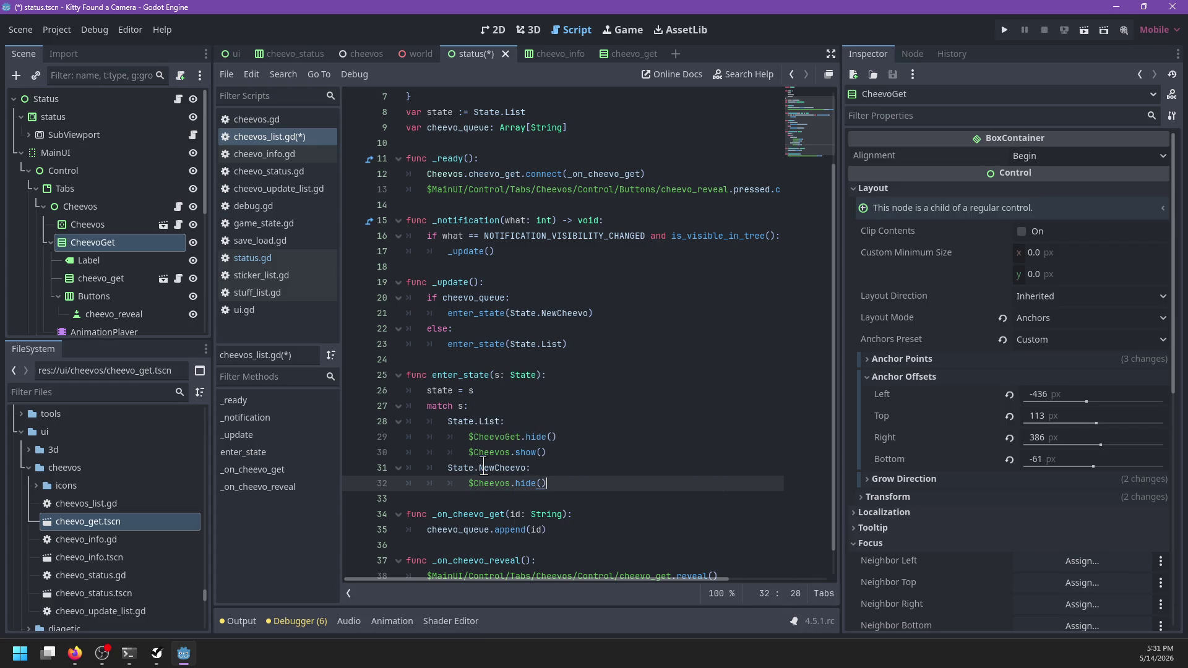
key(Return)
- Add $AnimationPlayer.play('FadeIn') to the NewCheevo case
text(Che)
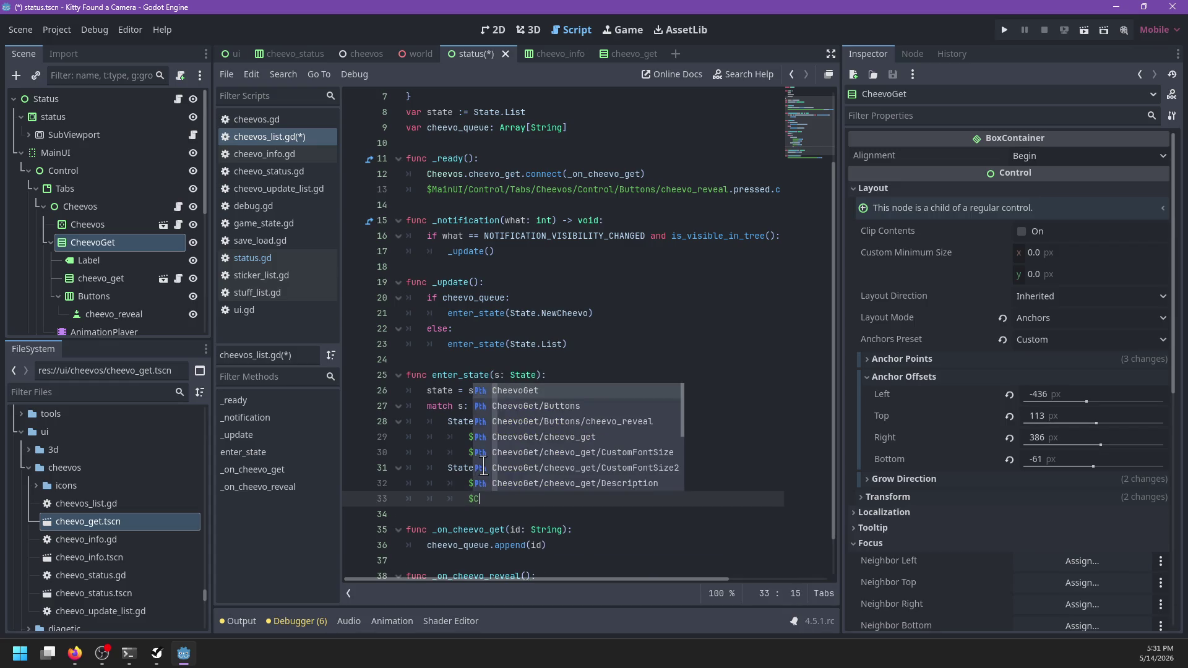
key(BackSpace)
key(BackSpace)
key(BackSpace)
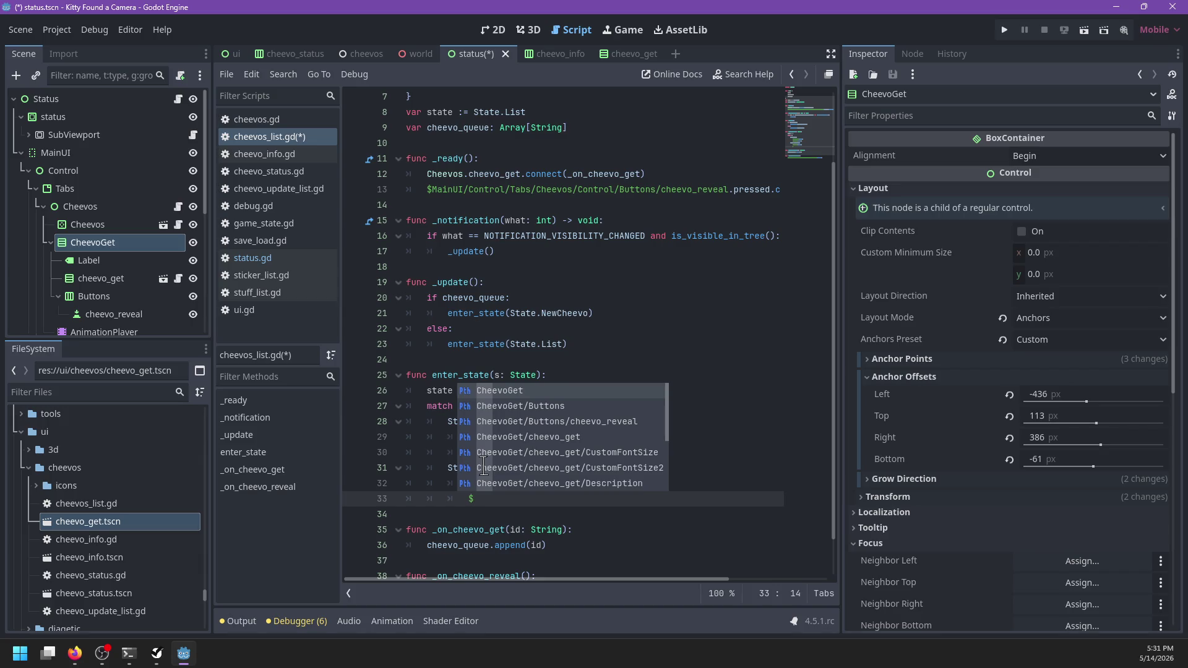
key(BackSpace)
text(m)
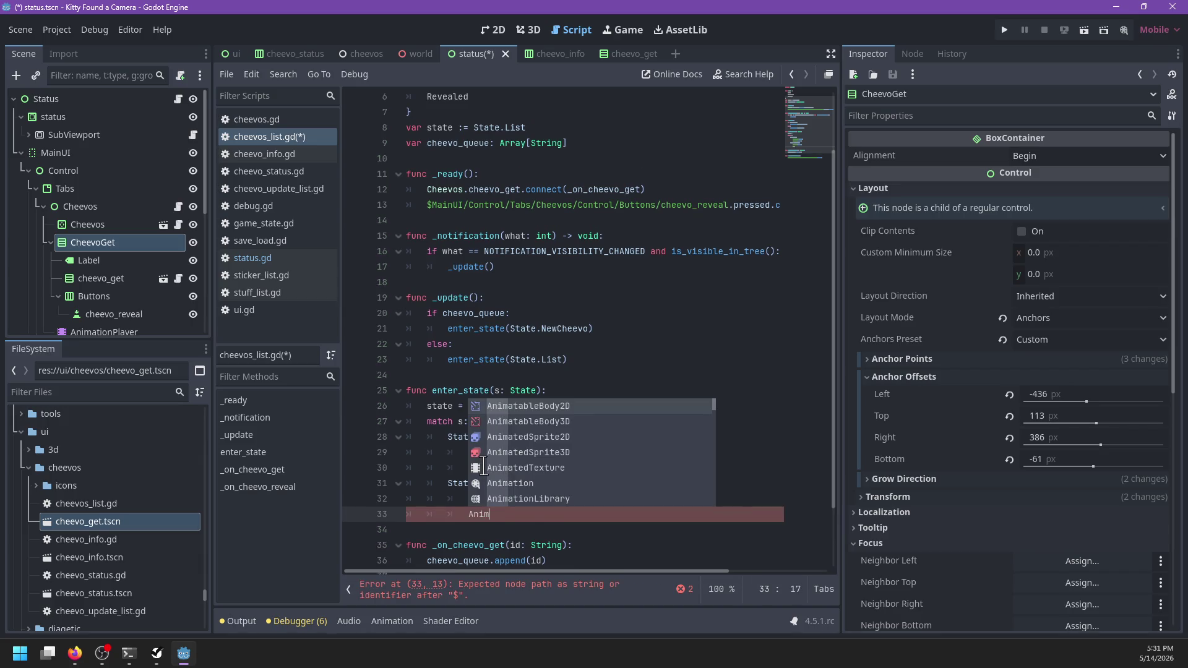
key(BackSpace)
key(BackSpace)
key(BackSpace)
text($Animatio)
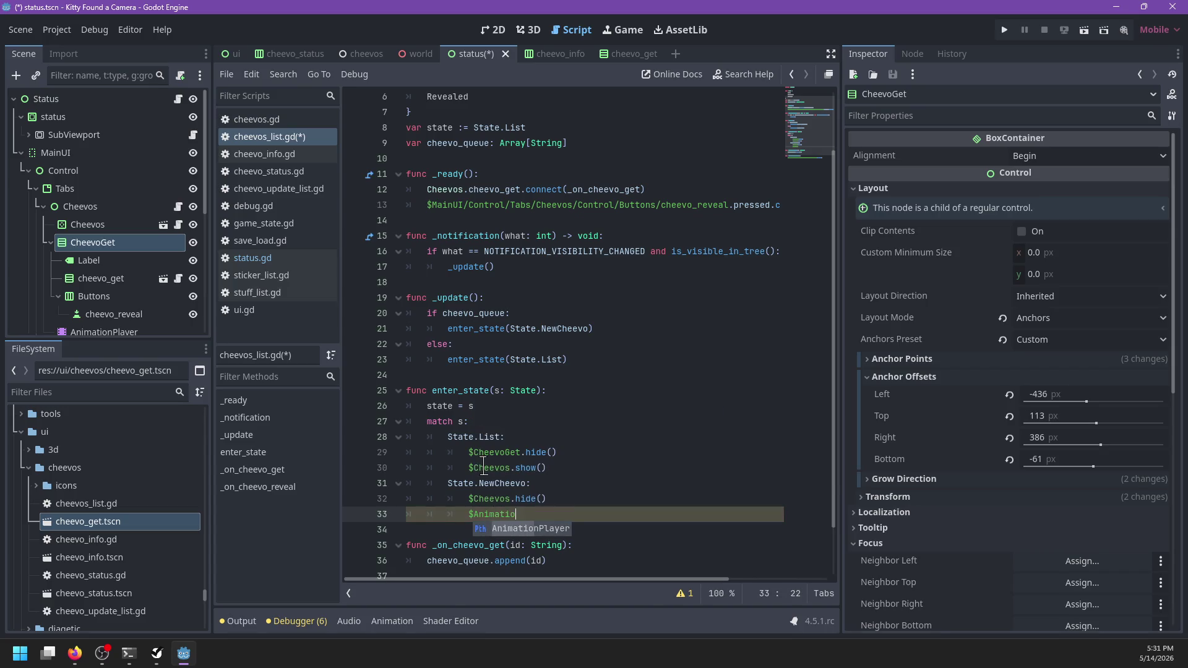
key(Return)
text(.play('FadeIn)
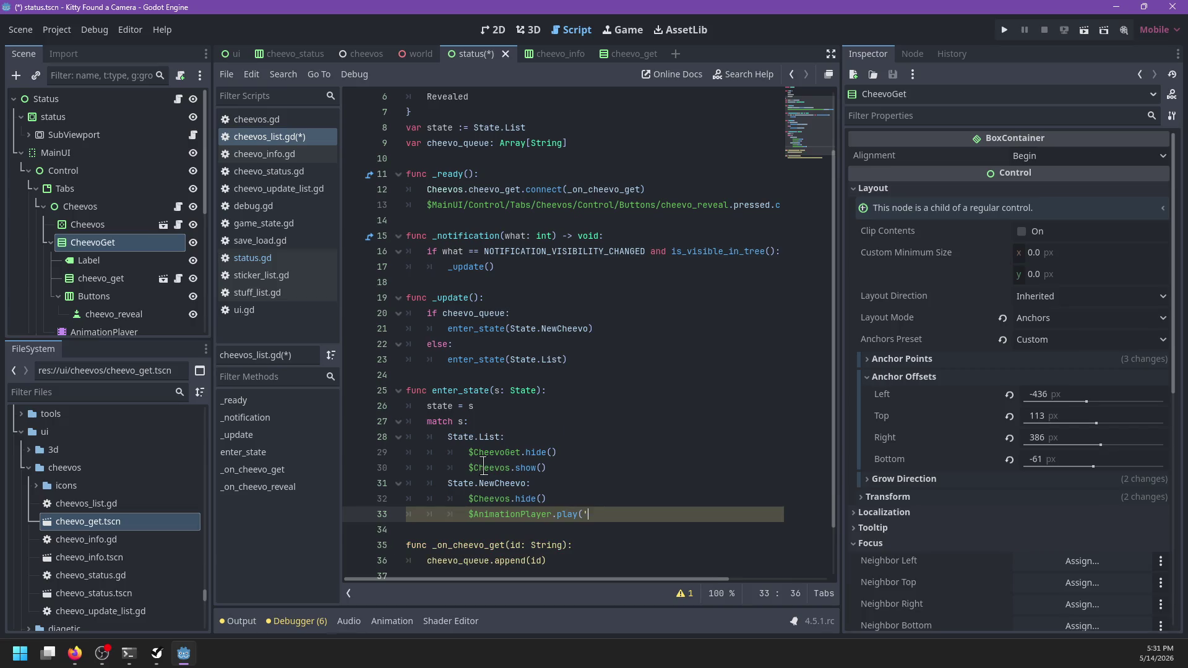
text(')
- Save cheevos_list.gd and select the AnimationPlayer node to view its animation
key(ctrl+s)
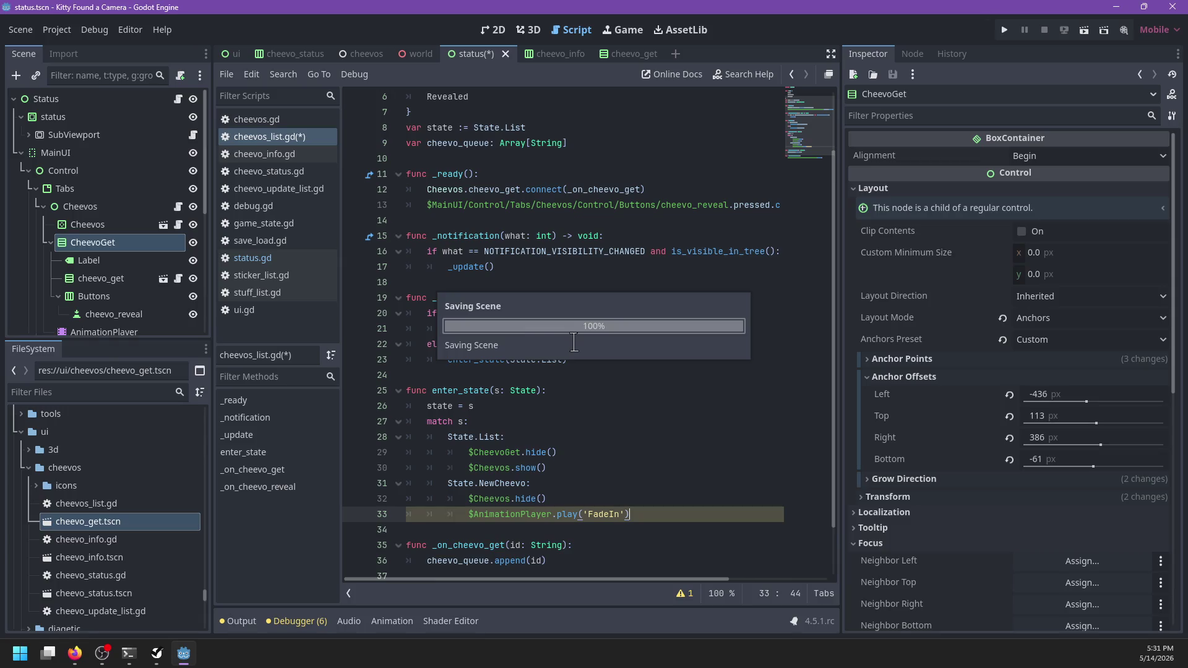
scroll(523, 381, down, 2)
click(93, 296)
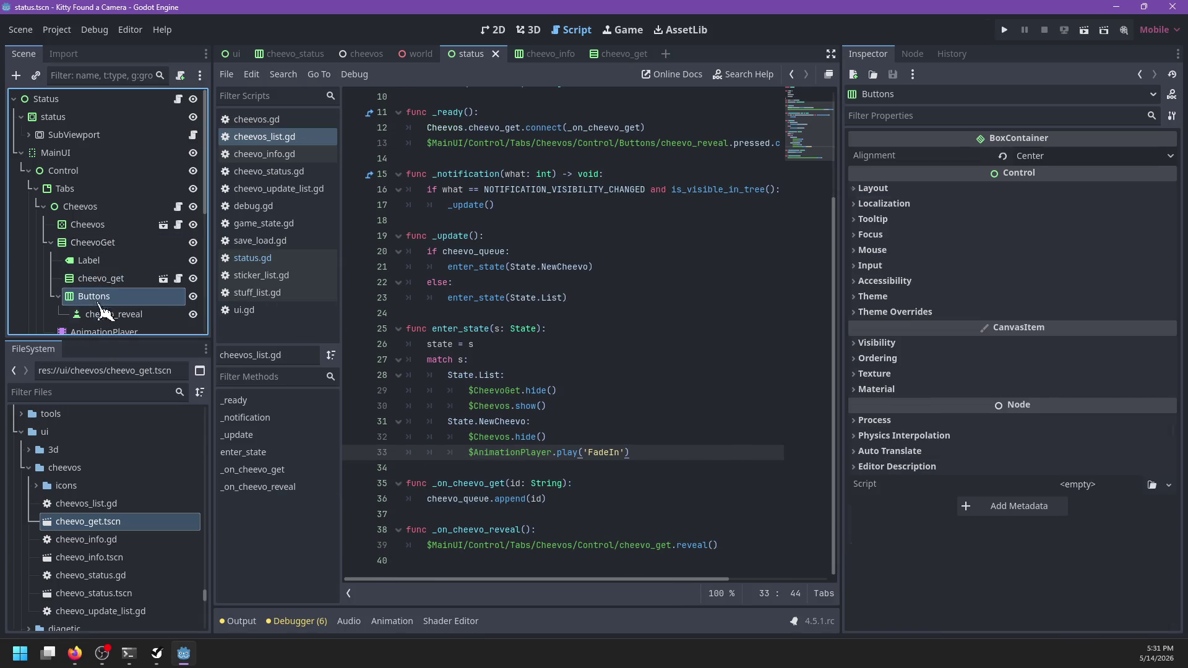
scroll(104, 310, down, 1)
click(104, 301)
click(529, 31)
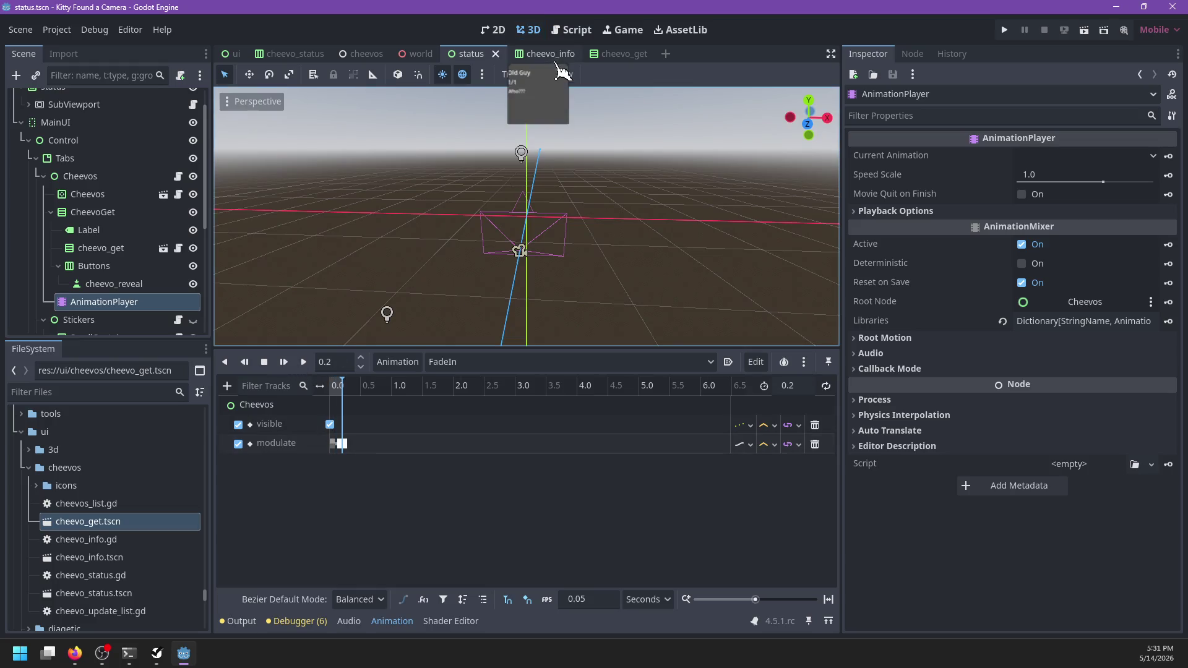
- Switch between the 2D and 3D views and rewind the FadeIn timeline to 0.0
click(493, 30)
click(303, 360)
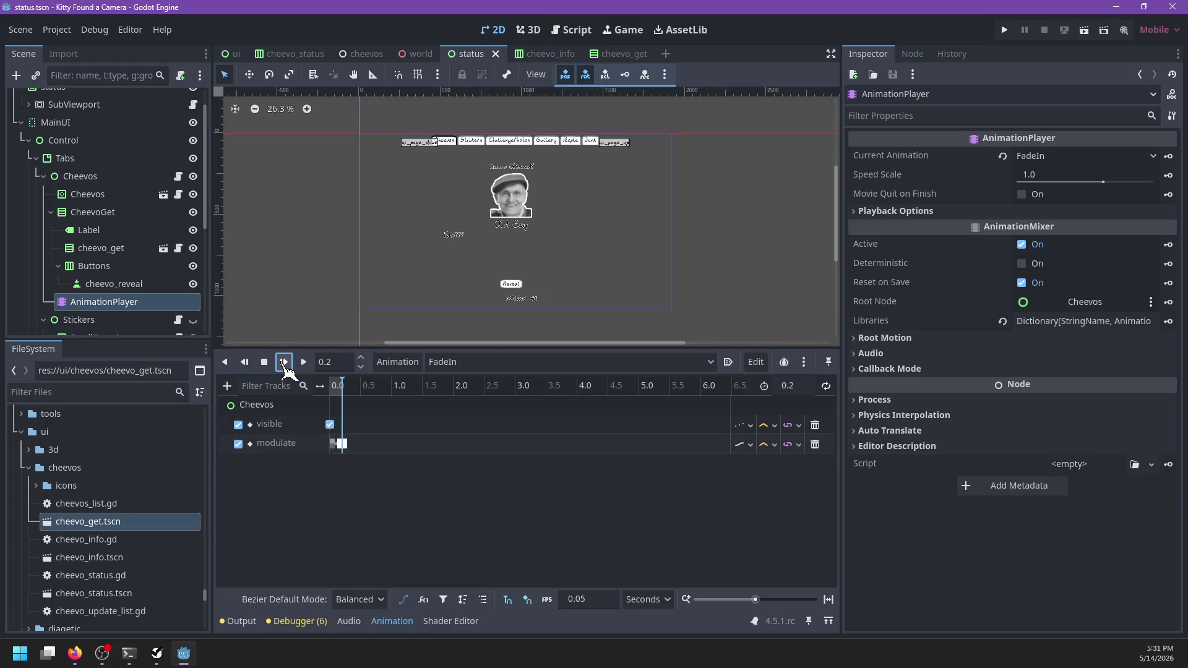
click(51, 212)
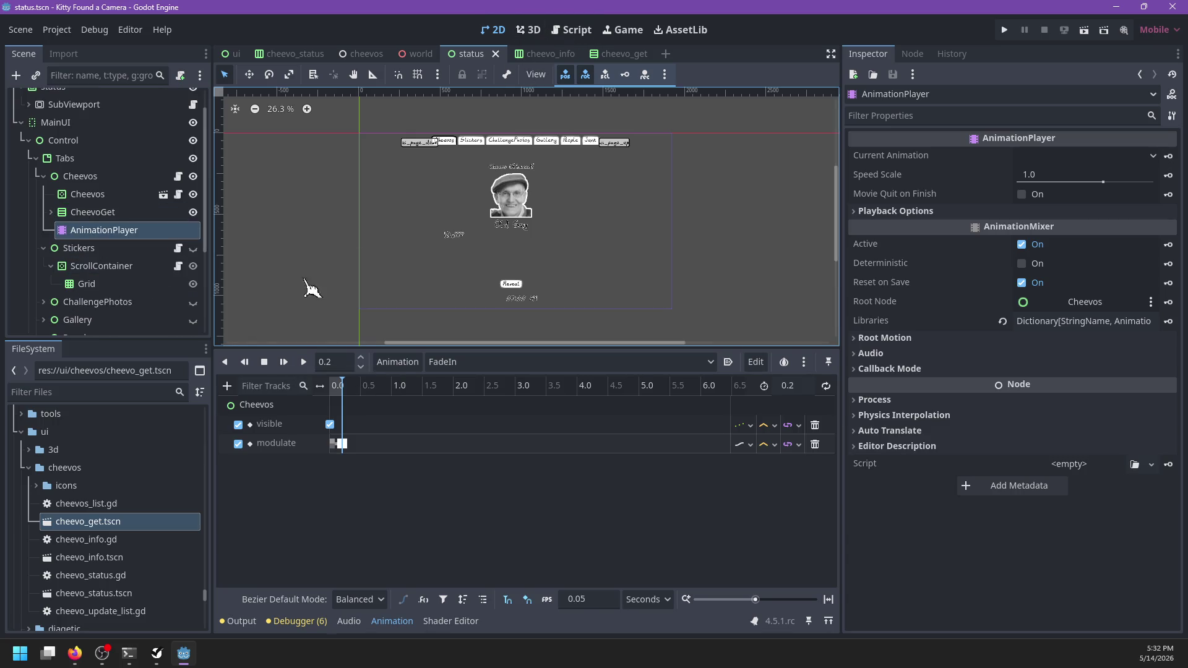
click(530, 31)
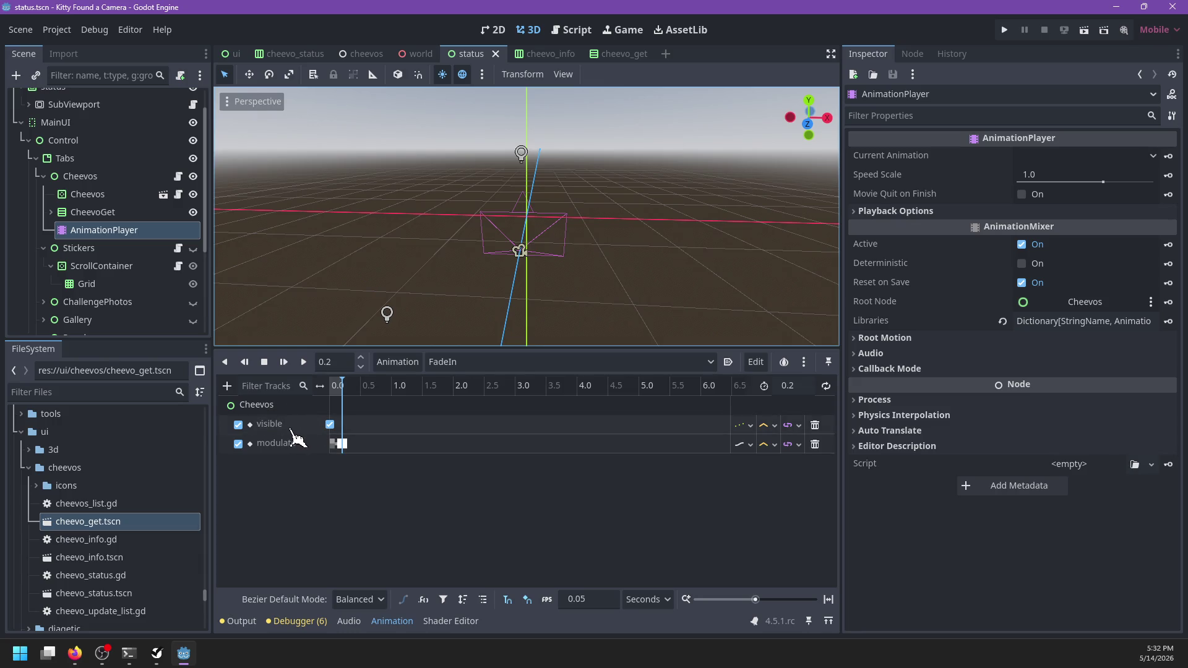
click(493, 30)
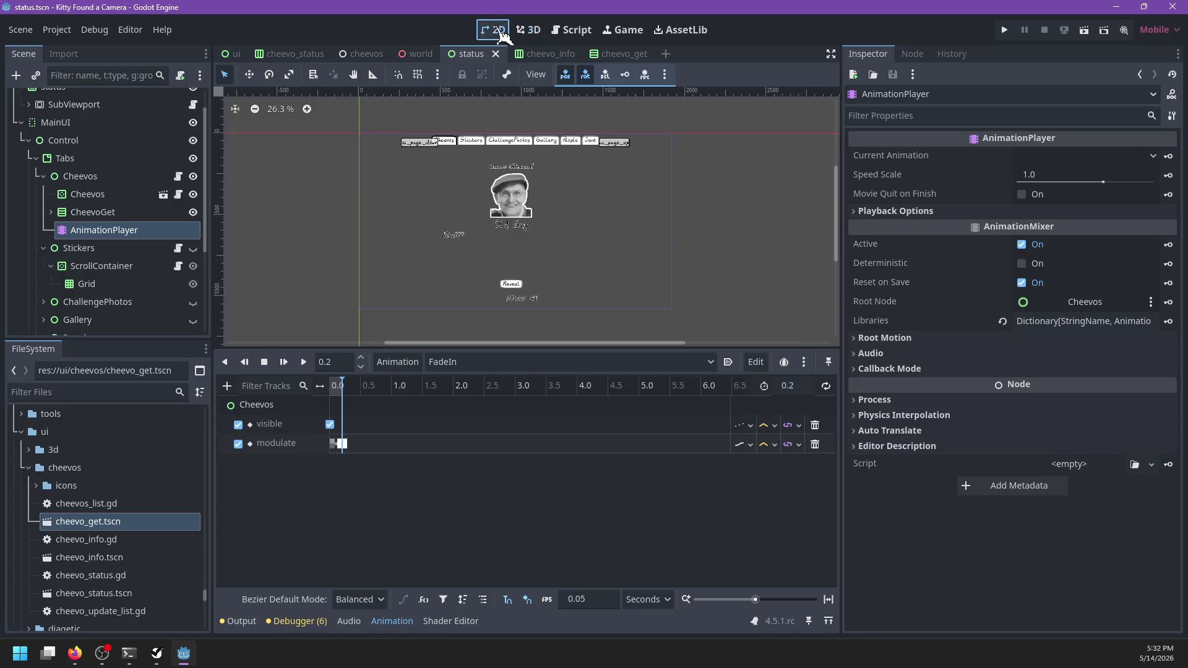
drag(341, 387, 330, 387)
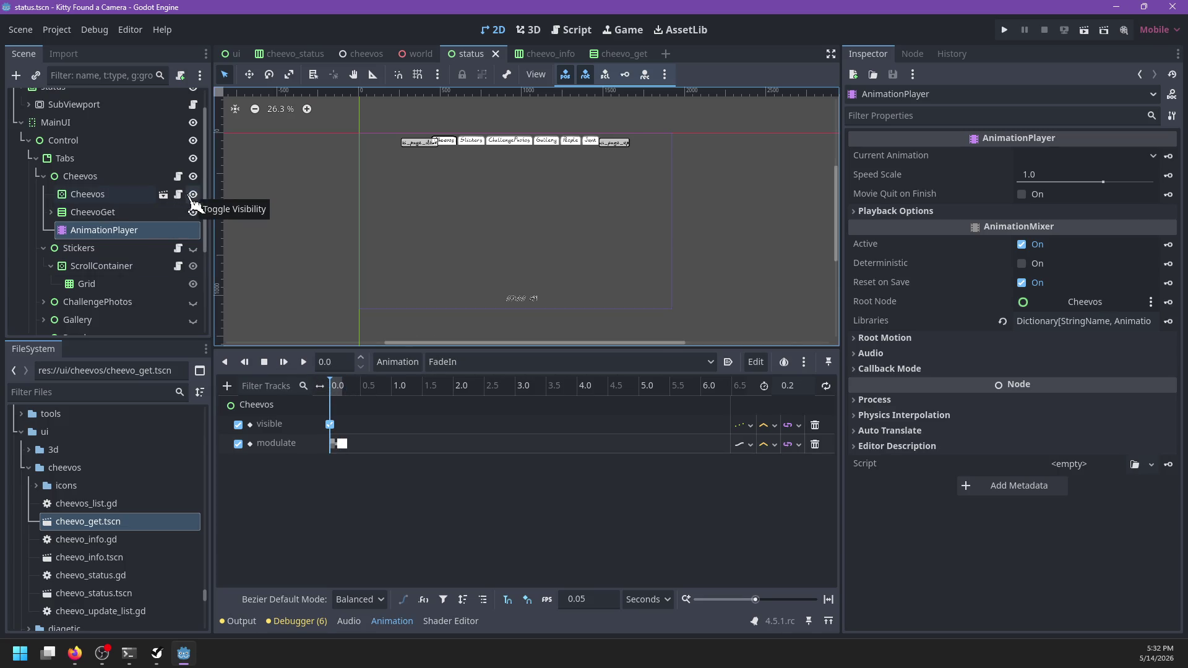
- Inspect the Cheevos node's Visibility properties and the FadeIn visible track's property path
click(148, 196)
mouse_move(332, 390)
mouse_down()
mouse_move(363, 392)
mouse_move(321, 389)
mouse_up()
scroll(910, 399, down, 7)
scroll(910, 399, down, 5)
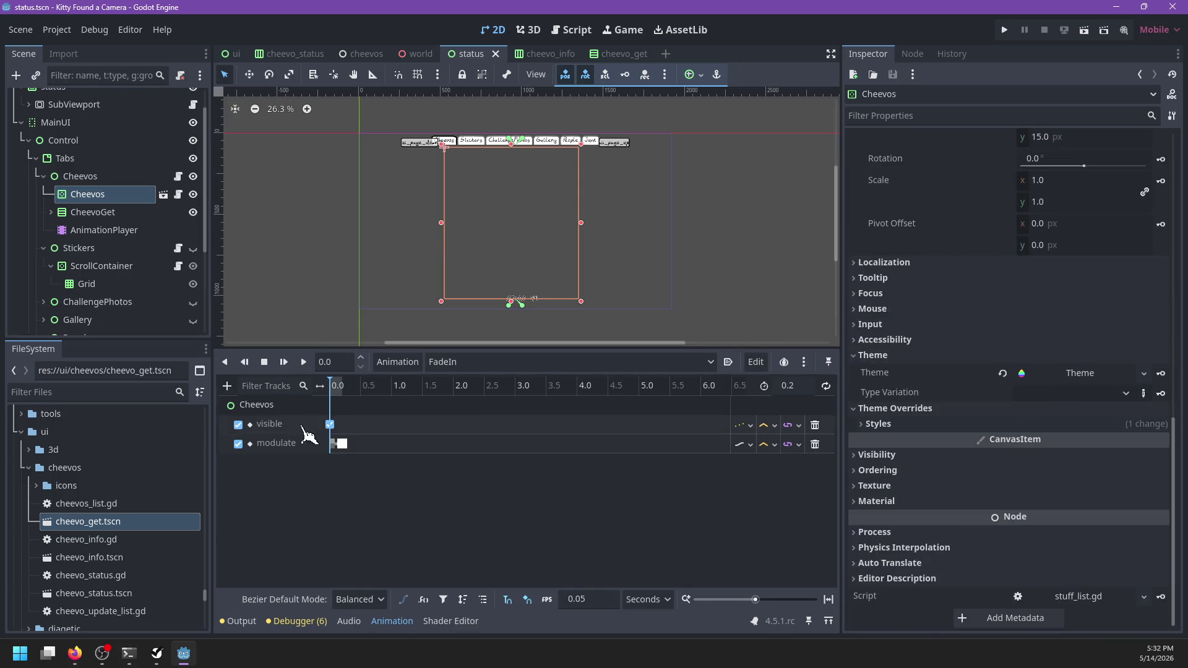
click(863, 453)
drag(334, 387, 309, 391)
double_click(282, 425)
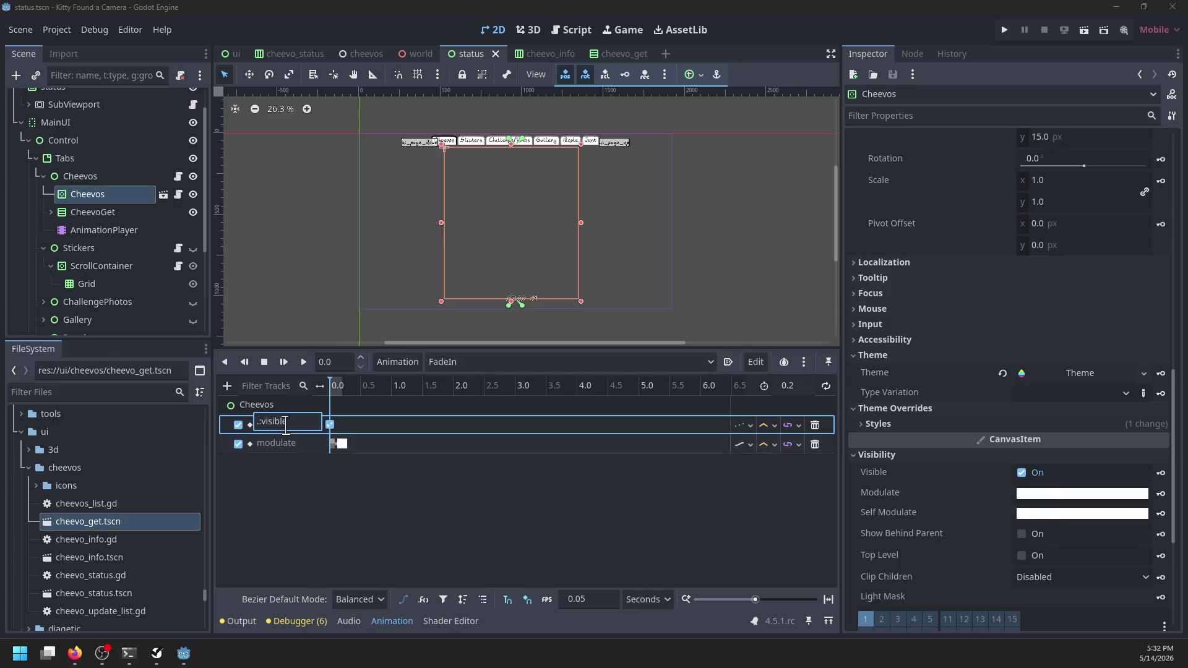
key(Escape)
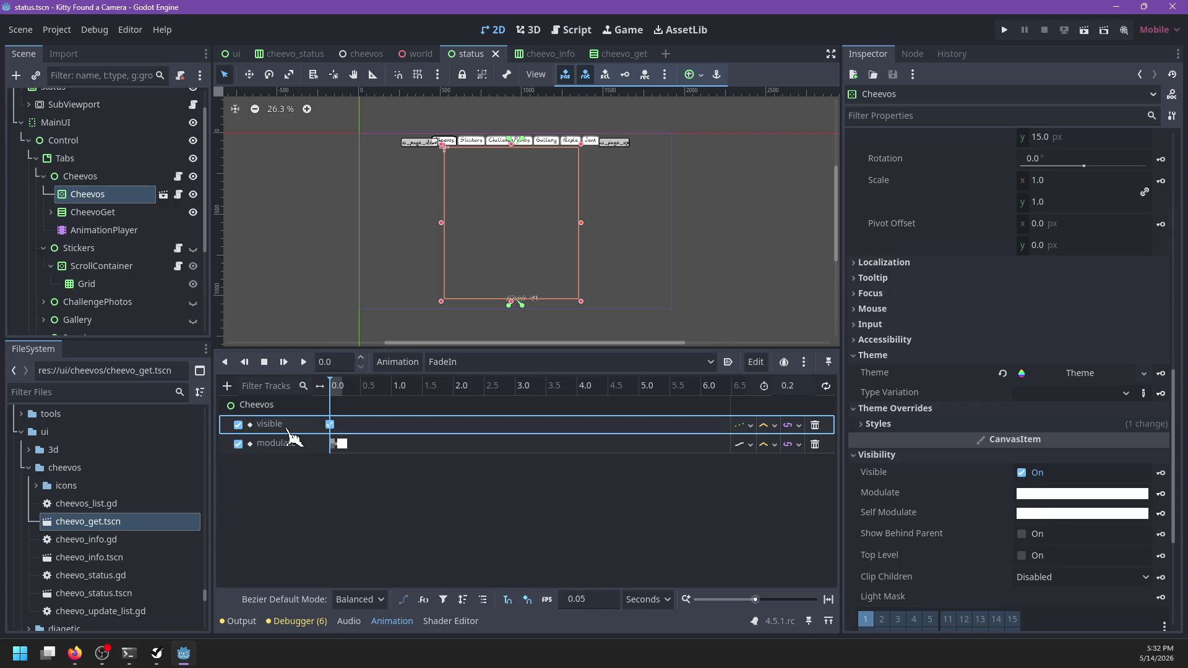
- Return to cheevos_list.gd through the Cheevos node's script icon
click(115, 232)
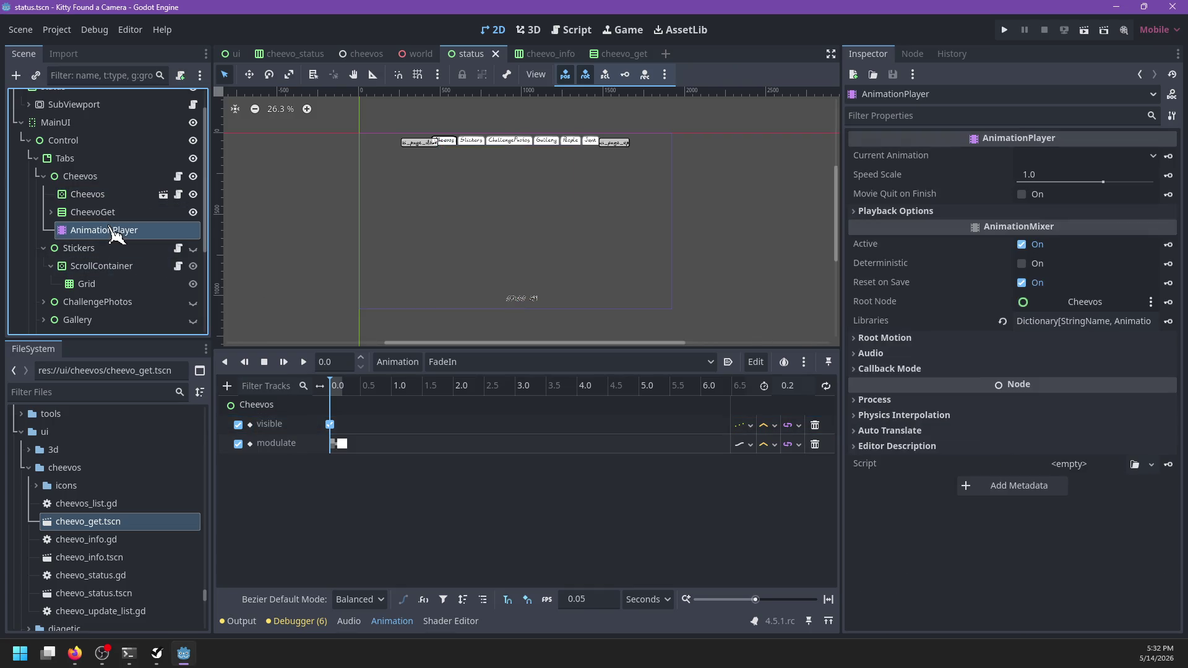
click(106, 178)
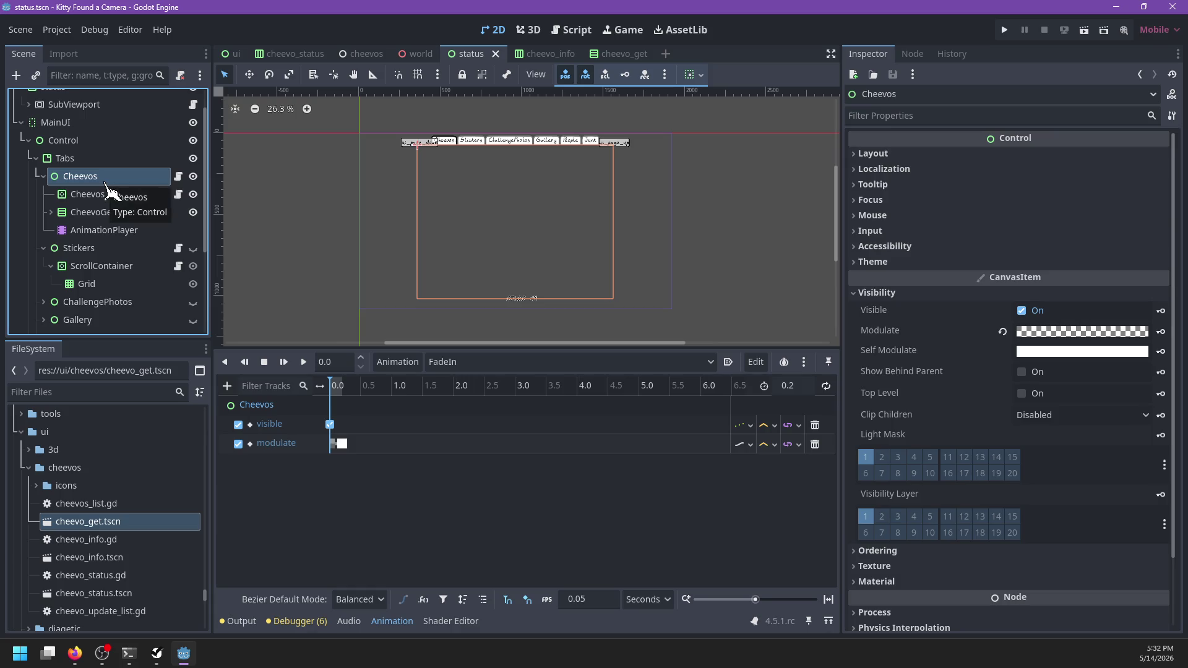
scroll(957, 375, down, 2)
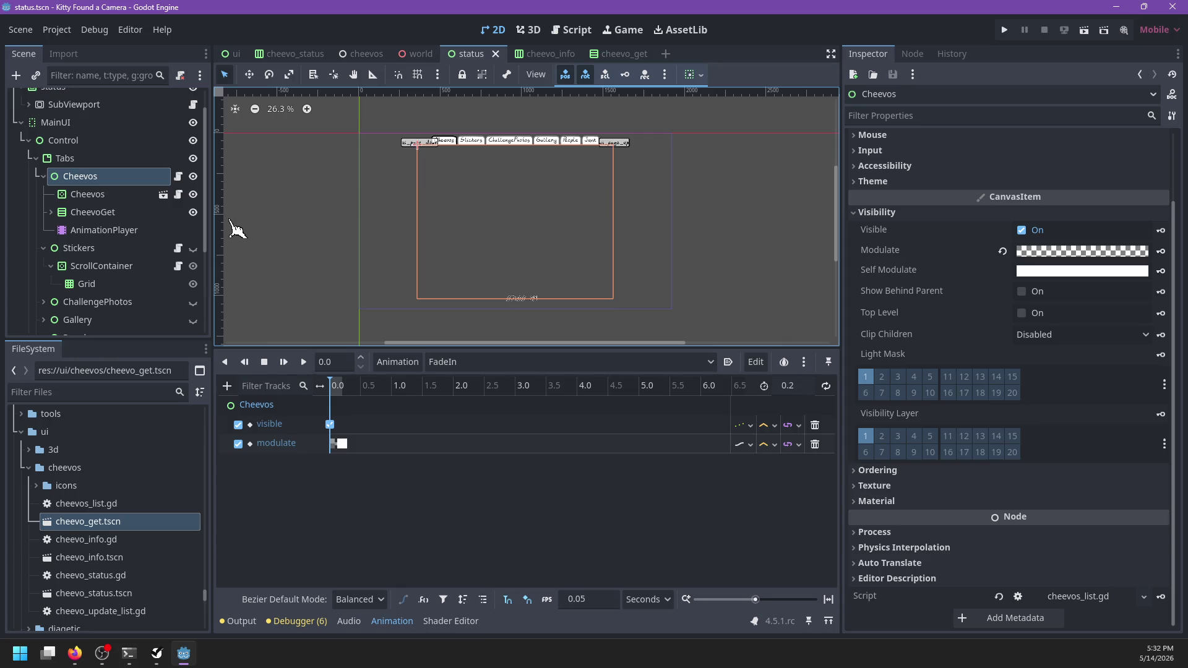
click(178, 177)
scroll(642, 266, down, 6)
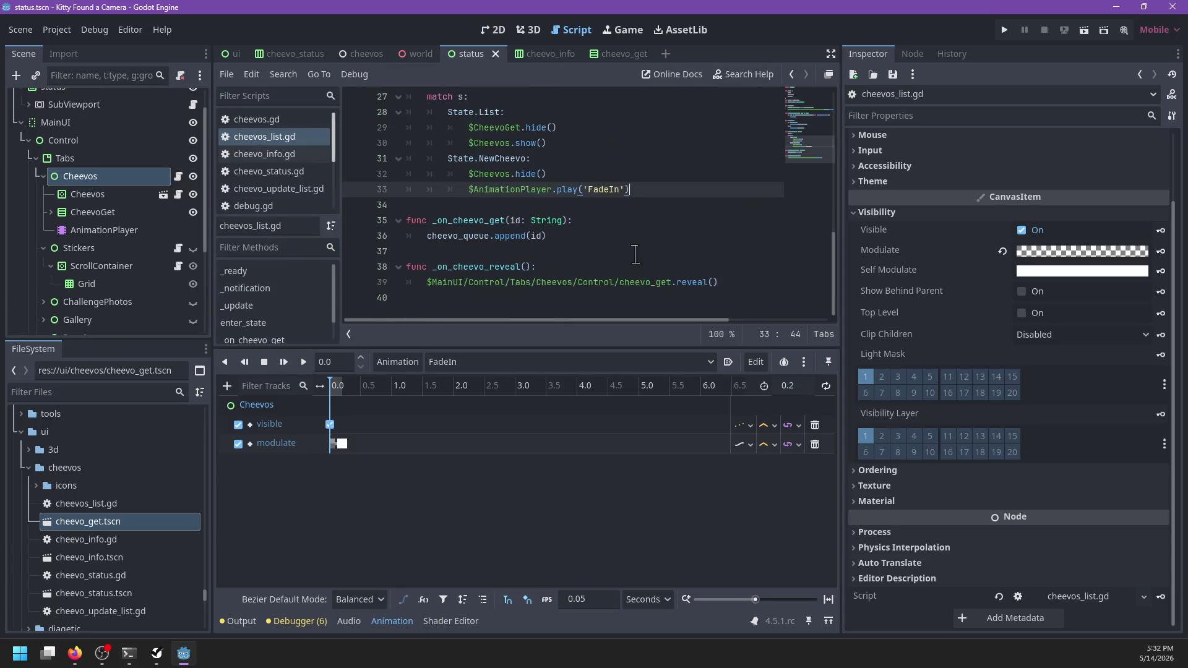
- Add $CheevoGet.show() after the line that hides Cheevos in the NewCheevo case
click(602, 173)
key(Return)
text($CheevoGet.)
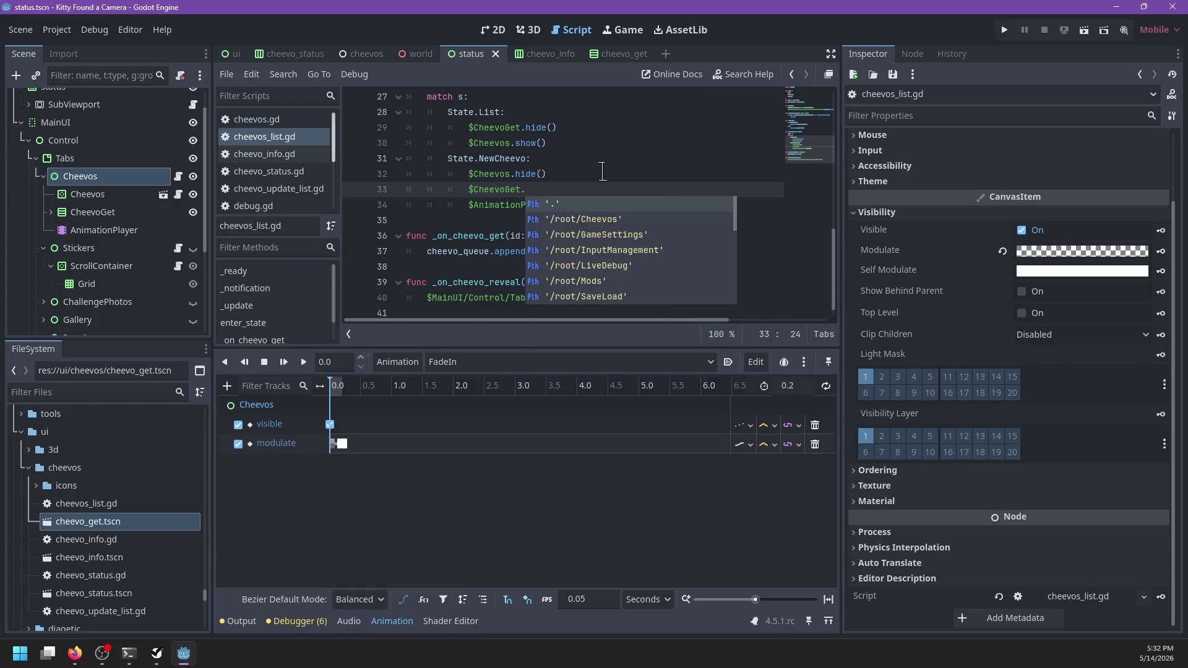
text(show())
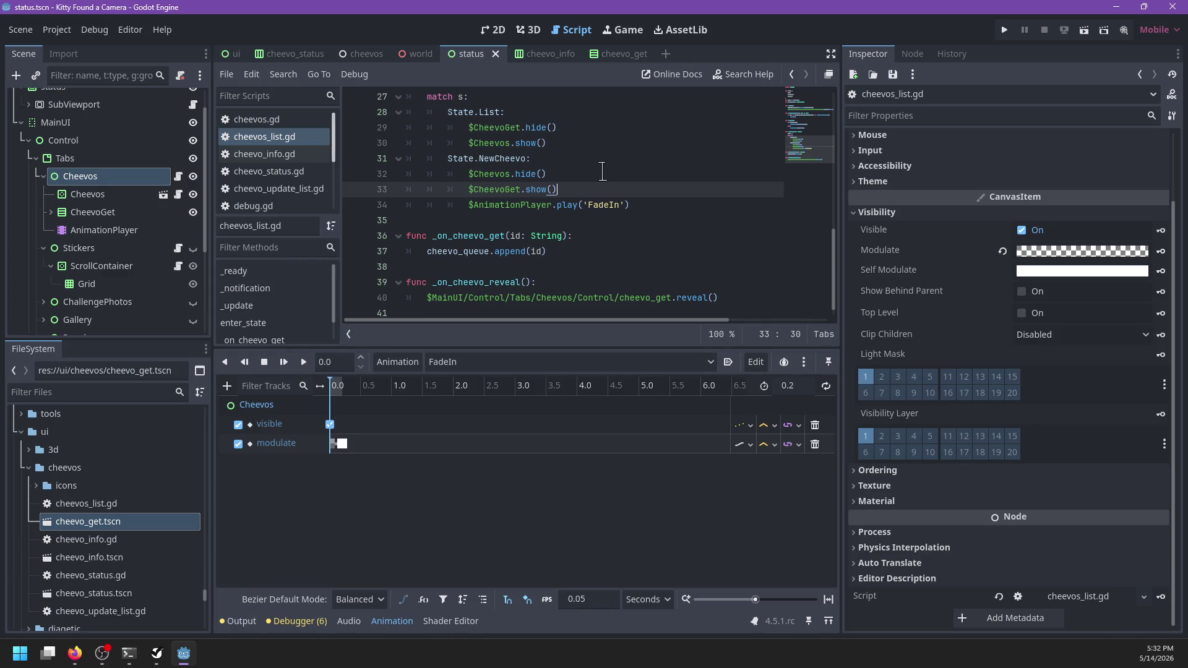
key(Up)
key(Up)
key(Left)
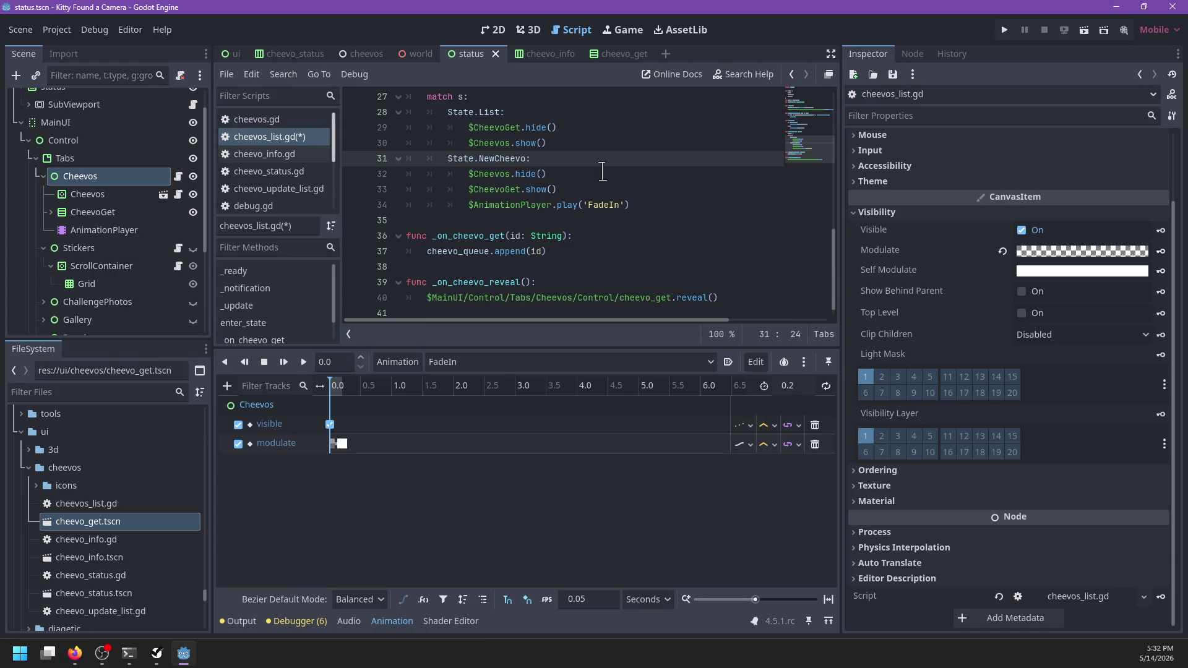
key(Down)
key(Down)
key(Down)
key(Up)
key(Down)
key(End)
- Start a State.Revealed: case below the FadeIn line
key(Return)
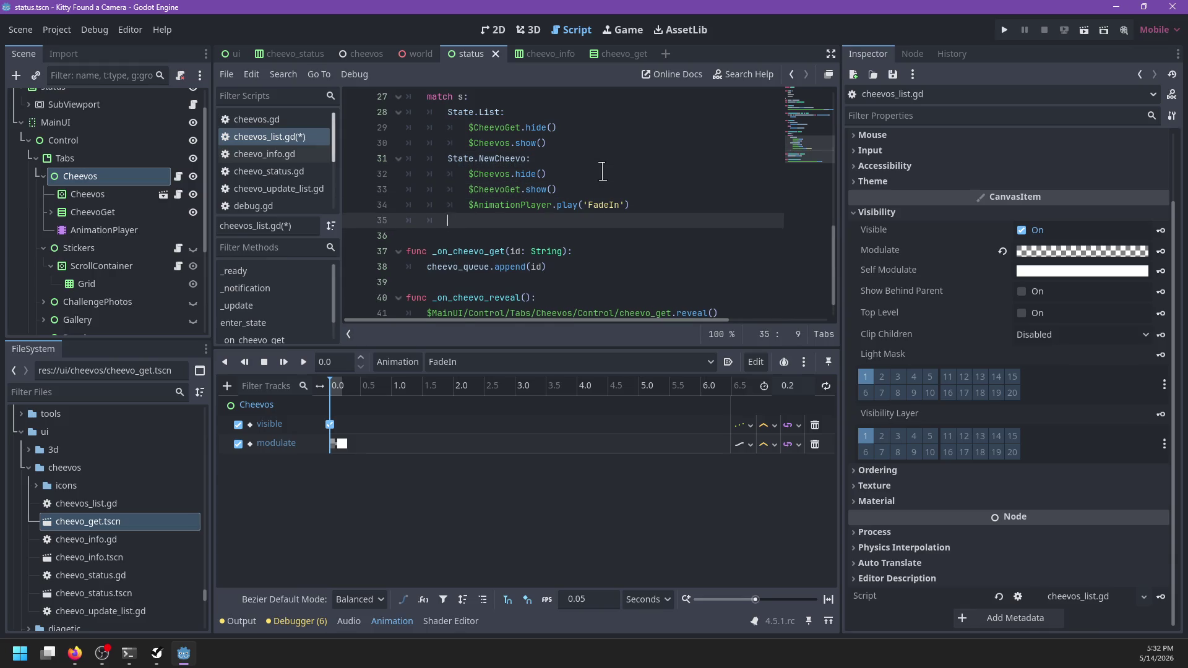
text(State.)
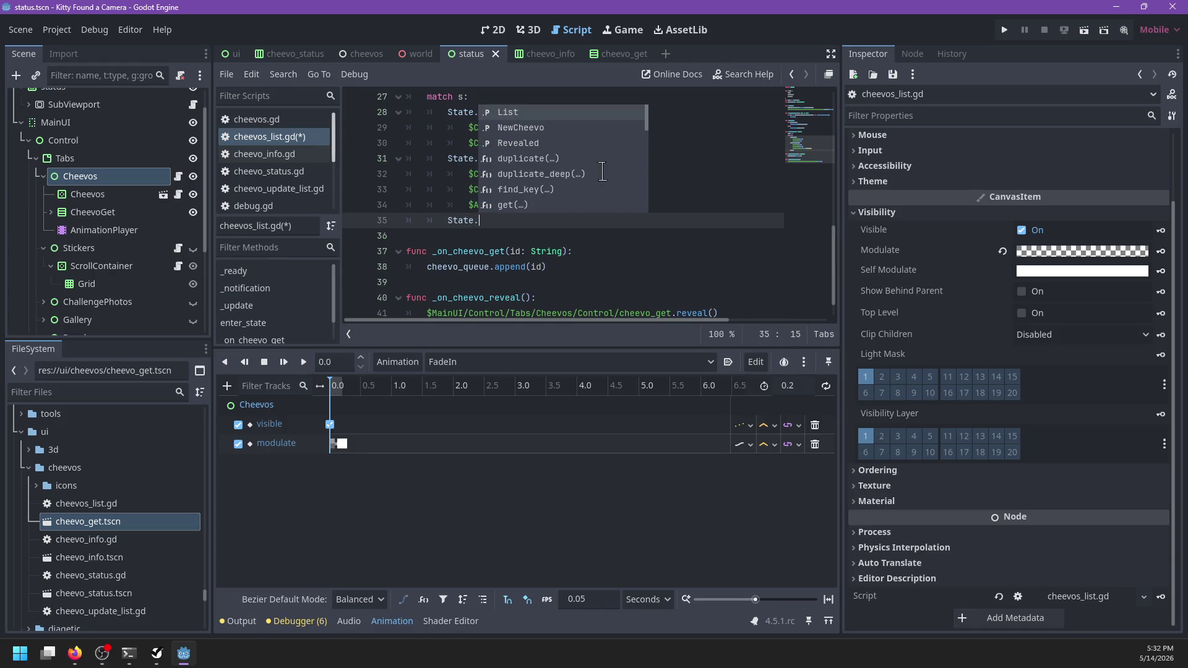
text(Rev)
key(Return)
text(:)
key(Return)
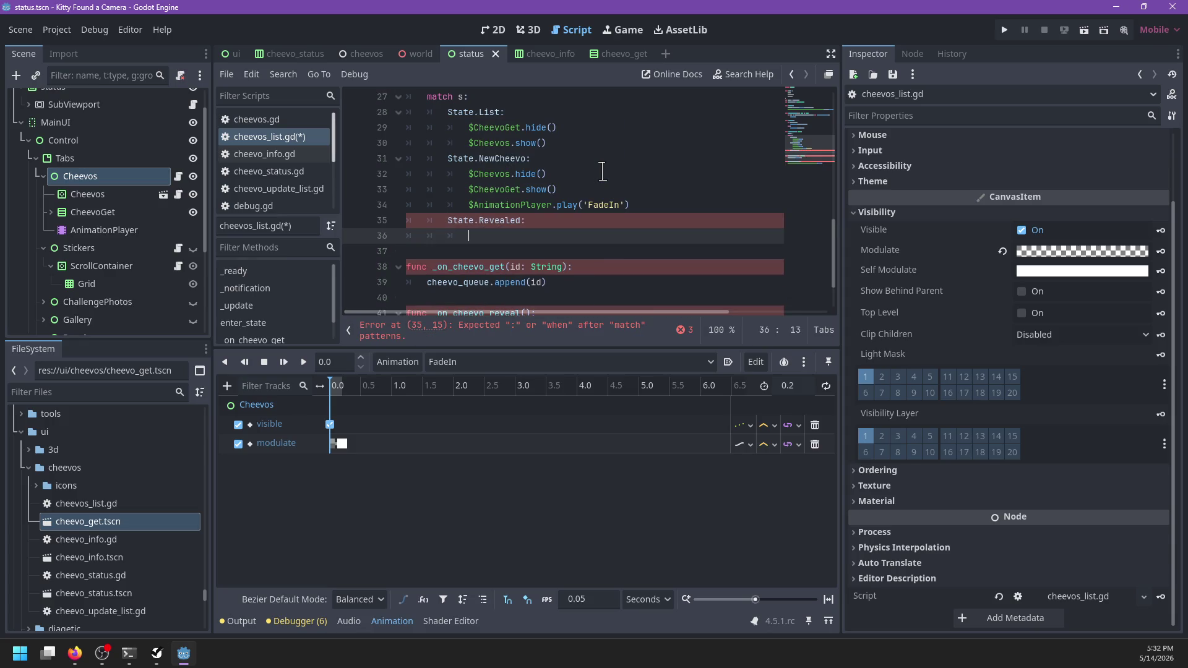
text($)
key(Escape)
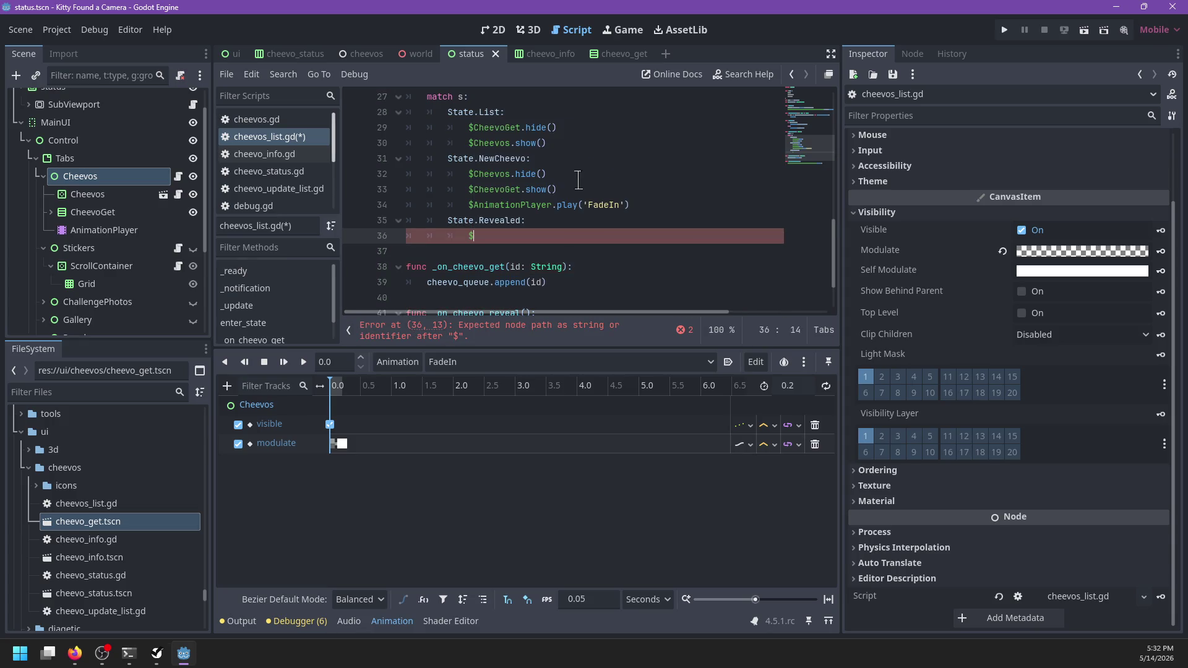
- Copy the NewCheevo case's three body lines into the Revealed case
drag(578, 188, 574, 162)
drag(712, 198, 672, 155)
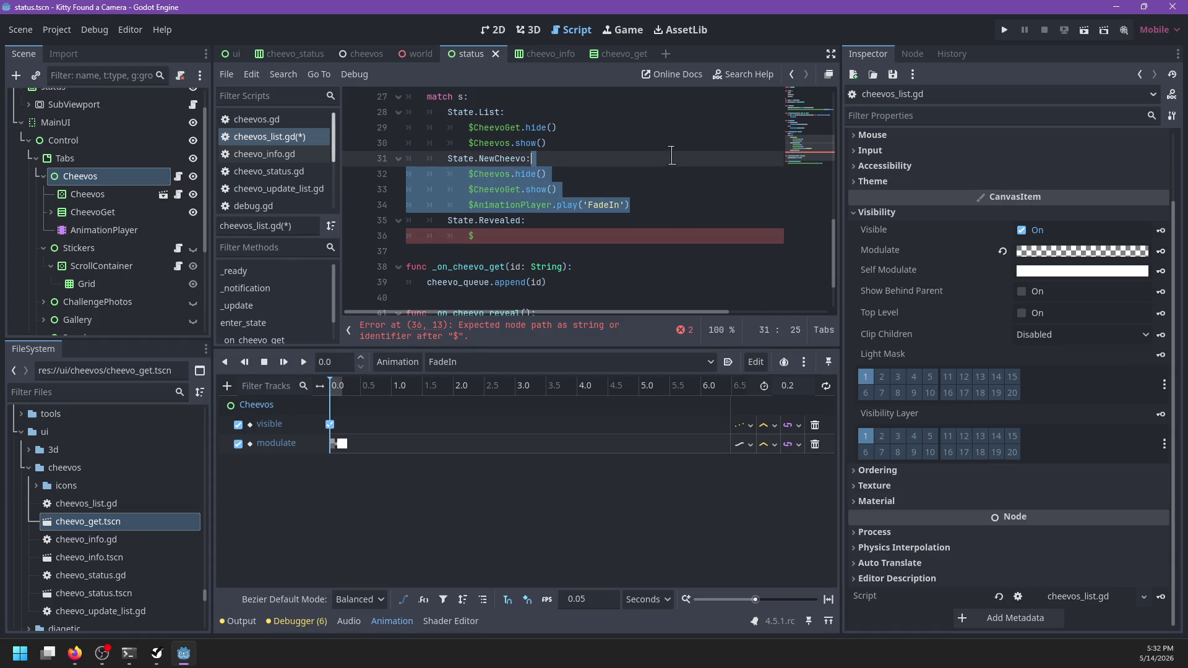
key(ctrl+c)
drag(569, 221, 548, 236)
key(ctrl+v)
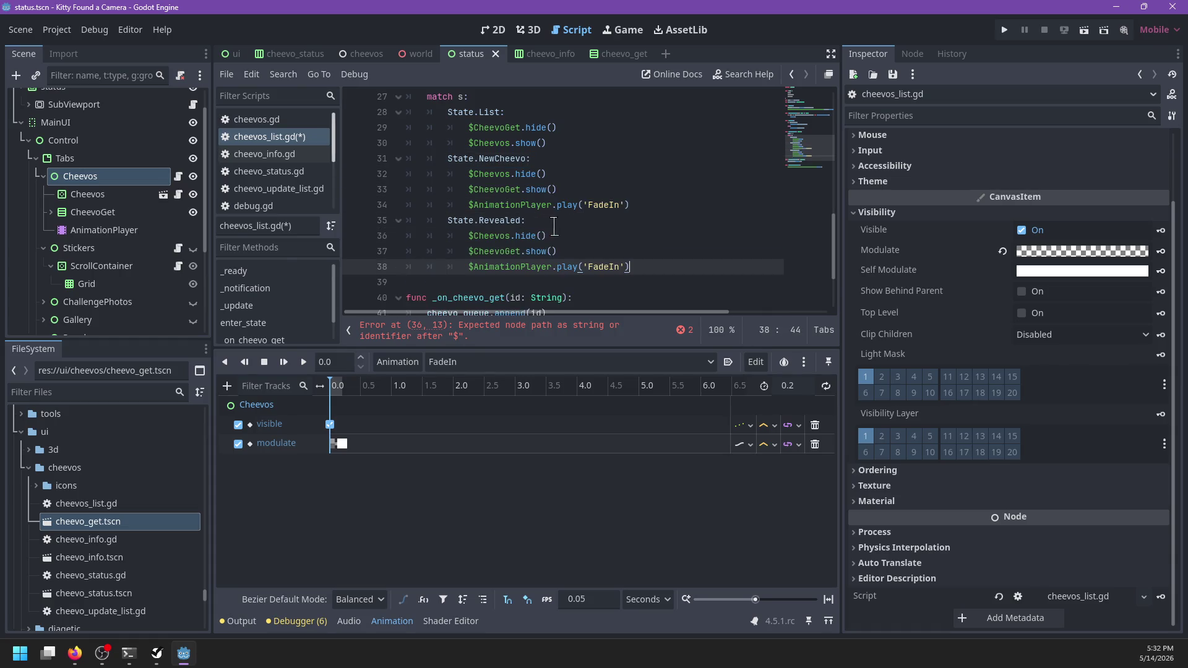
- Check the available animations and delete the copied FadeIn play call from Revealed
scroll(636, 255, up, 1)
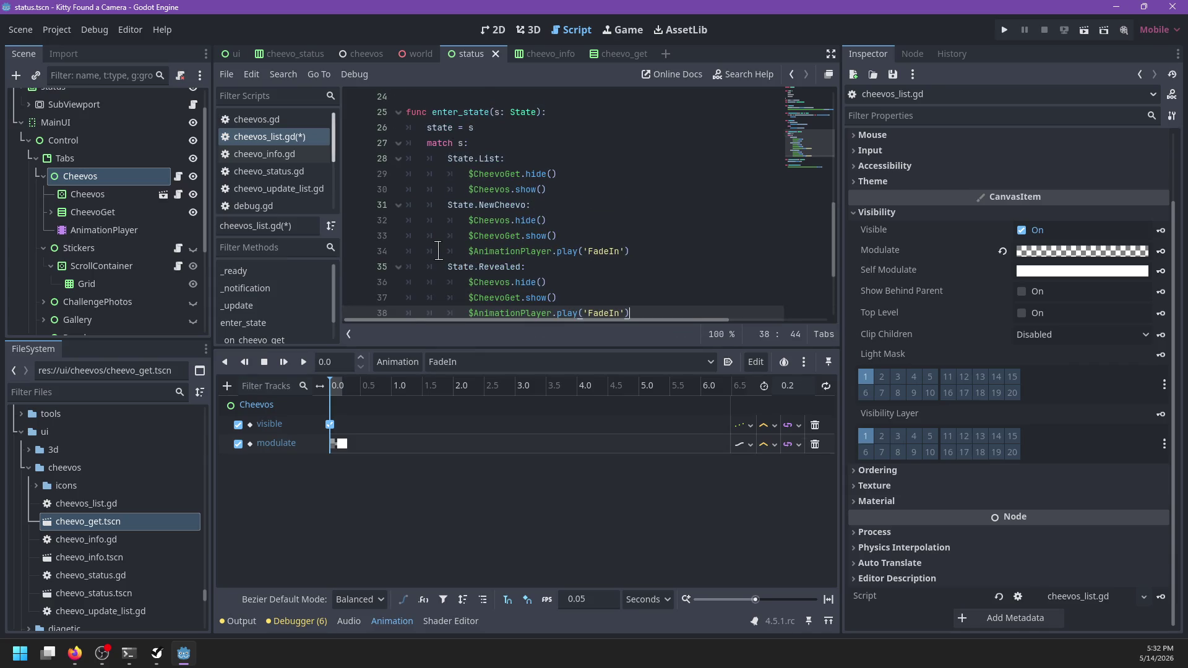
click(449, 364)
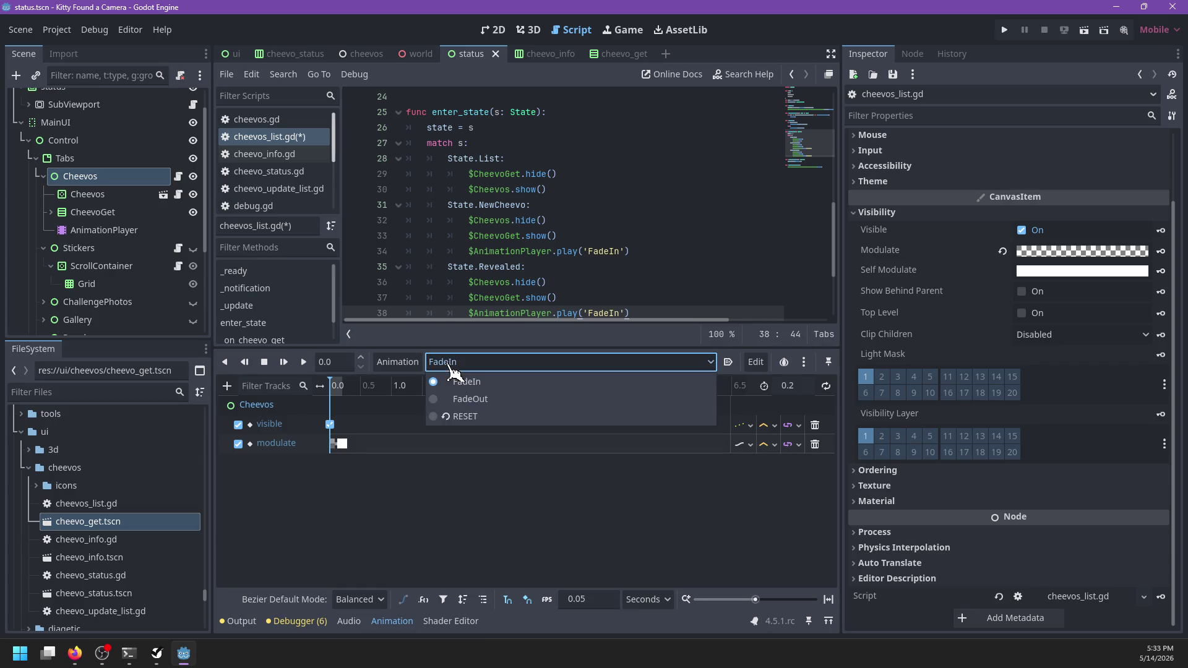
click(448, 363)
scroll(643, 301, down, 1)
shift+click(653, 297)
drag(653, 267, 647, 251)
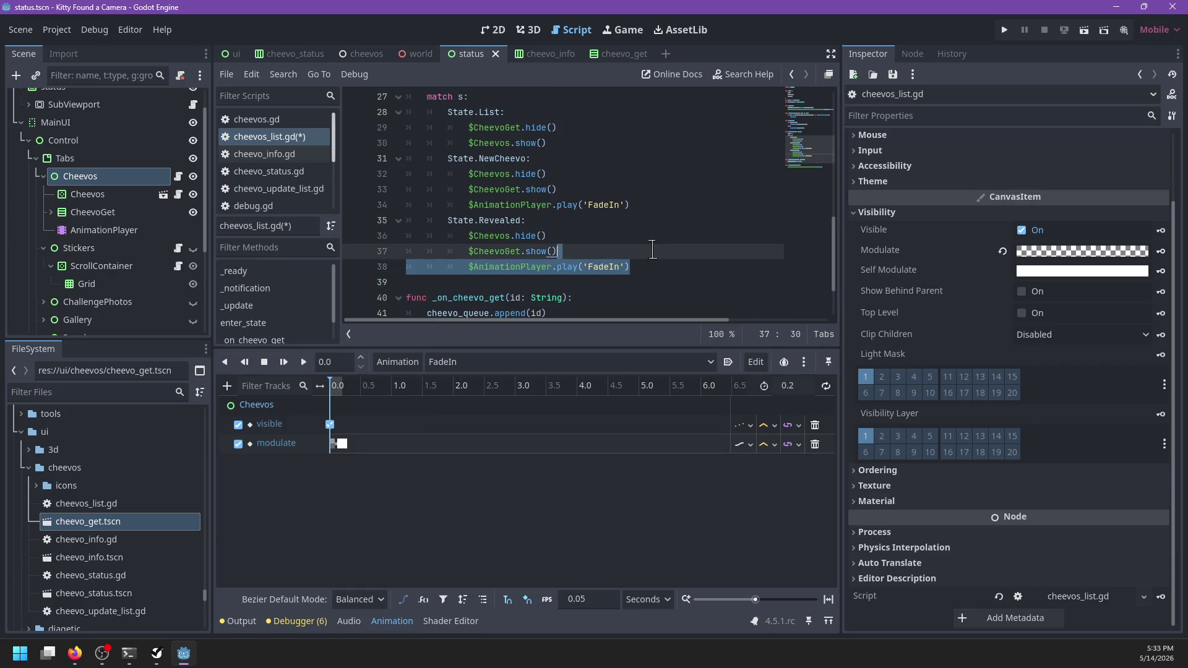
key(BackSpace)
- Write $CheevoGet/cheevo_get.reveal() as the Revealed case's last line
key(Return)
text(Chev)
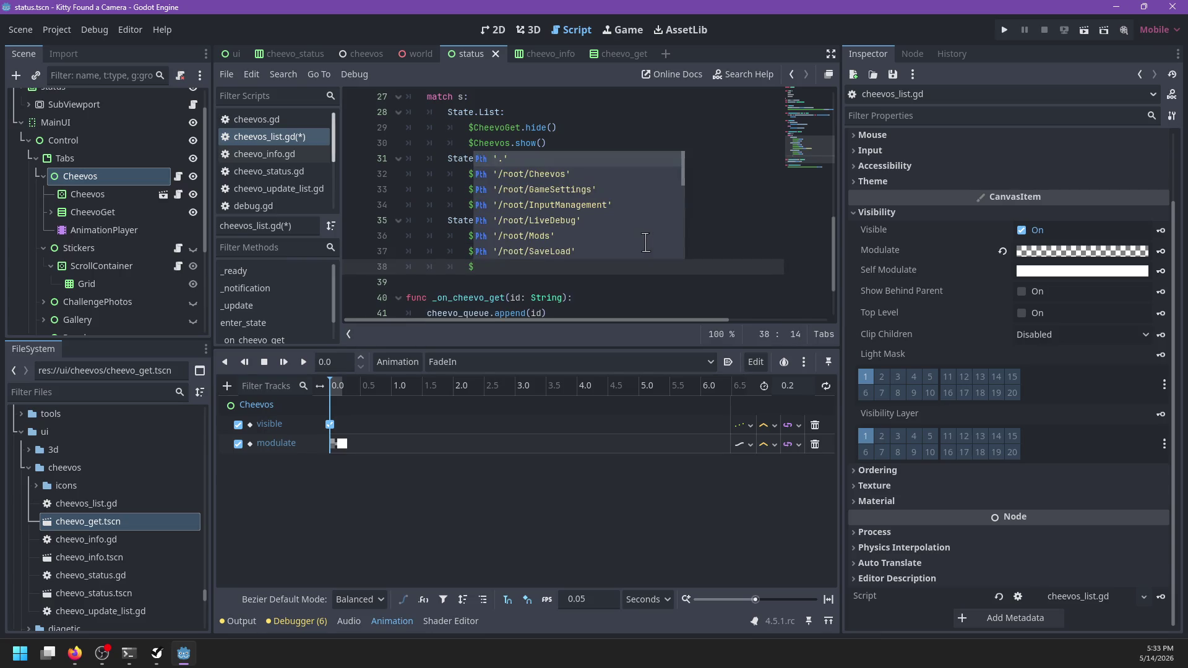
key(Down)
key(Return)
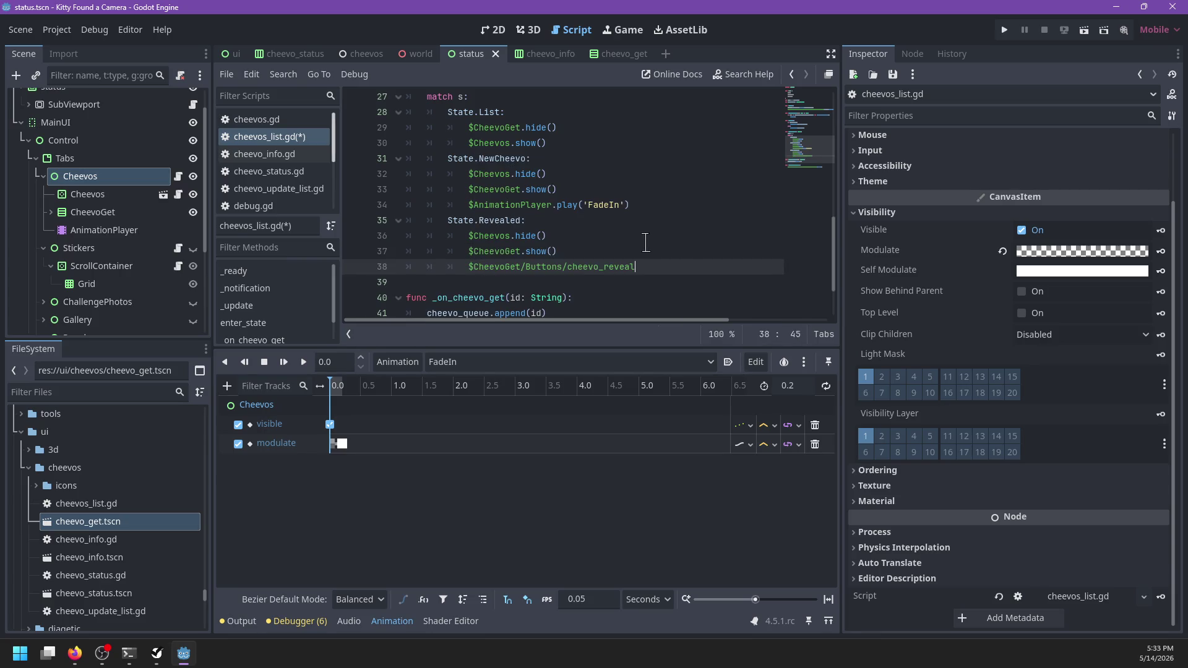
text(/)
key(ctrl+BackSpace)
key(ctrl+BackSpace)
text(cheevo_get.)
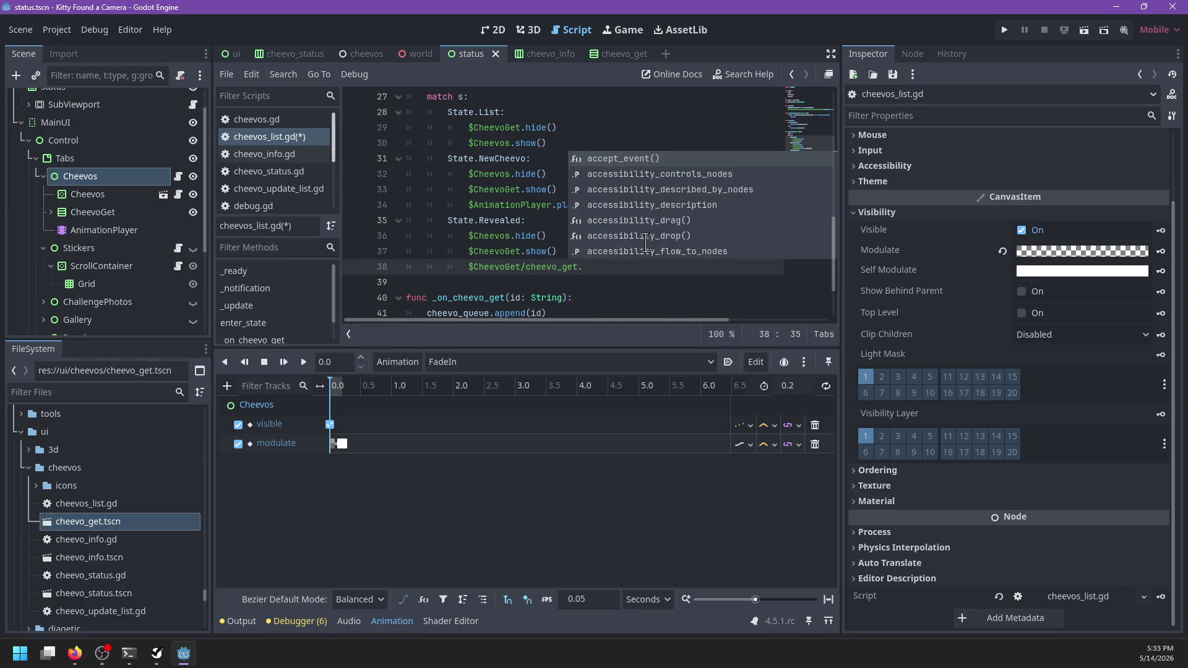
text(reveal)
key(Return)
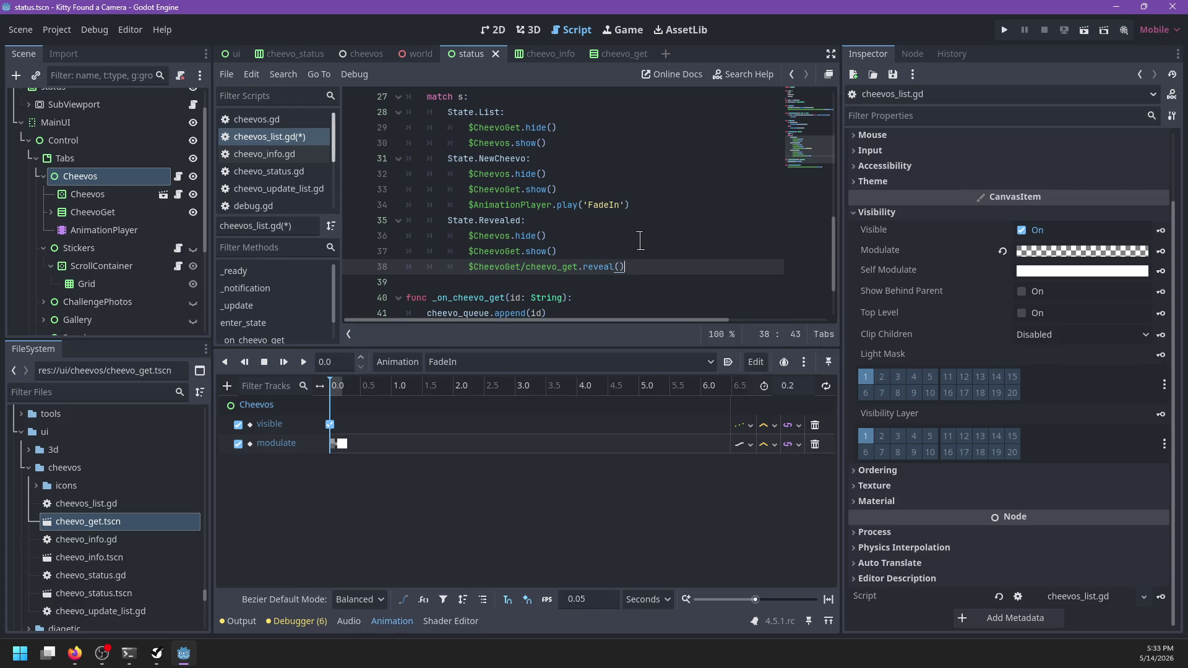
scroll(618, 242, down, 2)
click(566, 260)
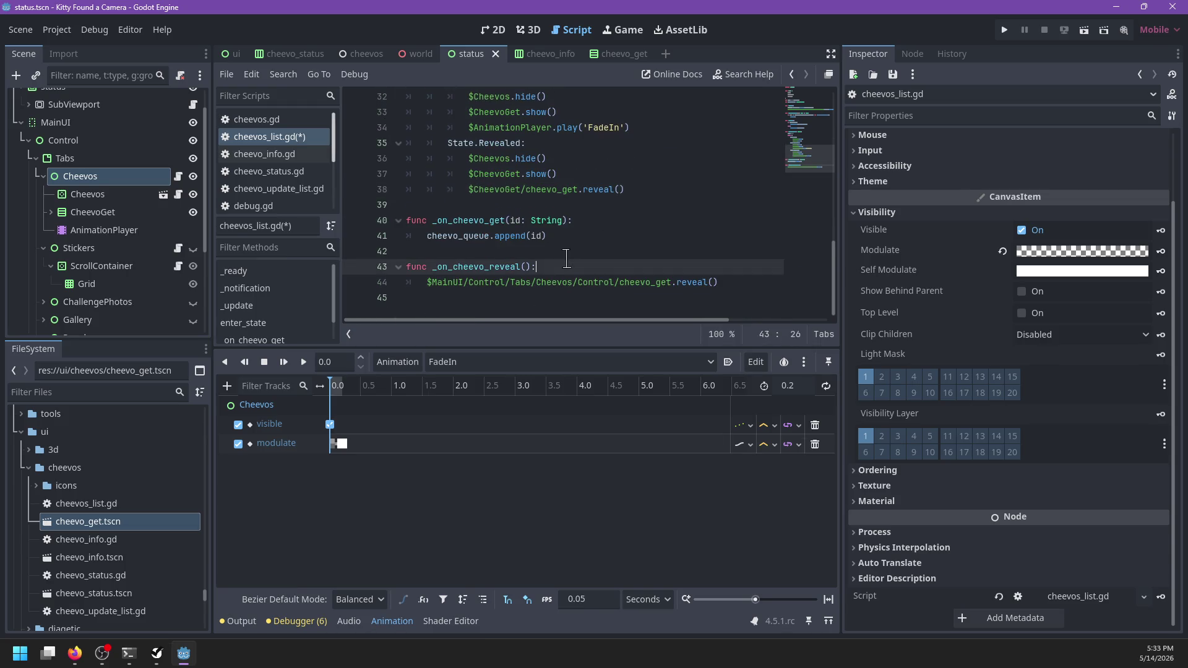
- Replace the old hard-coded reveal call with 'if state == State.NewCheevo:'
key(Down)
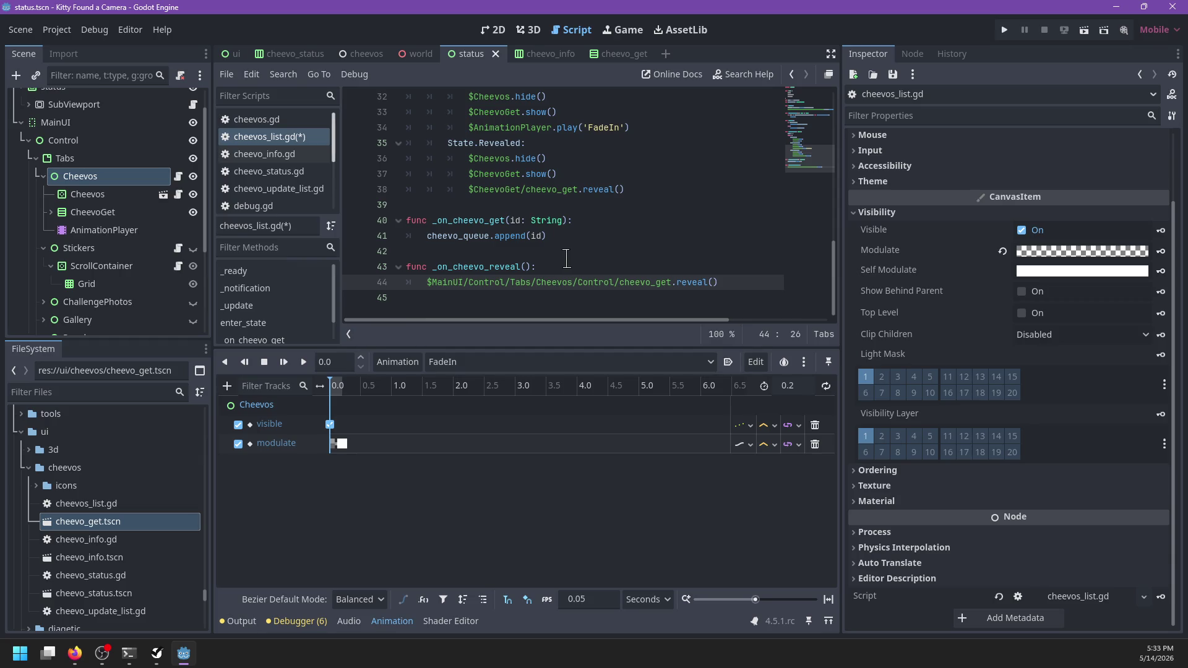
key(End)
key(shift+Home)
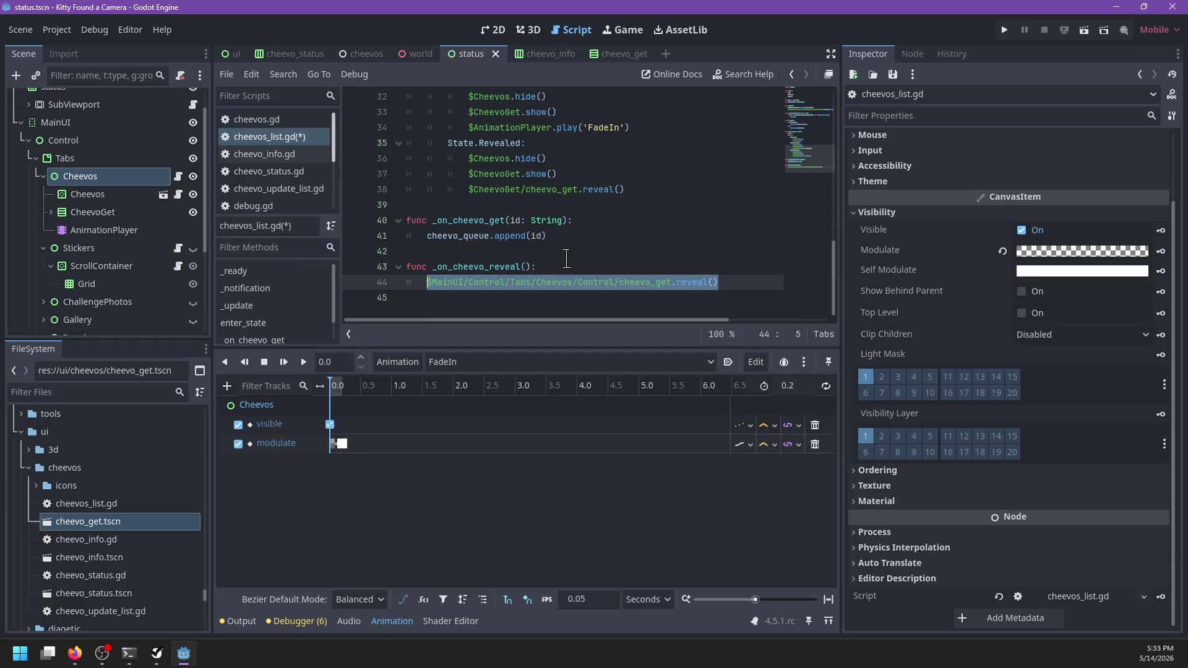
key(BackSpace)
text(if State ==)
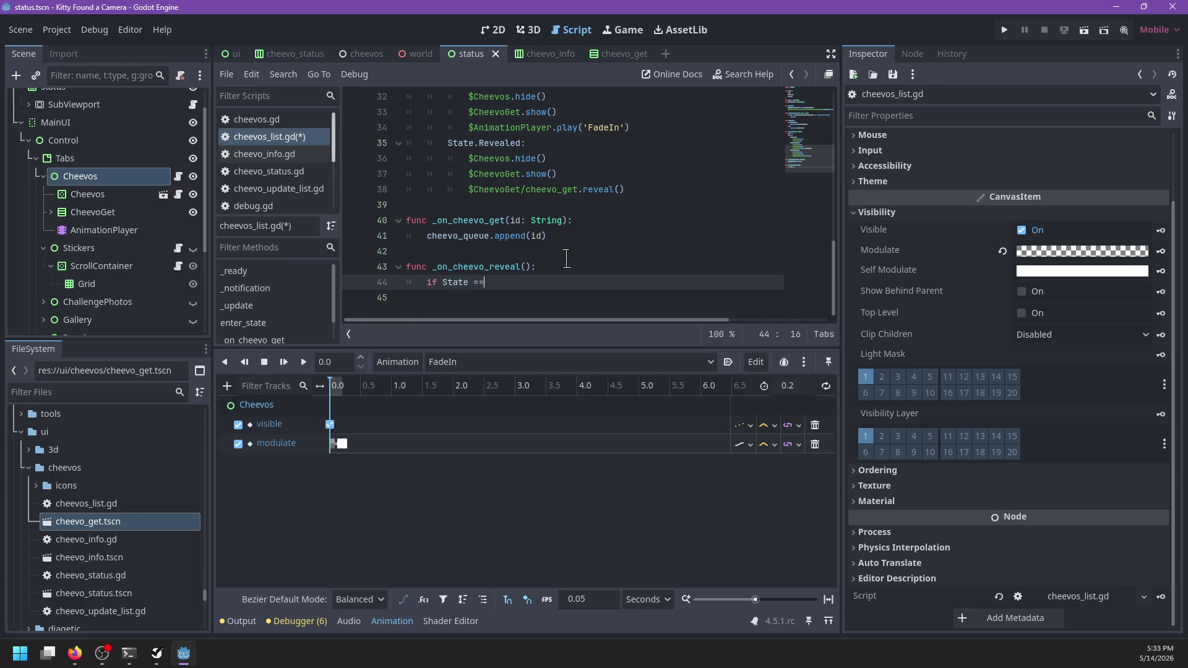
key(BackSpace)
key(BackSpace)
key(BackSpace)
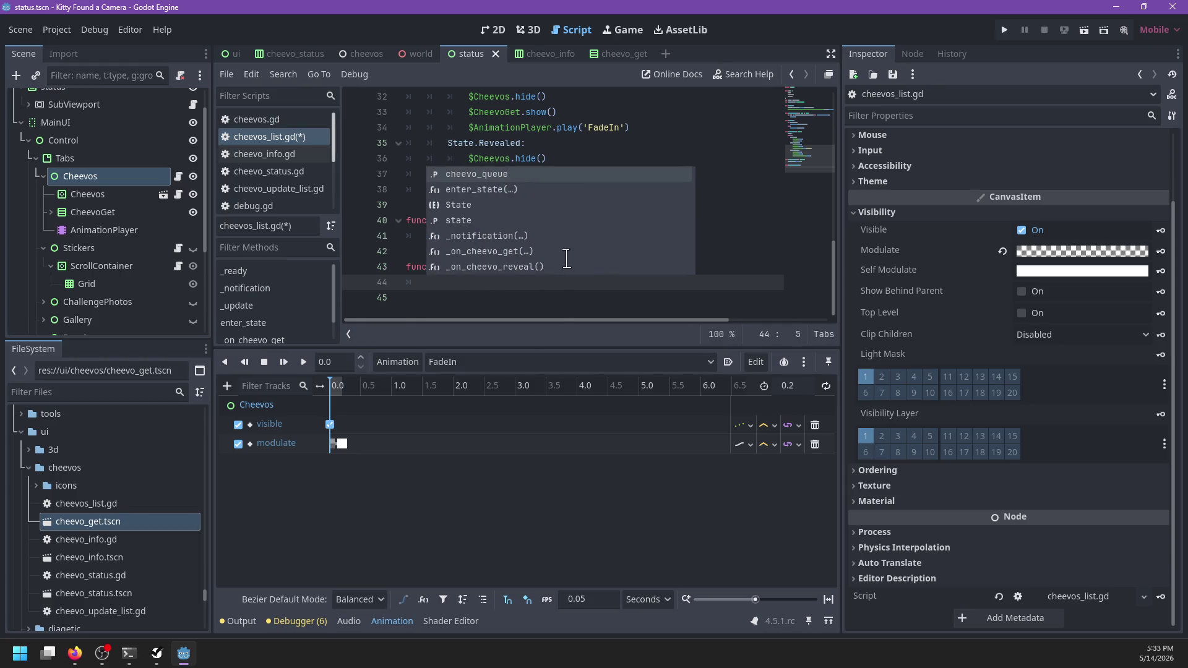
text(if state == State.)
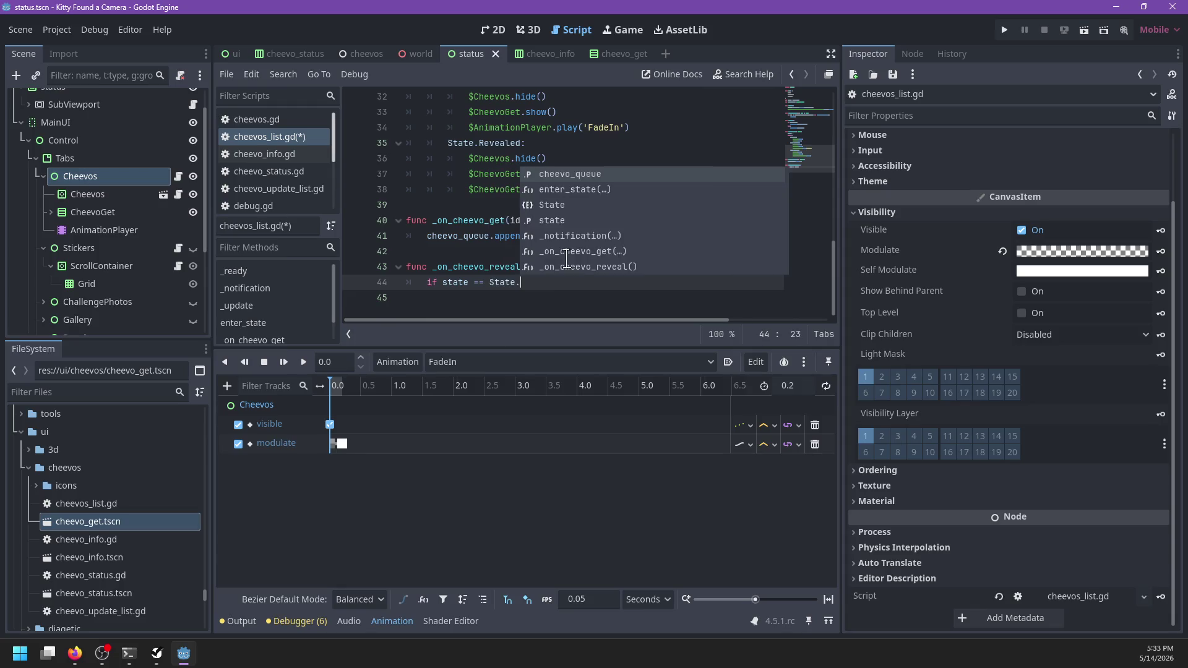
text(NewCheevo:)
key(Return)
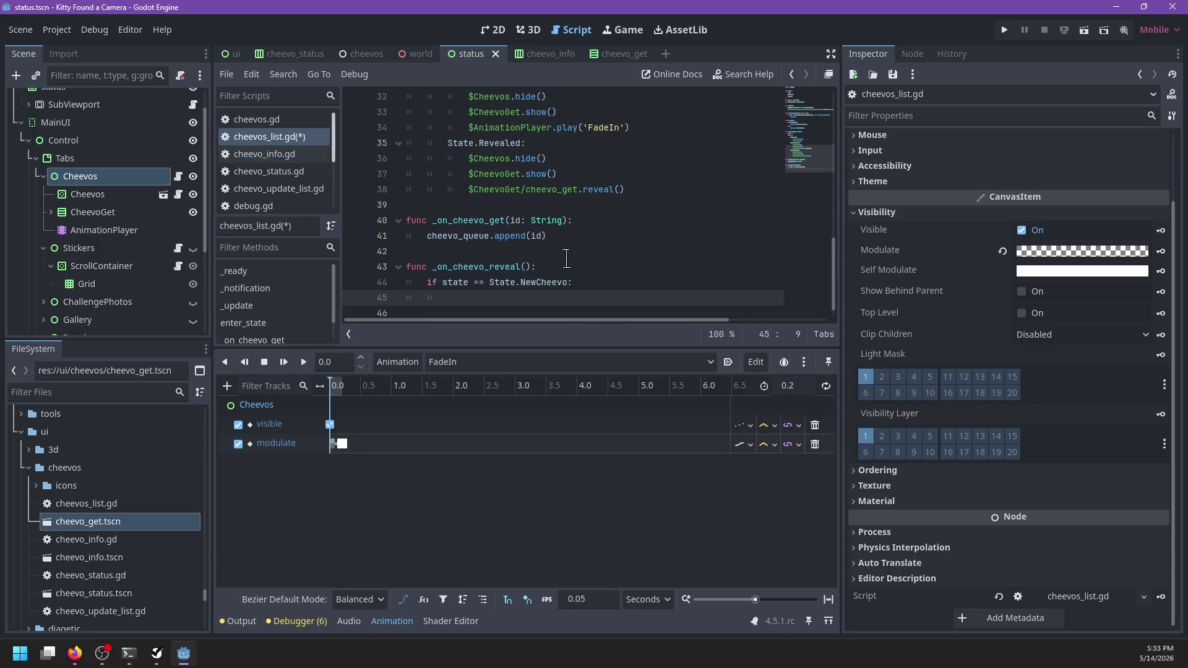
- Call enter_state(State.Revealed) in the if branch and enter_state(State.List) under else, then save
key(BackSpace)
text(enter_stat)
text(e(State.)
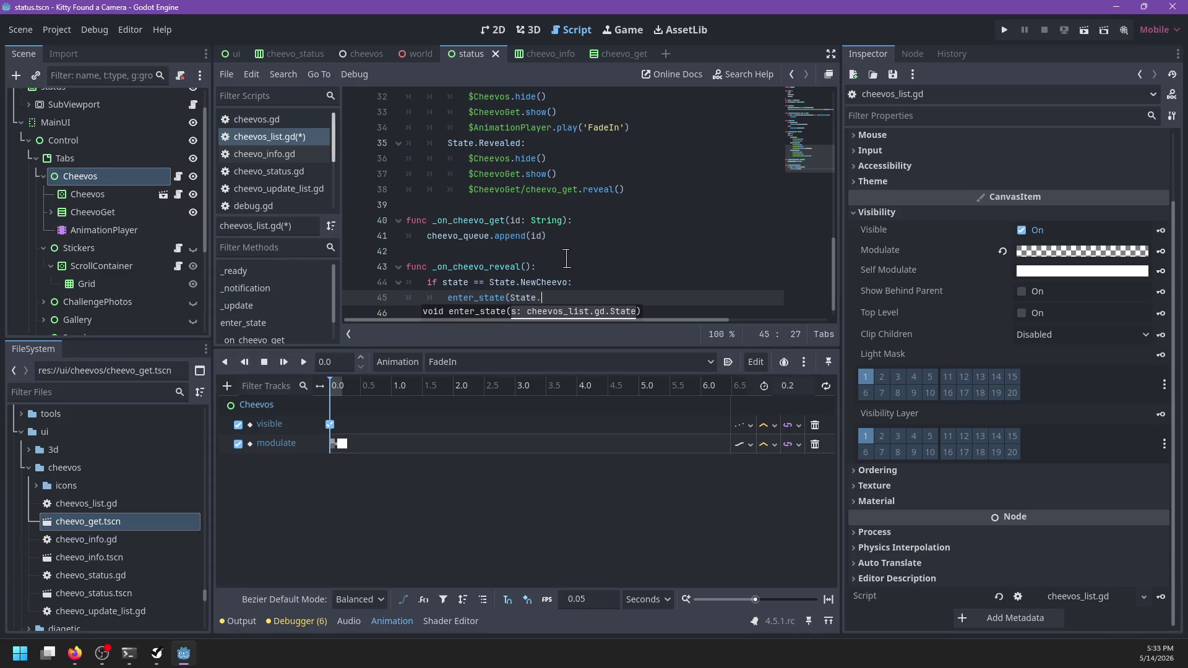
text(Re)
key(Return)
text())
key(Return)
key(BackSpace)
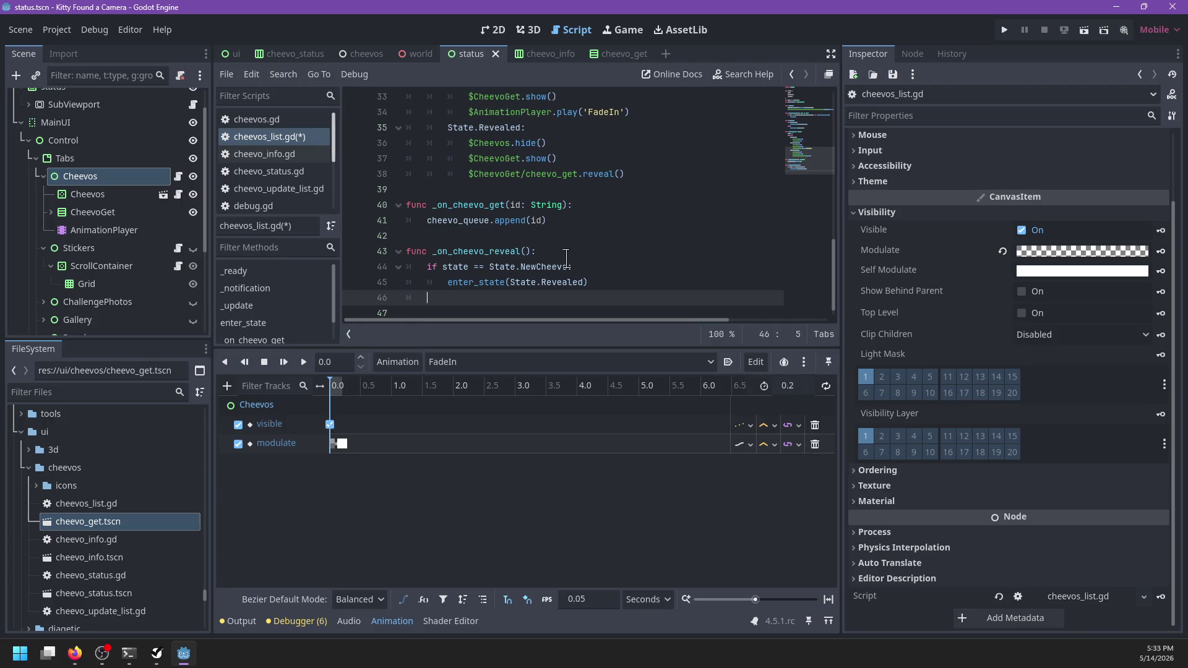
text(else:)
key(Return)
text(enter_state)
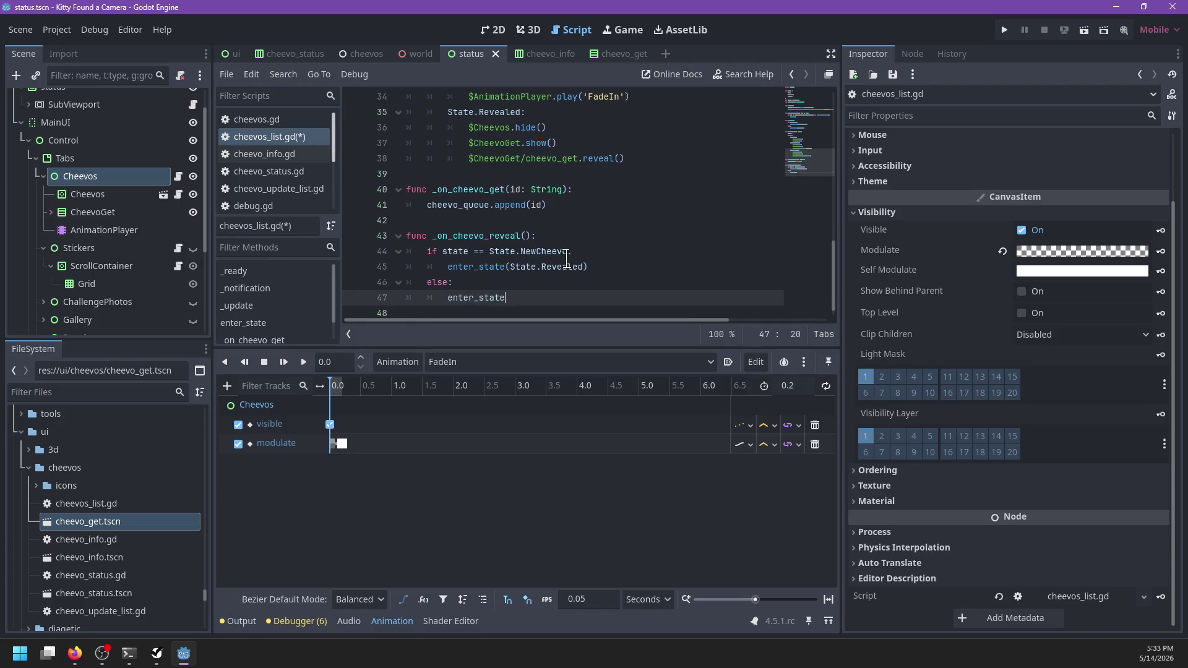
text((State.List))
scroll(594, 273, up, 4)
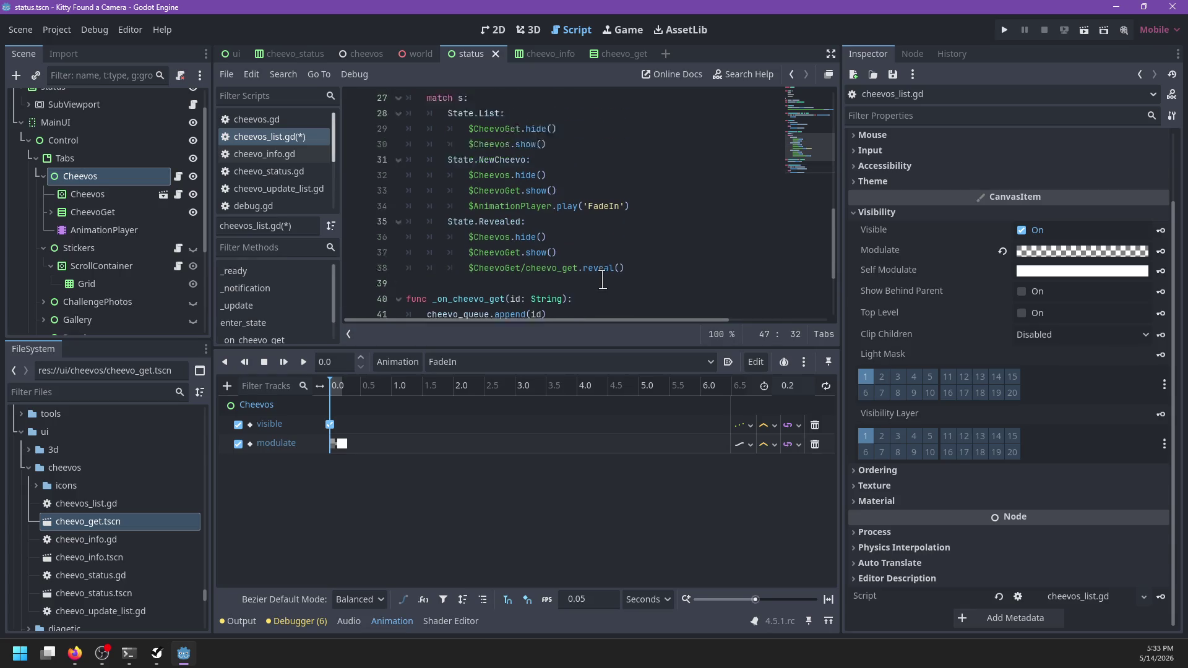
scroll(602, 281, down, 1)
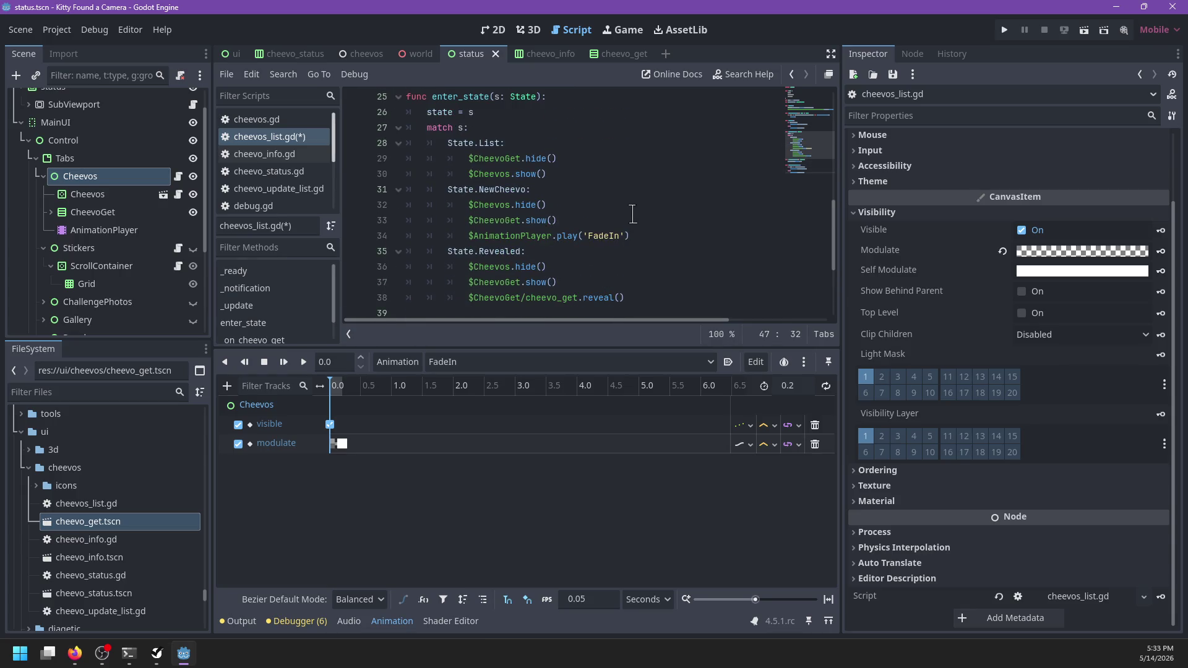
key(ctrl+s)
- Turn the else into 'elif !cheevo_queue.is_empty():'
scroll(632, 213, down, 3)
click(466, 268)
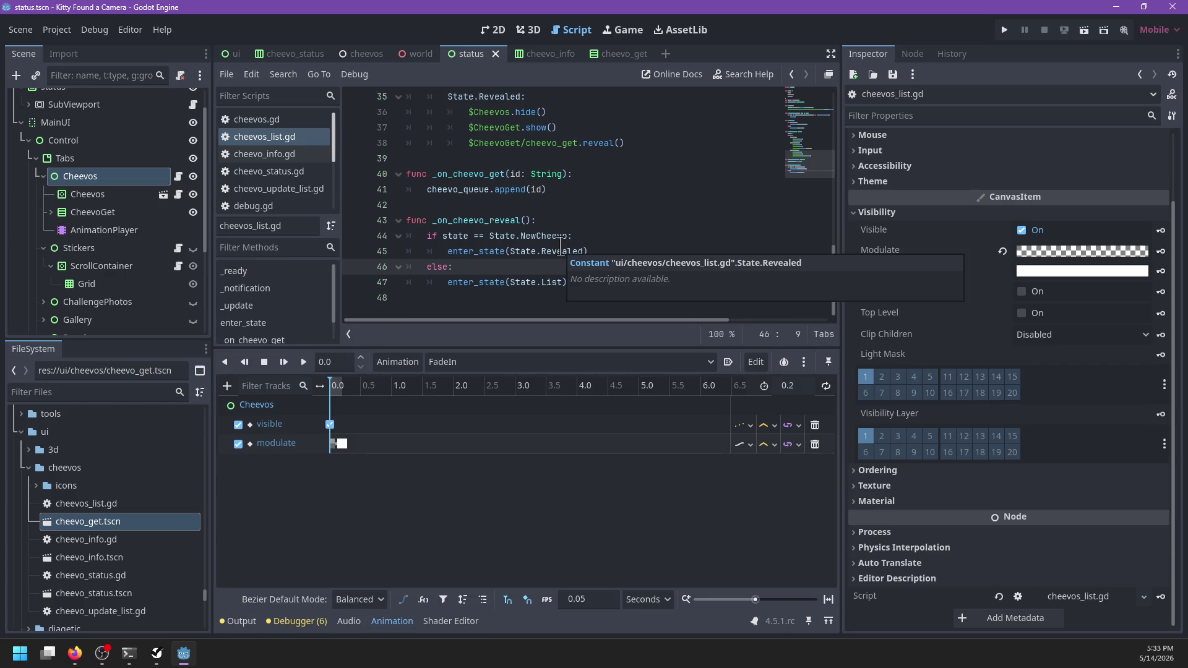
key(BackSpace)
key(BackSpace)
text(if)
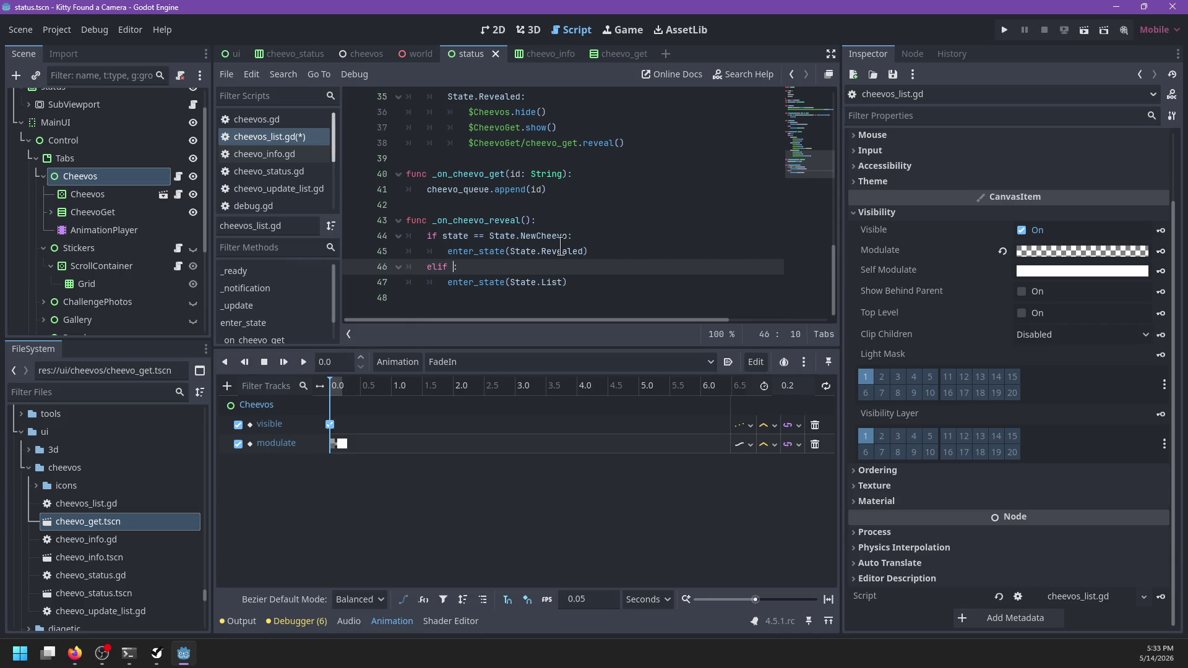
text(!chee)
text(vo_queue.is_)
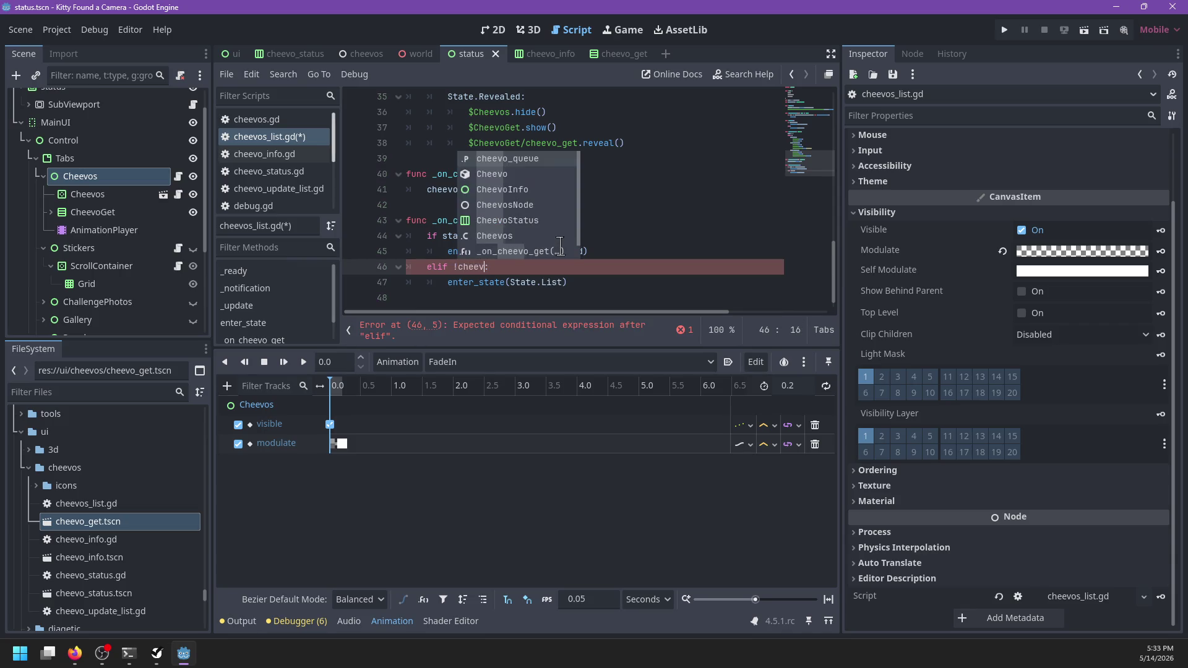
key(Return)
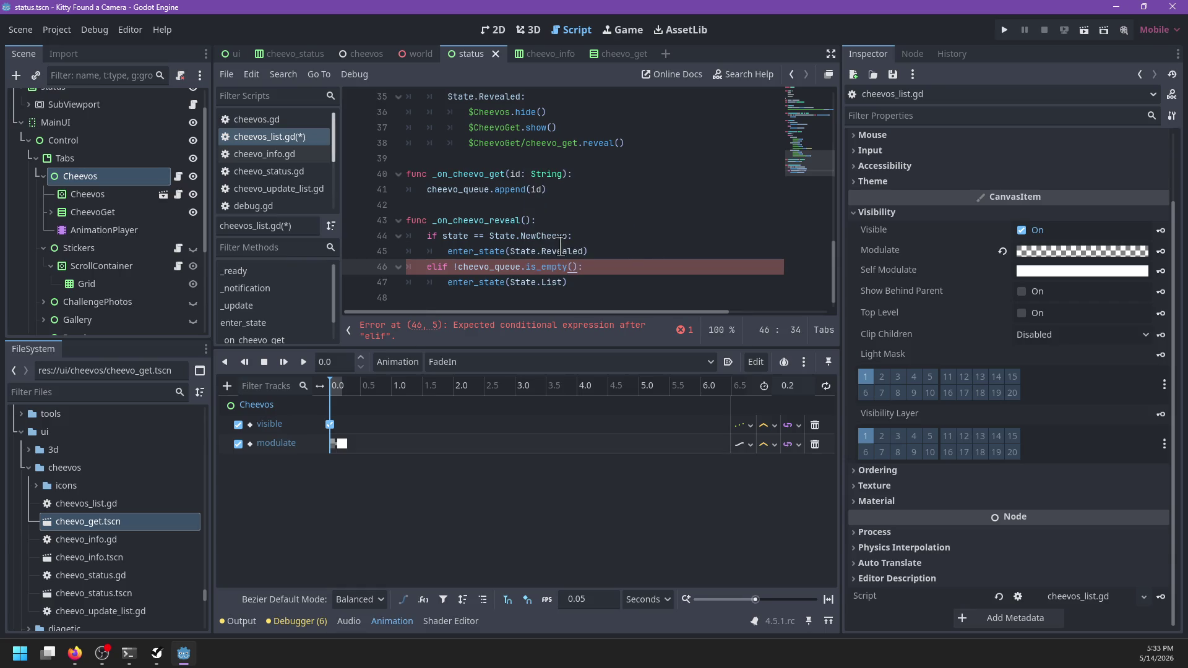
text(:)
key(Return)
text(enter_stae)
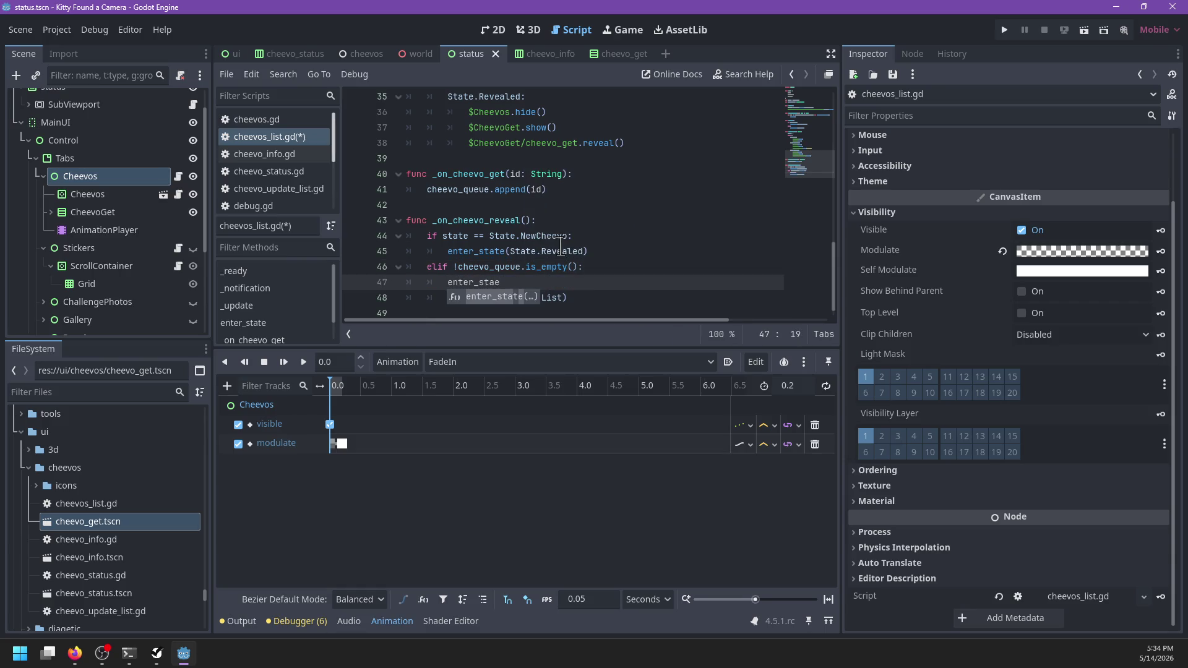
- Call enter_state(State.NewCheevo) in the elif branch and add a new else: below it
key(BackSpace)
text(te(State.NewV)
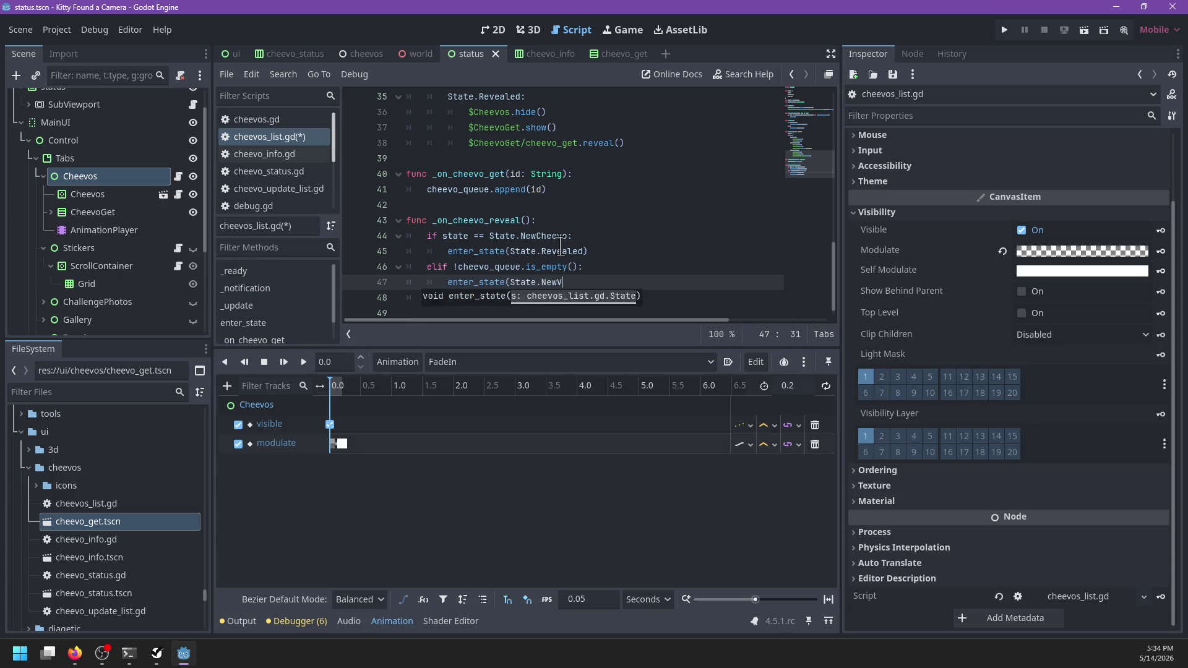
key(BackSpace)
text(Cheevo)
key(Return)
key(BackSpace)
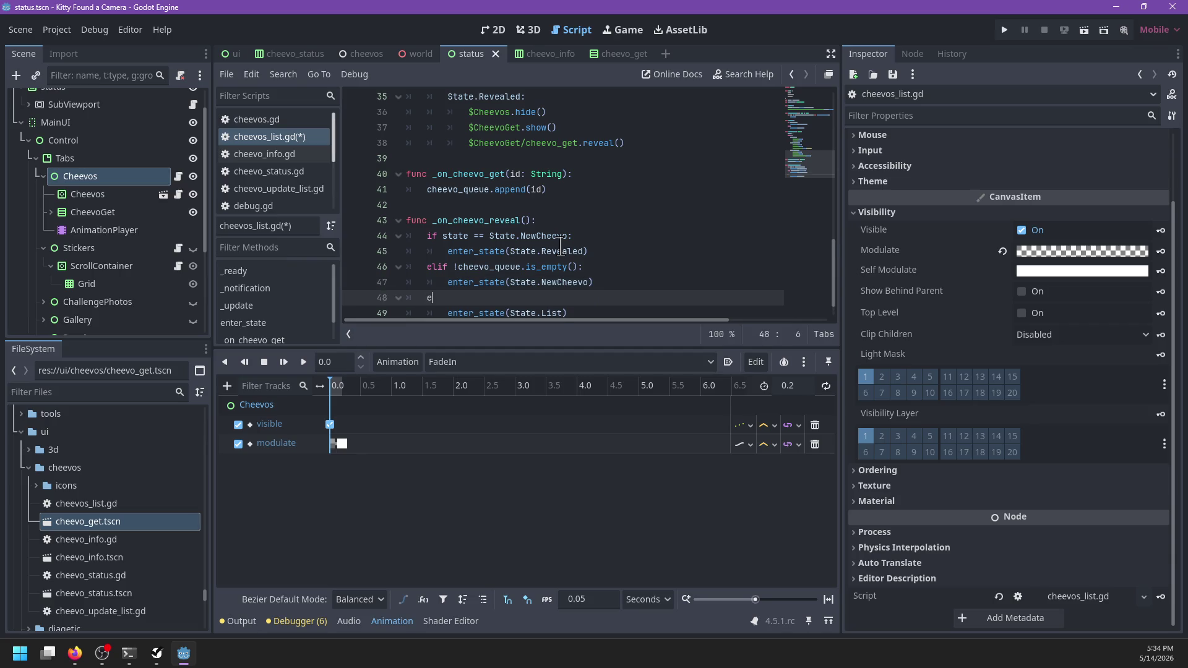
text(else:)
- Collapse the bottom output panel to show more code and save the script
scroll(560, 245, down, 1)
click(284, 622)
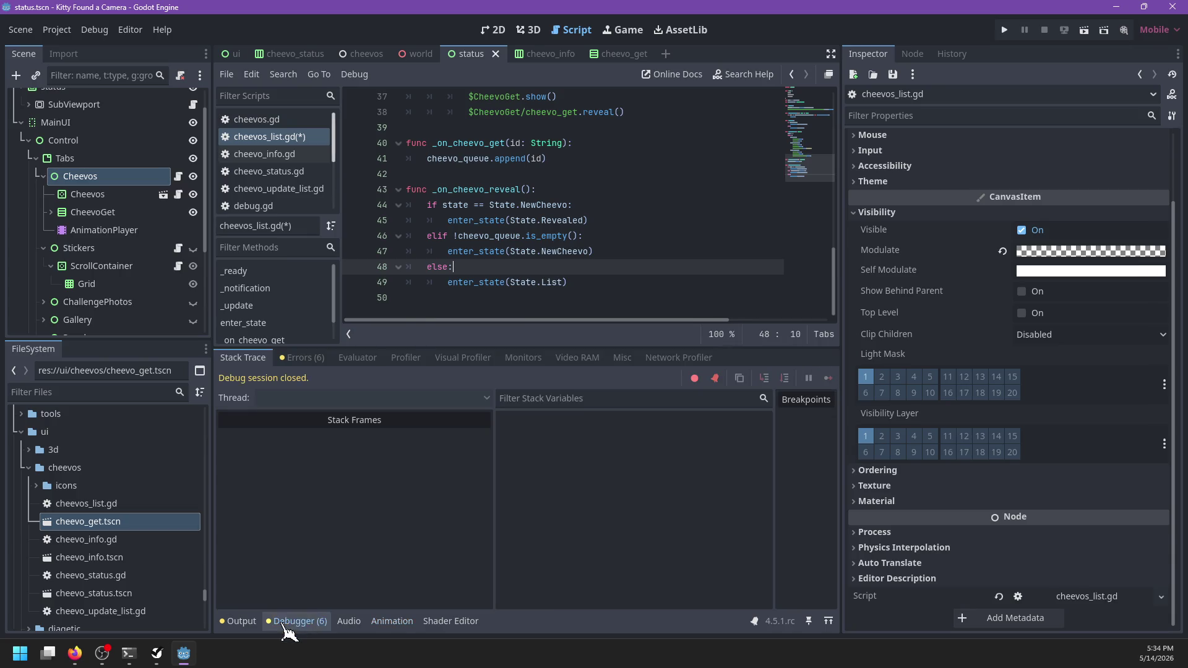
click(298, 623)
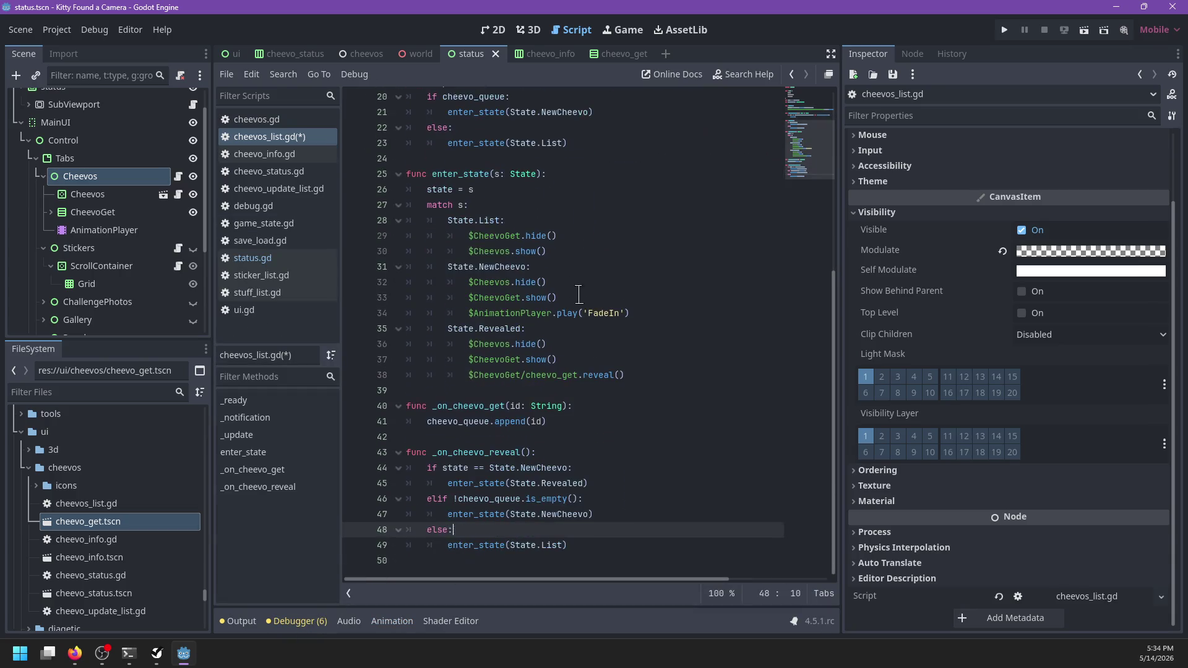
click(470, 216)
key(ctrl+s)
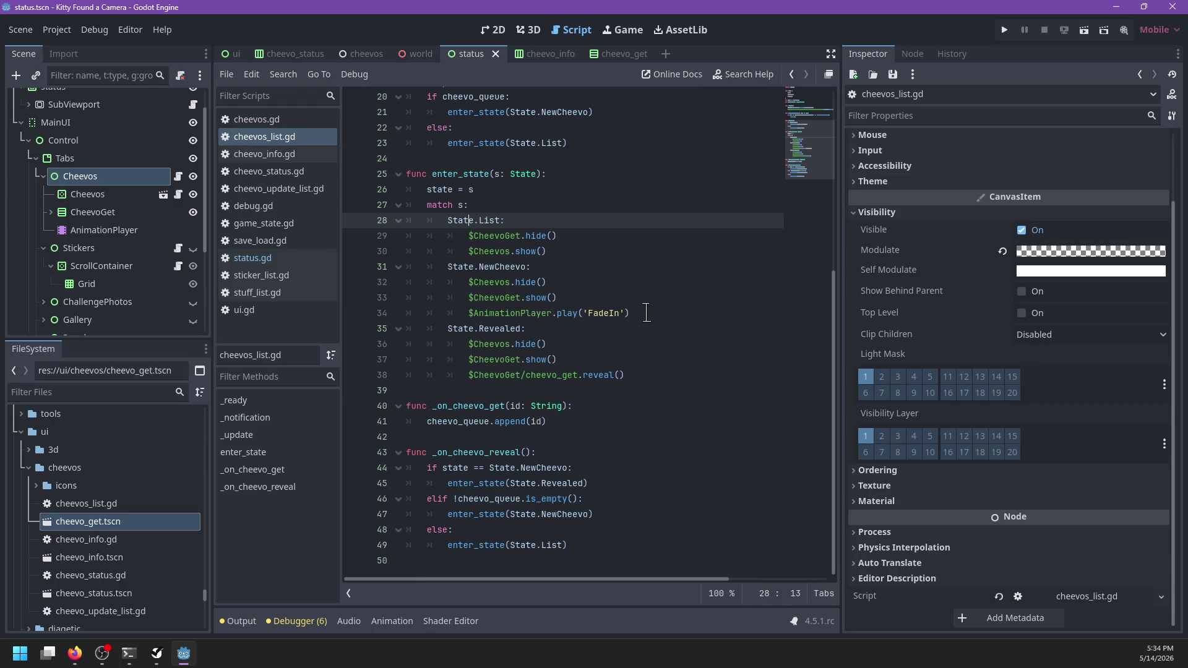
- Add $CheevoGet/Buttons/cheevo_reveal.text = 'Reveal' under the NewCheevo state's FadeIn line
click(645, 312)
key(Return)
text($)
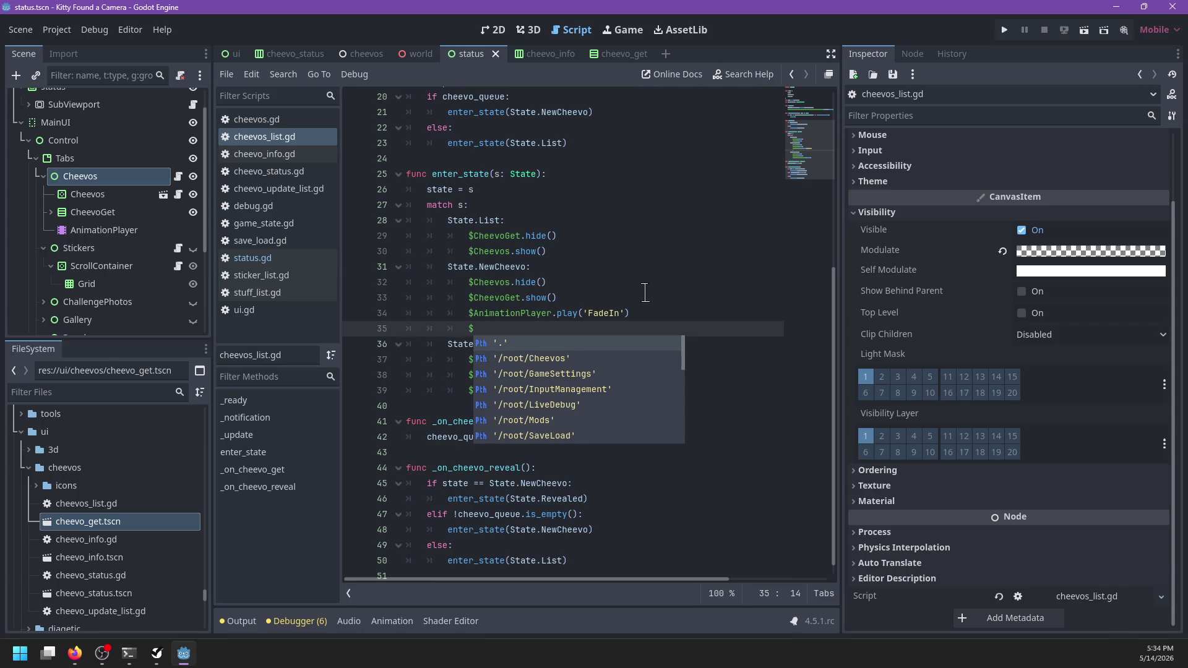
text(Ch)
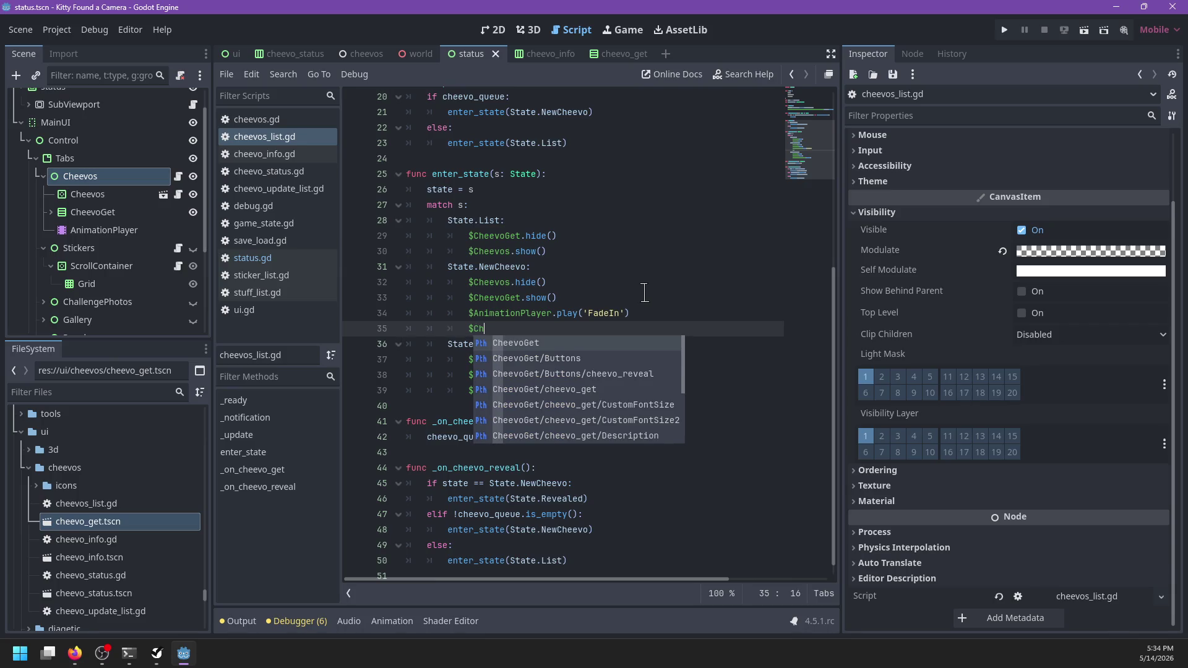
key(Down)
key(Down)
key(Return)
text(.tex)
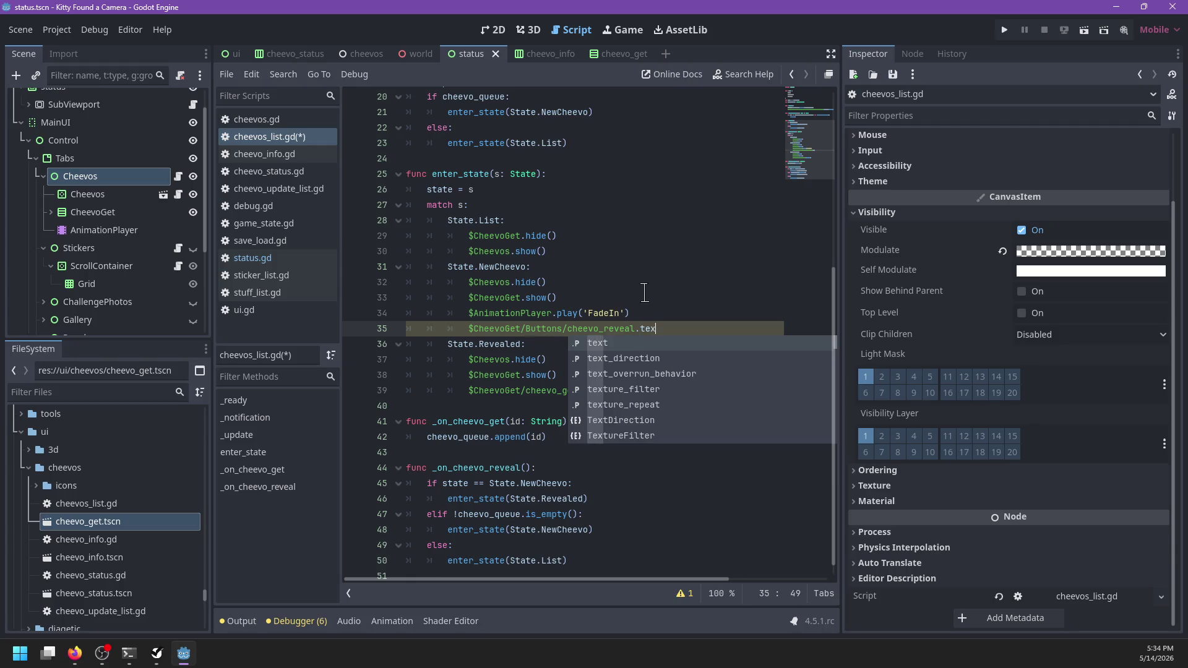
text(t = 'Reveal')
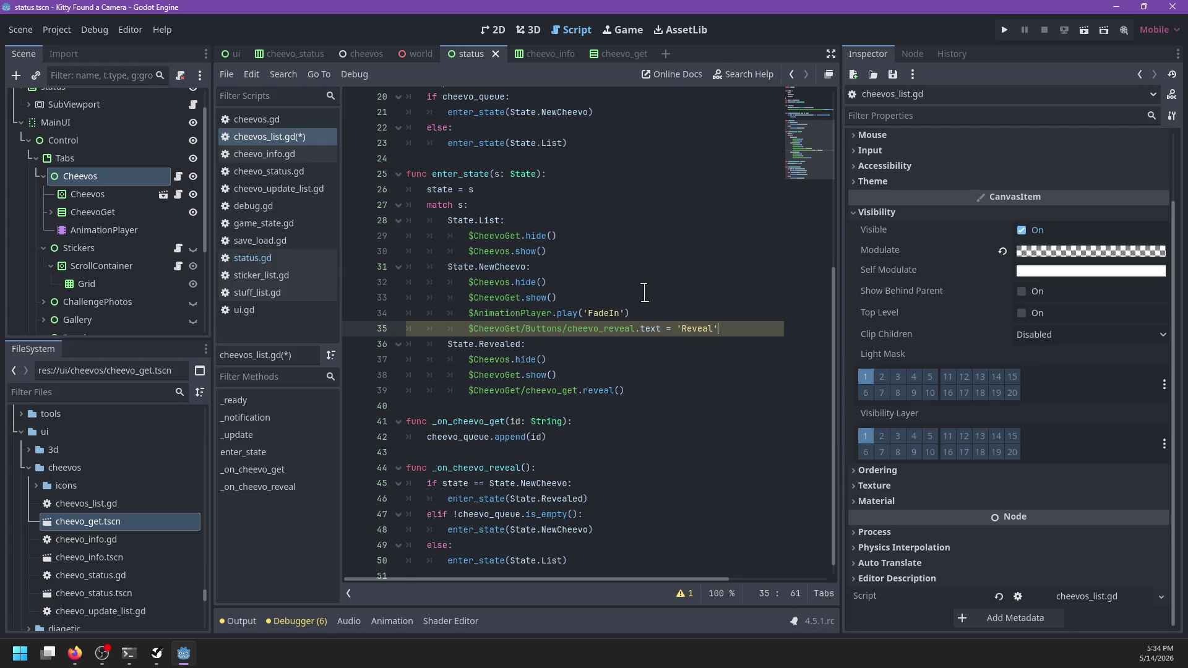
- Copy the button-text line into the Revealed branch, save, and change its value to 'Yay'
key(shift+Up)
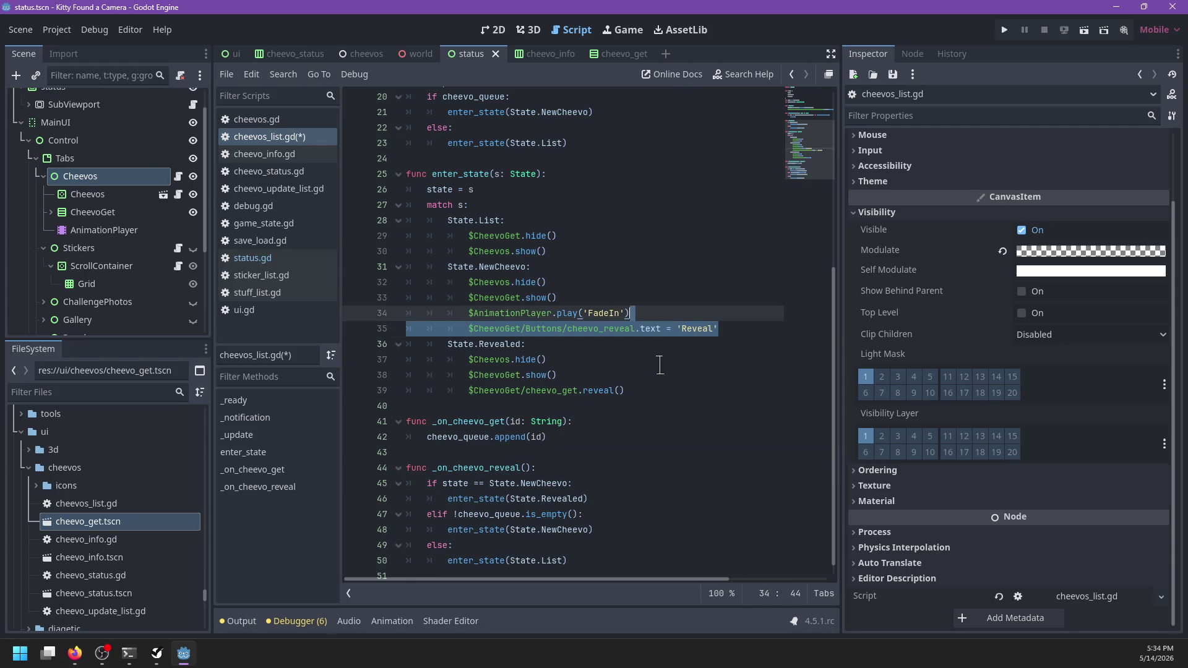
key(ctrl+c)
click(655, 385)
key(ctrl+v)
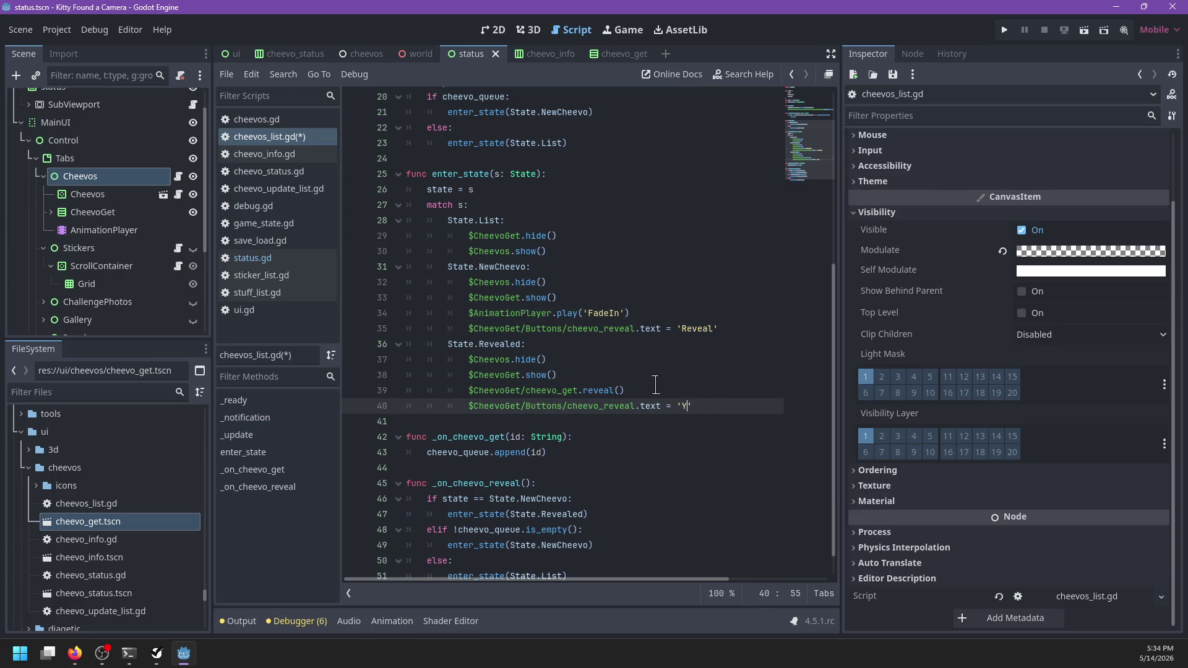
key(ctrl+s)
key(BackSpace)
click(695, 312)
scroll(661, 301, up, 6)
click(617, 224)
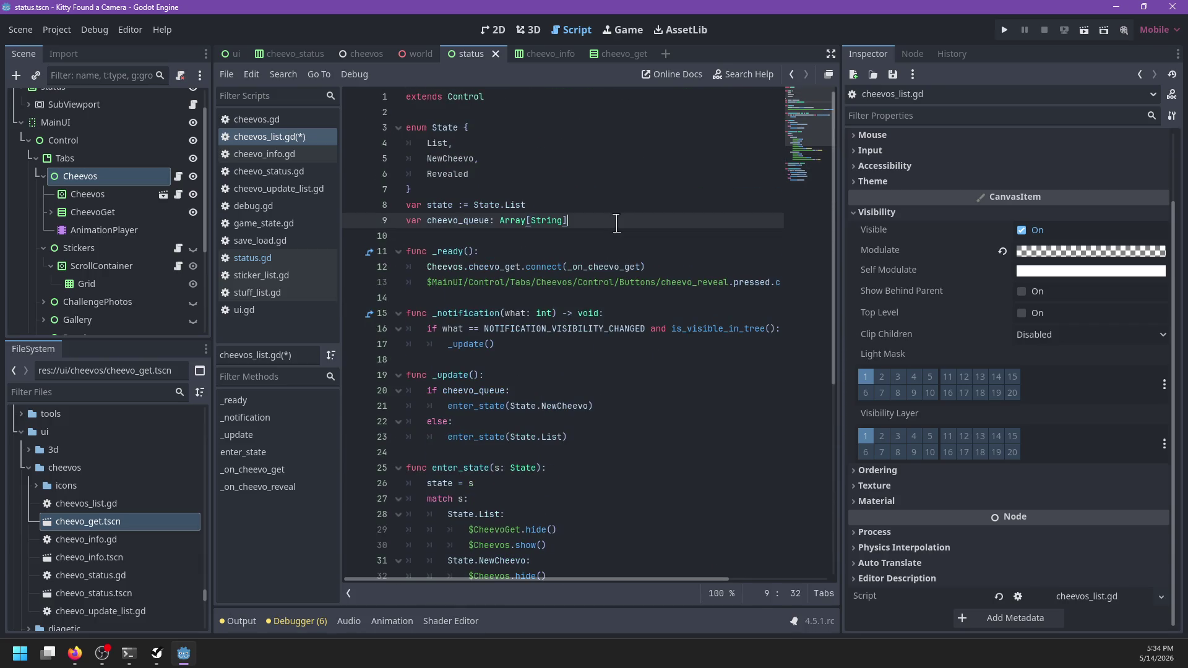
key(Return)
key(Return)
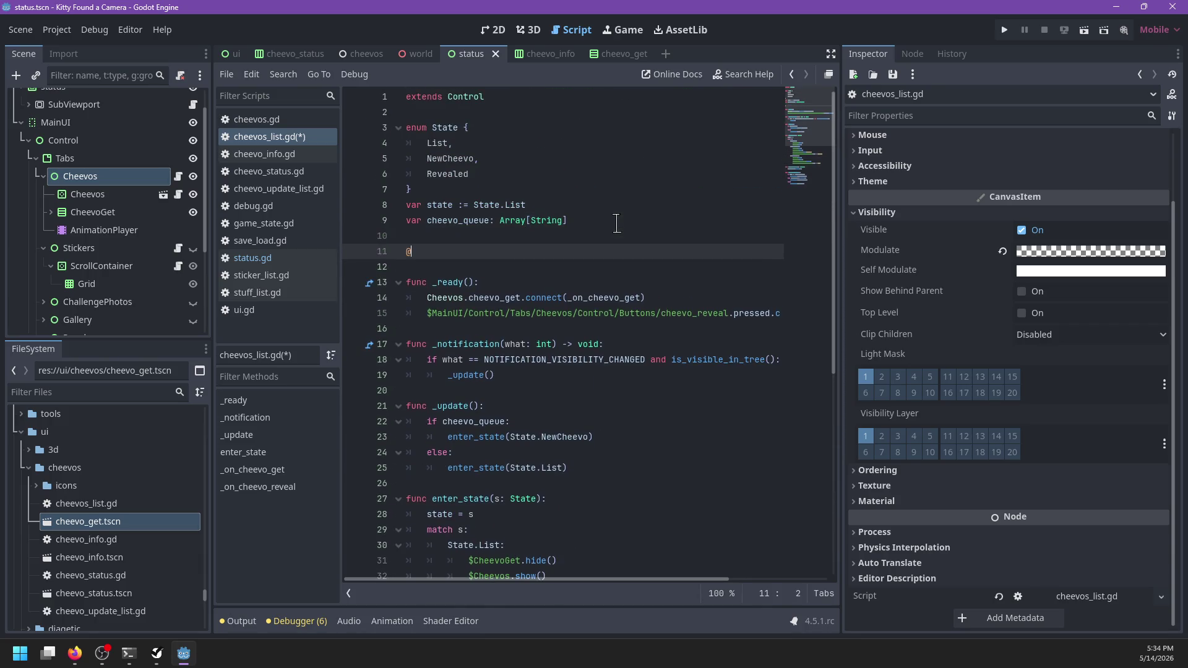
text(@onready)
key(BackSpace)
key(BackSpace)
key(BackSpace)
text(utt: Button =)
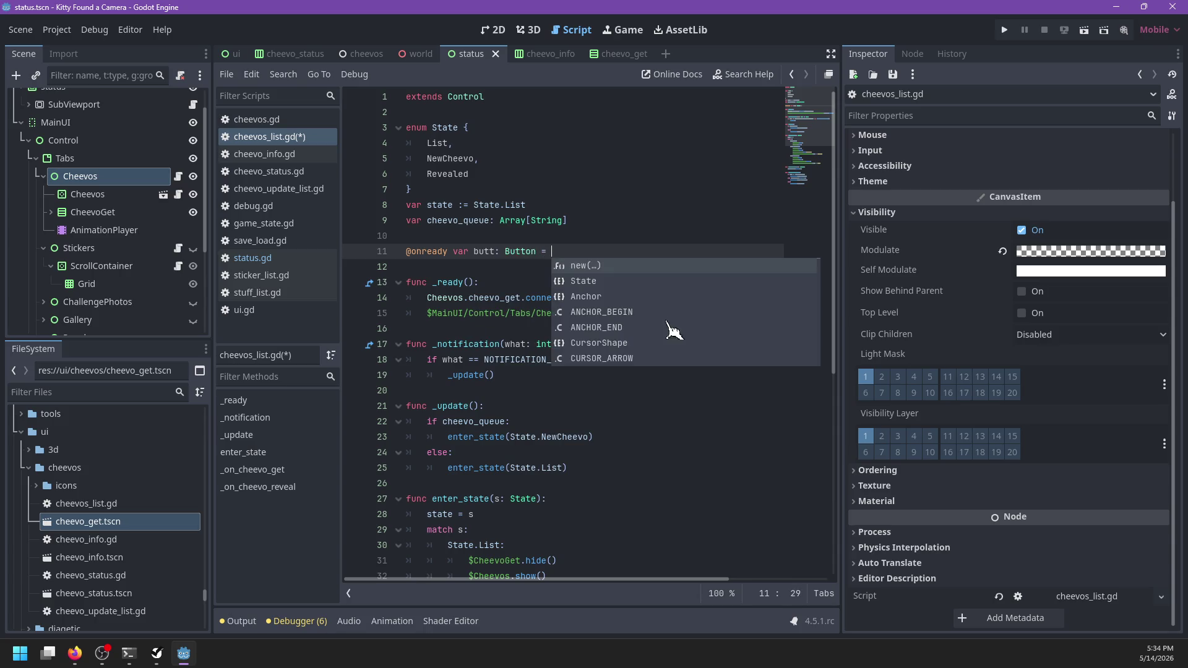
key(Escape)
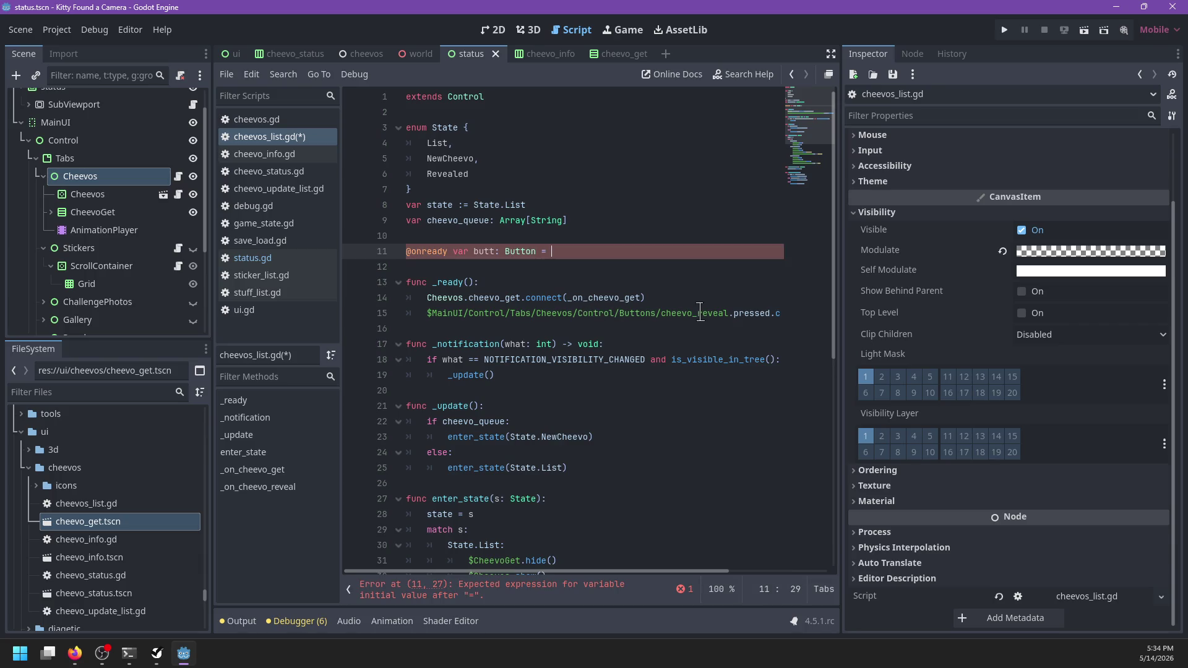
- Cut the button's node path from the _ready connection line so it reads butt.pressed
drag(729, 313, 619, 313)
key(BackSpace)
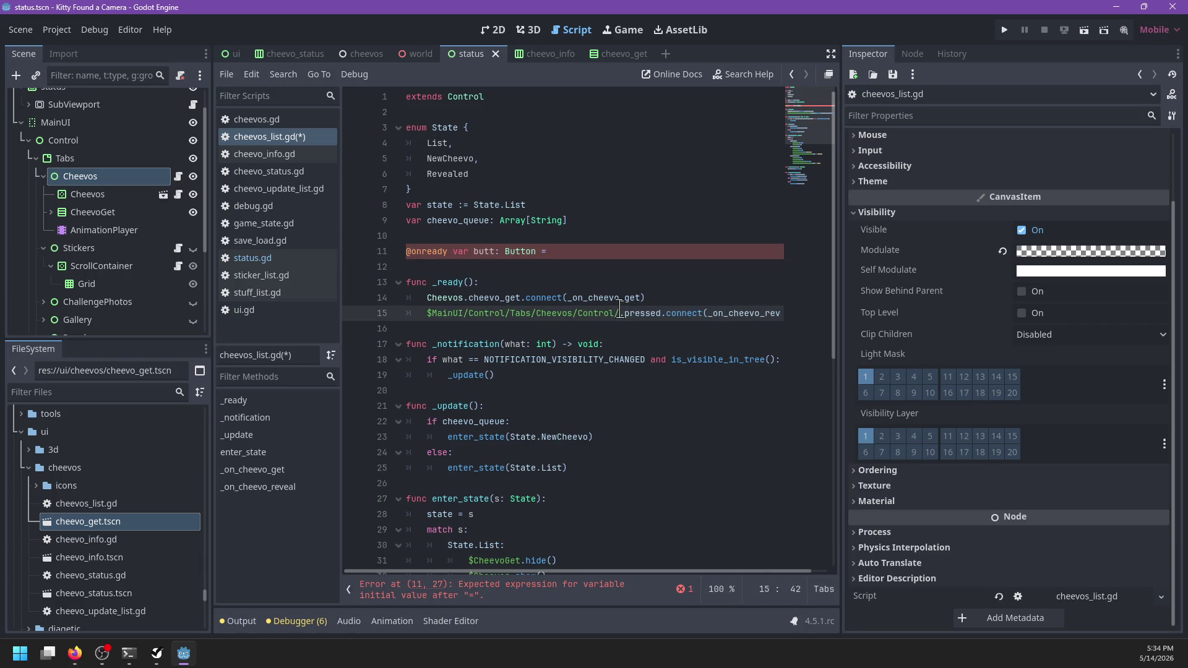
key(ctrl+shift+Left)
key(ctrl+shift+Left)
key(ctrl+shift+Left)
key(ctrl+shift+Left)
key(ctrl+shift+Left)
key(ctrl+shift+Left)
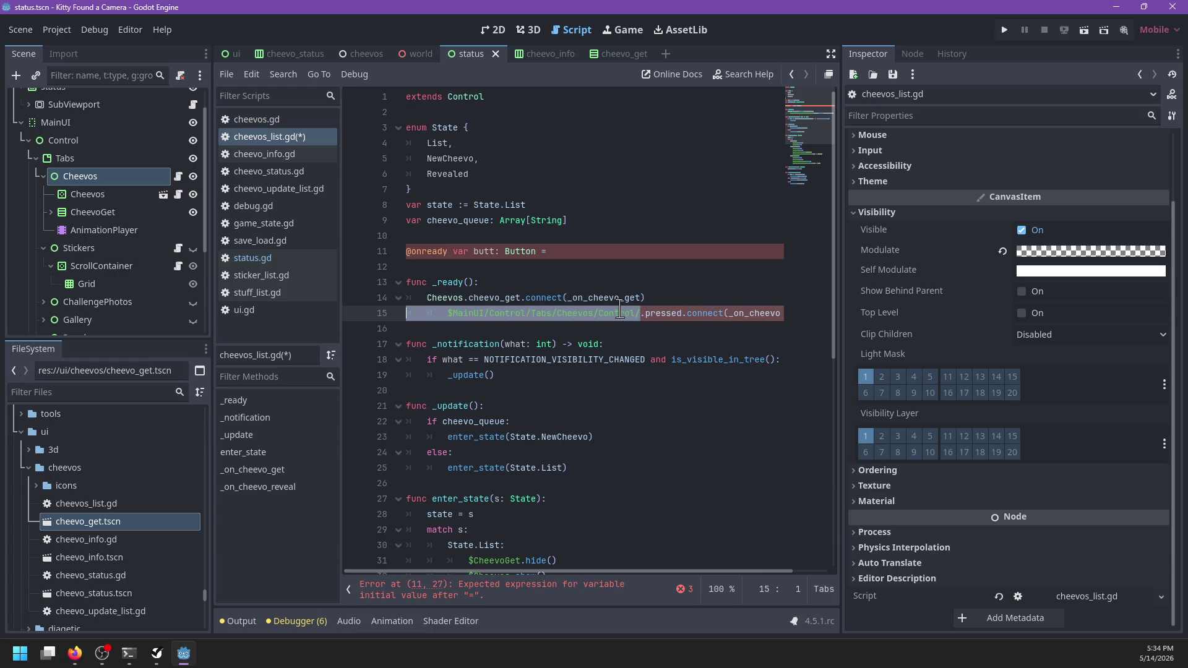
text(b)
key(BackSpace)
key(Tab)
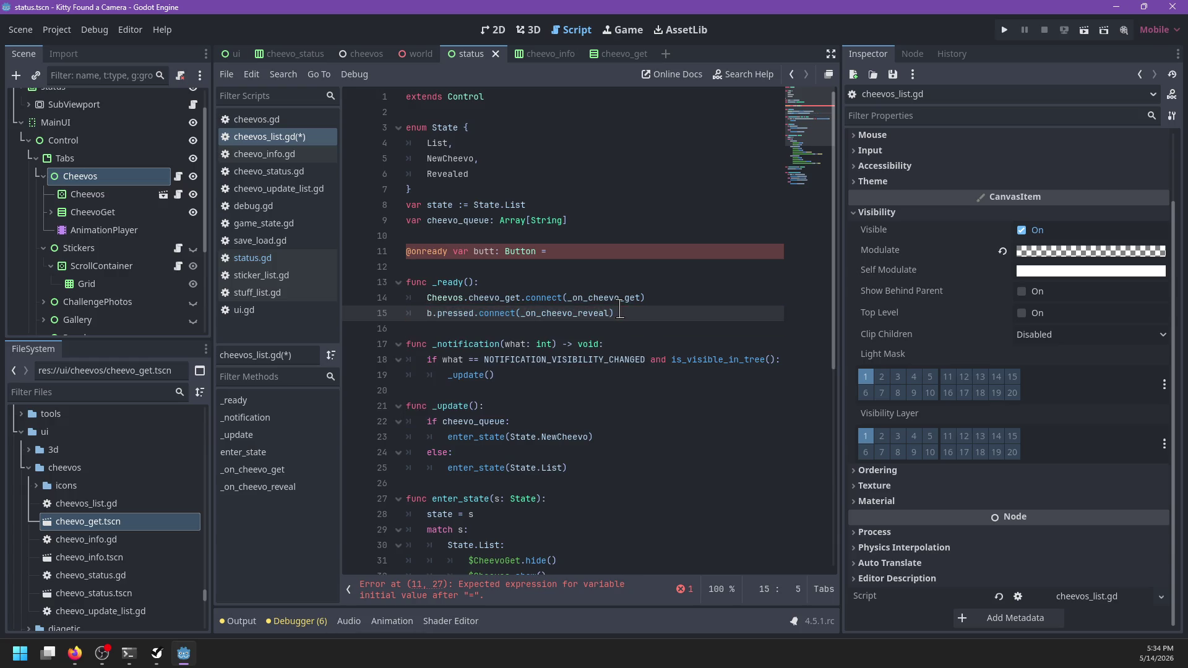
text(up)
key(BackSpace)
key(BackSpace)
text(butt)
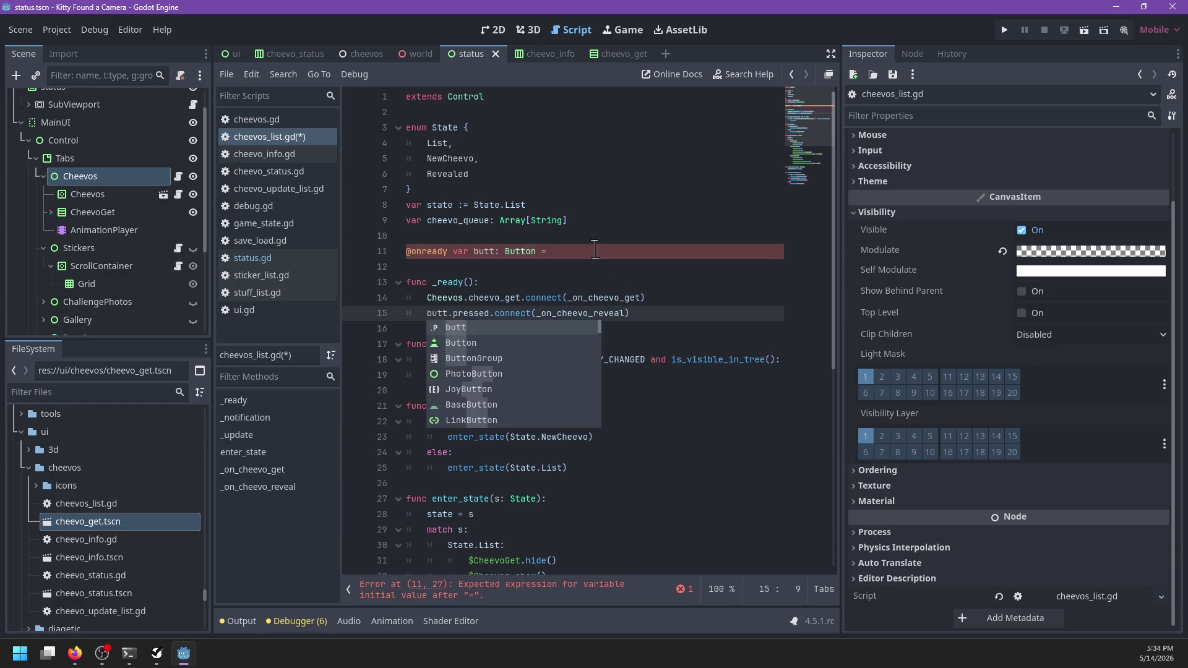
- Paste the path into the butt declaration as $CheevoGet/Buttons/cheevo_reveal
click(595, 250)
key(ctrl+v)
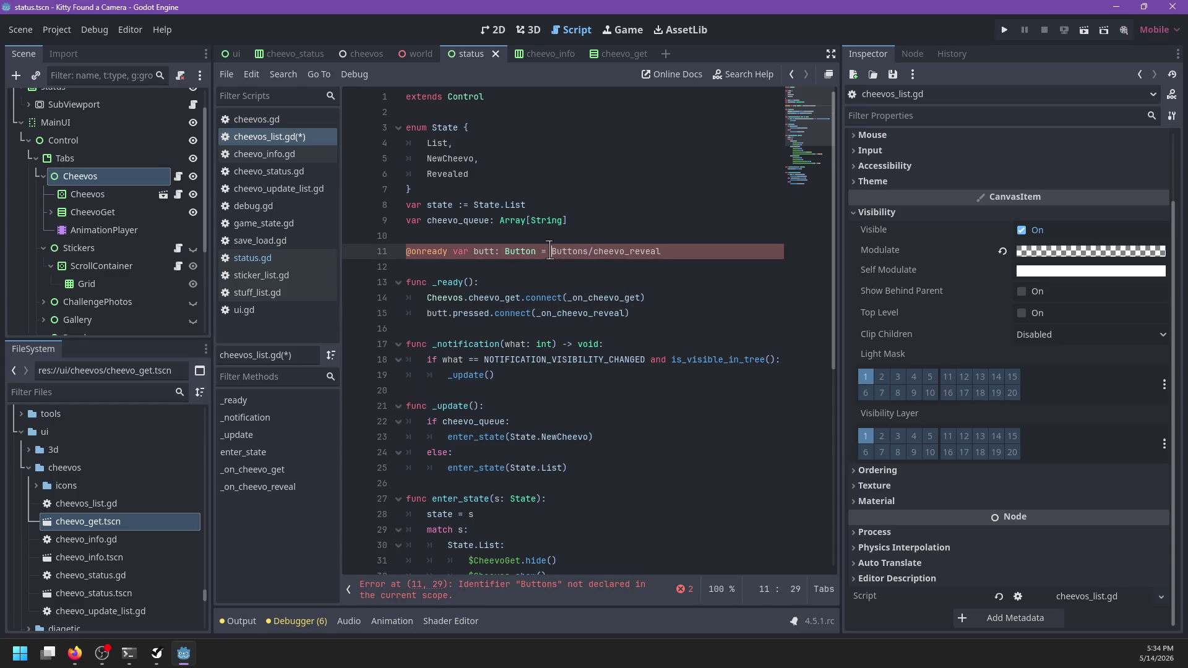
text($)
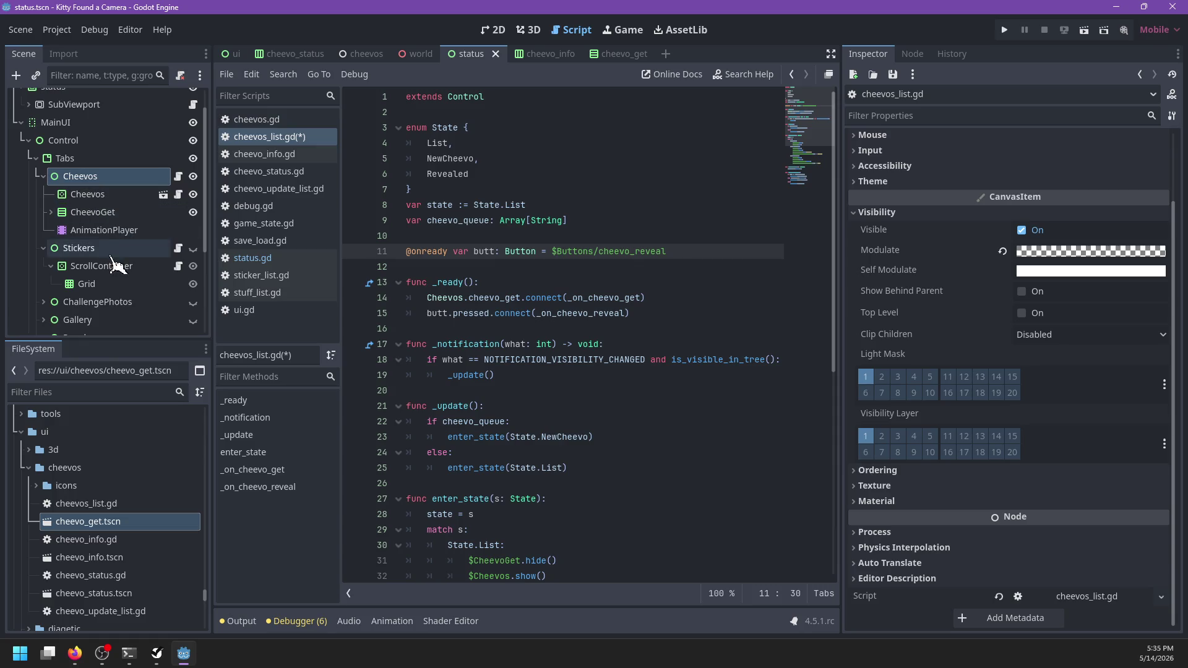
click(51, 212)
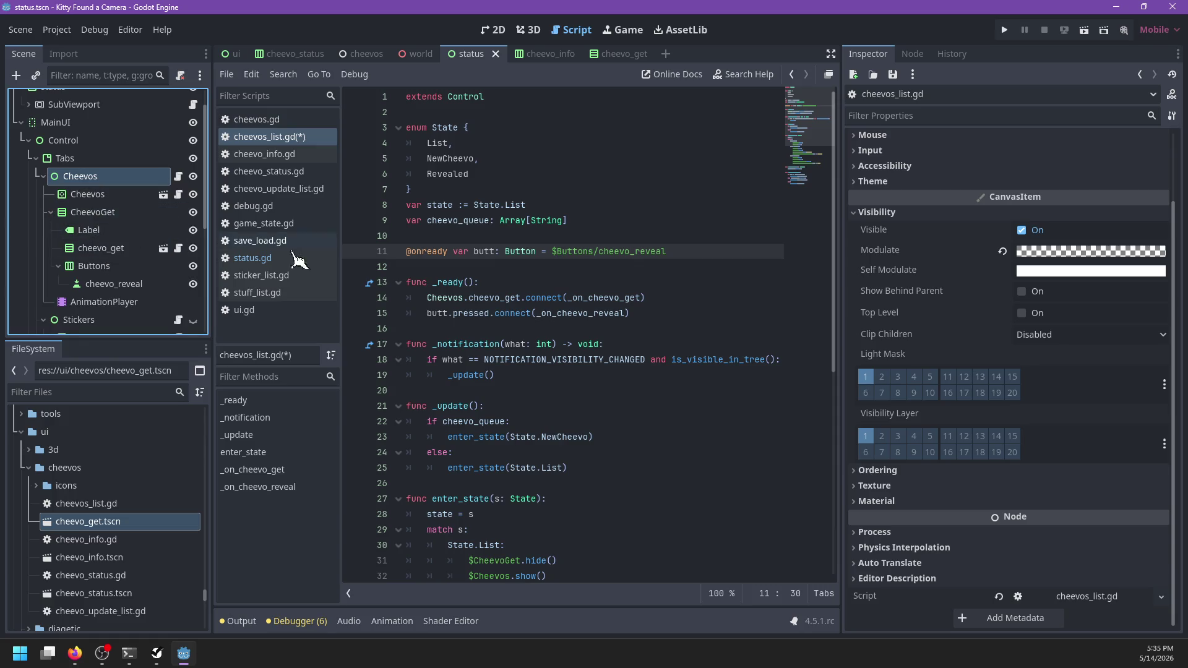
click(559, 251)
text(Chhe)
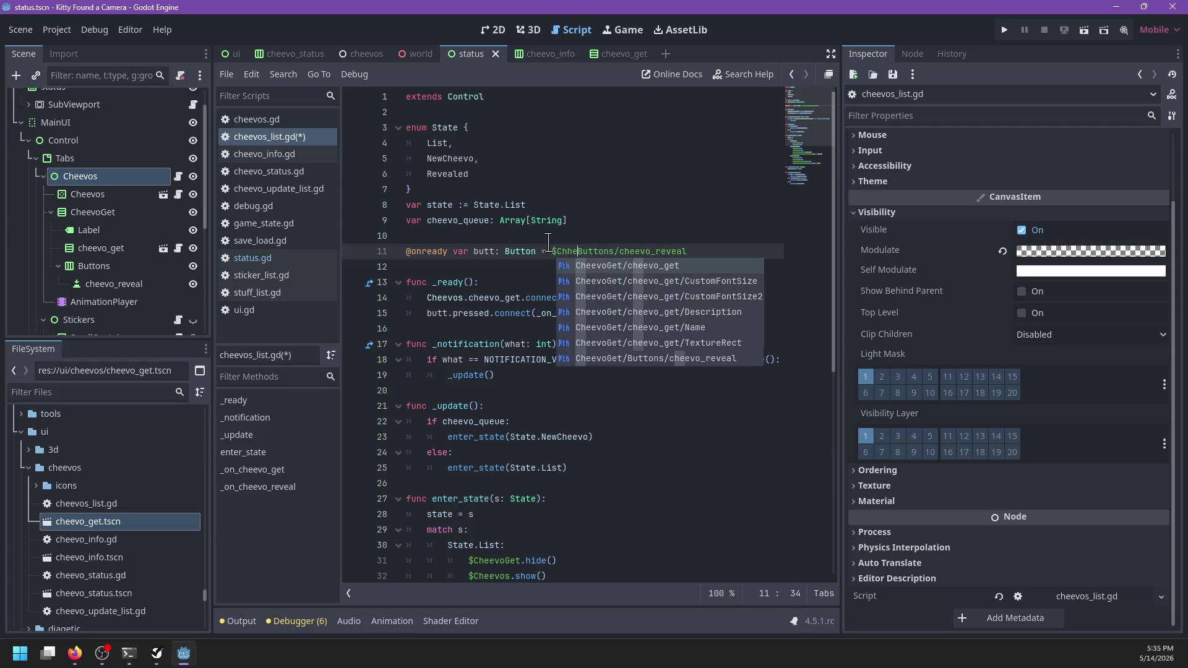
text(CheevoGet/)
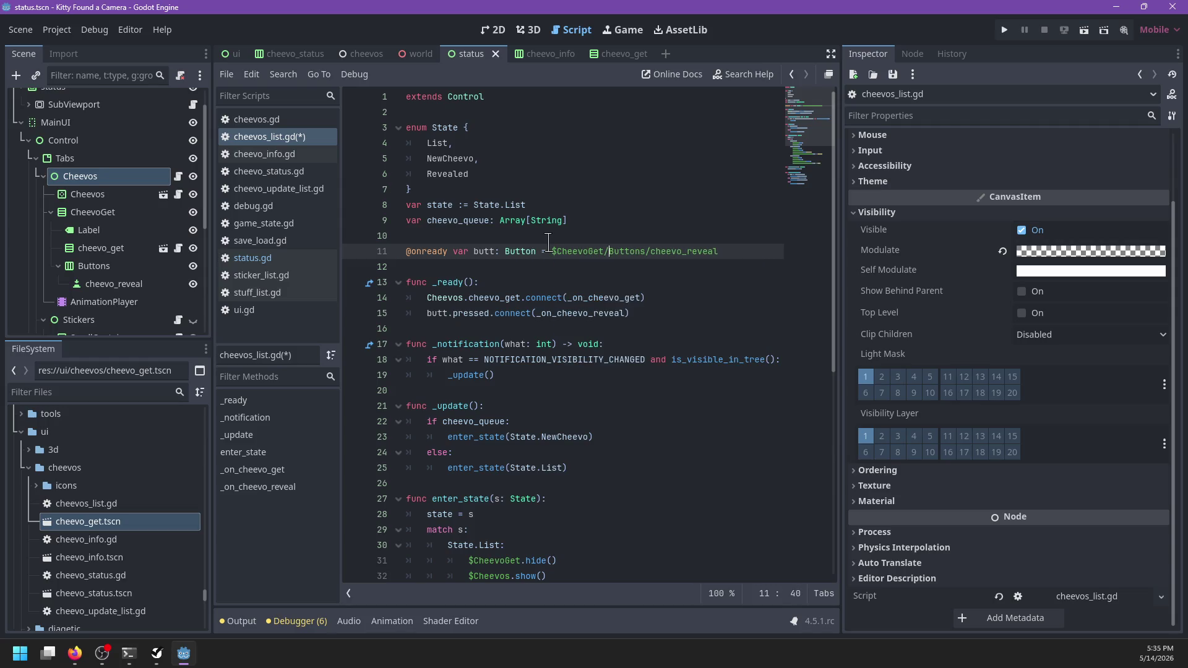
click(499, 252)
scroll(594, 371, down, 6)
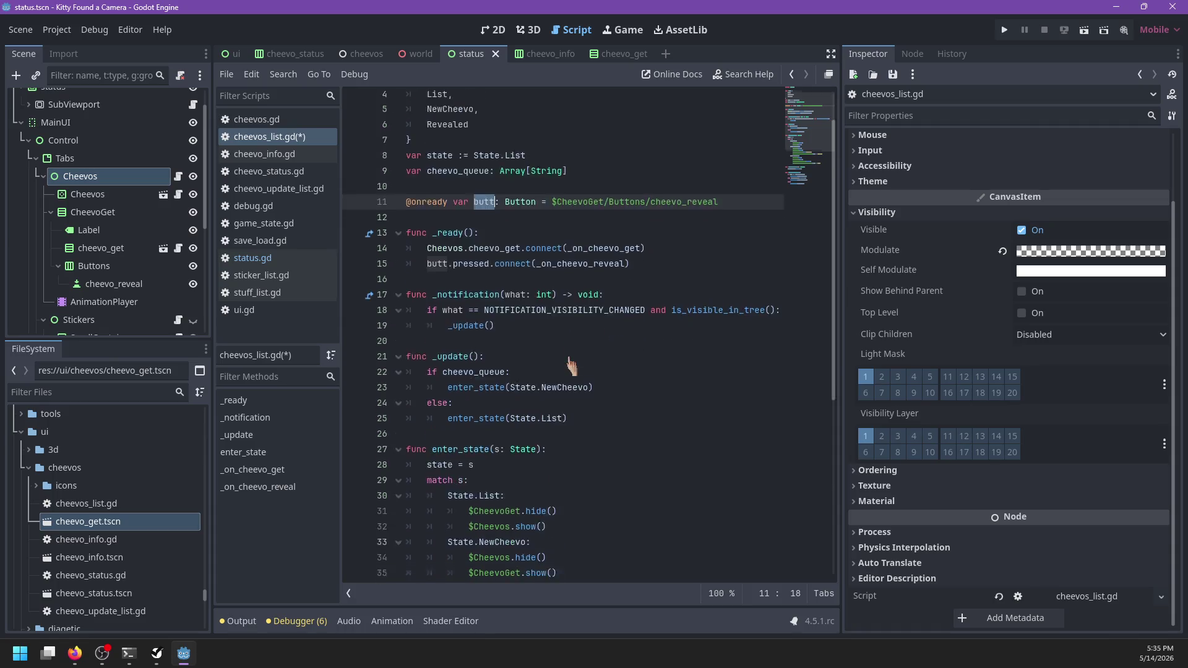
drag(622, 377, 474, 376)
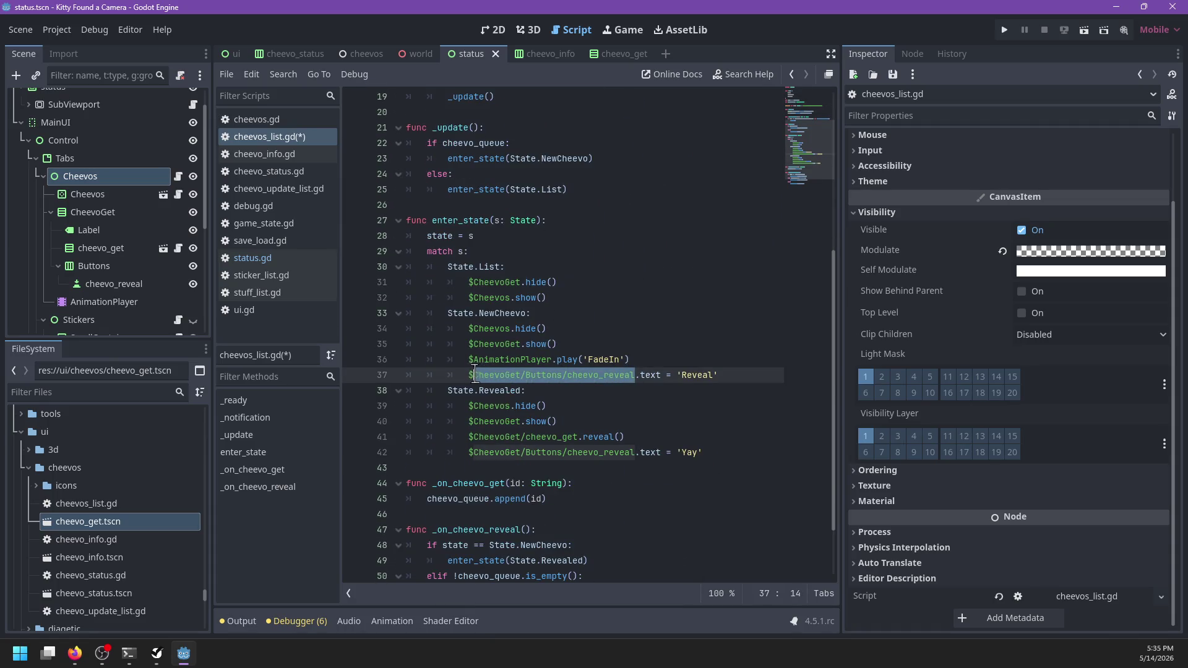
- Replace both $CheevoGet/Buttons/cheevo_reveal paths in enter_state with butt and save
key(ctrl+d)
text(butt)
click(600, 329)
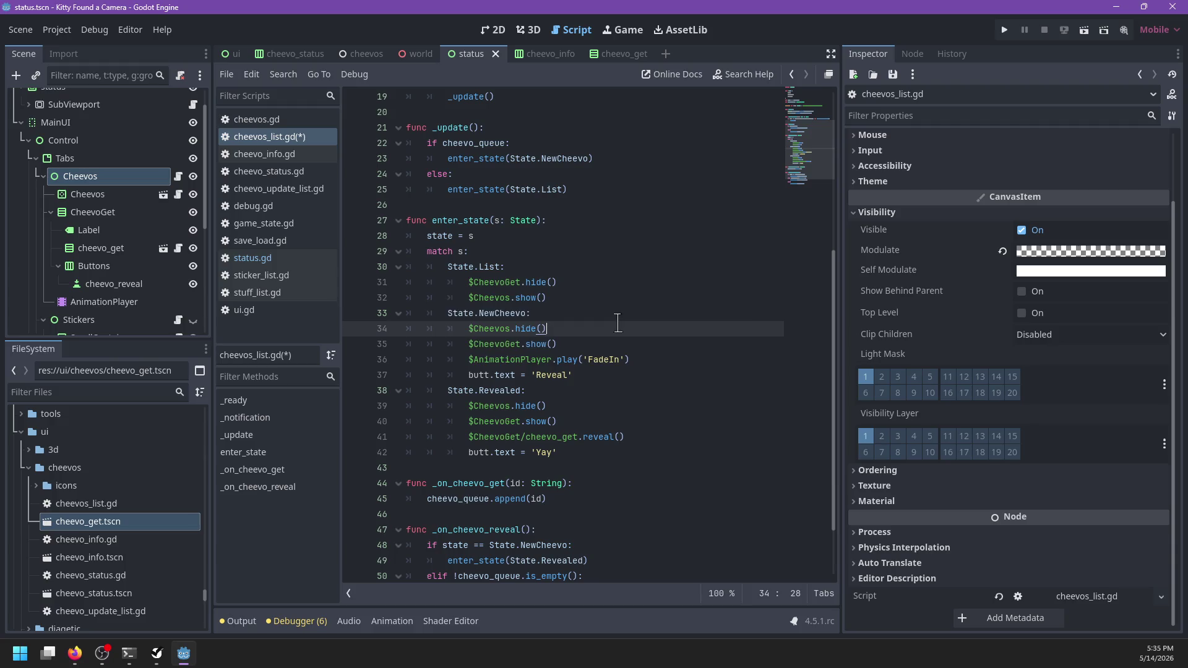
key(ctrl+s)
- Review the List state and cheevo_queue uses, then start a $ line in the NewCheevo branch
click(460, 267)
double_click(493, 267)
mouse_move(468, 282)
mouse_down()
mouse_move(610, 286)
mouse_move(468, 298)
mouse_up()
scroll(607, 251, up, 2)
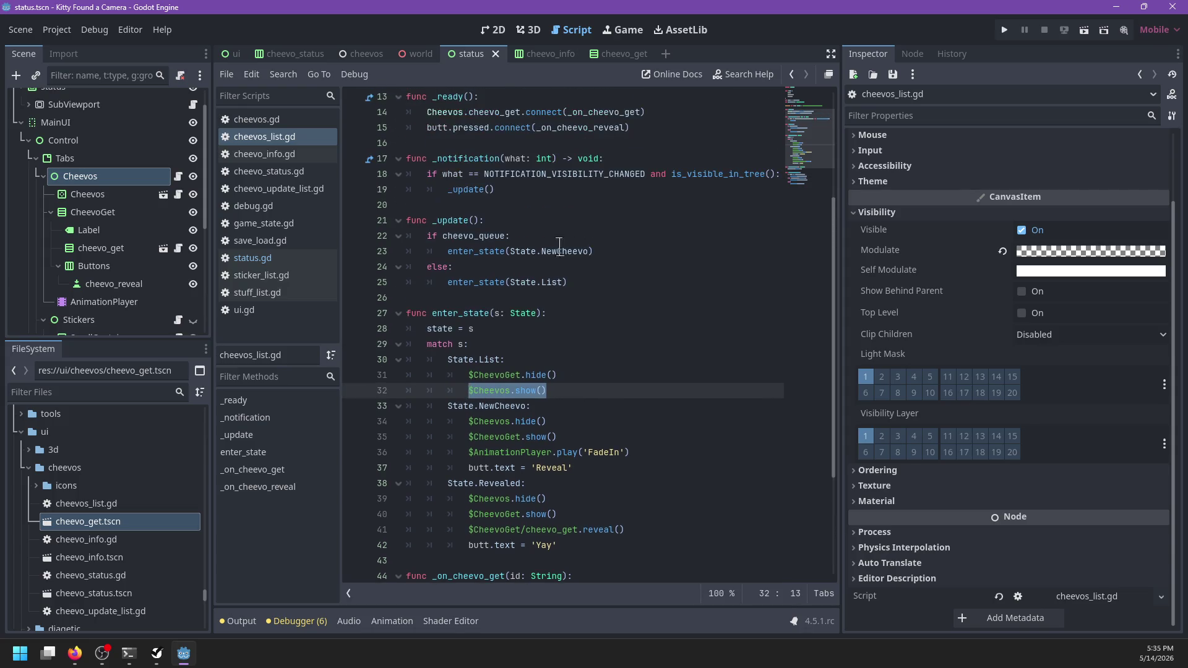
double_click(485, 235)
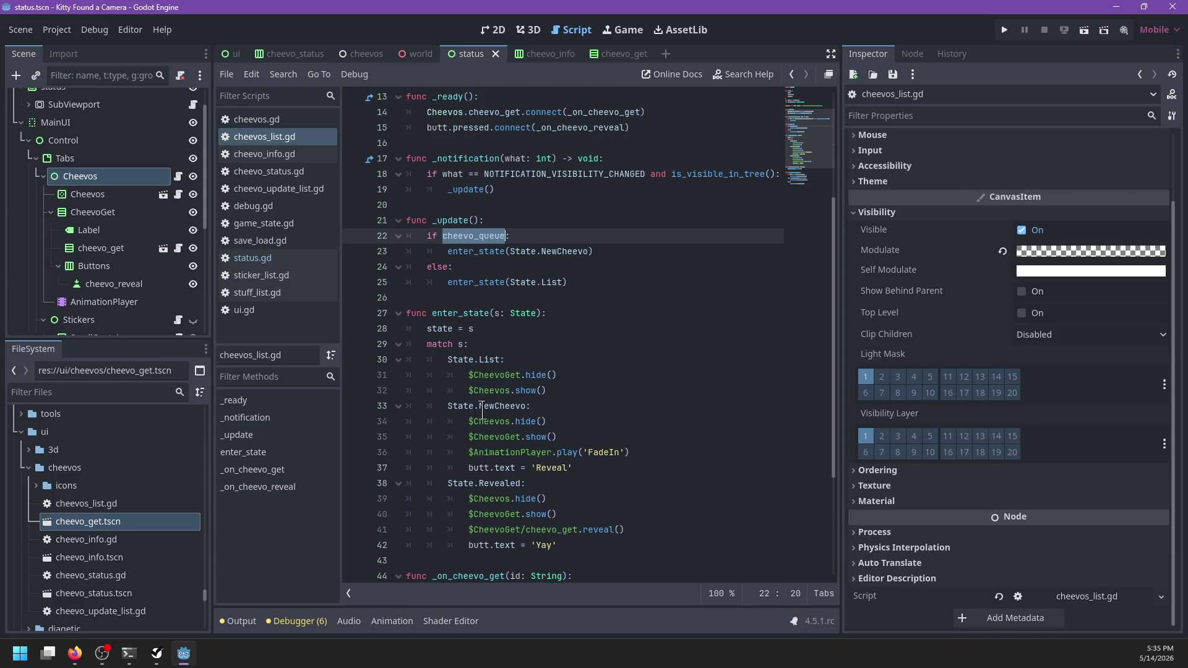
click(548, 410)
key(Return)
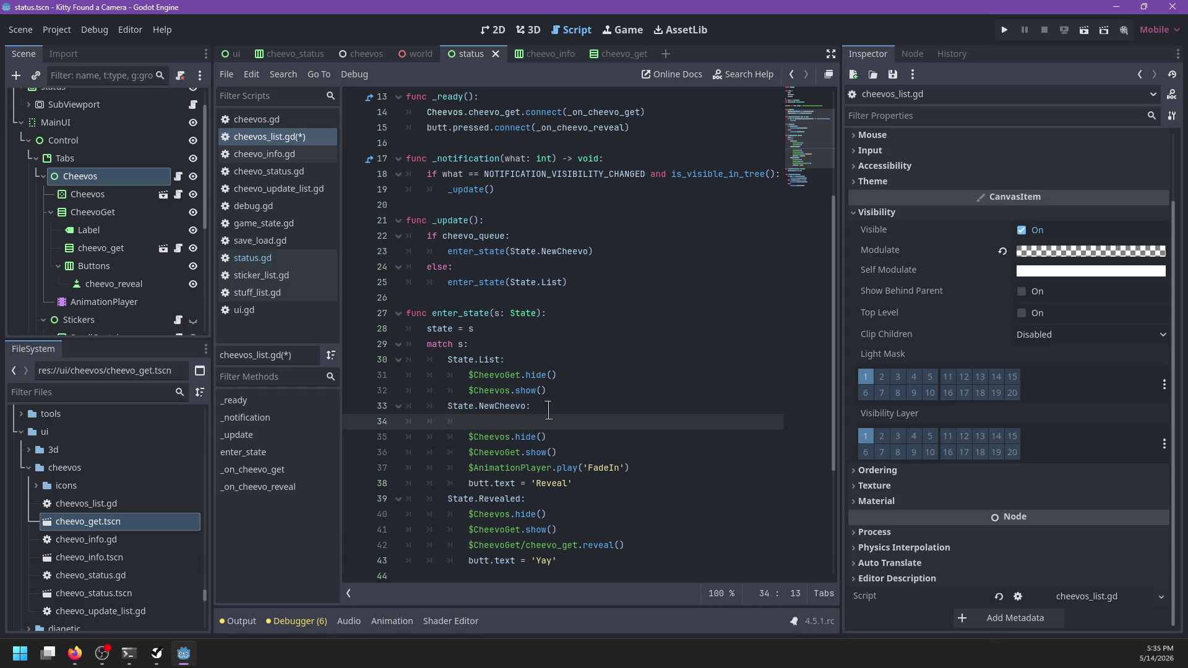
text($Ch)
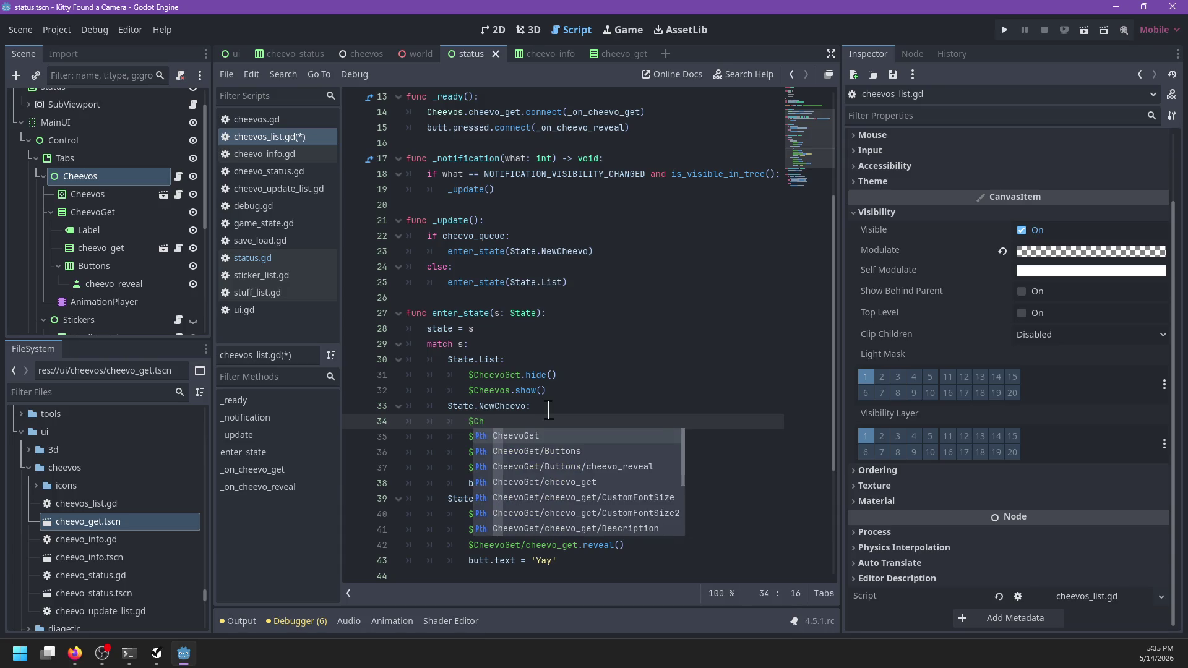
key(BackSpace)
key(BackSpace)
scroll(618, 310, up, 4)
click(742, 251)
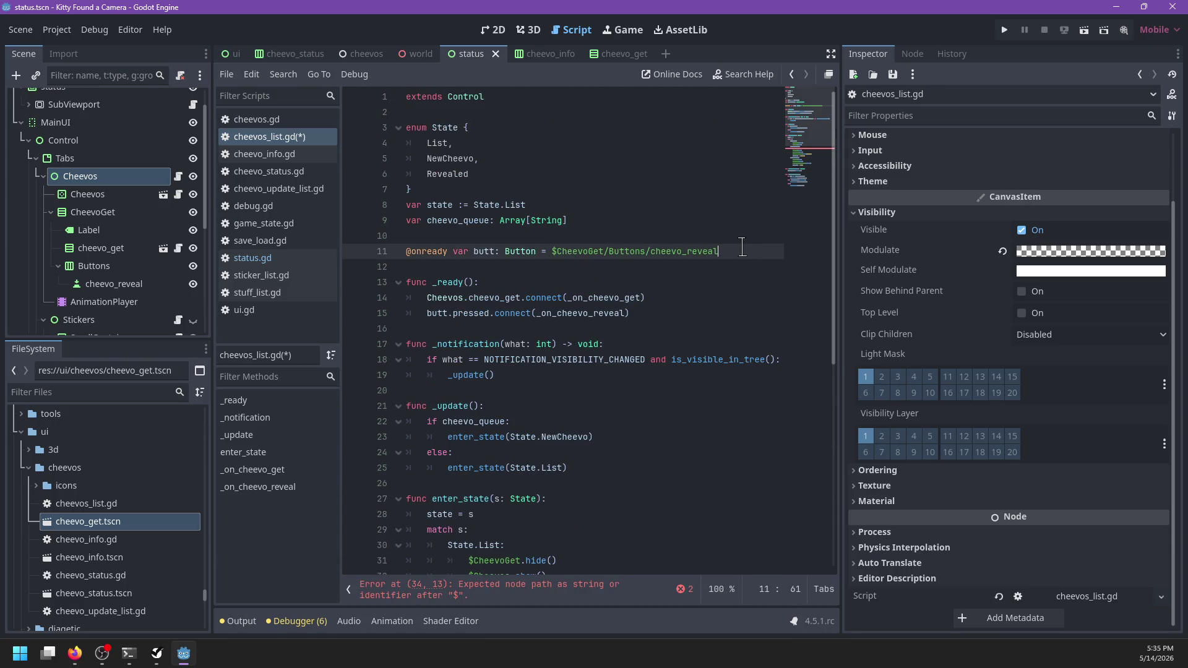
key(Return)
text(onreadt)
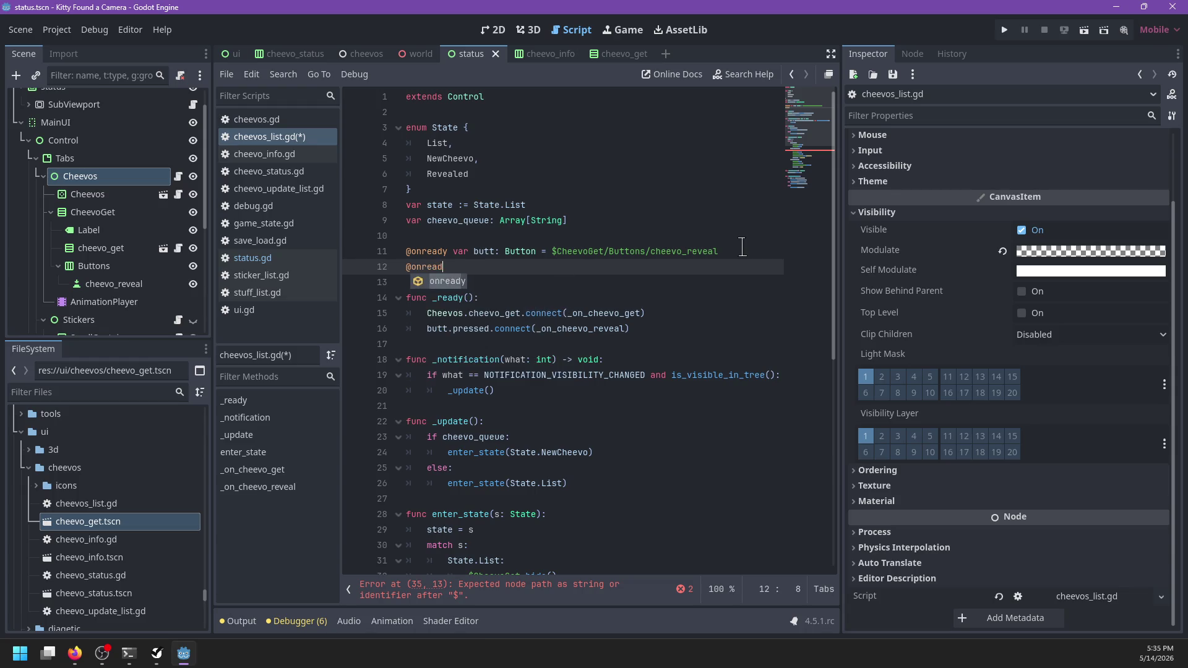
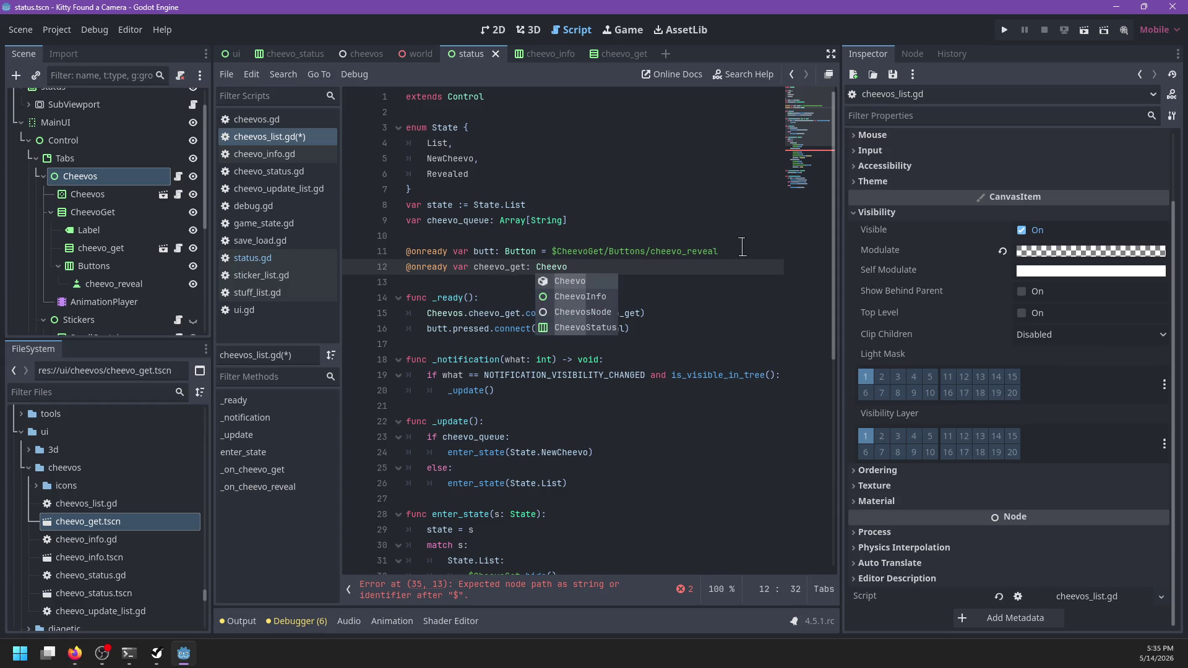
text(In)
key(Return)
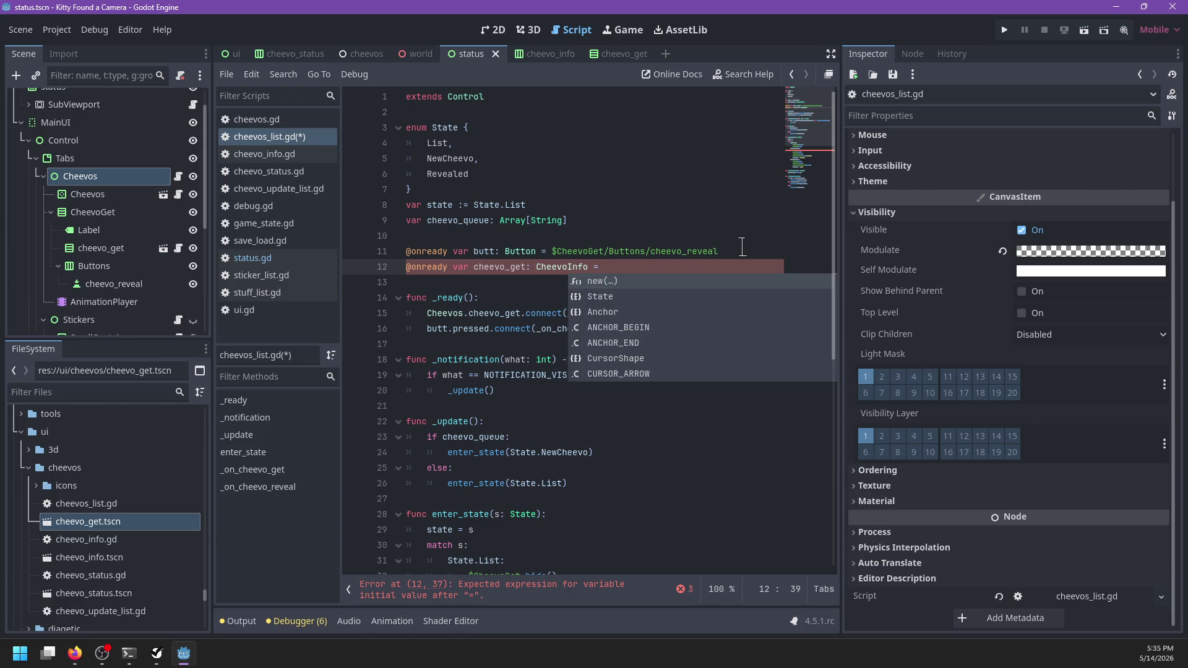
text($Cheev)
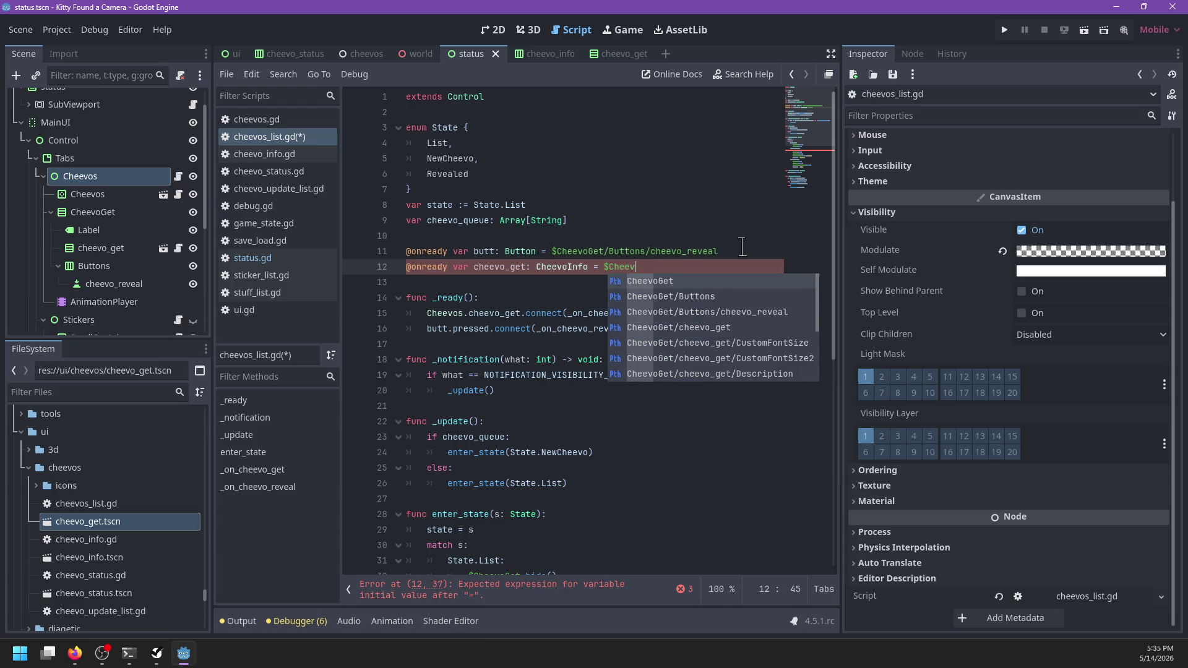
key(Down)
key(Down)
key(Down)
key(Return)
click(526, 267)
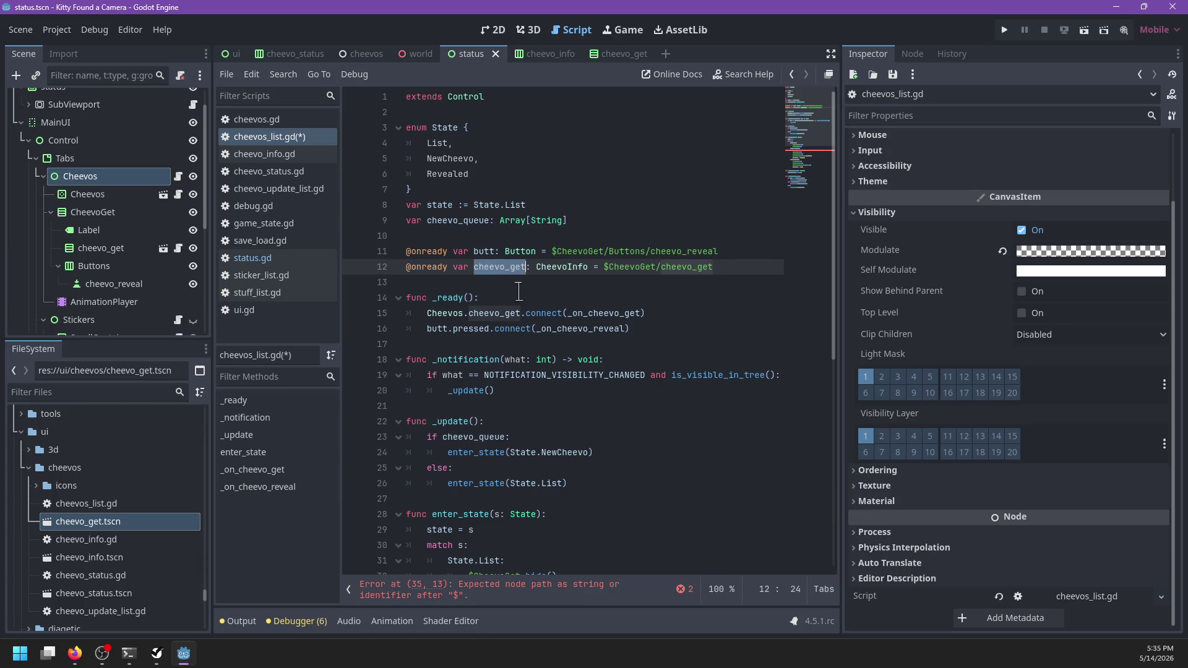
- Make the NewCheevo branch call cheevo_get.set_info(cheevo_queue.pop_front()) on line 35
scroll(521, 359, down, 5)
click(481, 390)
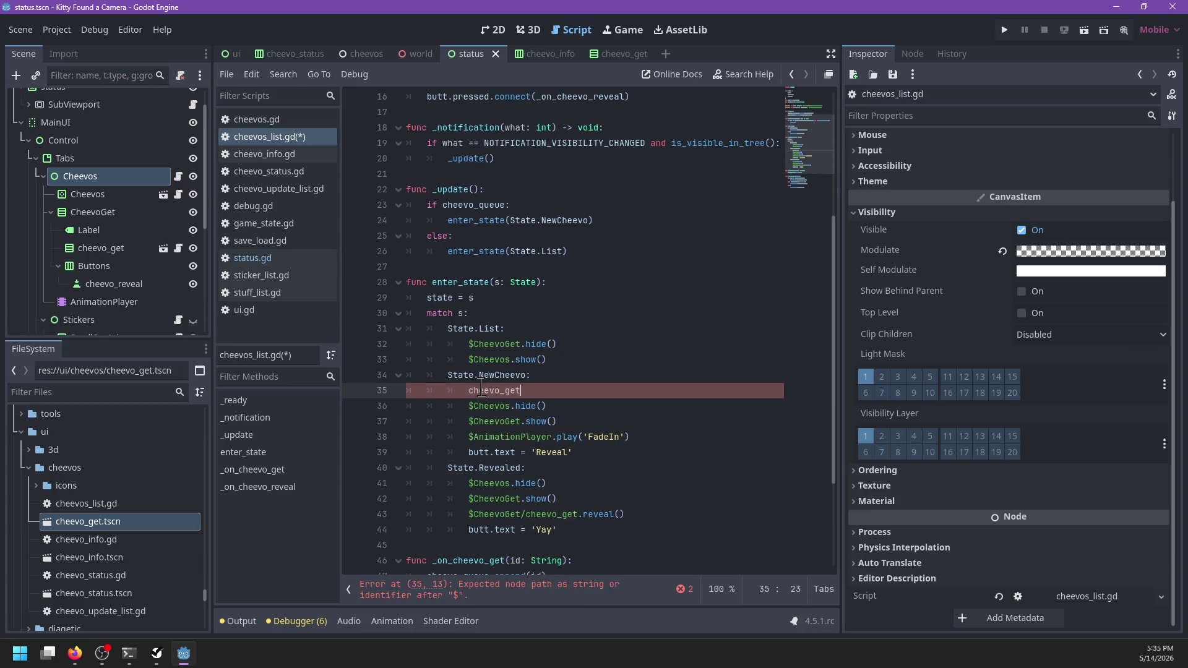
text(.set_)
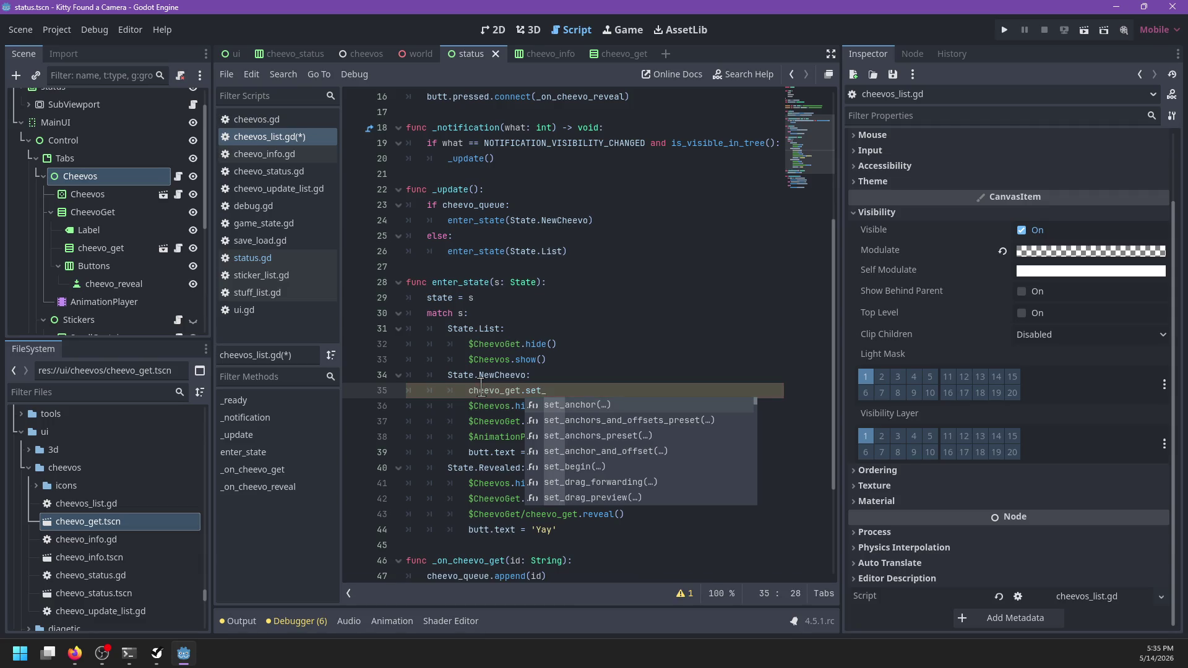
text(info)
key(Return)
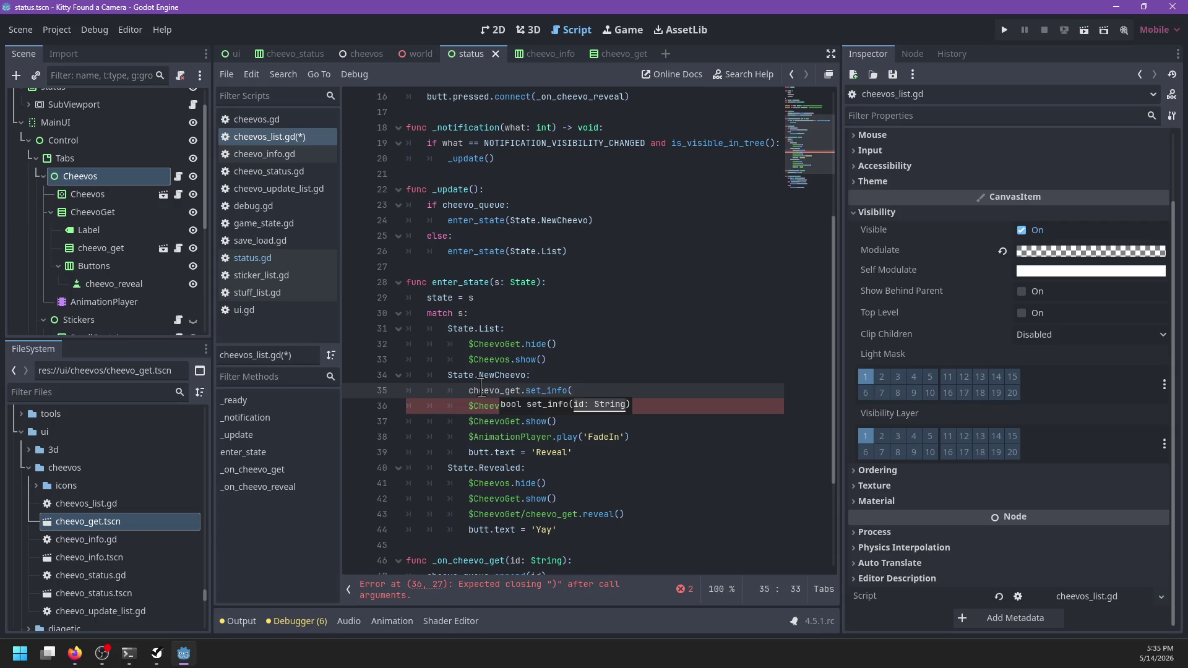
text(cheevo)
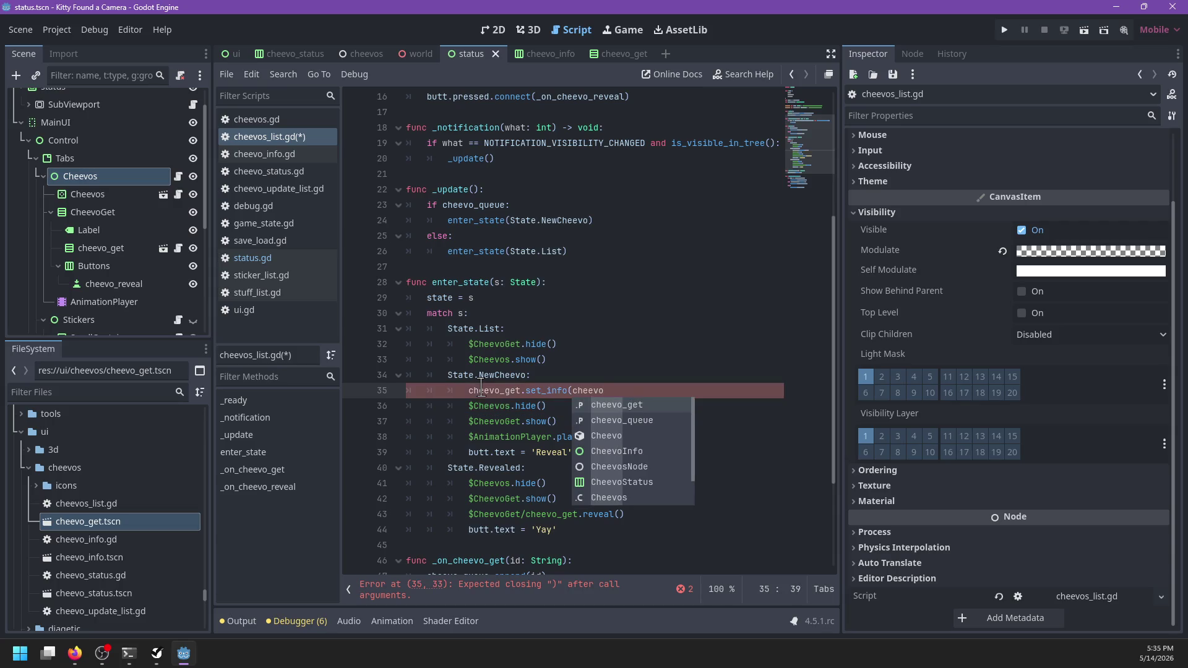
key(Return)
text(.pop)
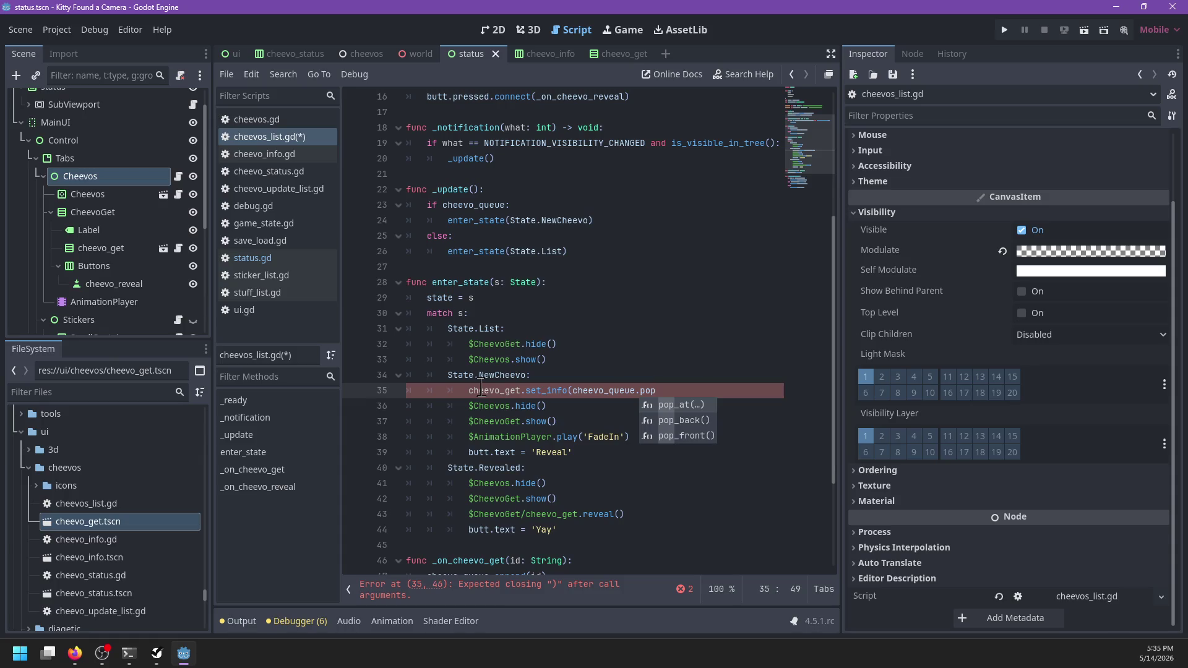
key(Down)
key(Down)
key(Return)
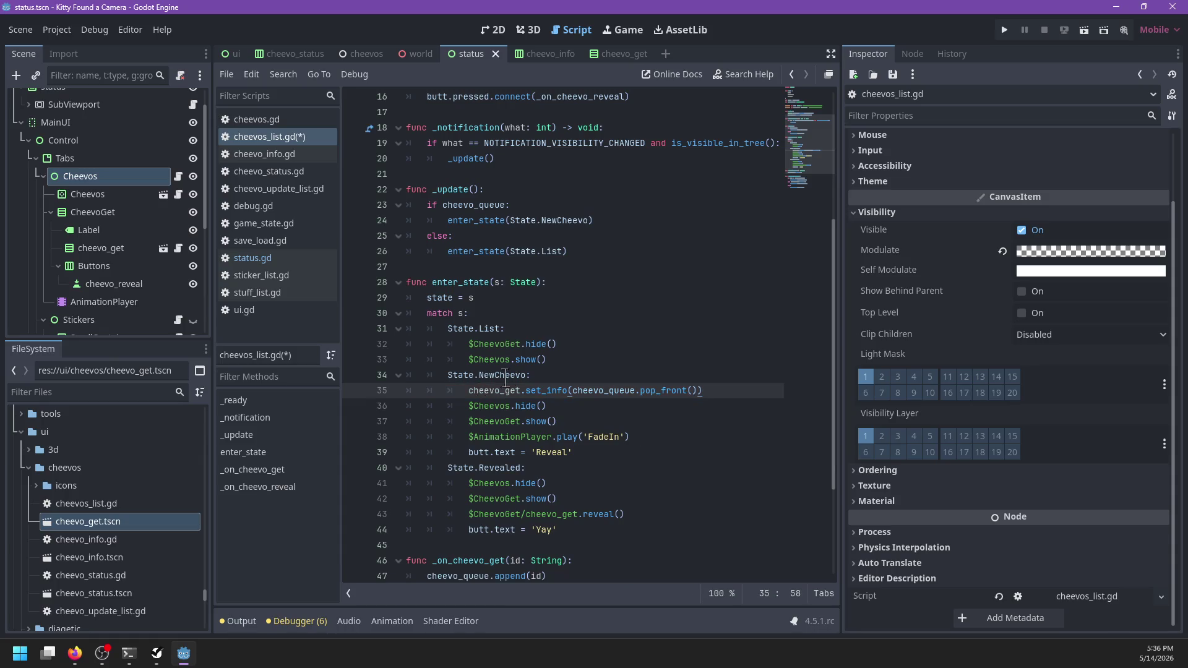
- Close the documentation popup and save cheevos_list.gd with Ctrl+S
scroll(548, 376, down, 2)
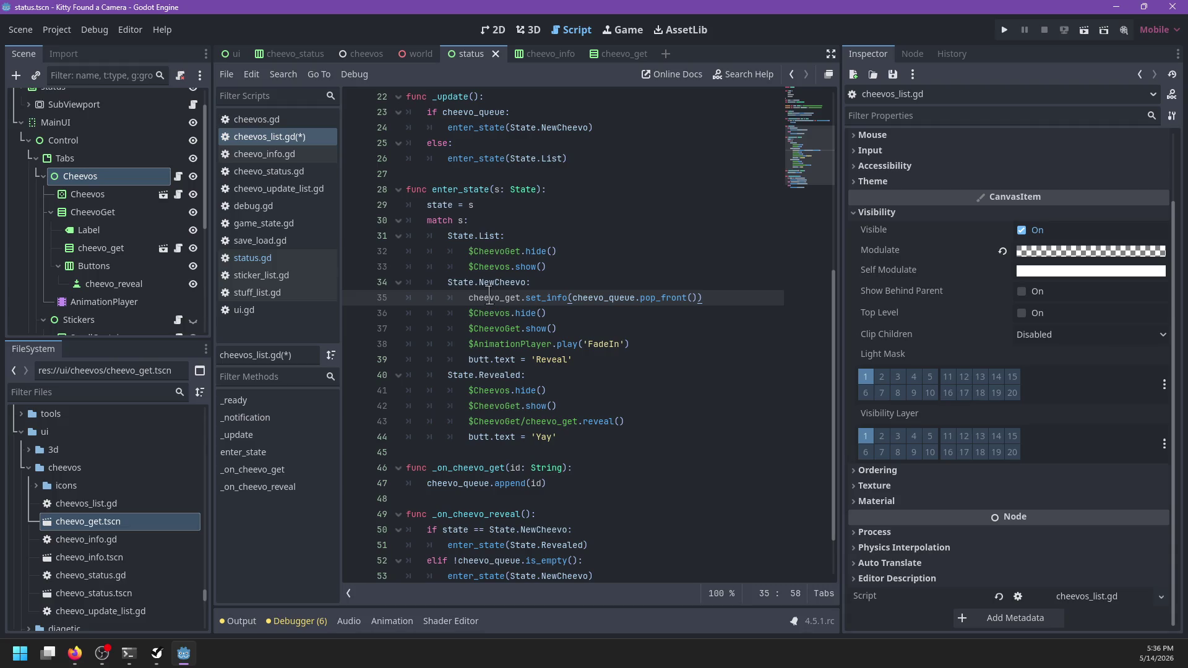
mouse_move(488, 295)
click(445, 314)
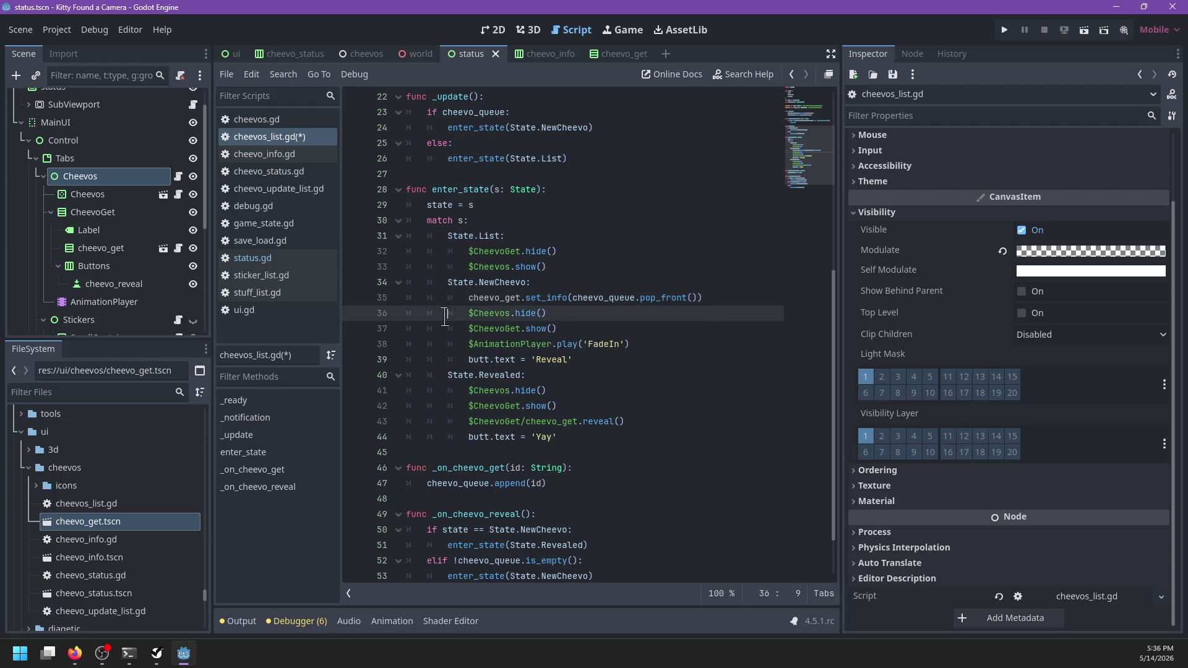
click(469, 328)
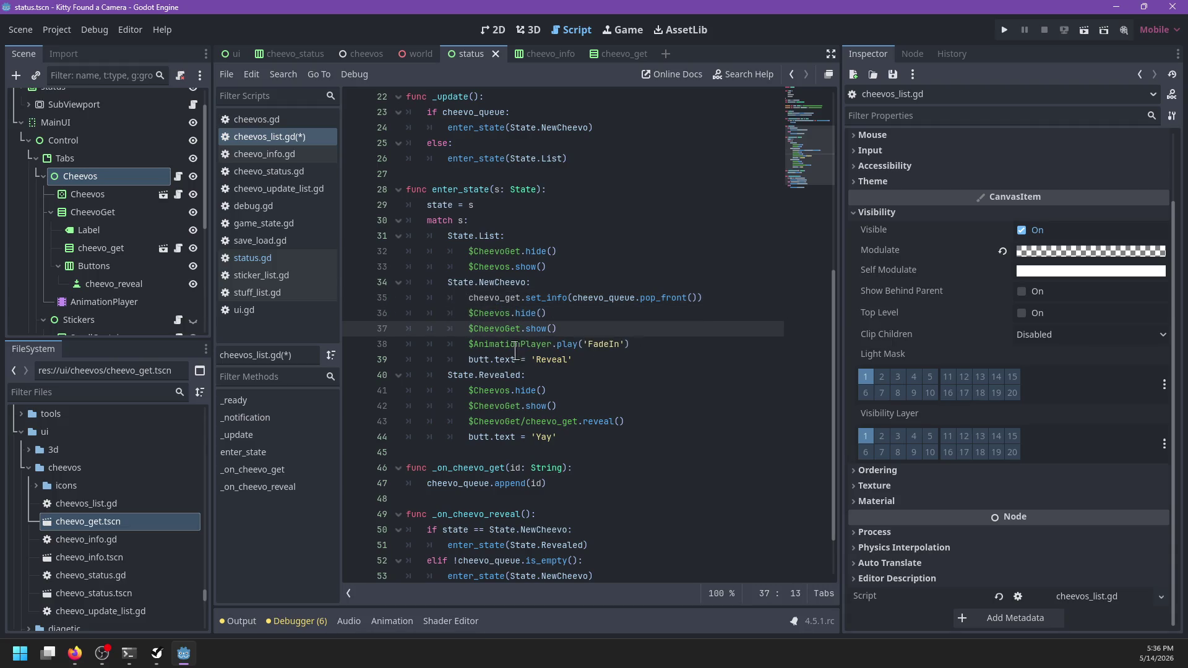
key(ctrl+s)
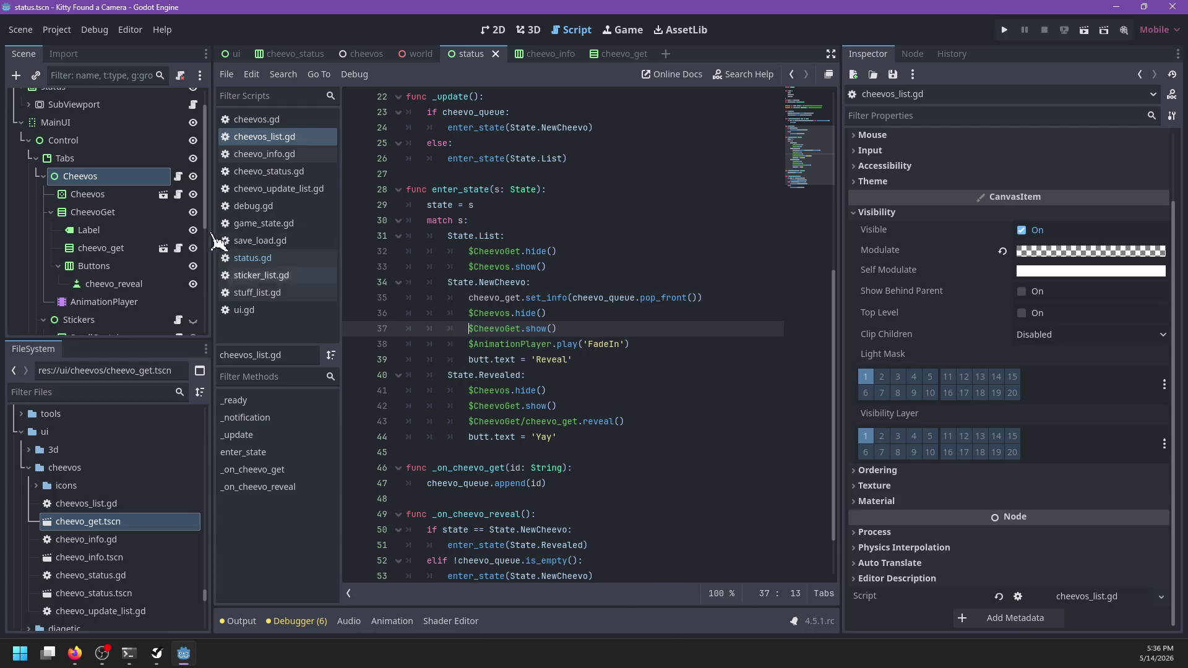
- Select the AnimationPlayer and delete FadeIn's modulate and visible tracks
click(99, 303)
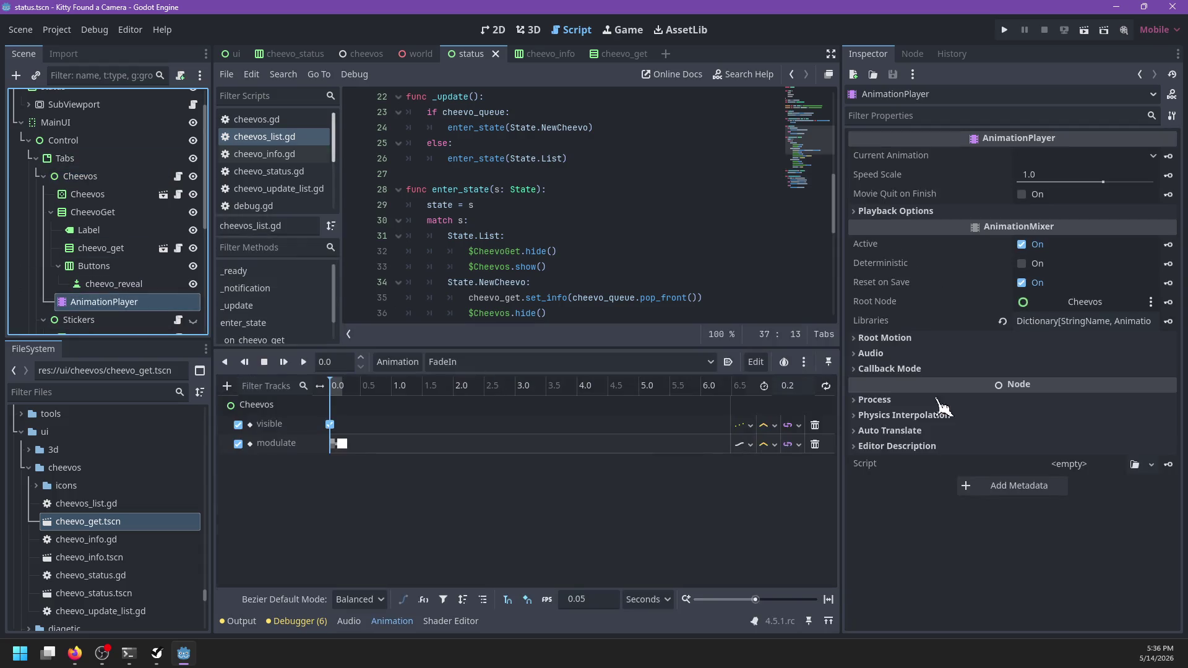
click(912, 53)
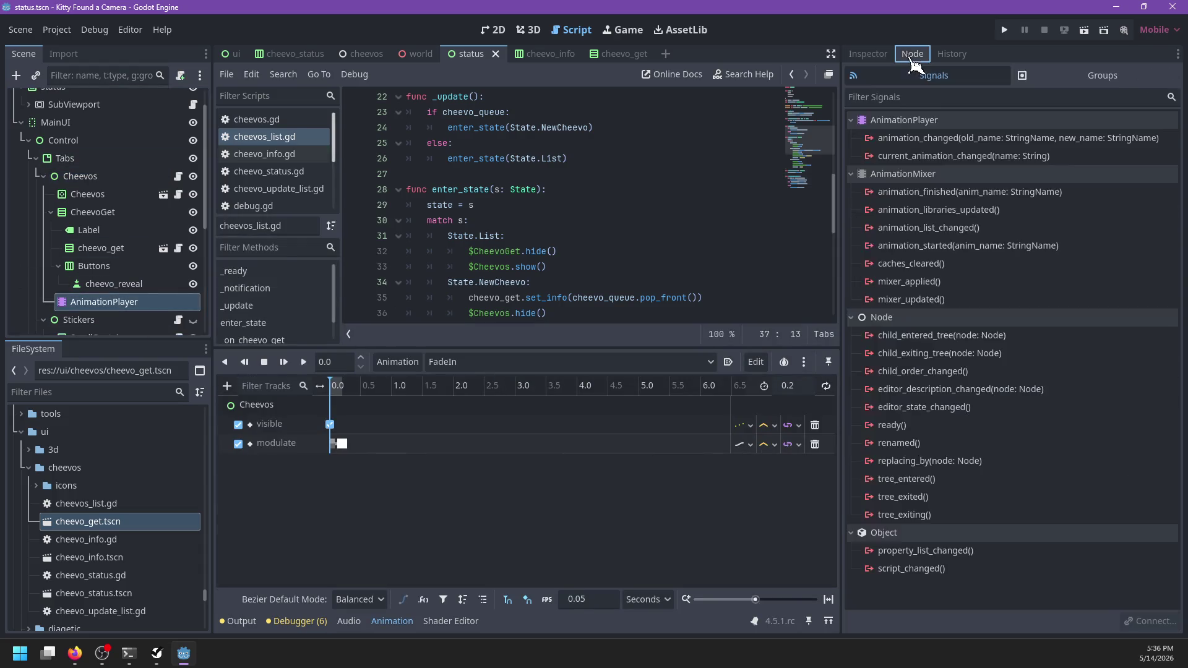
click(868, 54)
click(910, 370)
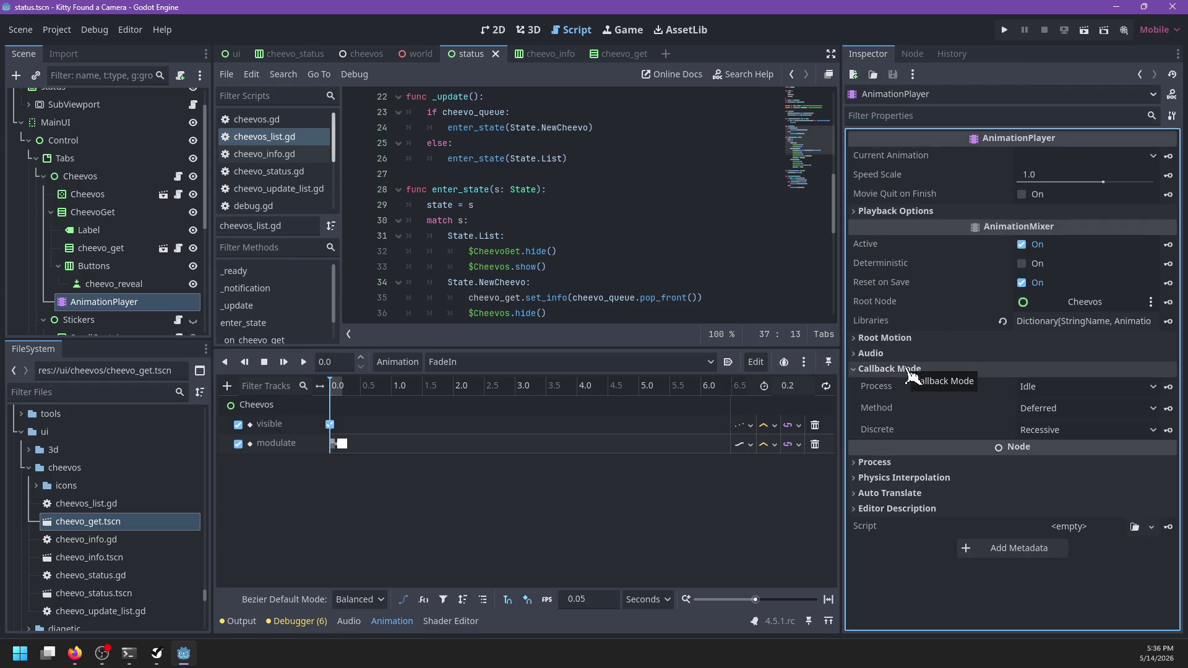
click(816, 444)
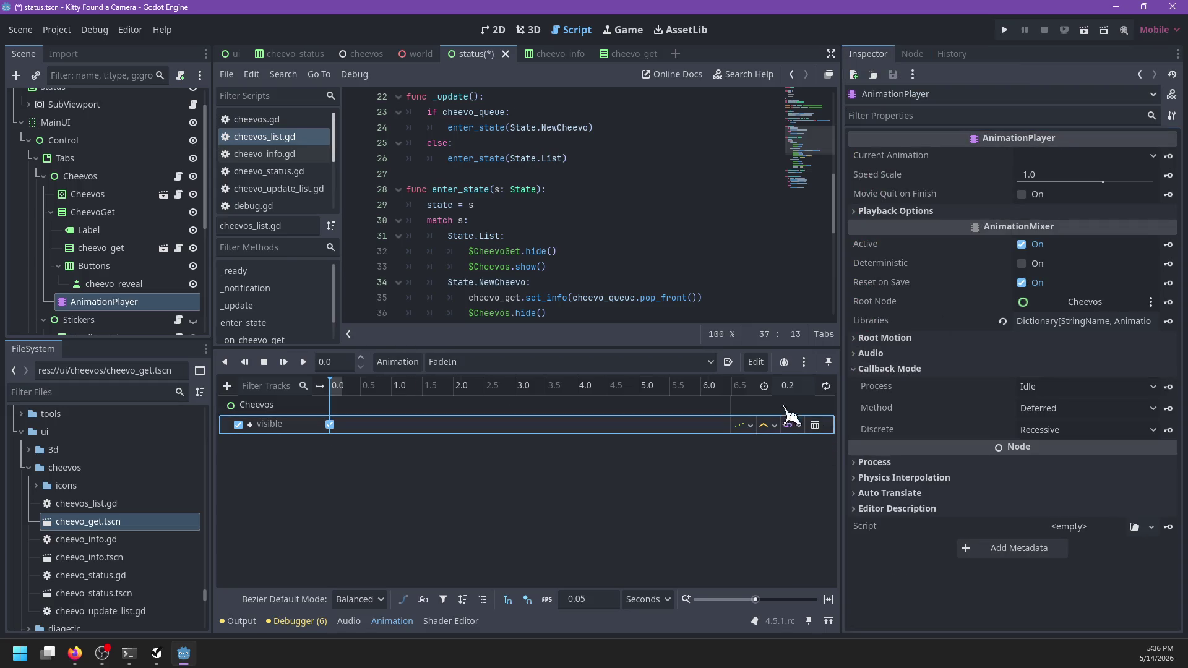
click(816, 425)
- Delete the modulate and visible tracks from the FadeOut animation
click(678, 370)
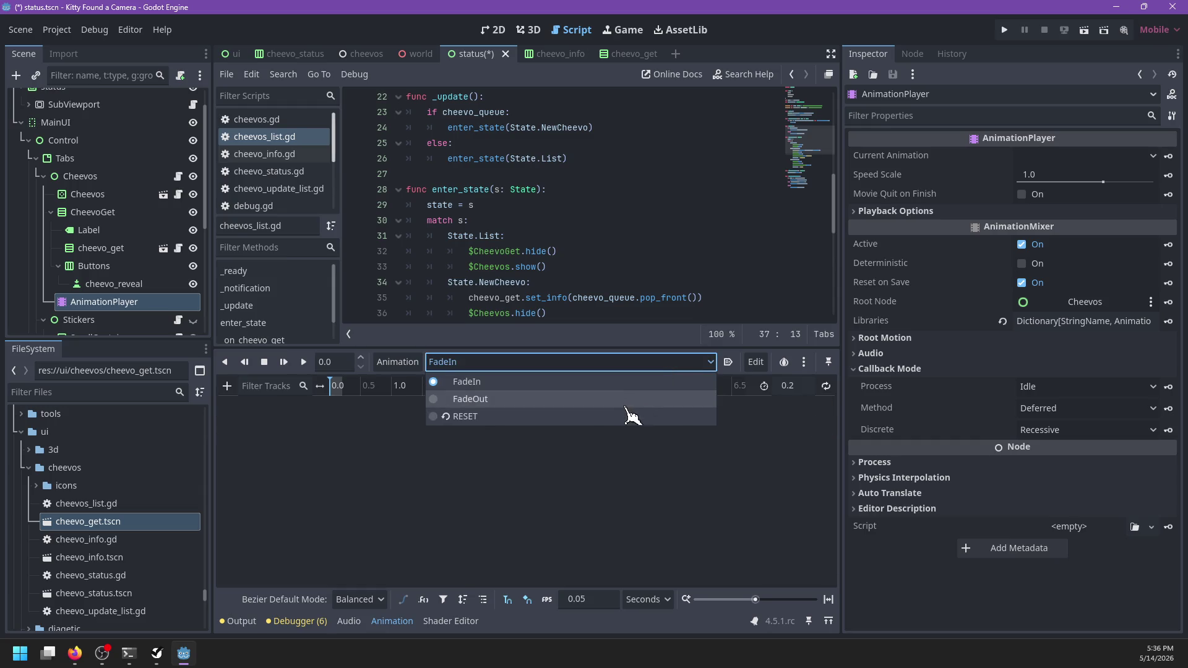
click(631, 402)
click(816, 425)
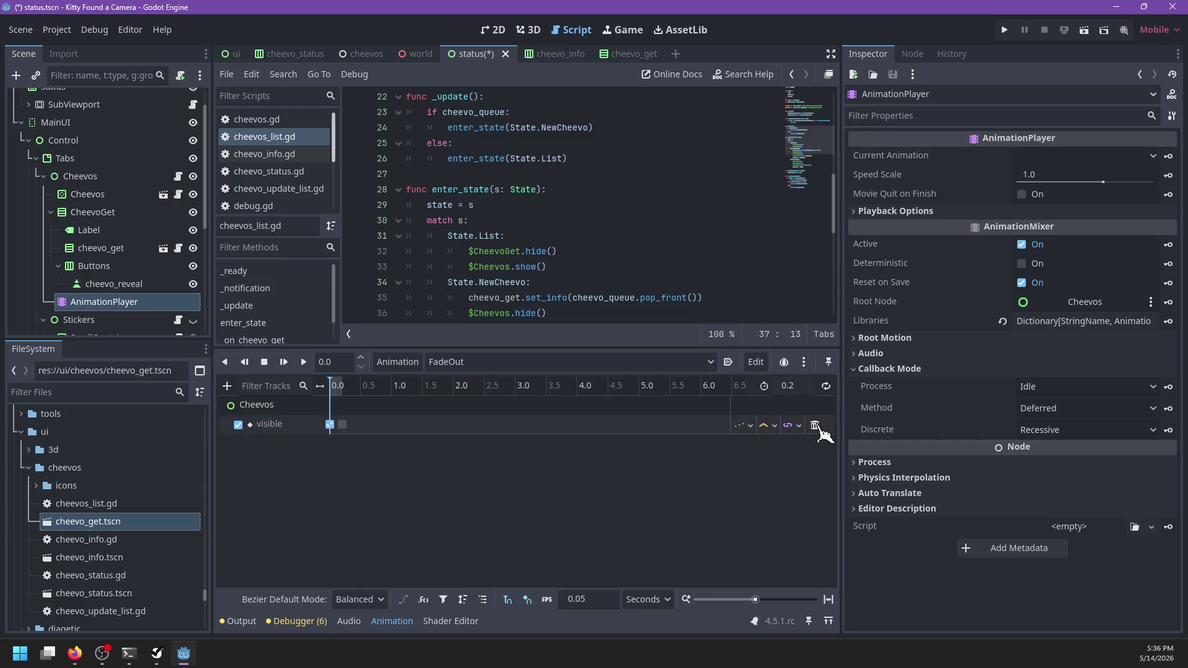
click(816, 425)
- Return the animation editor to FadeIn and select the collapsed CheevoGet node
click(693, 363)
click(612, 415)
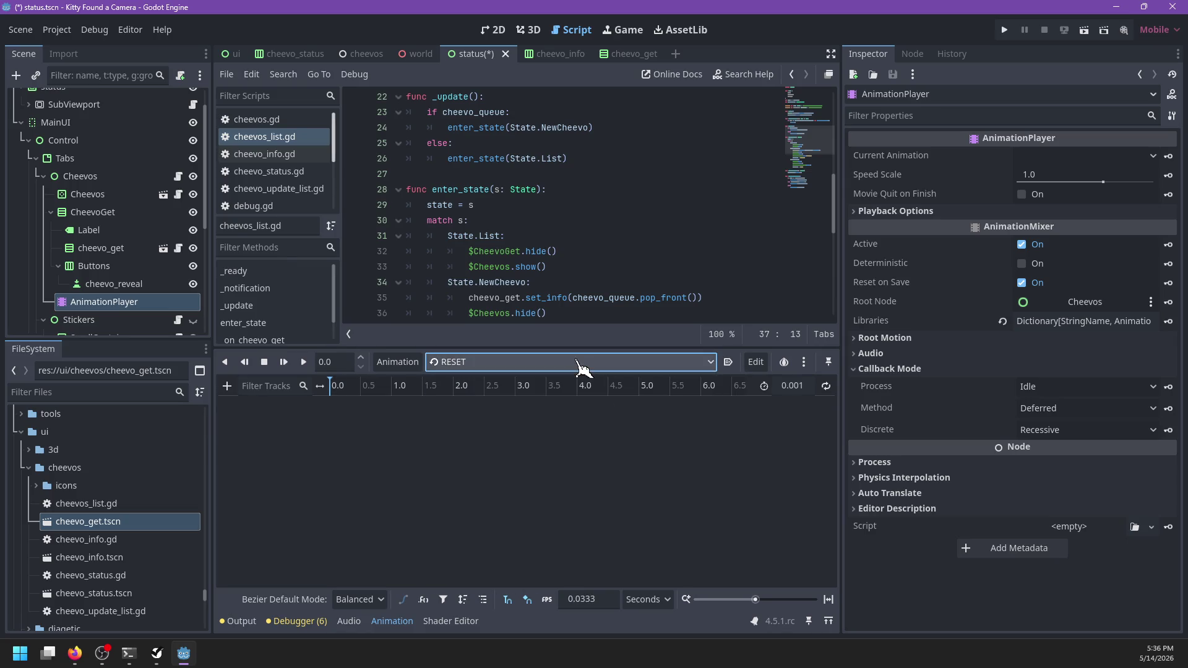
click(578, 364)
click(549, 382)
click(75, 214)
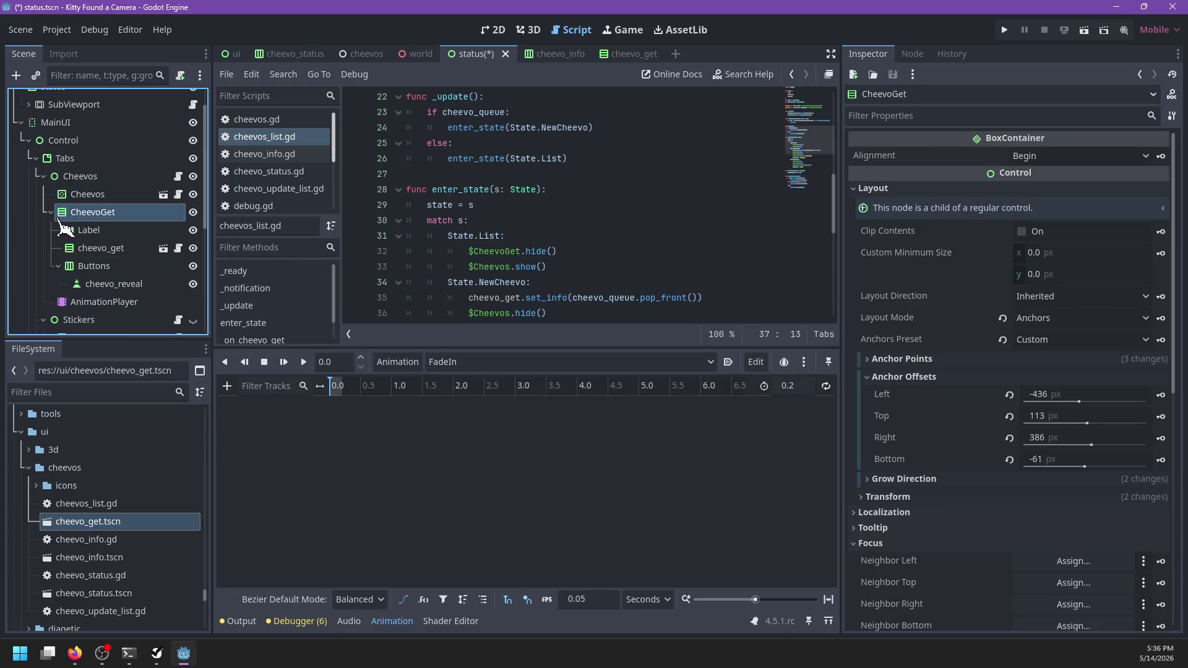
click(51, 212)
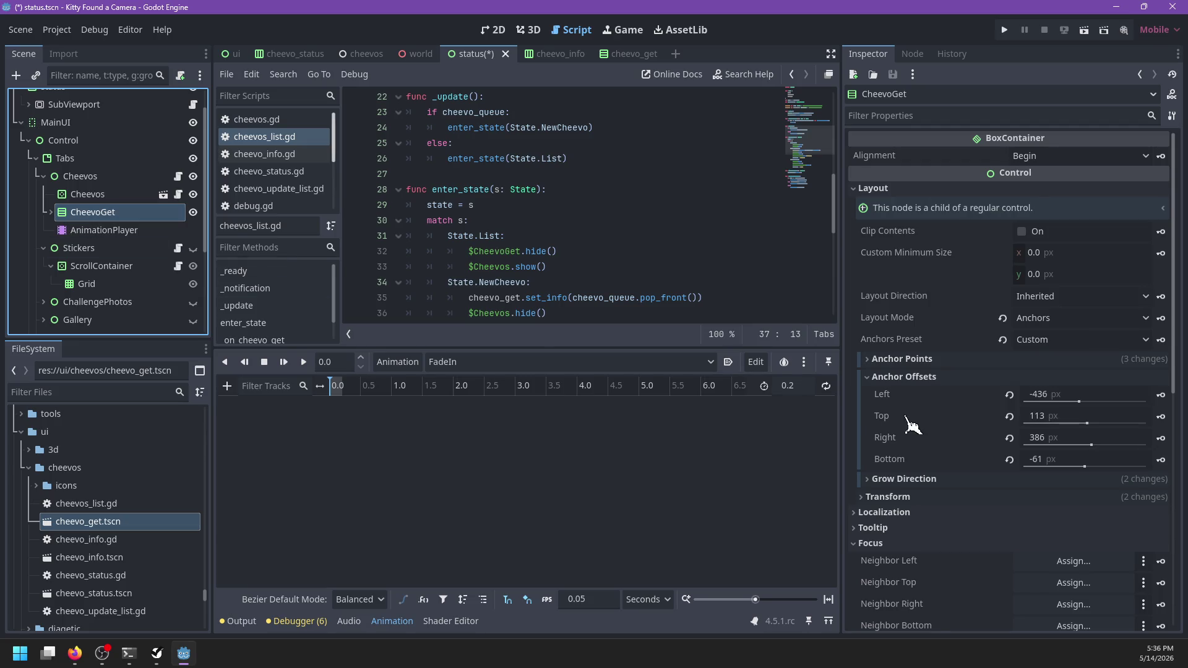
- In the RESET animation, key CheevoGet's Visible property as off
click(526, 31)
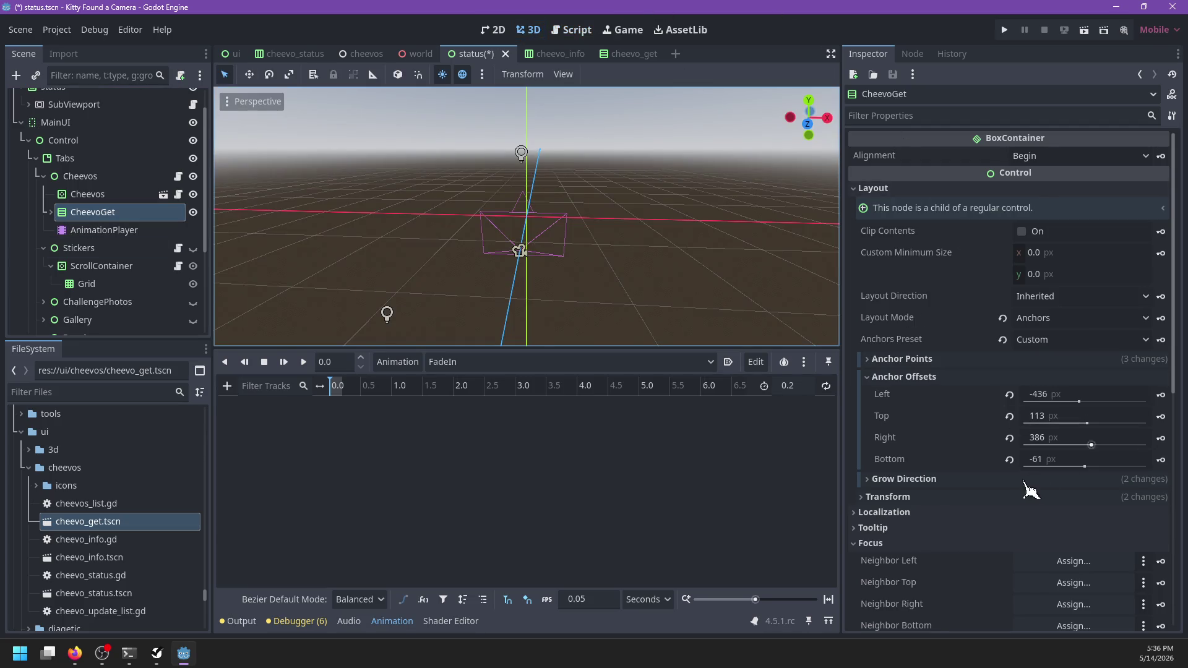
scroll(1029, 485, down, 5)
click(905, 456)
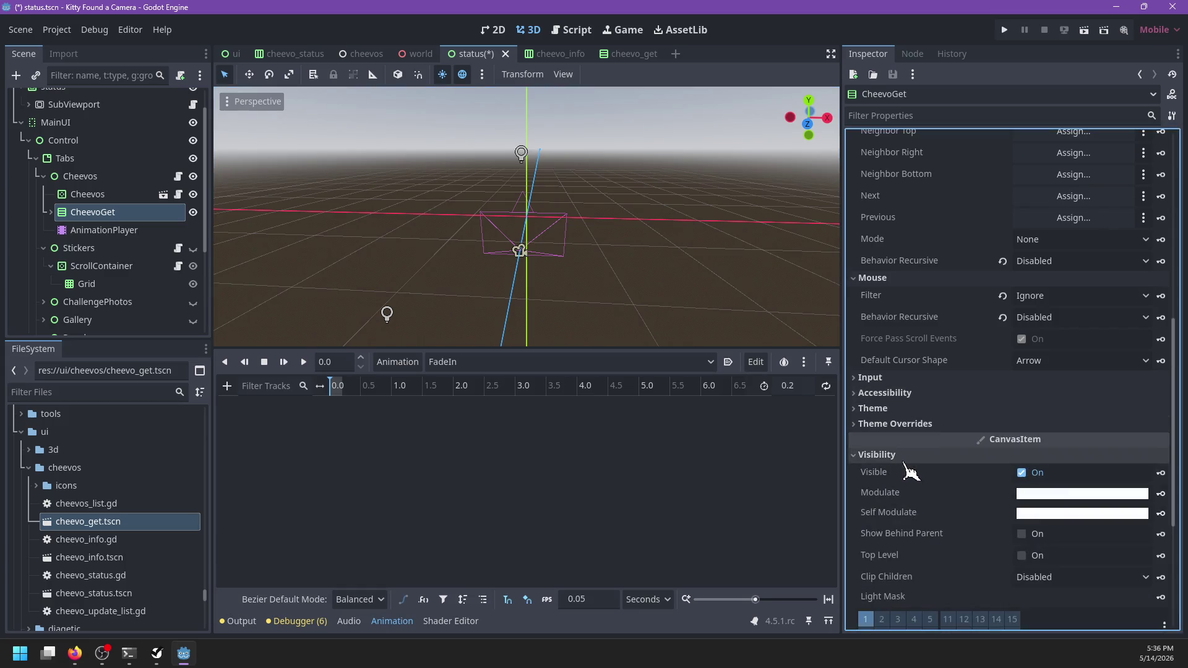
click(486, 365)
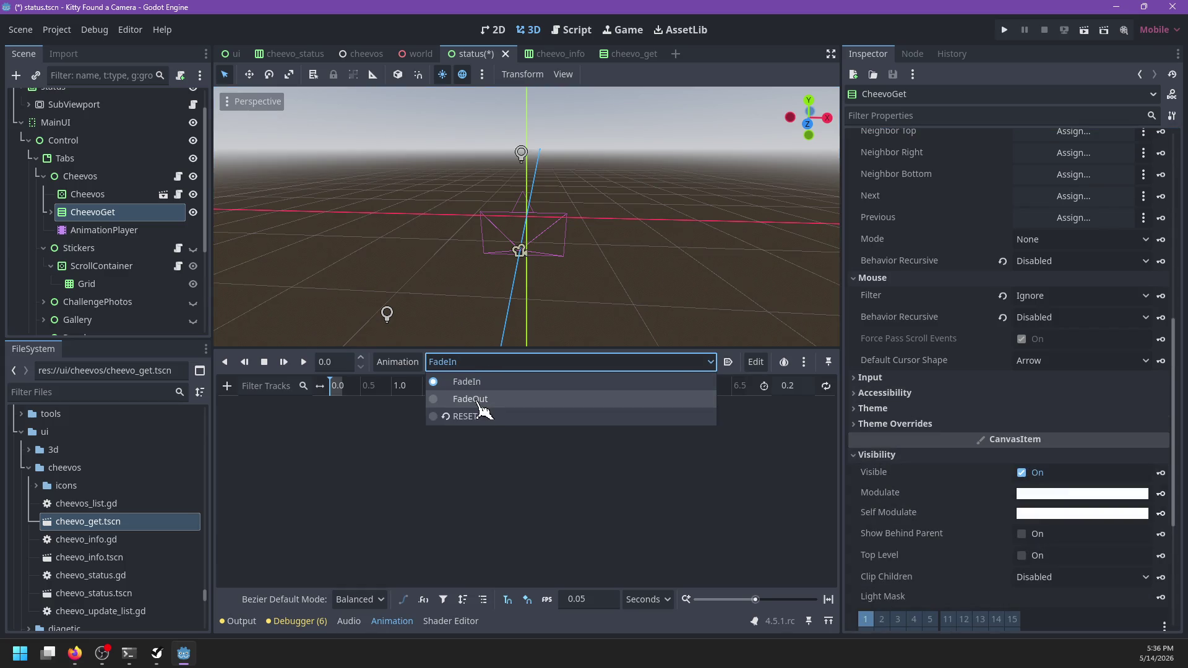
key(Escape)
click(594, 362)
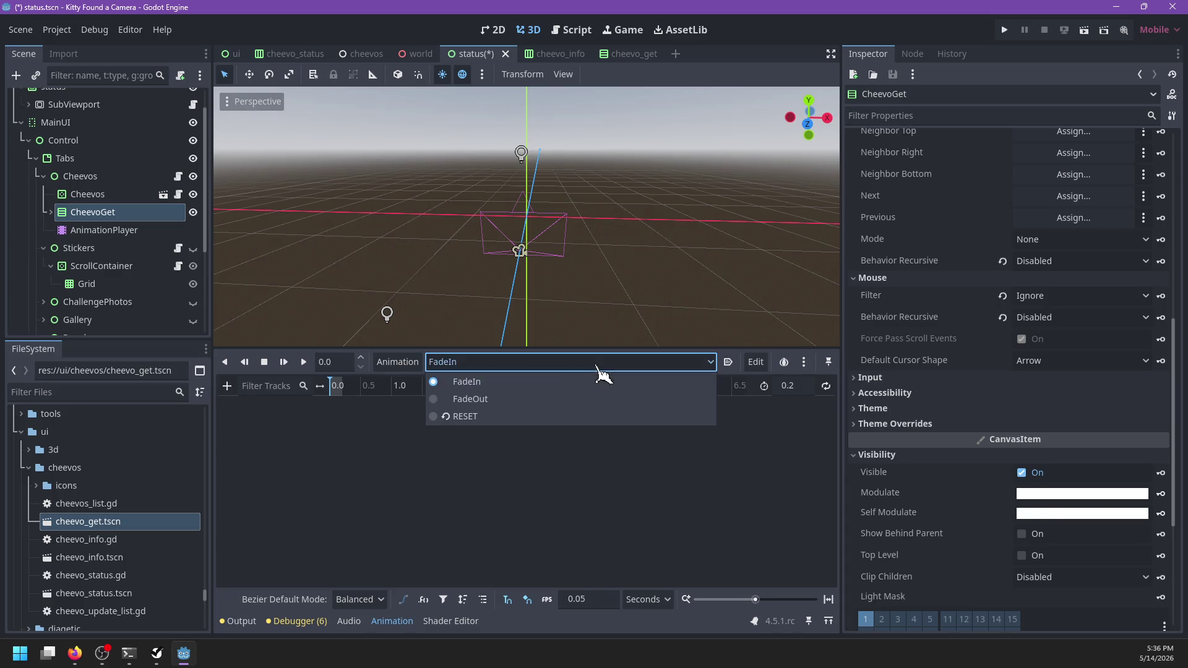
click(545, 417)
click(1032, 472)
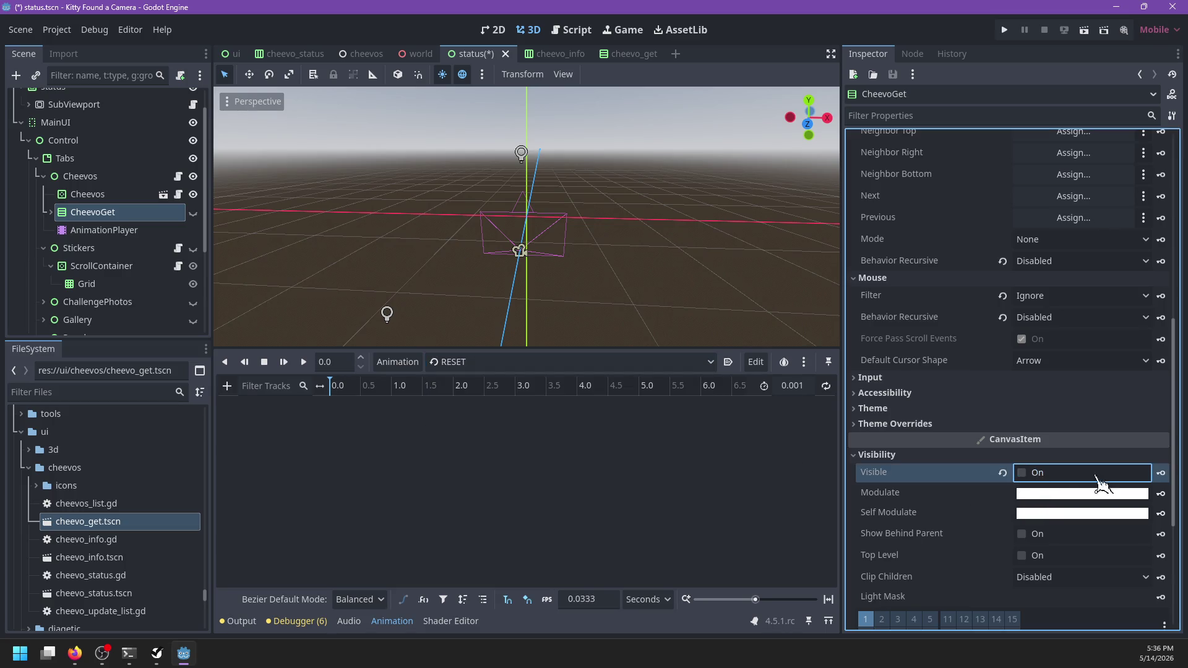
click(1161, 473)
click(546, 367)
- In FadeIn, key CheevoGet's Visible property as on
click(544, 363)
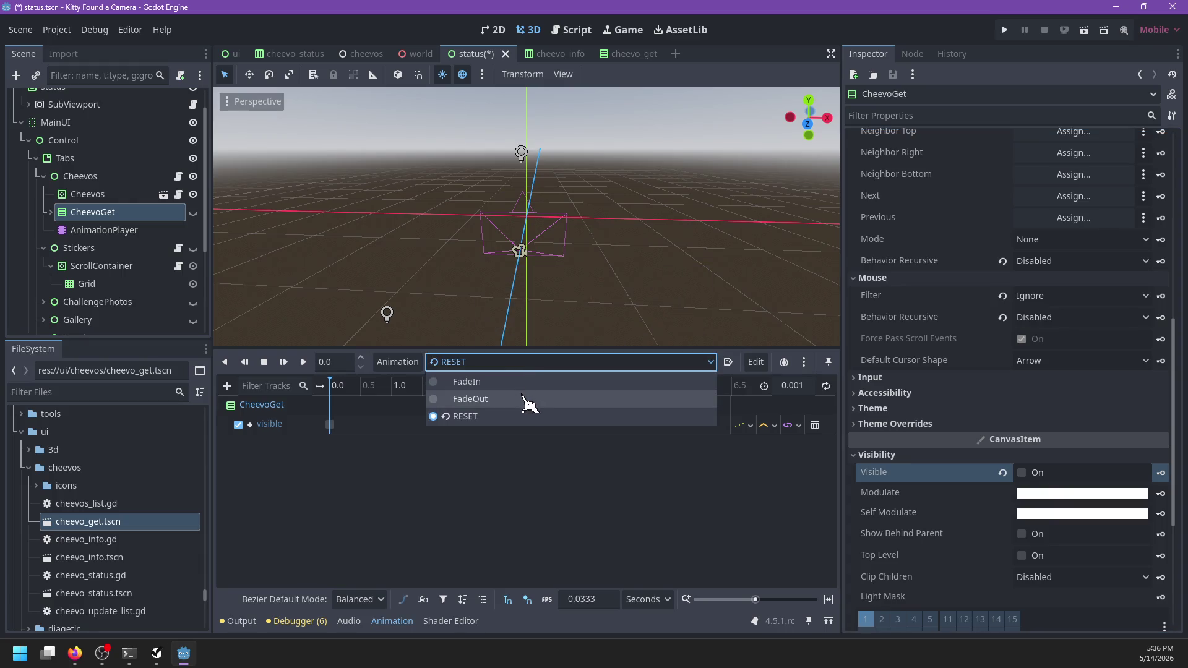
click(532, 381)
click(1024, 473)
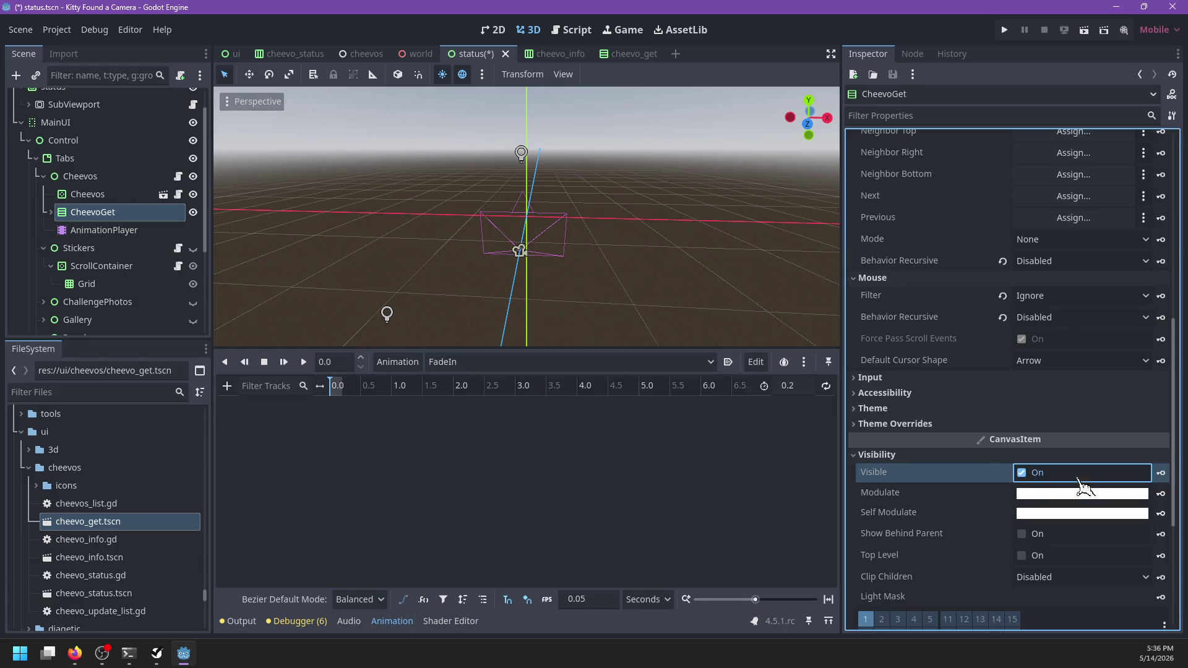
click(1160, 472)
click(539, 369)
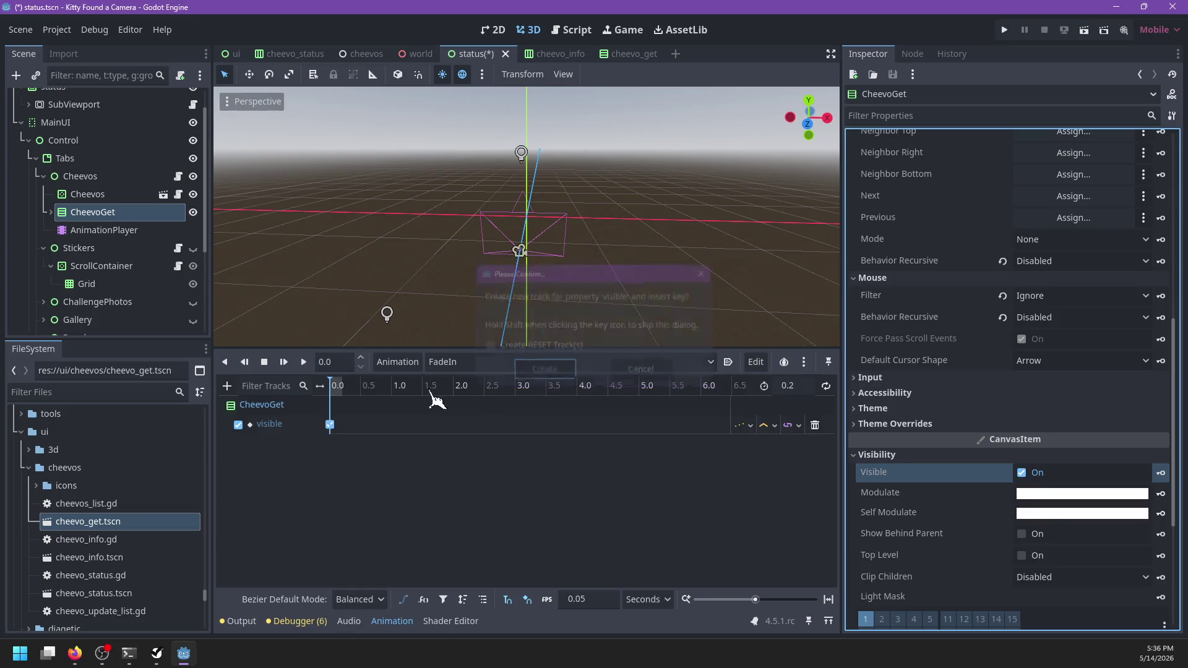
- Key a fully transparent Modulate in FadeIn at time 0.0
click(337, 389)
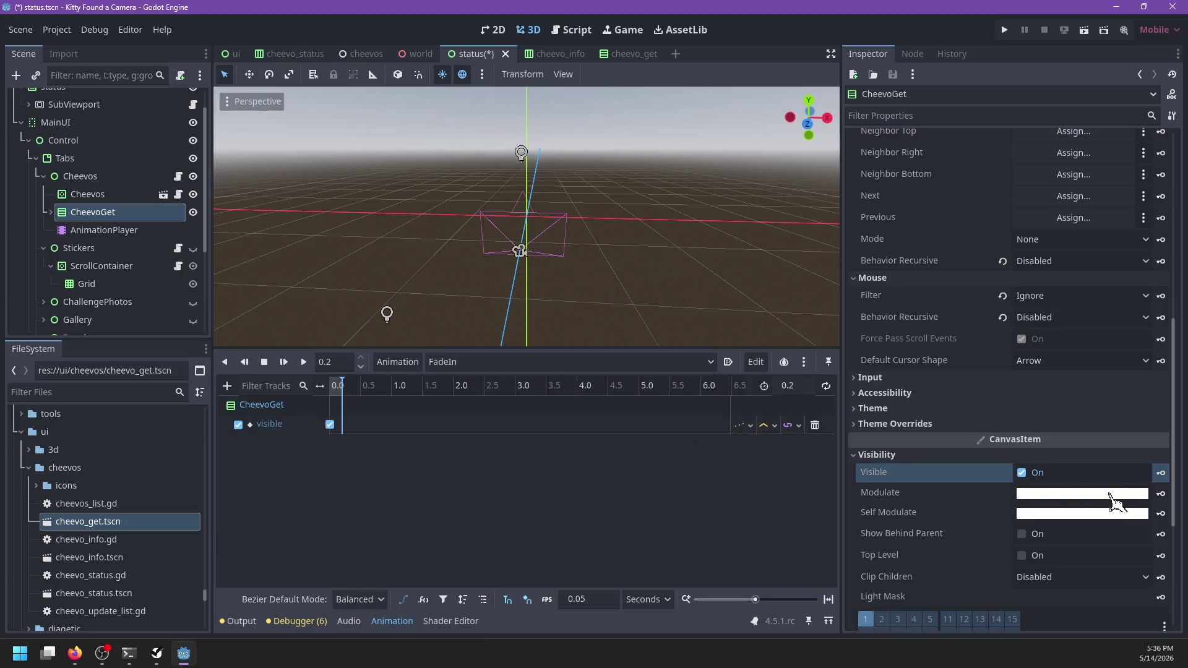
click(1143, 494)
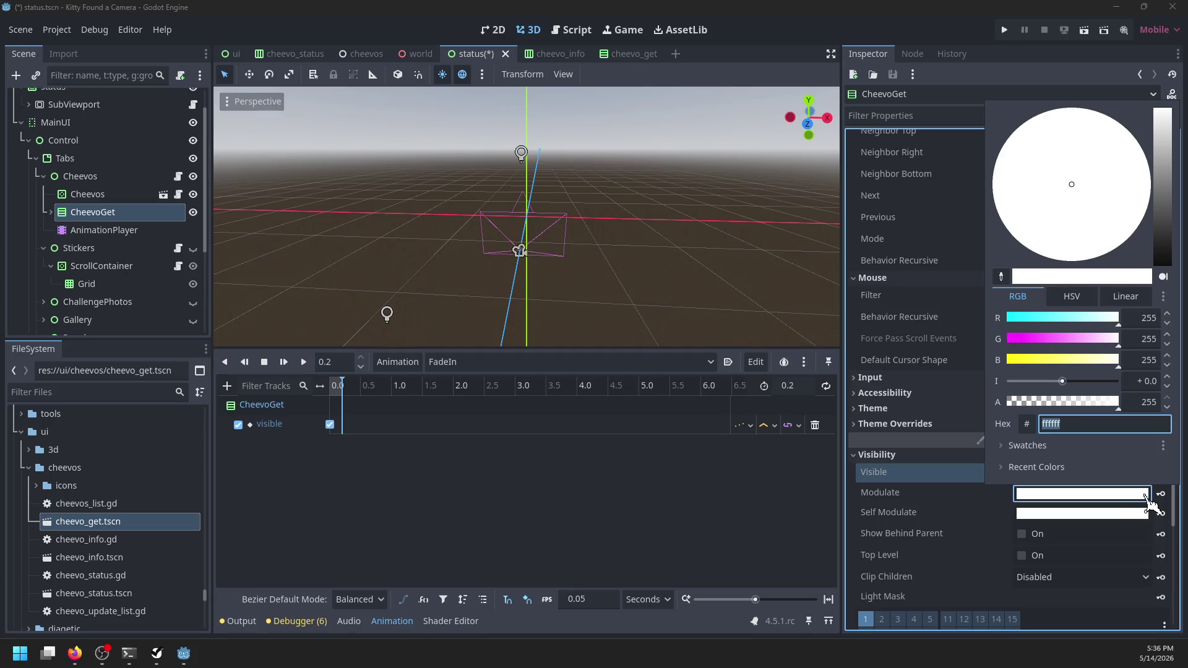
click(374, 457)
click(334, 387)
click(1082, 493)
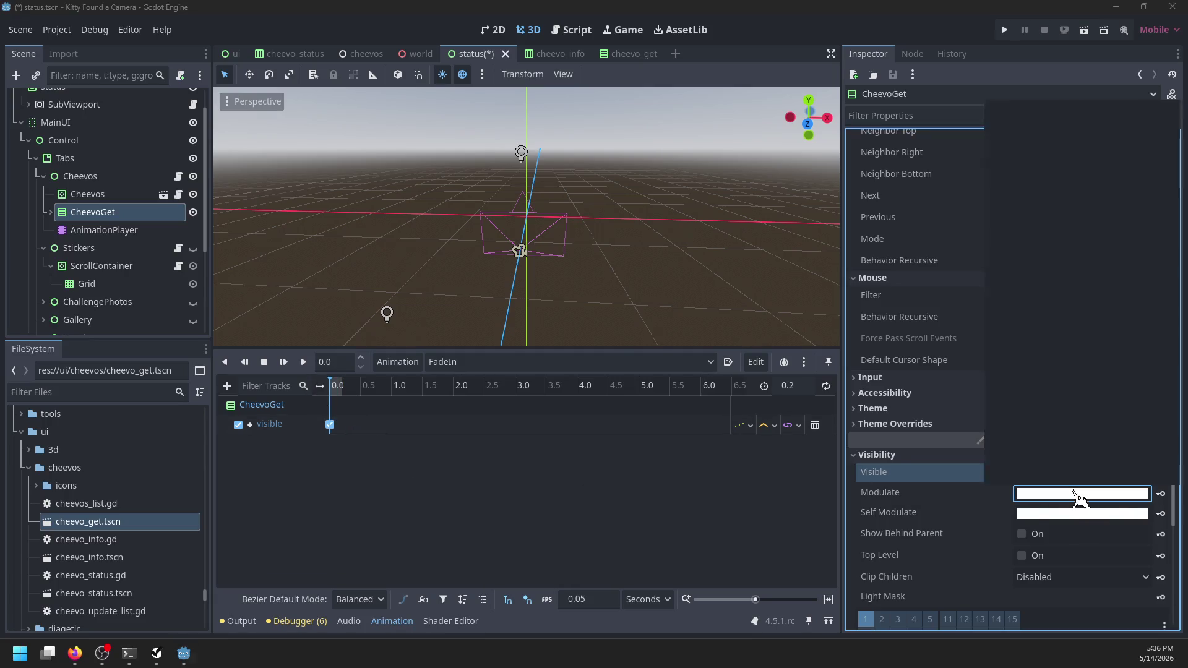
drag(1089, 402, 1005, 402)
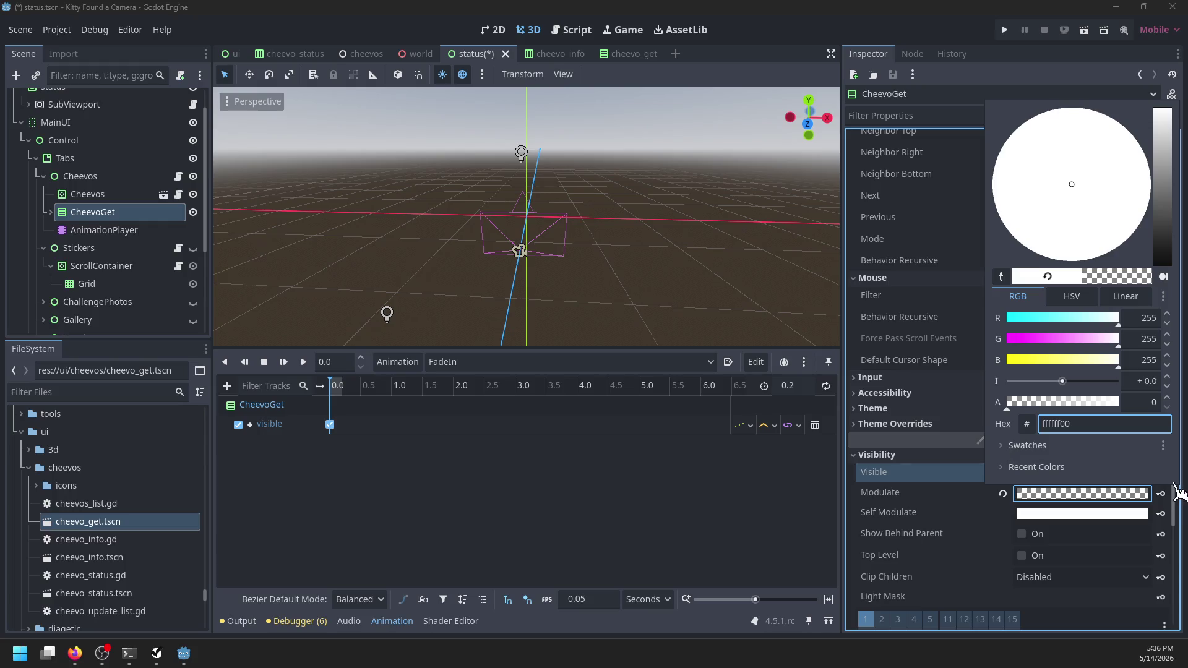
click(1166, 502)
click(1160, 493)
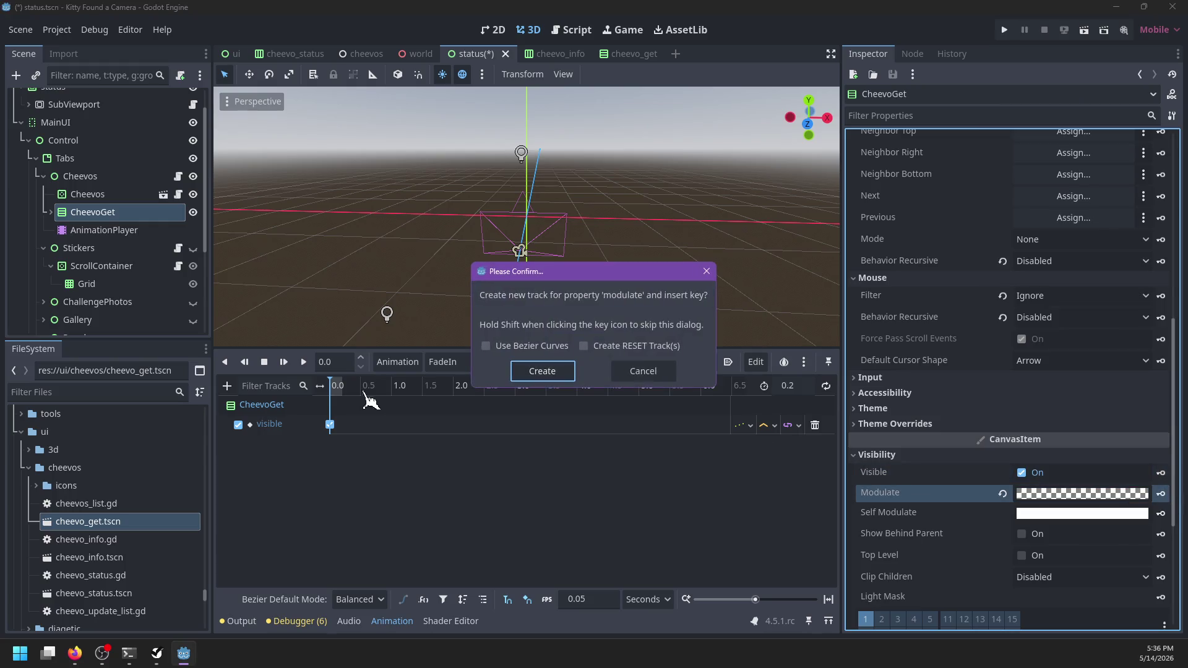
click(557, 375)
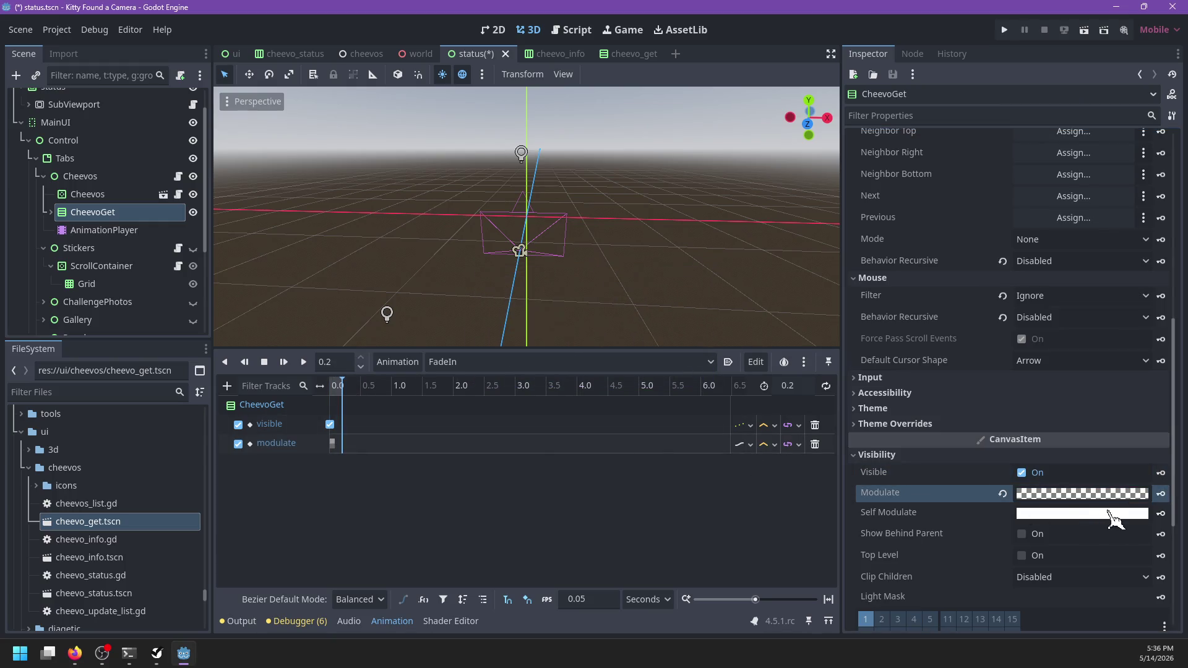
- Key an opaque white ffffff Modulate in FadeIn at time 0.2
click(1094, 495)
text(ffffff)
key(Return)
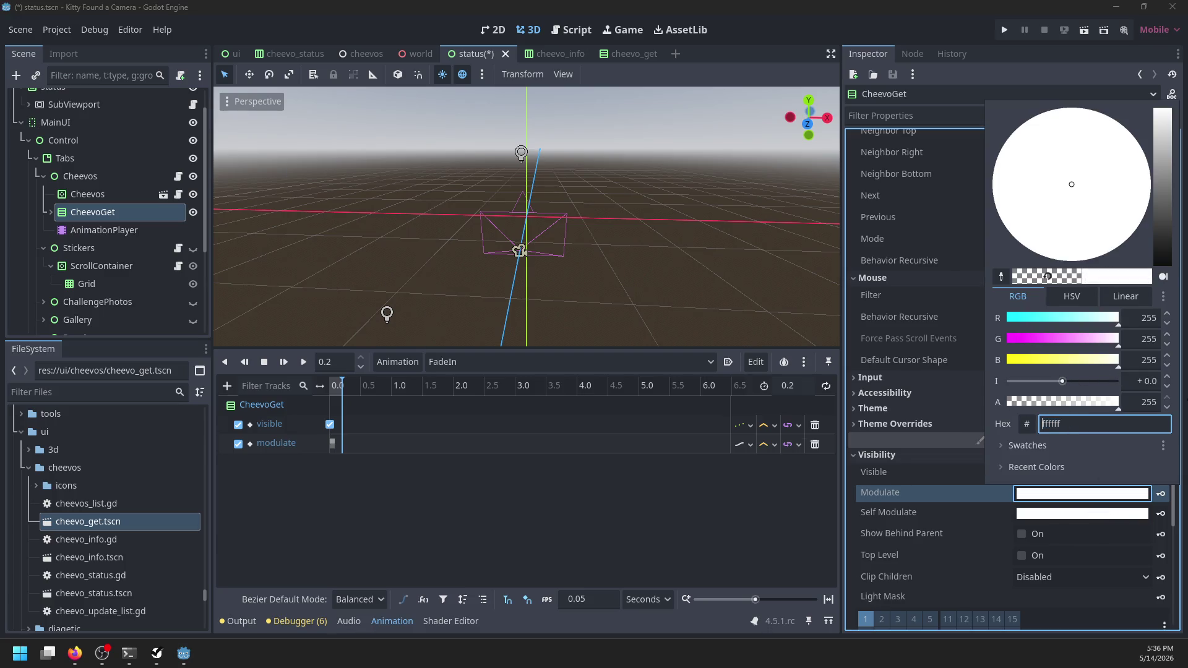
click(1160, 493)
click(498, 364)
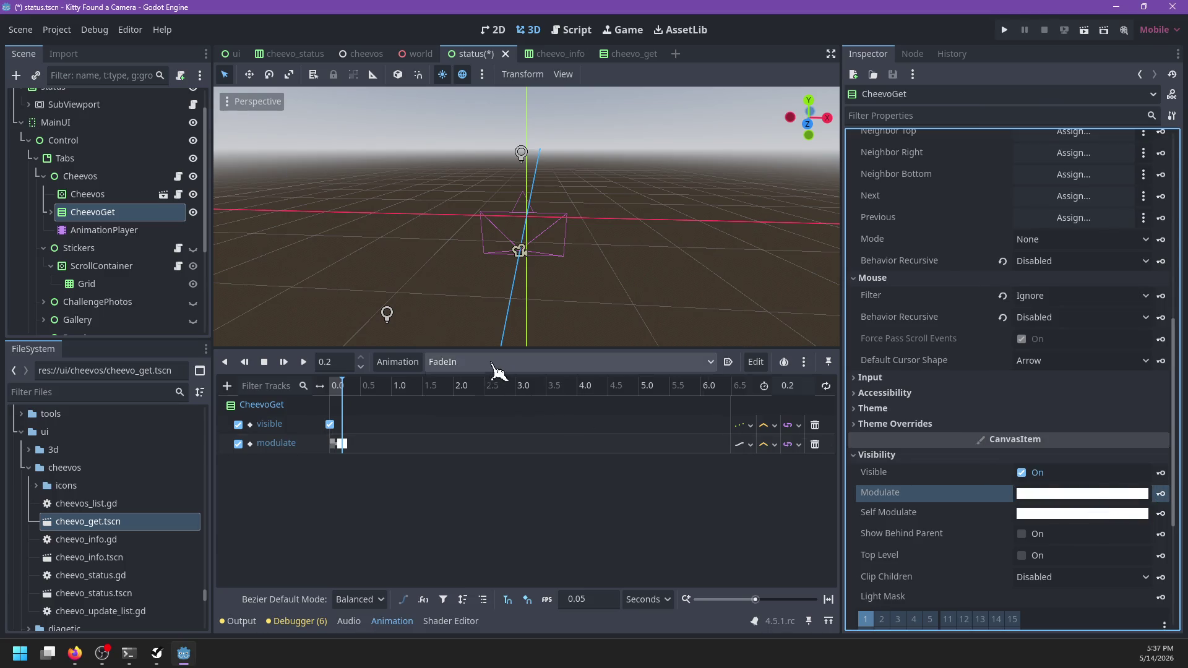
click(470, 399)
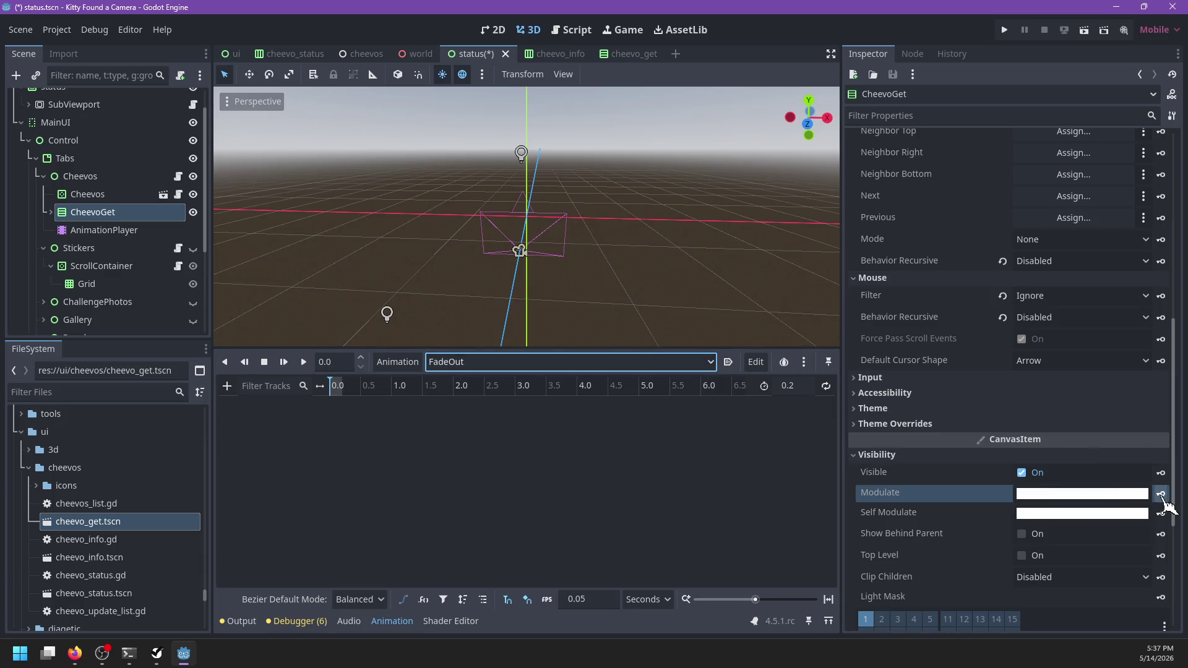
- Key FadeOut's Modulate as opaque at 0.0 and fully transparent at 0.2
click(1160, 494)
click(545, 374)
click(344, 385)
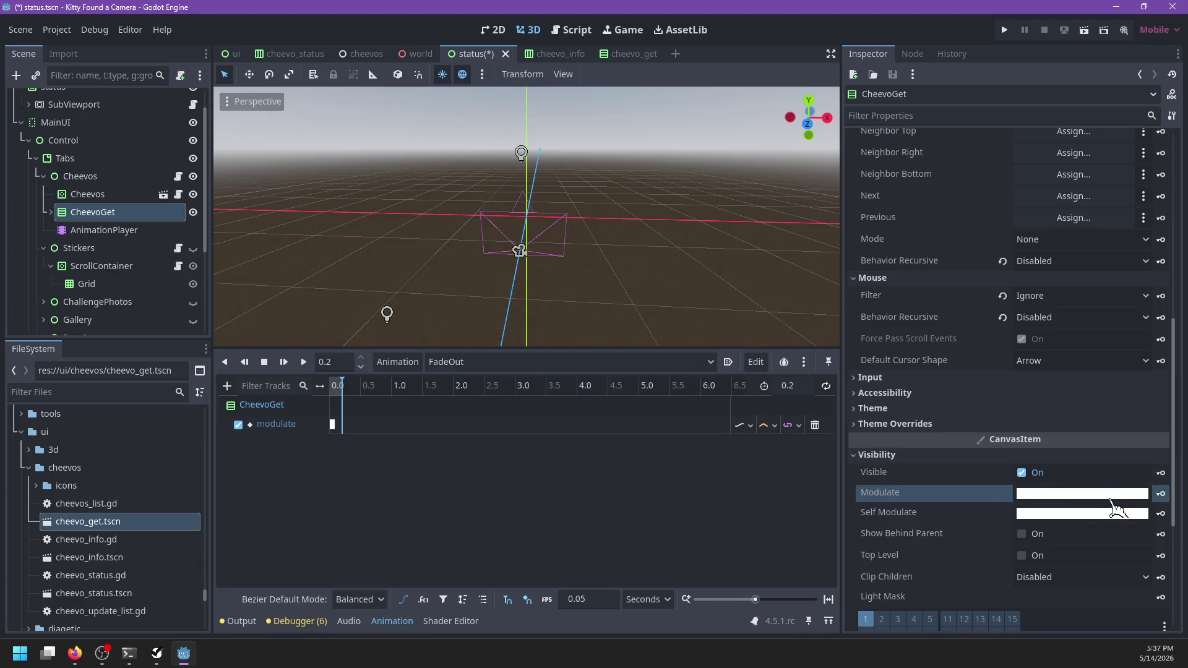
click(1070, 493)
drag(1058, 403, 916, 402)
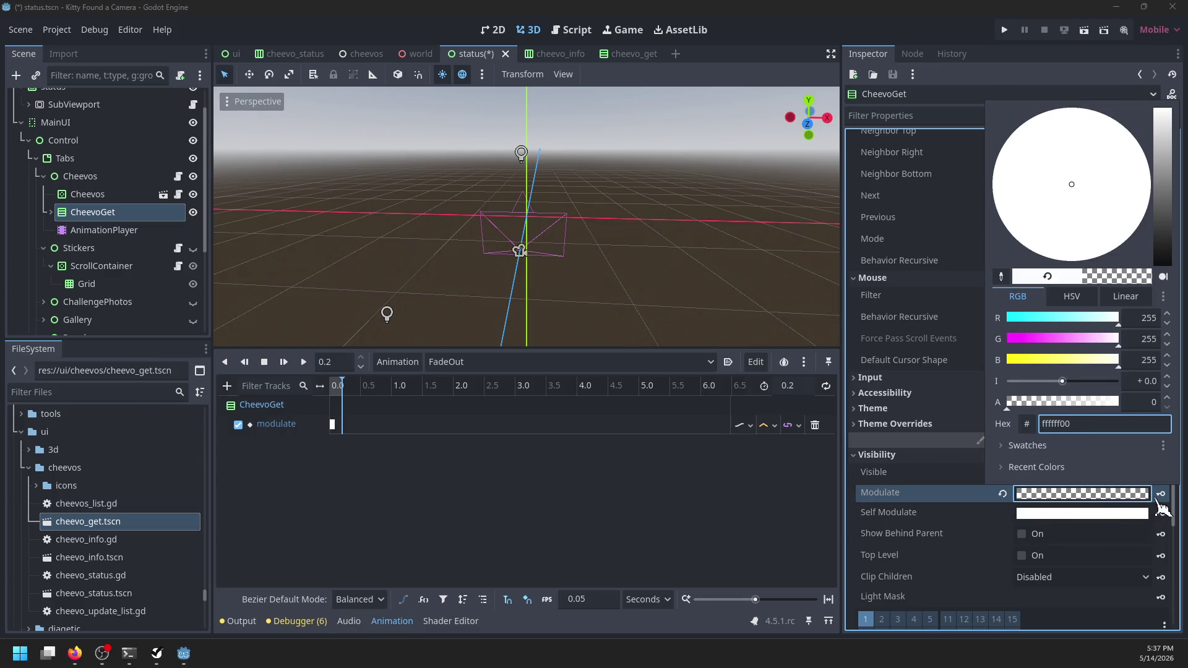
click(1161, 495)
- Key CheevoGet's Visible off in FadeOut and save the status scene
click(1021, 473)
click(1161, 472)
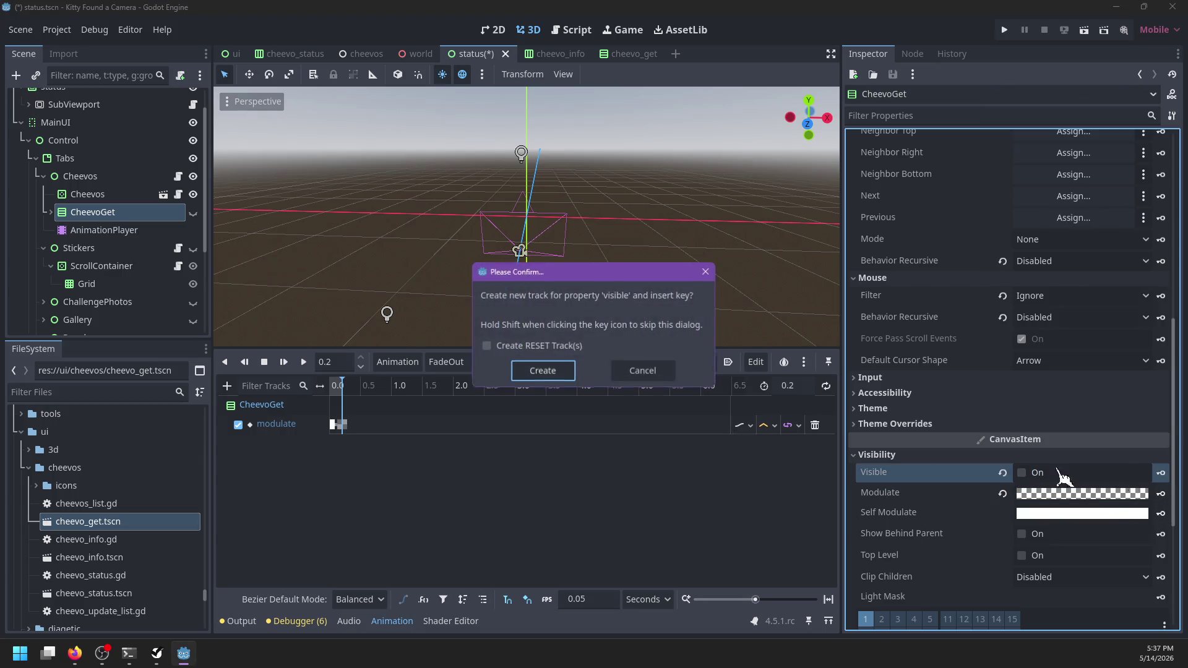
click(560, 376)
key(ctrl+s)
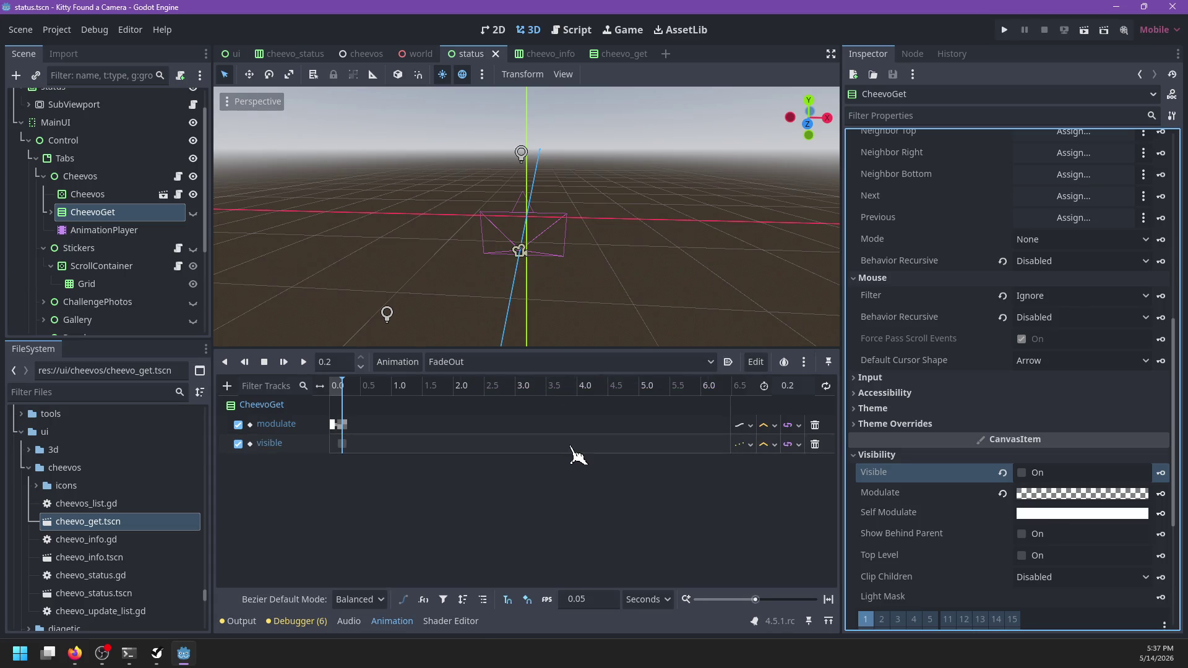
click(571, 30)
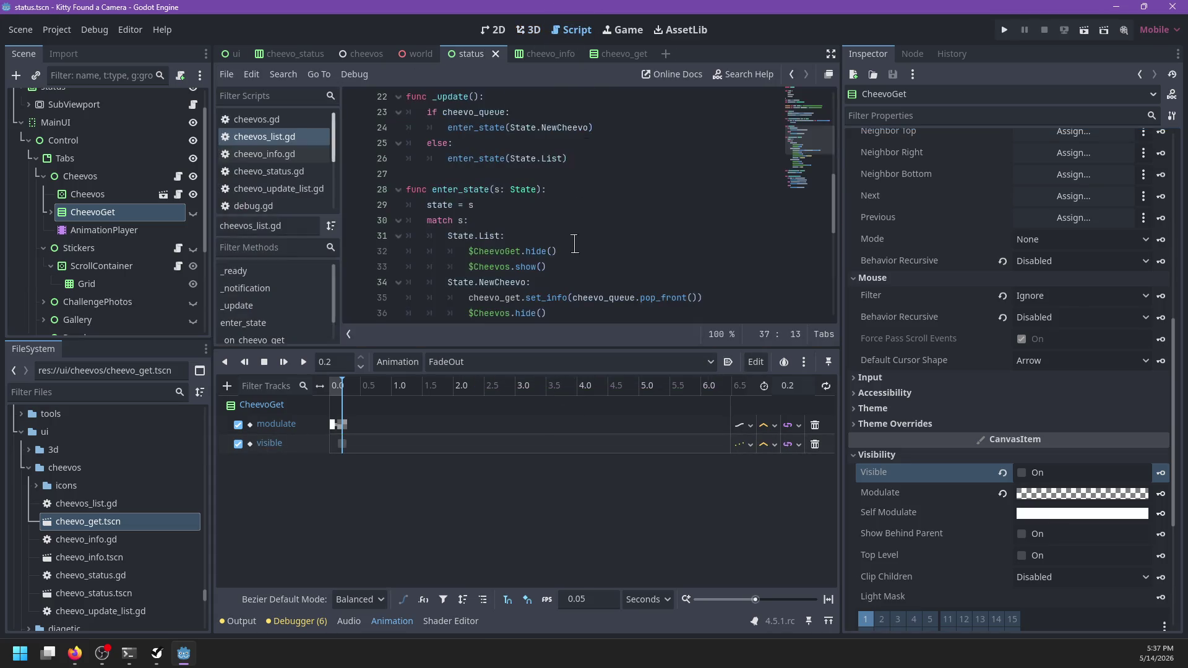
- Scroll through cheevos_list.gd to review the enter_state and _update functions
scroll(559, 229, up, 1)
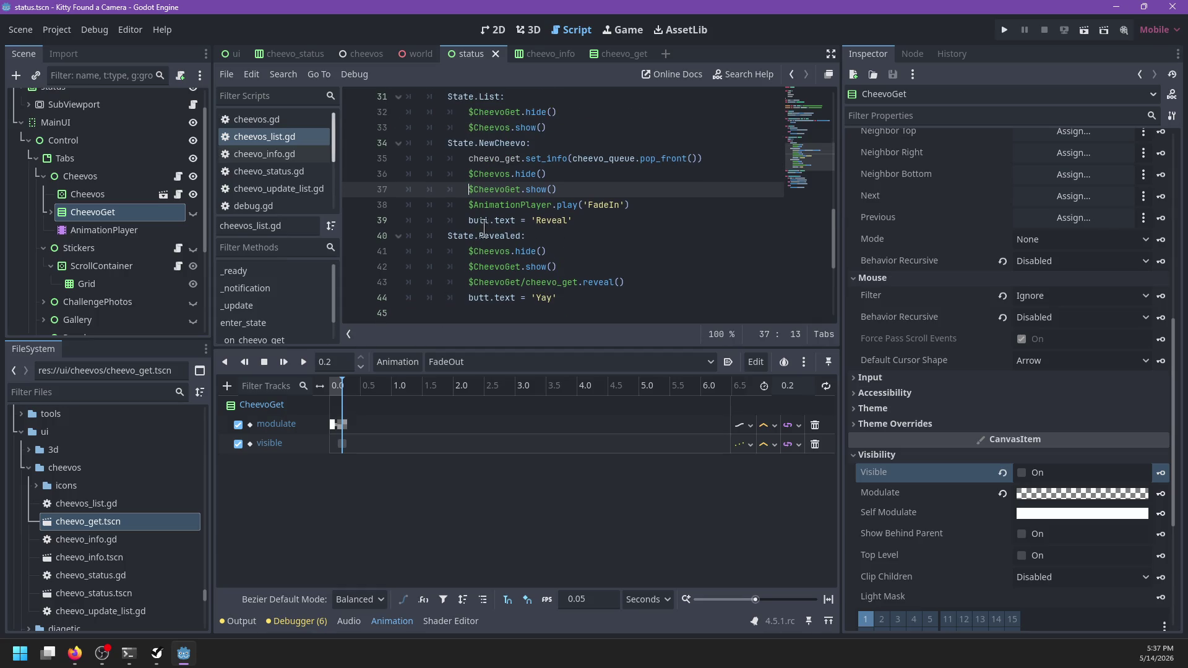
scroll(516, 235, up, 1)
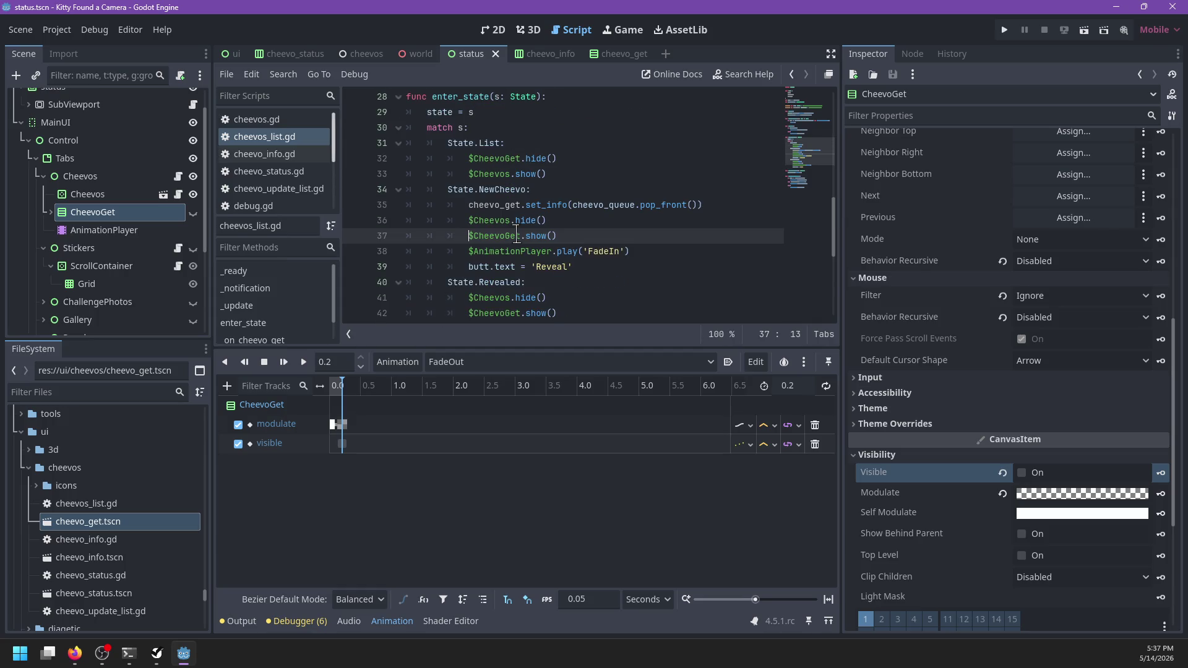
click(588, 170)
scroll(597, 172, up, 2)
scroll(604, 174, up, 2)
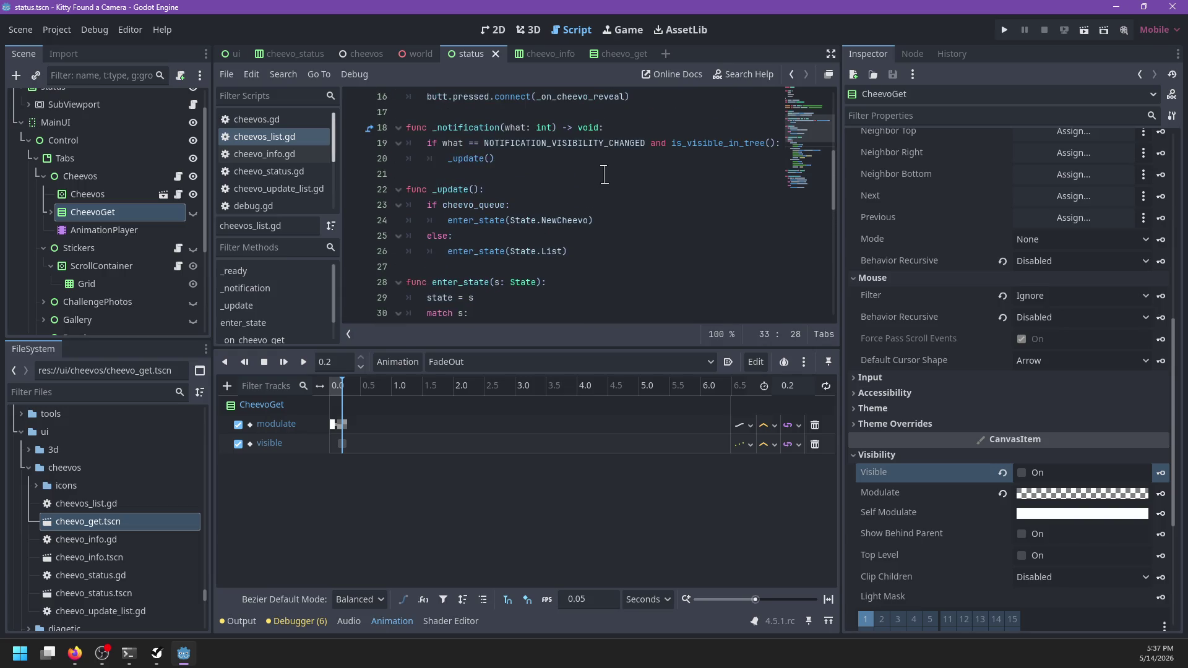
scroll(604, 174, up, 2)
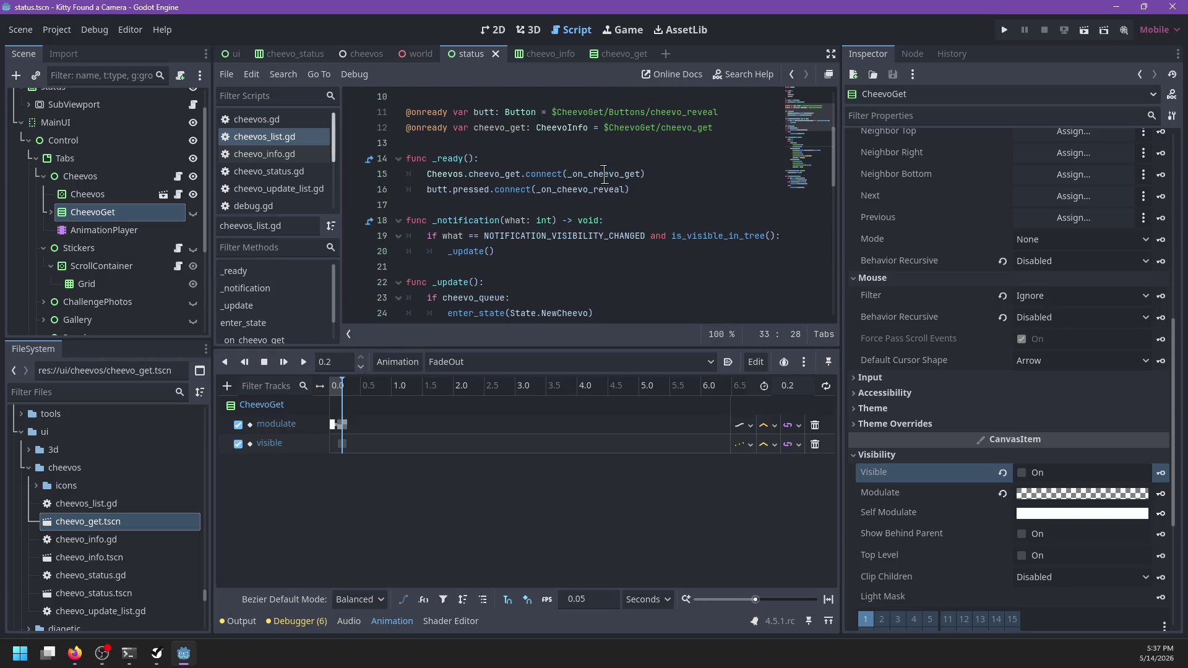
scroll(604, 174, down, 4)
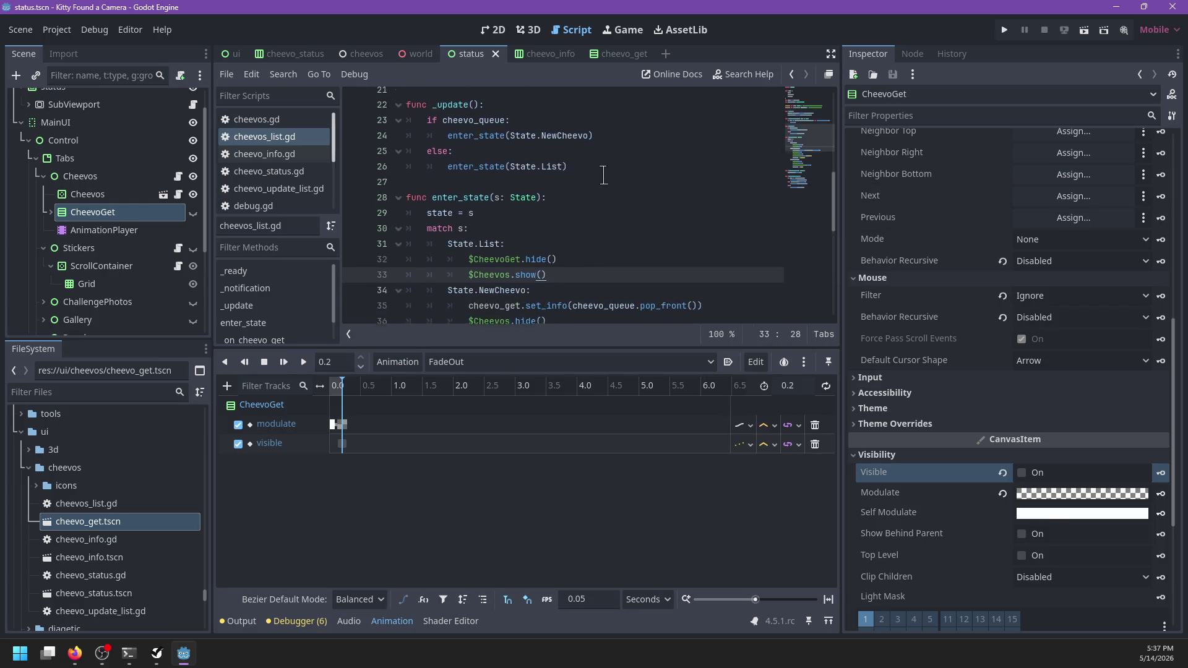
scroll(604, 175, up, 4)
scroll(603, 176, down, 4)
scroll(604, 176, down, 4)
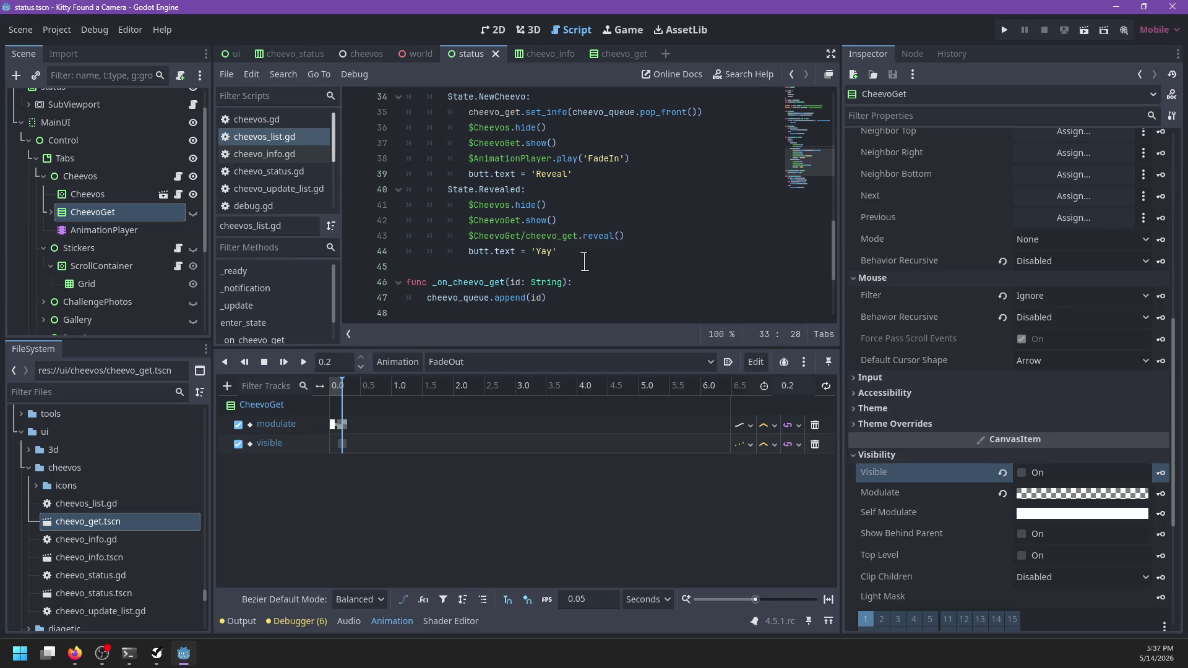
scroll(584, 262, up, 9)
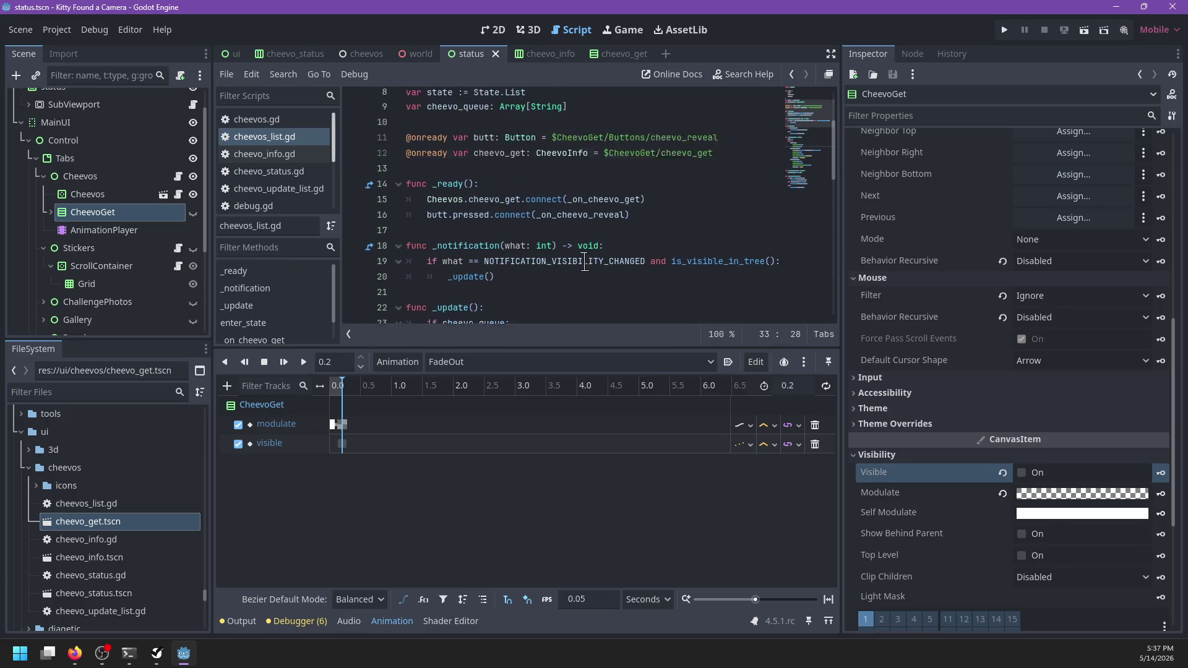
scroll(584, 262, up, 3)
scroll(584, 262, down, 4)
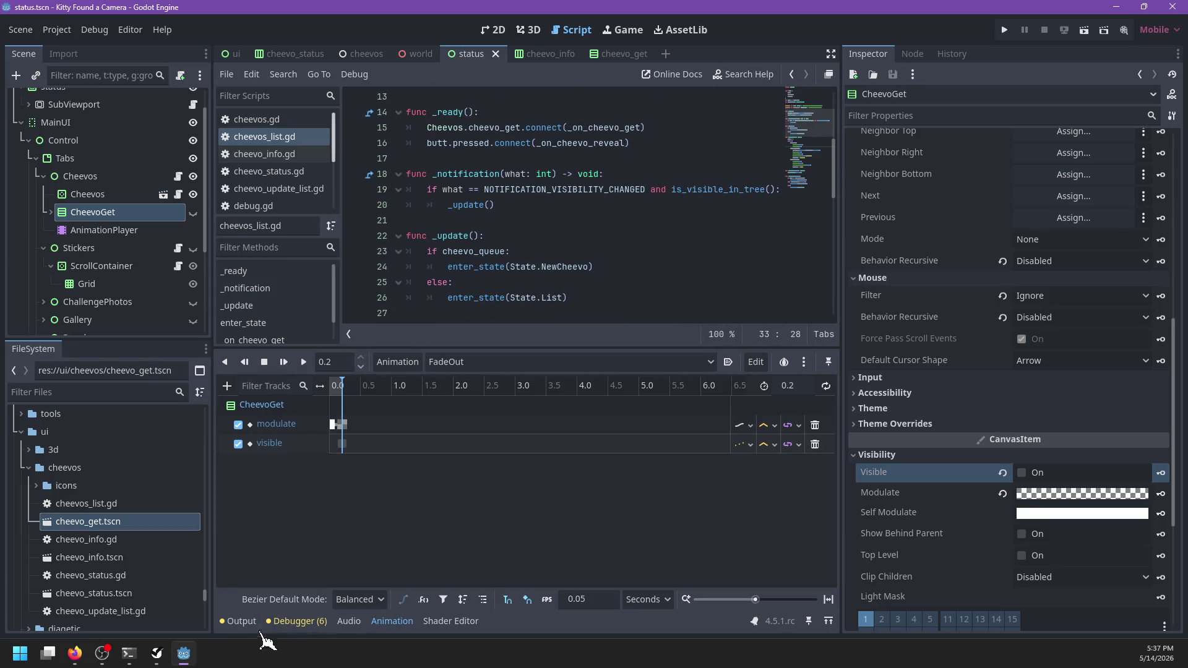
click(296, 621)
scroll(569, 344, up, 4)
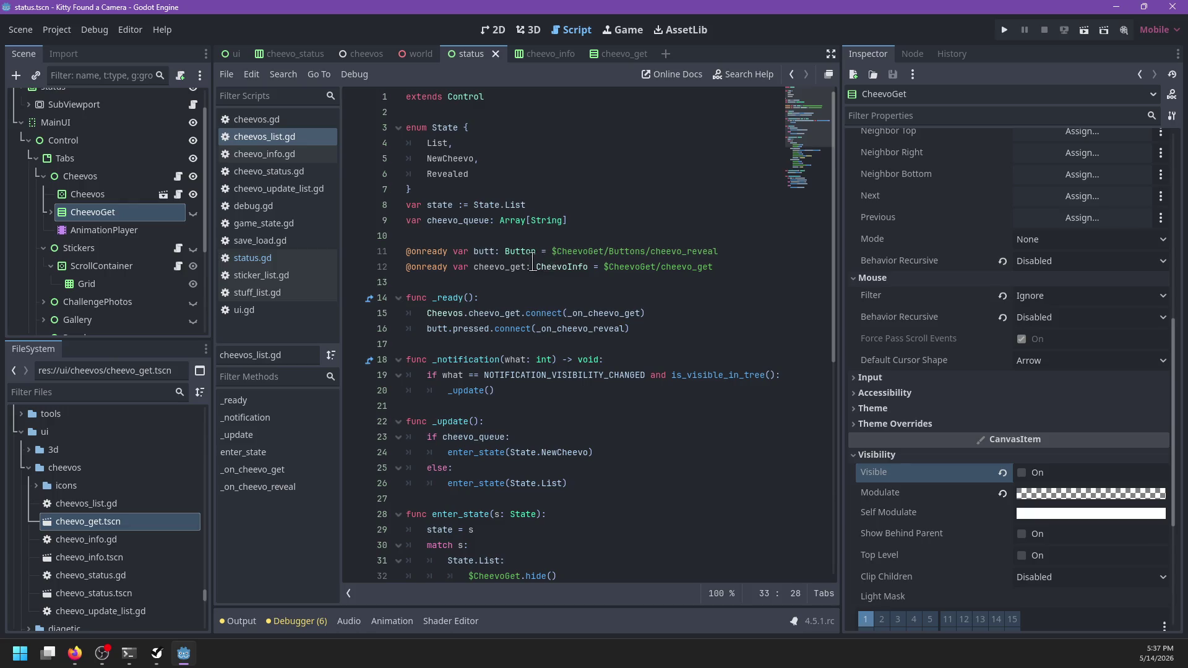
scroll(548, 273, down, 5)
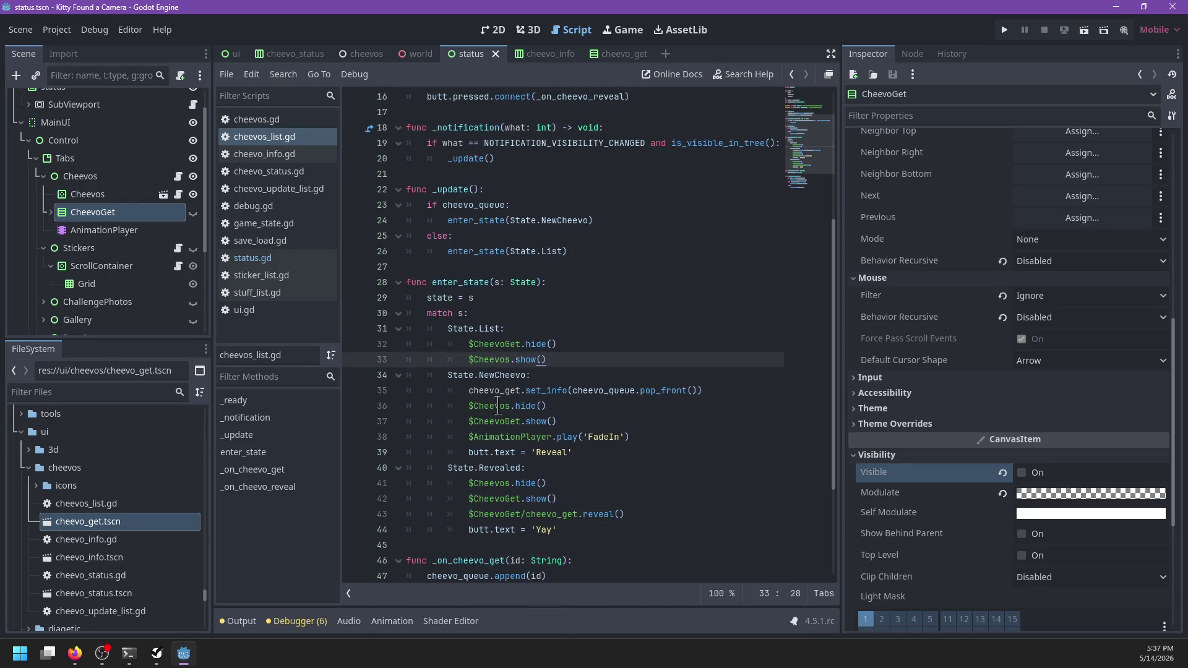
double_click(484, 376)
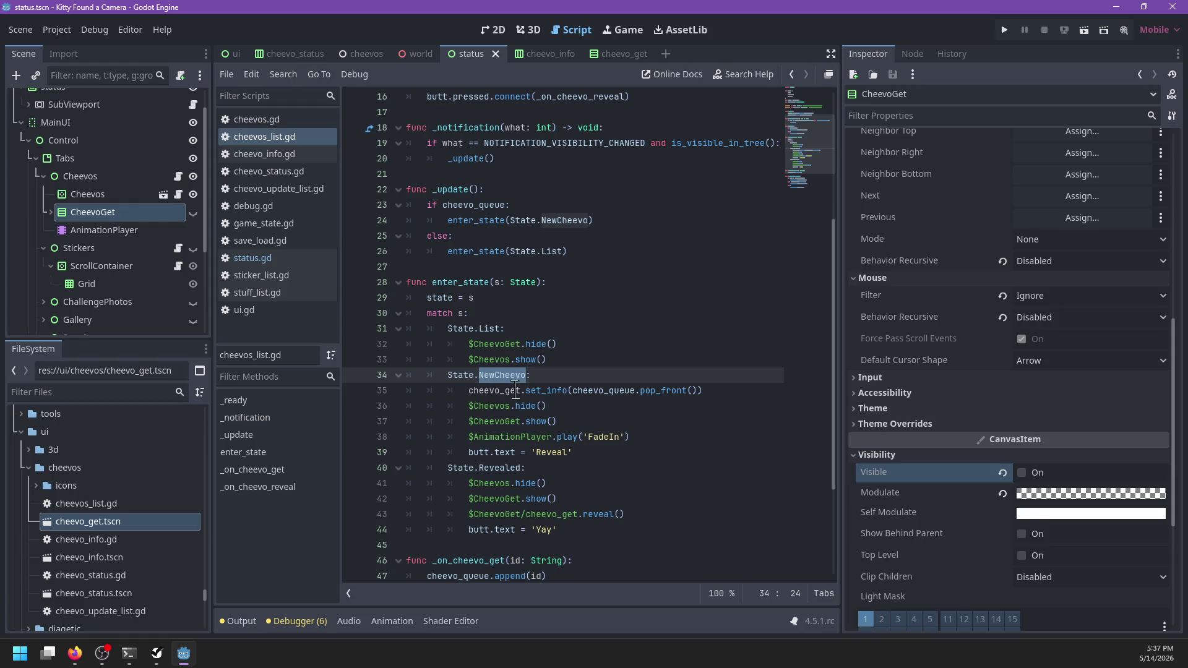
click(620, 390)
double_click(620, 390)
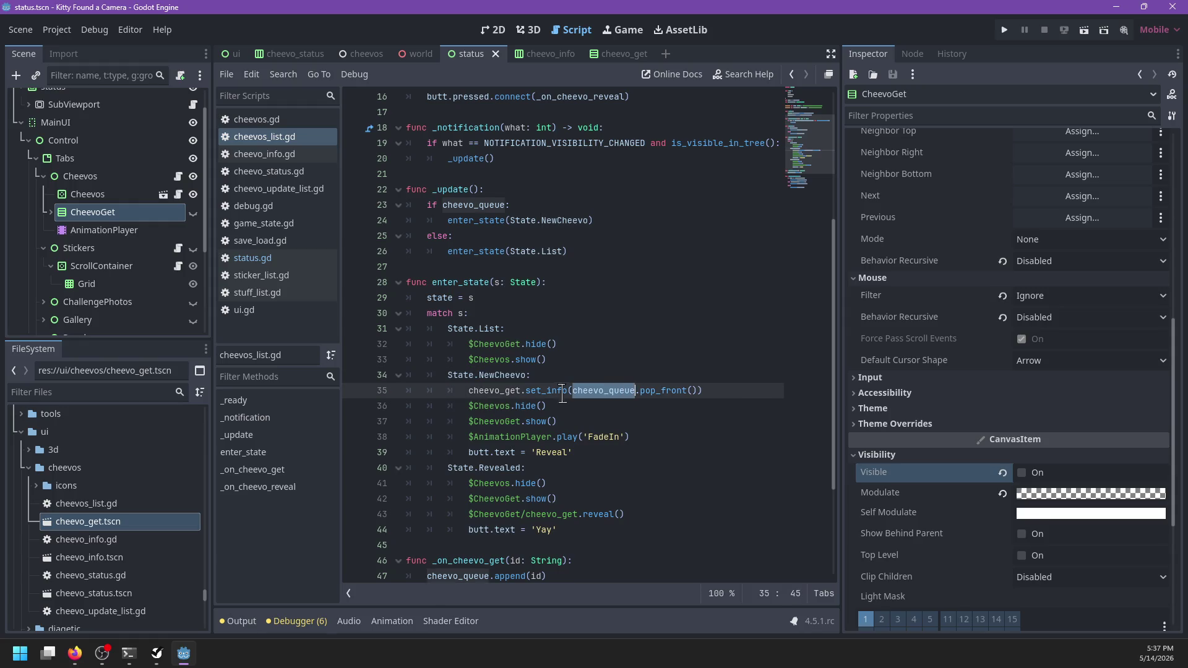
double_click(485, 390)
drag(464, 406, 630, 402)
click(530, 422)
triple_click(514, 451)
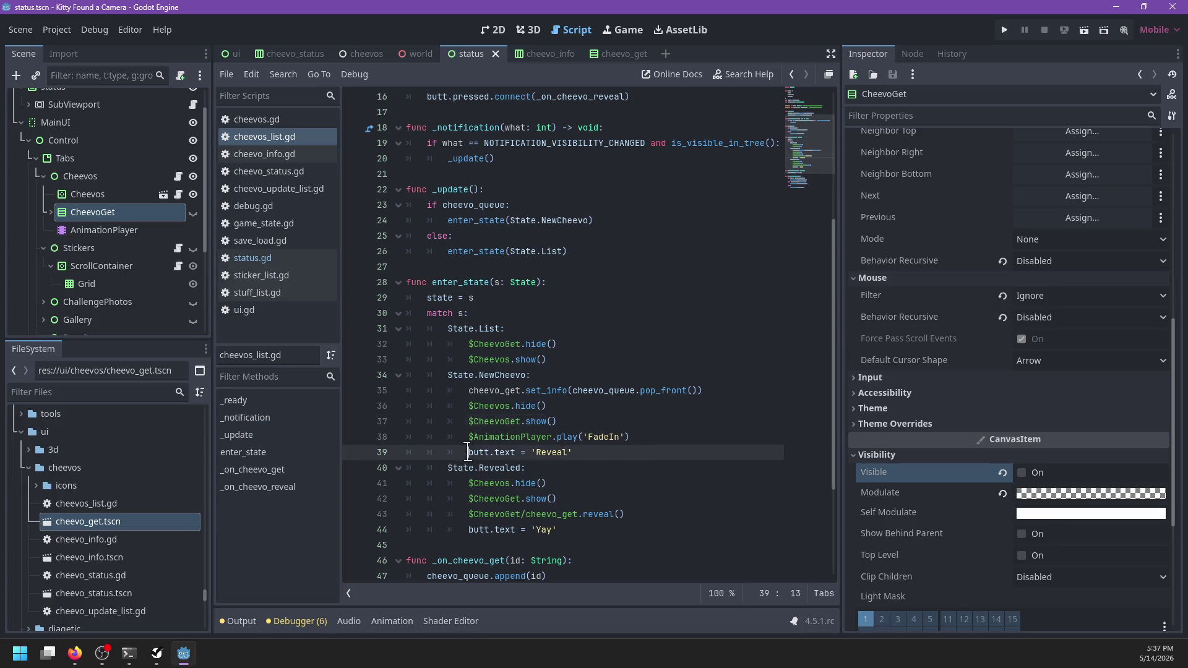
click(585, 452)
scroll(568, 460, down, 2)
scroll(568, 459, down, 2)
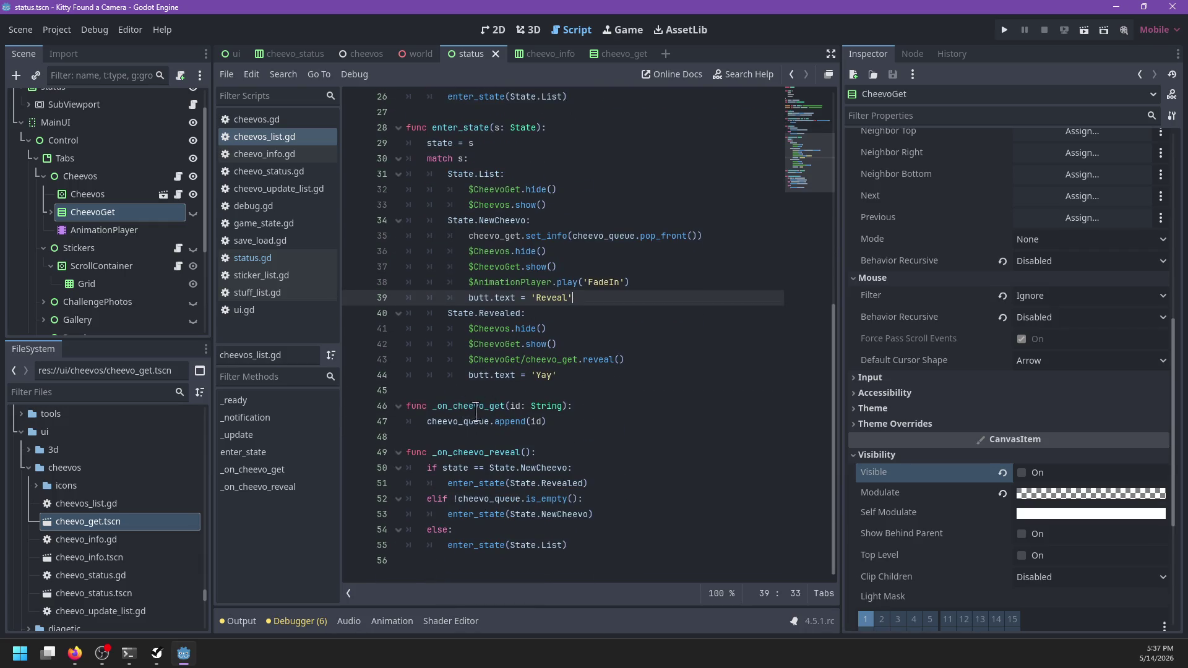
double_click(492, 451)
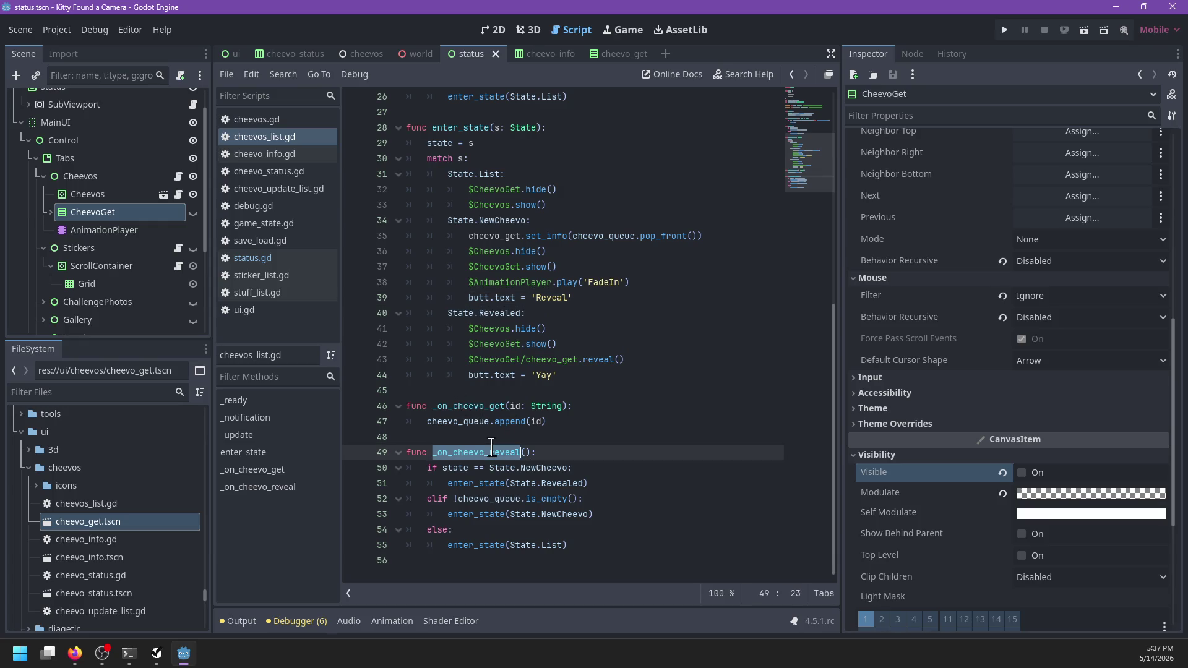
double_click(493, 483)
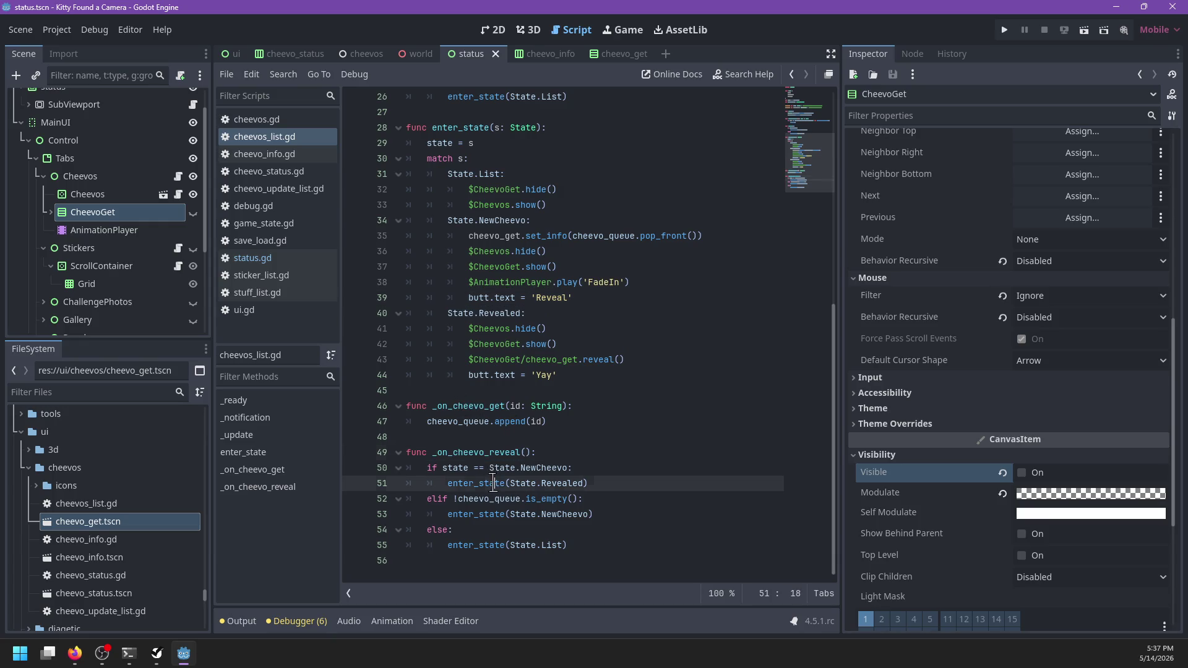
click(572, 376)
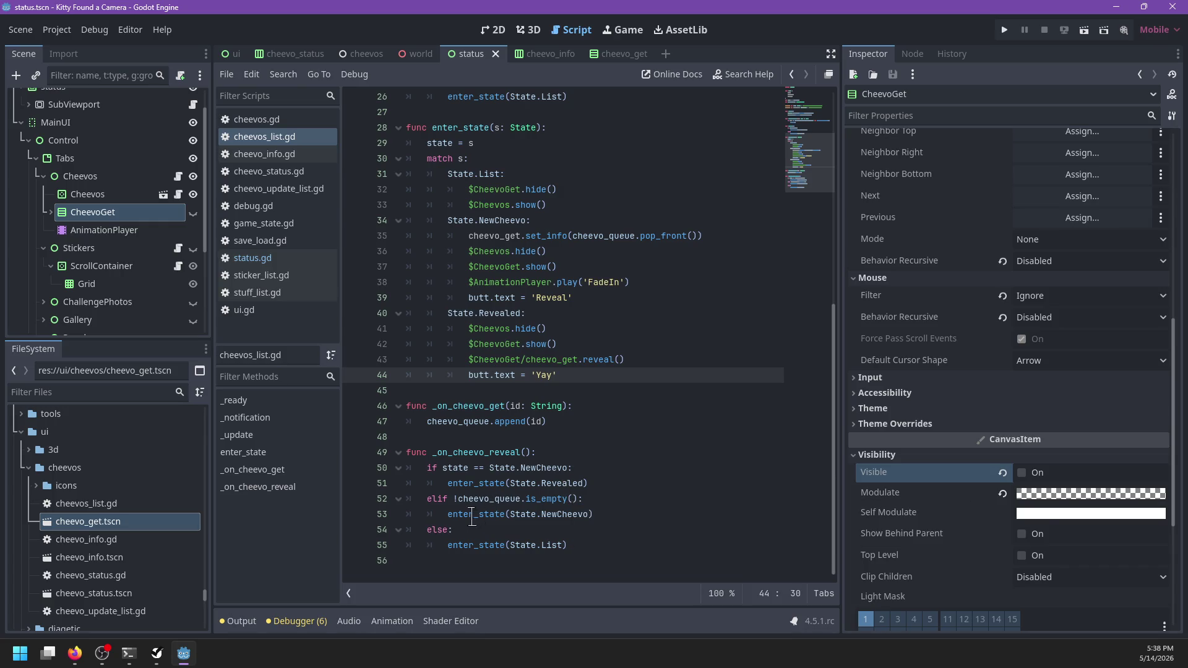
double_click(500, 515)
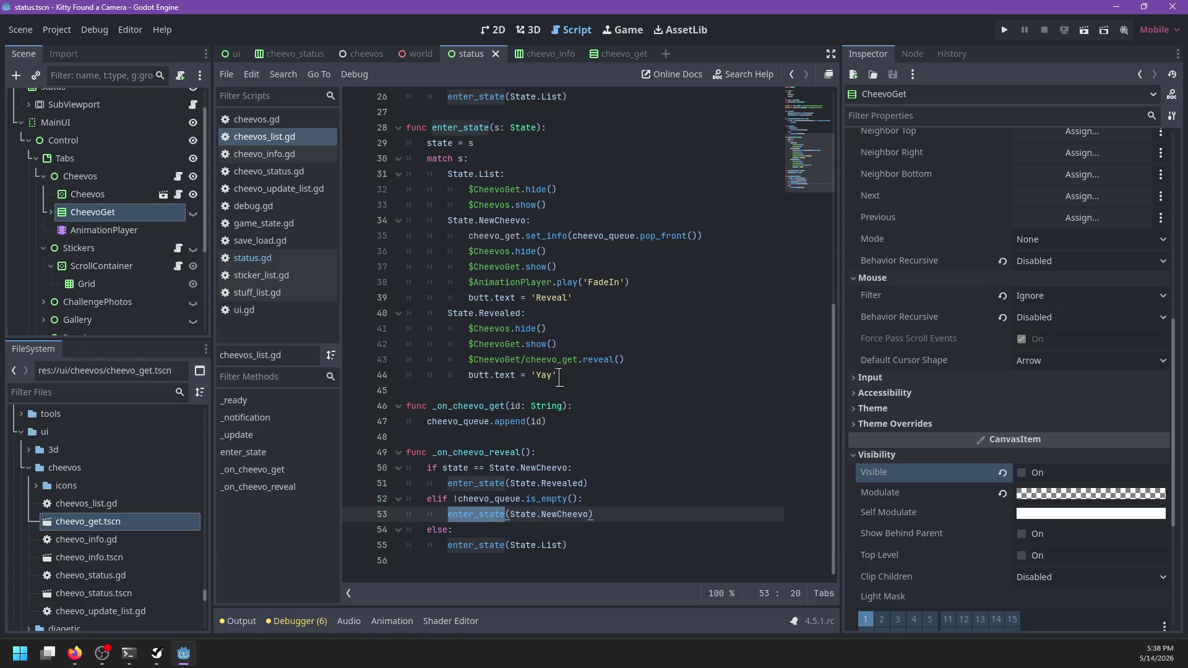
click(478, 544)
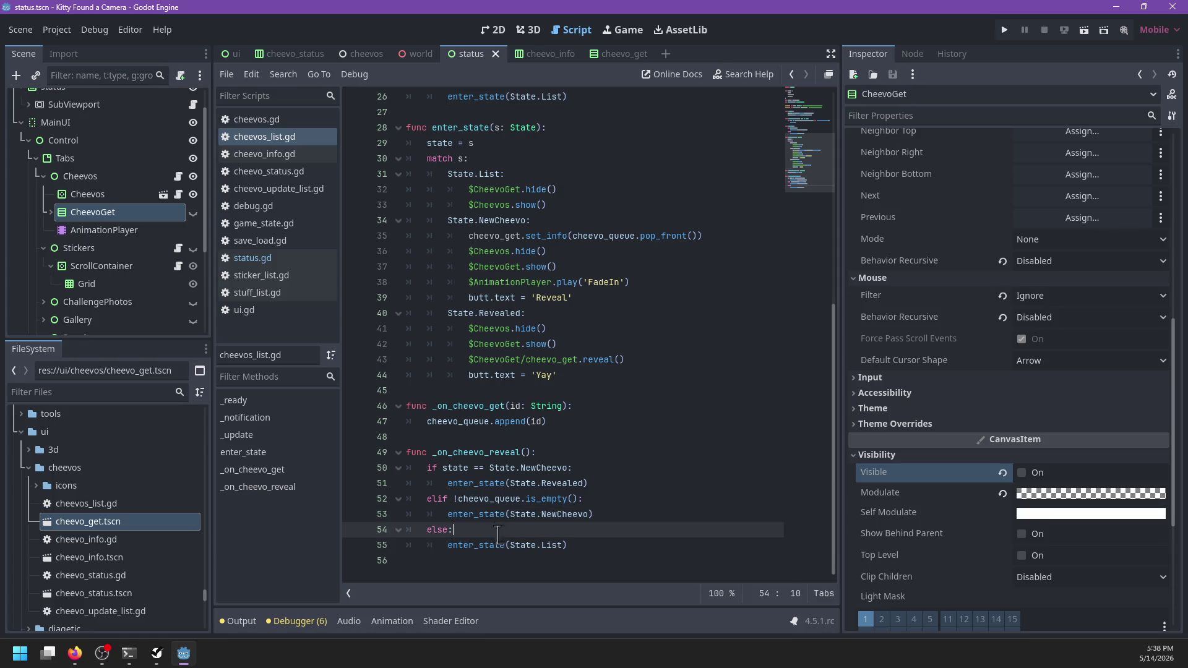
double_click(499, 544)
- Replace the enter_state(State.List) call on line 55 with fade_to_list()
key(BackSpace)
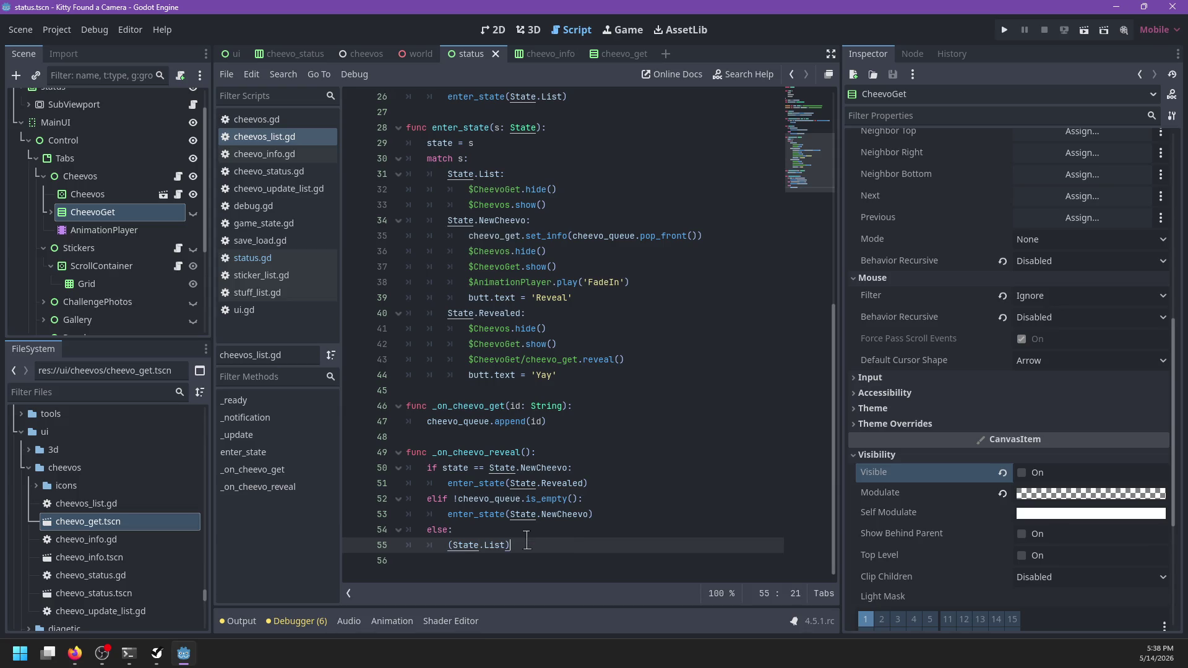
key(shift+Home)
text(fa)
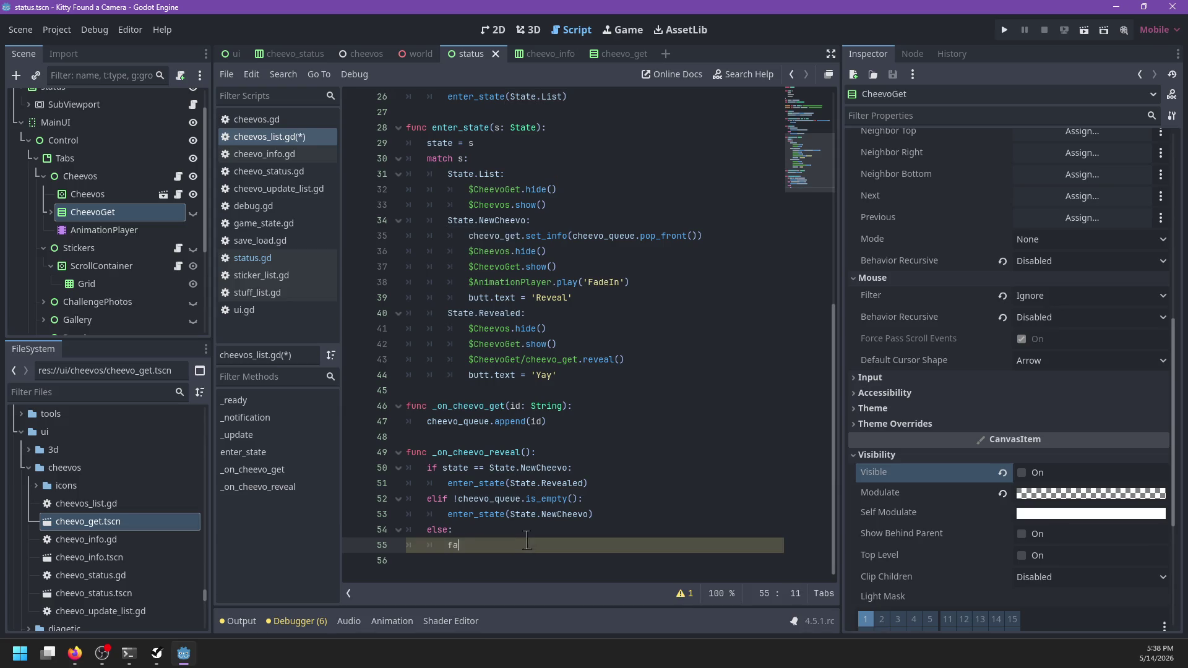
text(de_to_list())
- Add a new func fade_to_list() that plays the 'FadeOut' animation
key(Down)
key(Return)
text(func)
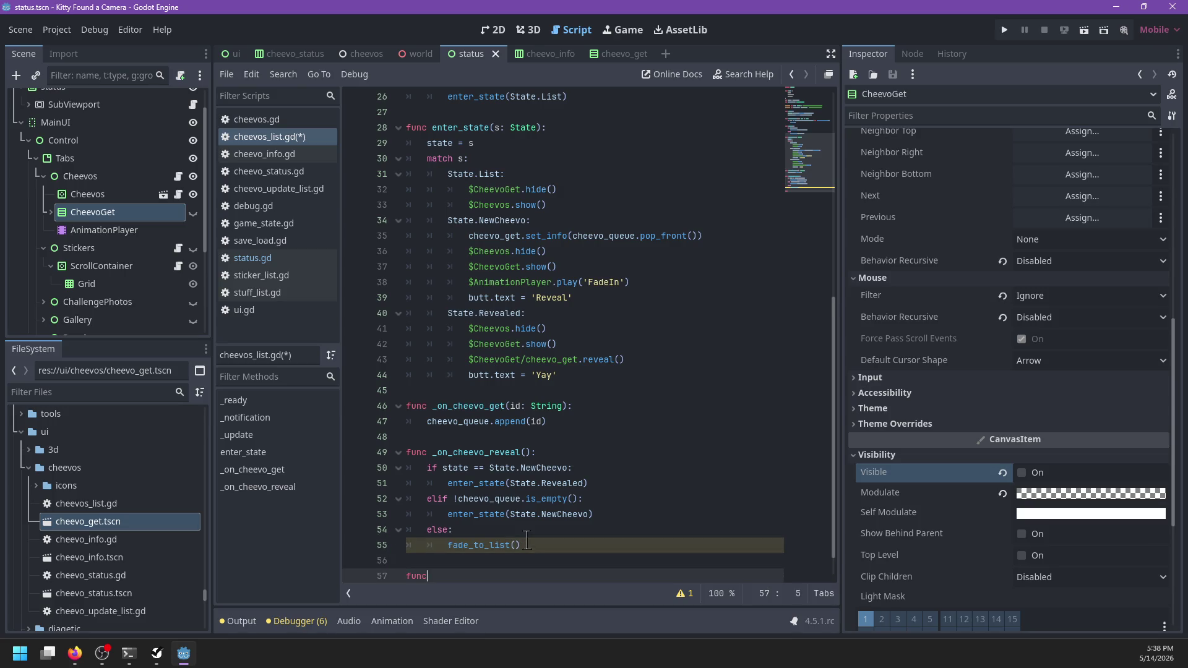
text( fade_to_list())
text(:)
key(Return)
text($pl)
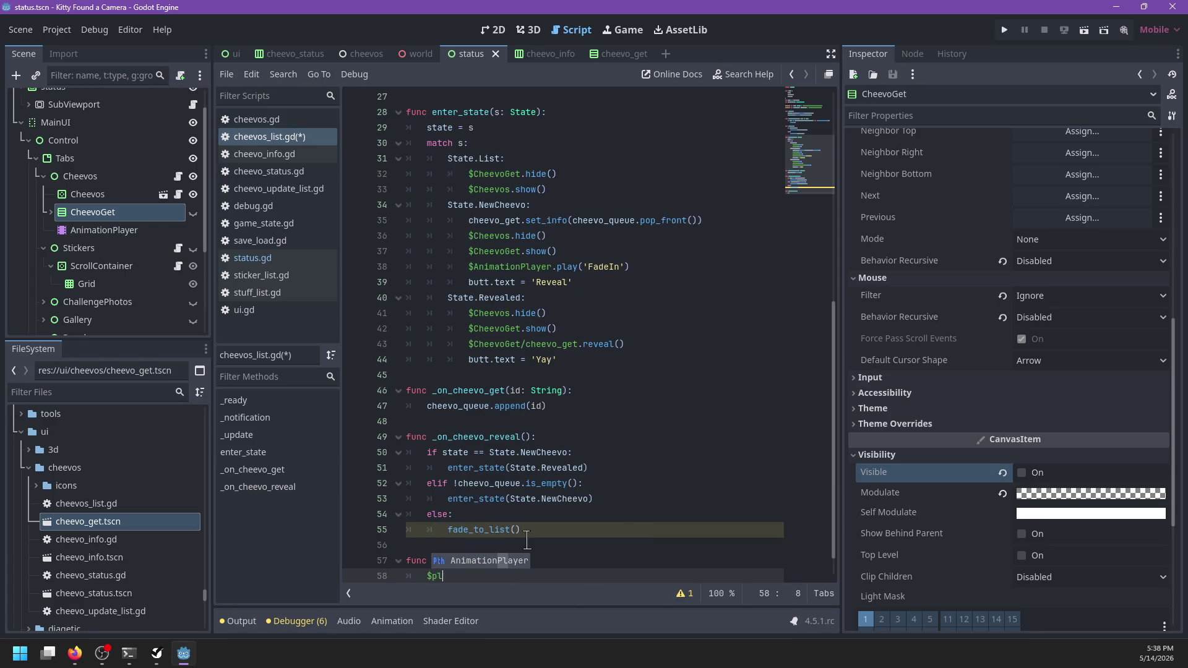
key(Return)
text(.play()
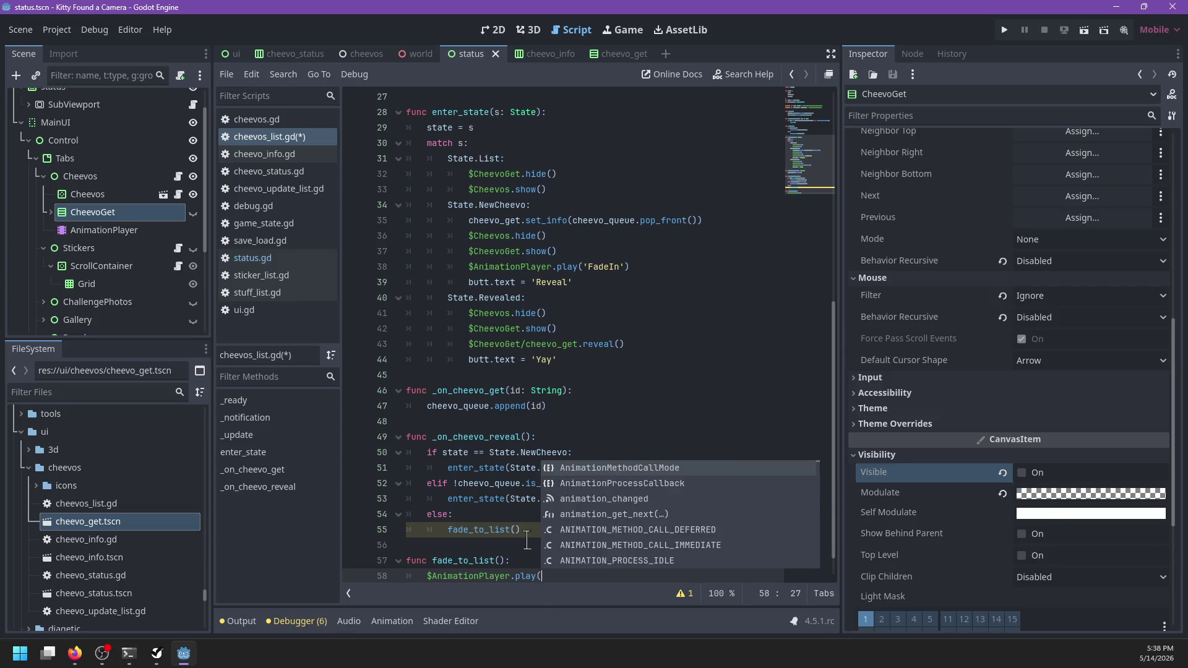
text('Fadce)
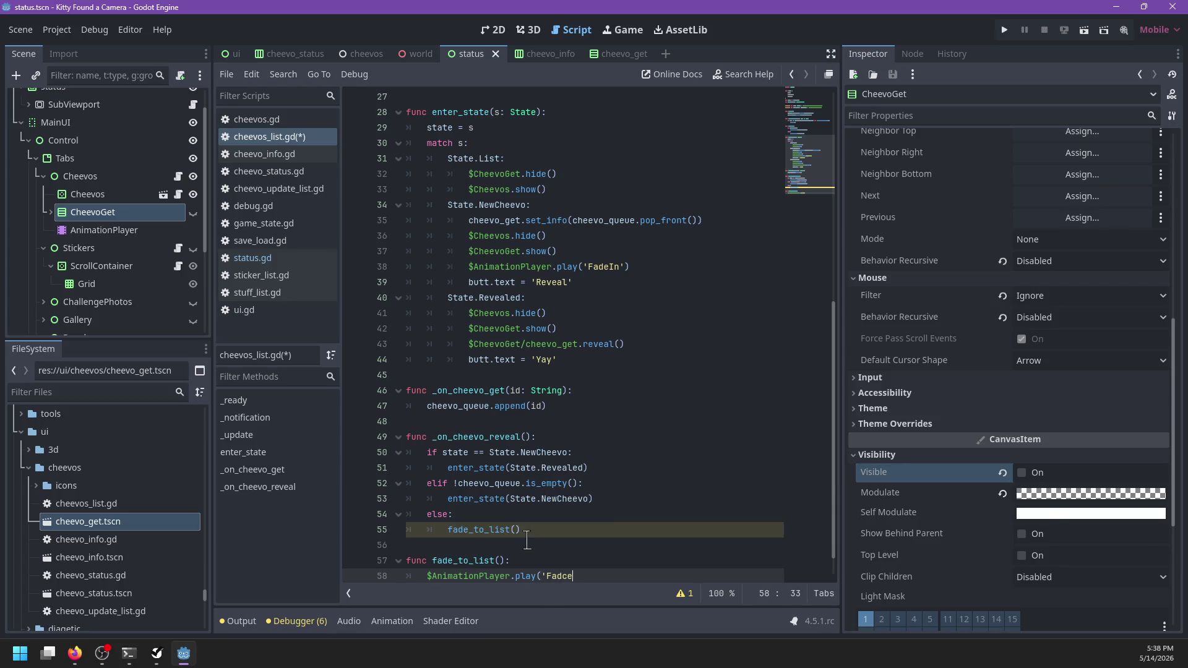
key(BackSpace)
key(BackSpace)
text(eOut'))
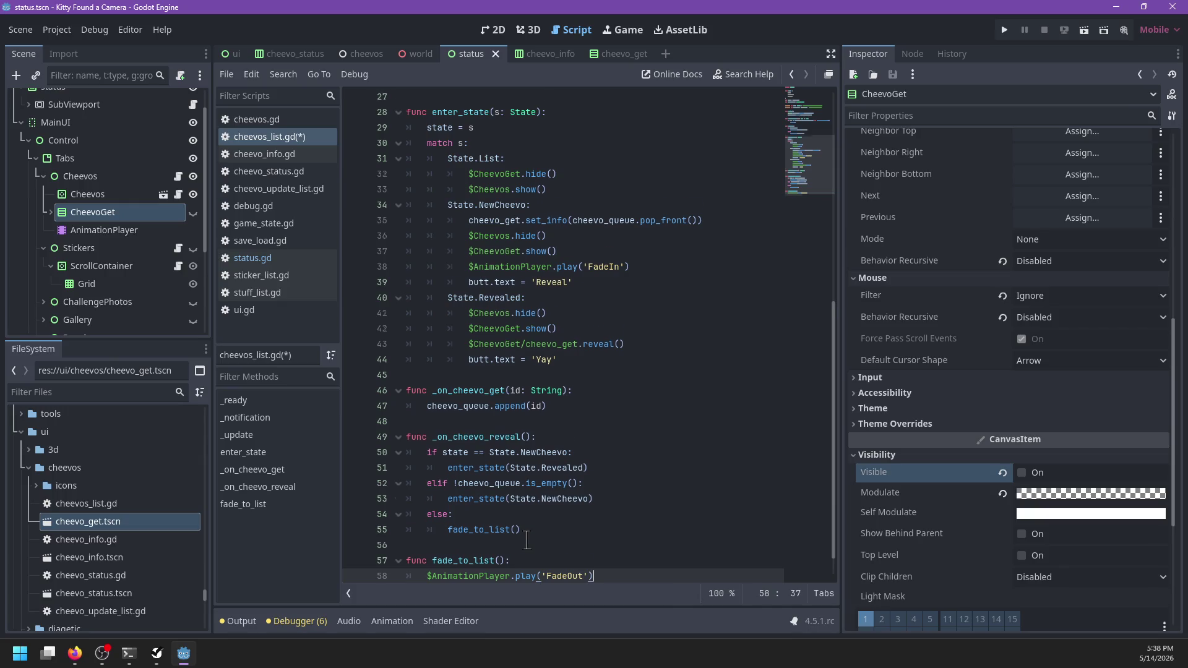
key(Return)
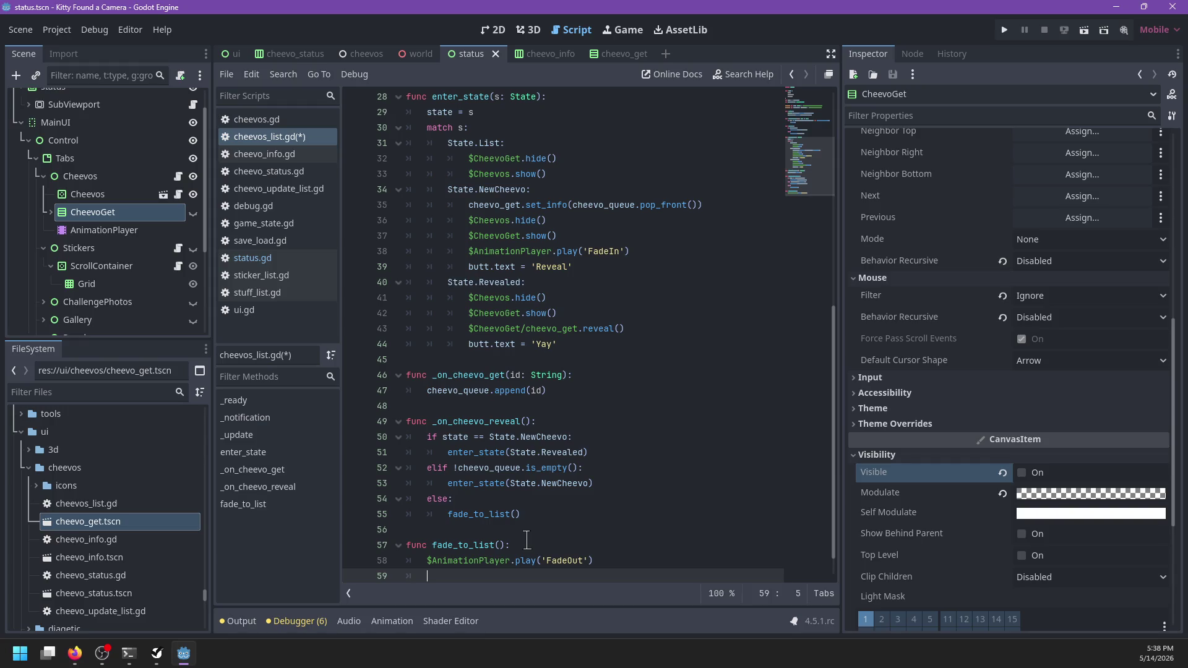
- Store $AnimationPlayer in a variable a and call a.play('FadeOut') through it
text($Ch)
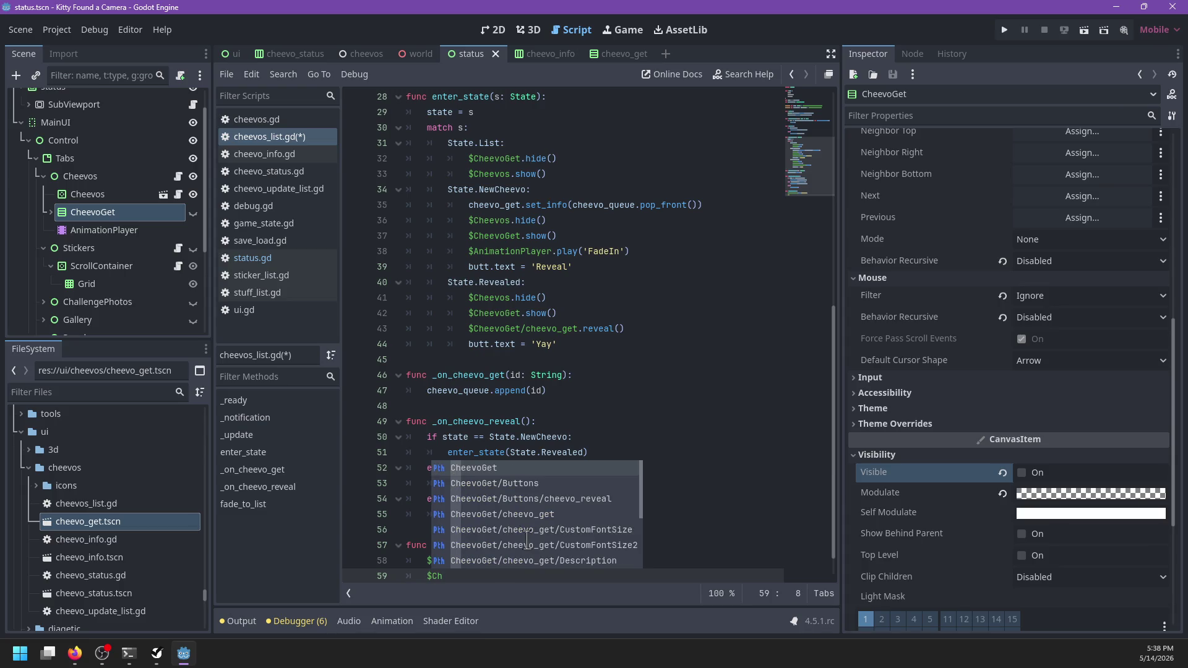
key(BackSpace)
key(BackSpace)
key(BackSpace)
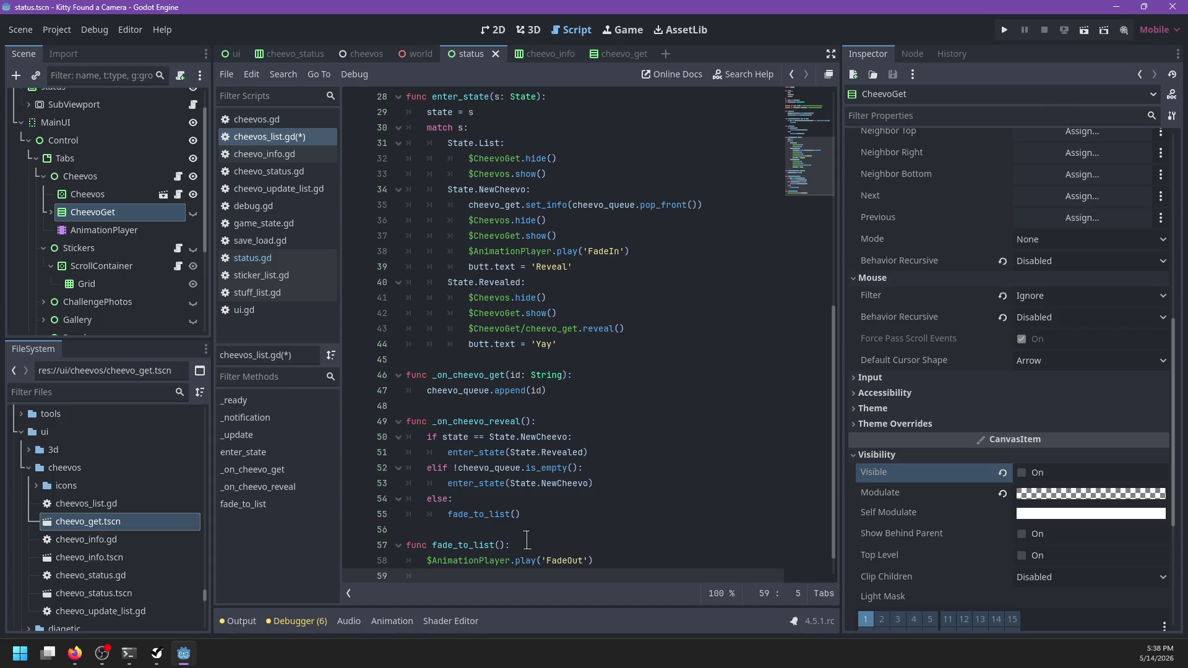
key(Up)
key(Down)
text(await)
key(BackSpace)
key(BackSpace)
key(BackSpace)
key(alt+Up)
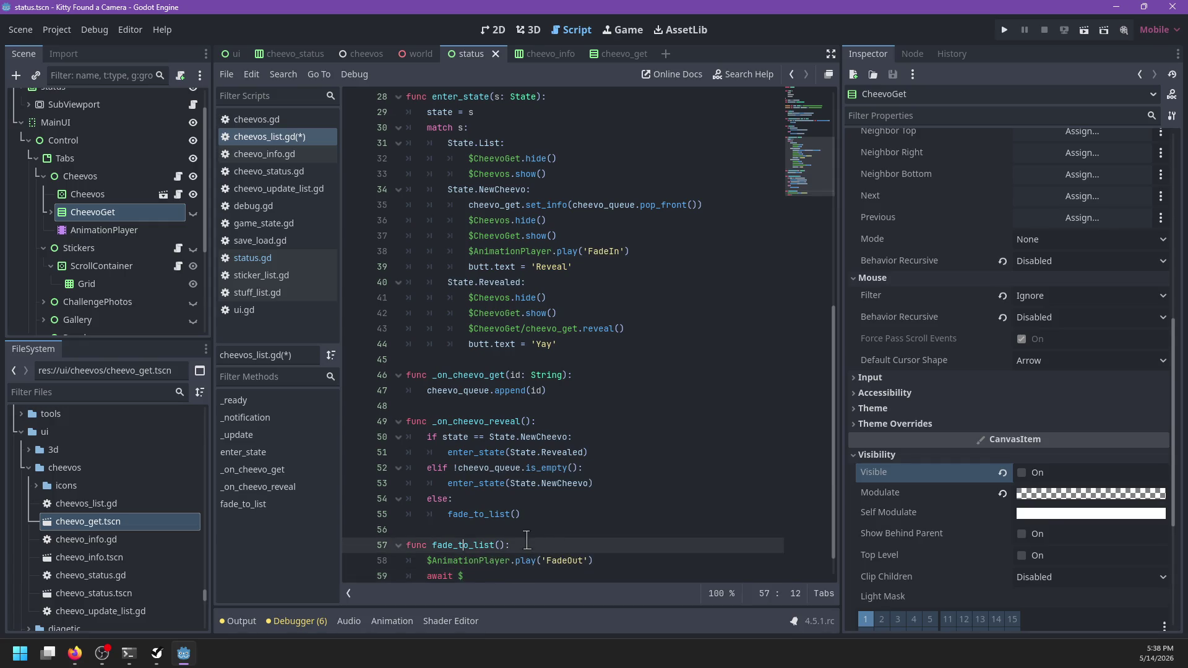
text(var a := $Anim)
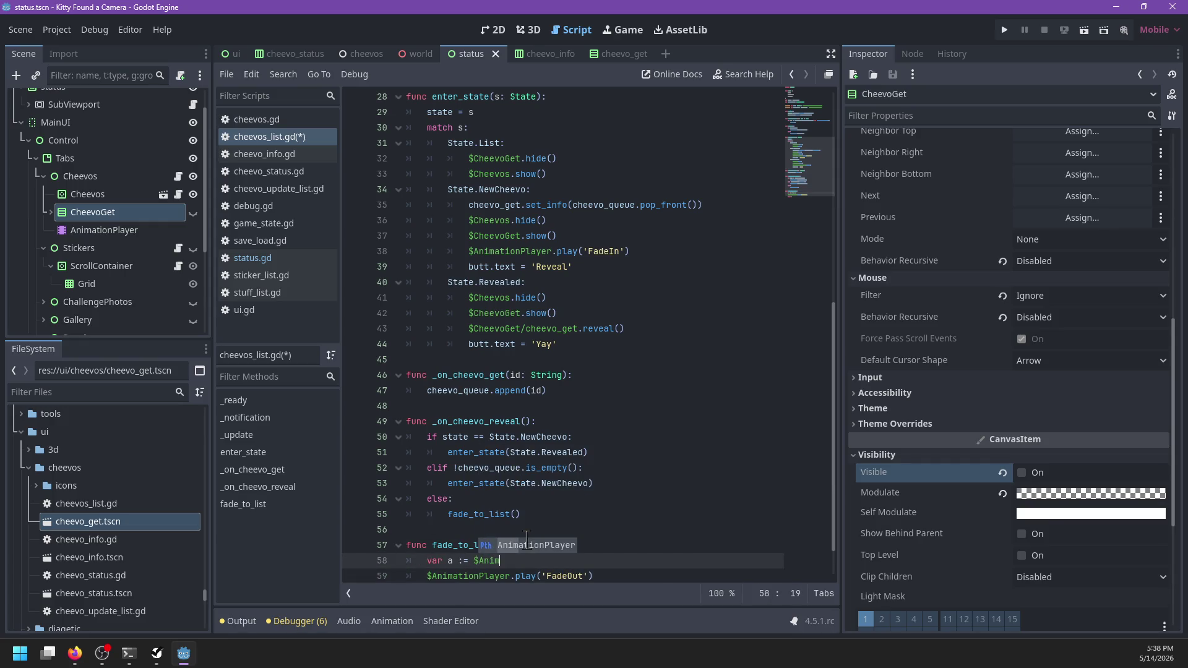
key(Return)
text(.)
key(Down)
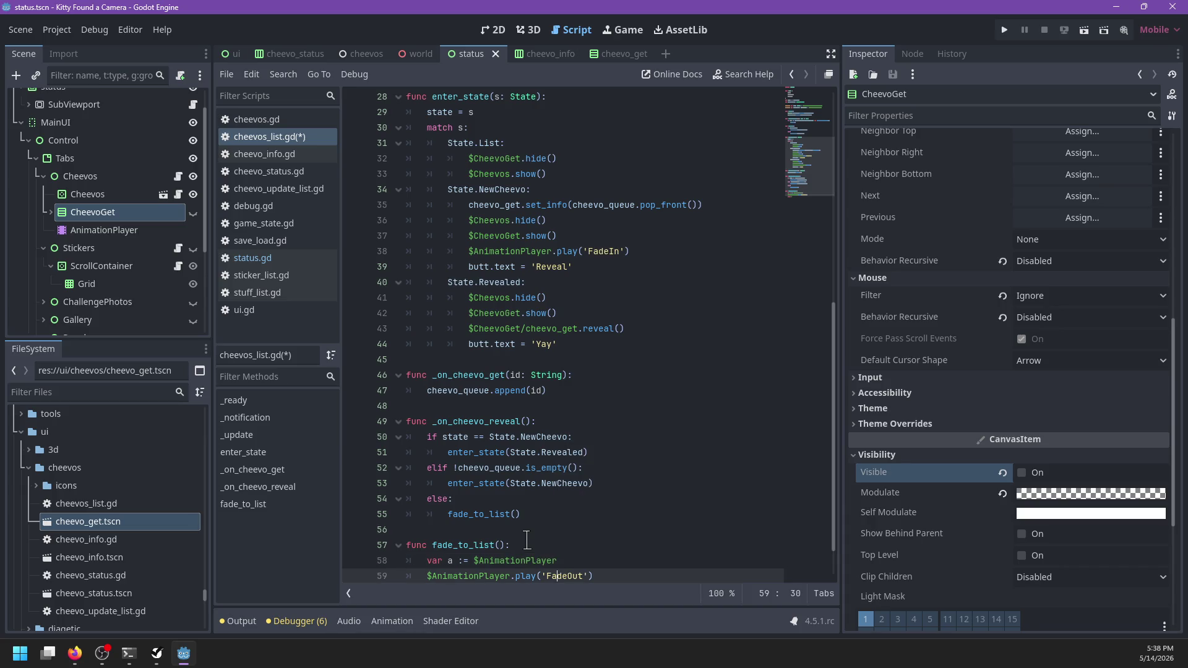
key(ctrl+z)
key(ctrl+z)
key(ctrl+z)
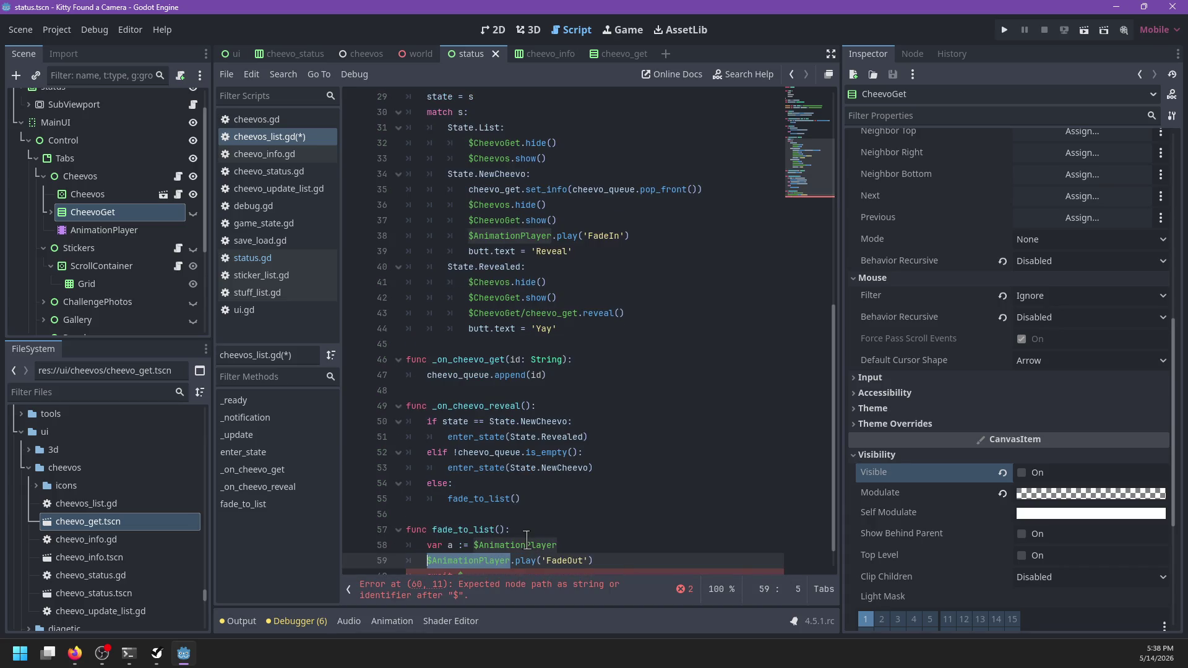
text(a)
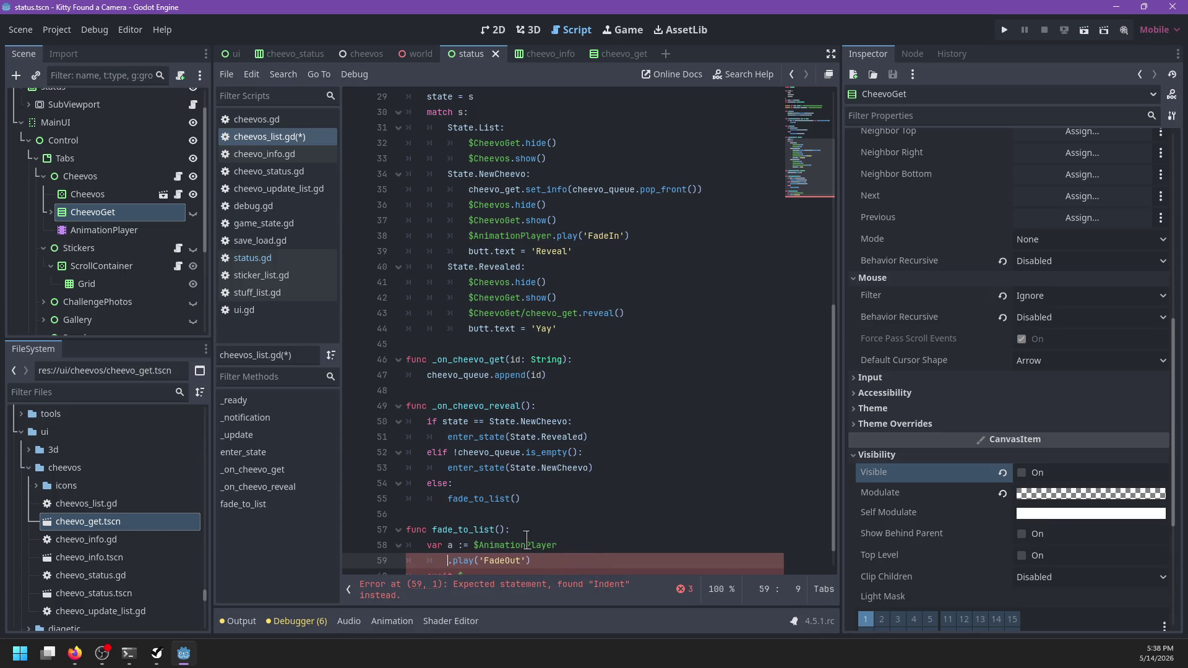
key(shift+Tab)
- Type a as AnimationPlayer, await a.animation_finished, enter_state(State.List), then save
key(Up)
key(Right)
key(Right)
key(Right)
text(Animat)
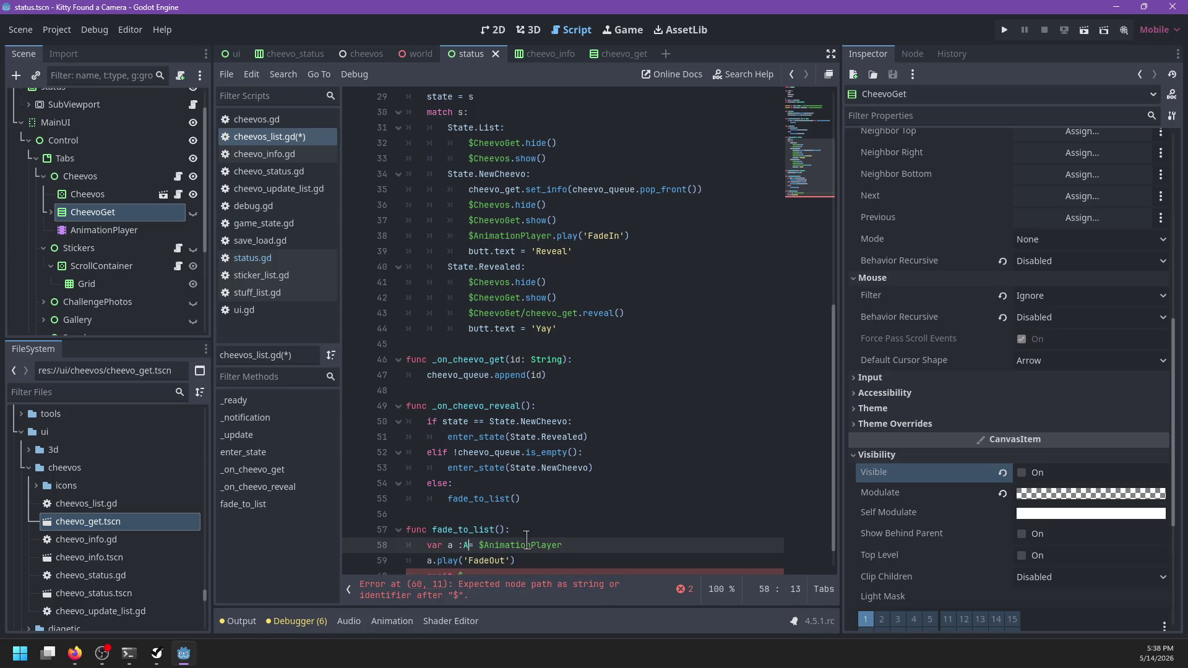
text(ionPlayer =)
key(ctrl+Left)
key(ctrl+Left)
key(ctrl+Left)
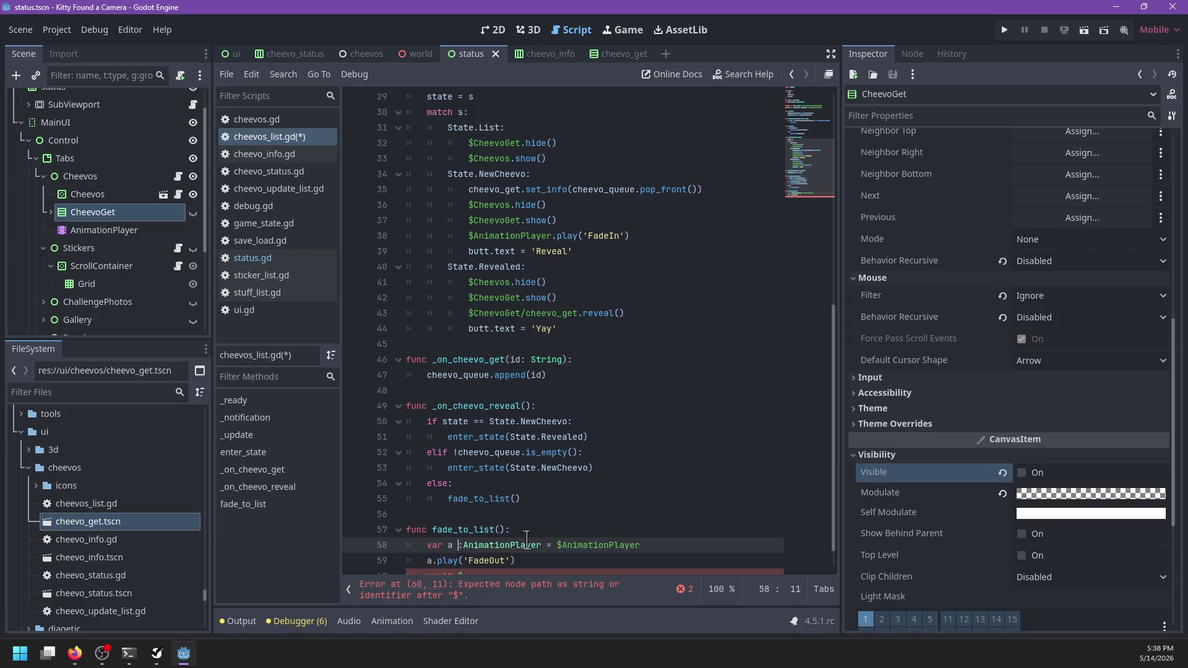
key(BackSpace)
key(Down)
key(Down)
key(End)
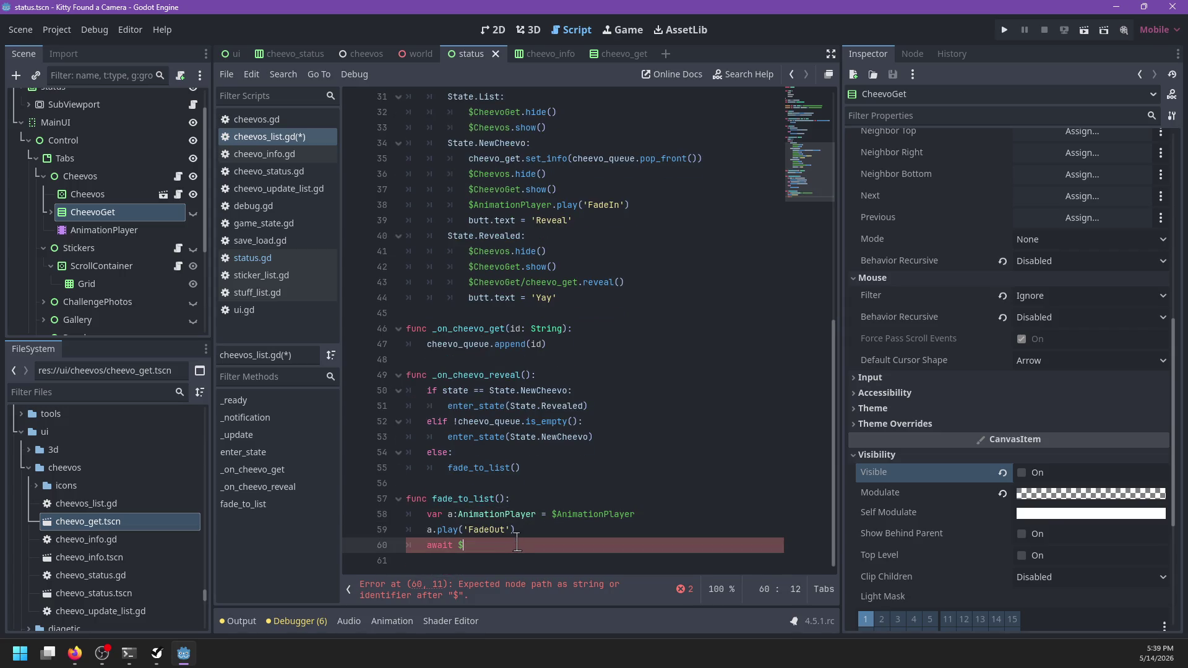
text(.anim)
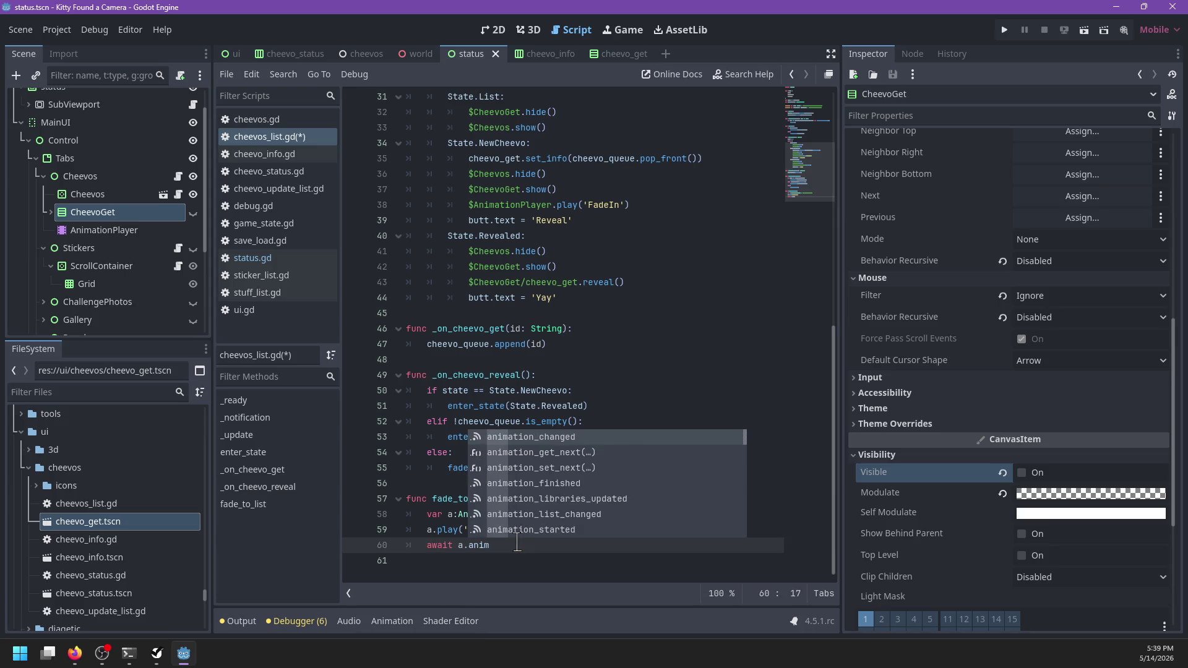
key(Down)
key(Down)
key(Down)
key(Return)
key(Return)
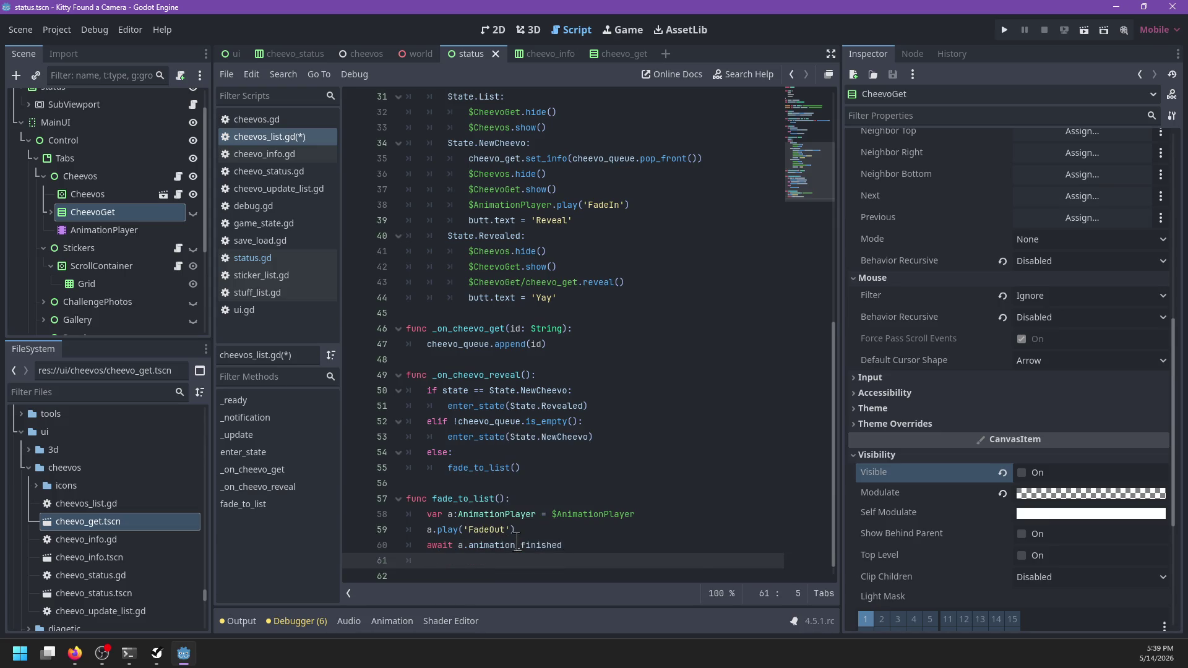
text(enter_state()
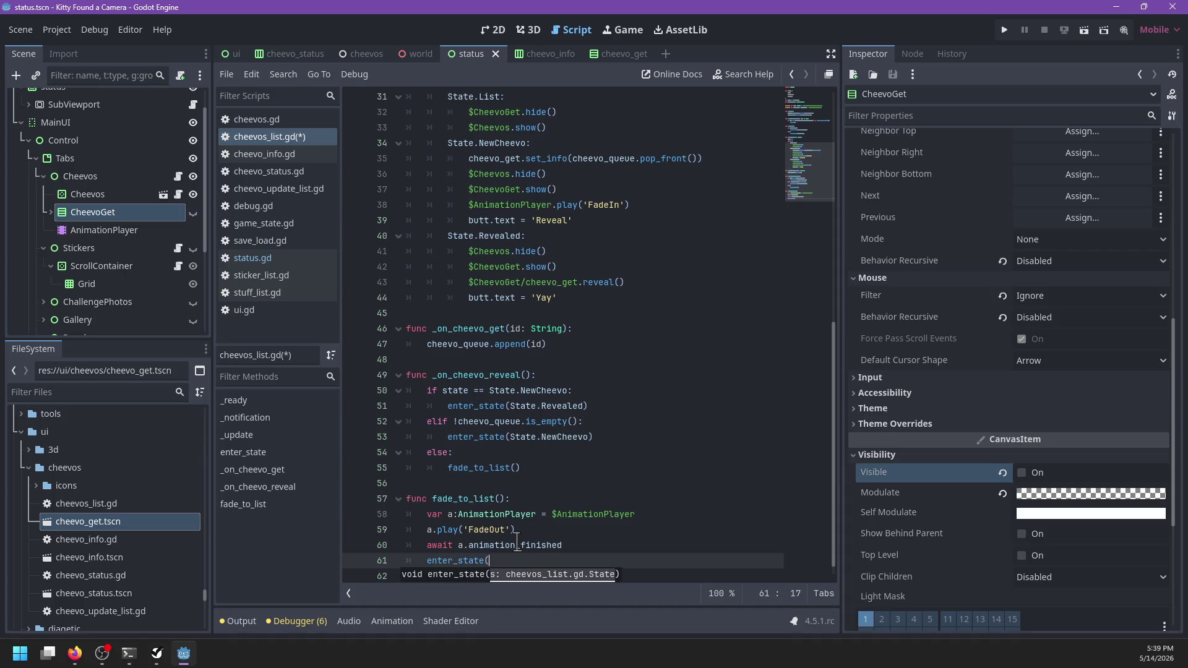
text(State.)
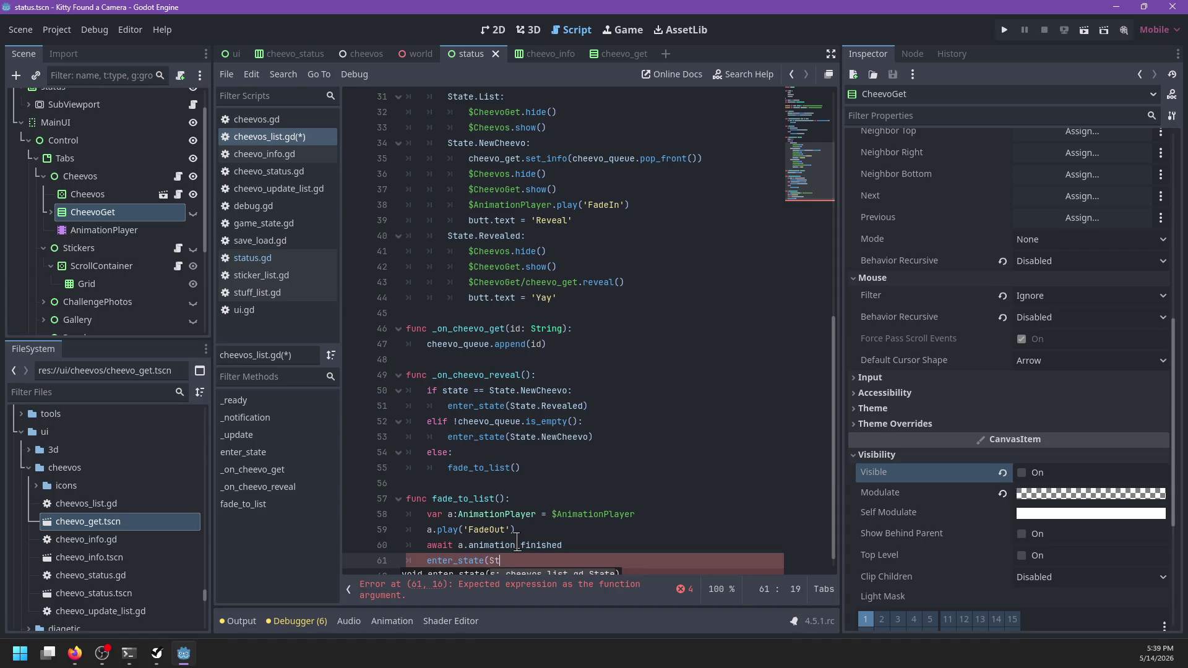
key(Return)
text())
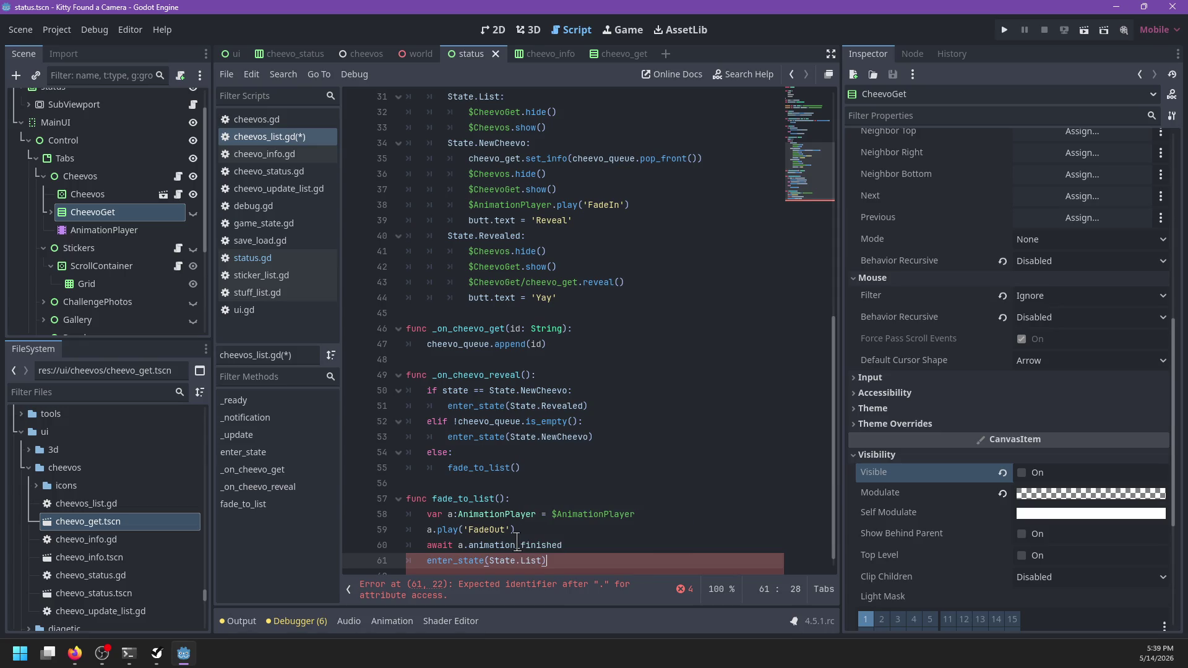
scroll(626, 438, up, 1)
key(ctrl+s)
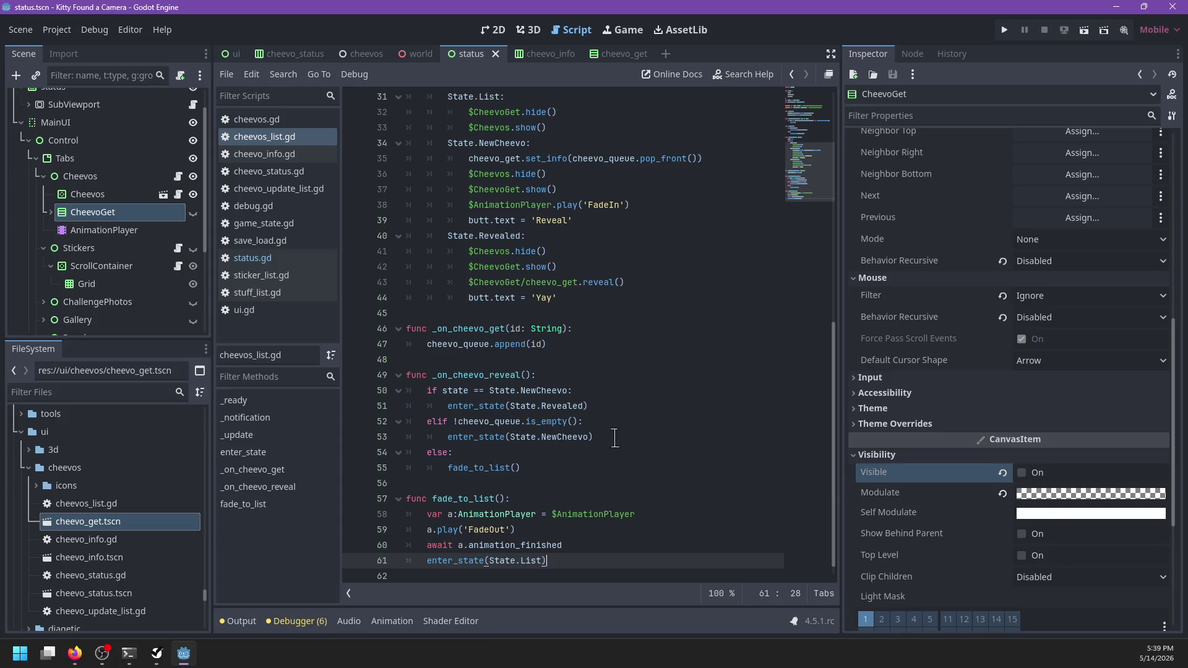
- Rename fade_to_list to fade_to(s: State) and make it call enter_state(s)
double_click(478, 499)
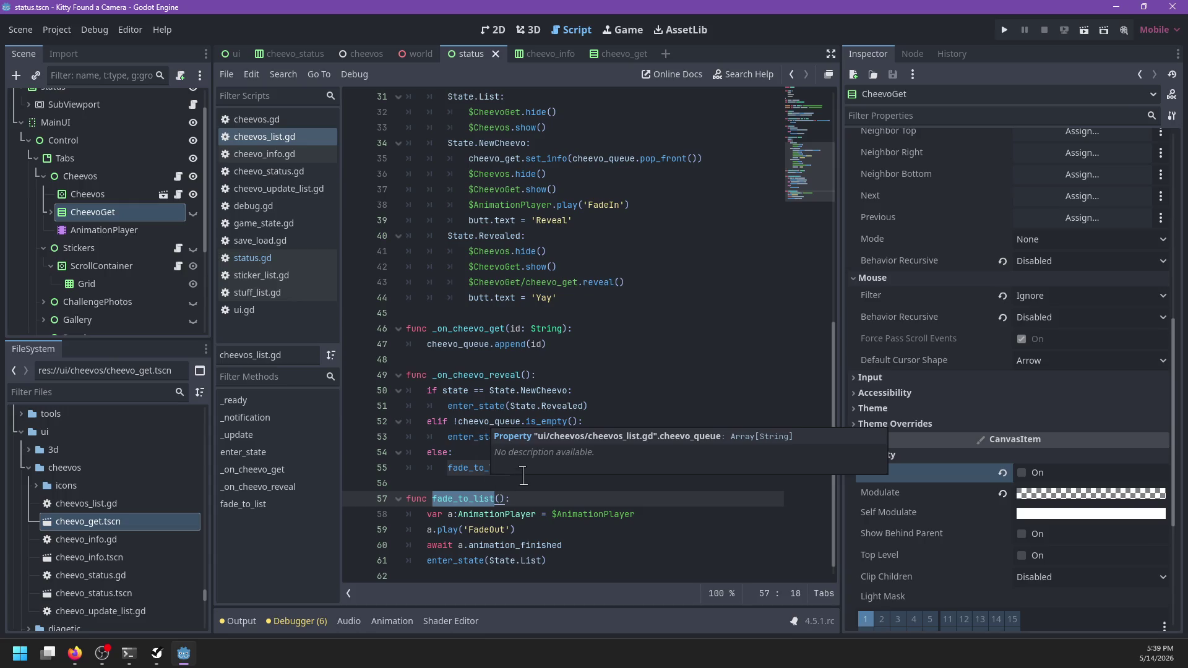
text(fade_to()
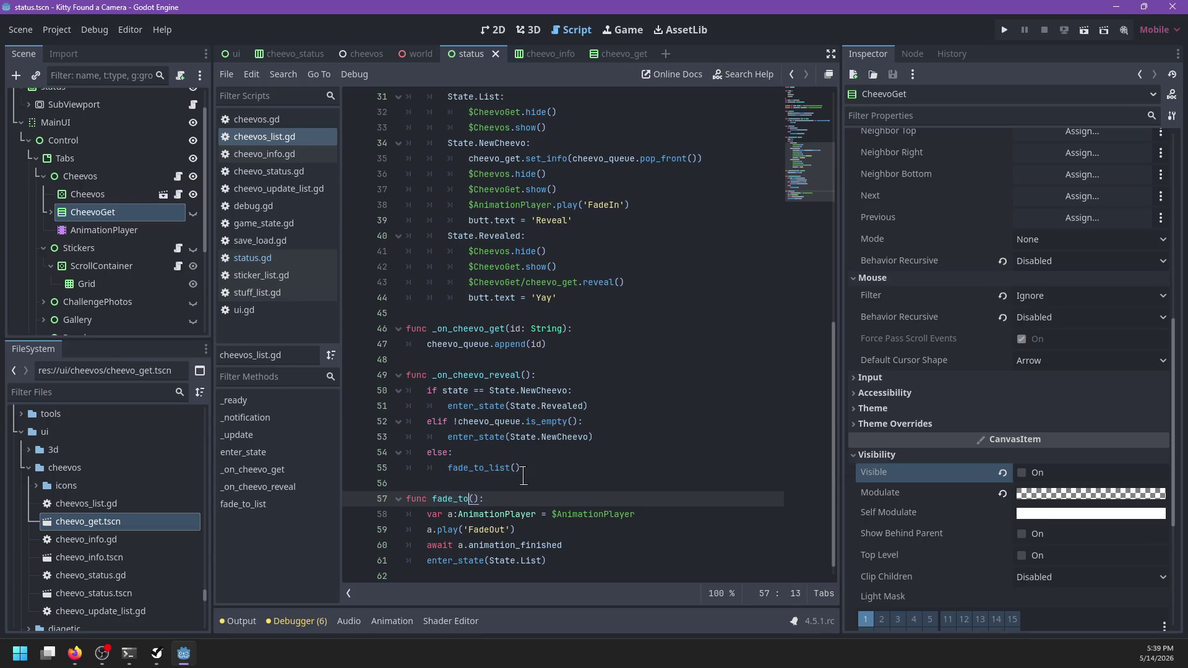
text(sa)
key(BackSpace)
text(: State)
double_click(526, 560)
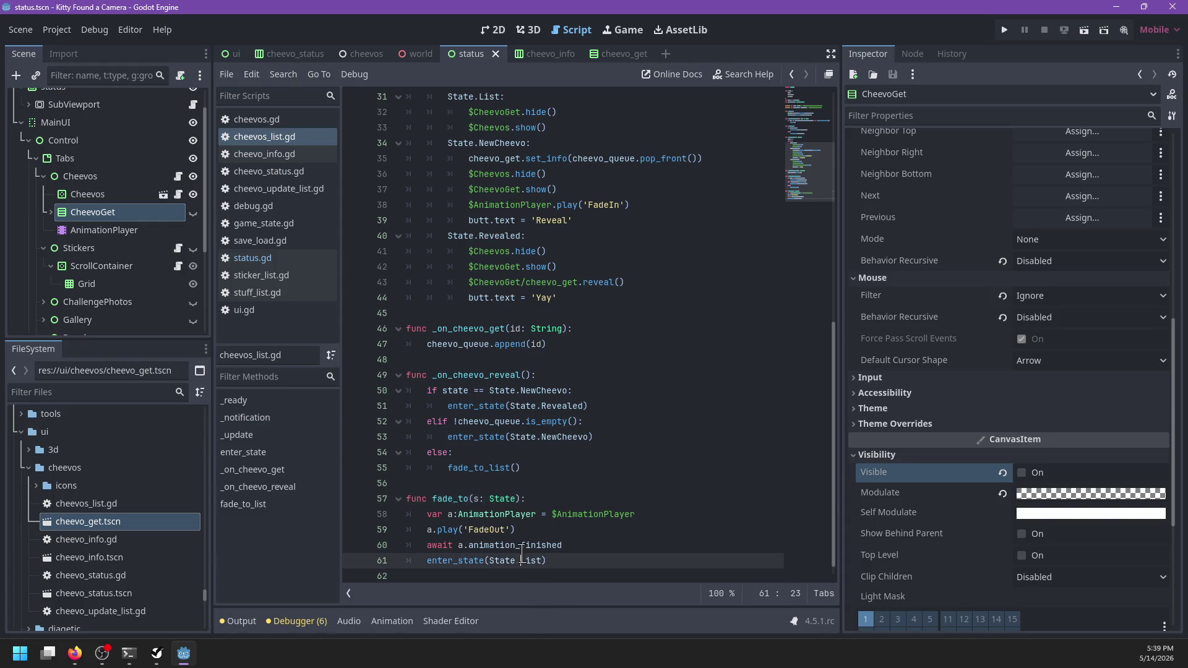
key(BackSpace)
key(BackSpace)
key(BackSpace)
text(s)
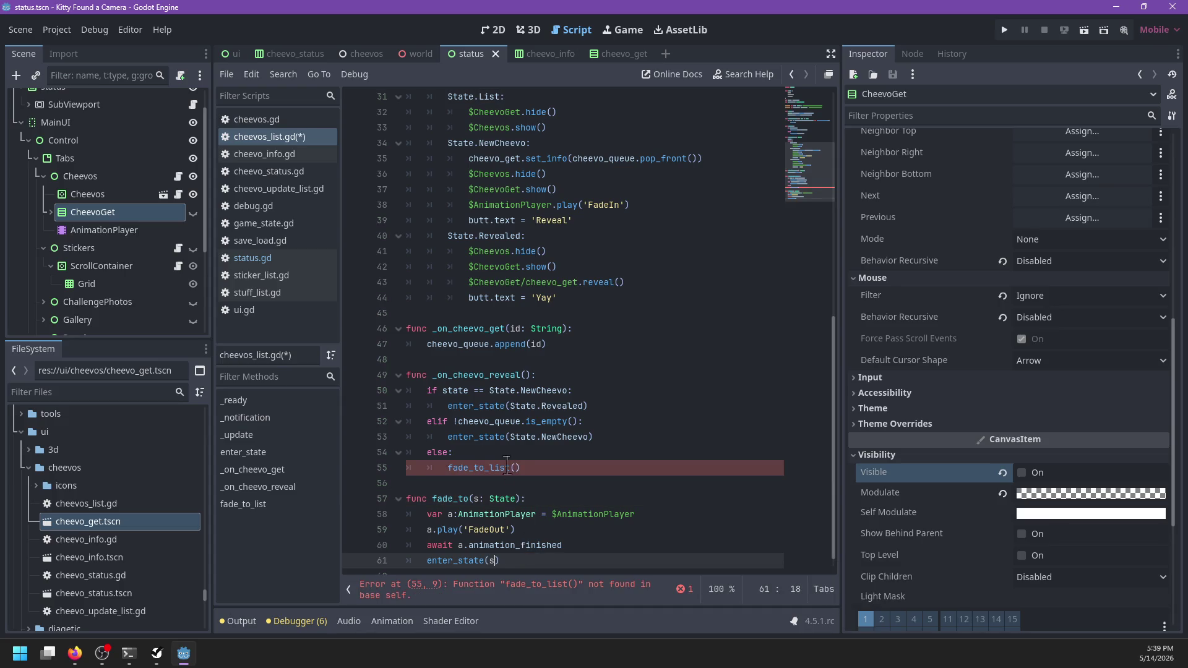
- Replace the fade_to_list() and enter_state calls with fade_to(State.List) and fade_to, then save the script
click(518, 468)
key(BackSpace)
key(BackSpace)
key(BackSpace)
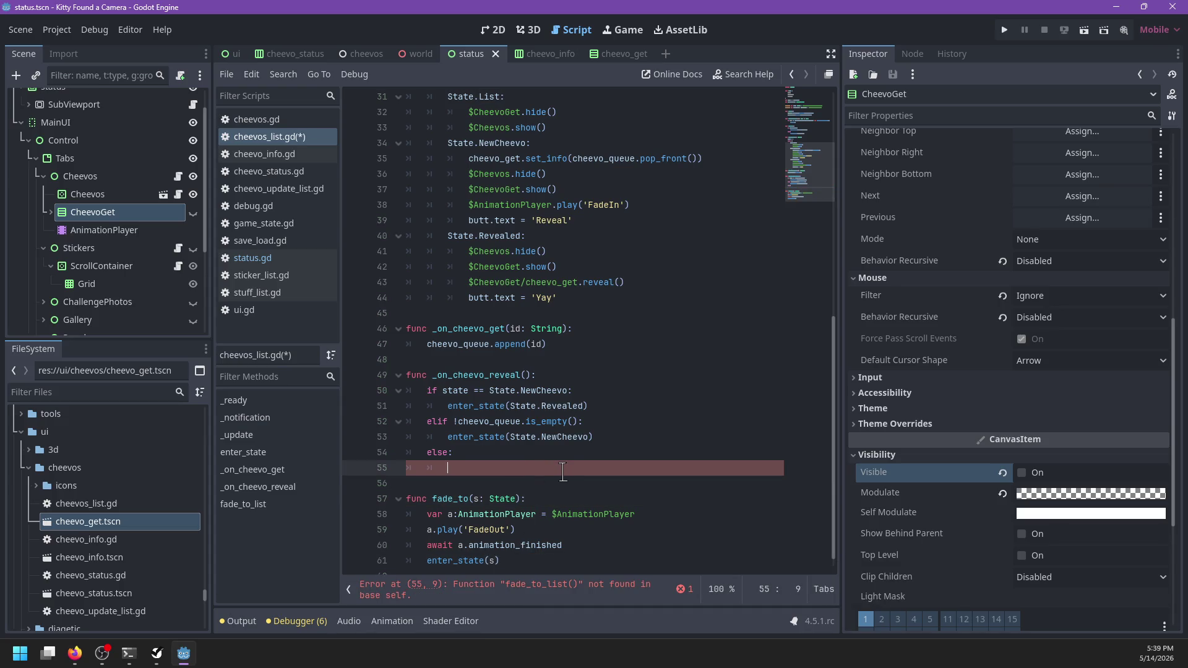
text(fade_to(State.List)
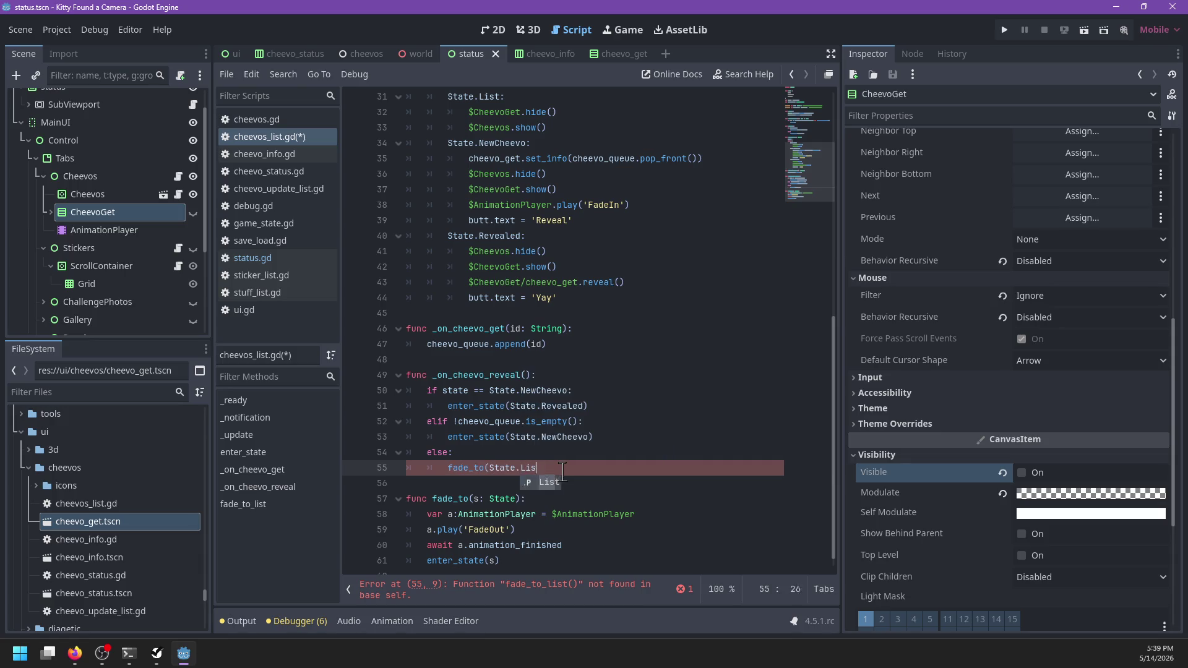
text())
key(Up)
key(Up)
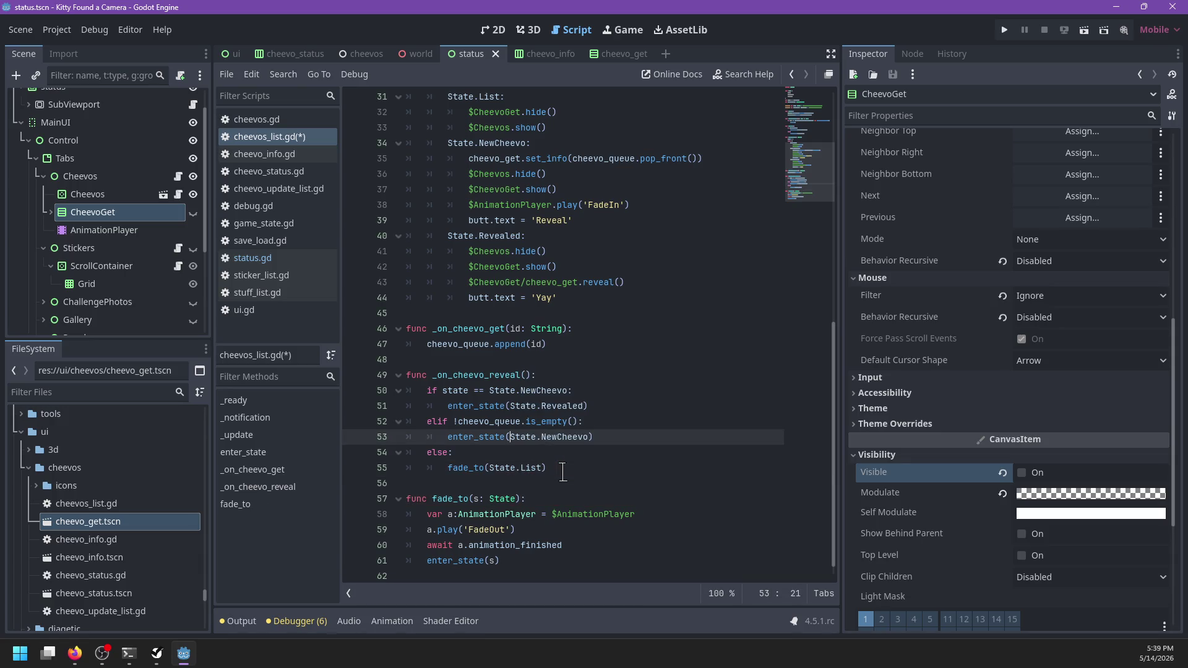
key(ctrl+shift+Left)
text(fade_to)
key(ctrl+s)
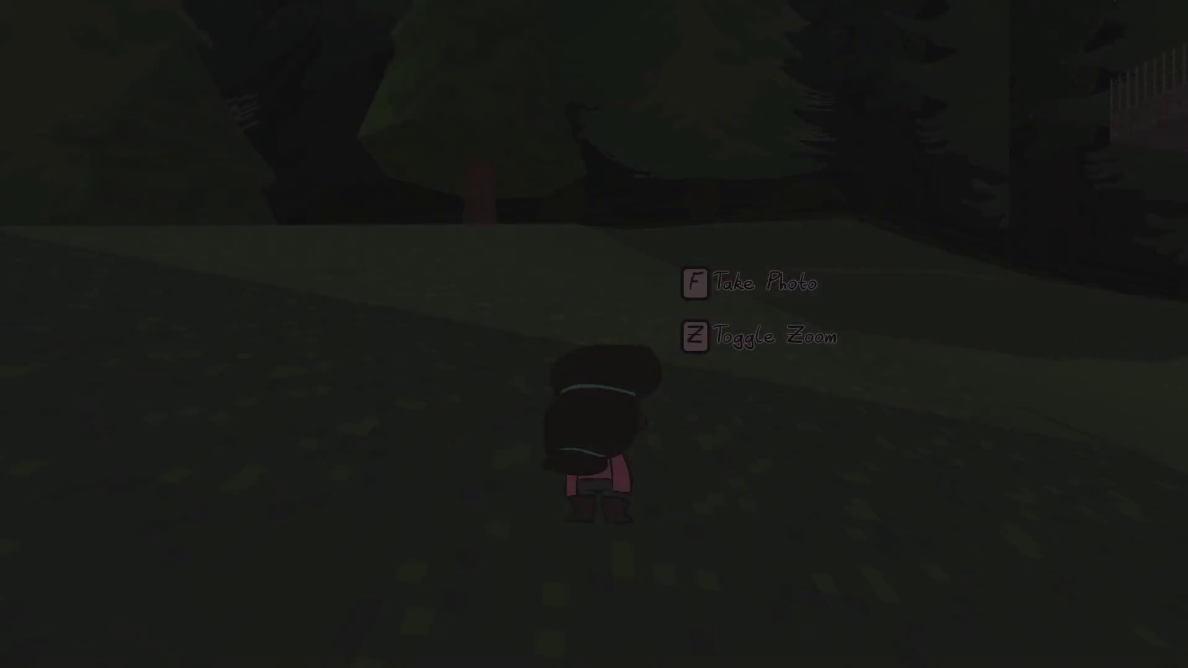
- Open the journal, view and scroll the Cheevos list, then close it
key(Tab)
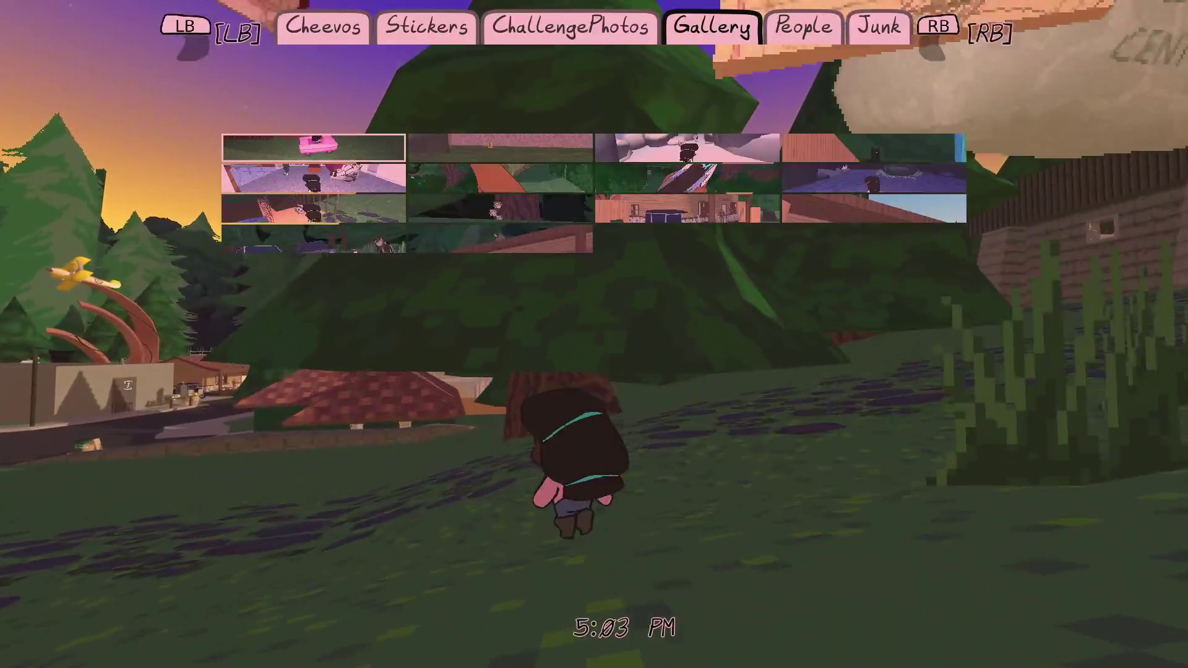
key(q)
key(q)
key(q)
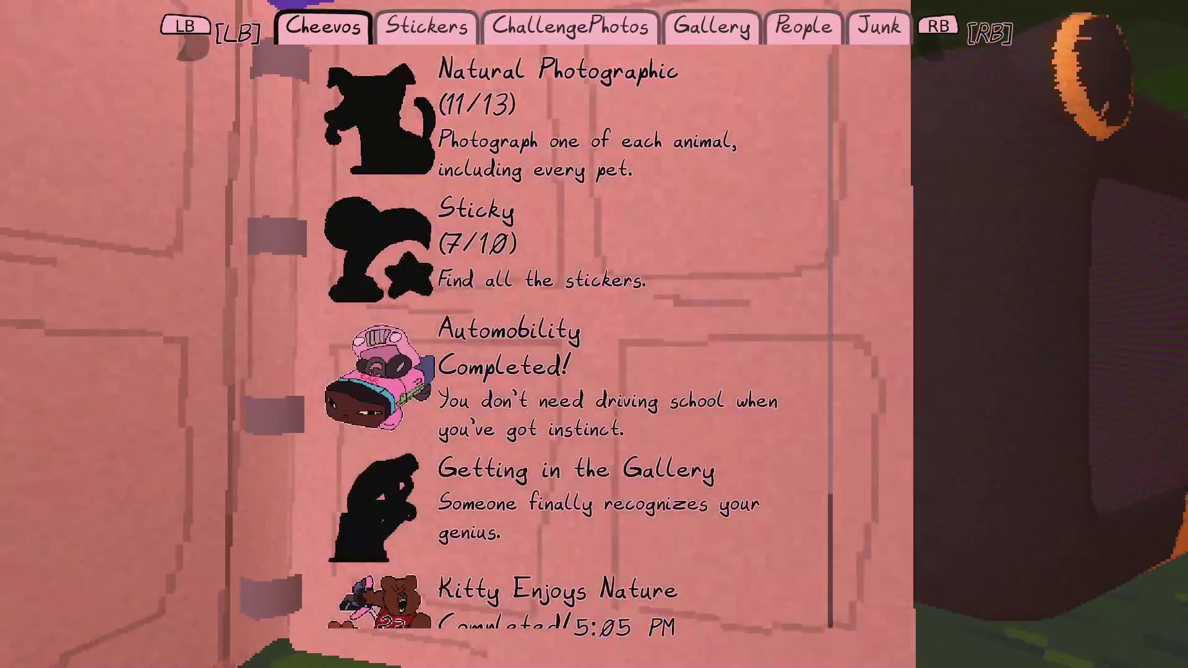
scroll(575, 341, down, 3)
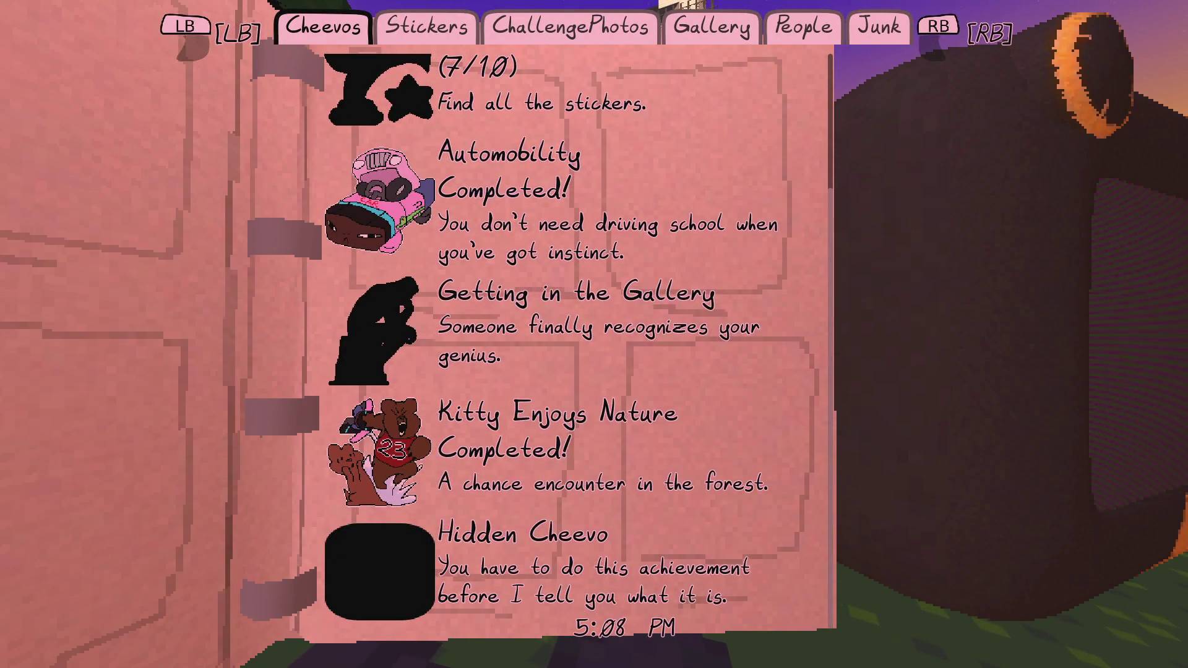
key(Tab)
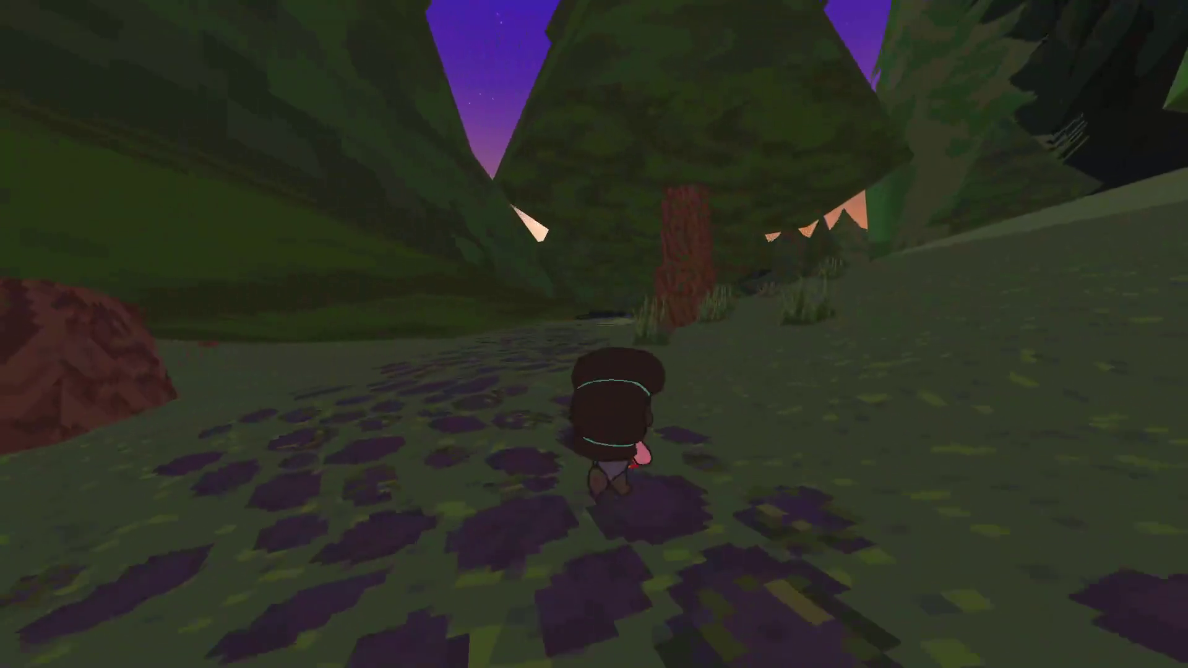
- Run along the path into the forest and raise the camera at the mushrooms and raccoon
key(w)
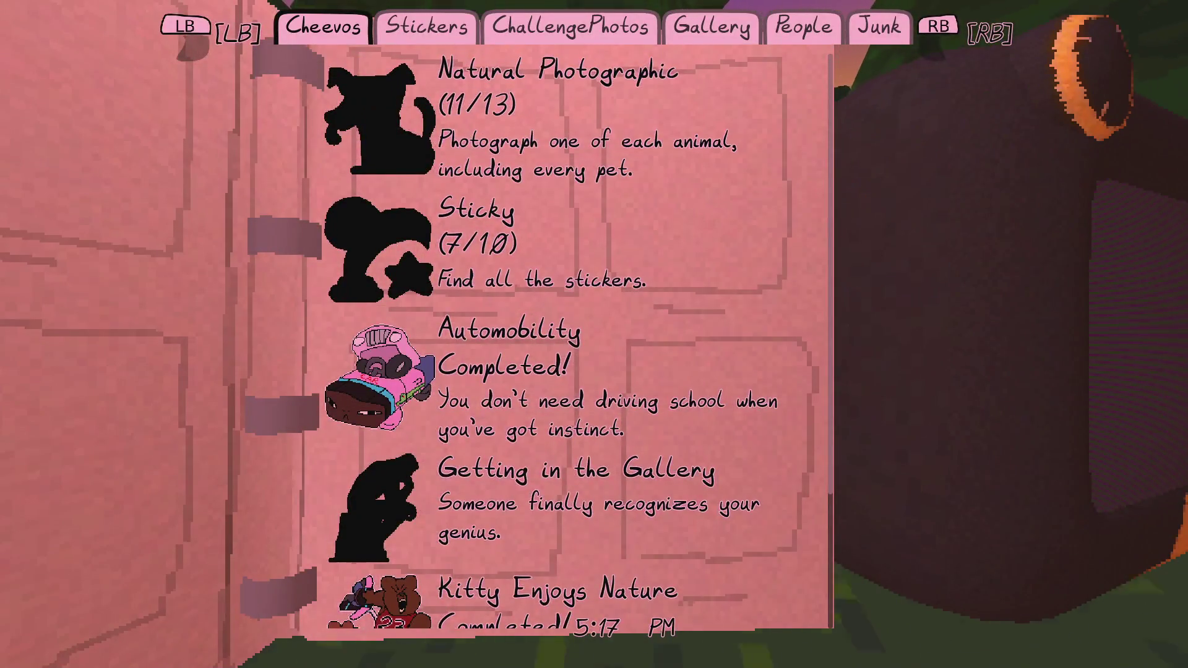
key(w)
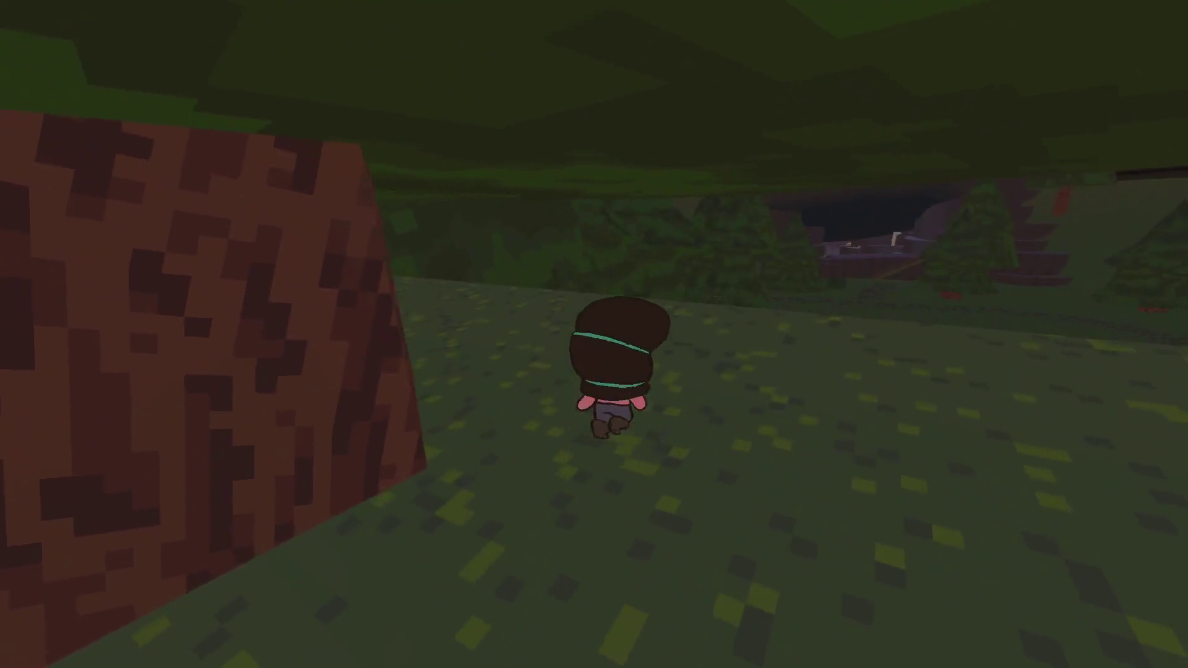
key(w)
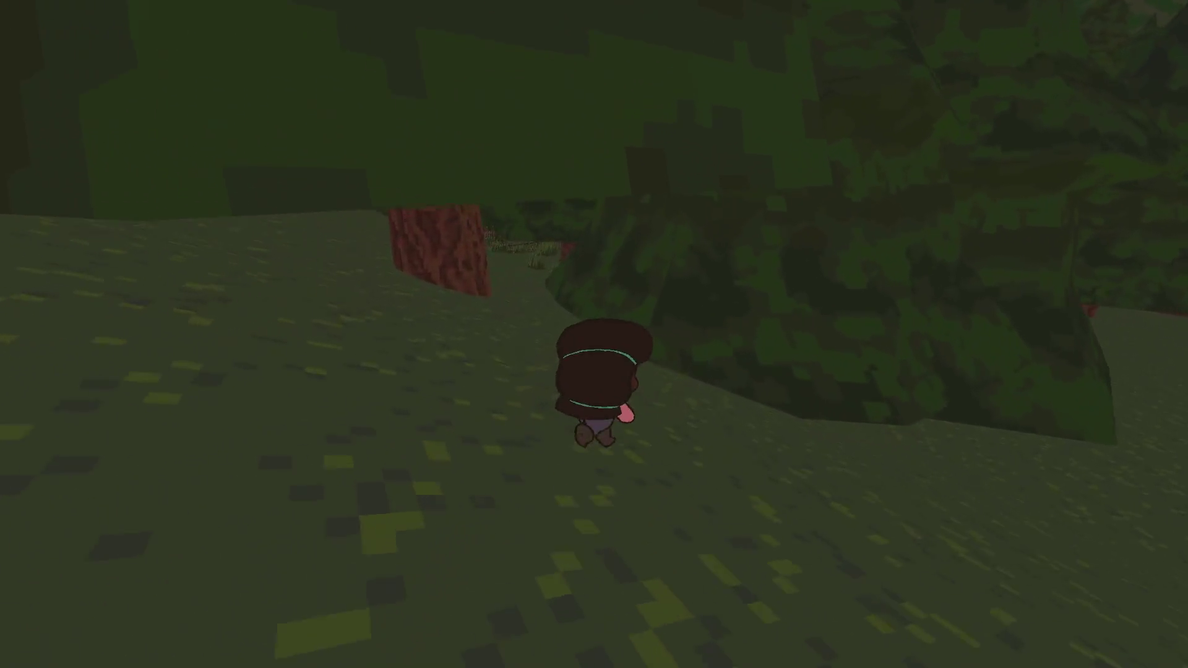
key(w)
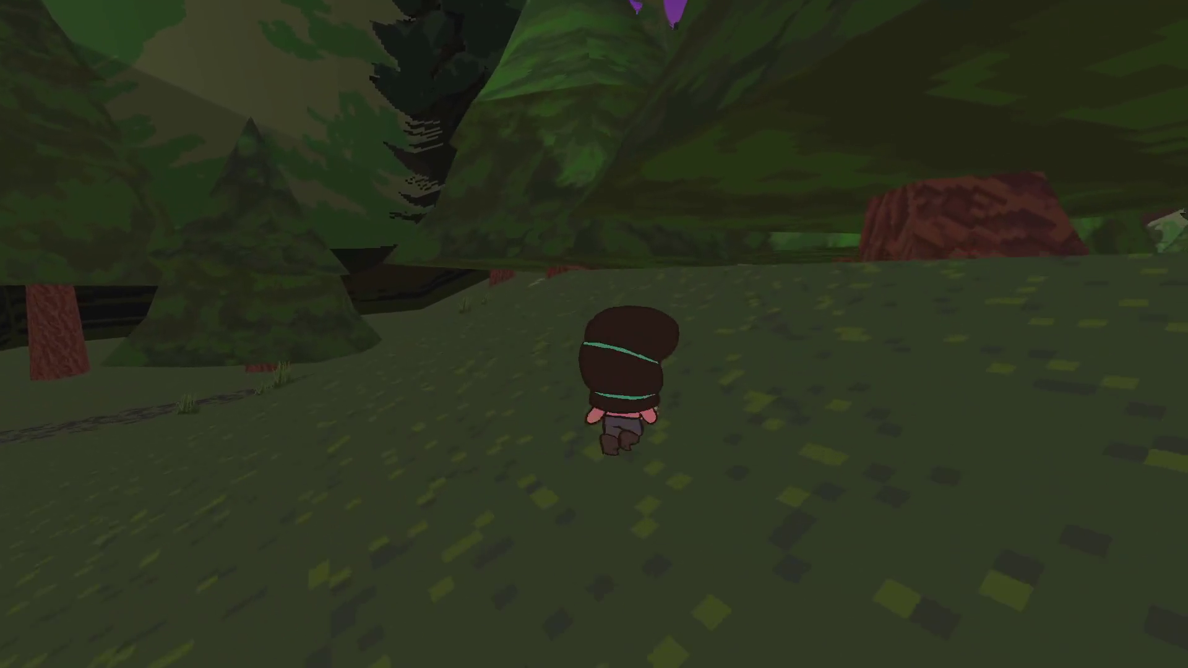
key(w)
key(c)
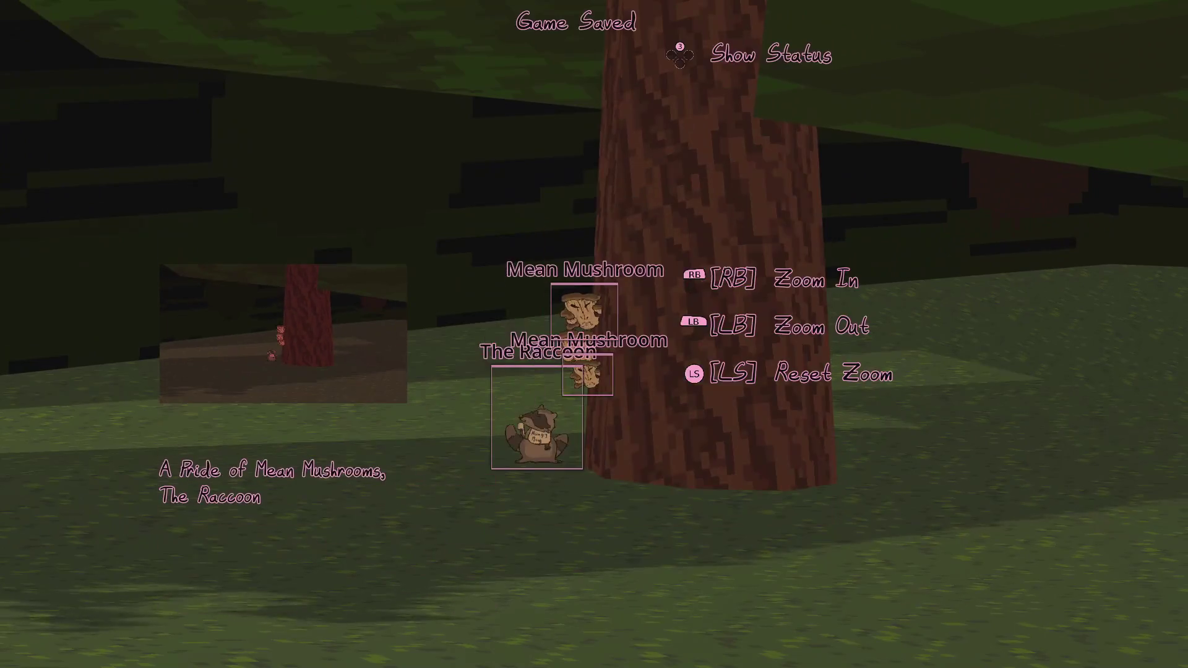
- Put the camera away and walk out from the trees, past the red trunk, into the grass
key(c)
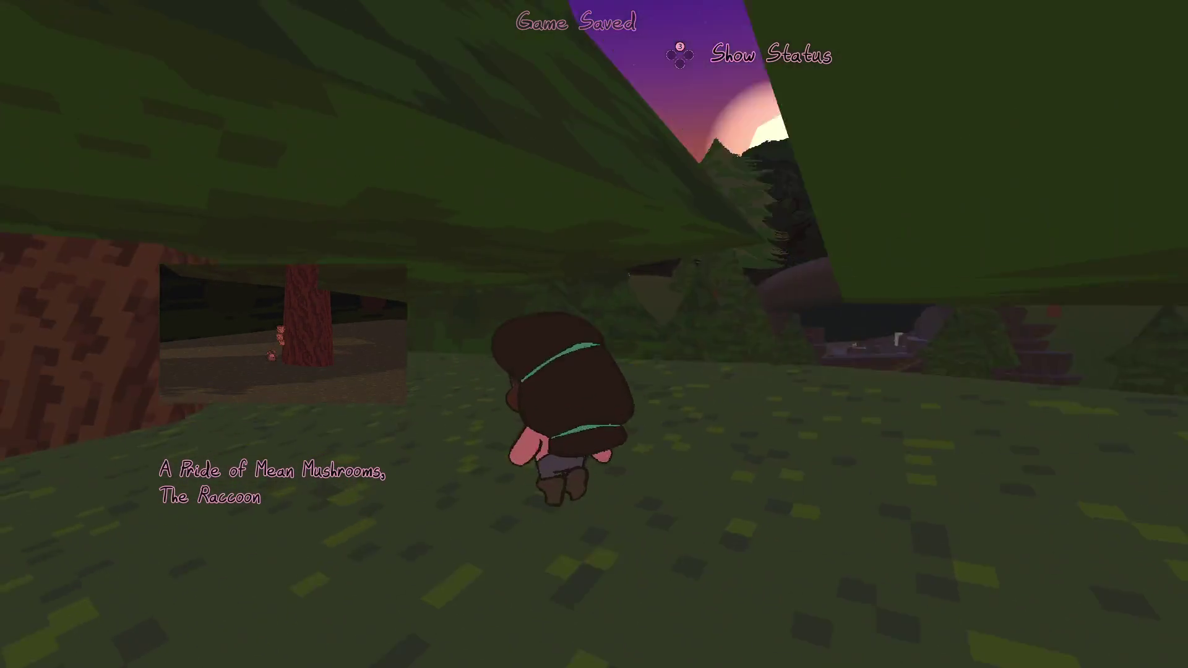
key(w)
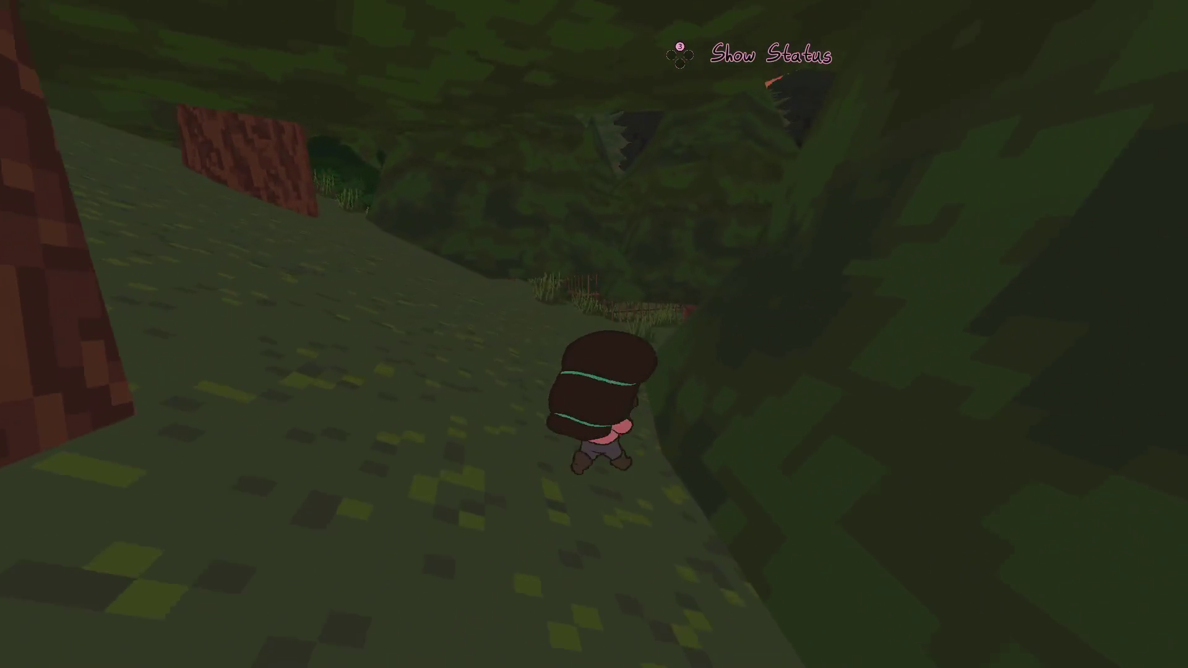
key(w)
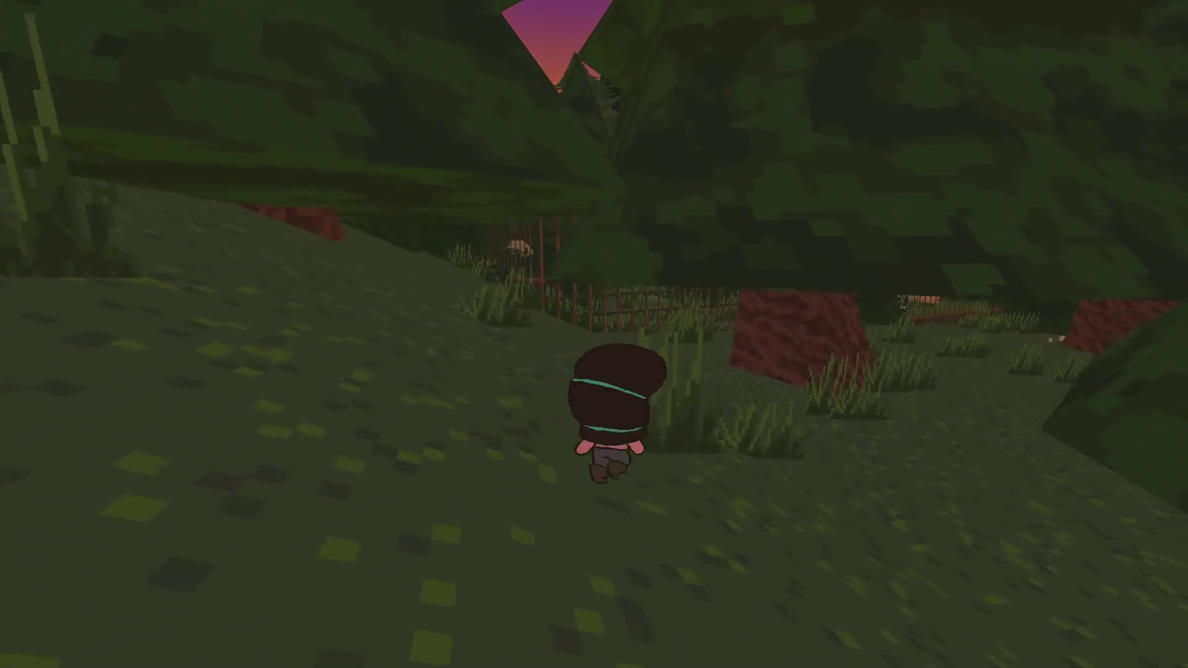
key(w)
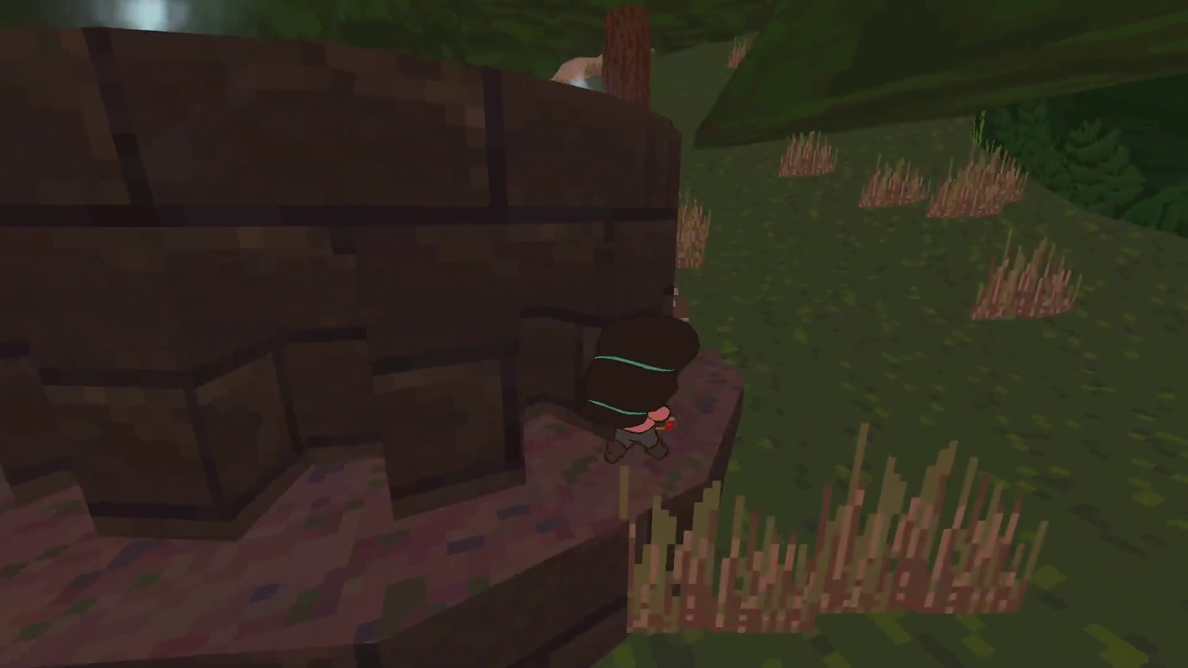
key(w)
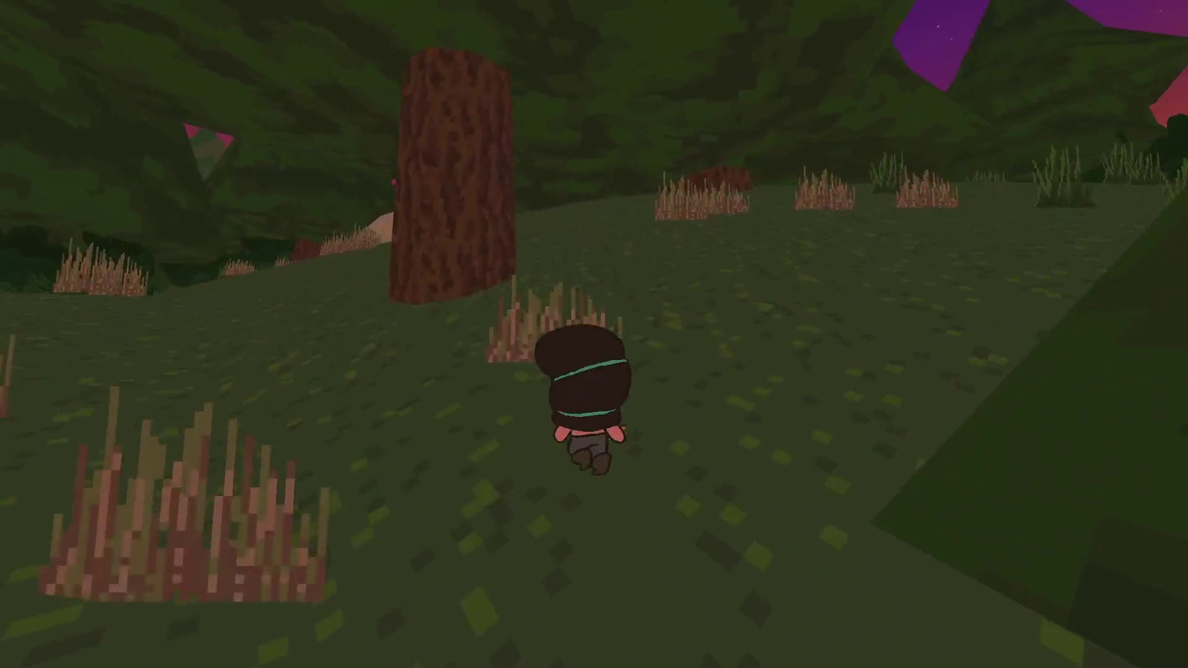
key(w)
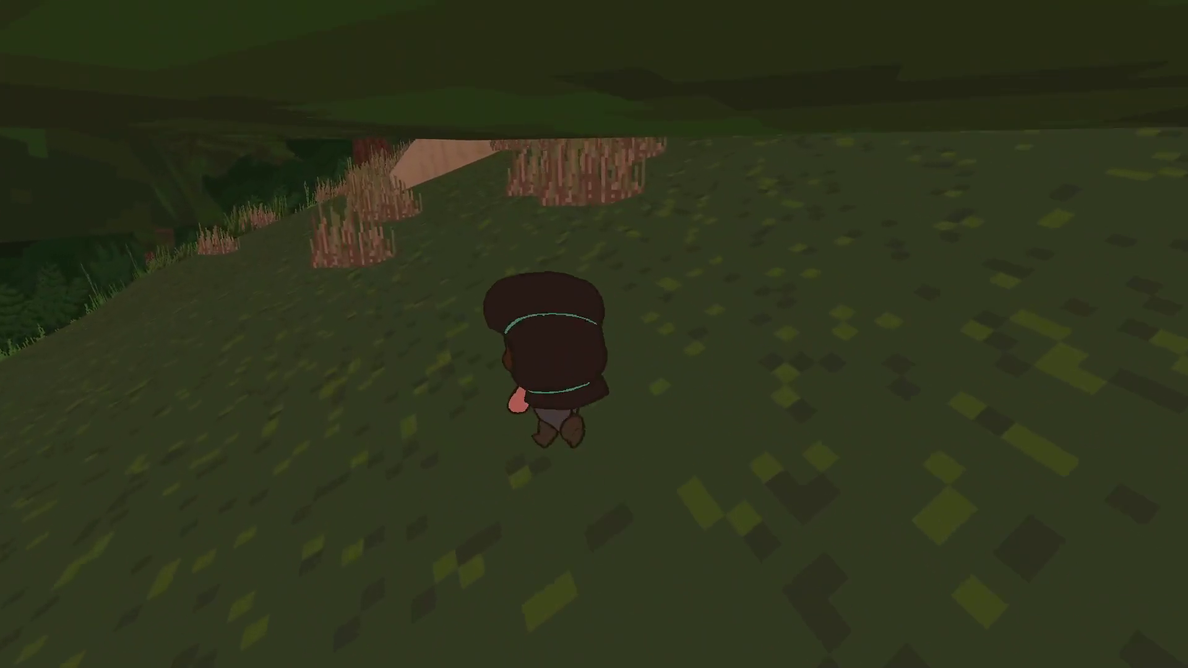
key(w)
- Check the achievements journal, then walk on and take another photo
key(Tab)
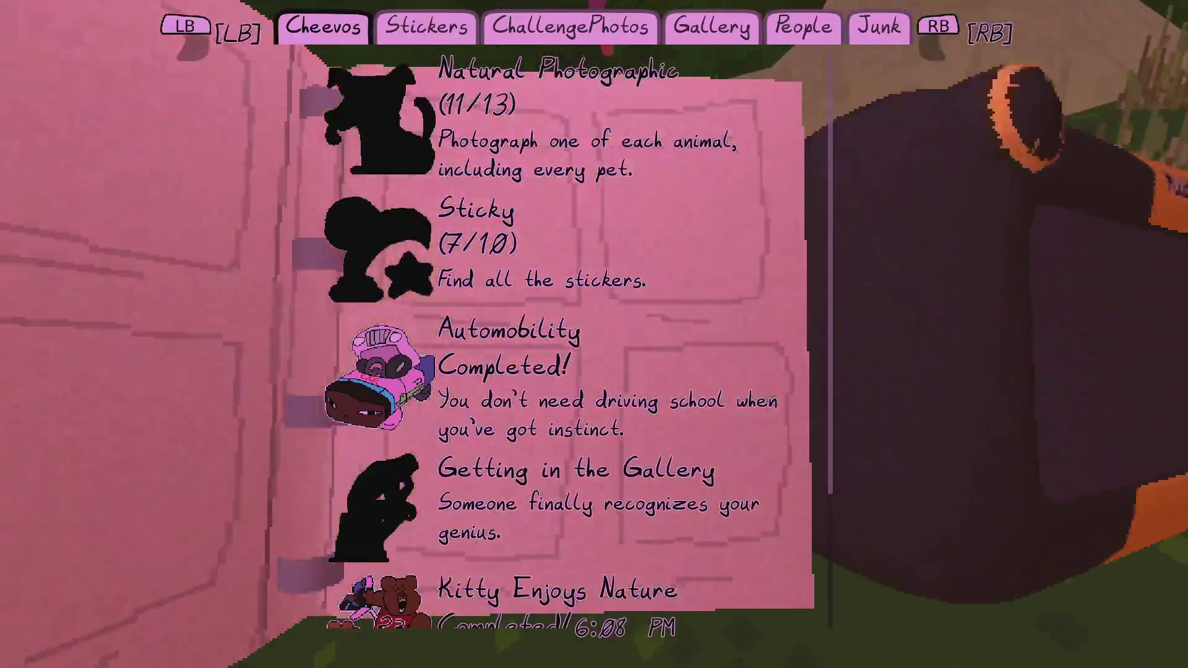
scroll(563, 341, down, 2)
key(Tab)
key(w)
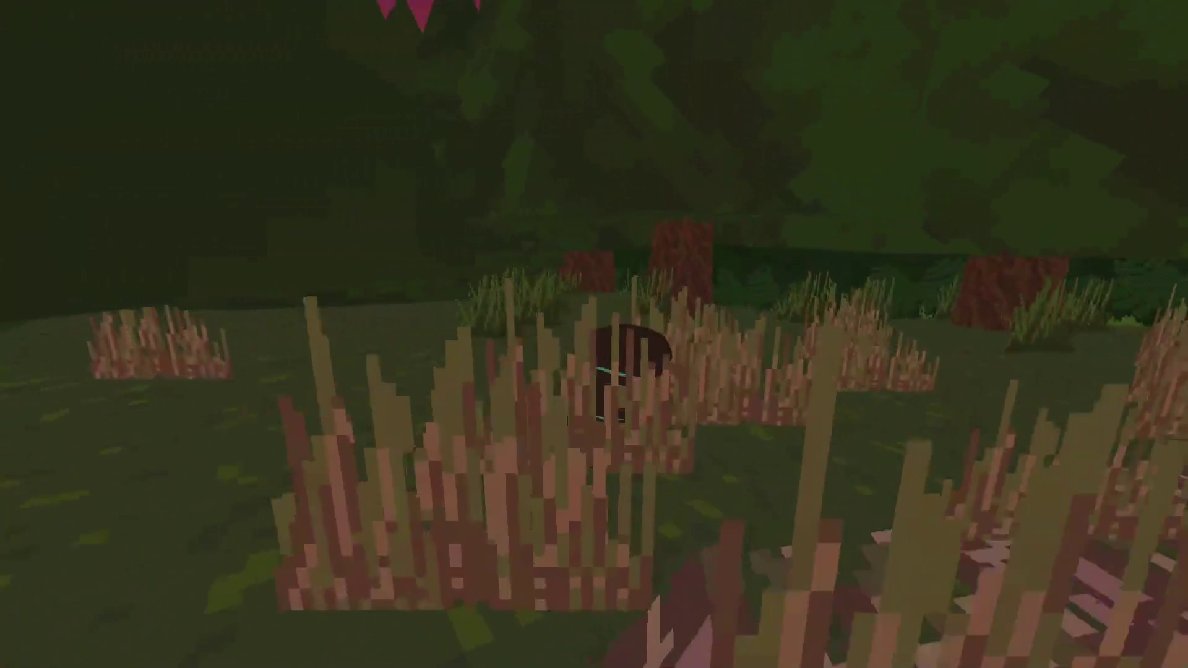
key(w)
key(e)
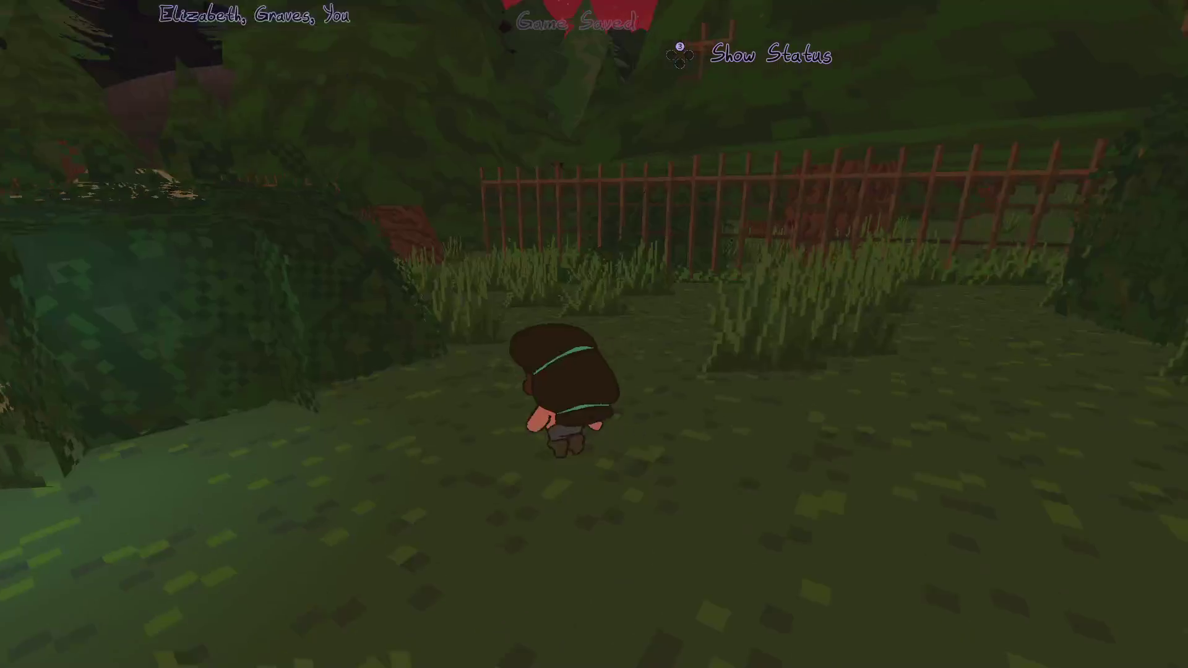
- Use the pause menu's I'm Stuck option to respawn and resume play near the cabin
key(Escape)
key(Down)
key(Down)
key(Return)
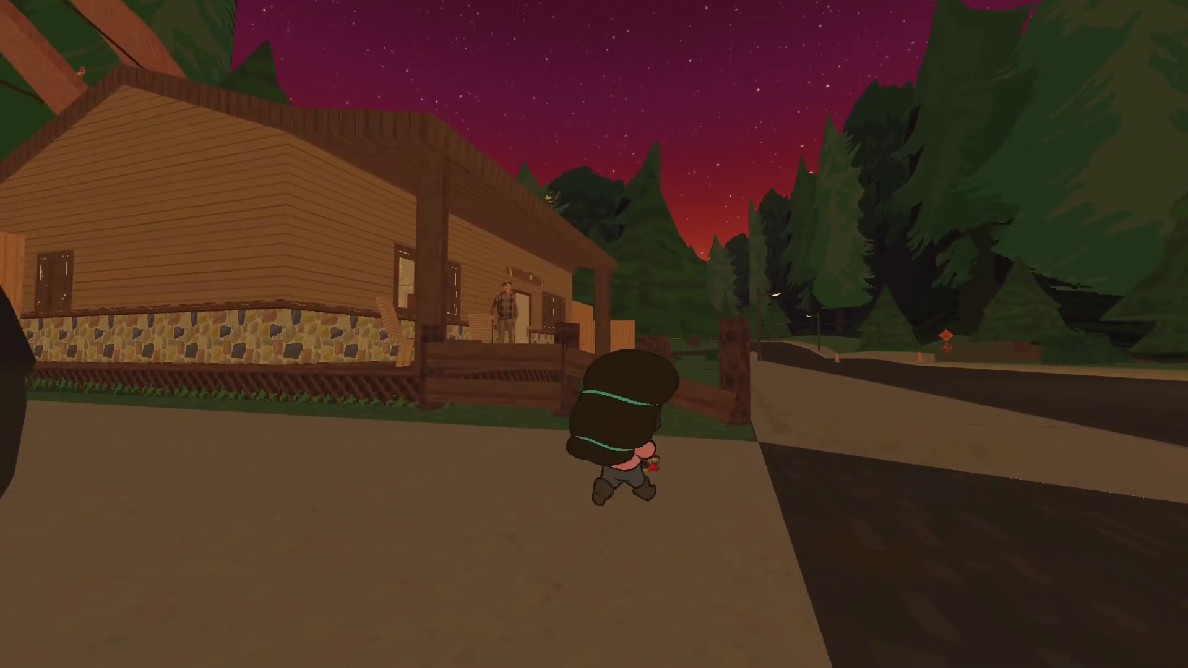
- Talk to Bill on the porch, show him a photo, then walk up to the pink car
key(z)
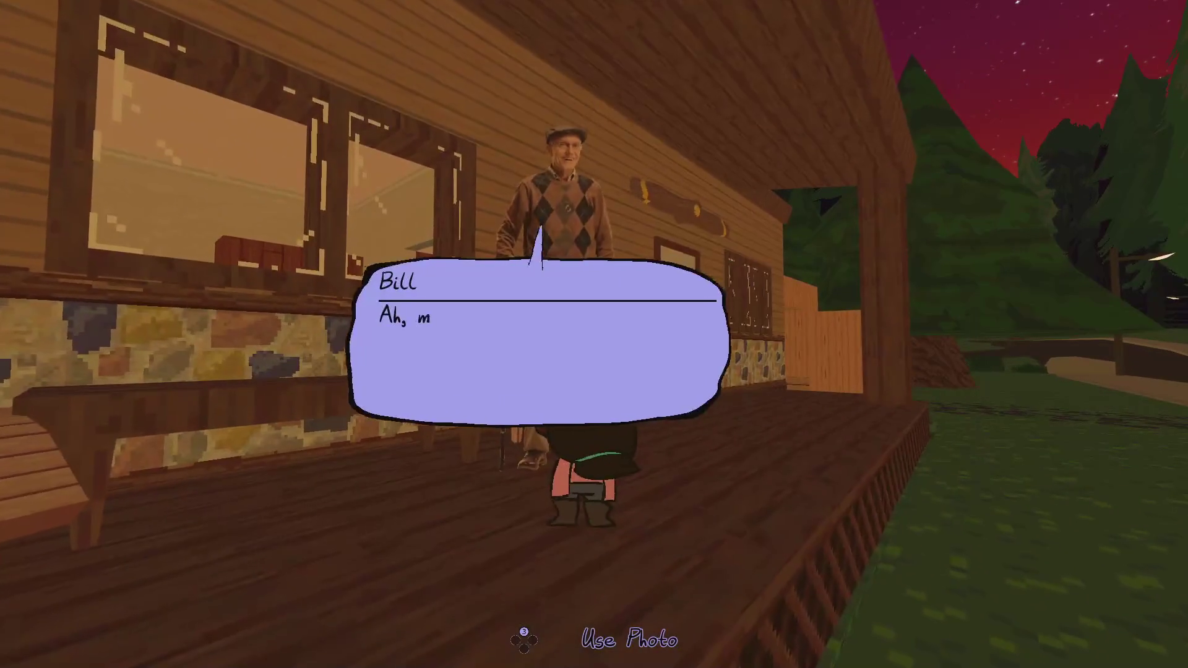
key(c)
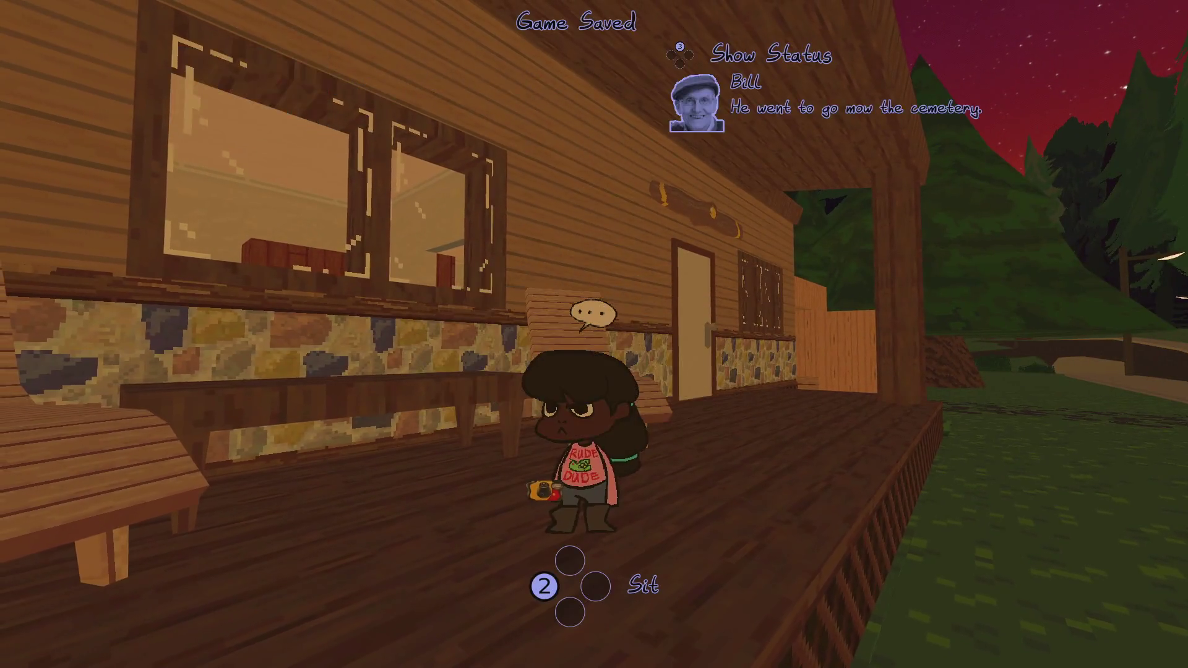
key(Up)
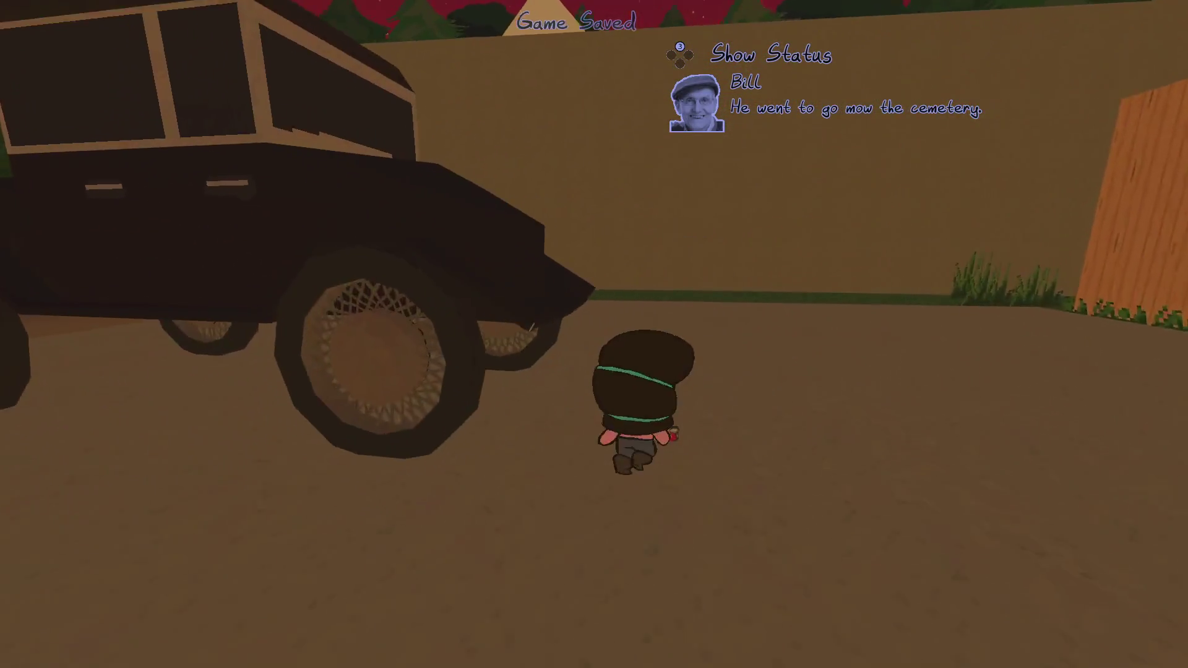
key(Up)
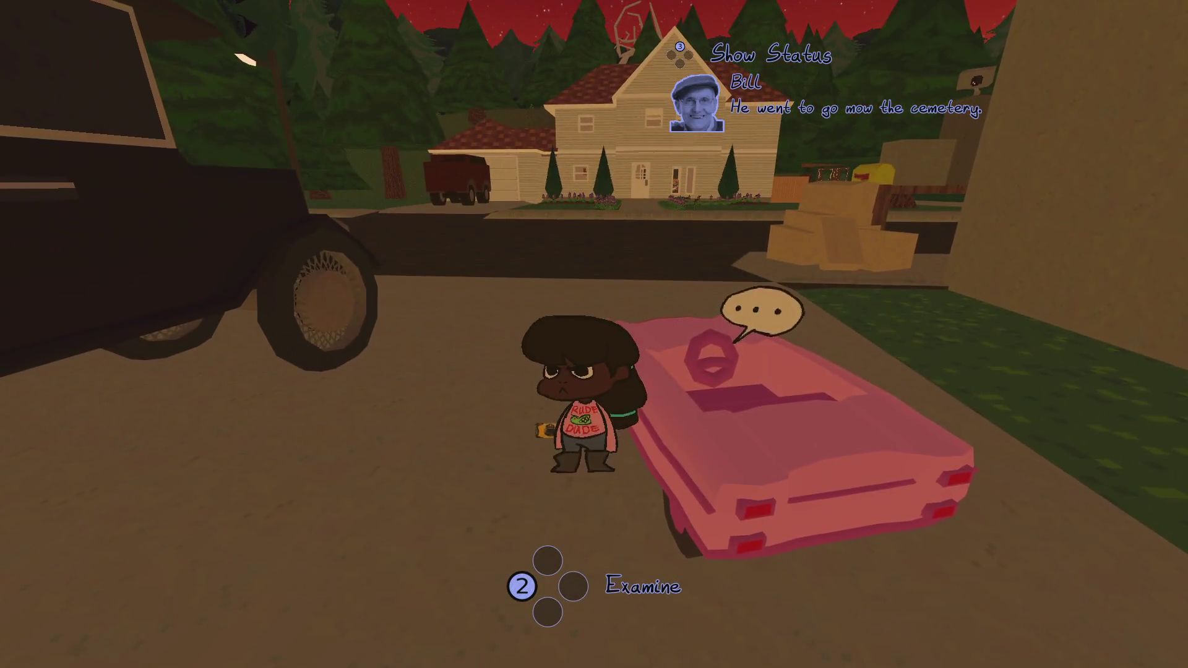
- Get in the pink car, drive it around the street, and open the Gallery at the newest photo
key(e)
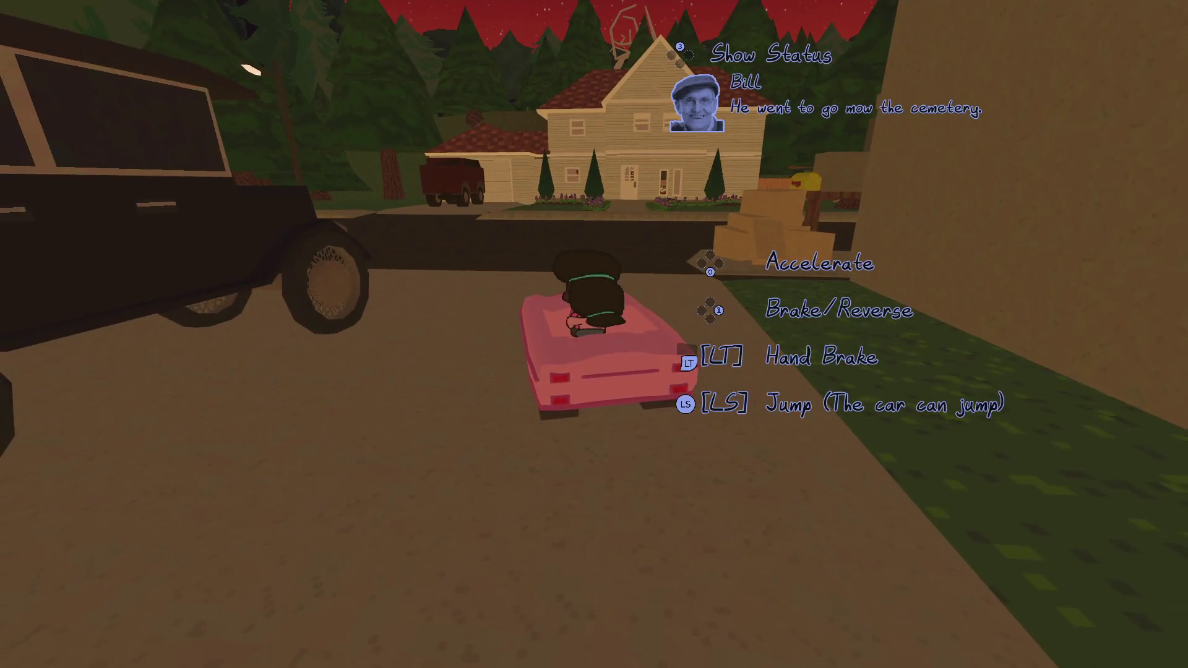
key(Down)
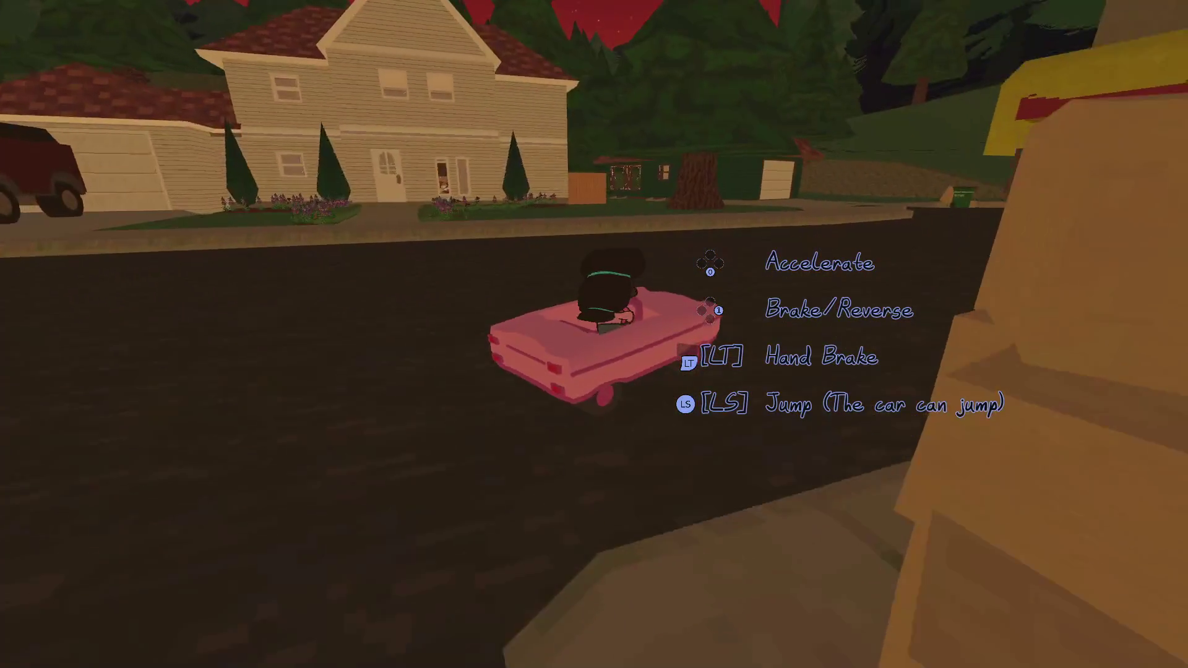
key(Left)
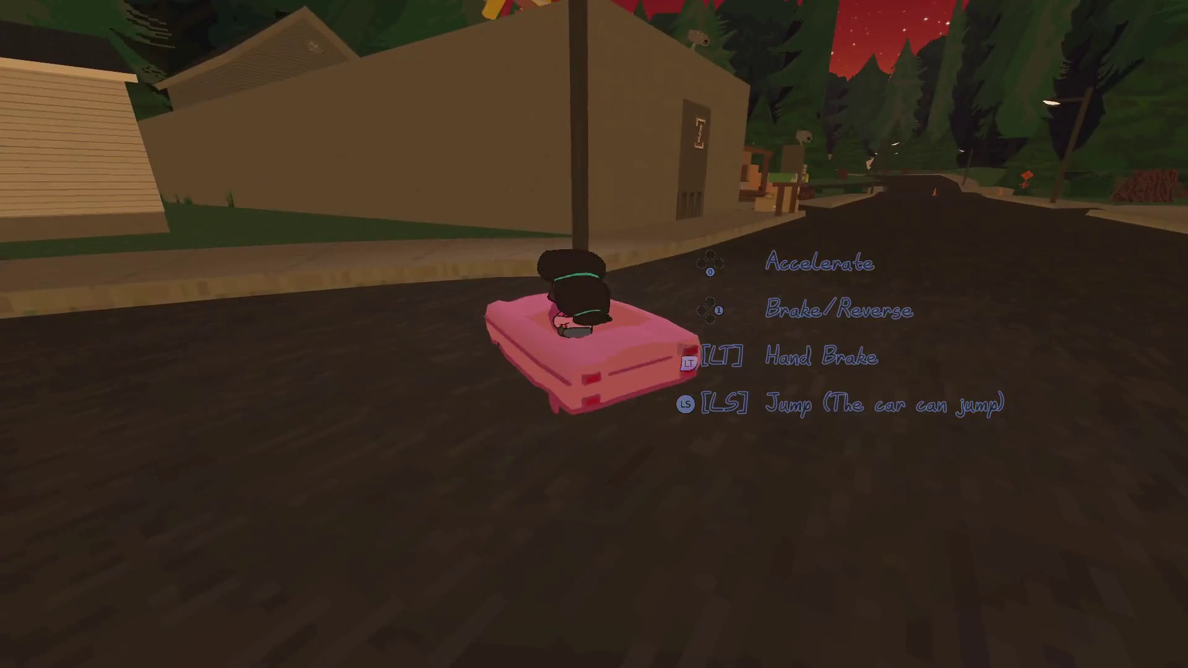
key(Left)
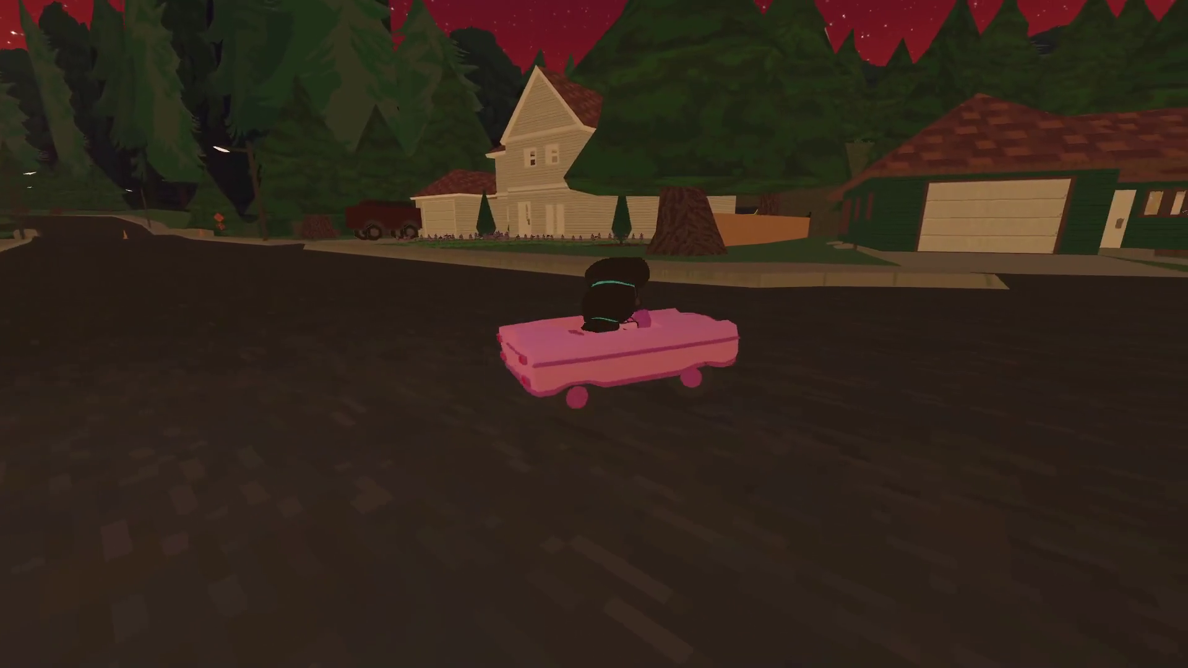
key(Left)
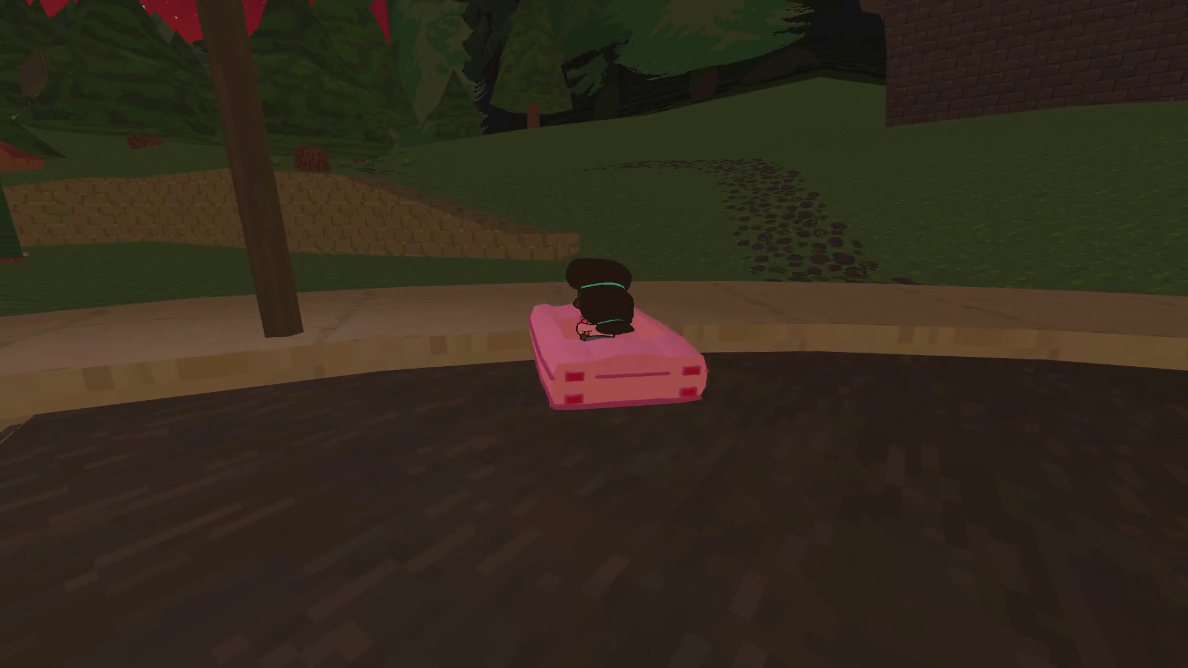
key(Escape)
key(Down)
key(Down)
key(Down)
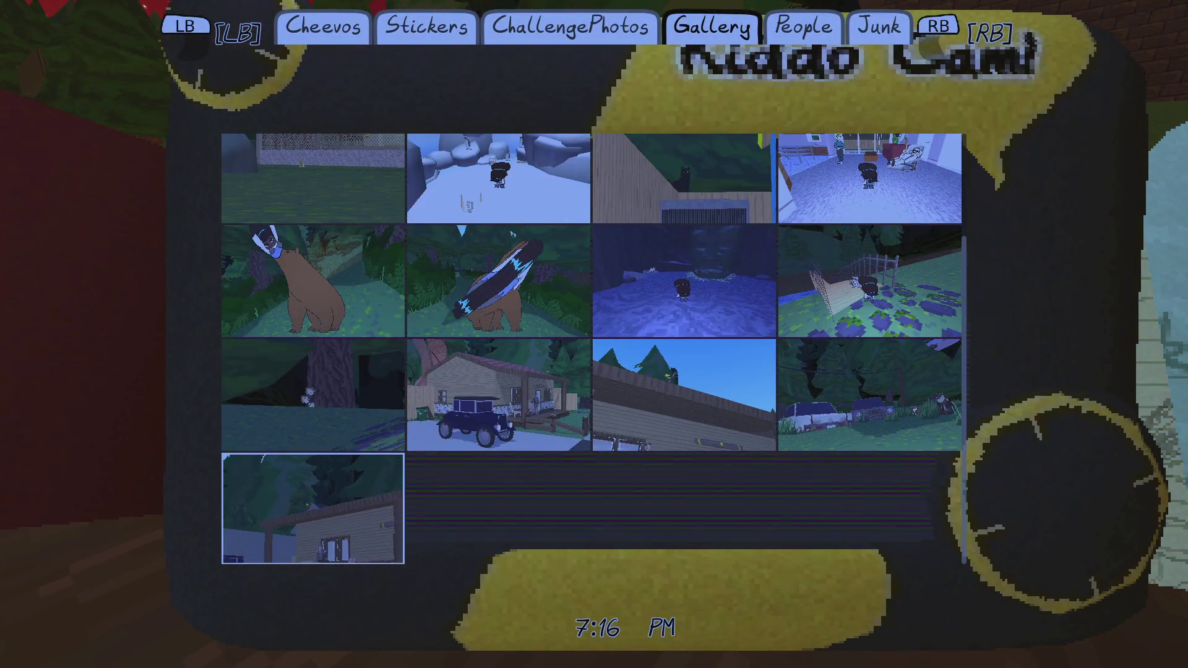
- View the bear-and-surfboard and Mama Bear, You photos, check the Cheevos tab, then close the journal
key(Return)
key(Escape)
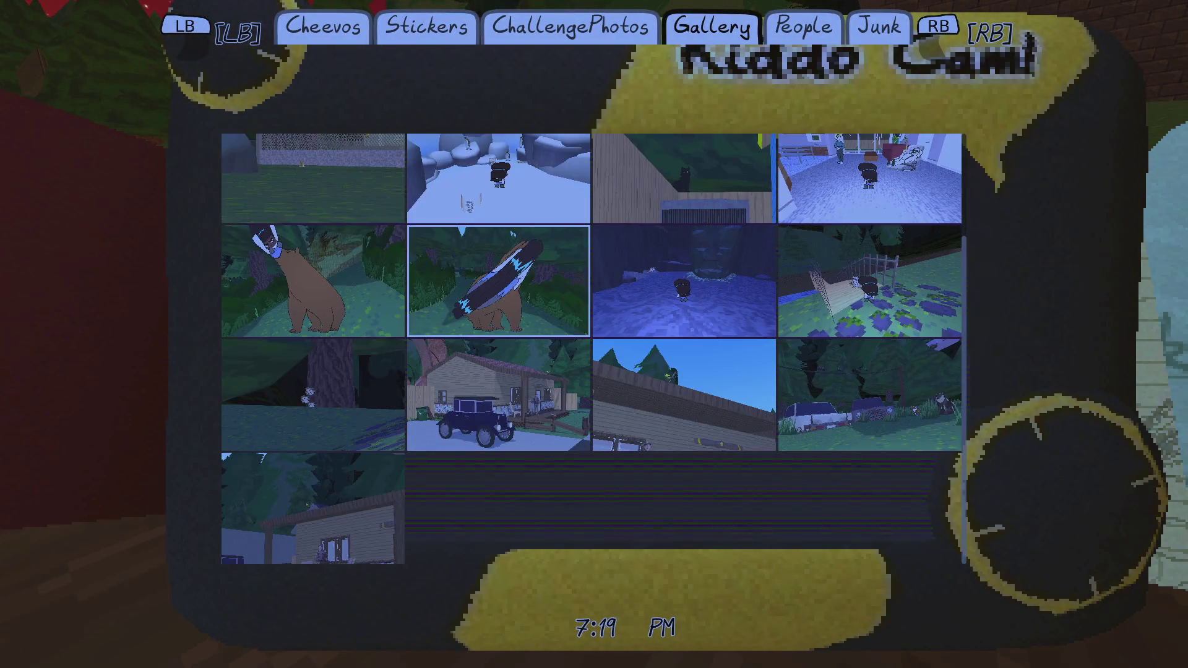
key(Left)
key(Return)
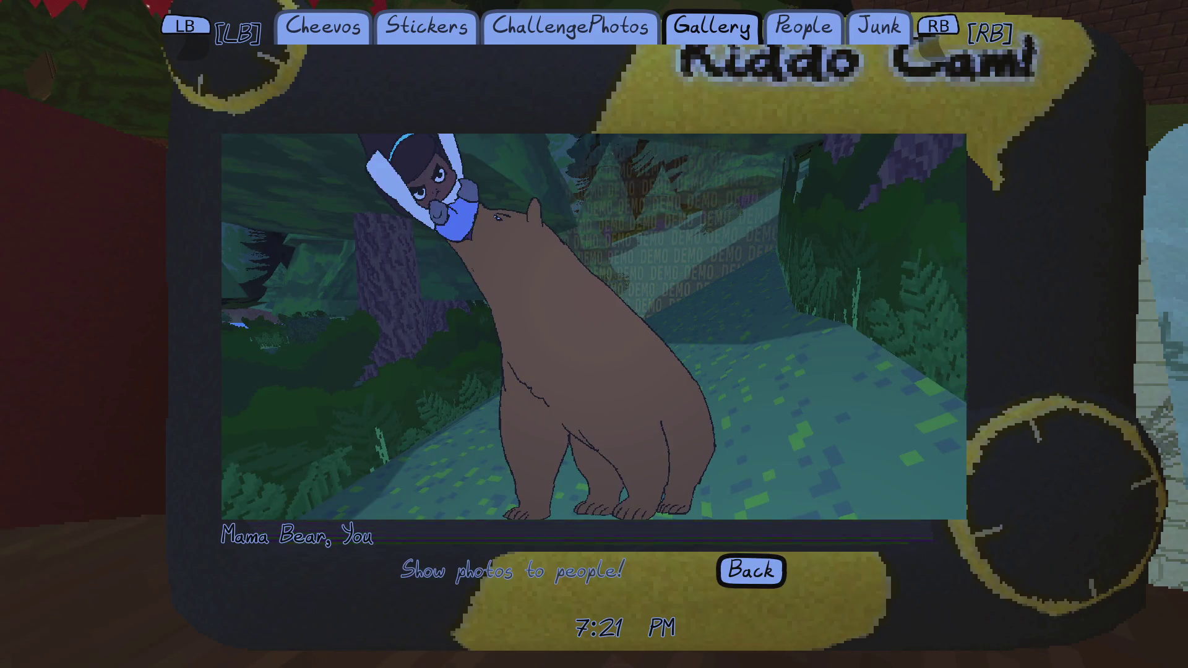
key(Escape)
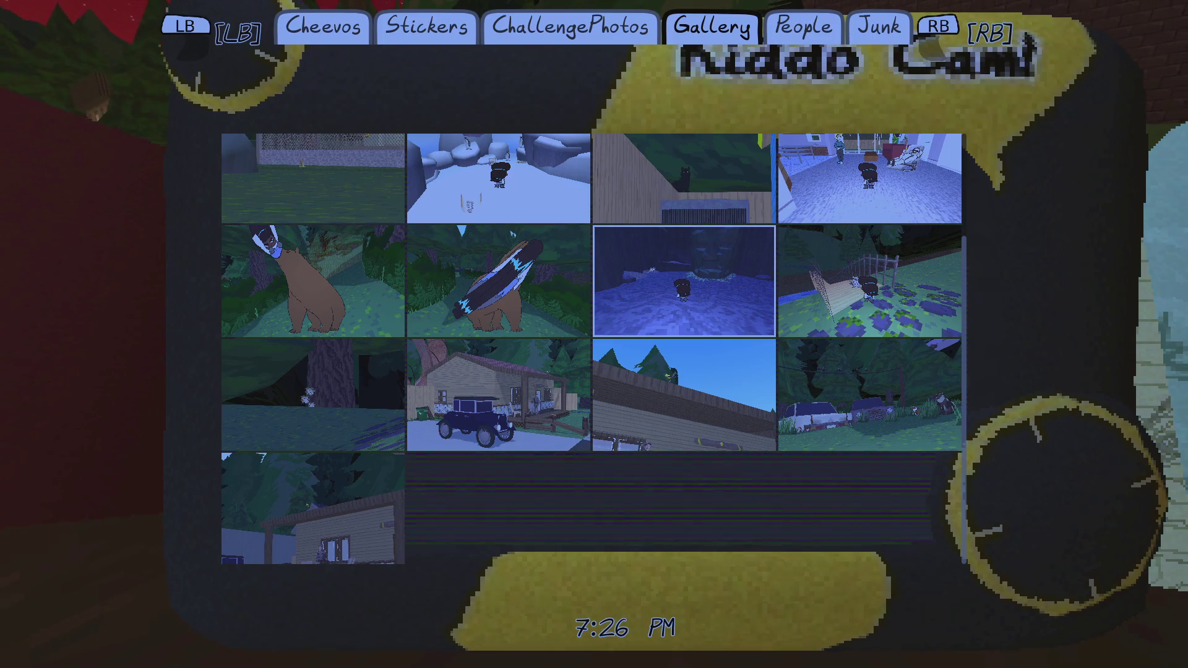
key(q)
key(q)
key(q)
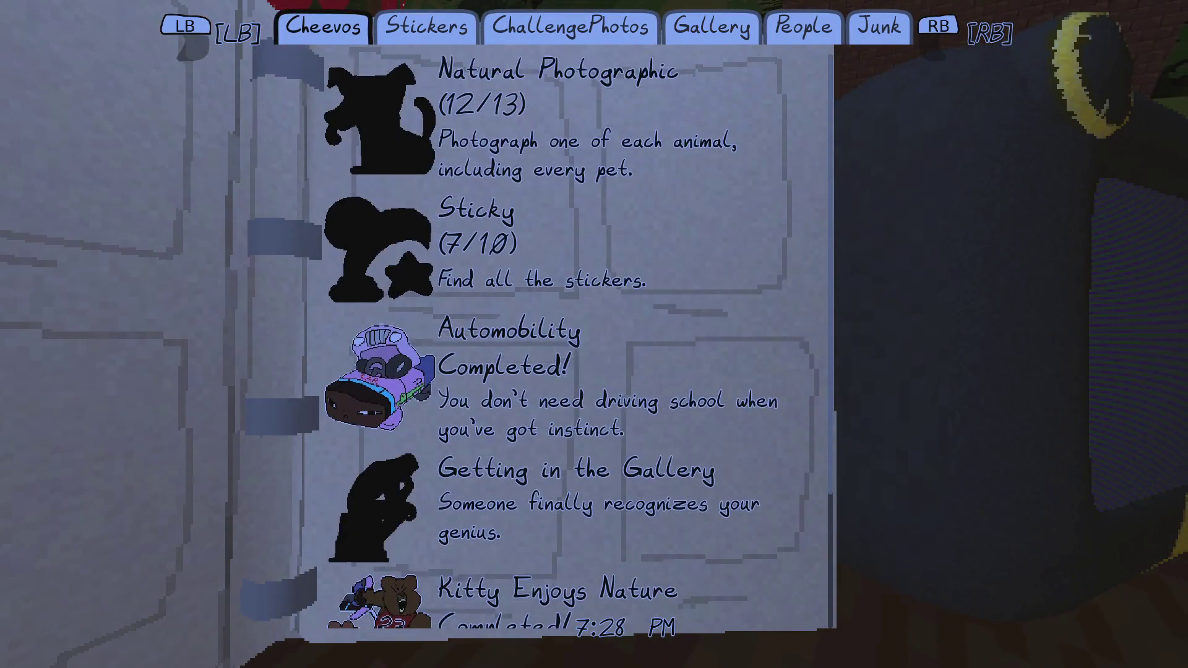
key(Escape)
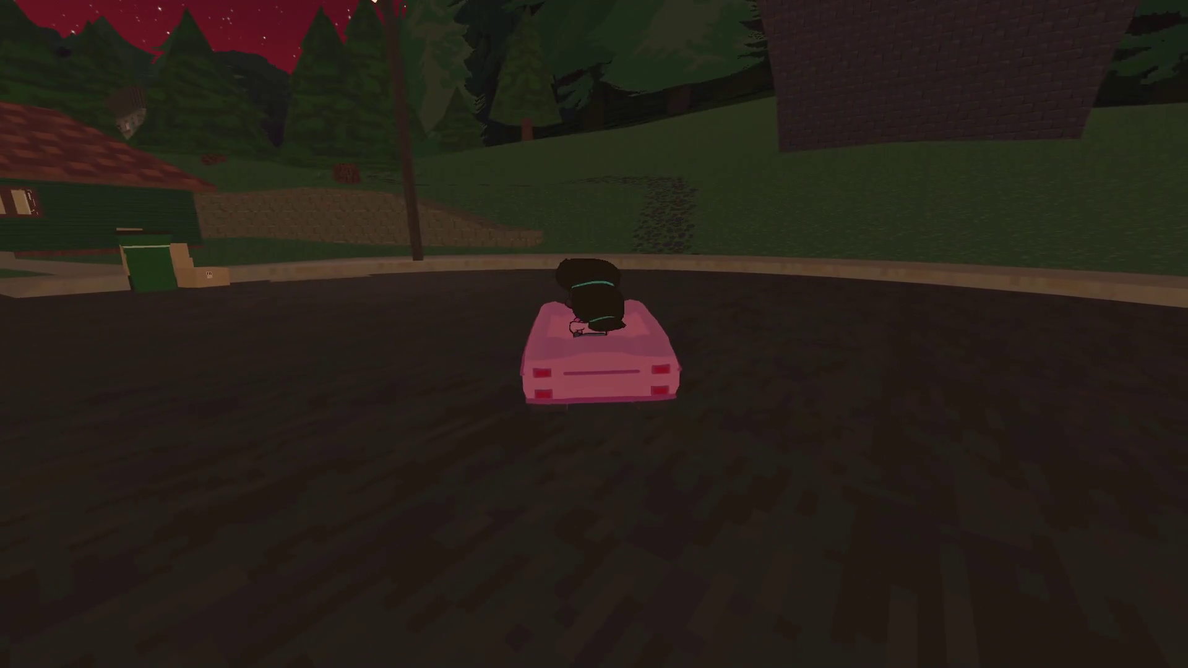
- Drive the pink car off the road, across the grass and cobbled path into the graveyard
key(w)
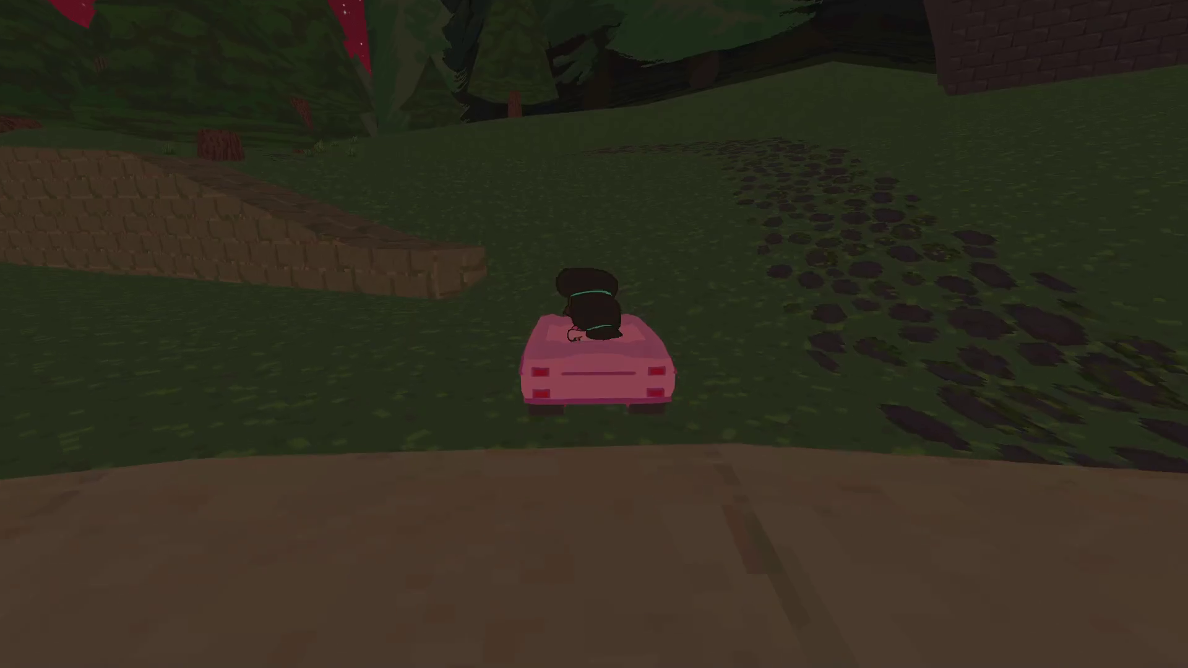
key(d)
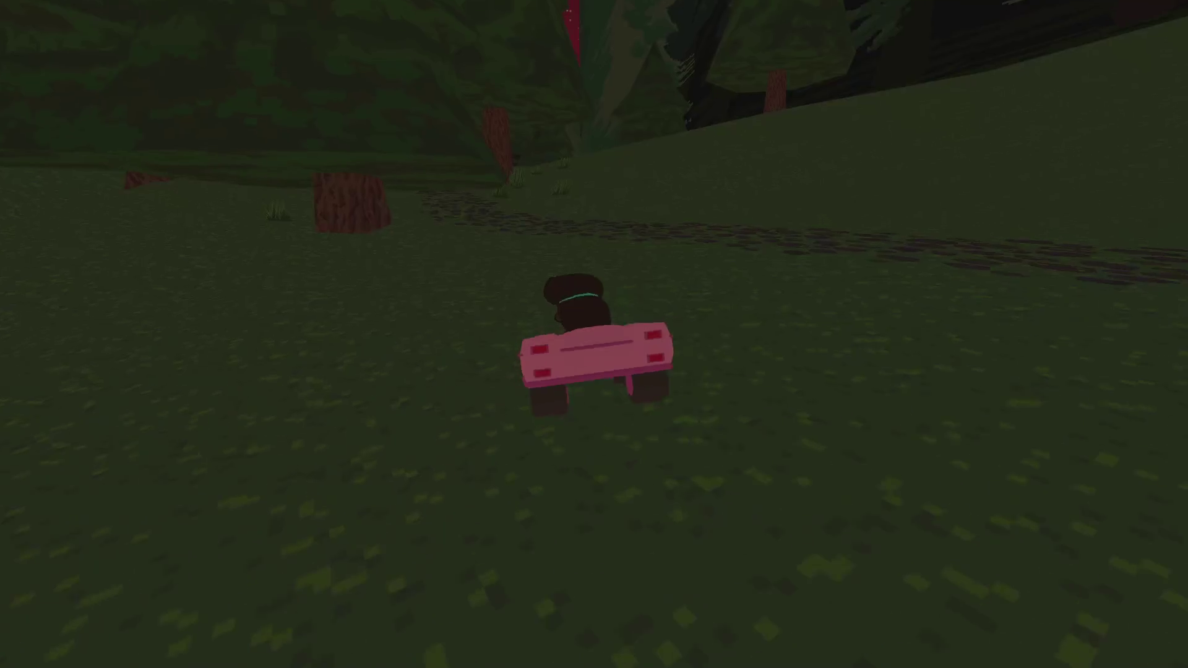
key(a)
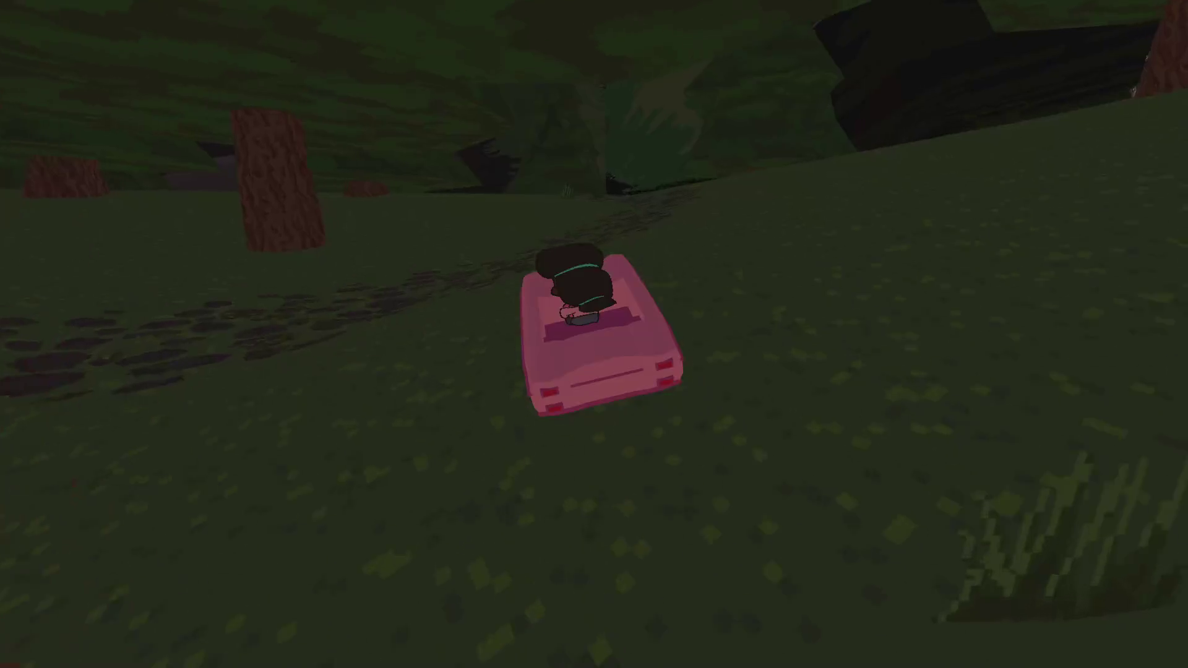
key(a)
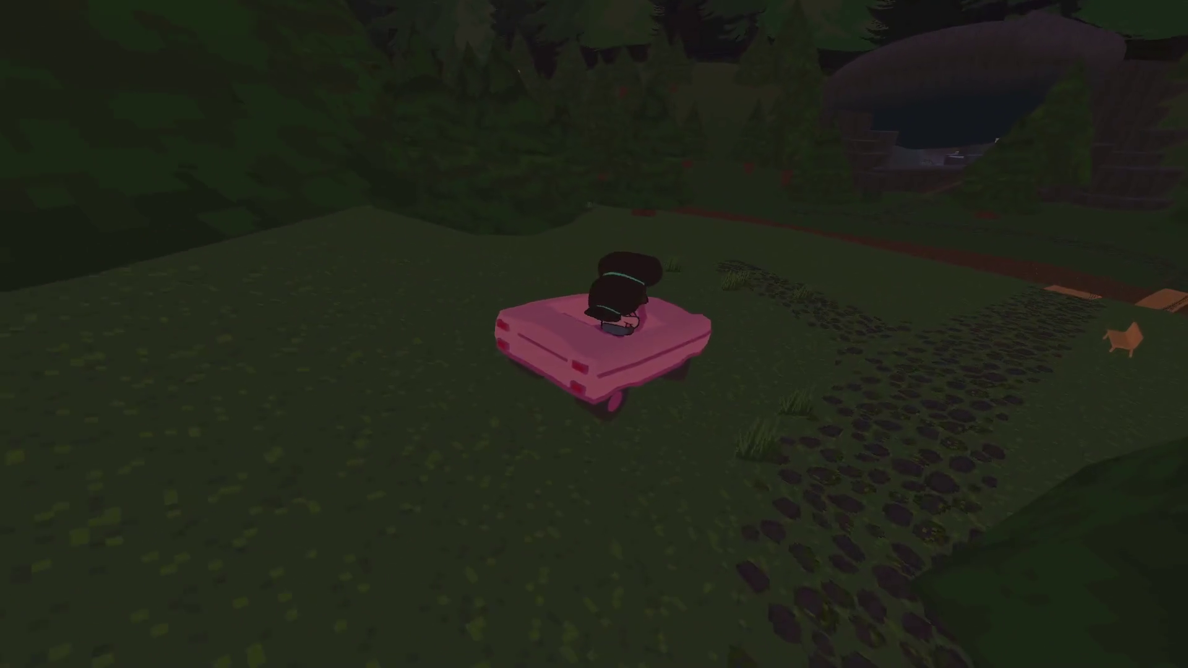
key(d)
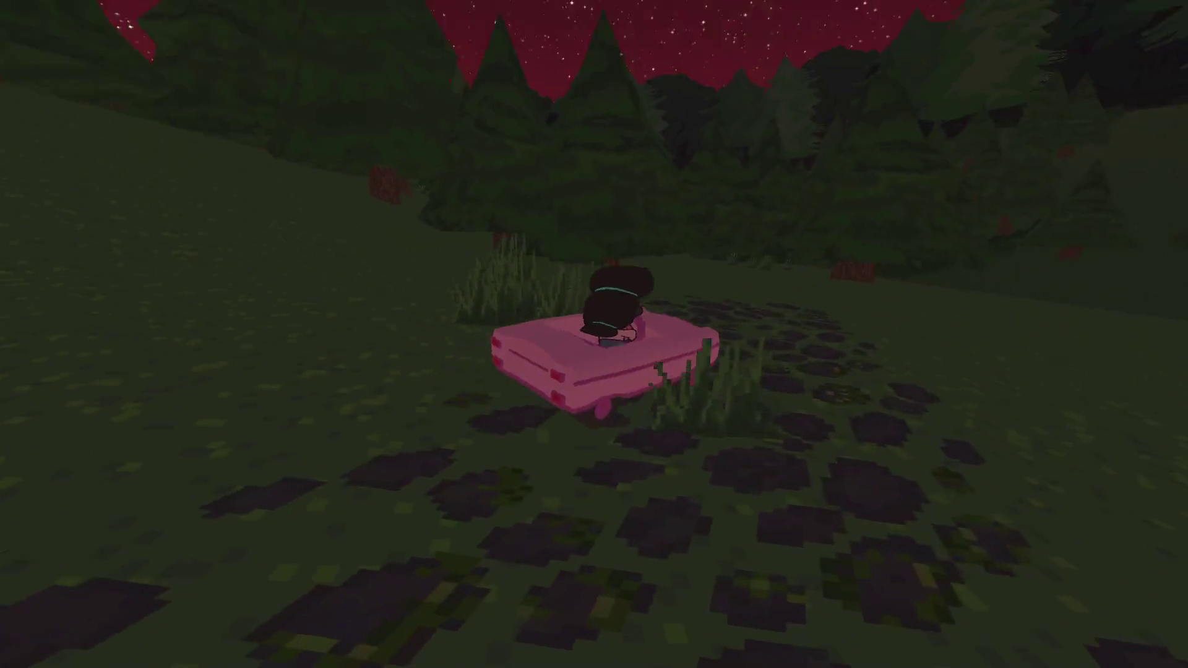
key(w)
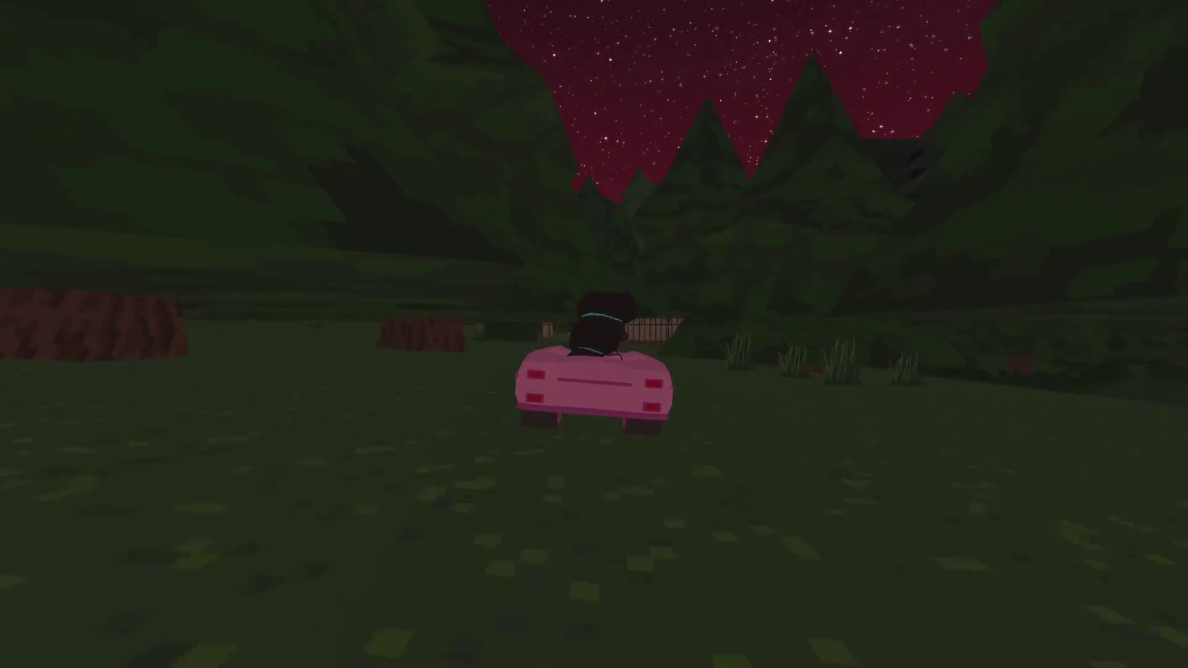
key(w)
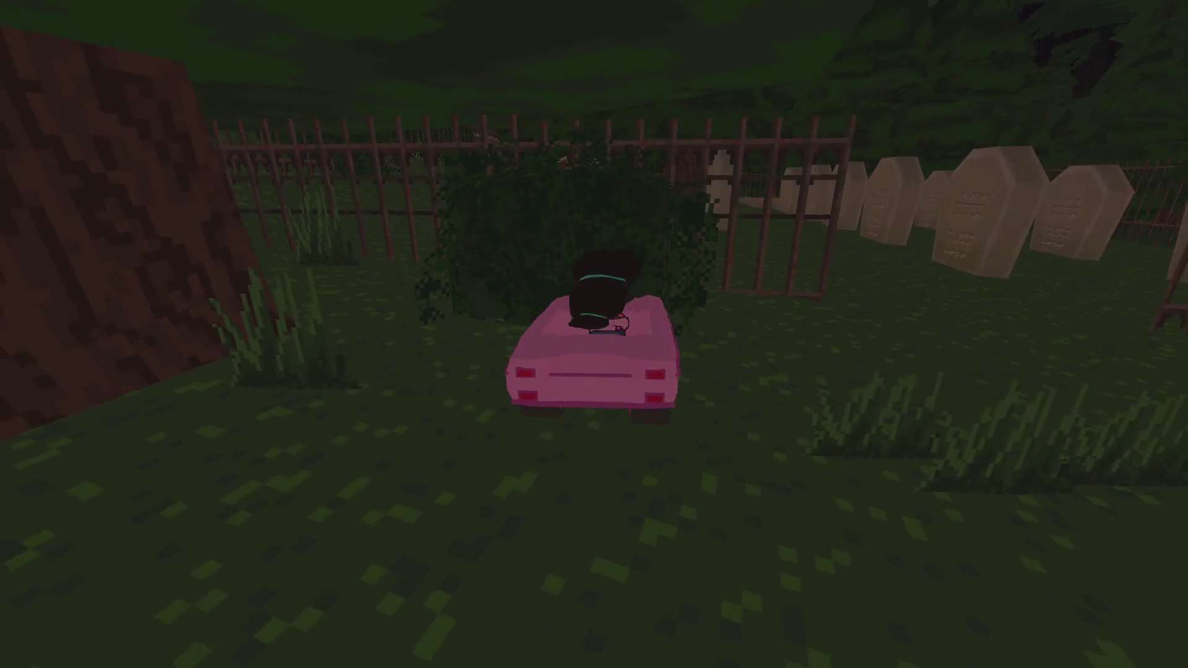
key(d)
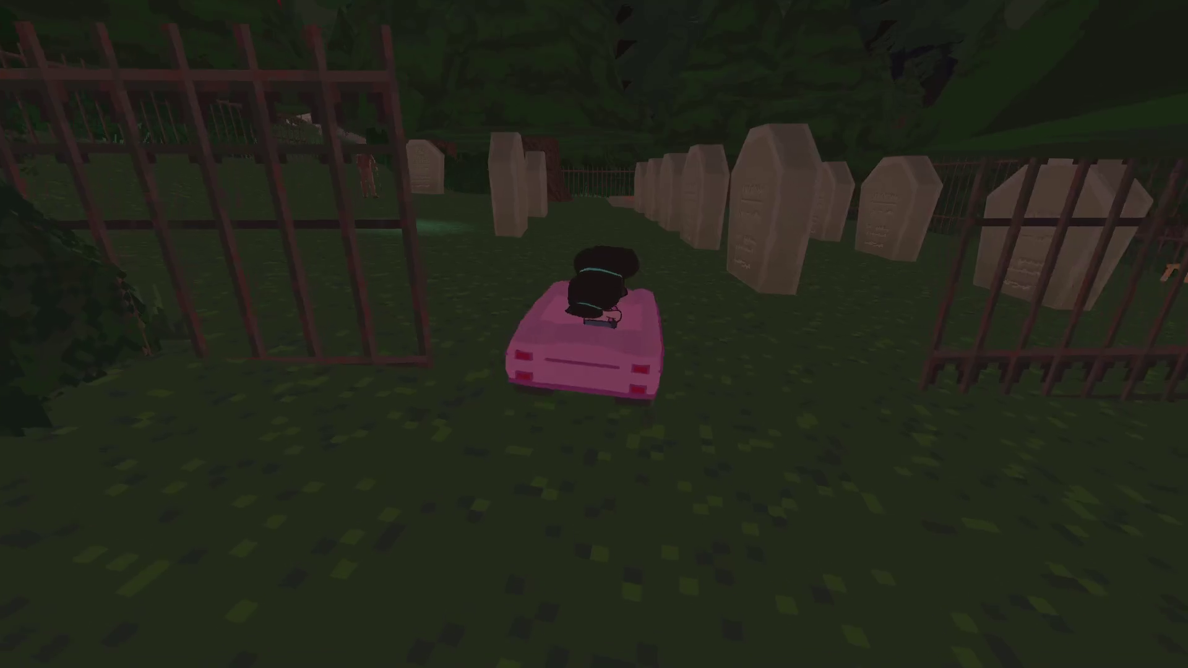
- Line the car up beside the old man, get out and photograph him
key(a)
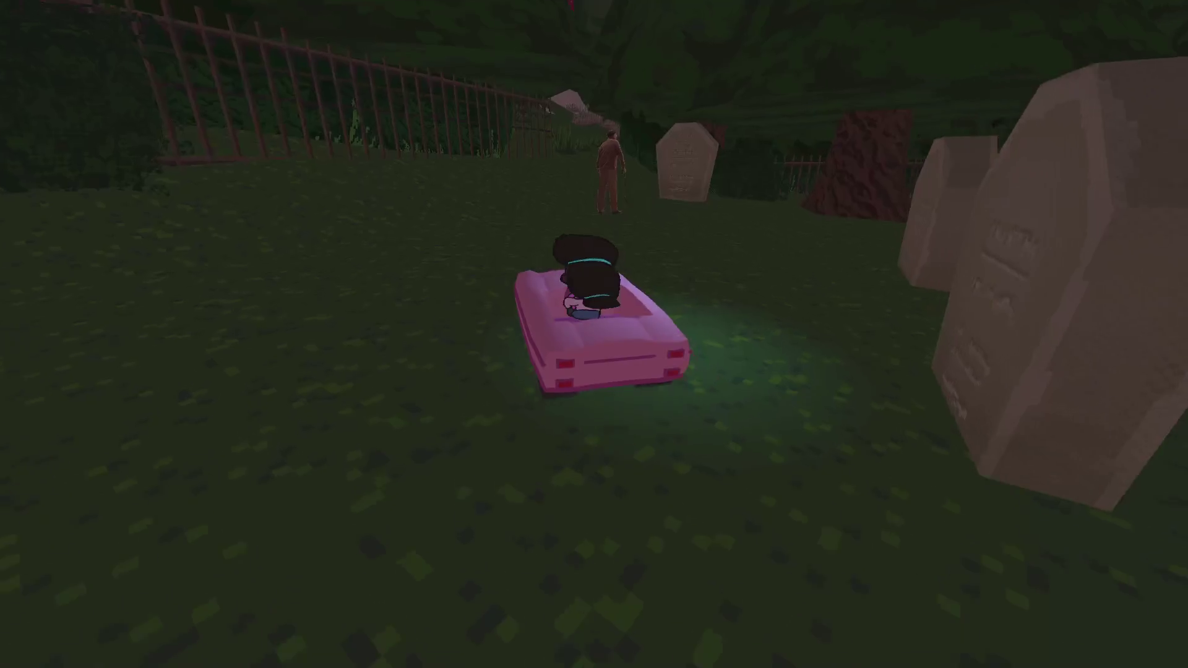
key(s)
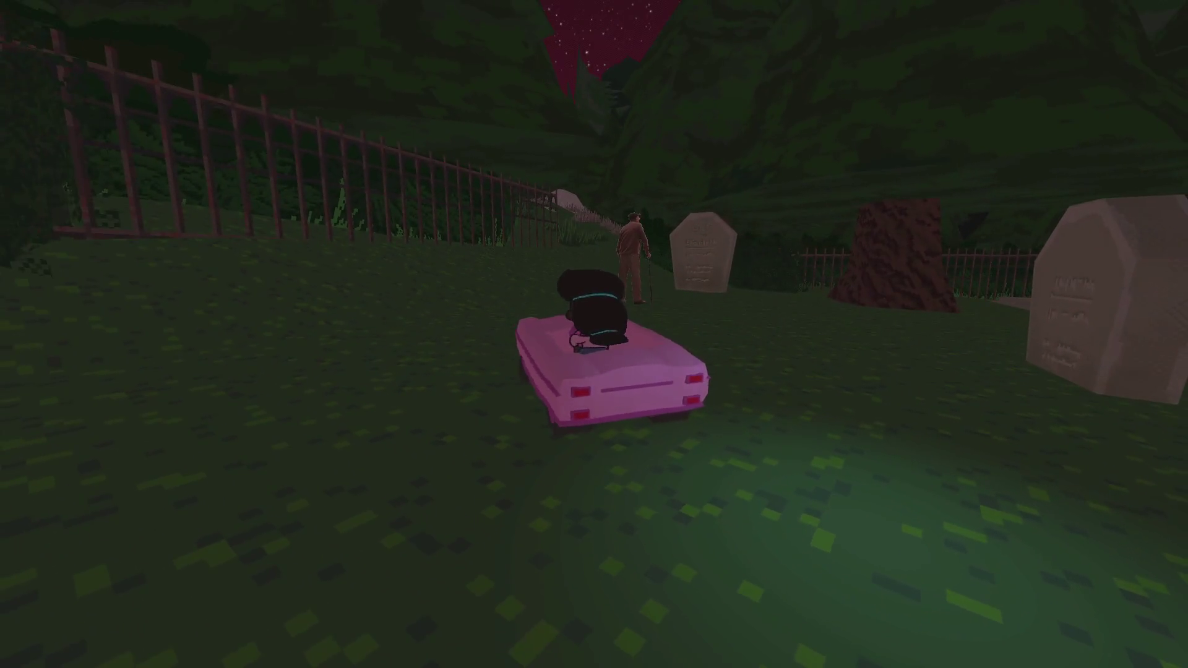
key(w)
key(e)
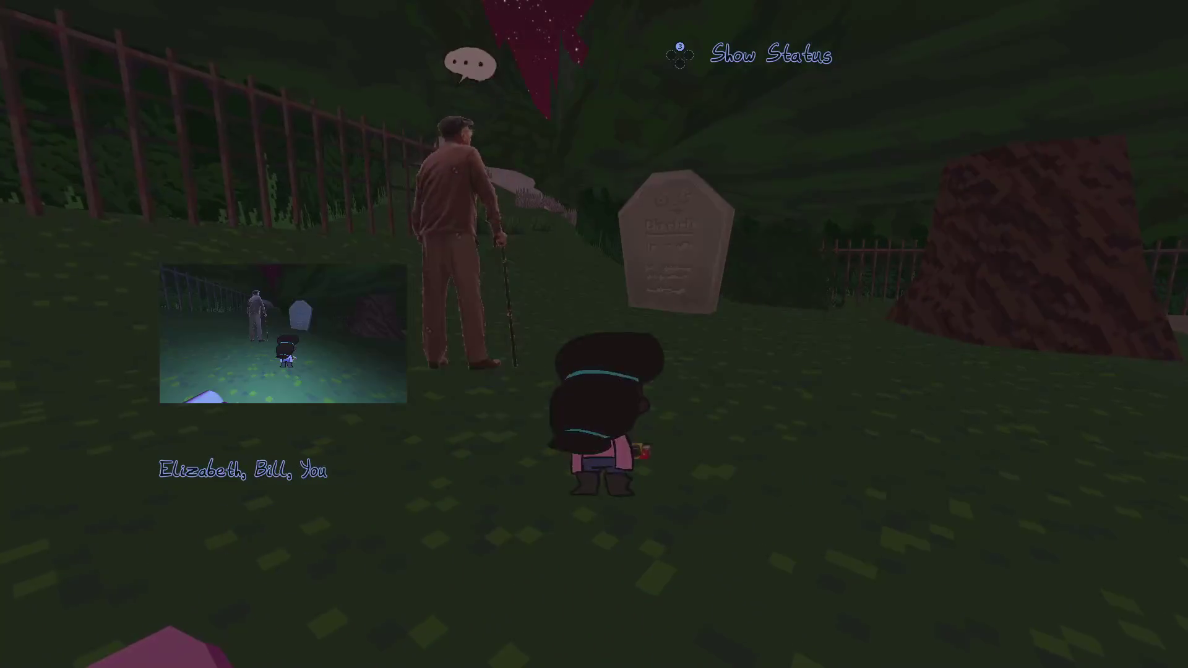
- Show the old man a gallery photo, dismiss his story, and drive toward the graveyard gate
key(q)
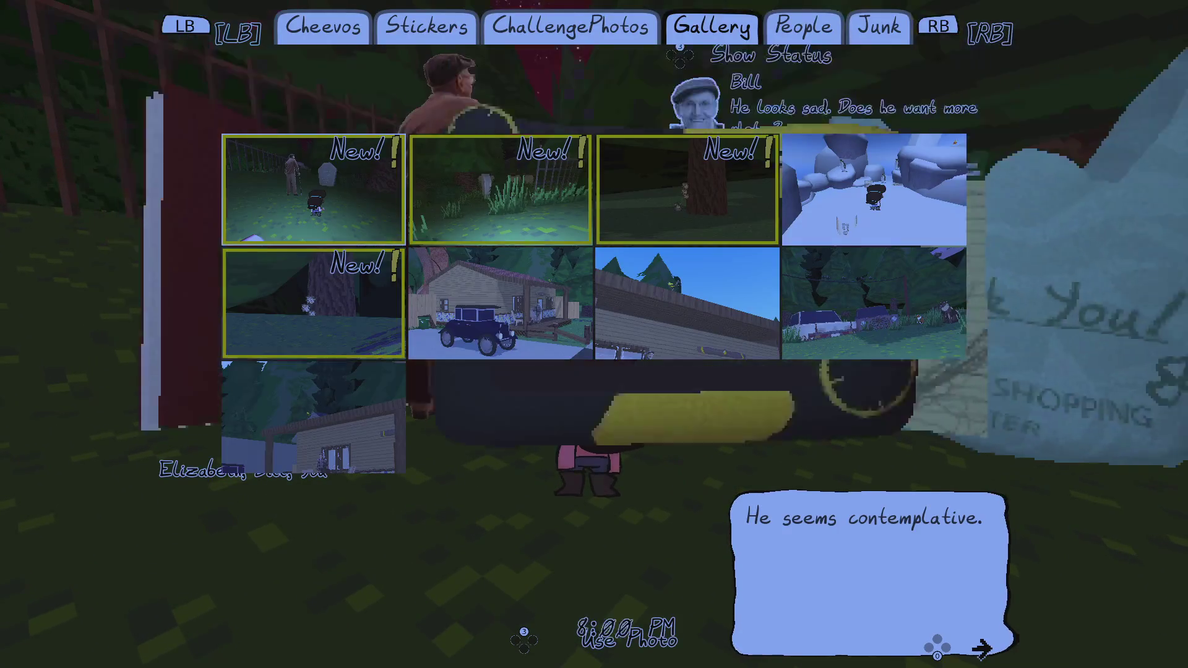
key(Return)
key(Return)
key(Return)
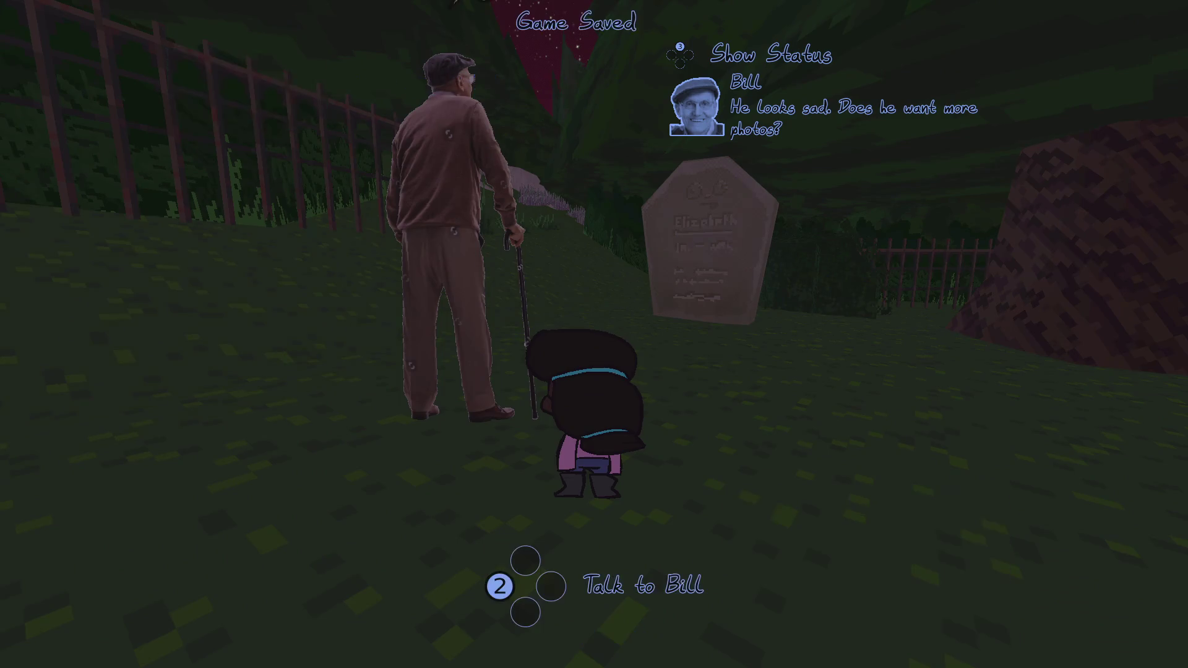
key(e)
key(Return)
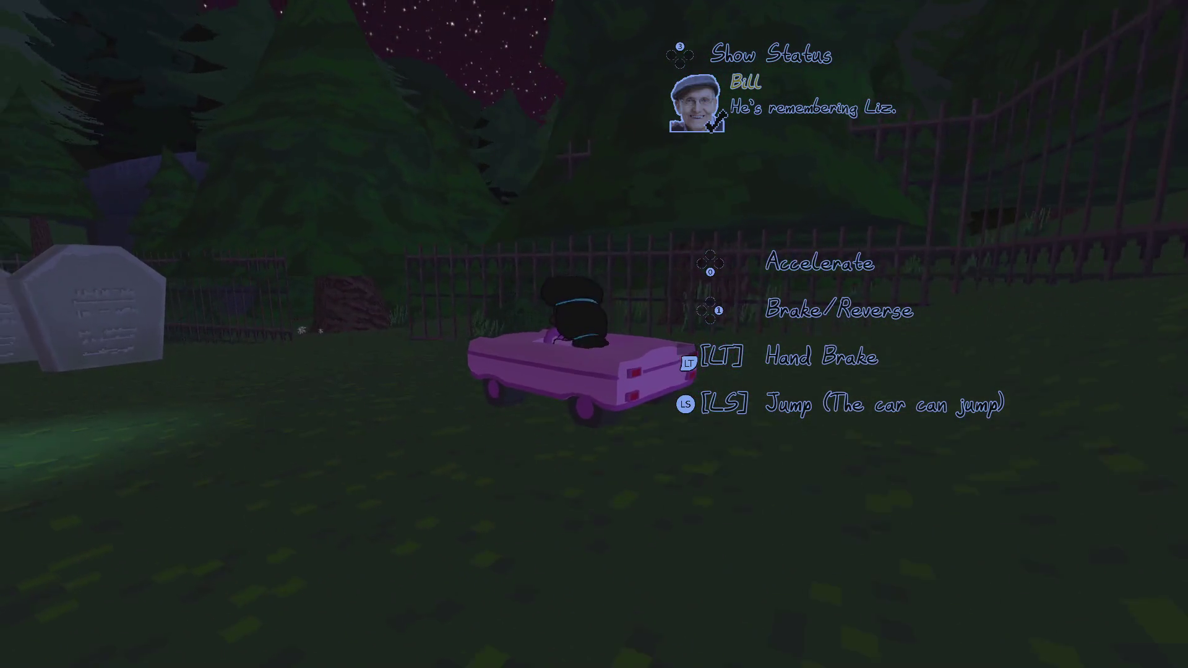
key(w)
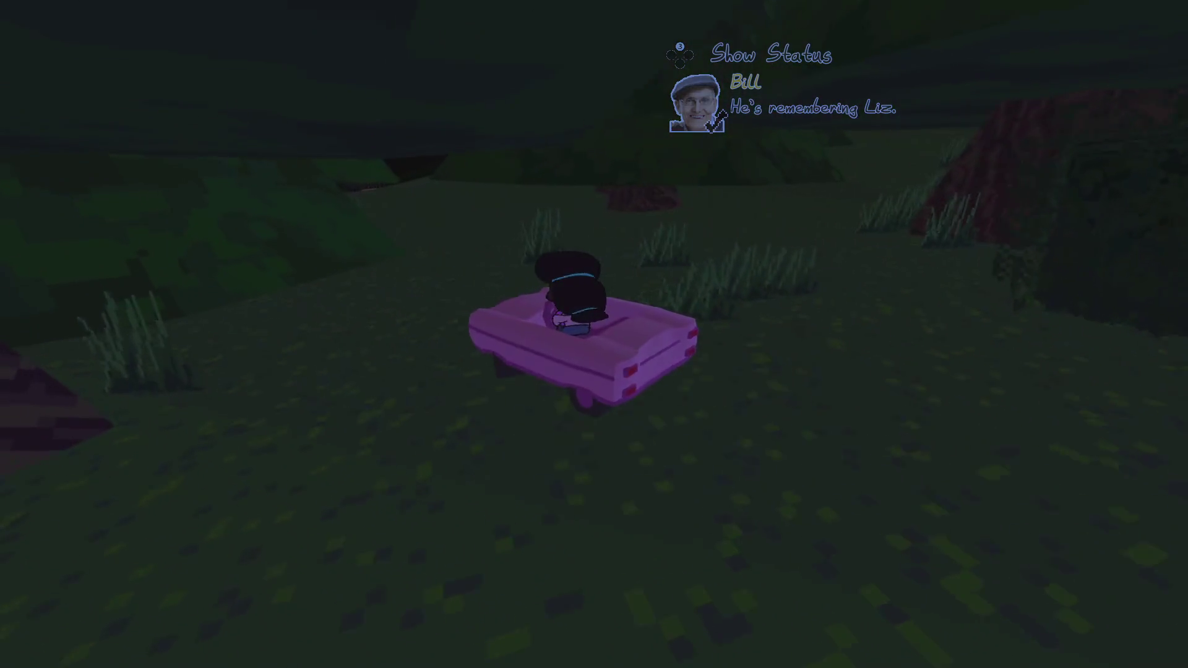
- Drive the pink car across the field, down the slope and along the street to the house
key(a)
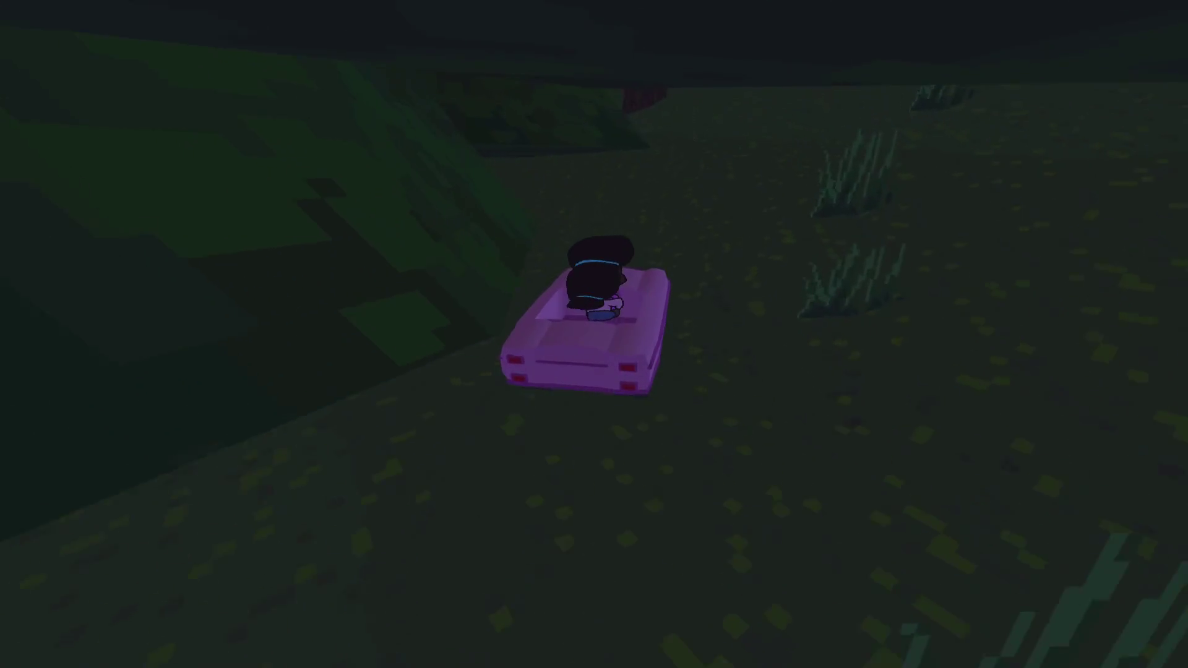
key(w)
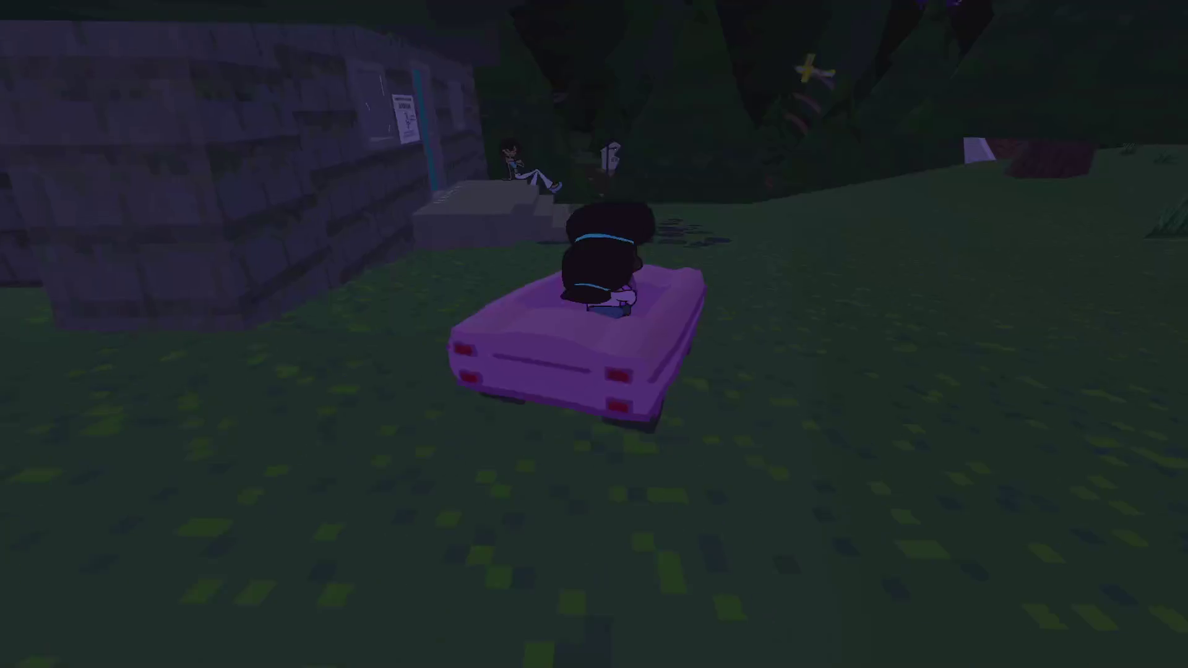
key(d)
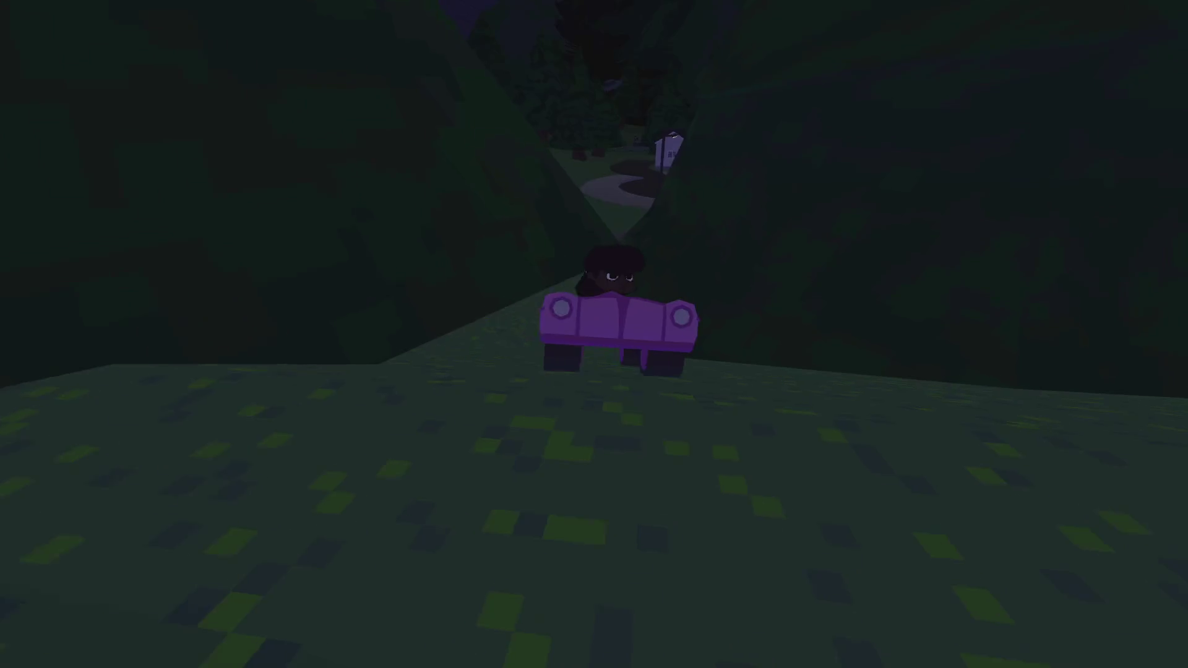
key(w)
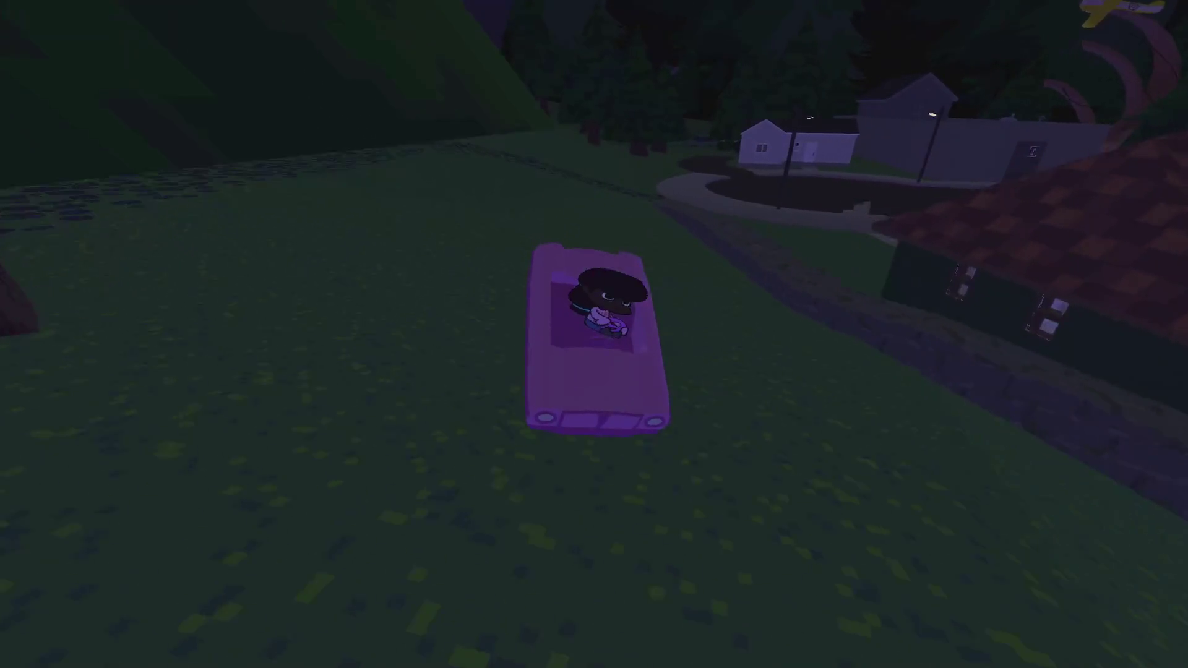
key(a)
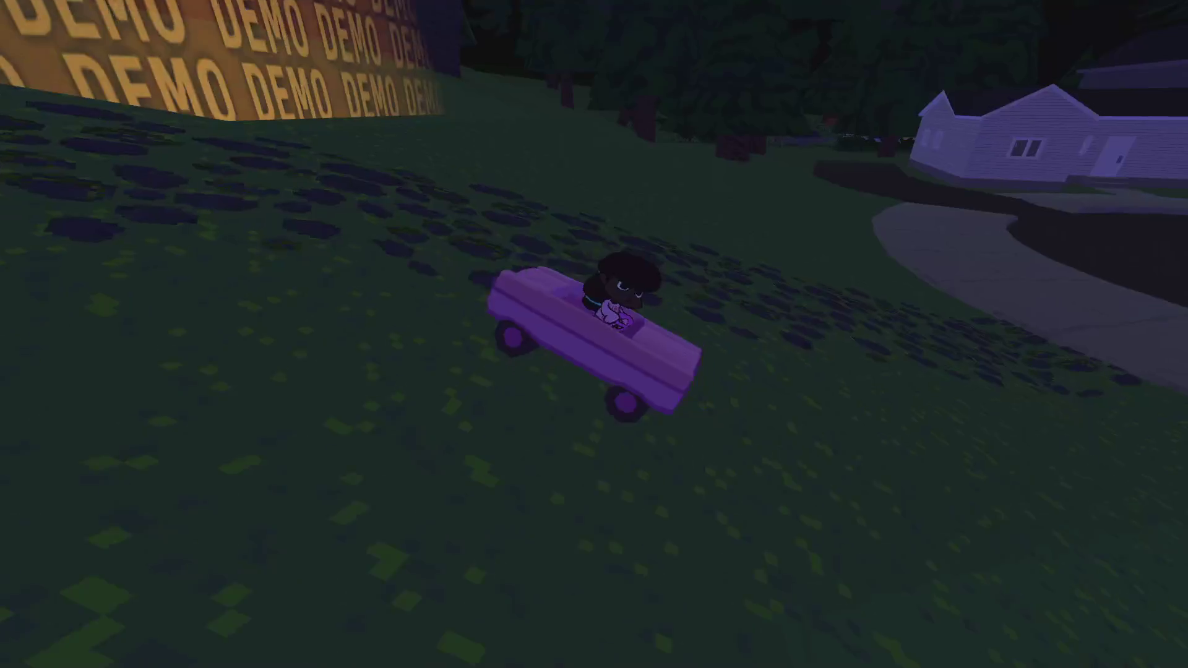
key(w)
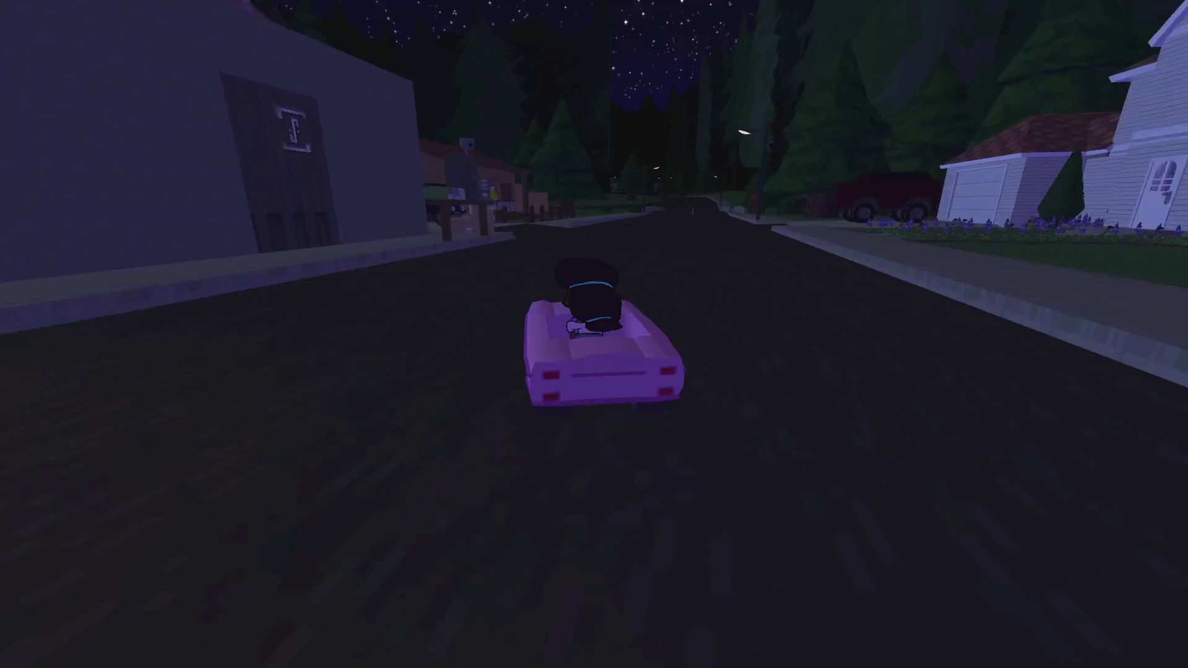
key(a)
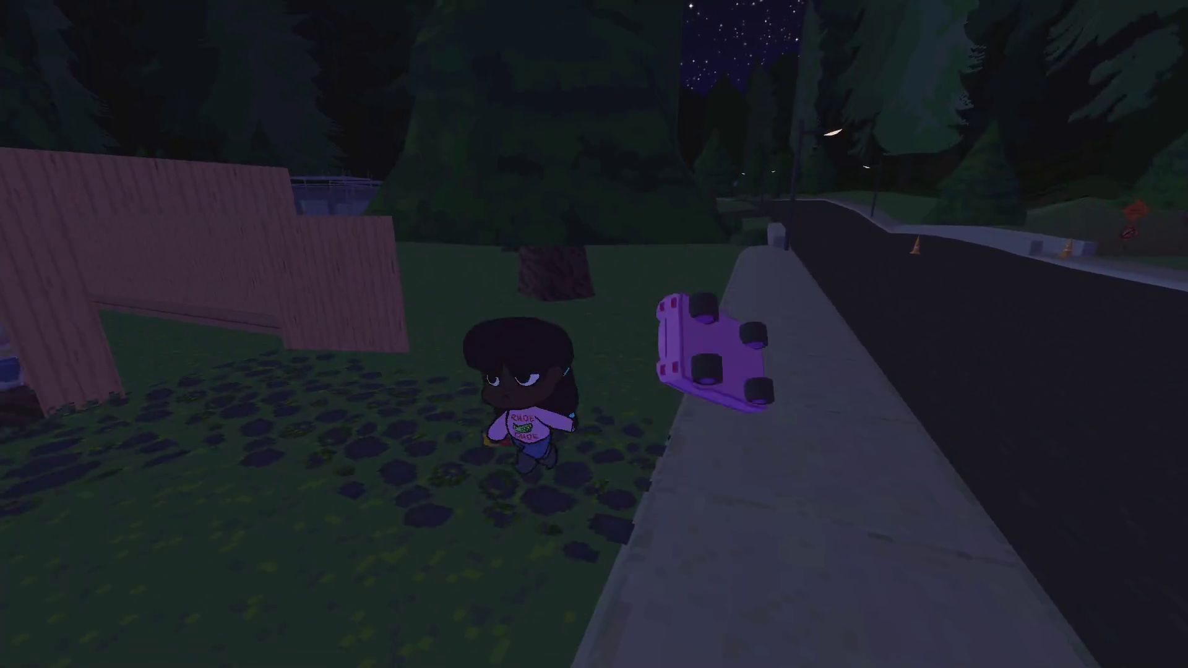
- Walk through the side yard past the teapot table into the fenced backyard
key(w)
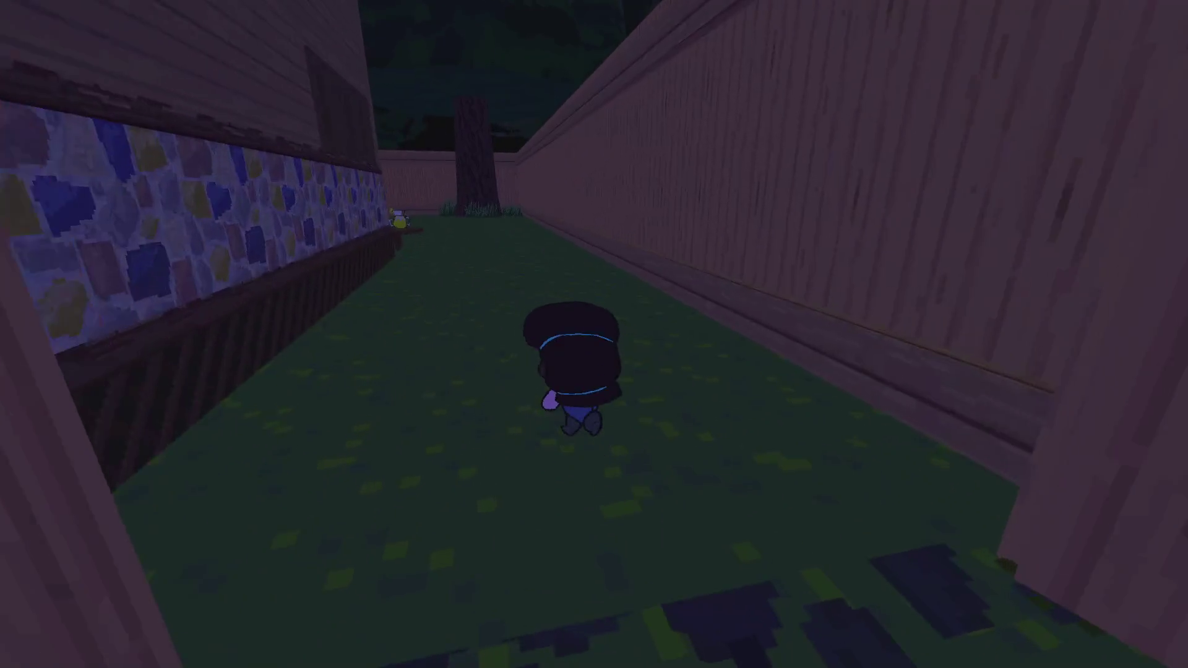
key(w)
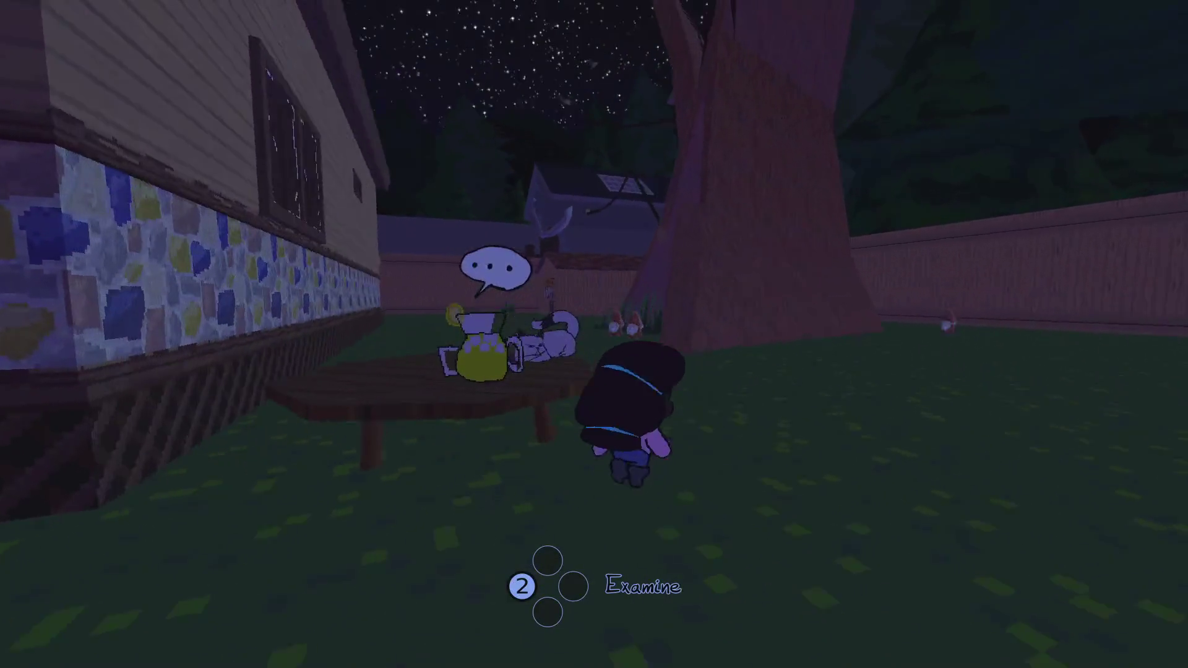
key(w)
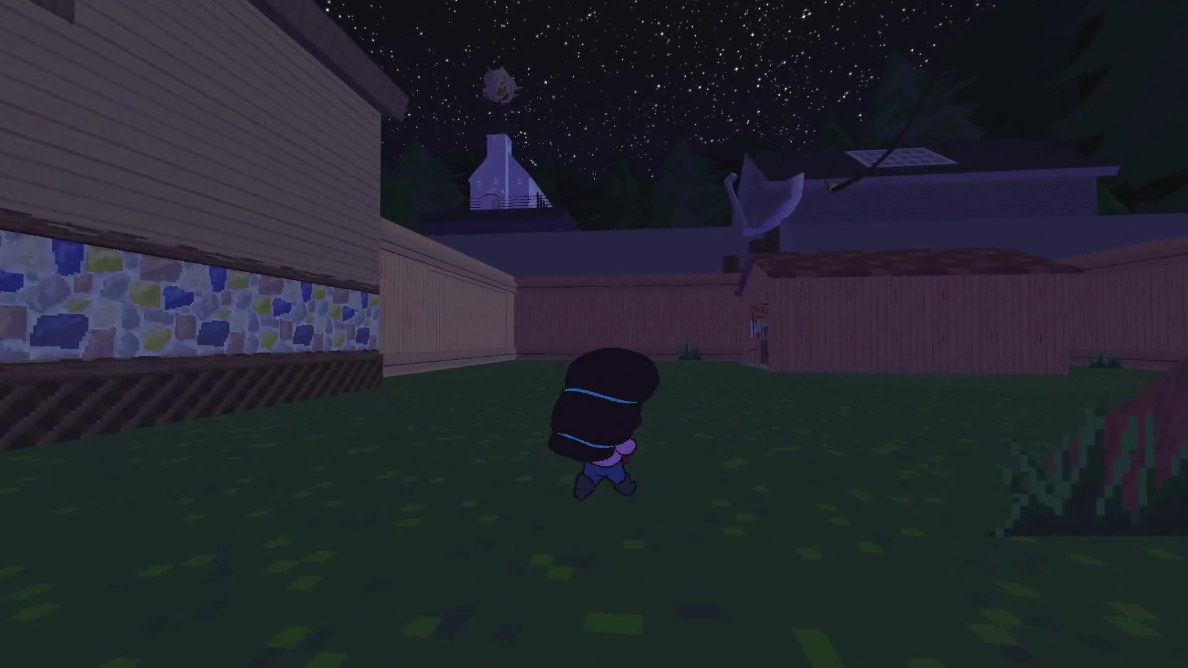
key(w)
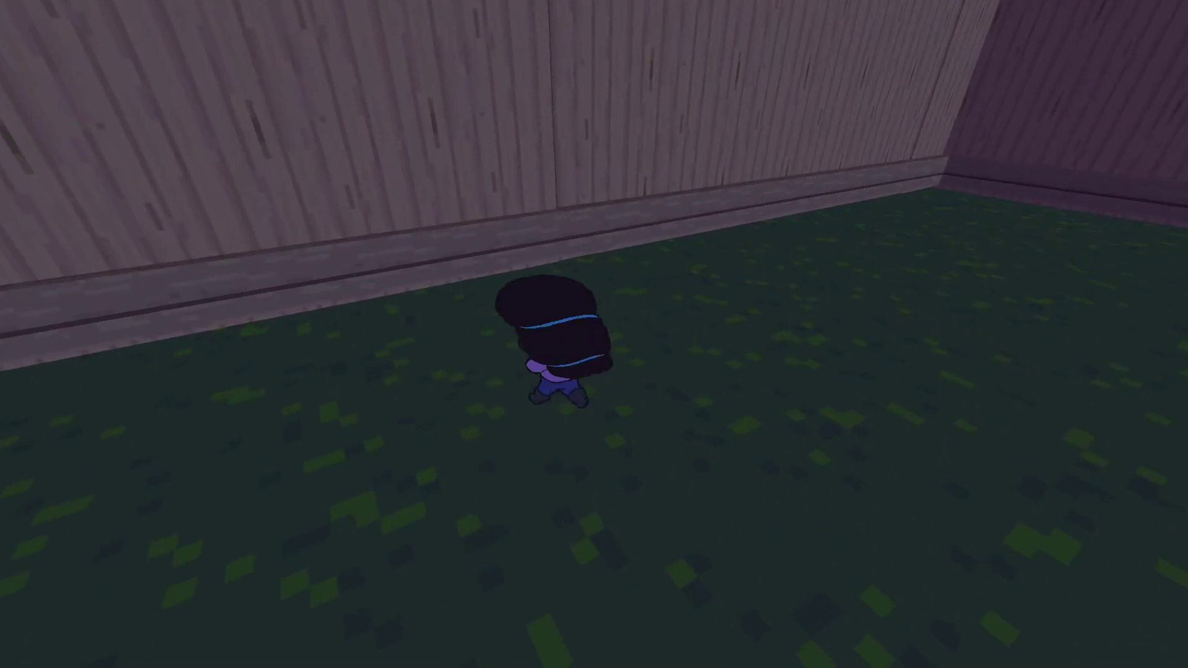
key(w)
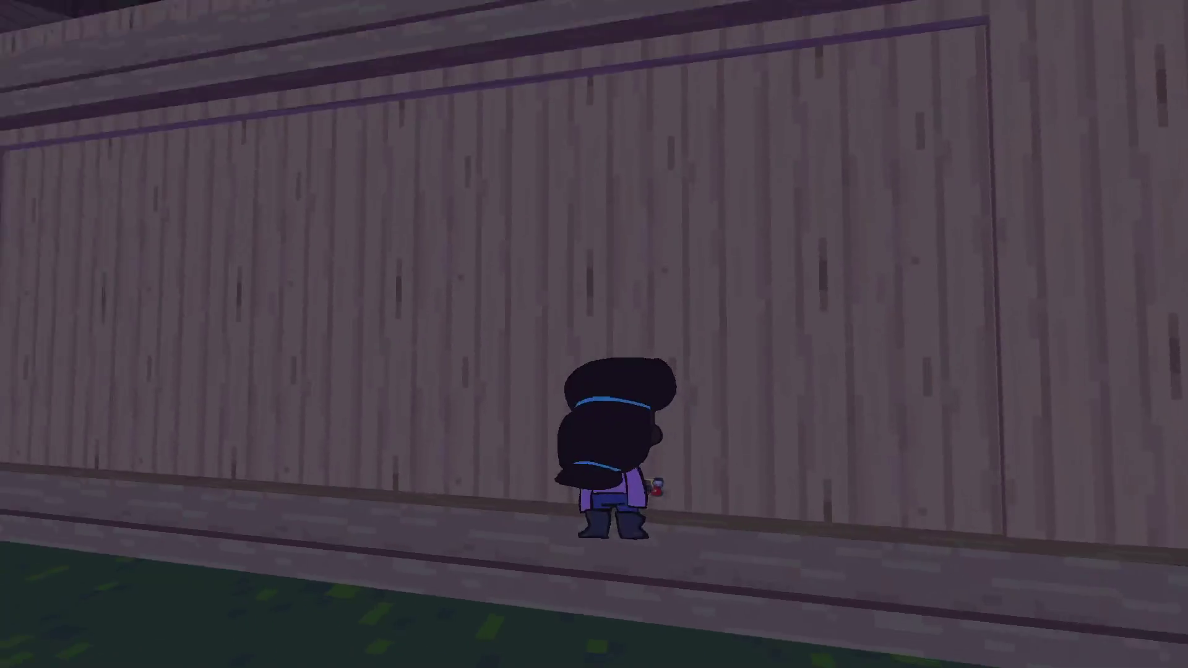
- Walk along the fence and across the yard into the shed up to Bill, pausing and resuming once
key(w)
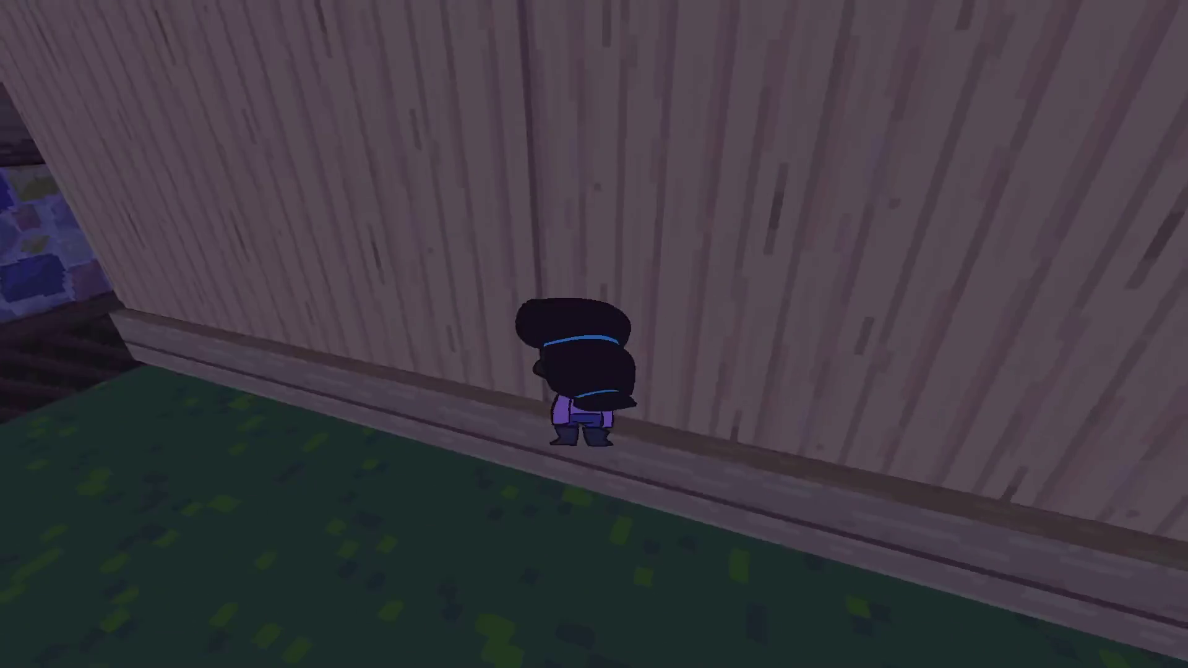
key(s)
key(d)
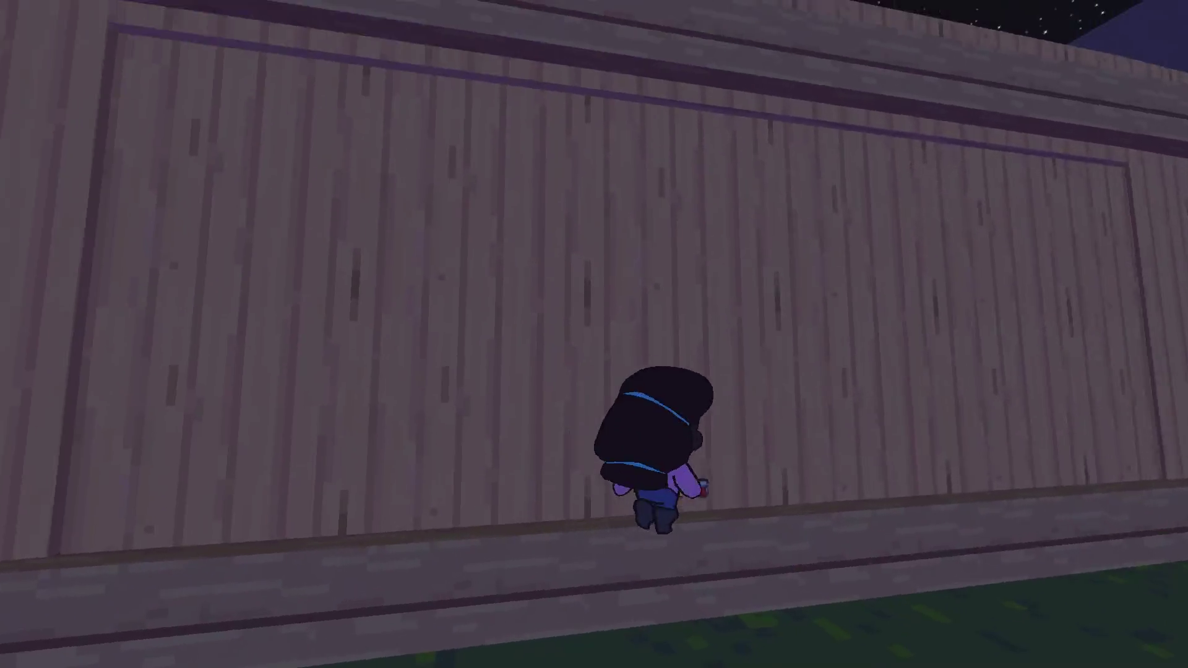
key(w)
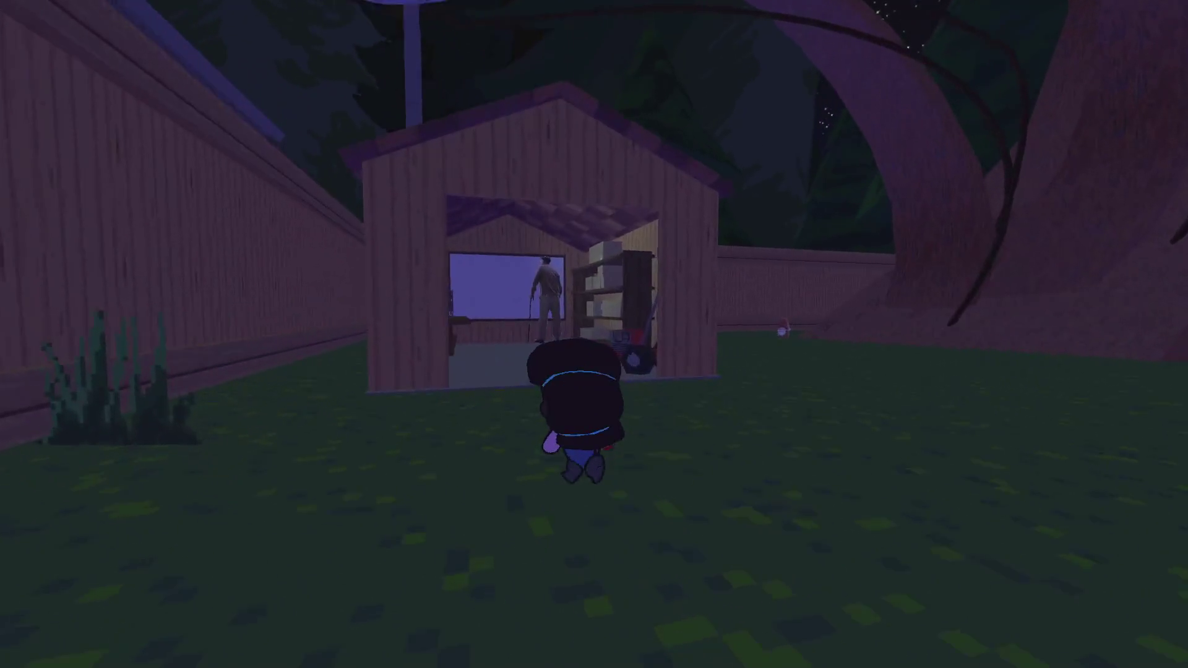
key(w)
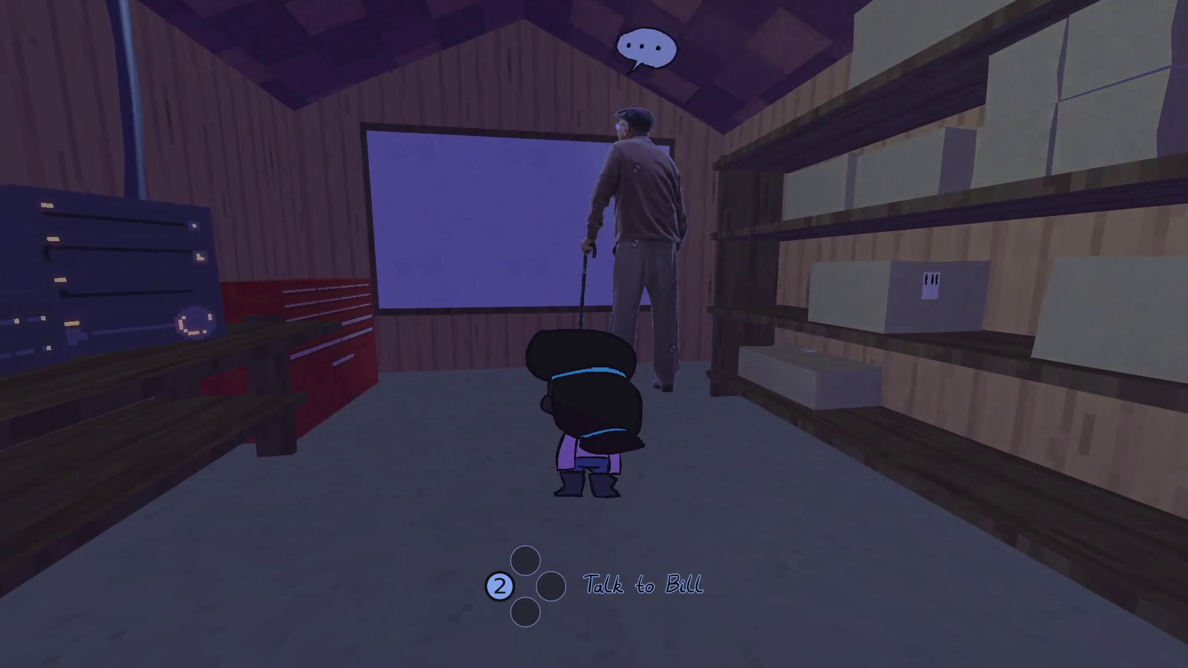
key(Escape)
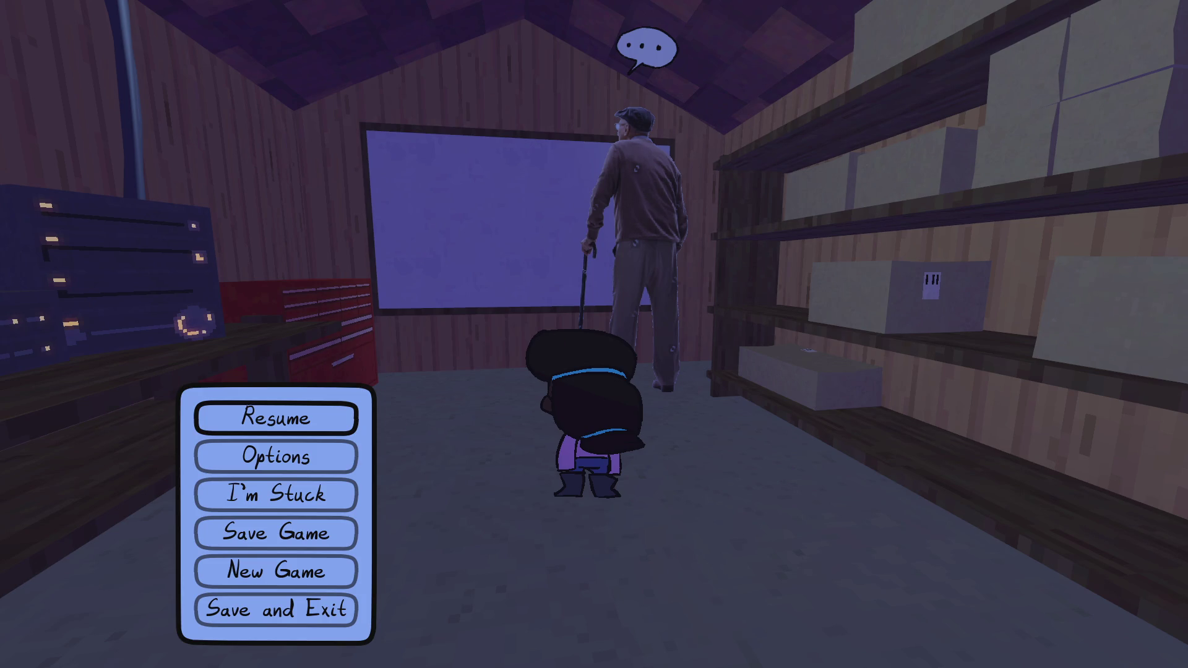
click(351, 405)
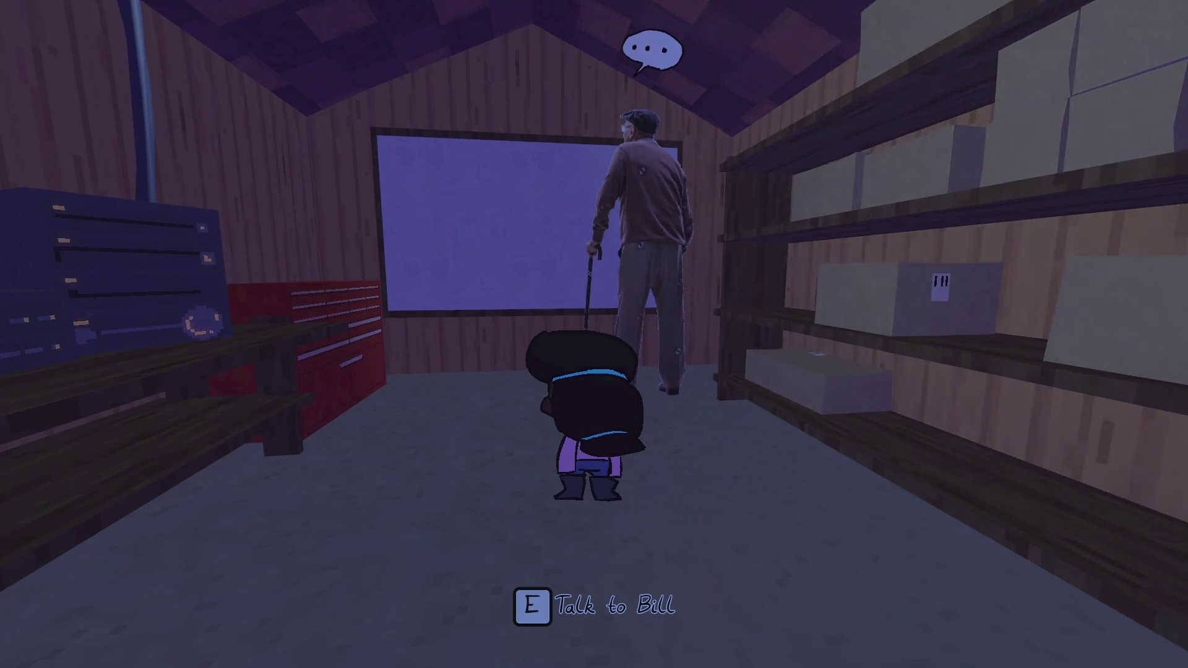
- Start talking to Bill and reply 'i got a one' to offer a good photo
key(e)
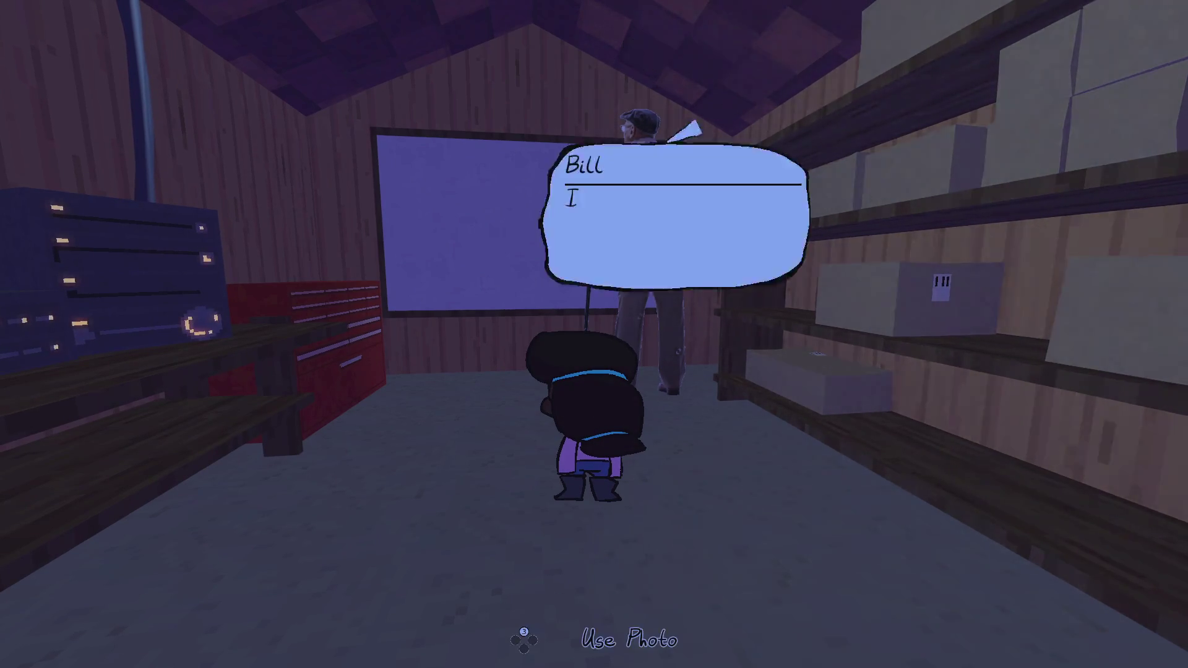
key(e)
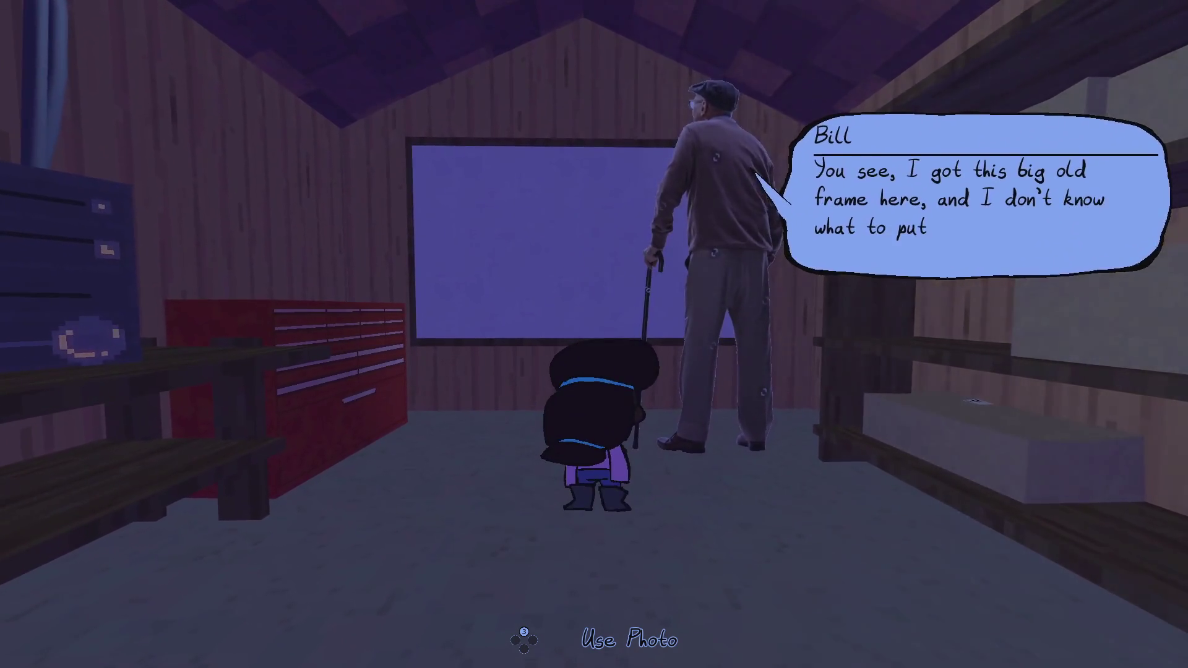
key(q)
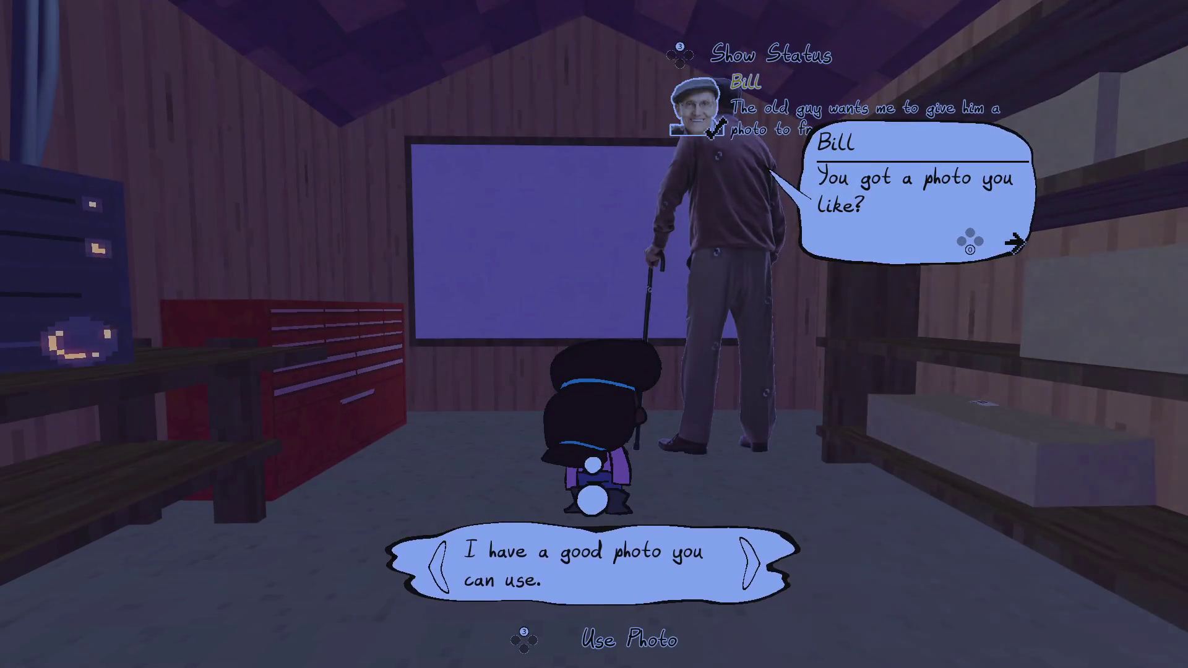
text(i got a one)
key(Return)
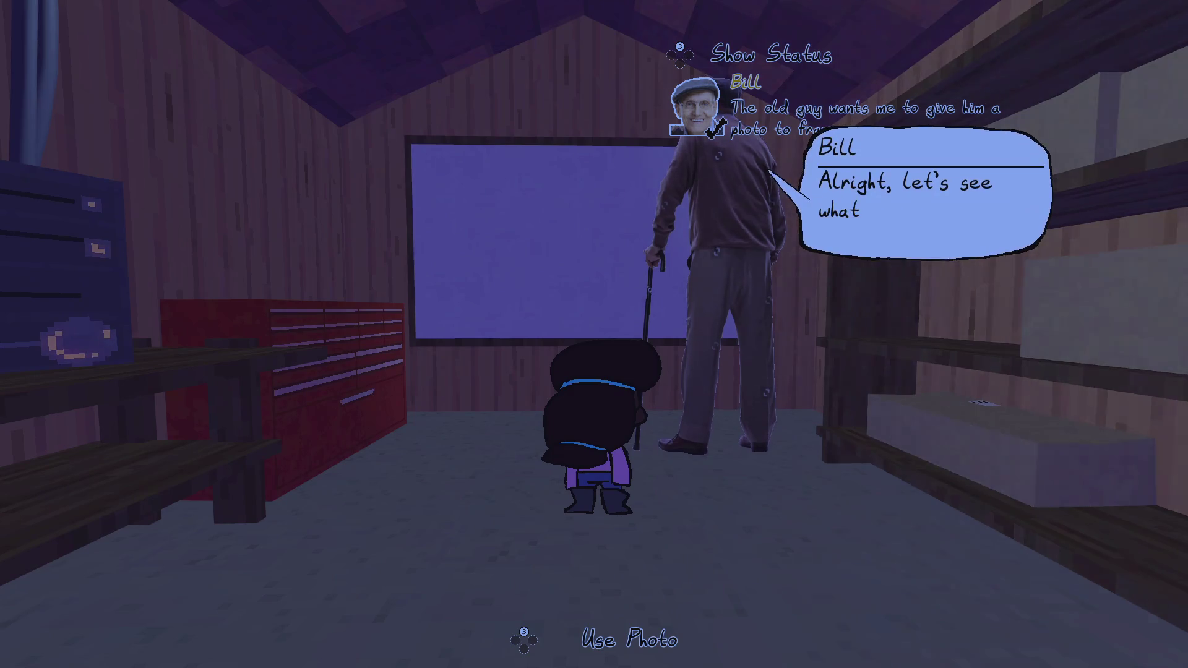
- Show Bill the bear photo from the gallery, agree to frame it, and finish the dialogue
key(q)
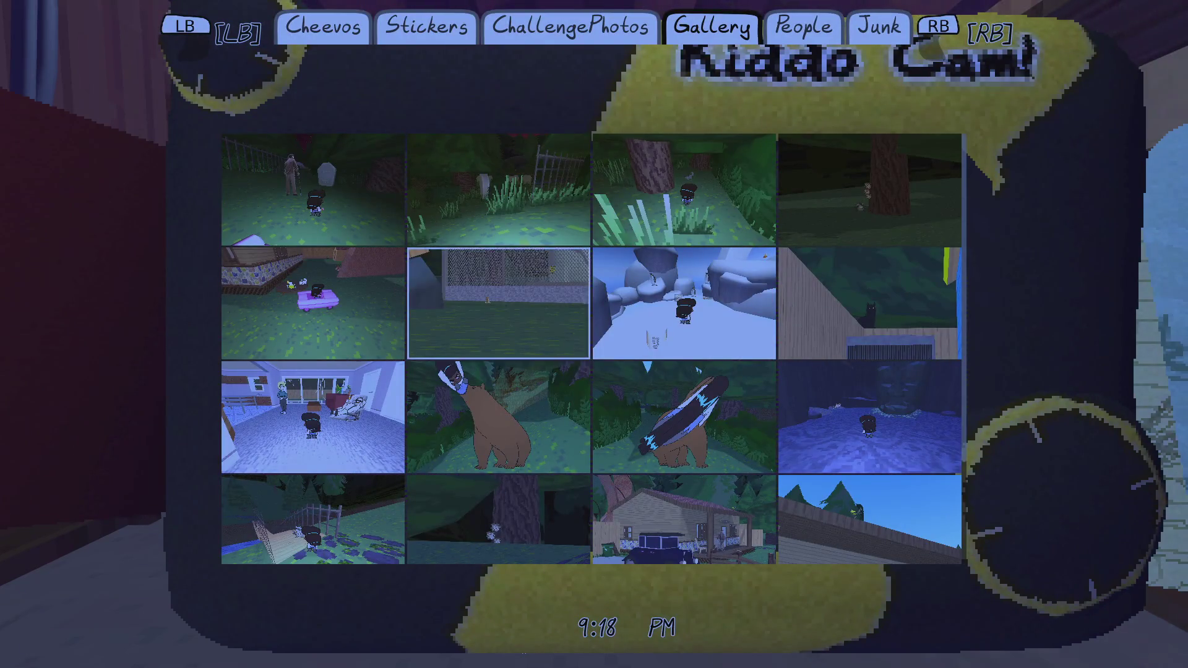
click(498, 416)
key(Return)
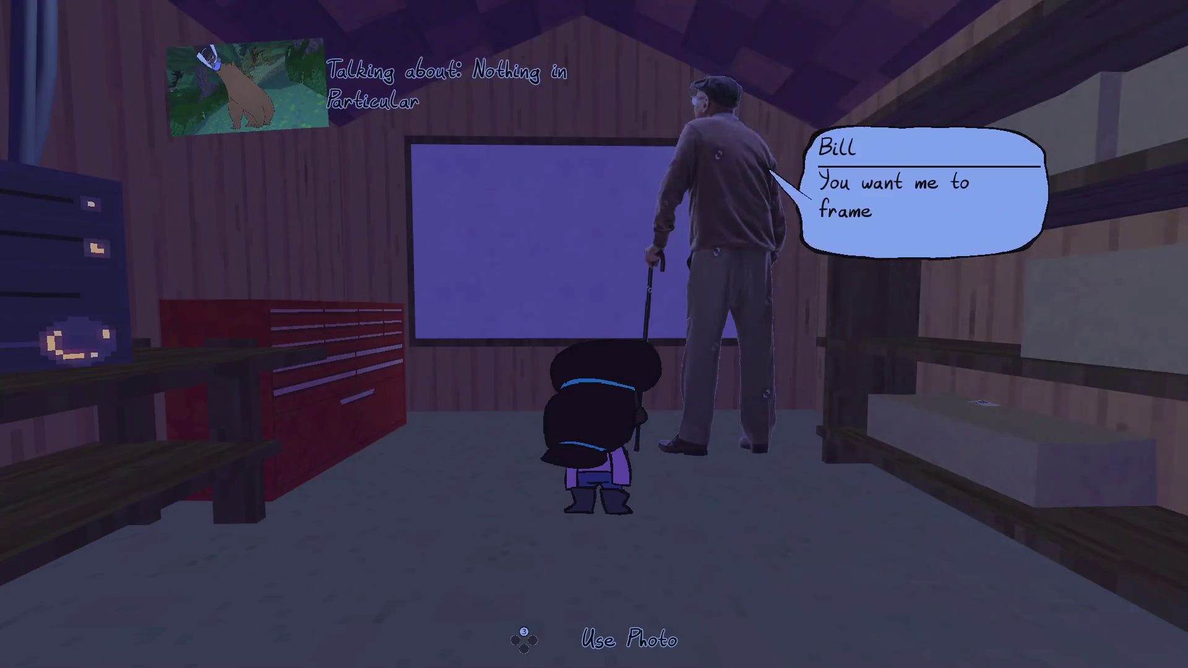
key(Return)
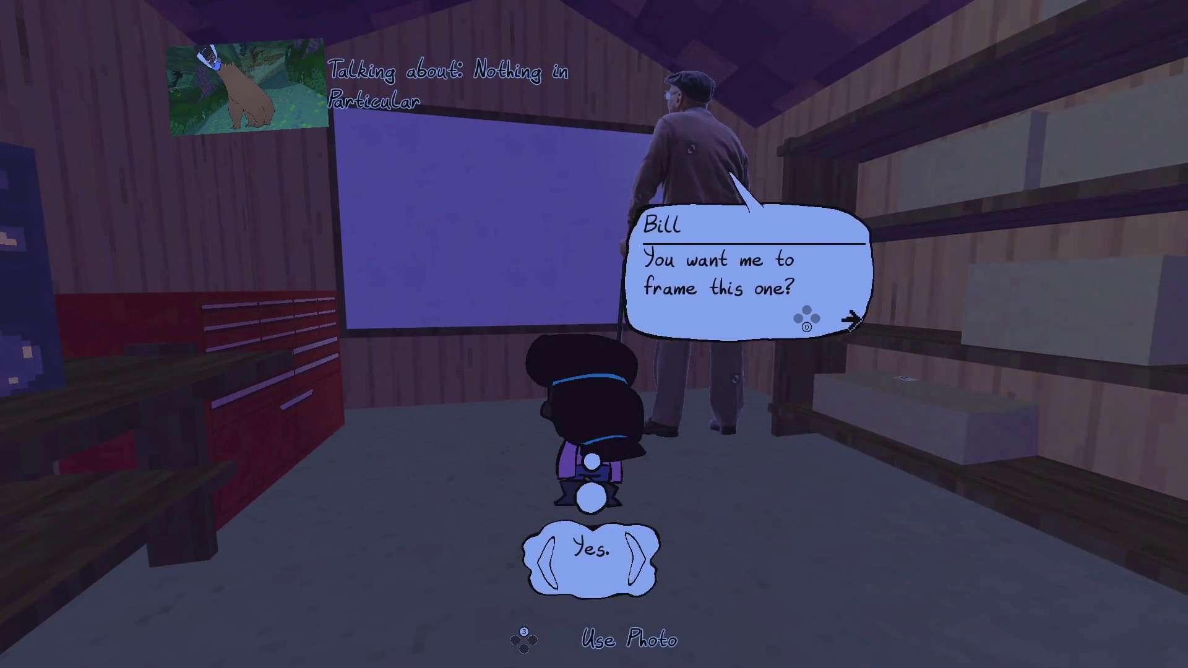
key(Return)
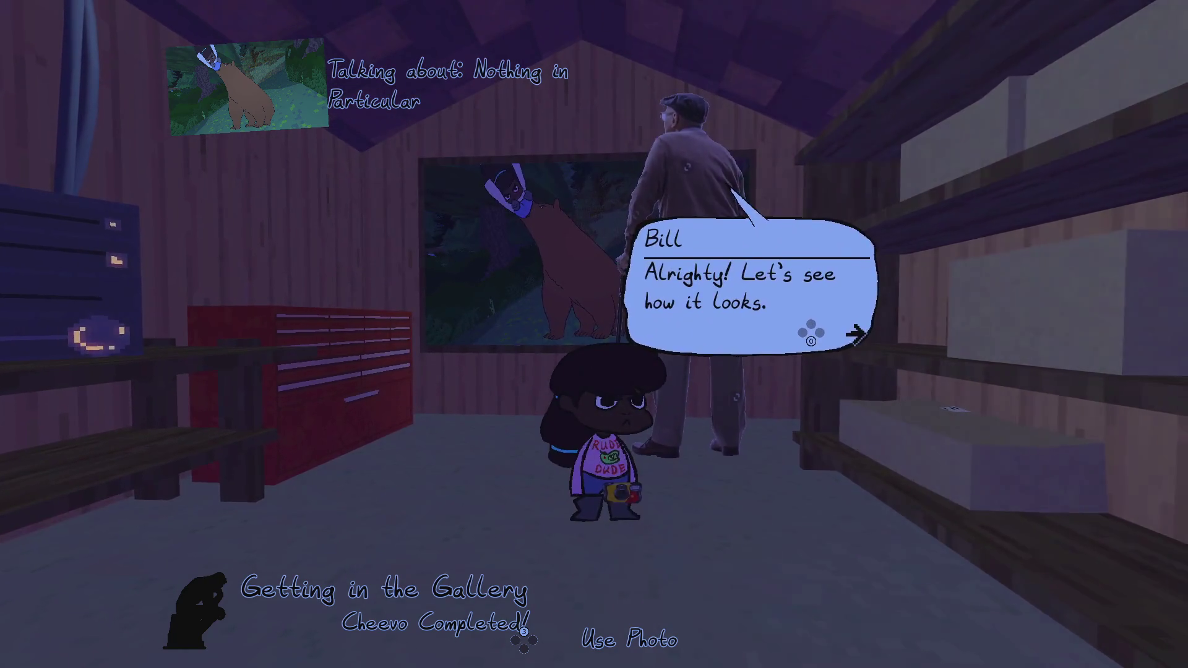
key(Return)
- Leave the shed and page the Kiddo Cam menu to Stickers to see the popup, then return to cheevos_list.gd
key(s)
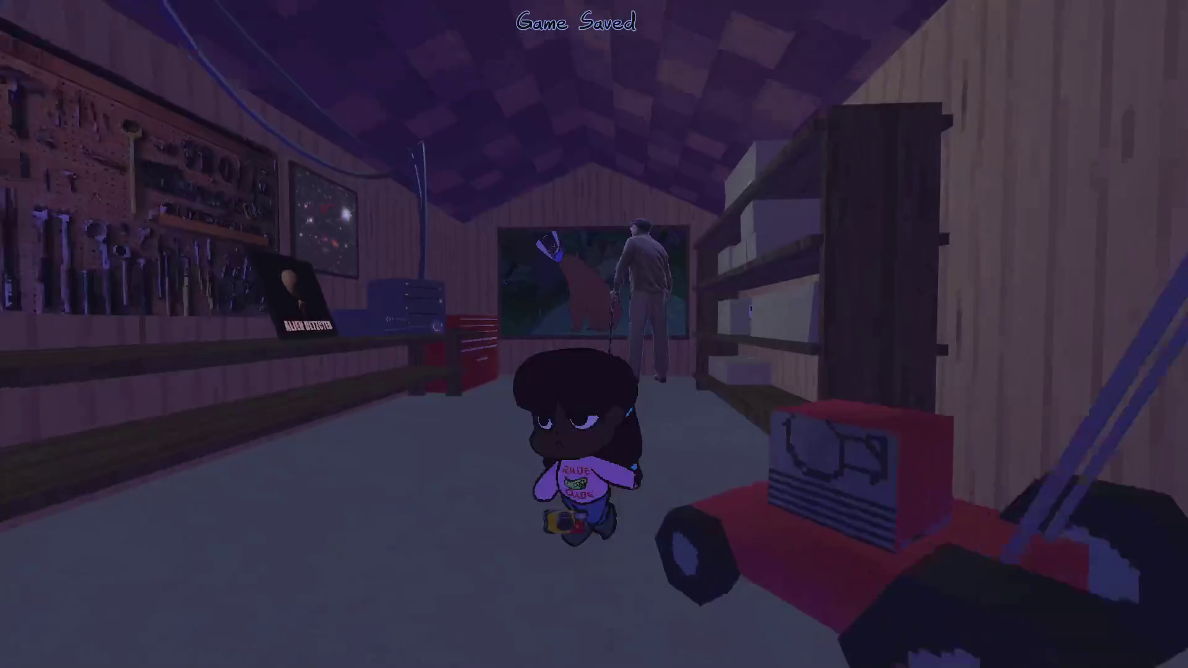
key(w)
key(Tab)
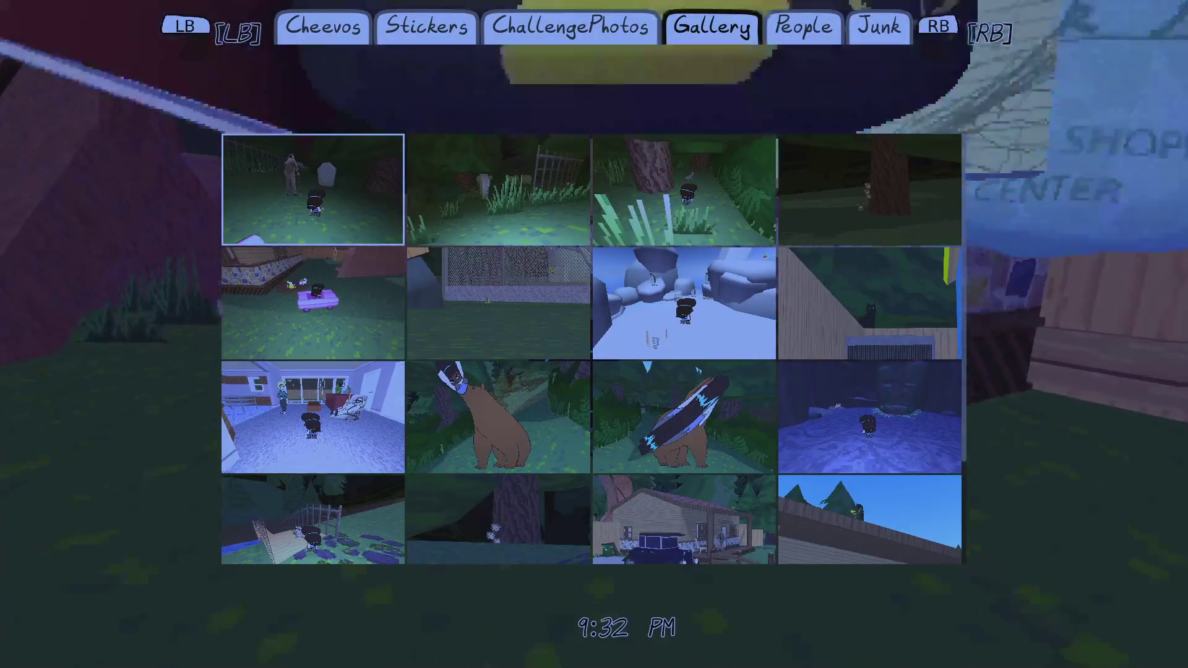
key(q)
key(q)
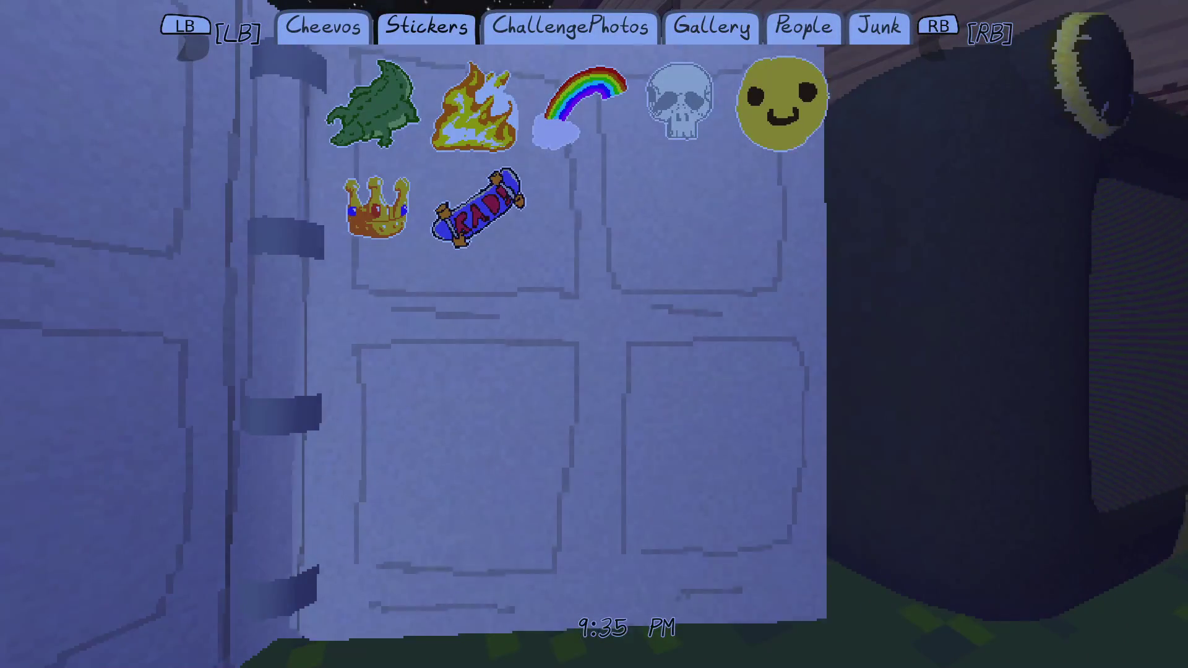
key(q)
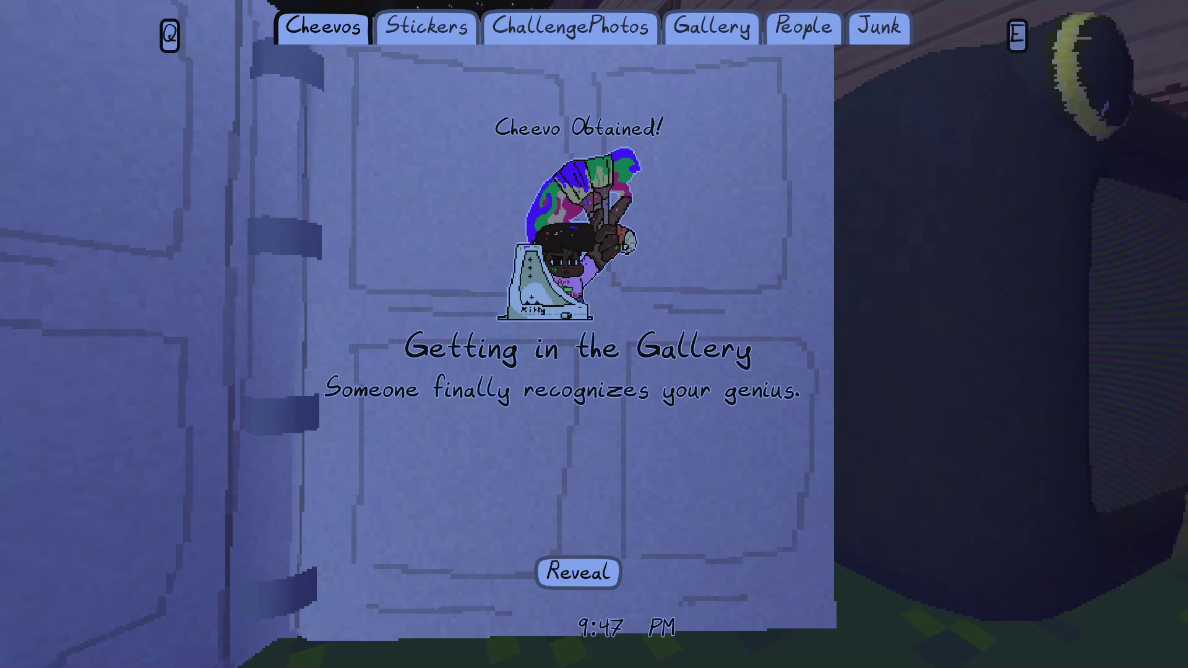
key(alt+Tab)
click(617, 220)
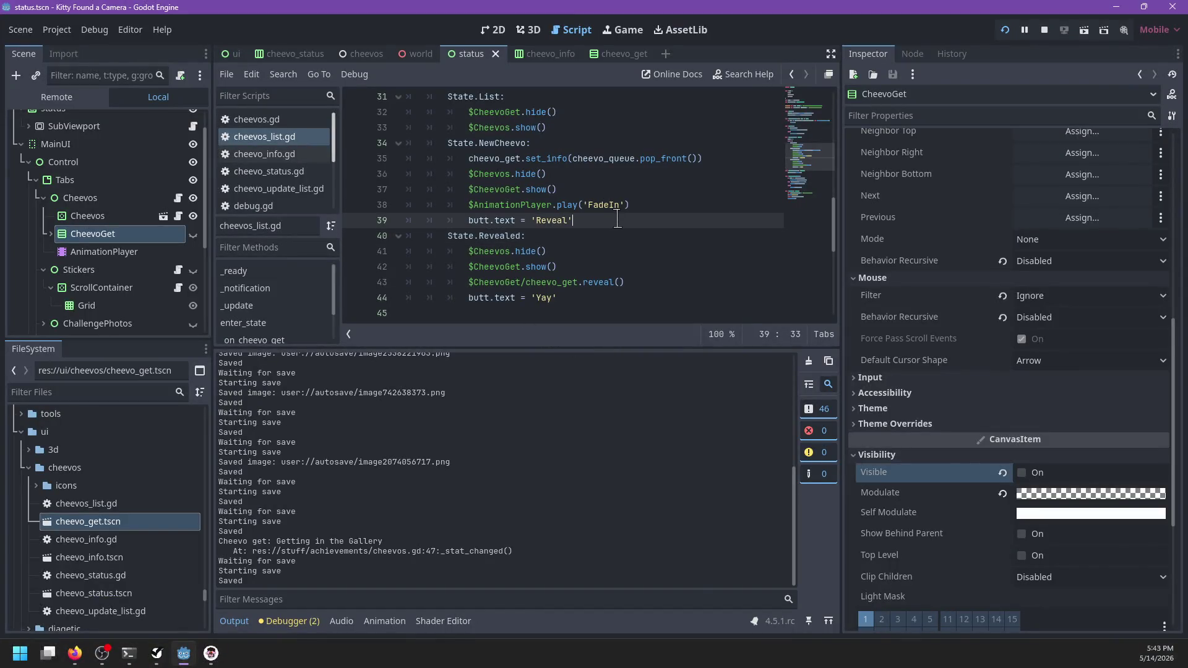
- Add butt.grab_focus() after the 'Reveal' and 'Yay' button-text lines in cheevos_list.gd, then save and test
key(Return)
text(butt.gra)
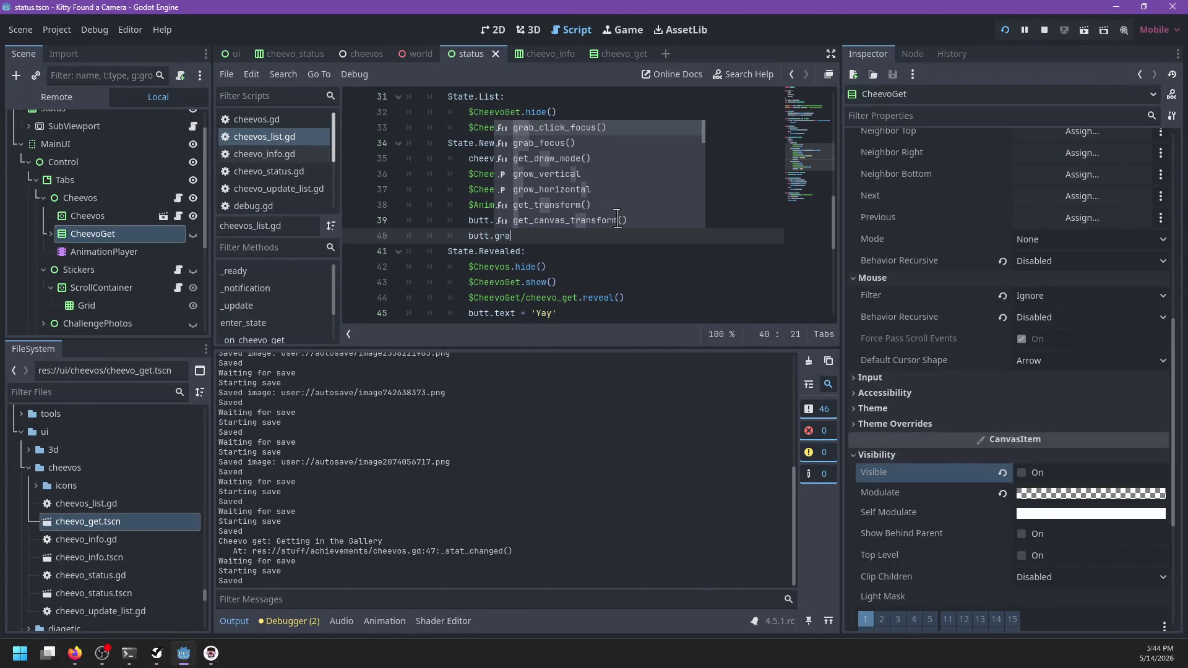
text(b_)
key(Down)
key(Down)
key(Down)
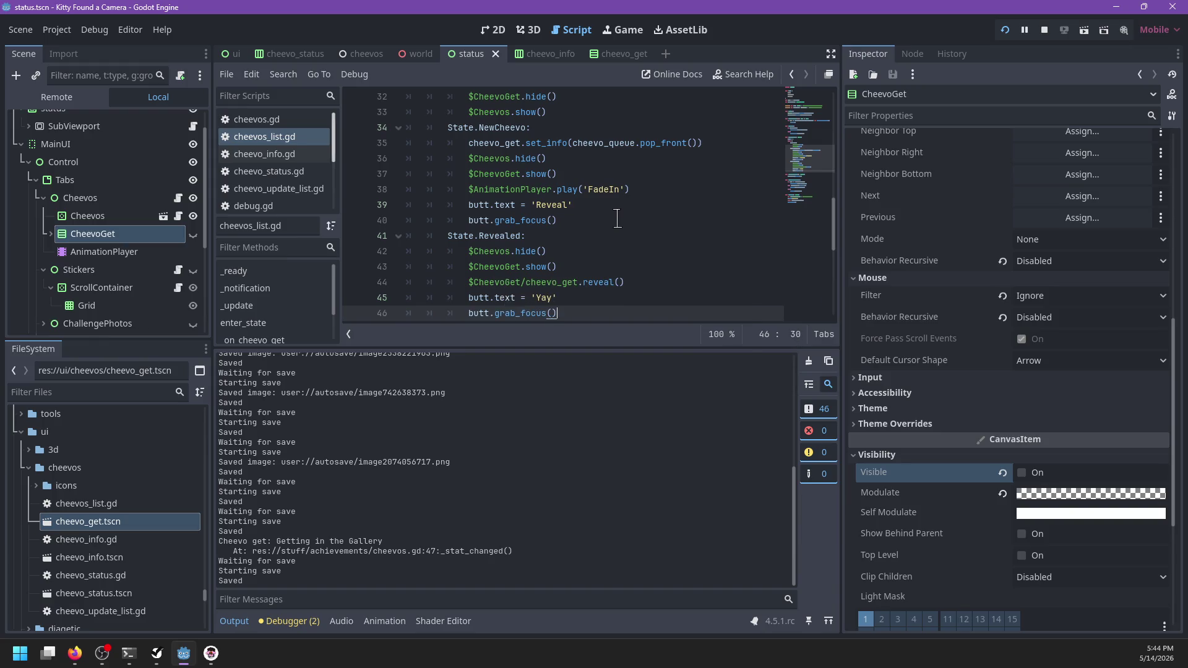
key(ctrl+s)
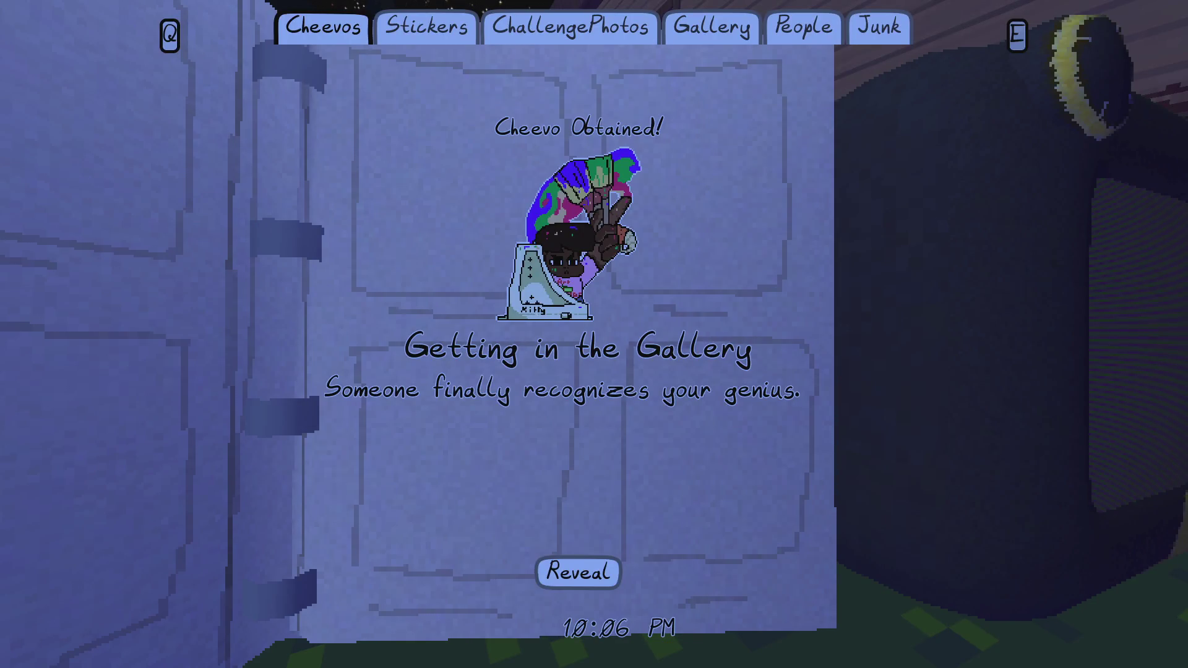
key(alt+Tab)
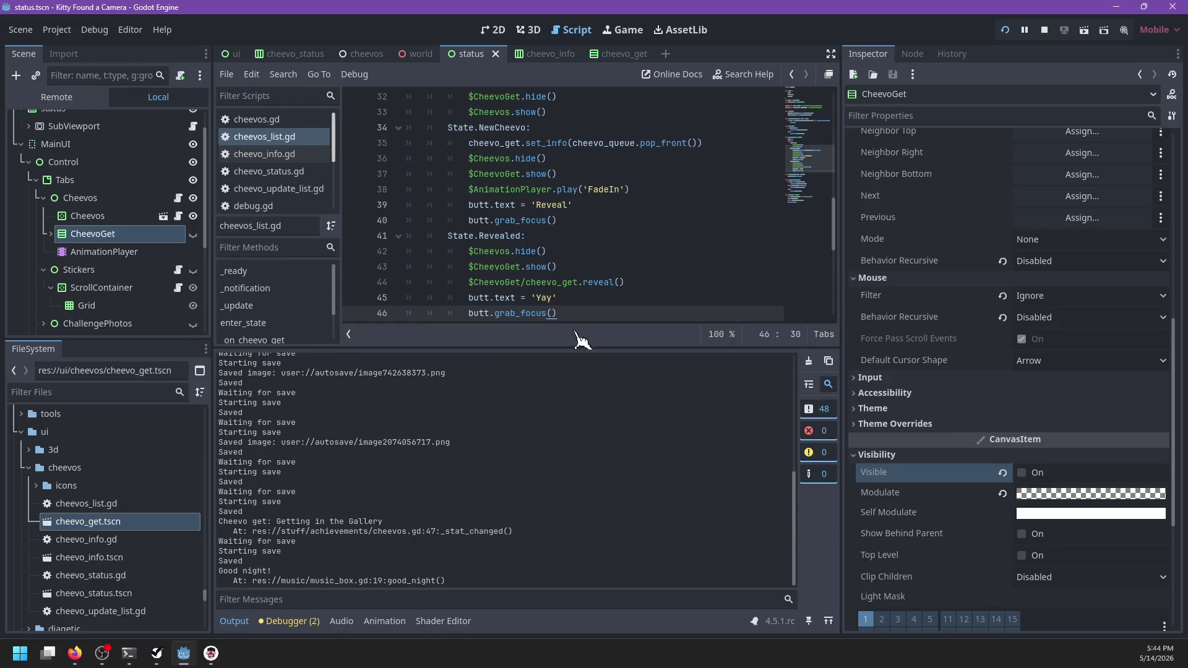
- Check the reveal call on line 44, then enable Stay Black on the cheevo_get node in the status scene
scroll(664, 185, up, 1)
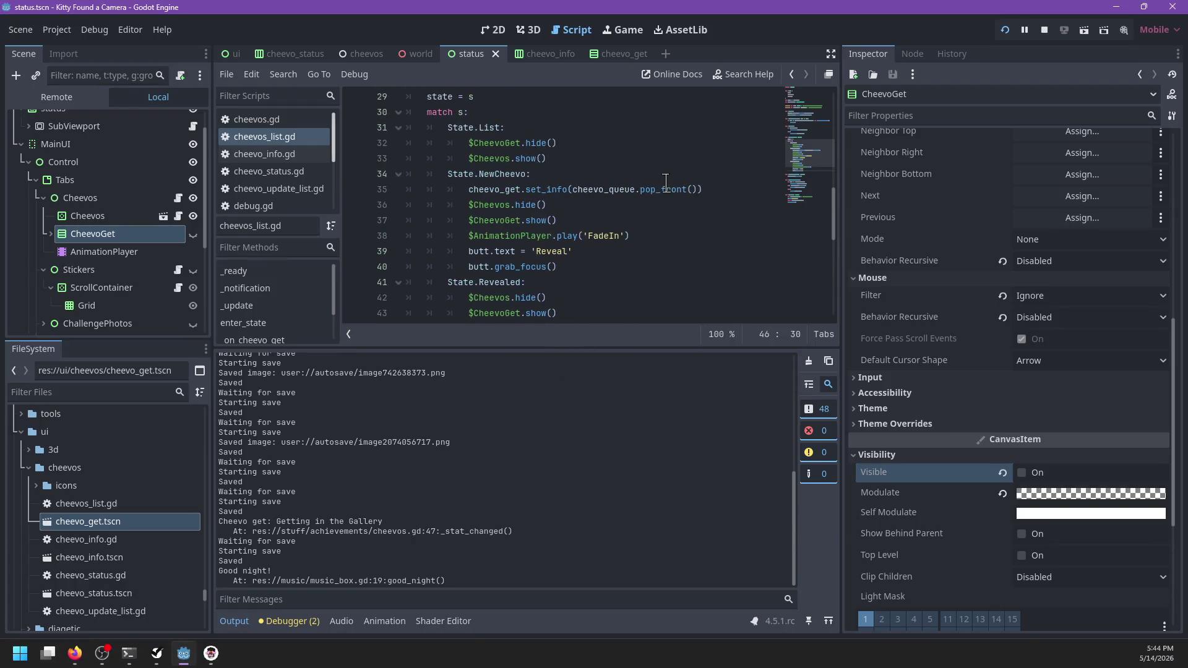
scroll(664, 185, down, 2)
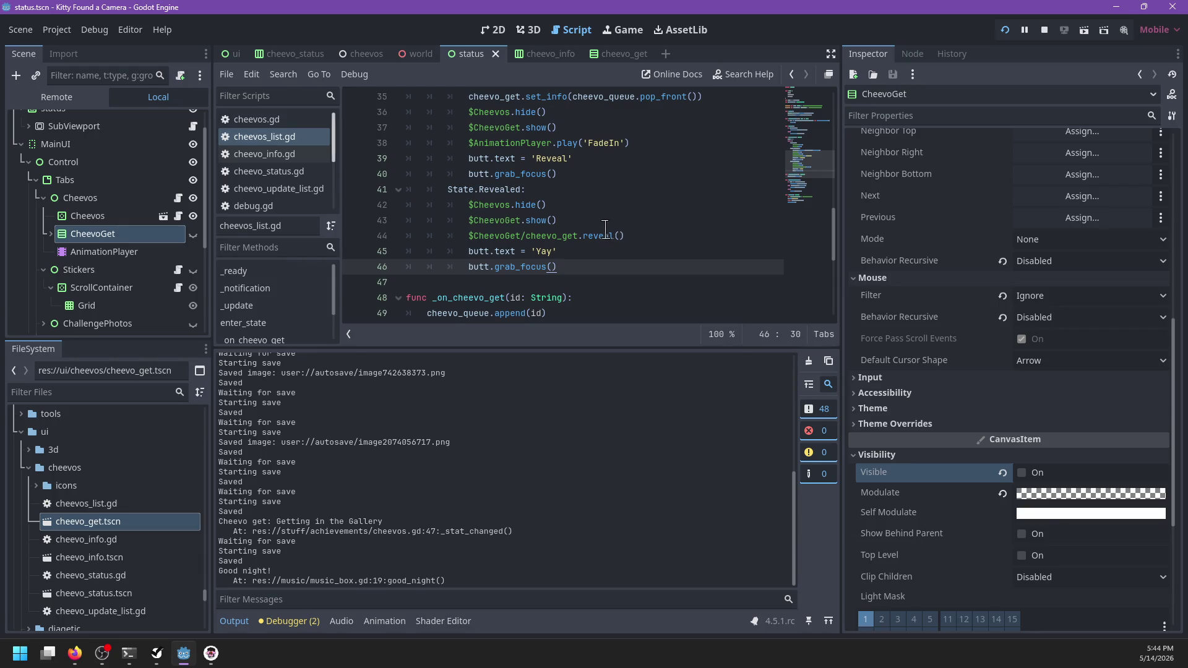
double_click(557, 236)
double_click(598, 236)
scroll(621, 221, up, 1)
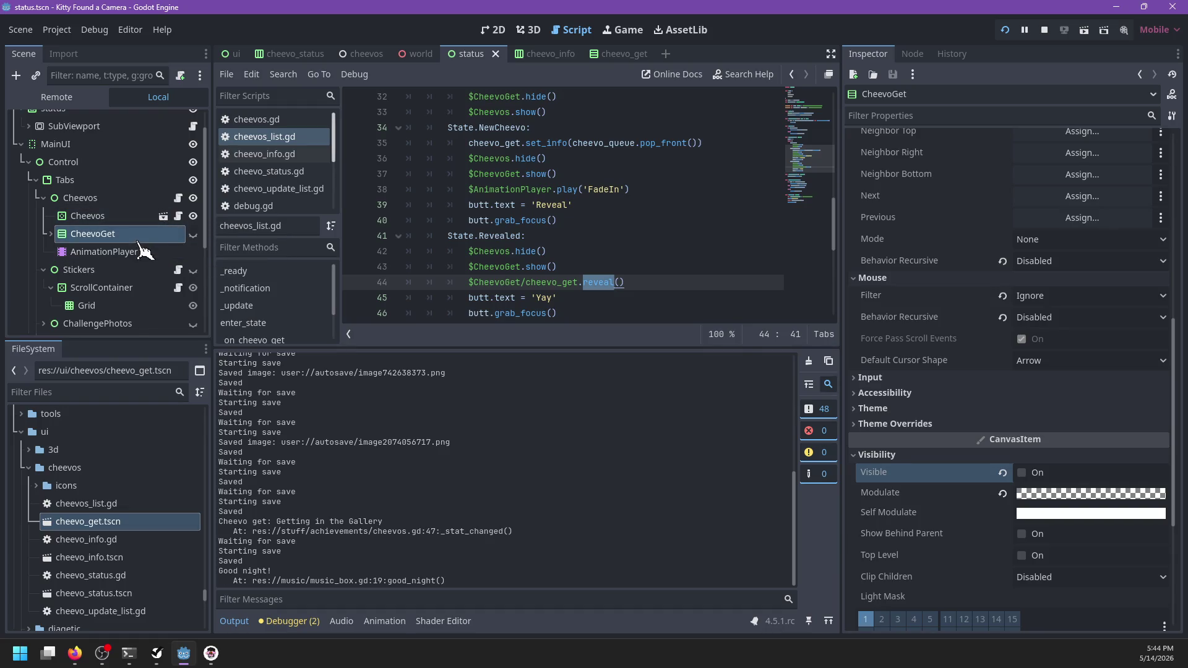
click(51, 234)
click(100, 269)
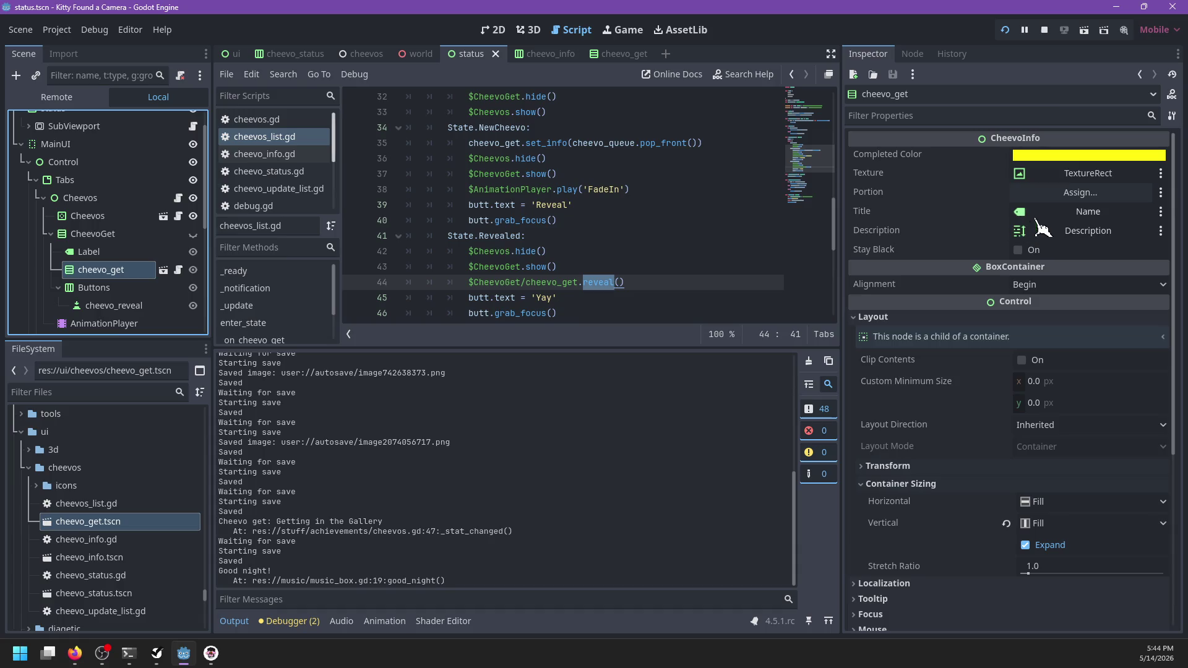
click(1018, 250)
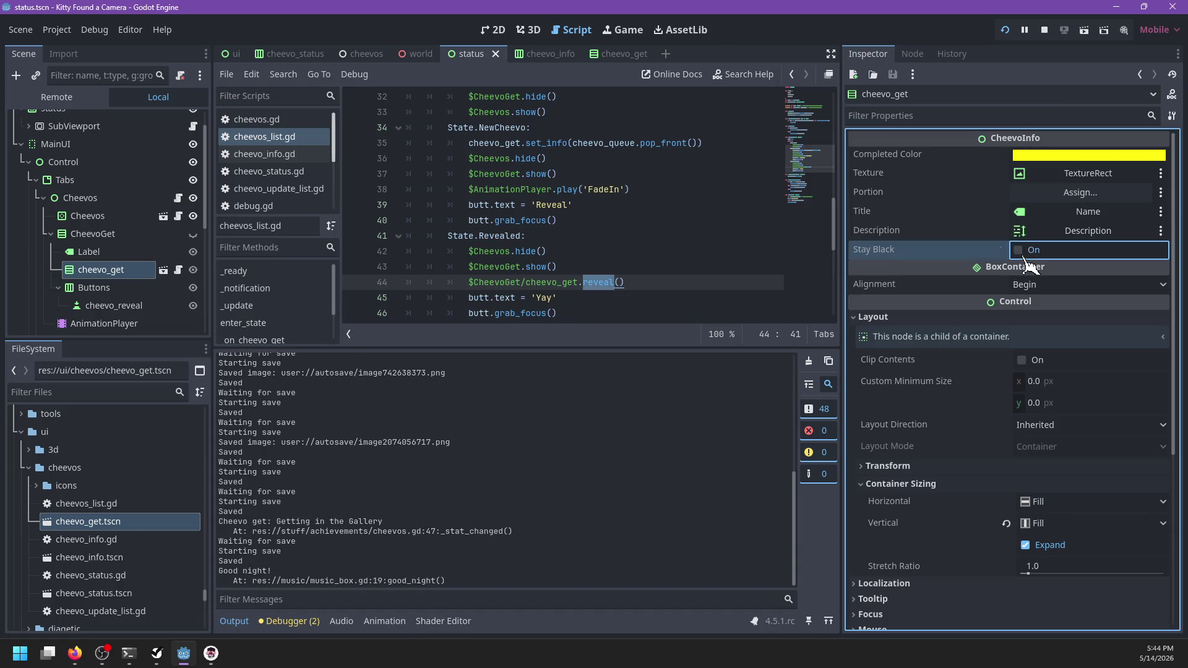
- Enable Stay Black in cheevo_get.tscn too, save both scenes, close the extra tabs, and relaunch the game
click(163, 270)
double_click(115, 122)
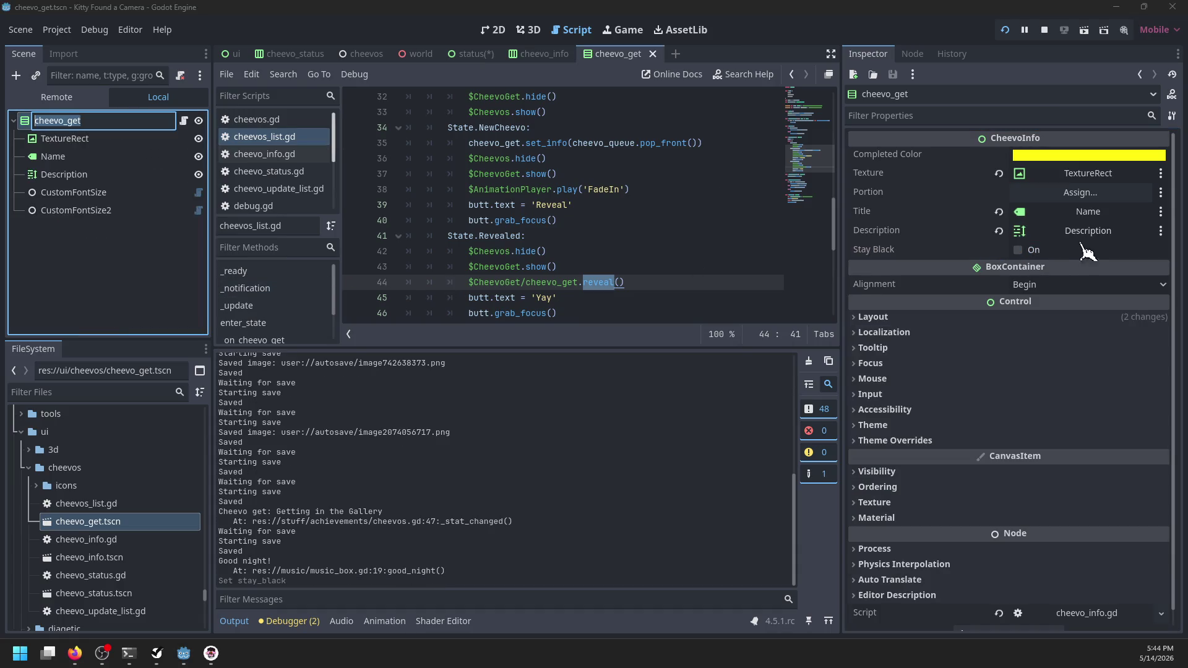
click(1018, 251)
key(ctrl+s)
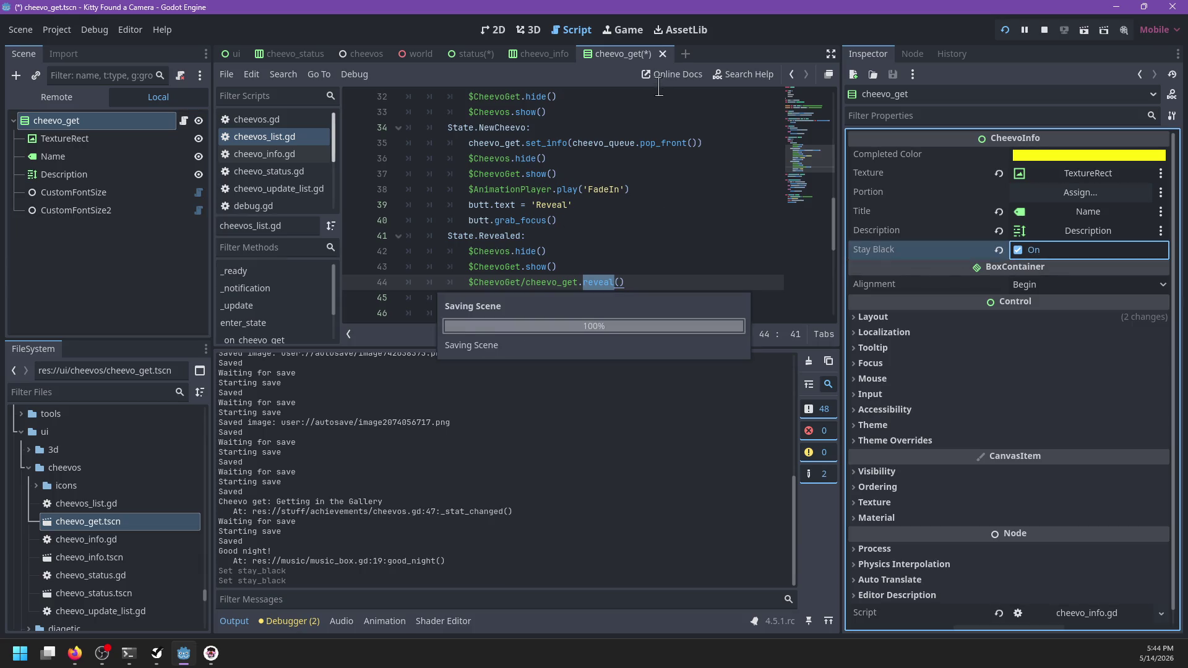
key(ctrl+shift+w)
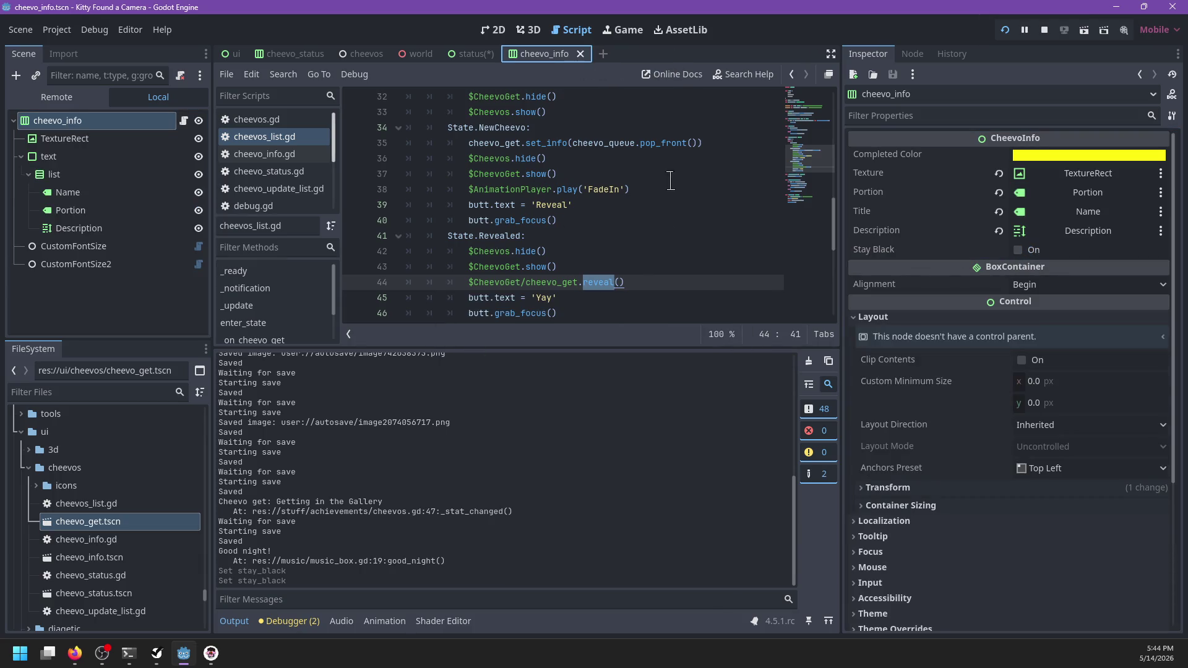
click(581, 54)
key(ctrl+s)
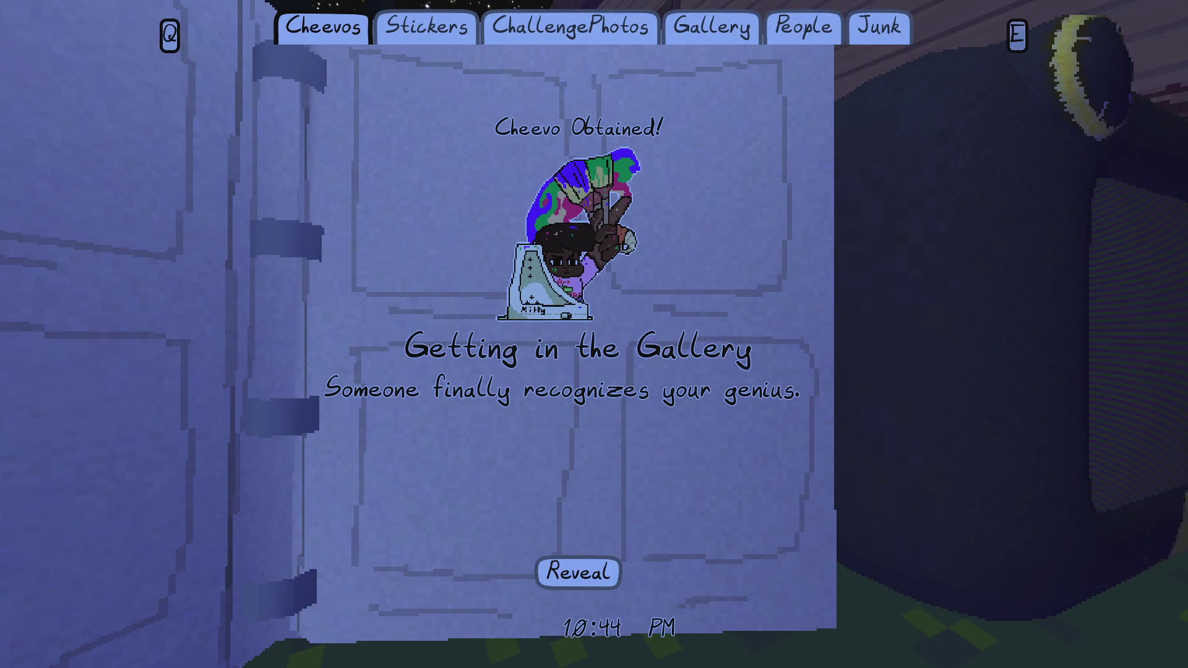
key(alt+F4)
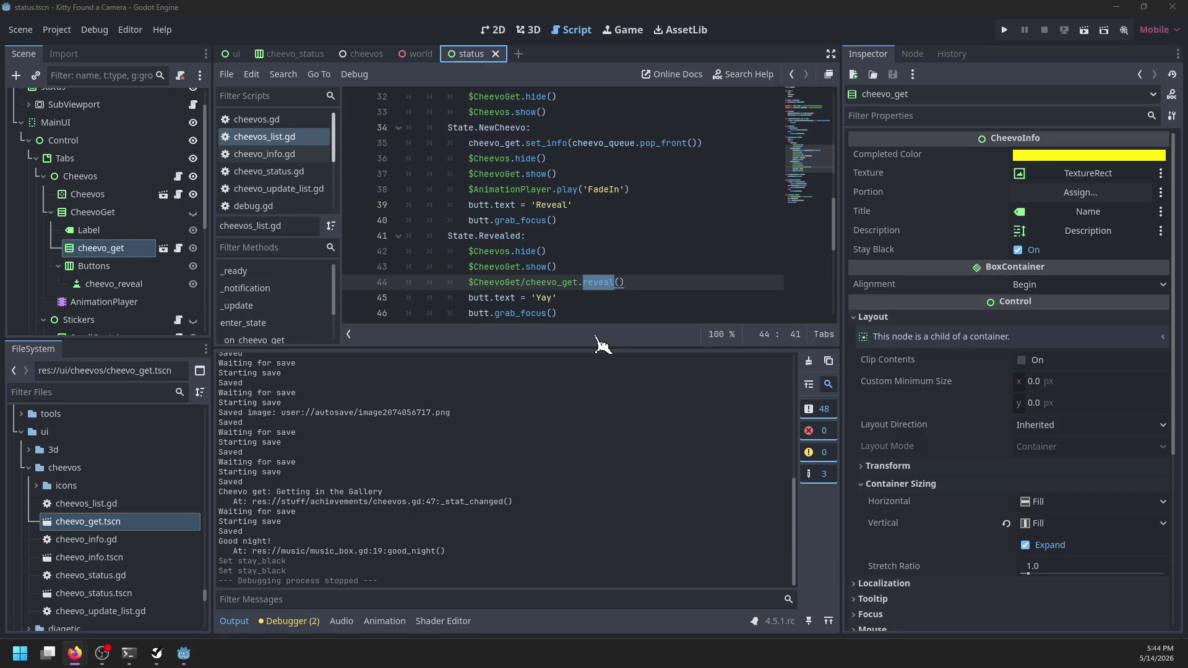
key(F5)
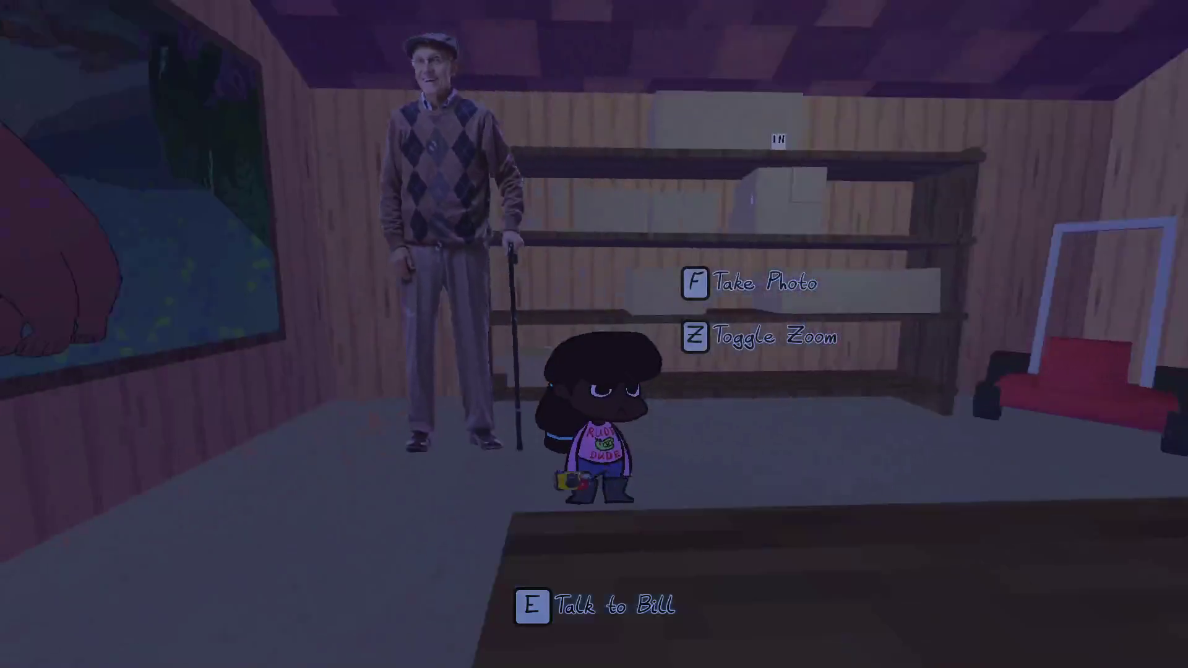
- Pause the game in the shed and choose Save and Exit
key(w)
key(Escape)
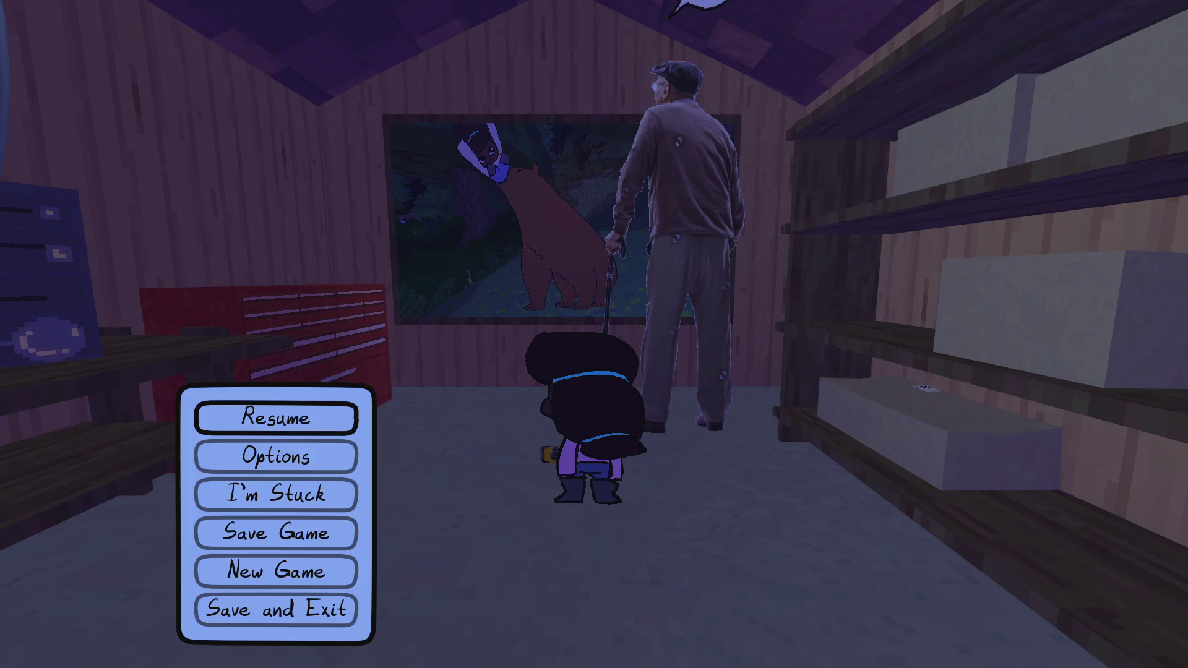
click(240, 625)
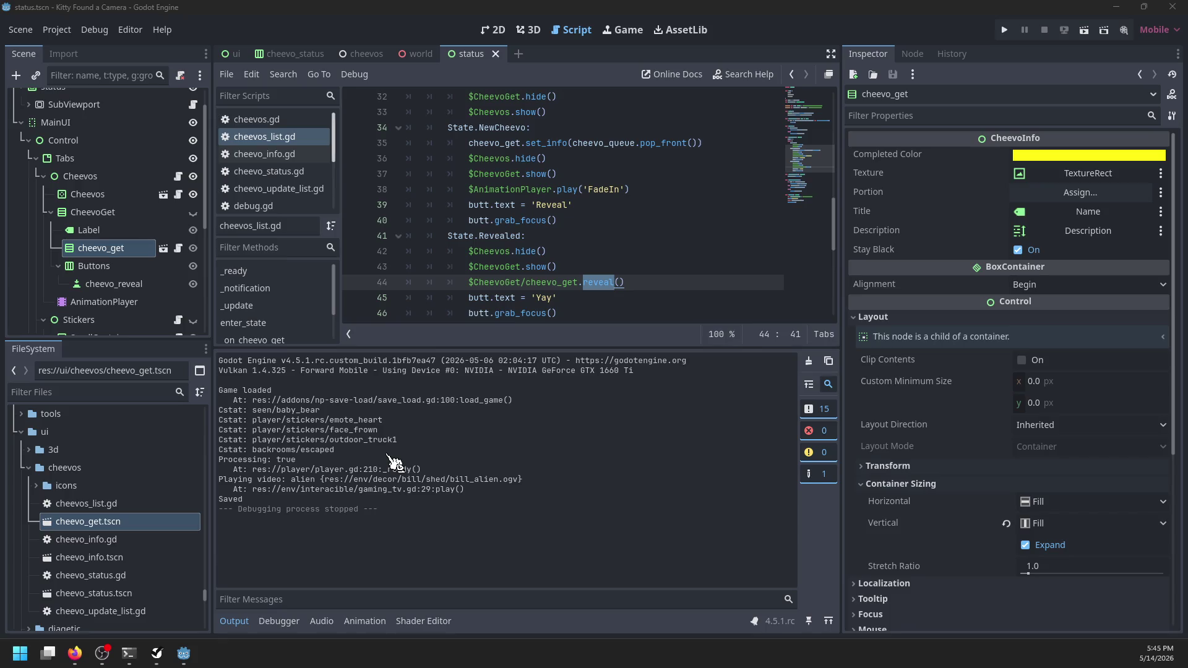
- Browse to the Kitty Found a Camera autosave folder and open info.json in Sublime Text
key(super+e)
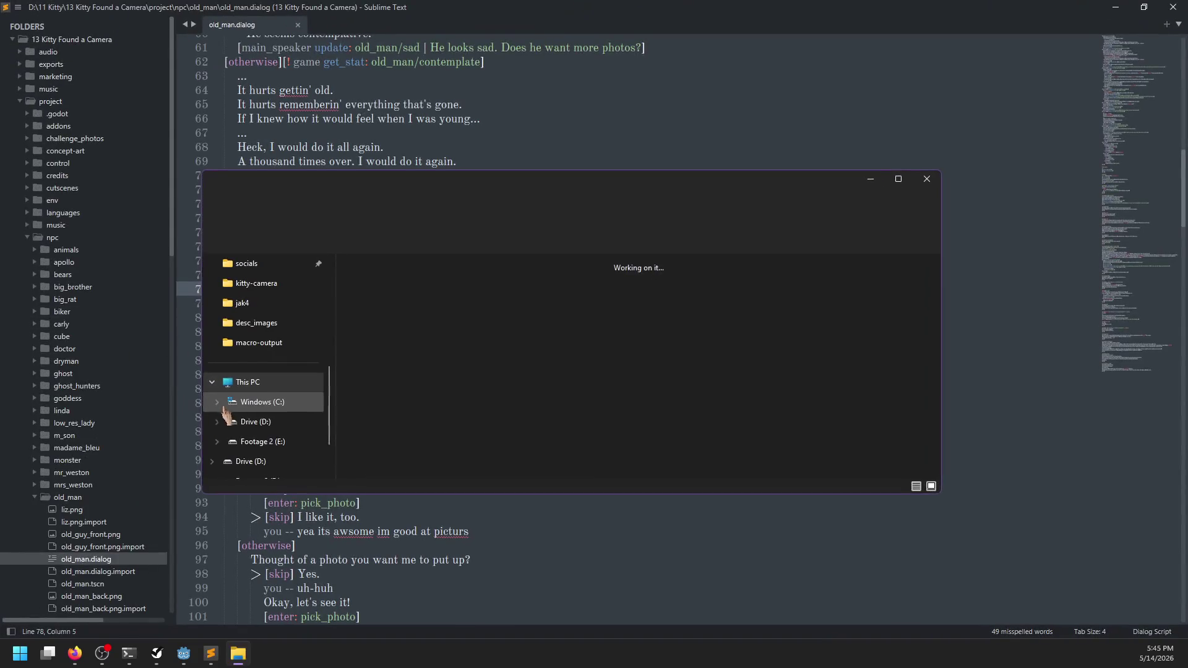
click(258, 328)
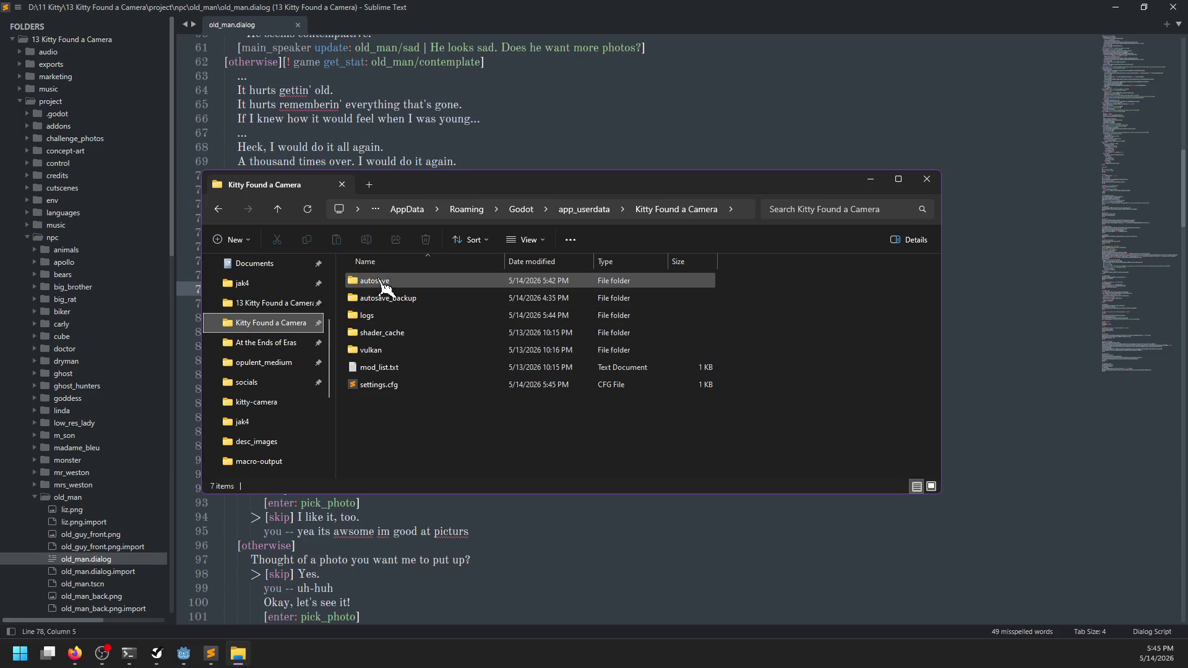
double_click(367, 316)
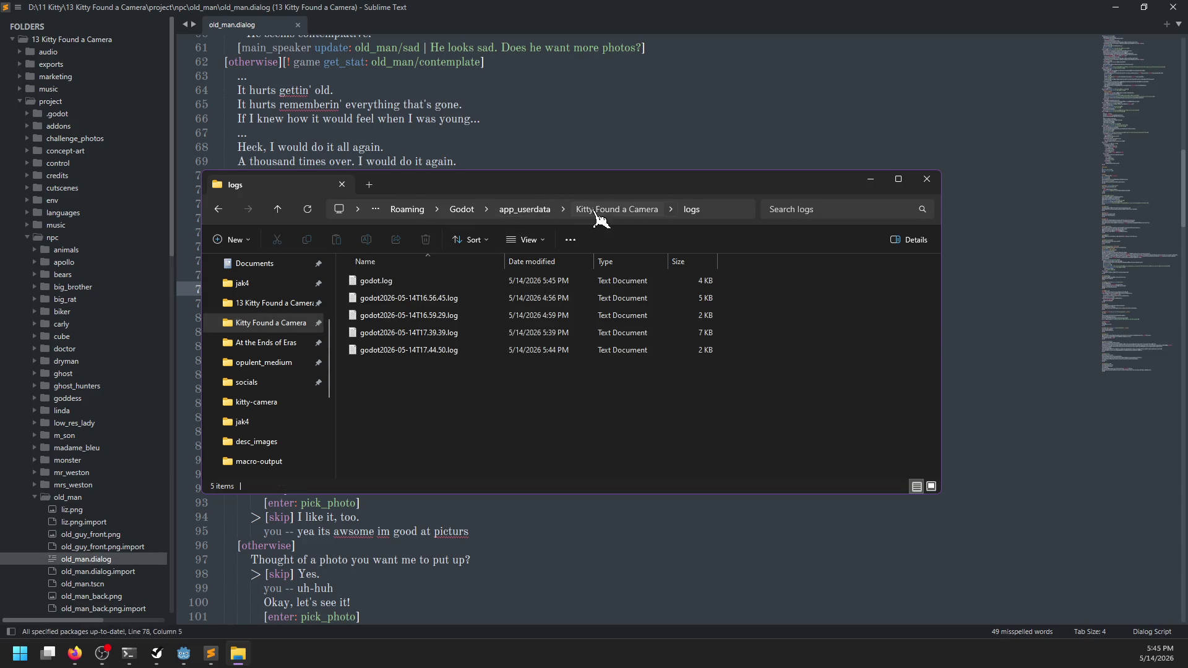
click(616, 209)
double_click(371, 280)
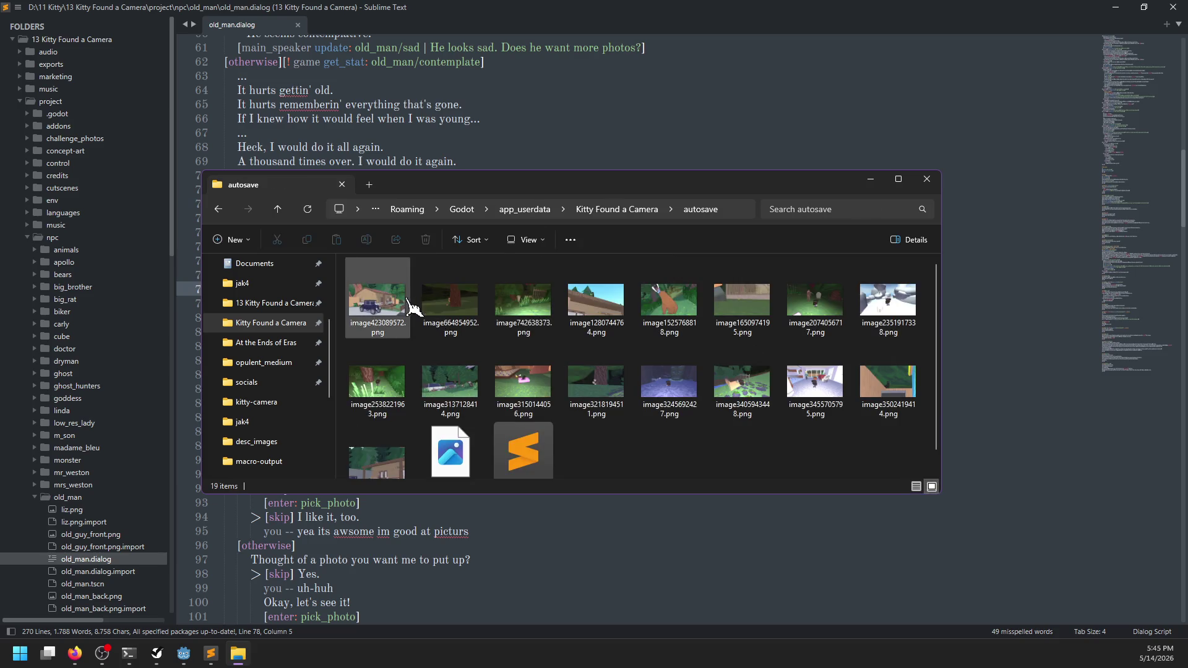
double_click(524, 455)
key(ctrl+a)
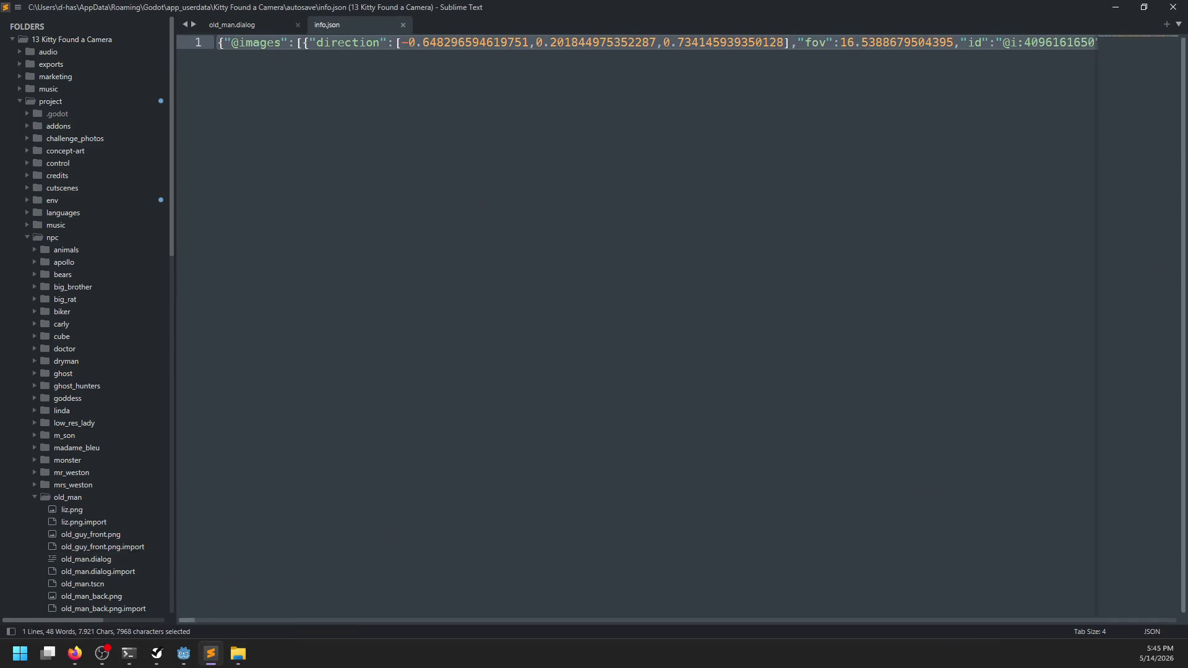
- Pretty-print info.json using the JSON command from the Command Palette
key(ctrl+shift+p)
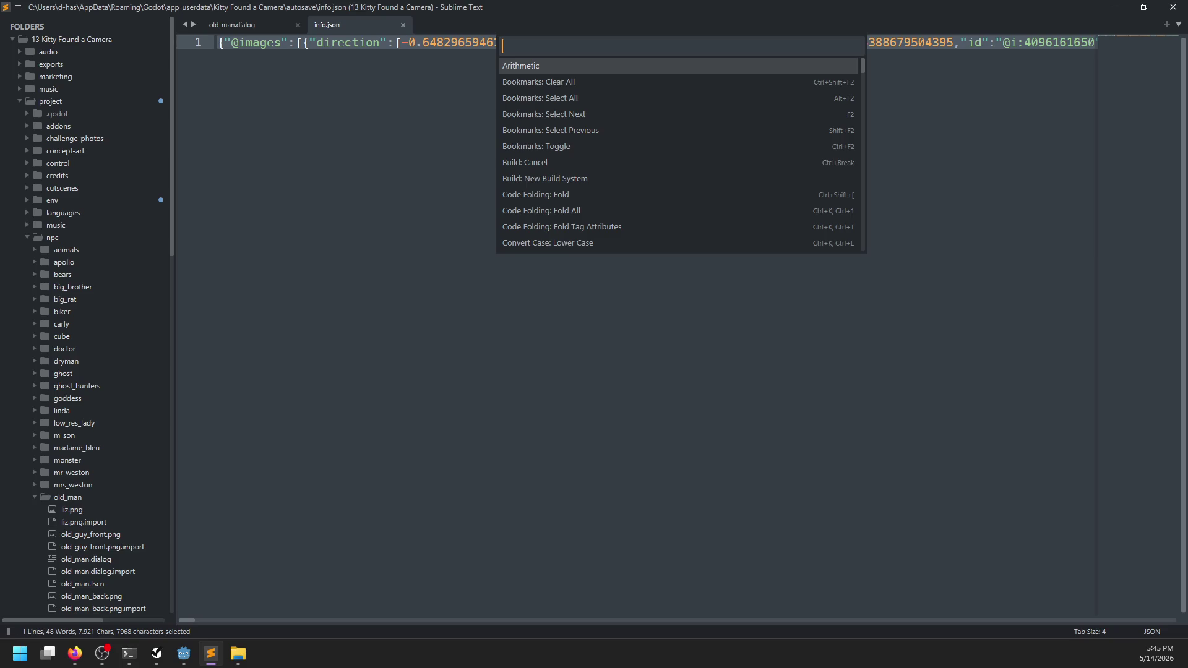
text(json)
key(Return)
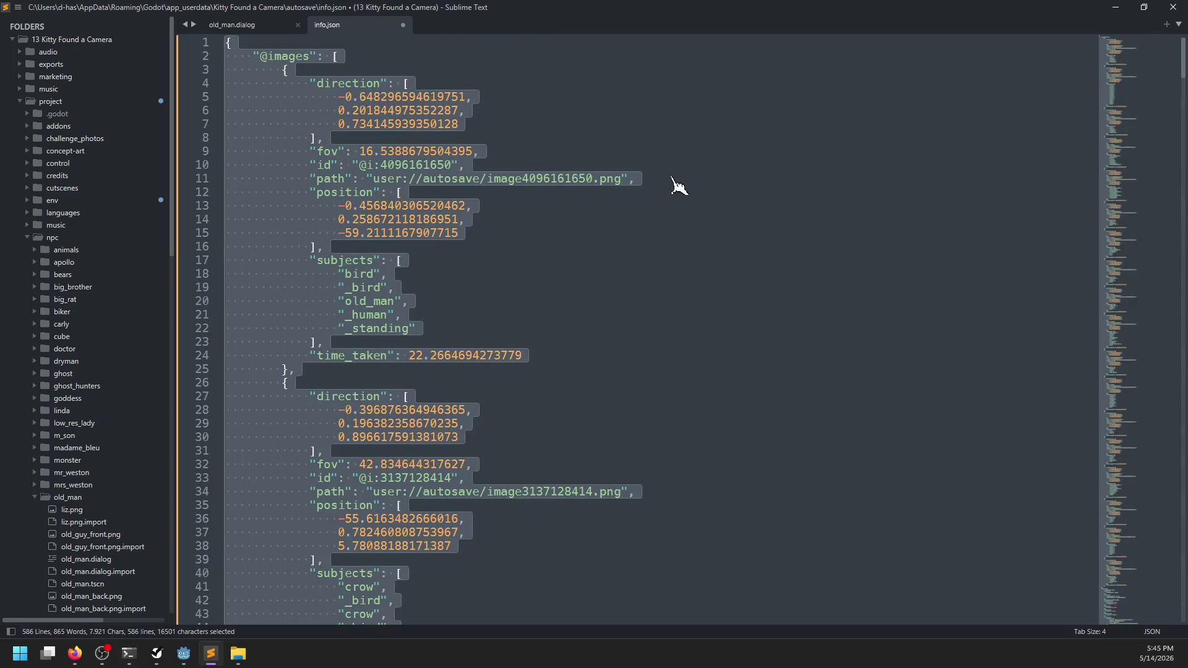
click(523, 234)
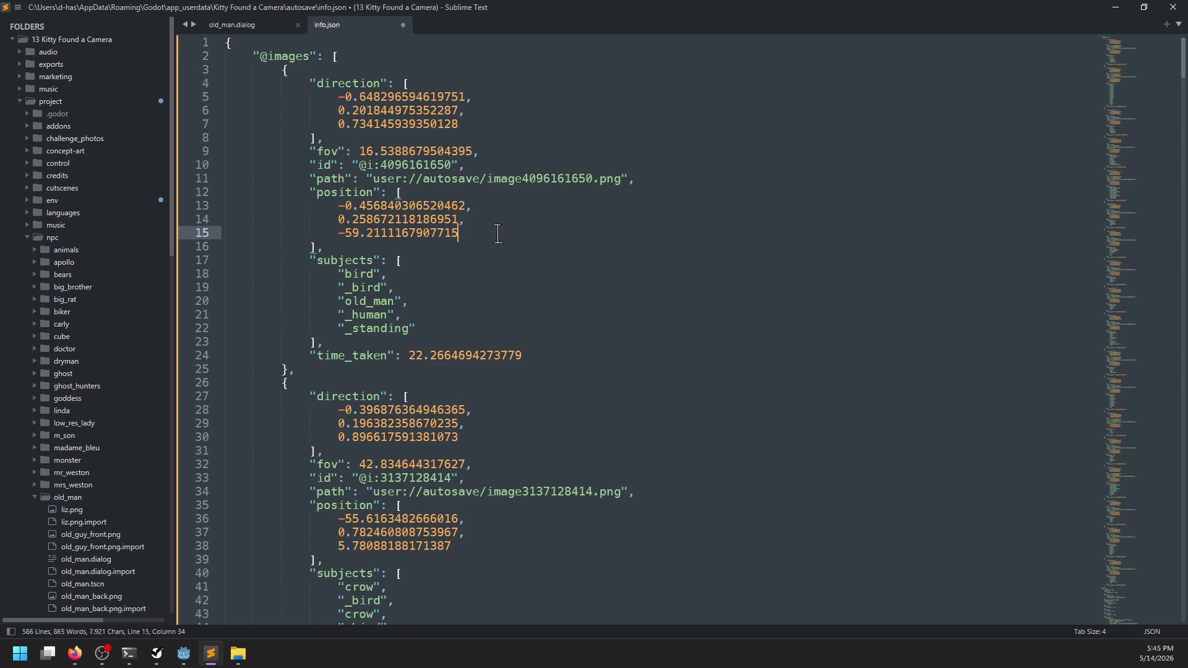
- Find shed_photo, delete its enclosing bill block, save info.json, and return to Godot
key(ctrl+f)
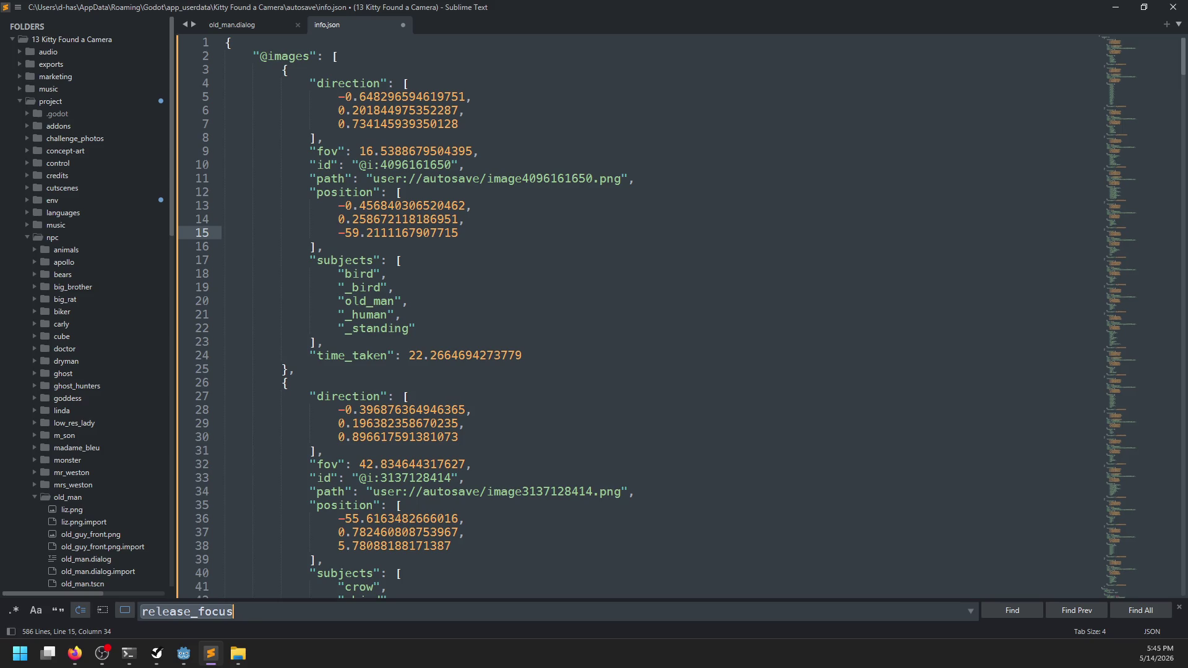
text(shed_photo)
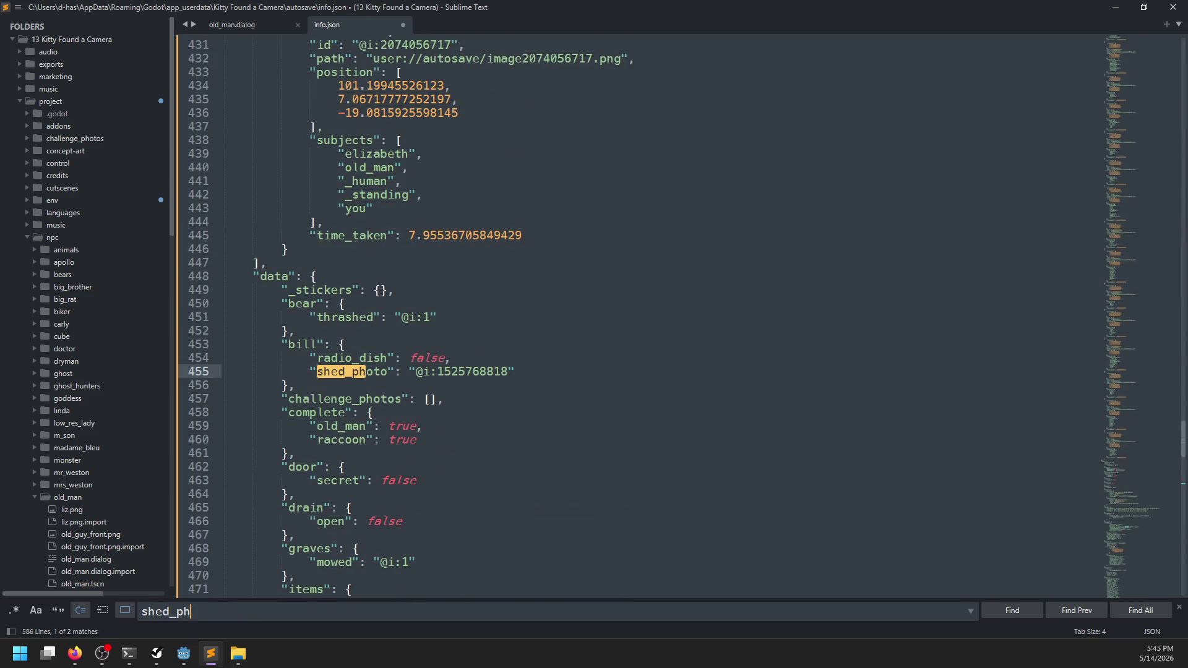
key(Escape)
drag(293, 385, 305, 334)
key(BackSpace)
key(ctrl+s)
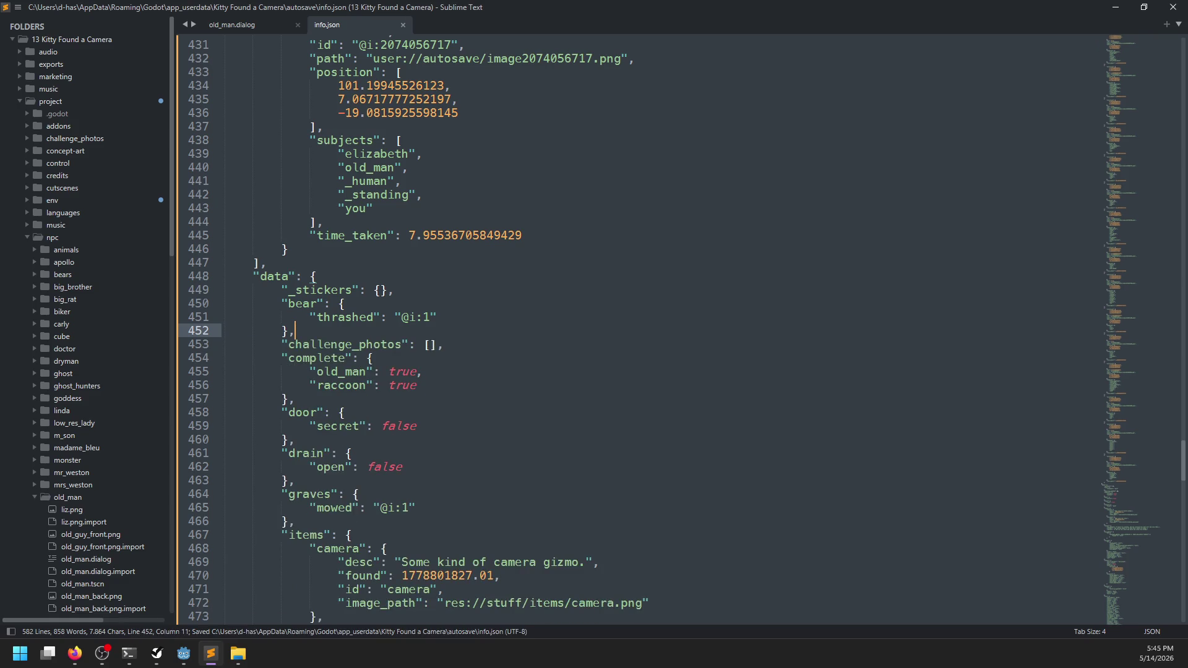
key(alt+Tab)
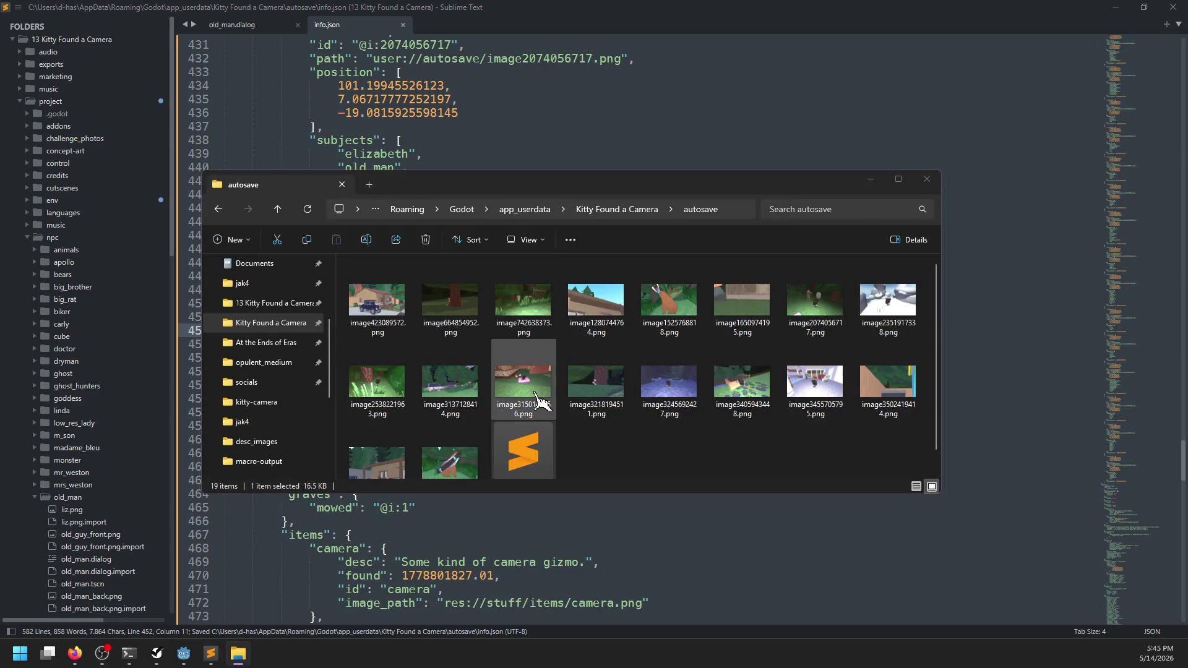
key(alt+Tab)
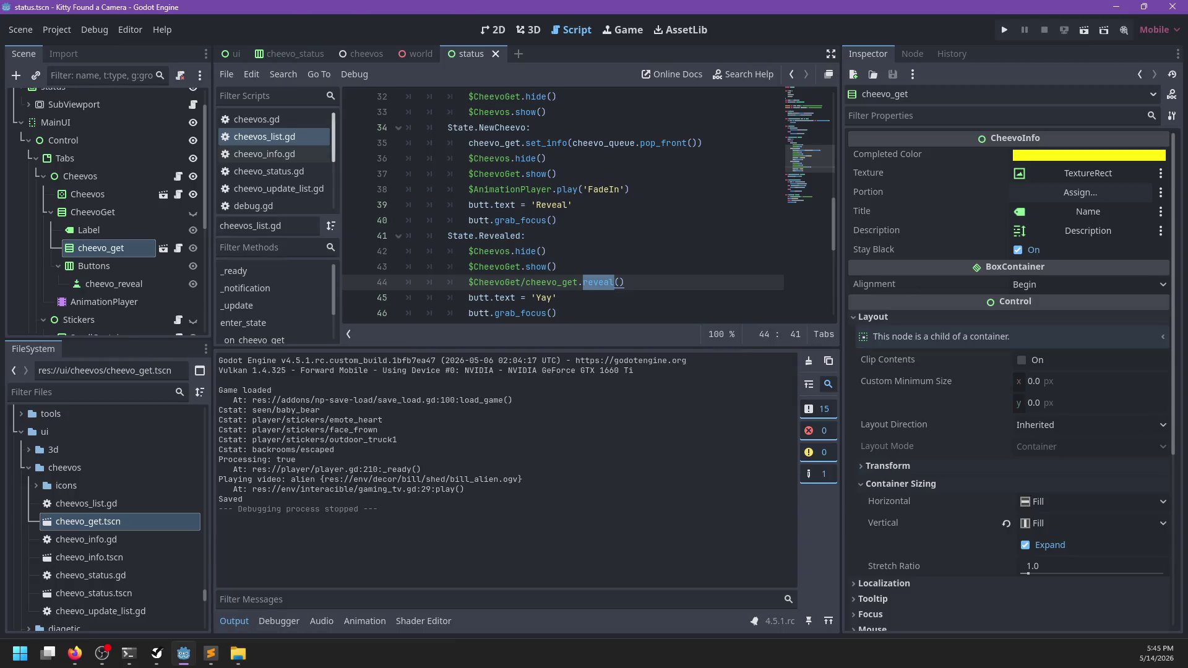
- Return to the Godot editor and run the project again with F5
key(alt+Tab)
click(608, 220)
click(247, 622)
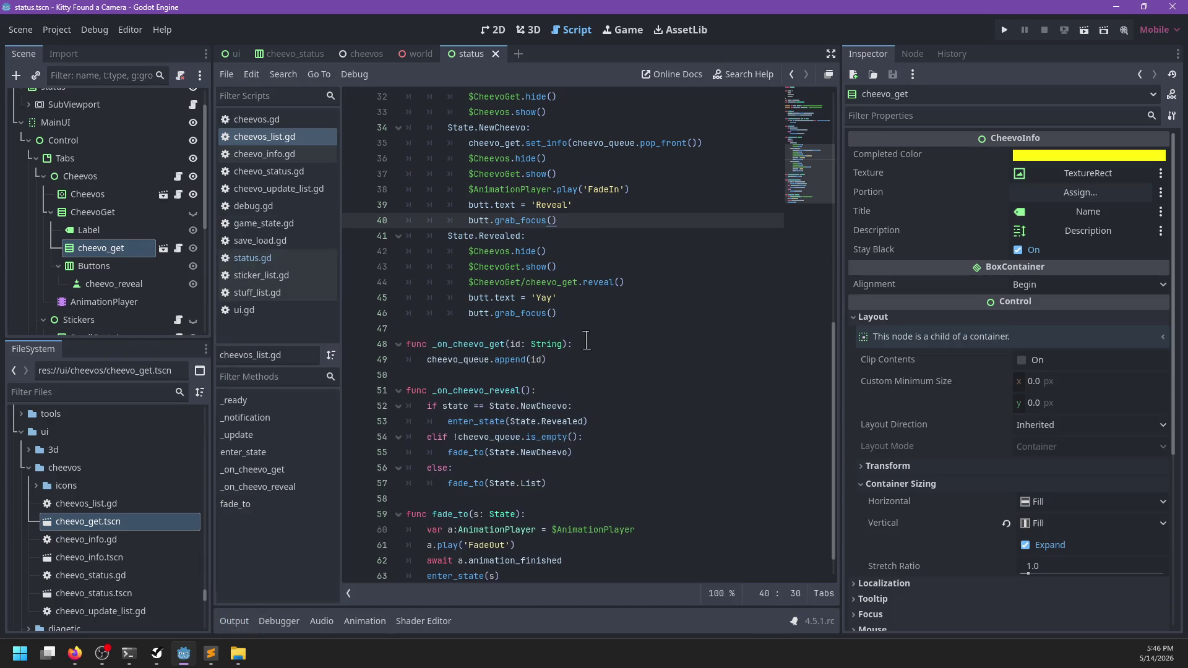
key(F5)
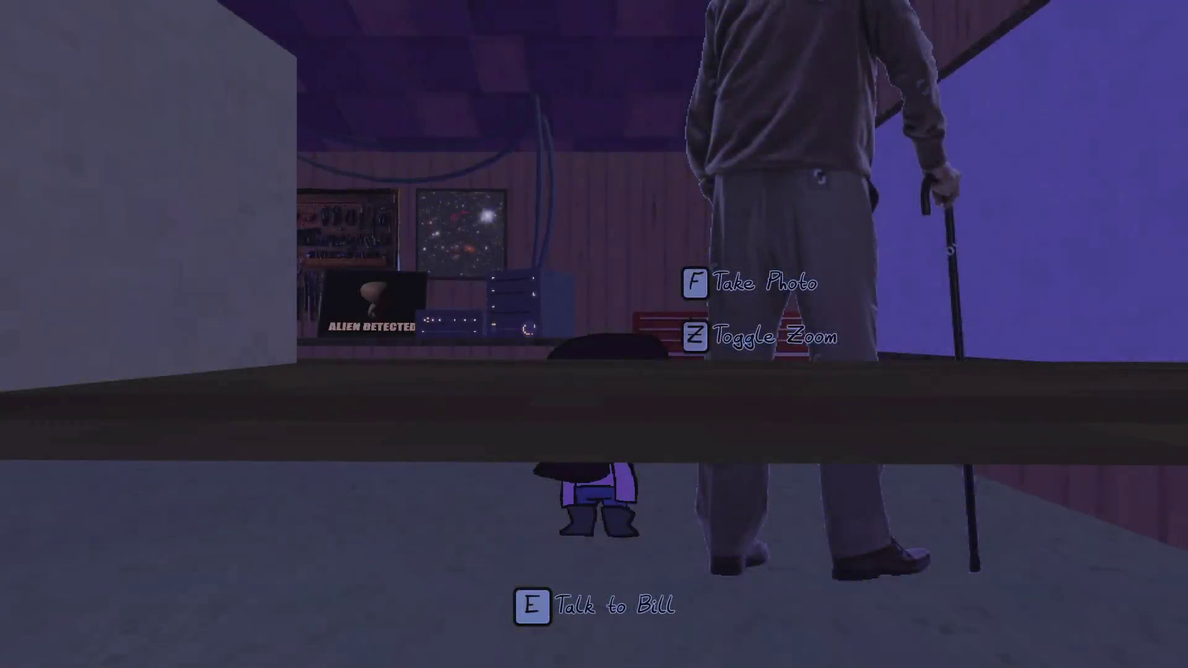
- Talk to the old man, show him the bear-with-board photo from the gallery, and agree to frame it
key(e)
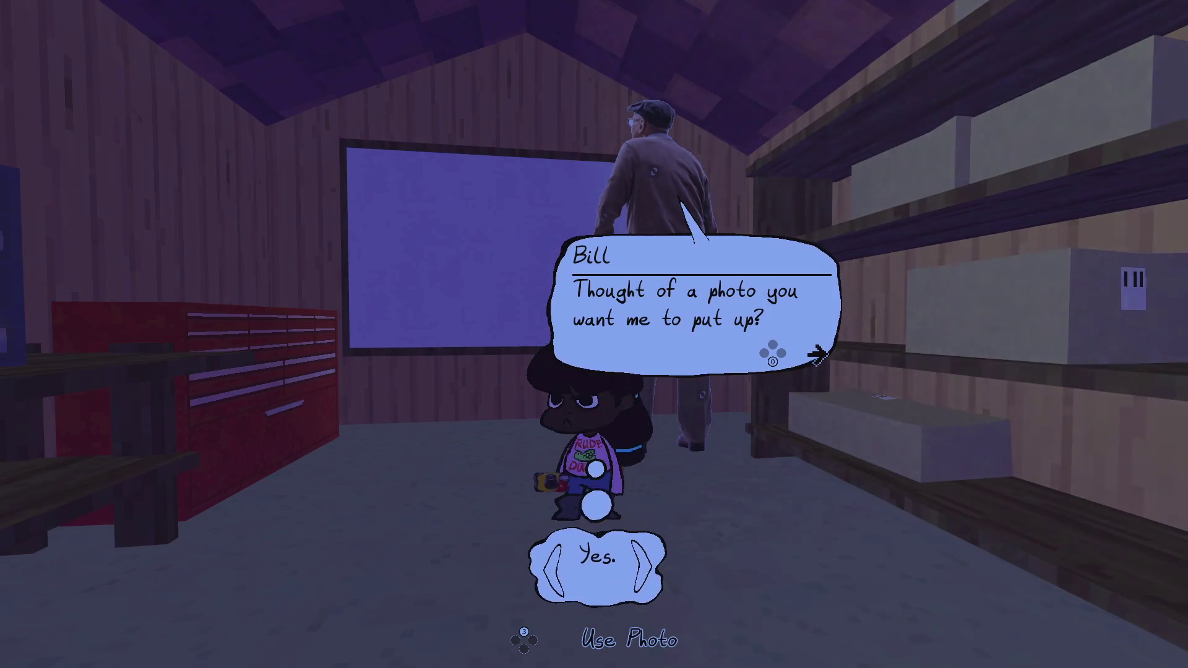
key(e)
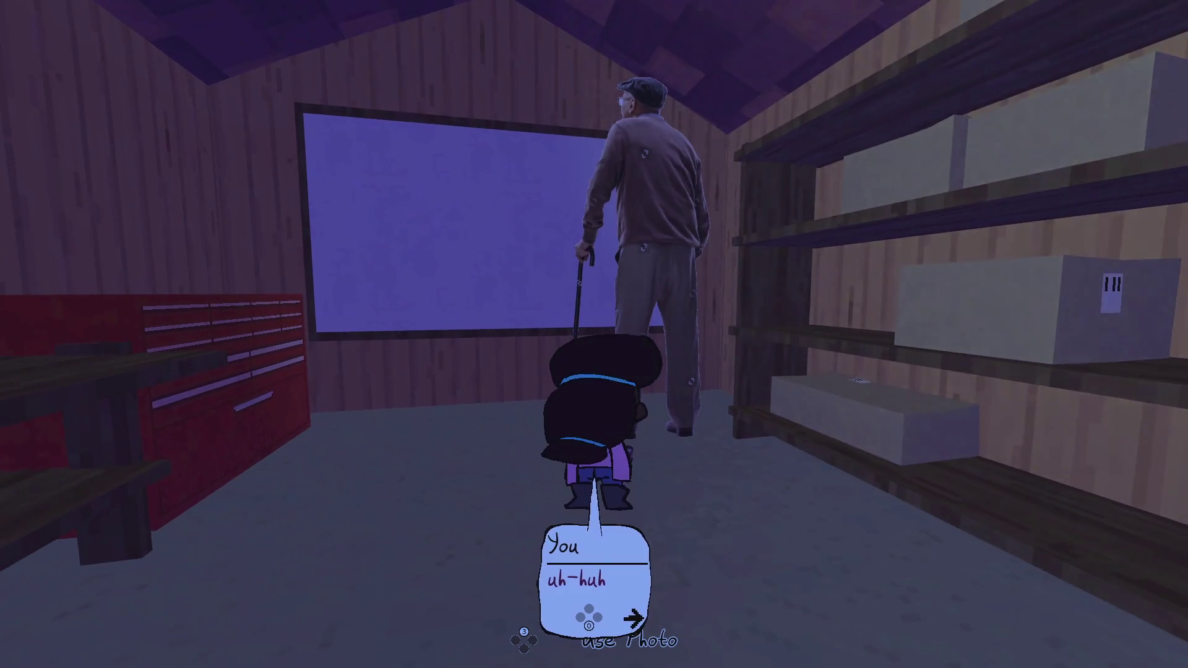
key(e)
key(e)
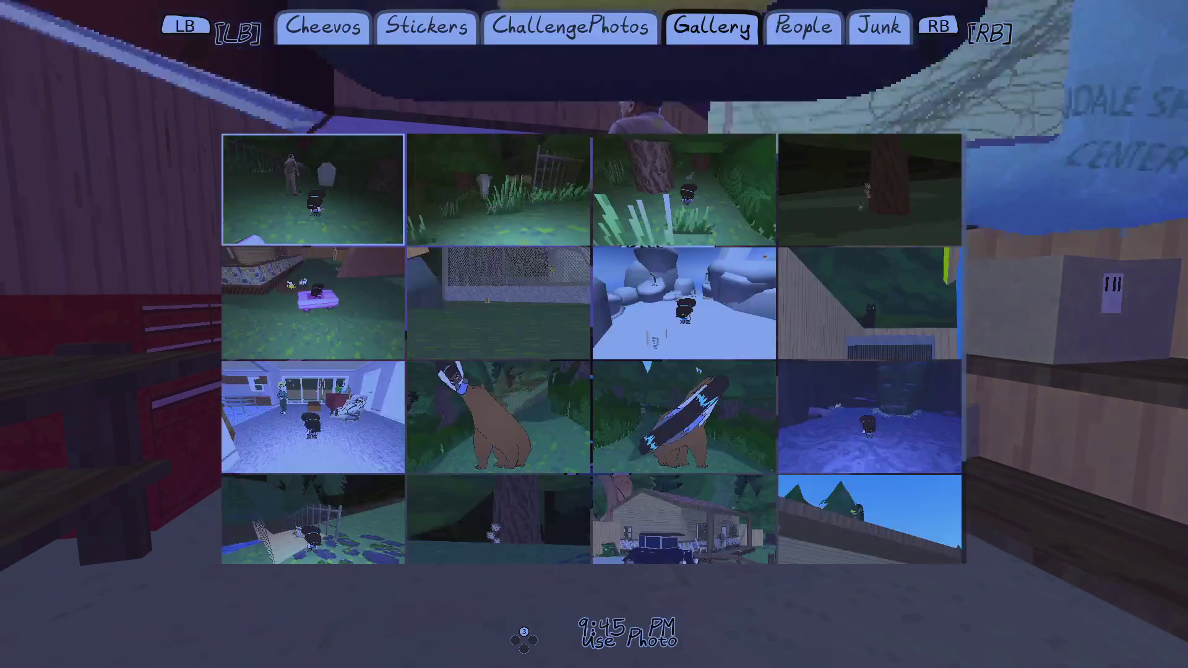
key(Right)
key(Down)
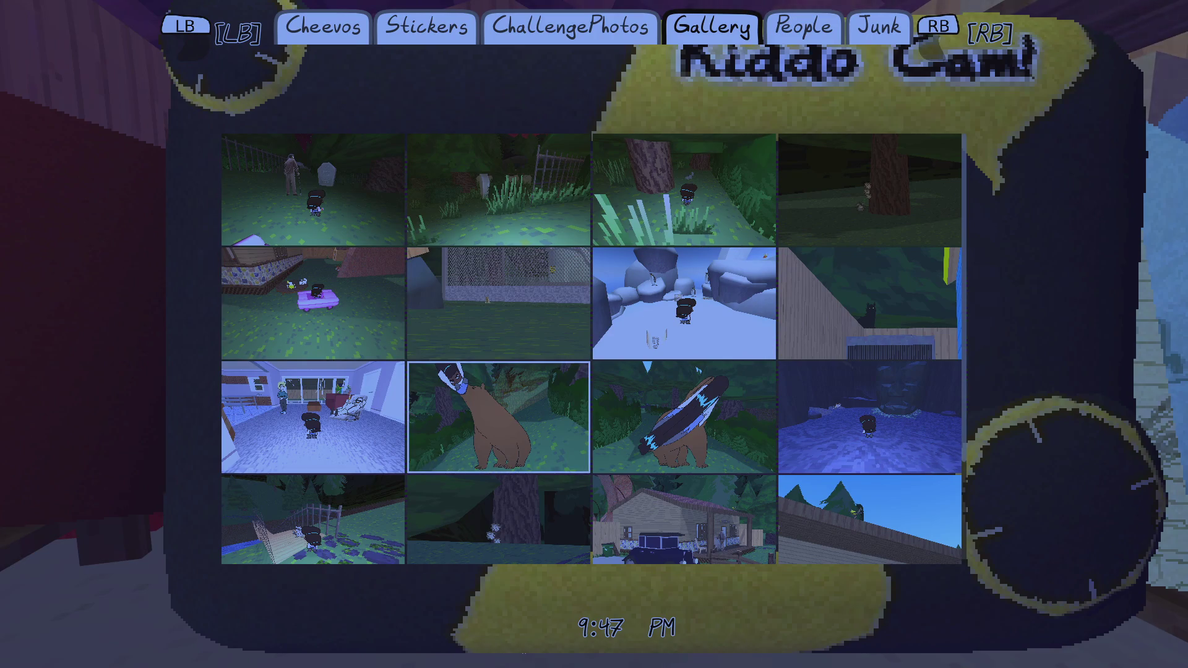
key(Right)
key(e)
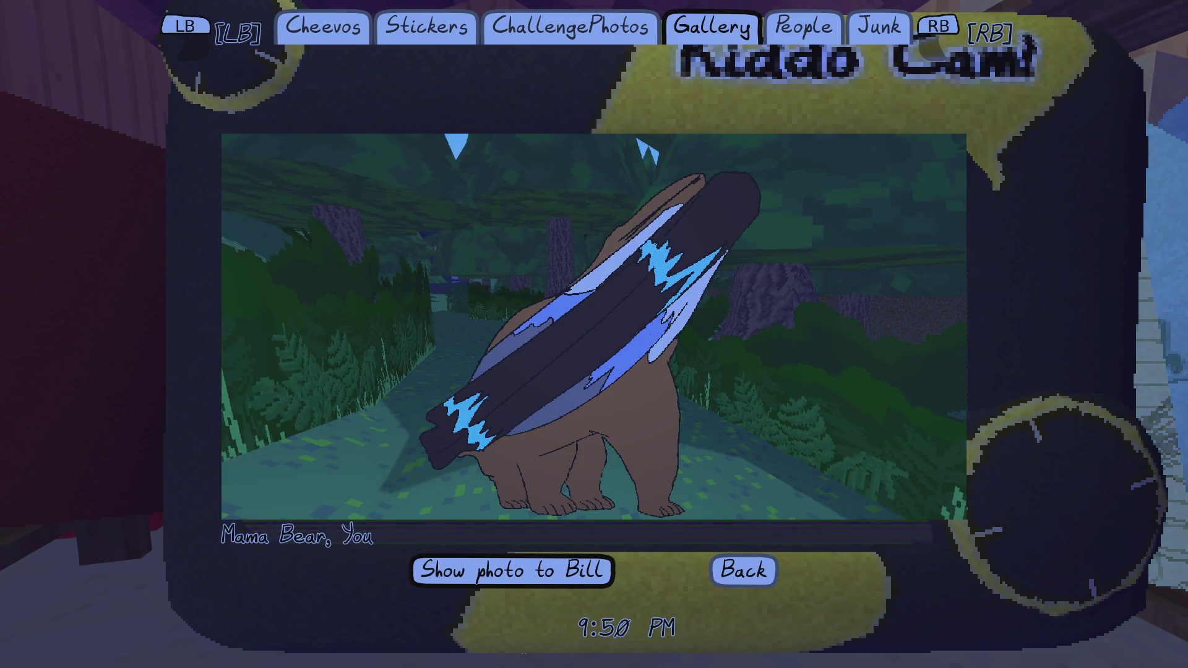
key(e)
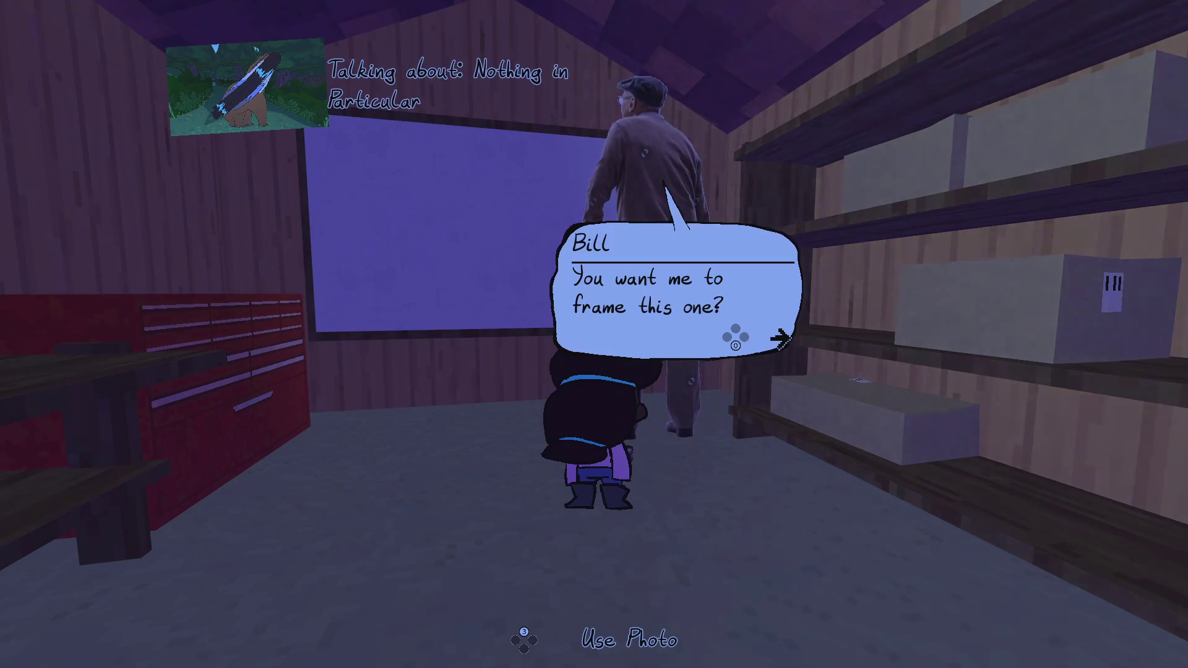
key(e)
key(e)
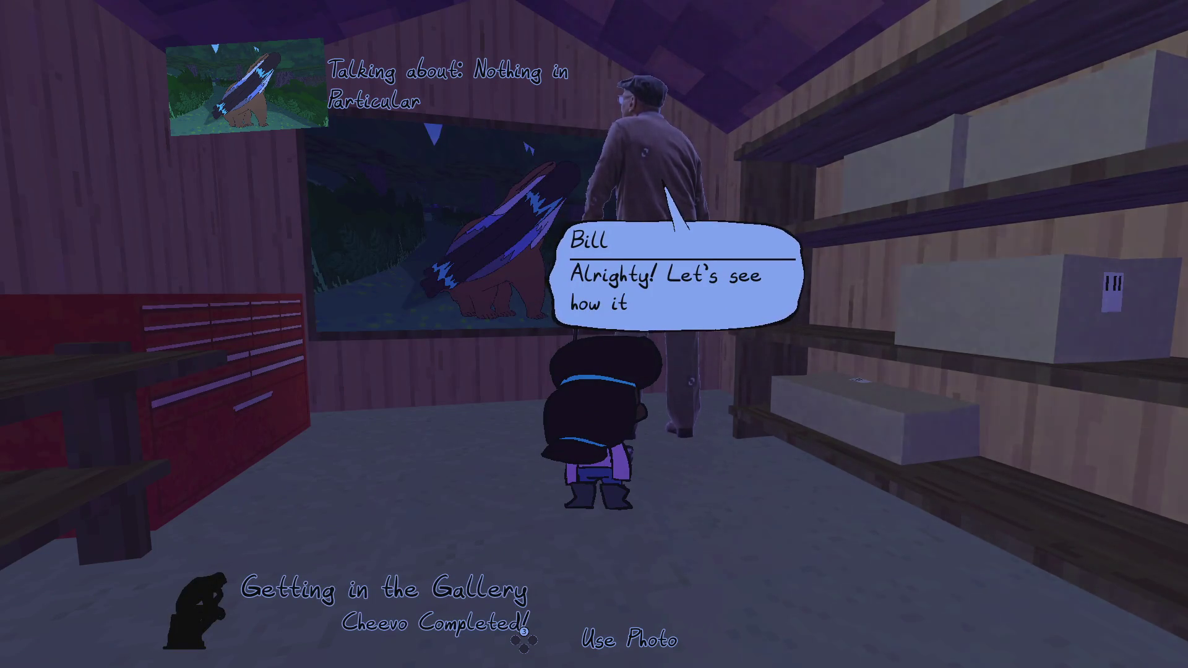
key(e)
- Walk out of the shed, check the Kiddo Cam collection, then pause and quit the game
key(w)
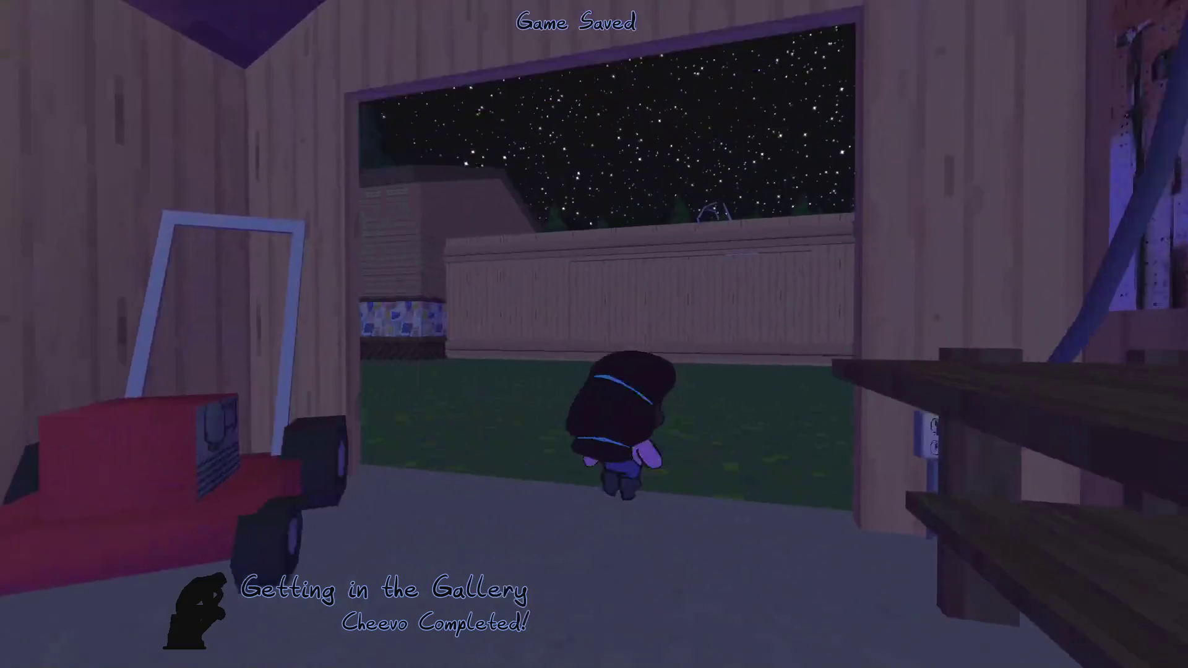
key(Tab)
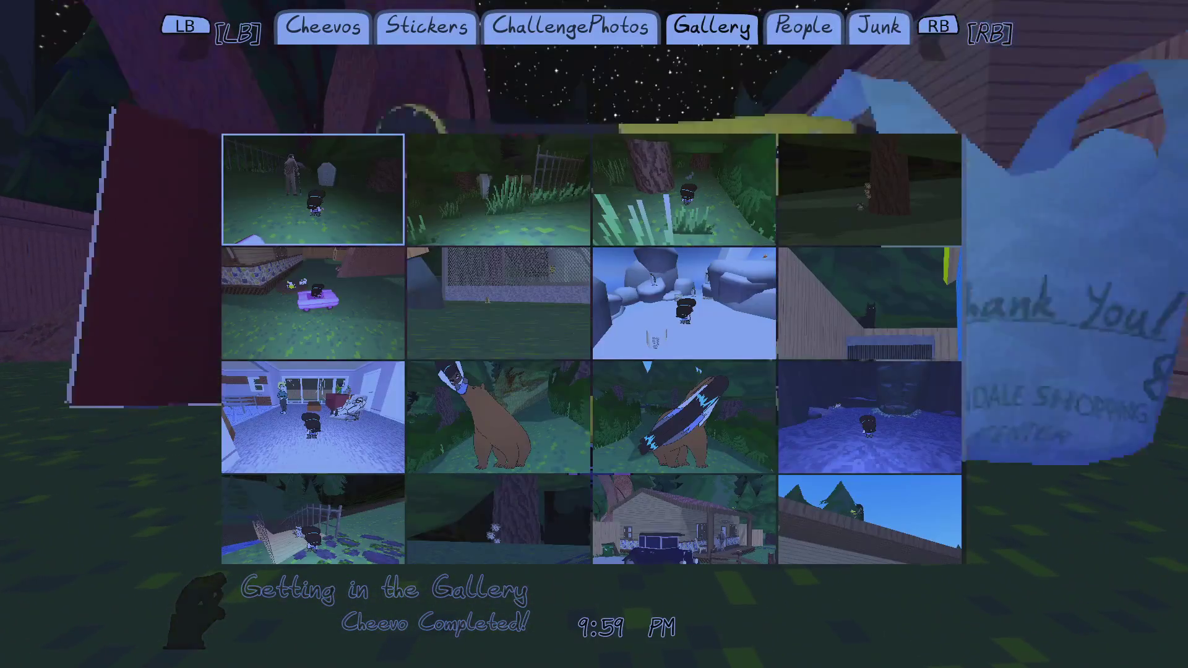
key(q)
key(q)
key(q)
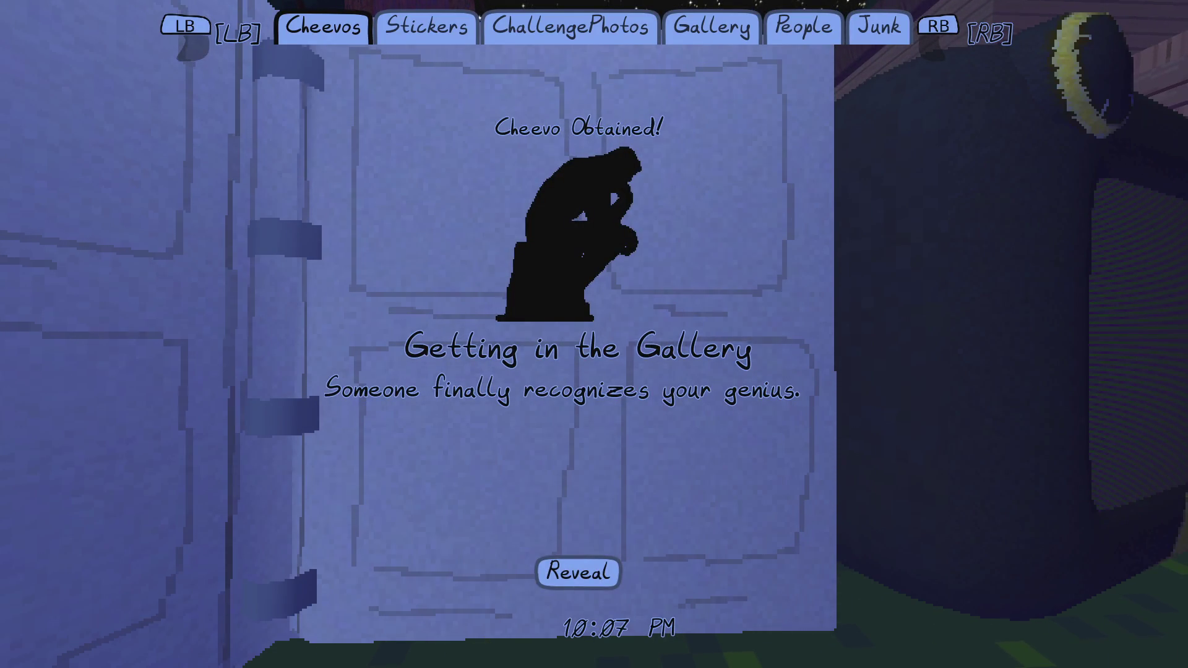
key(Escape)
key(alt+F4)
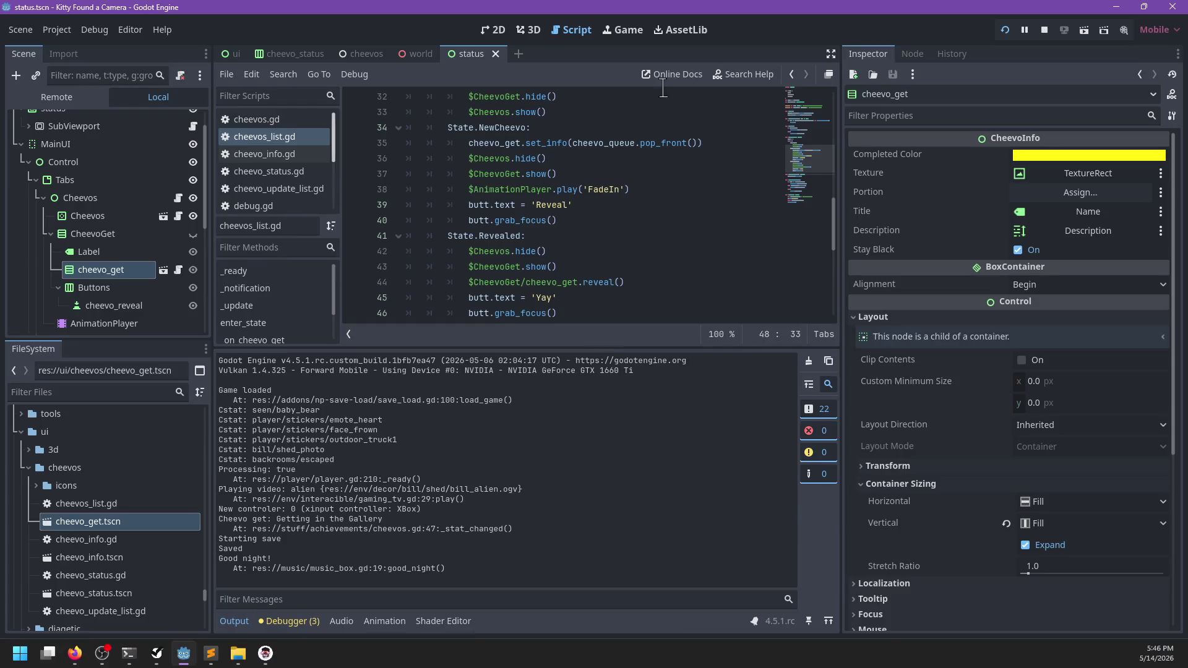
- Change the butt.grab_focus() calls on lines 40 and 46 to grab_focus.call_deferred() and save
scroll(524, 254, down, 1)
click(579, 267)
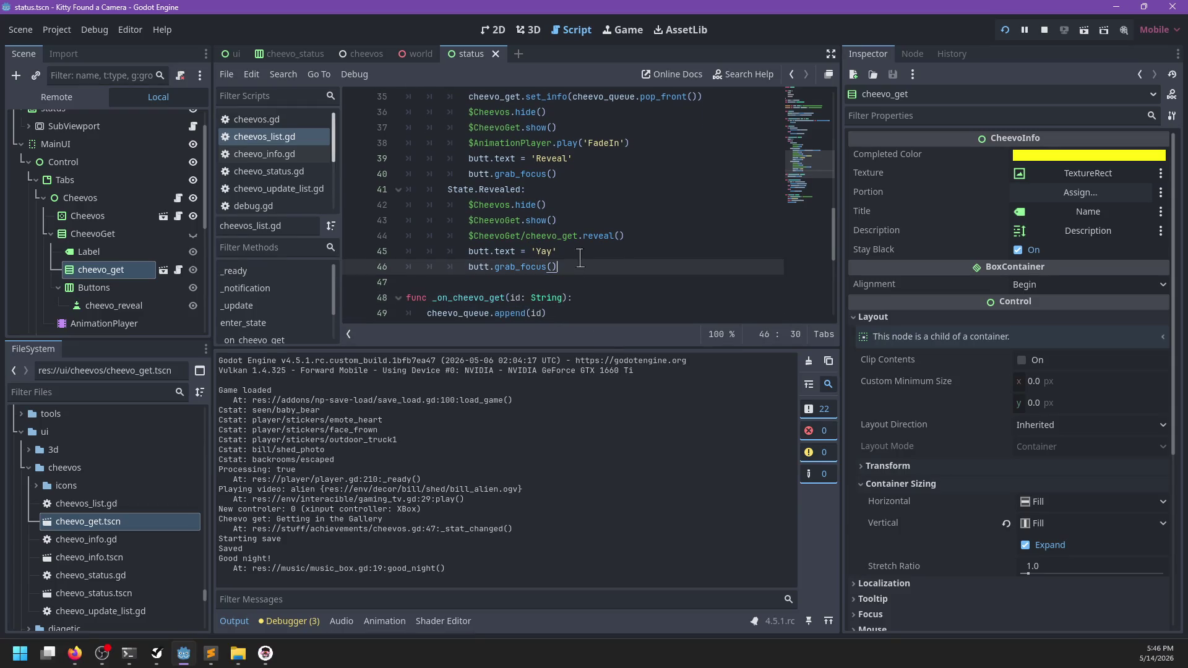
shift+click(582, 254)
click(486, 160)
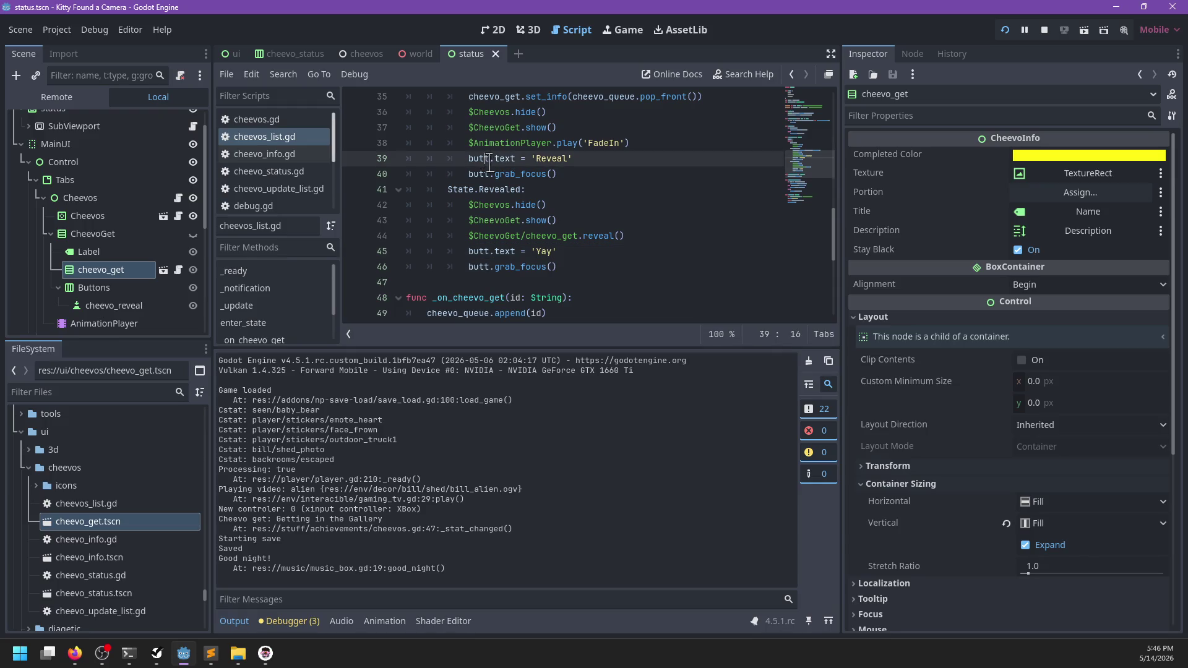
click(560, 174)
scroll(636, 182, up, 1)
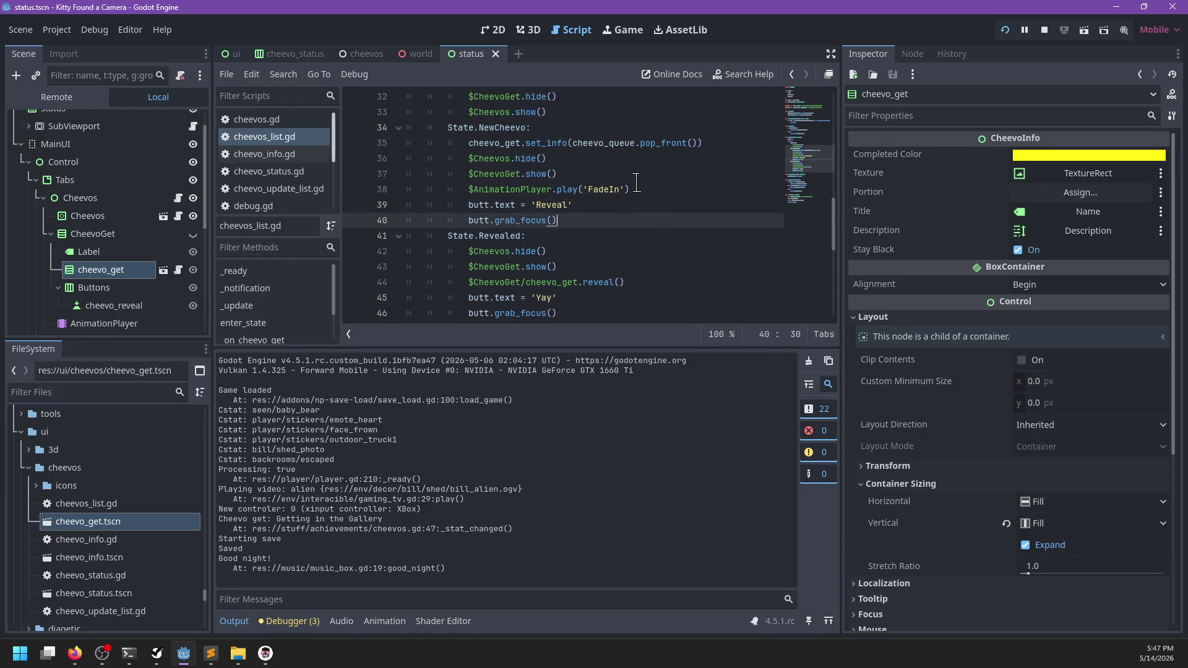
text(.call)
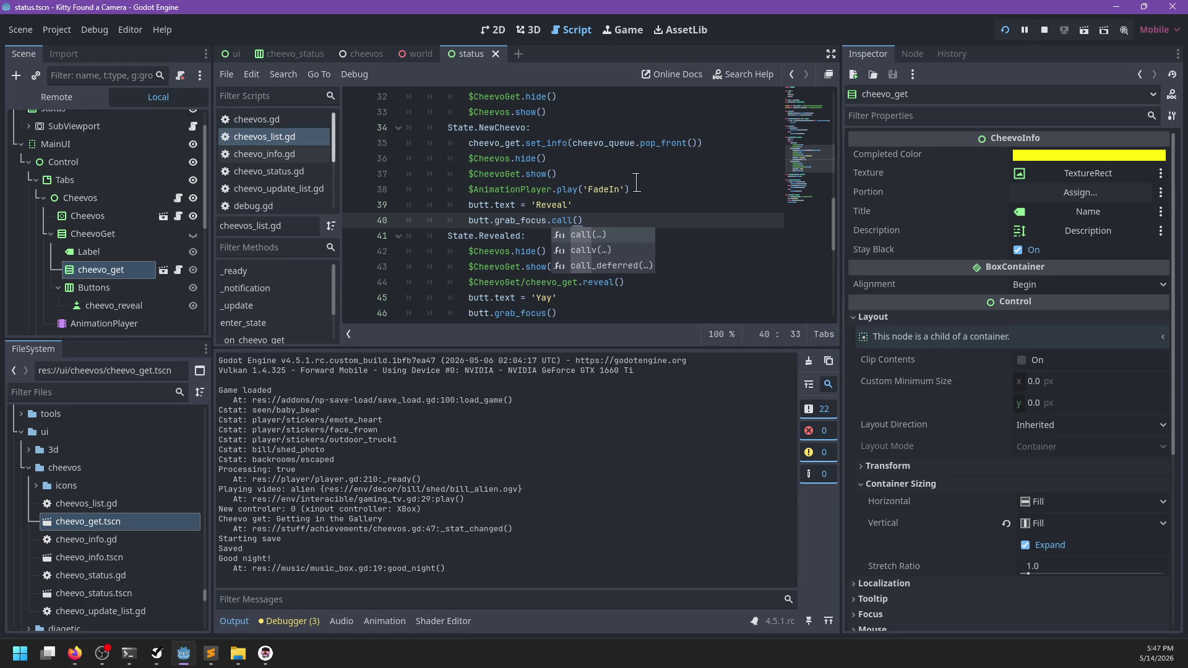
text(_d)
key(Return)
key(Down)
key(Down)
key(Down)
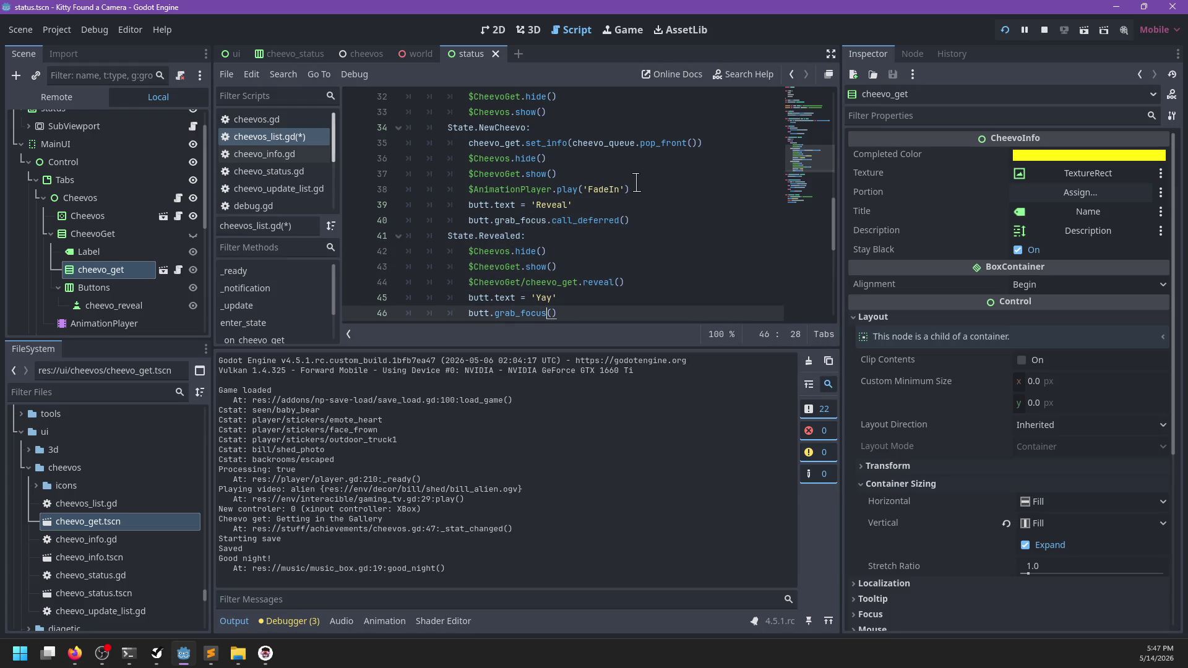
text(.call_deferred)
key(ctrl+s)
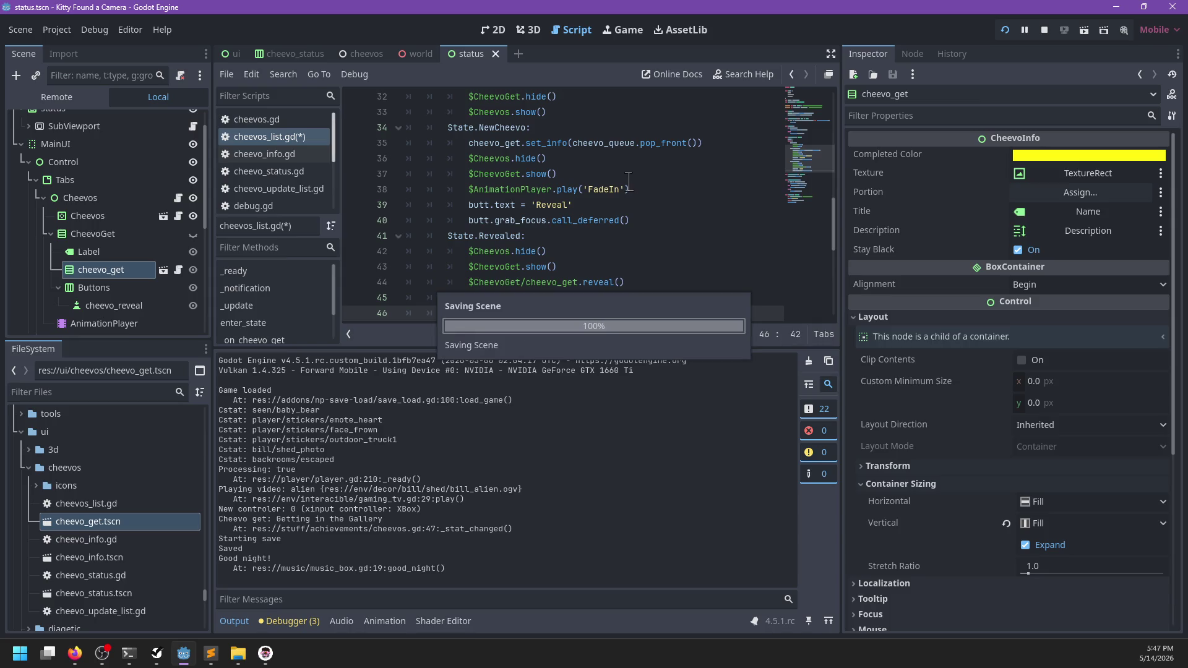
key(alt+Tab)
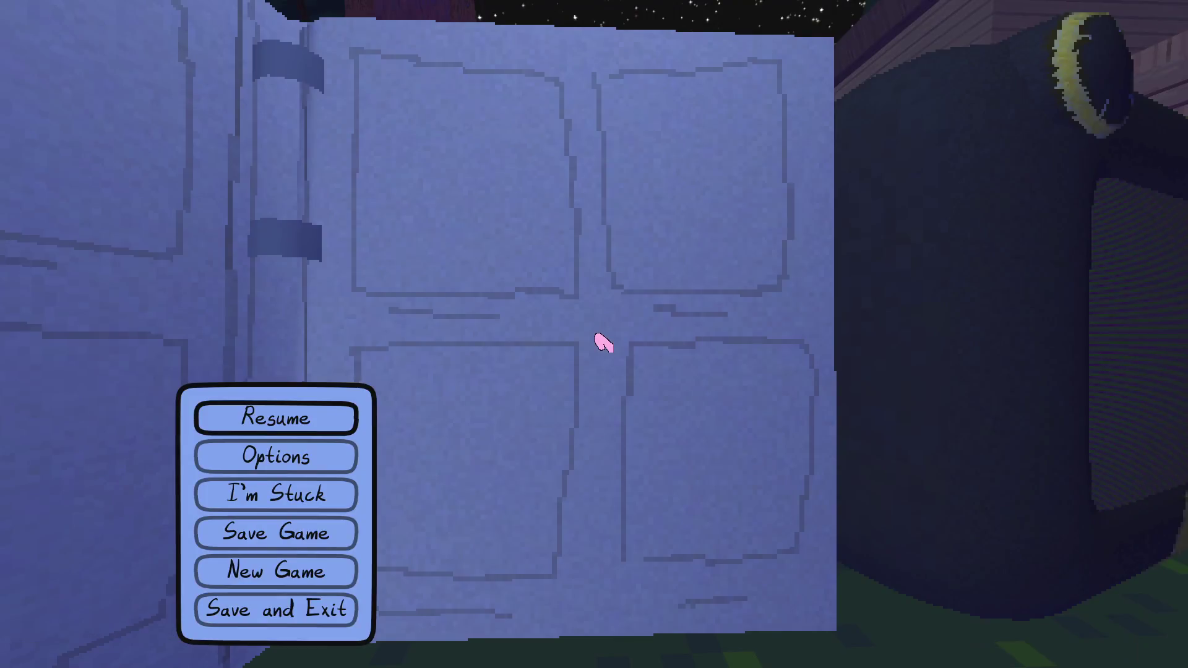
- Check the Cheevos and Stickers lists, close the game, and start a search in info.json
key(Tab)
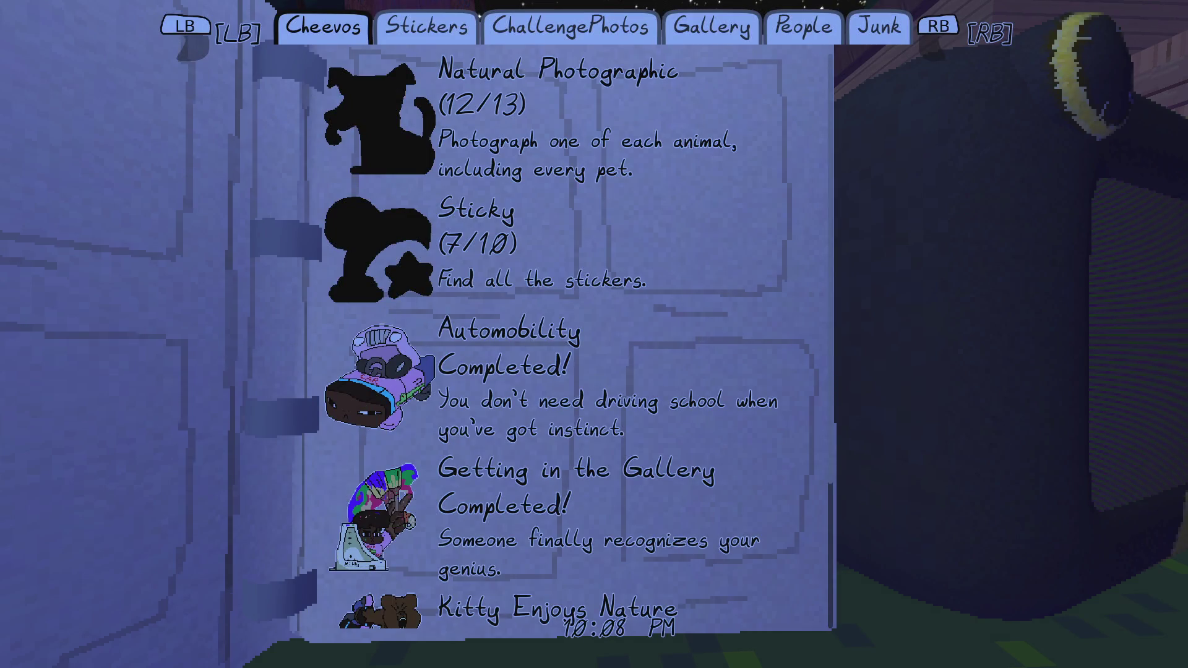
key(e)
key(q)
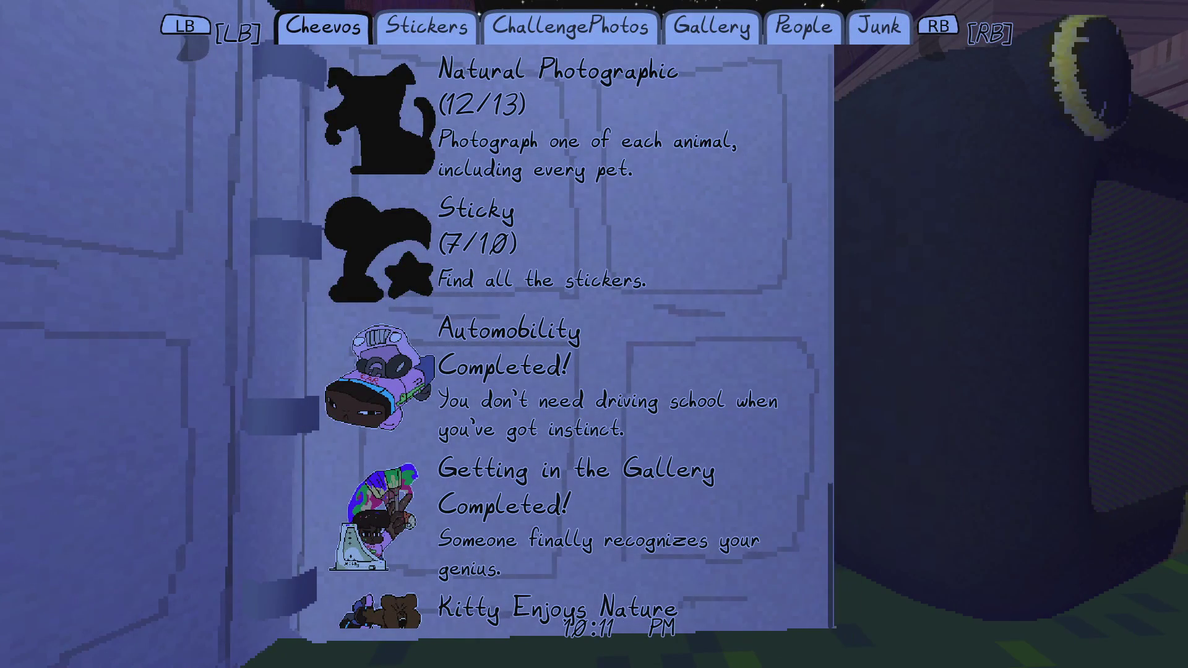
key(alt+F4)
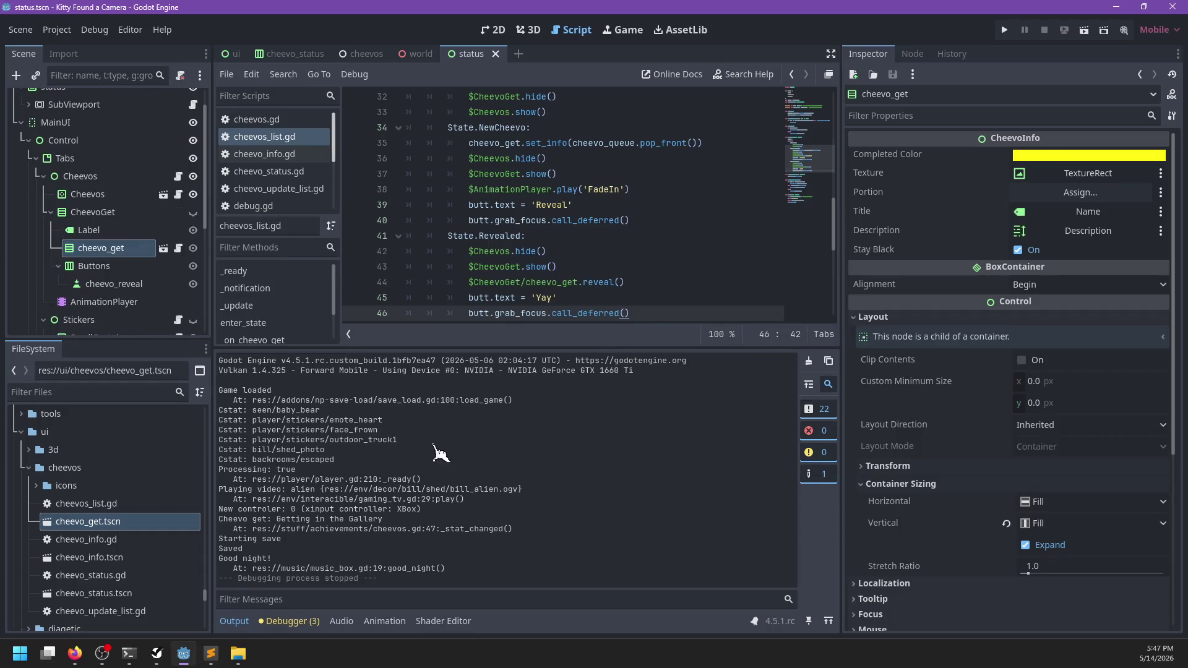
key(alt+Tab)
key(ctrl+f)
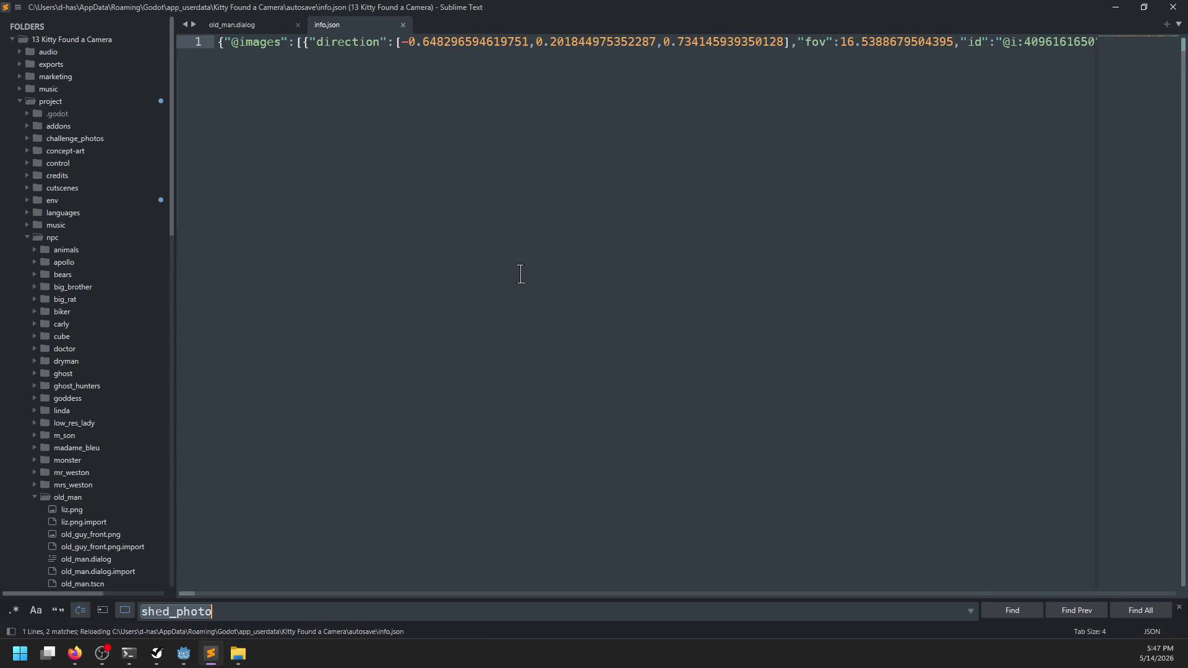
text(shed_p)
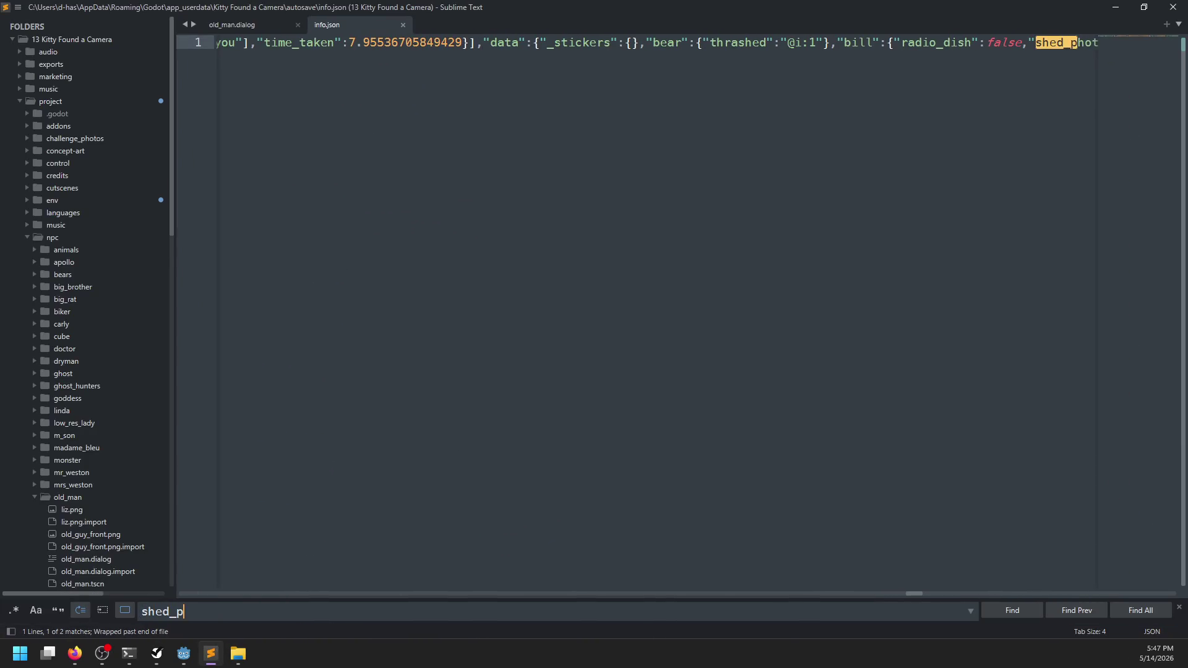
text(hoto)
key(Escape)
scroll(695, 225, right, 5)
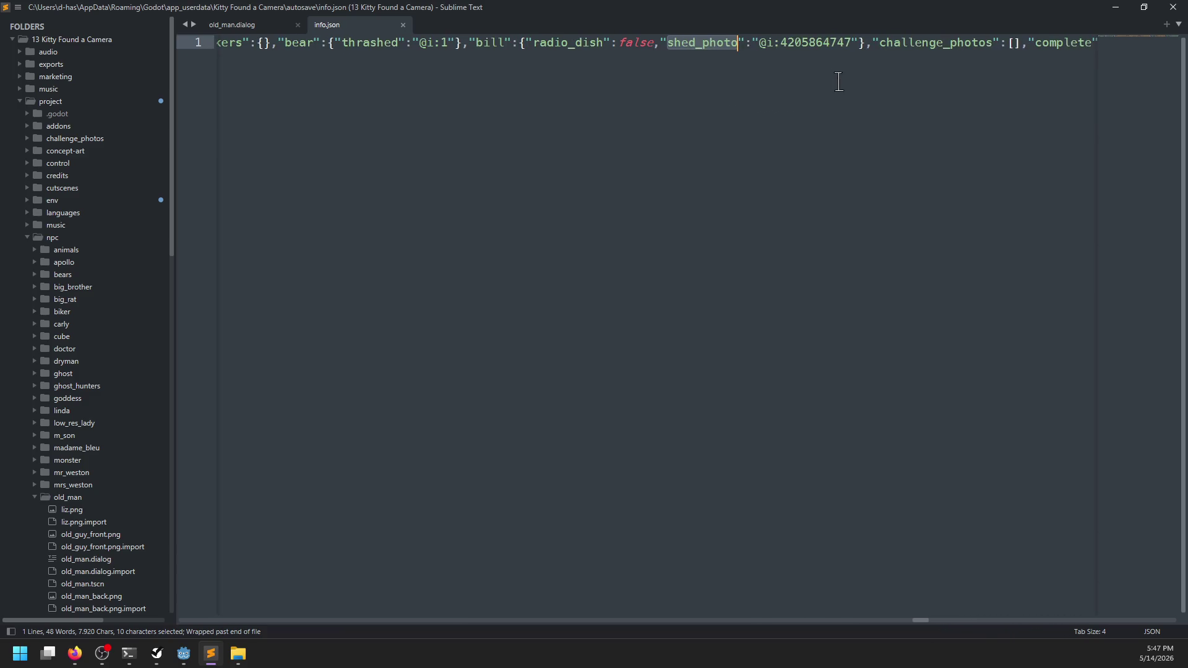
drag(662, 38, 857, 43)
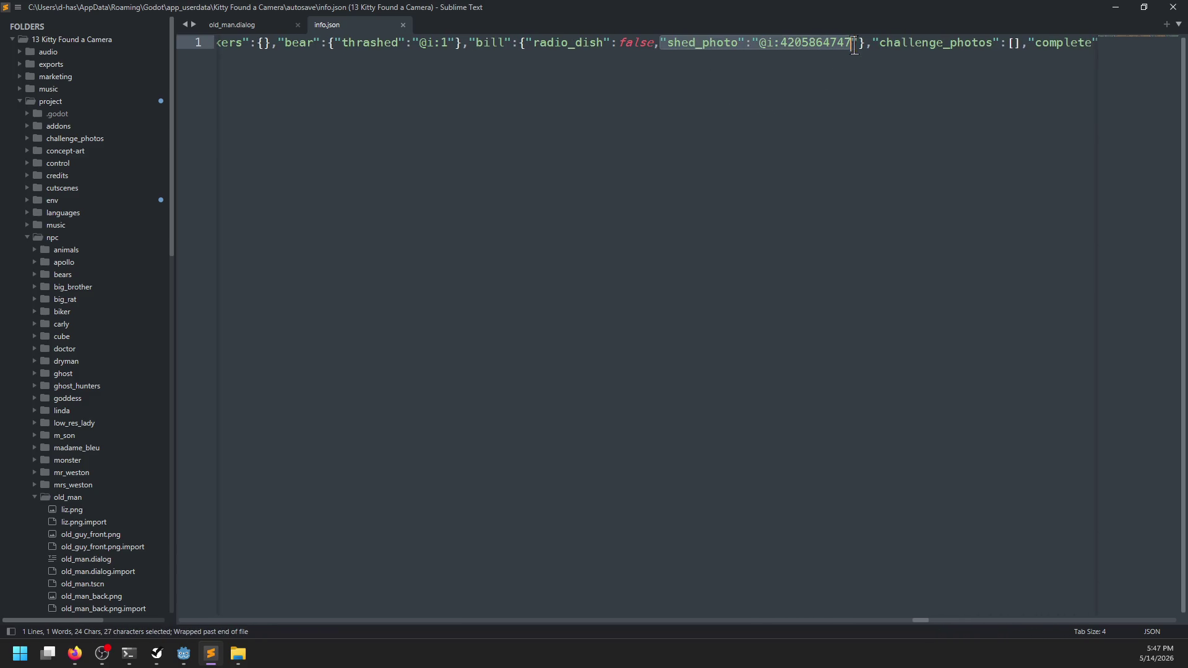
key(BackSpace)
key(ctrl+s)
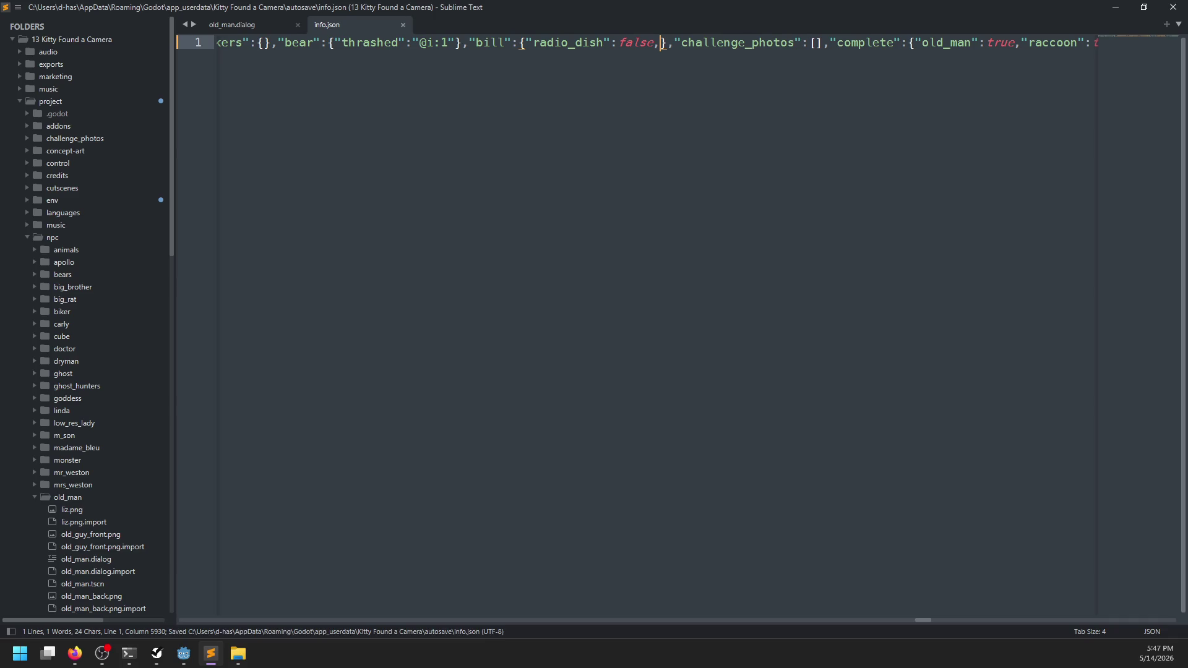
key(alt+Tab)
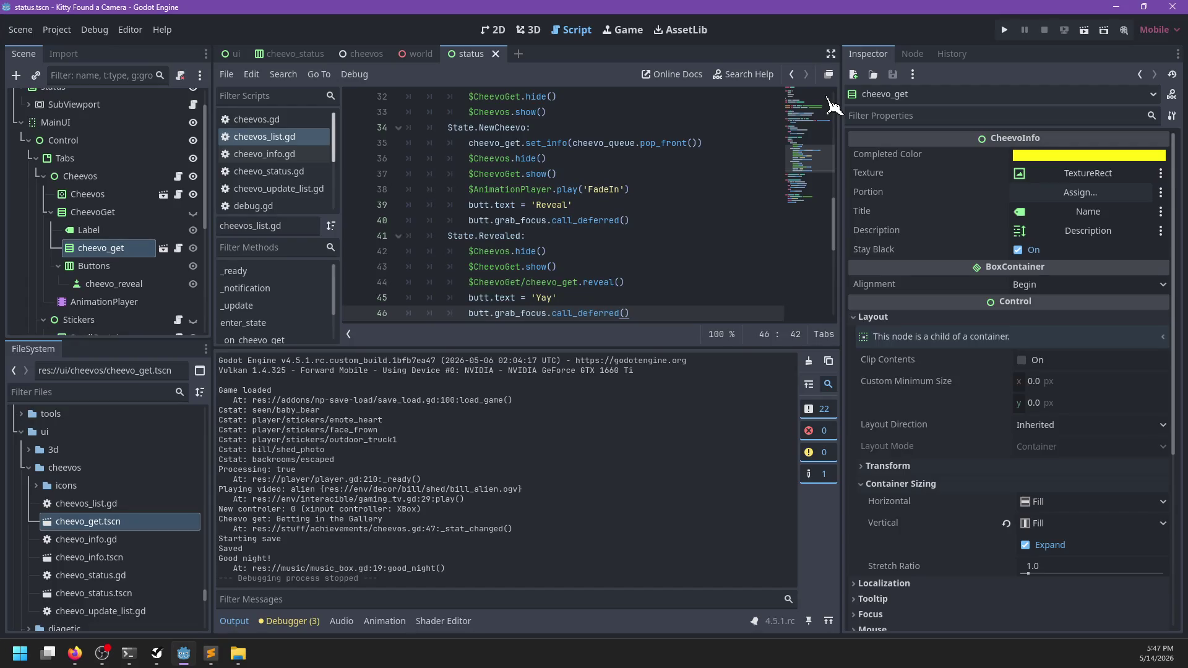
key(F5)
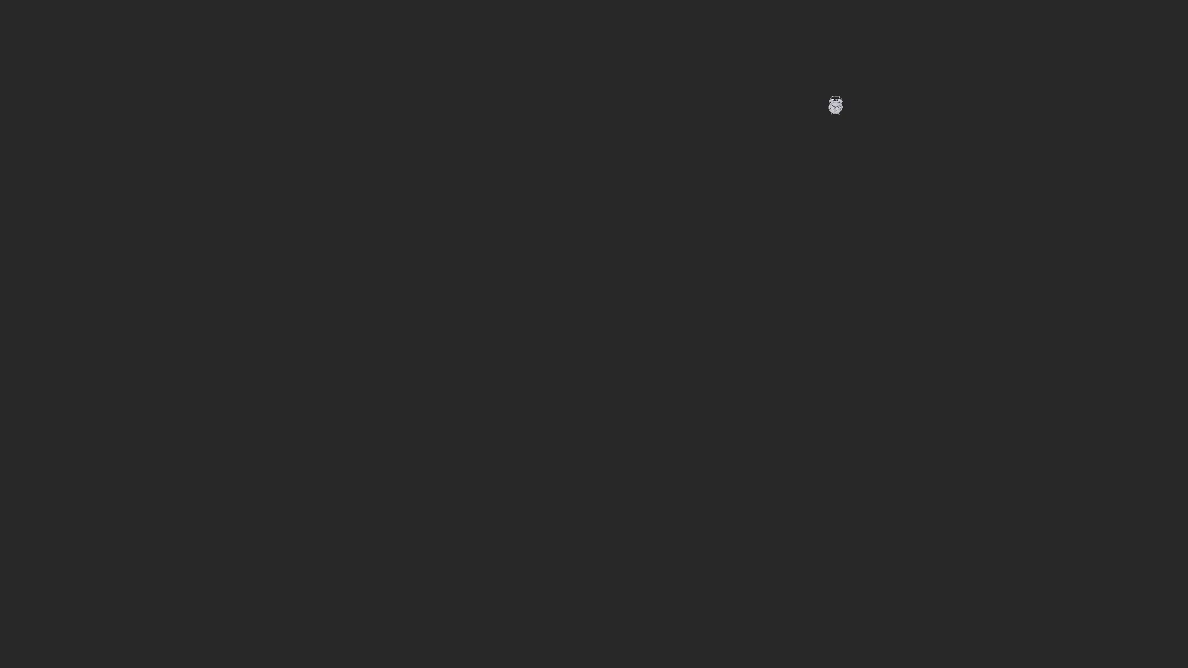
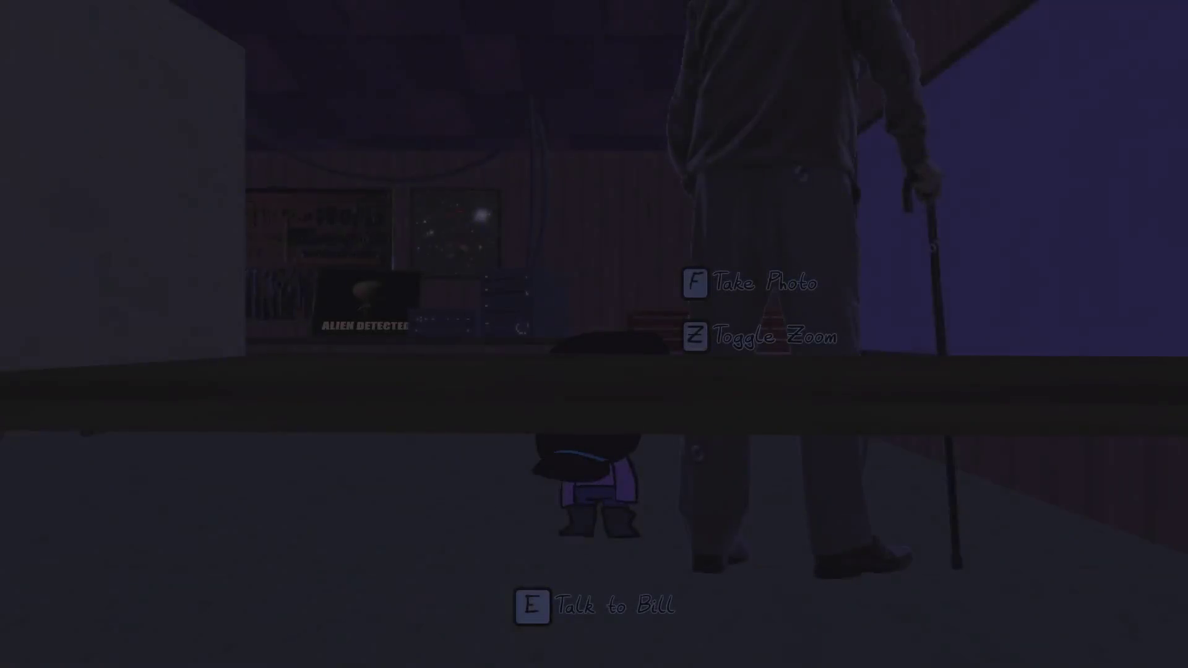
- Agree with Bill to hang a photo, and choose the bear photo to frame in the gallery
key(e)
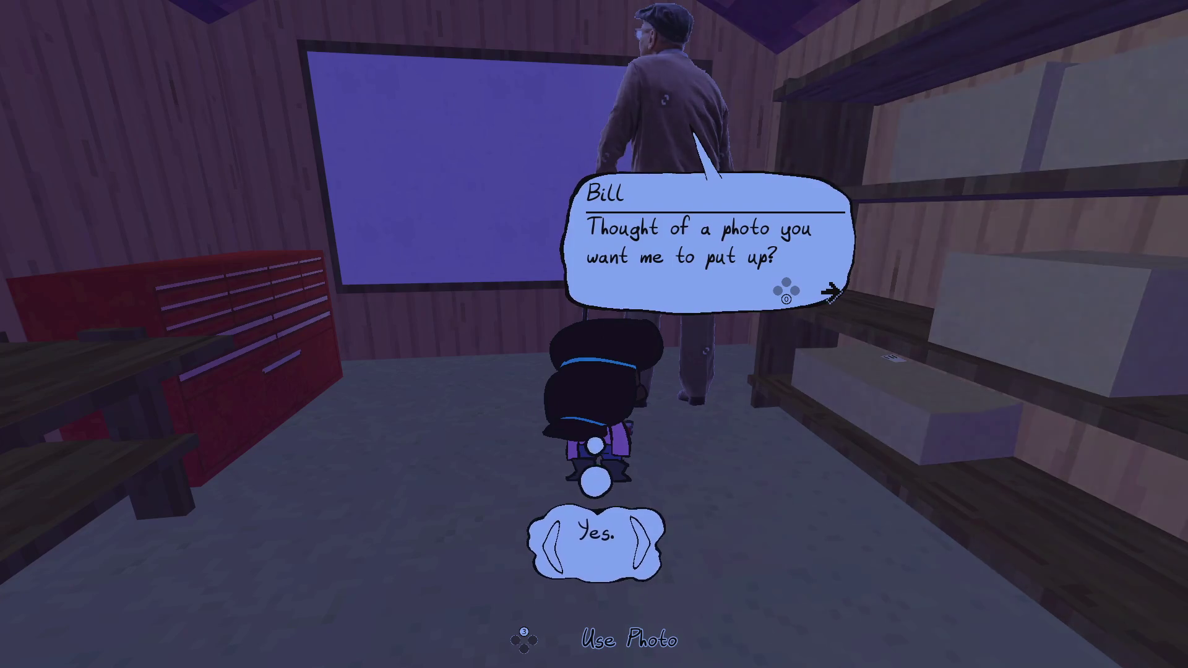
key(e)
key(e)
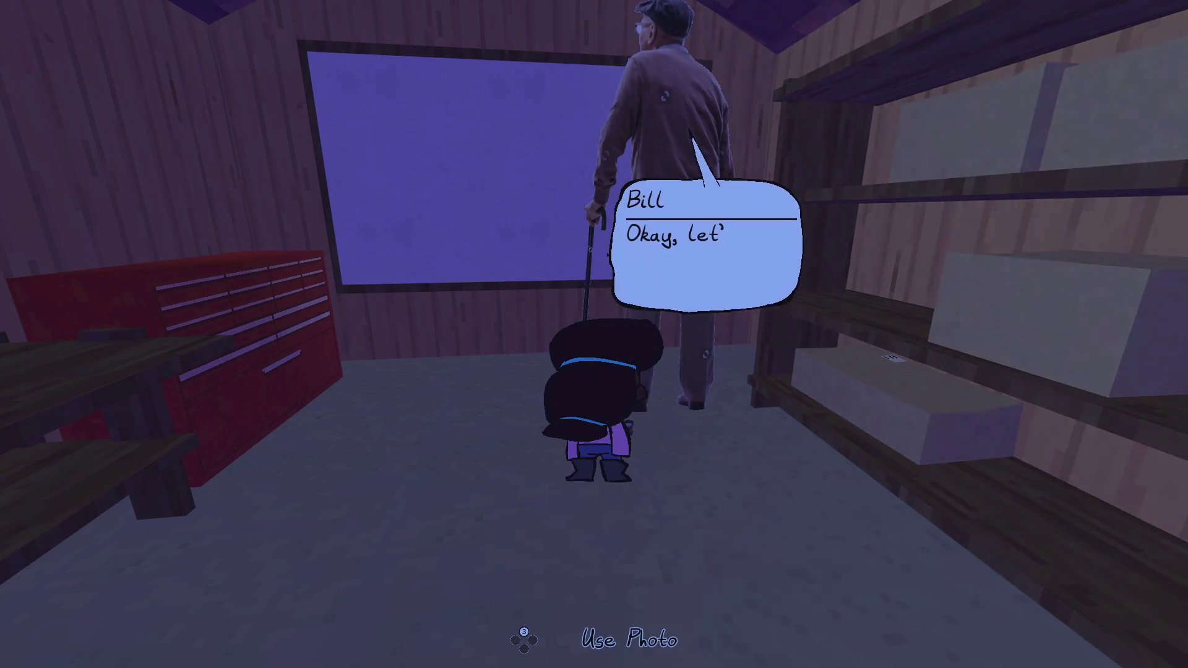
key(e)
key(Right)
key(Right)
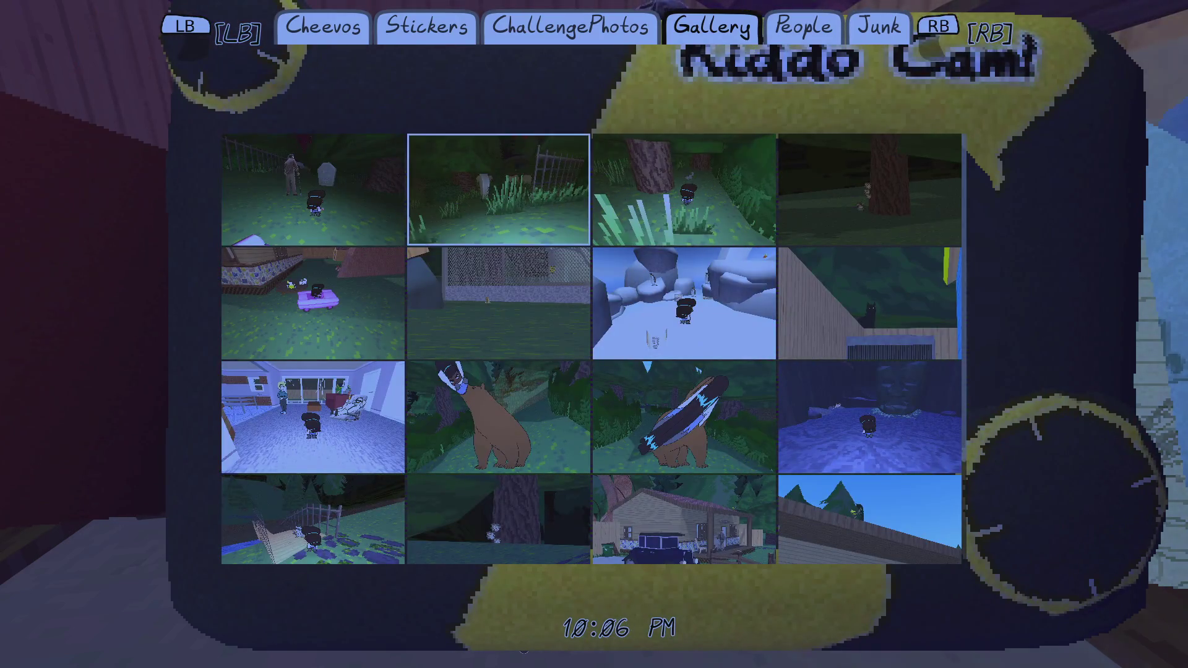
key(Down)
key(e)
key(e)
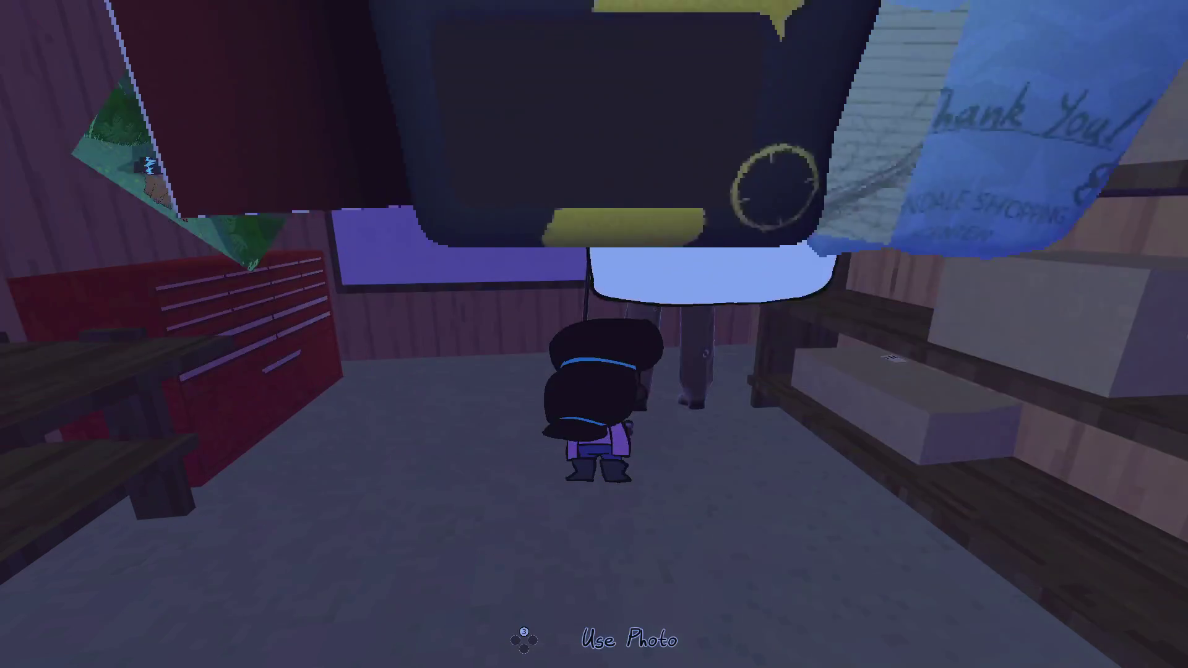
key(e)
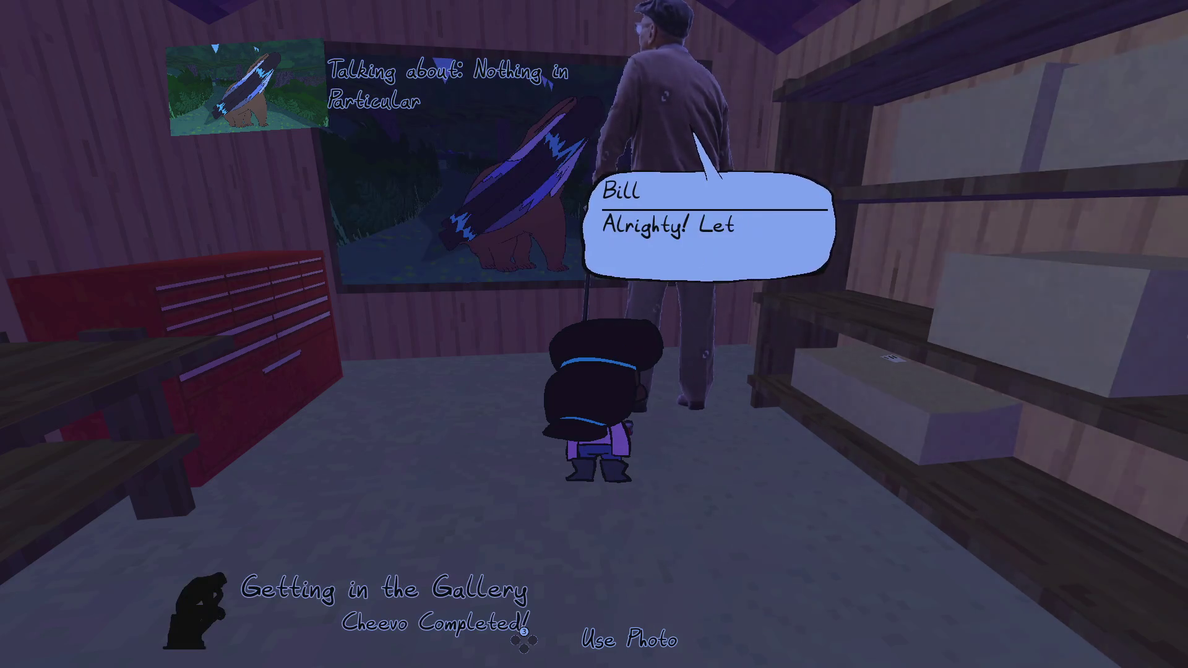
key(e)
- Walk out onto the lawn, check the Getting in the Gallery cheevo, and stop the game
key(w)
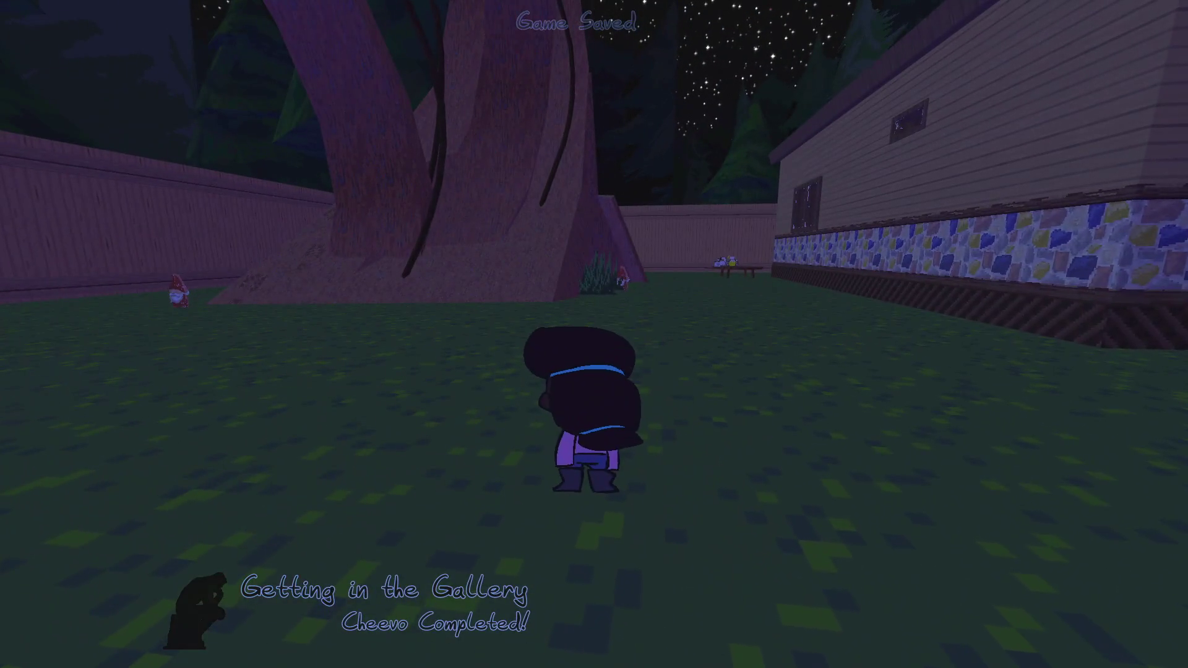
key(Tab)
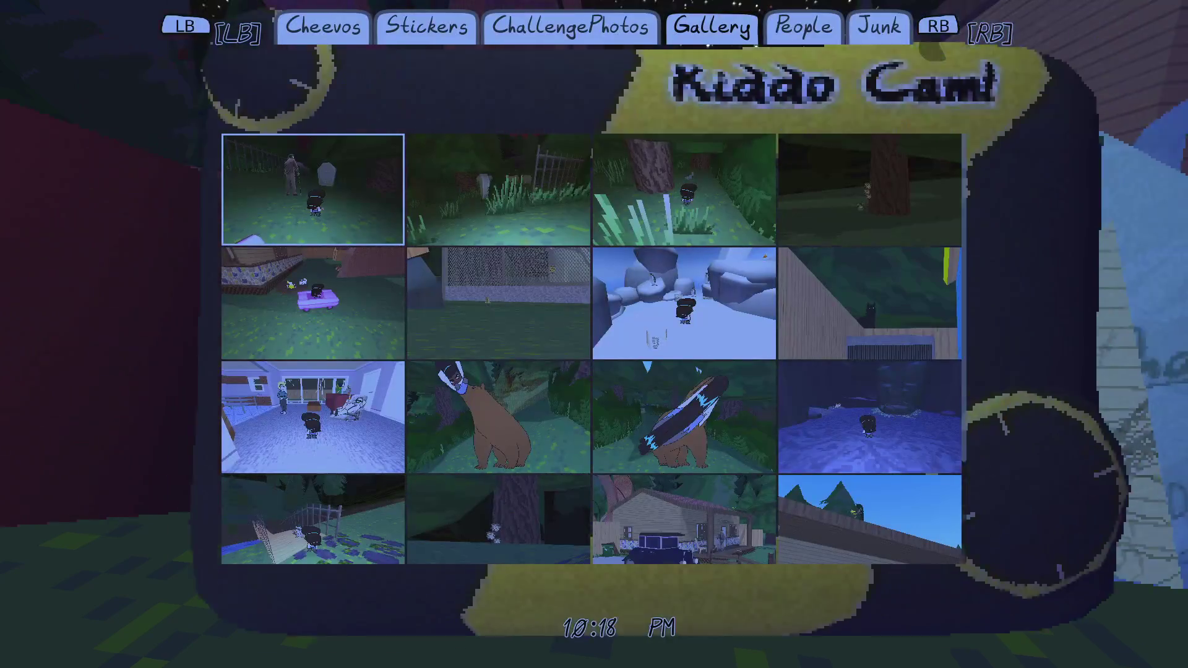
key(q)
key(q)
key(q)
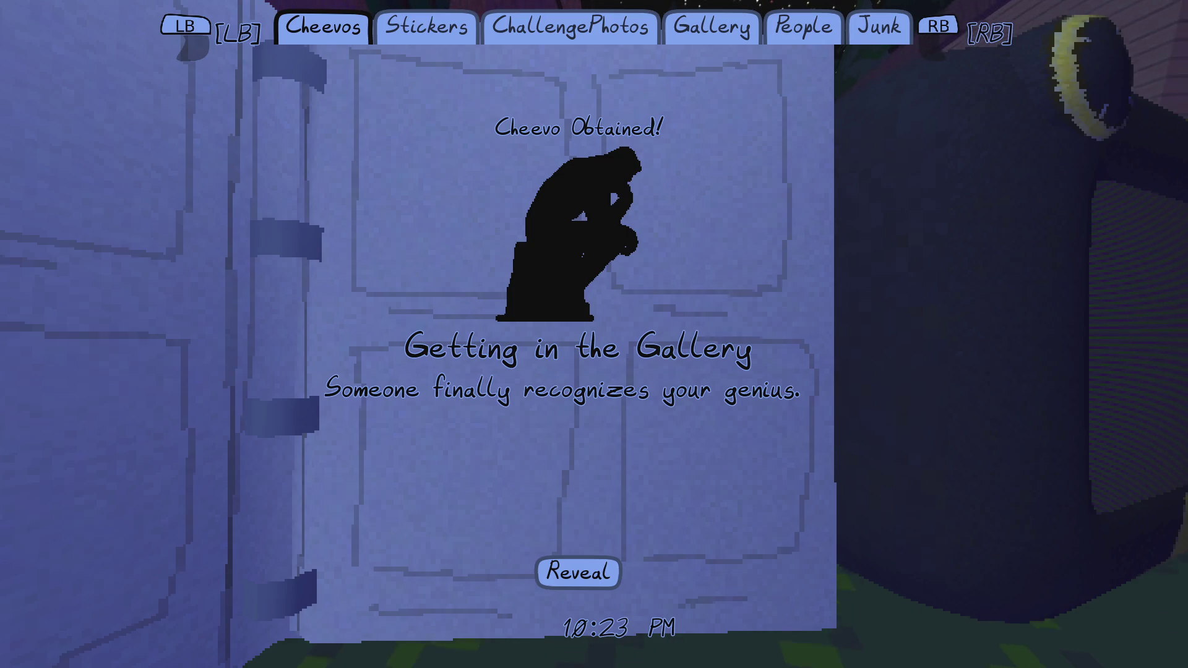
key(alt+F4)
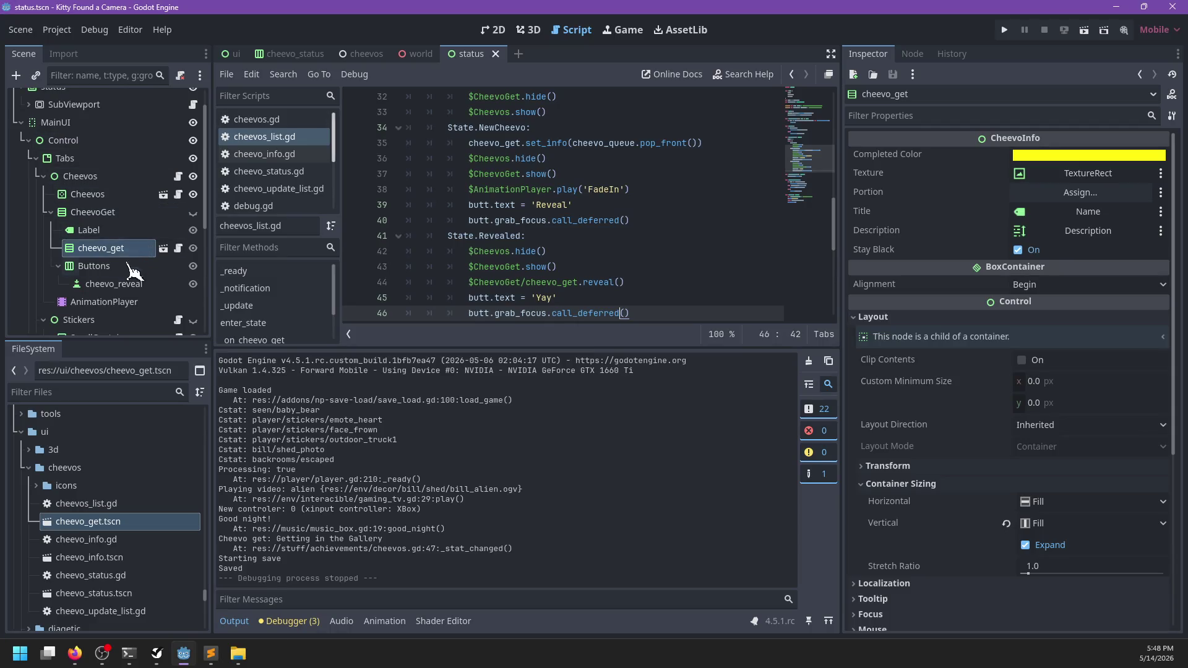
- Delete the cheevo_reveal button node
click(124, 285)
key(Delete)
key(Return)
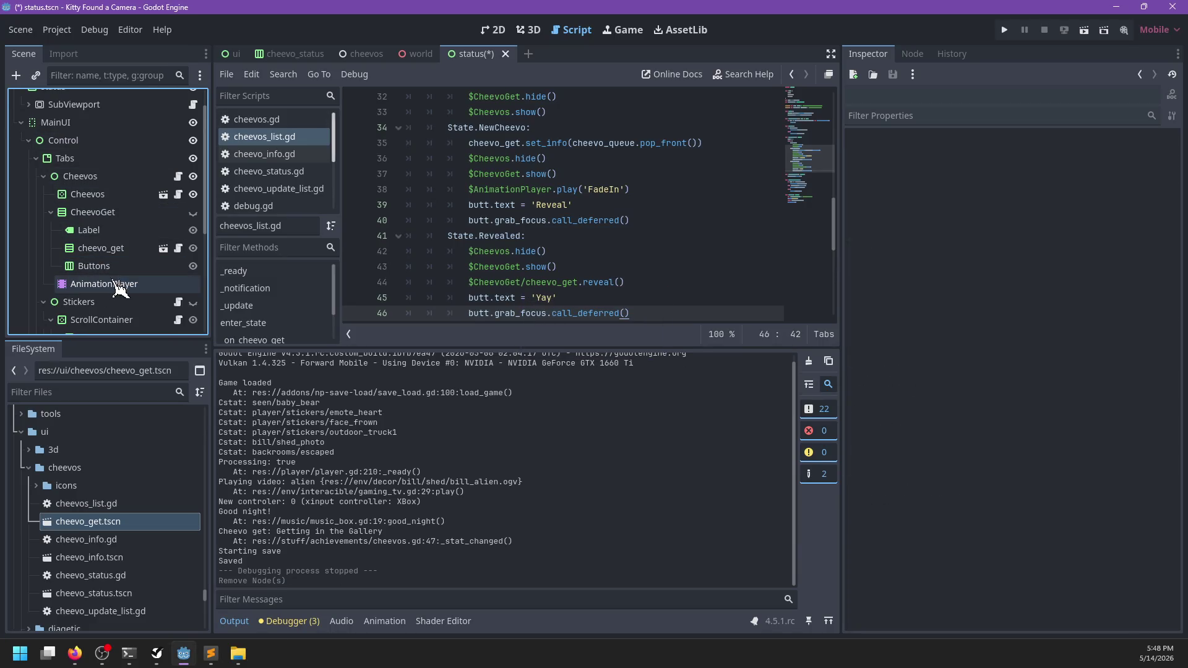
- Add an input_prompt.tscn instance under Buttons with its Action set to ui_accept
click(112, 267)
key(ctrl+a)
key(Escape)
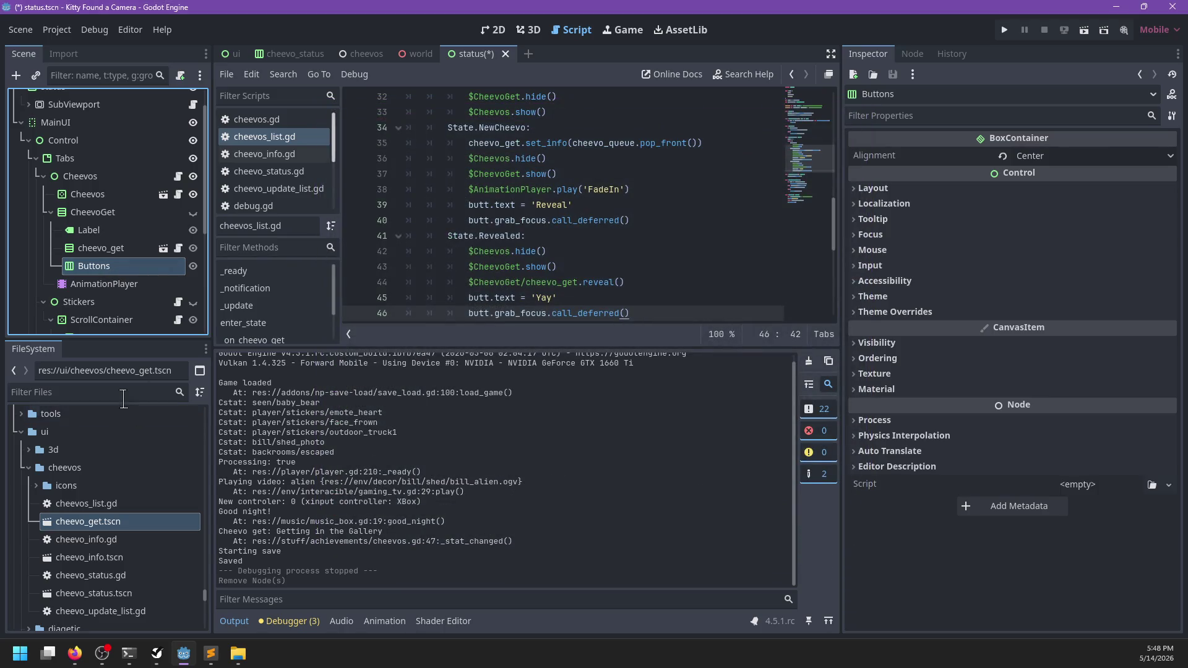
click(124, 392)
text(prompt)
drag(92, 523, 118, 251)
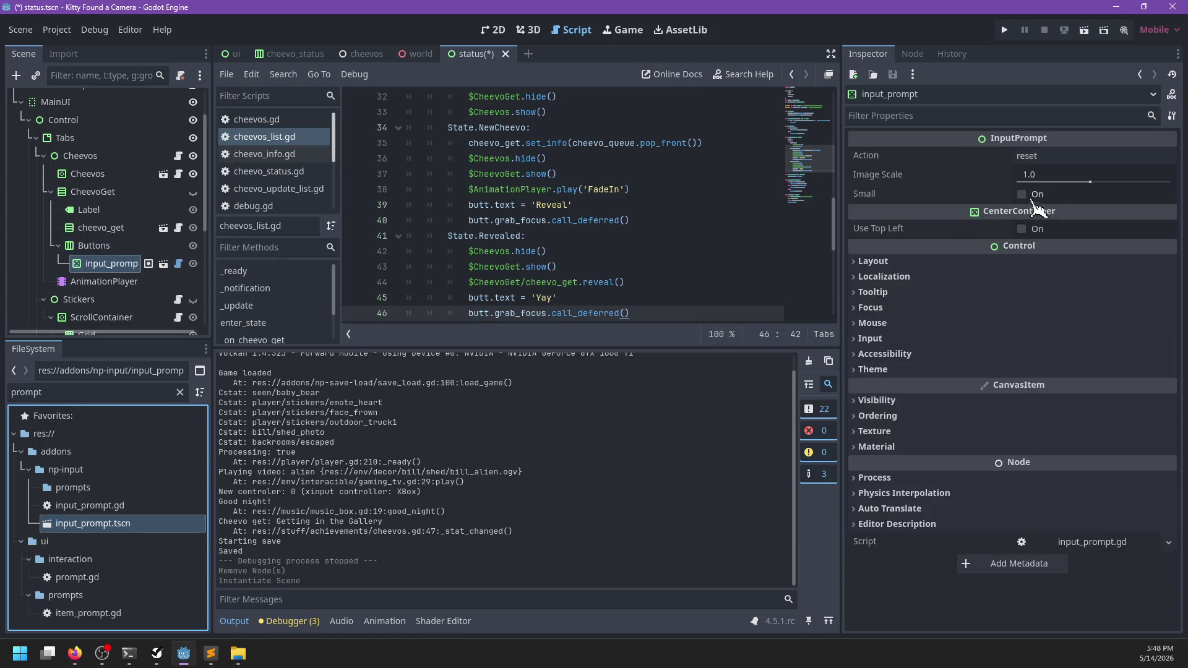
click(1061, 156)
text(ui_accept)
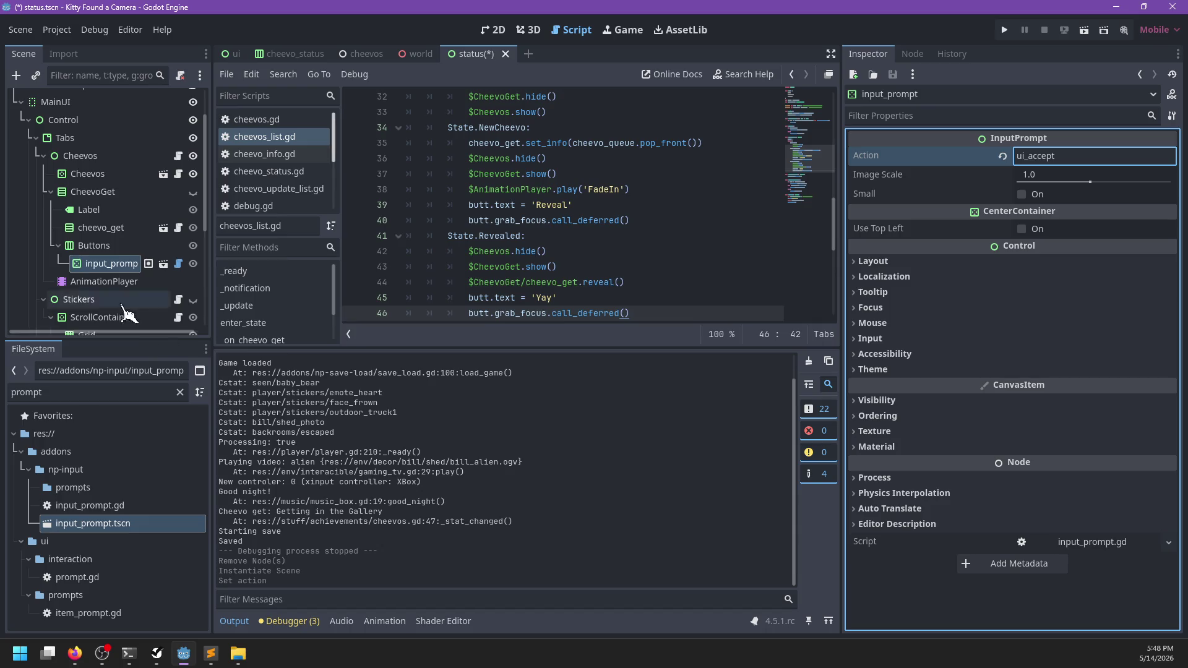
- Add a Label child under Buttons with its text set to 'Reveal'
click(82, 248)
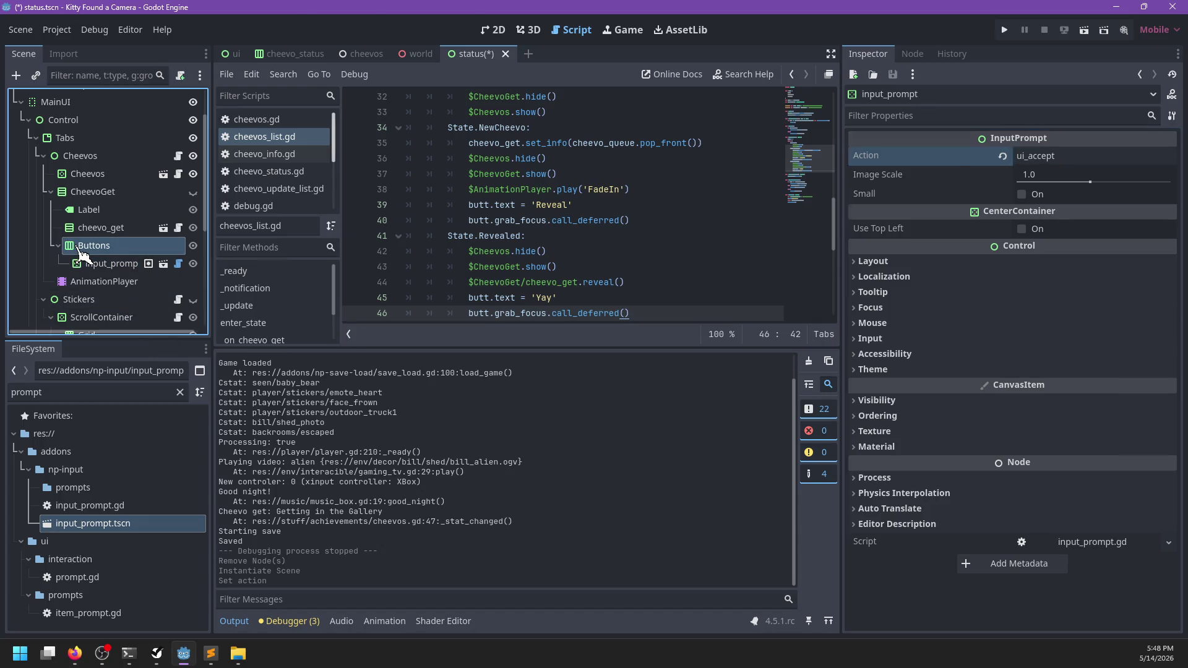
key(ctrl+a)
text(label)
key(Return)
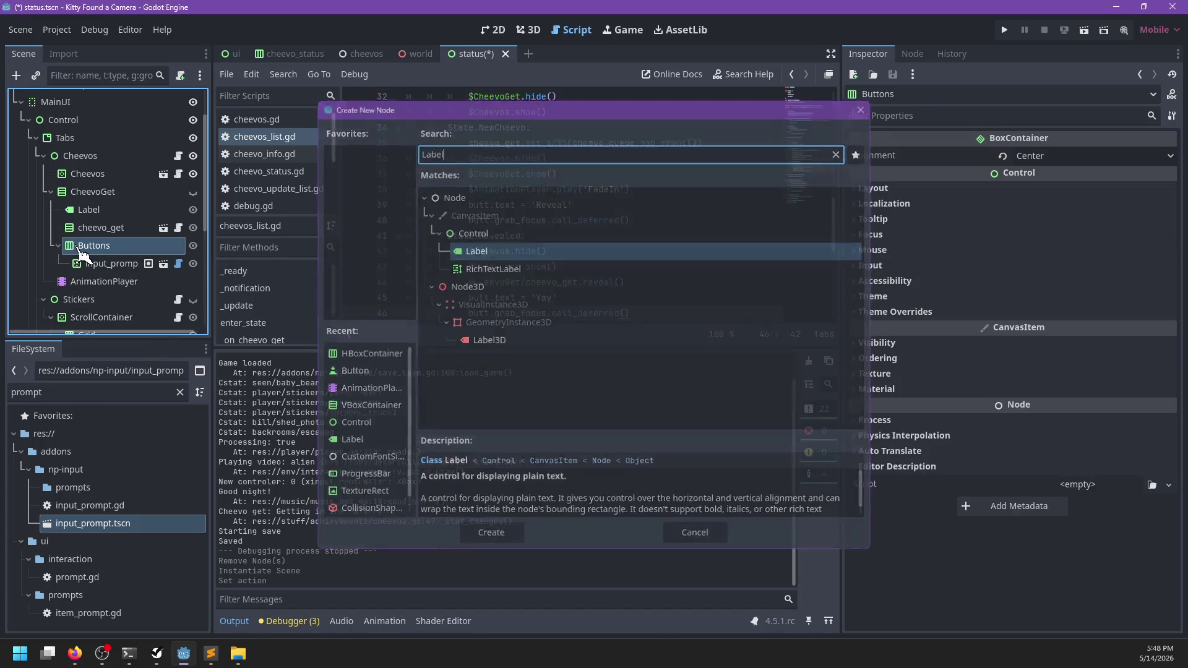
click(956, 177)
text(Reveal)
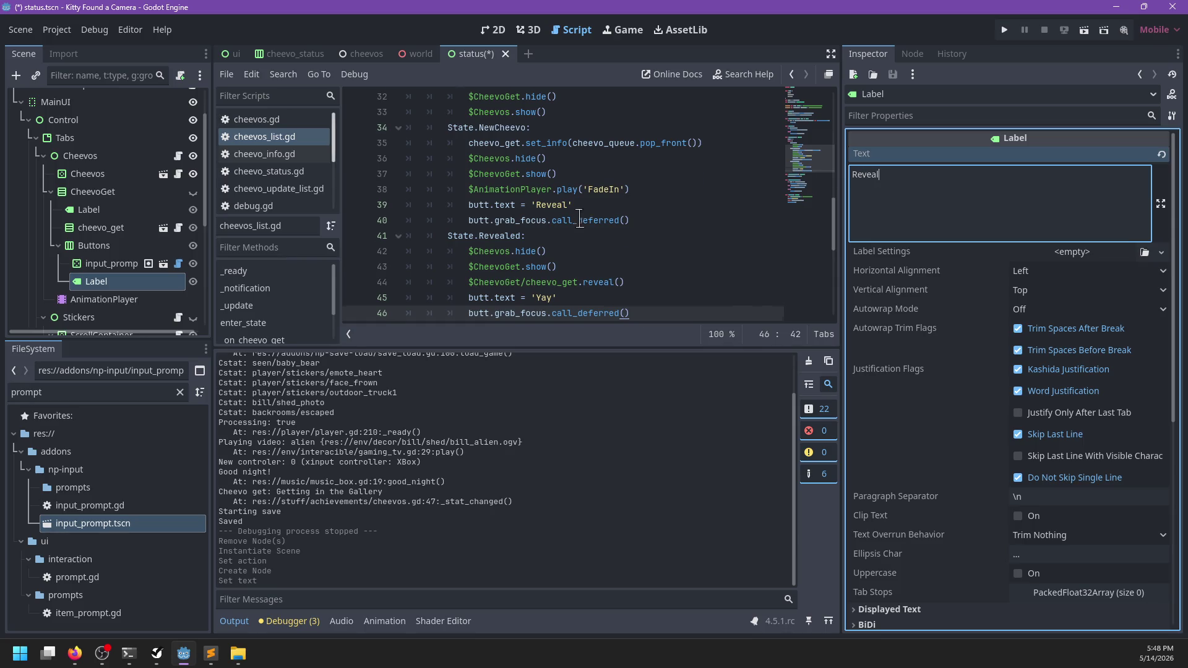
scroll(580, 220, up, 7)
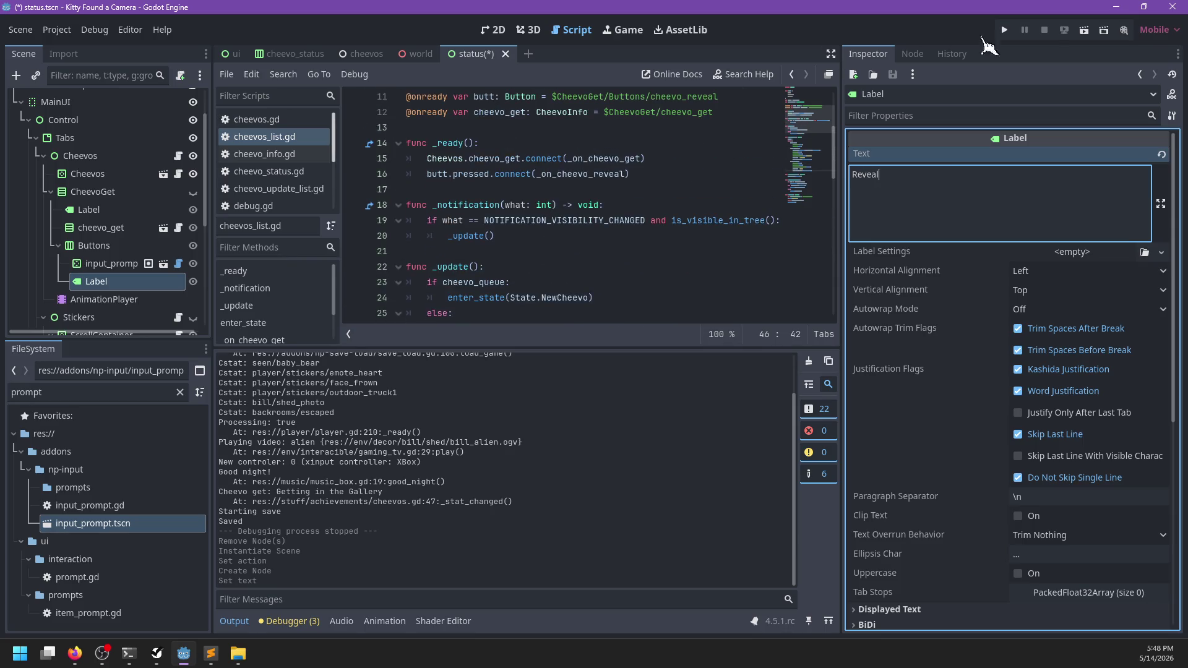
- Save the scene and rename the butt variable to prompt_label in cheevos_list.gd
key(ctrl+s)
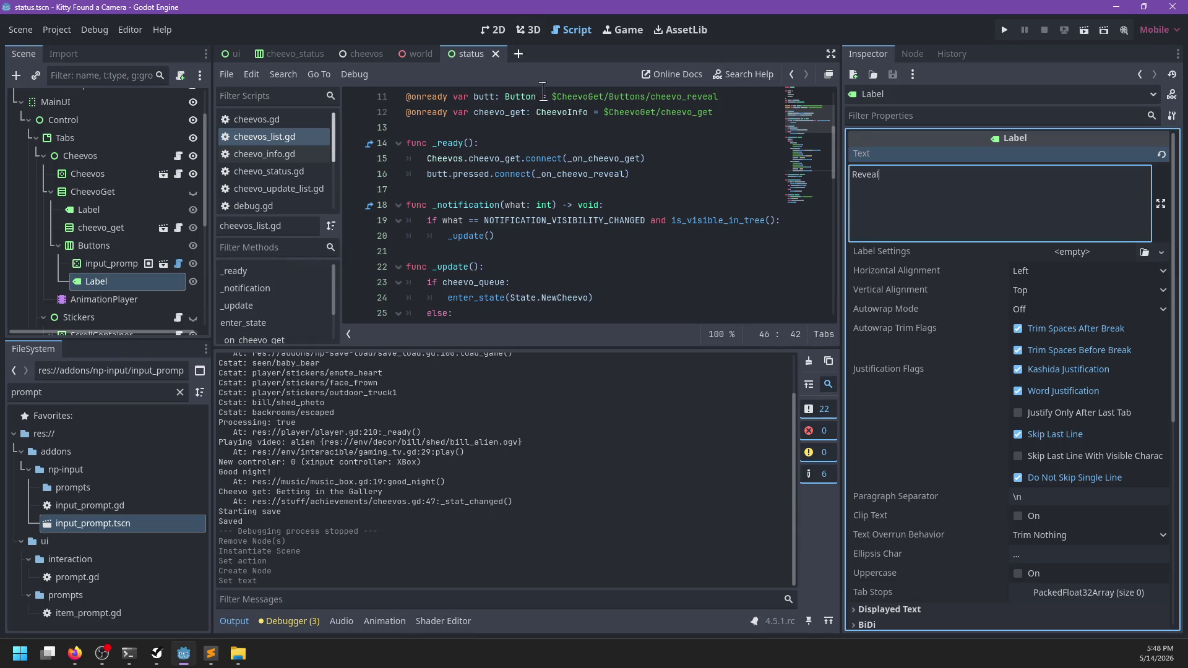
scroll(390, 233, up, 3)
scroll(471, 198, down, 2)
double_click(497, 174)
double_click(484, 159)
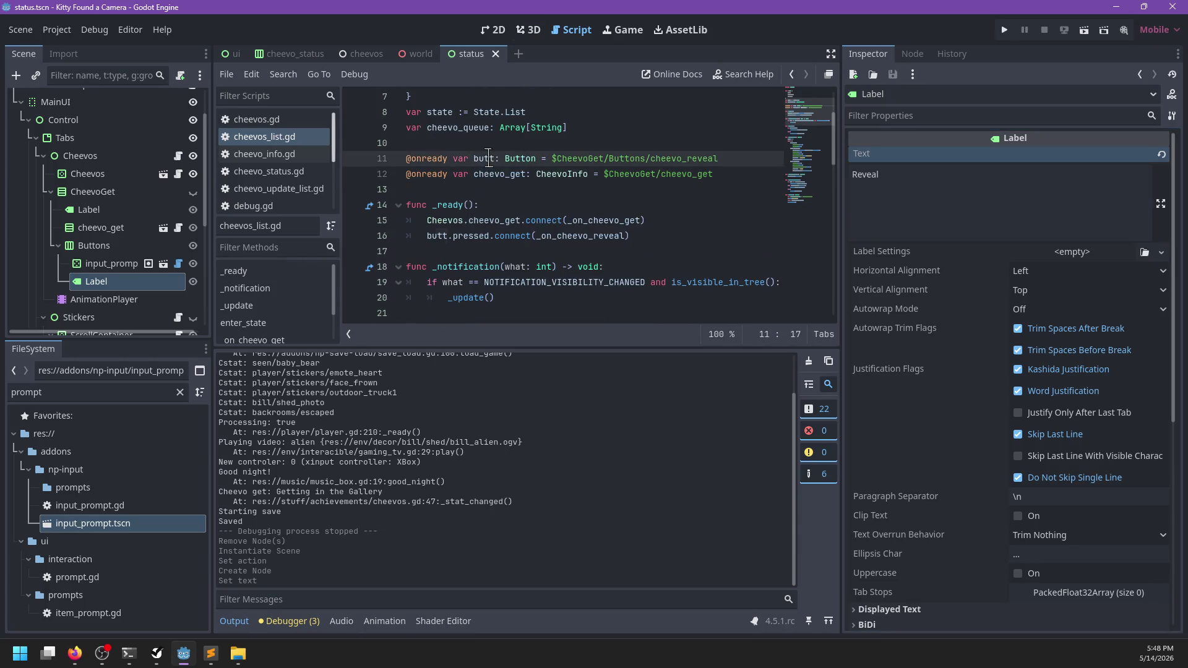
text(button_)
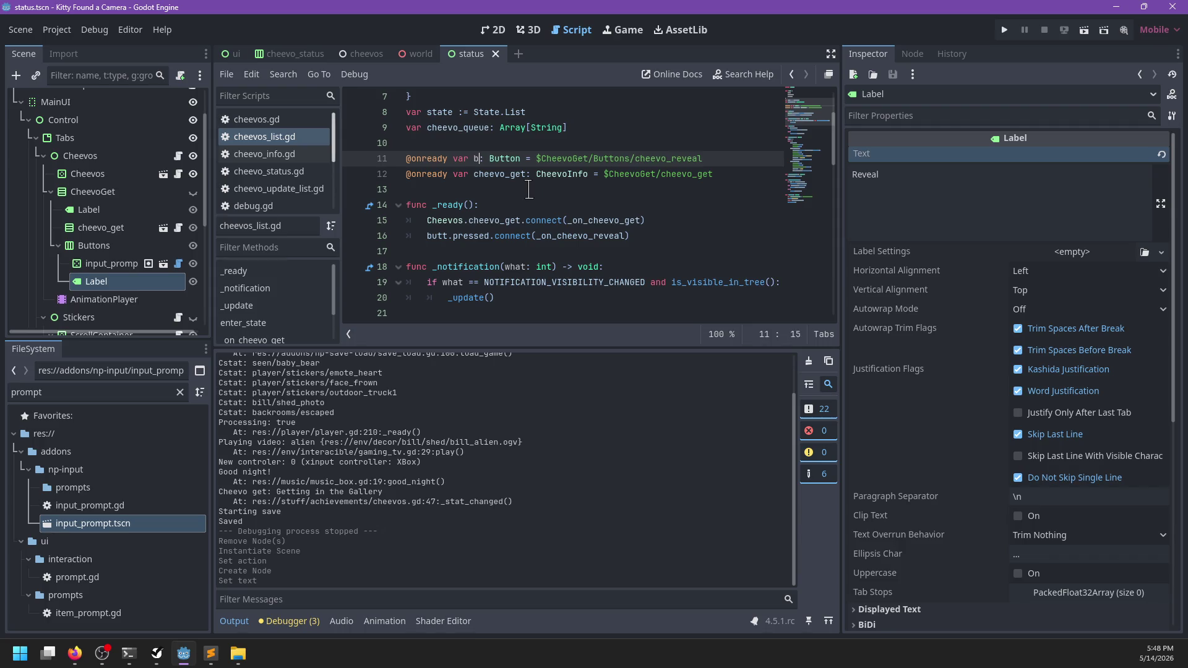
key(ctrl+BackSpace)
text(prompt_label)
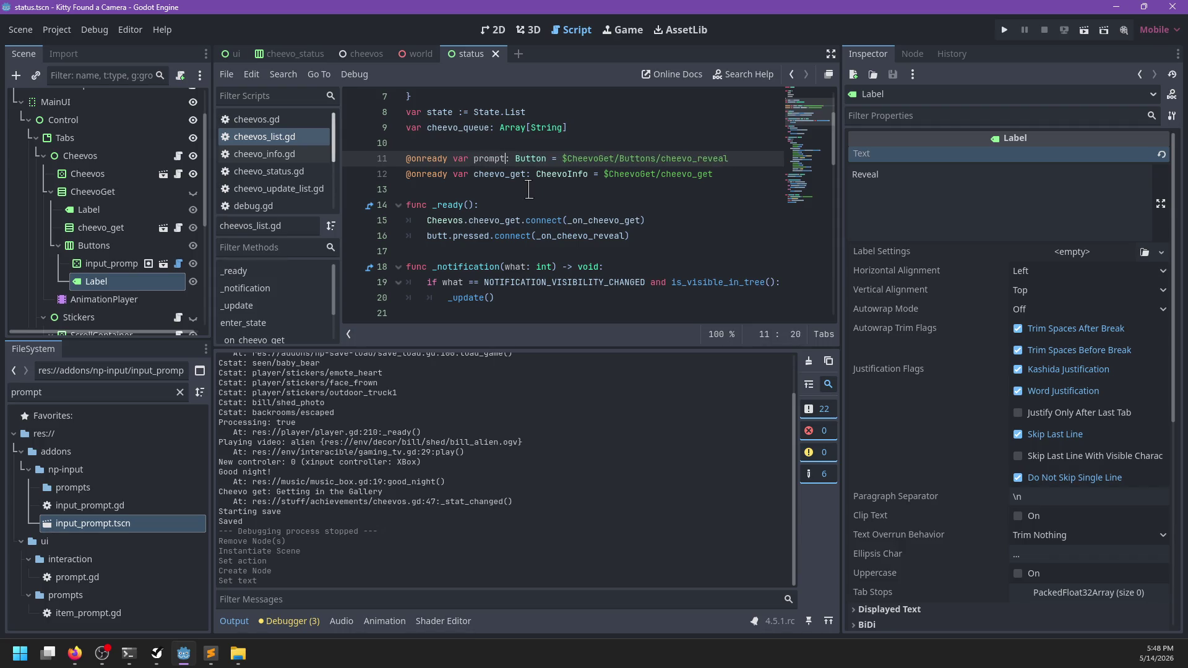
- Set the Buttons container's Separation override to 30 and delete the butt.pressed.connect line
click(93, 245)
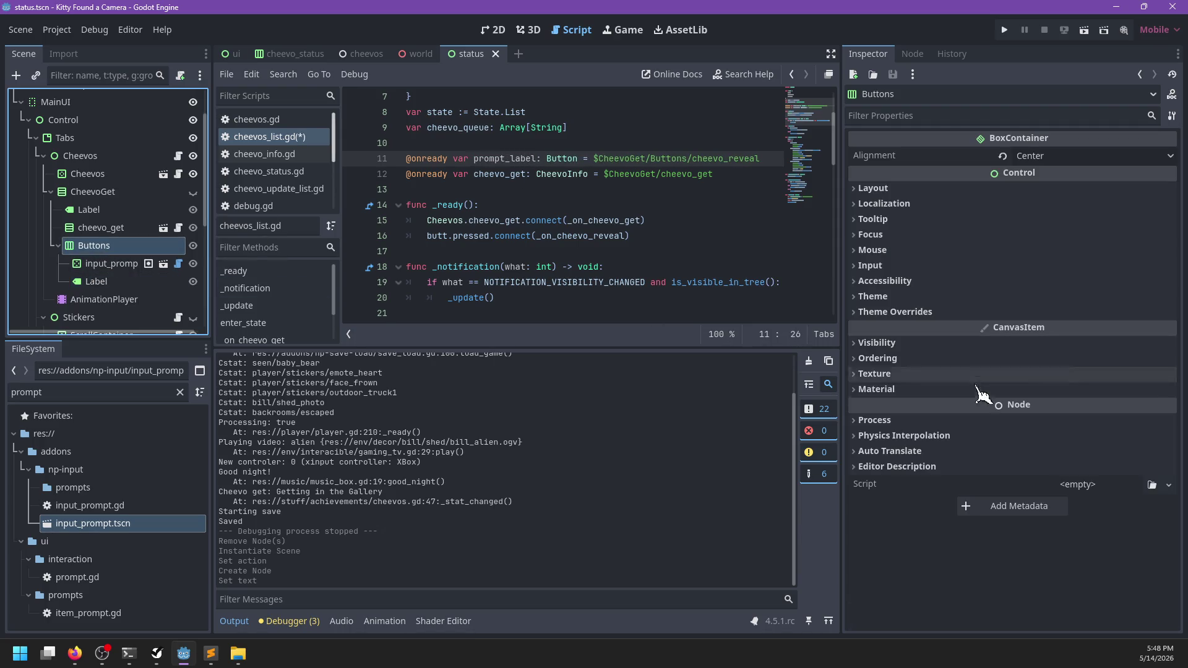
click(928, 328)
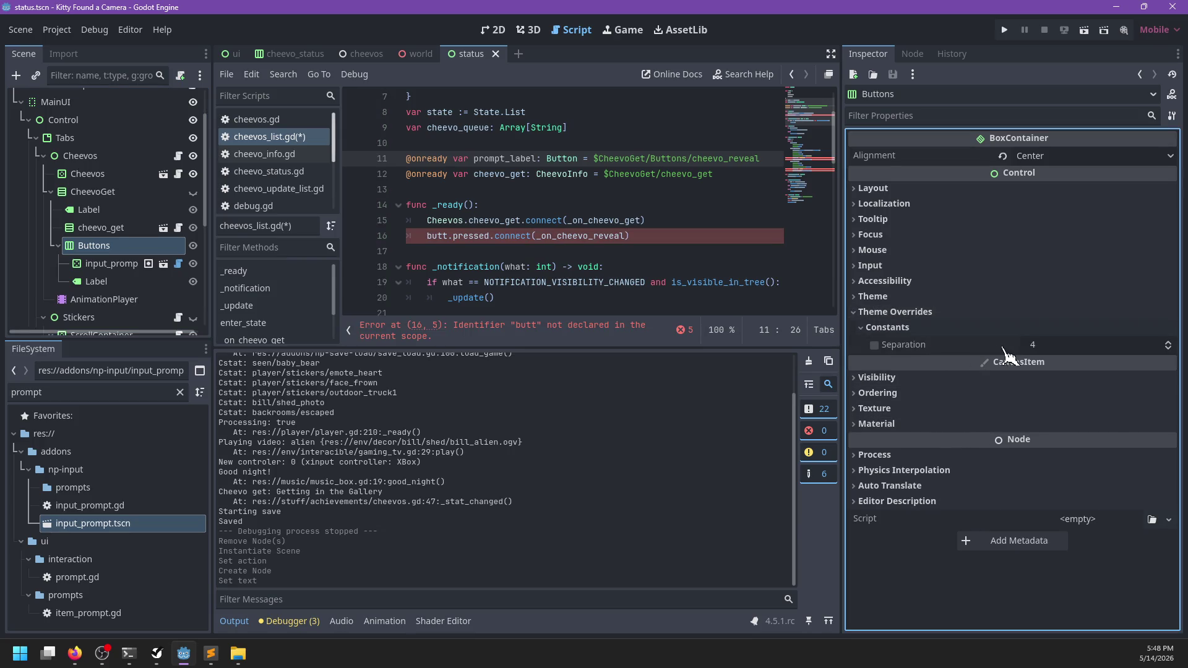
click(875, 345)
click(1063, 345)
text(30)
key(Return)
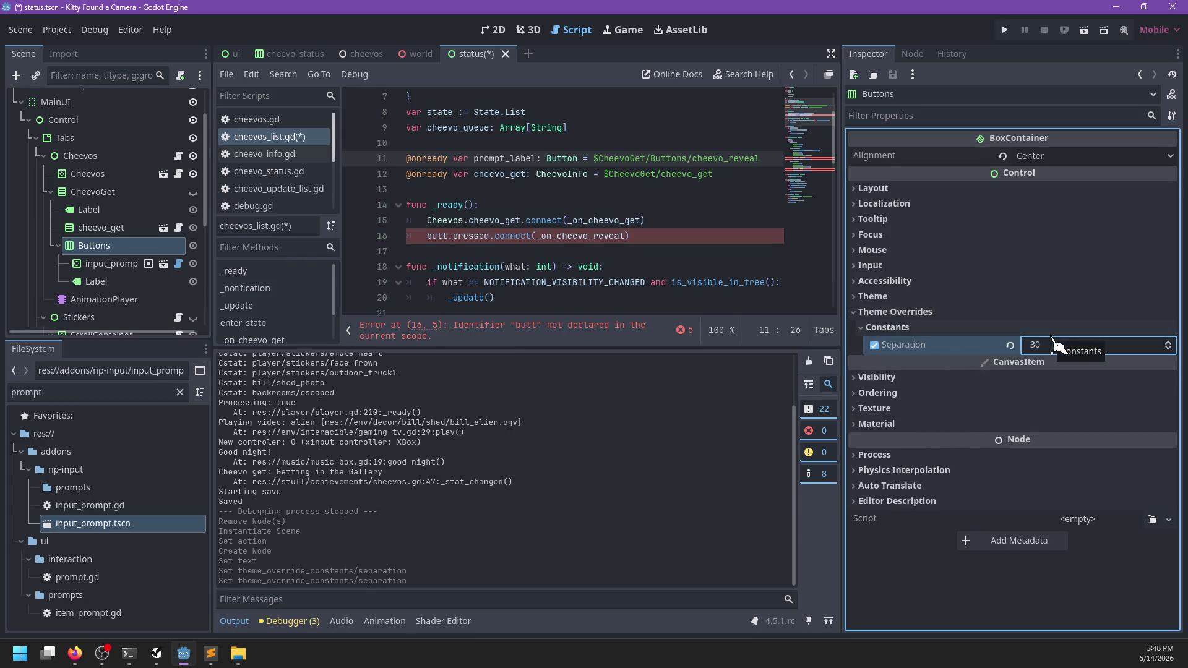
drag(657, 236, 679, 212)
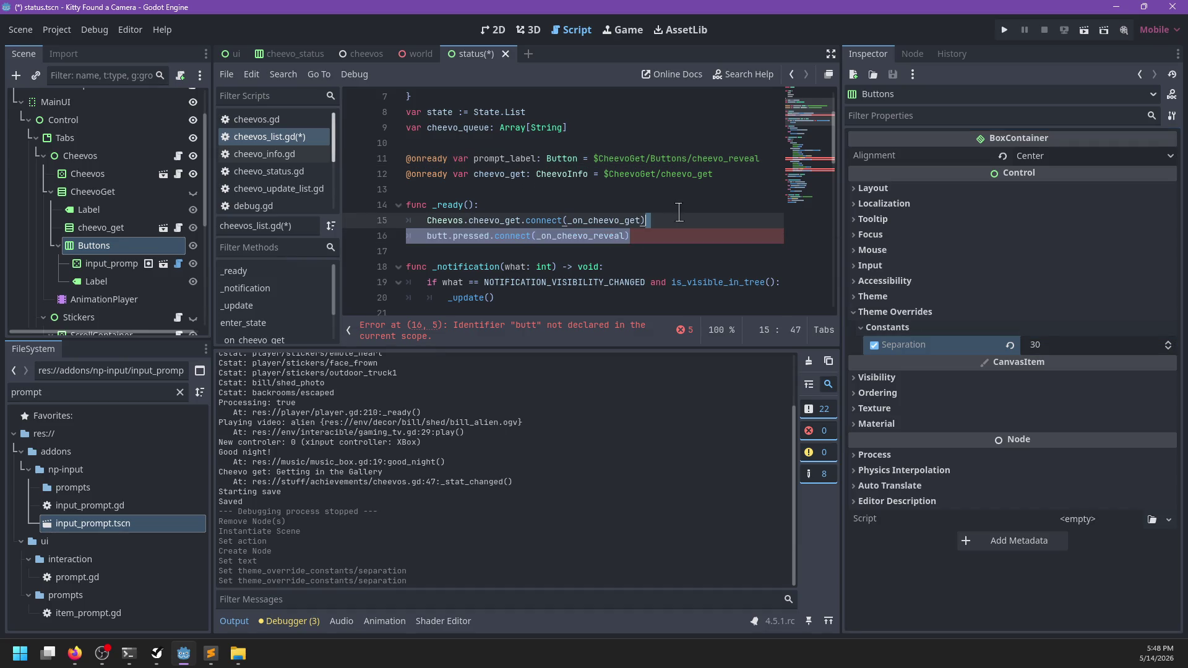
key(BackSpace)
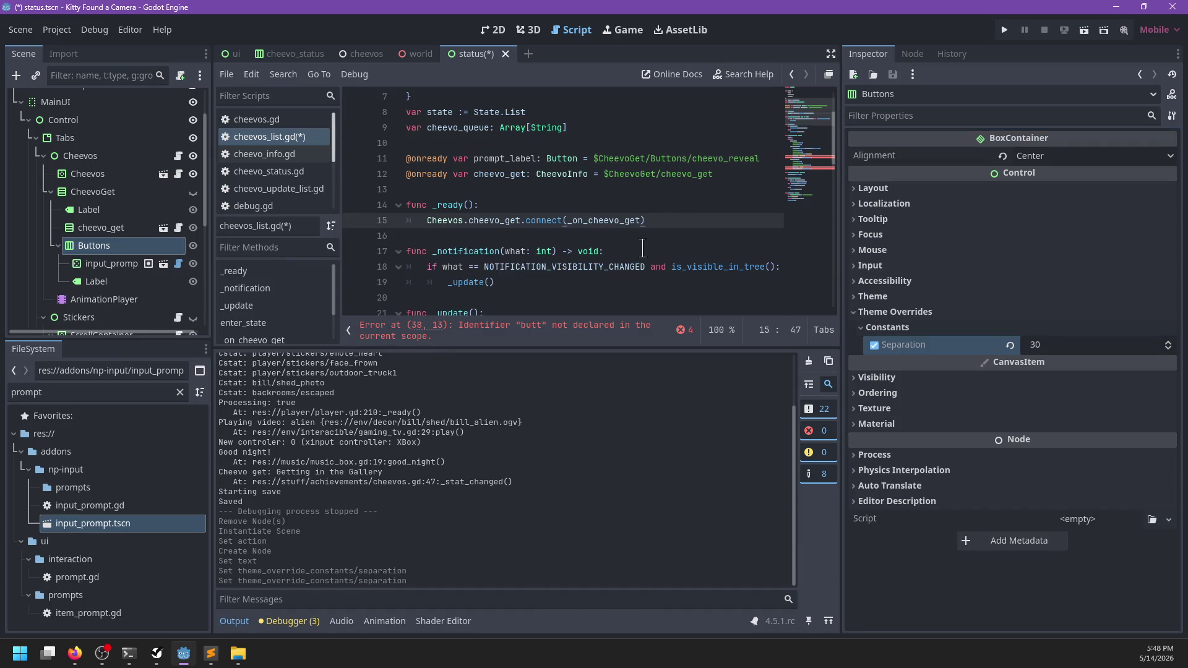
- Add a func _input(event: InputEvent) stub containing pass above _ready
click(549, 193)
key(Return)
key(Up)
key(Return)
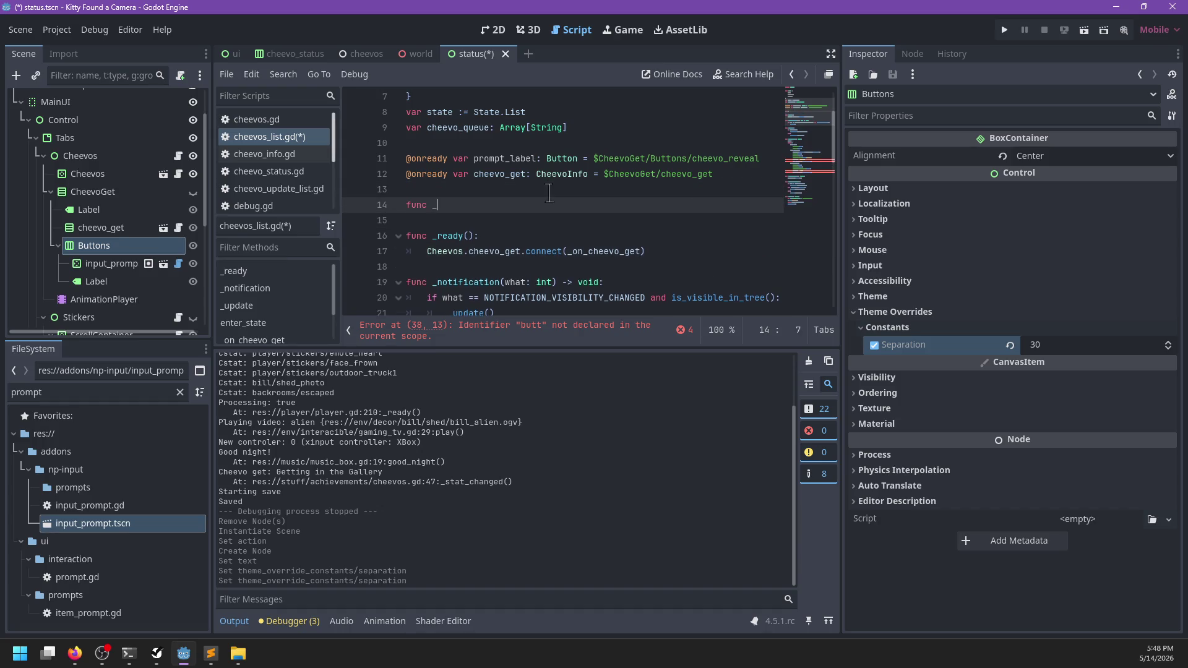
text(in)
key(Down)
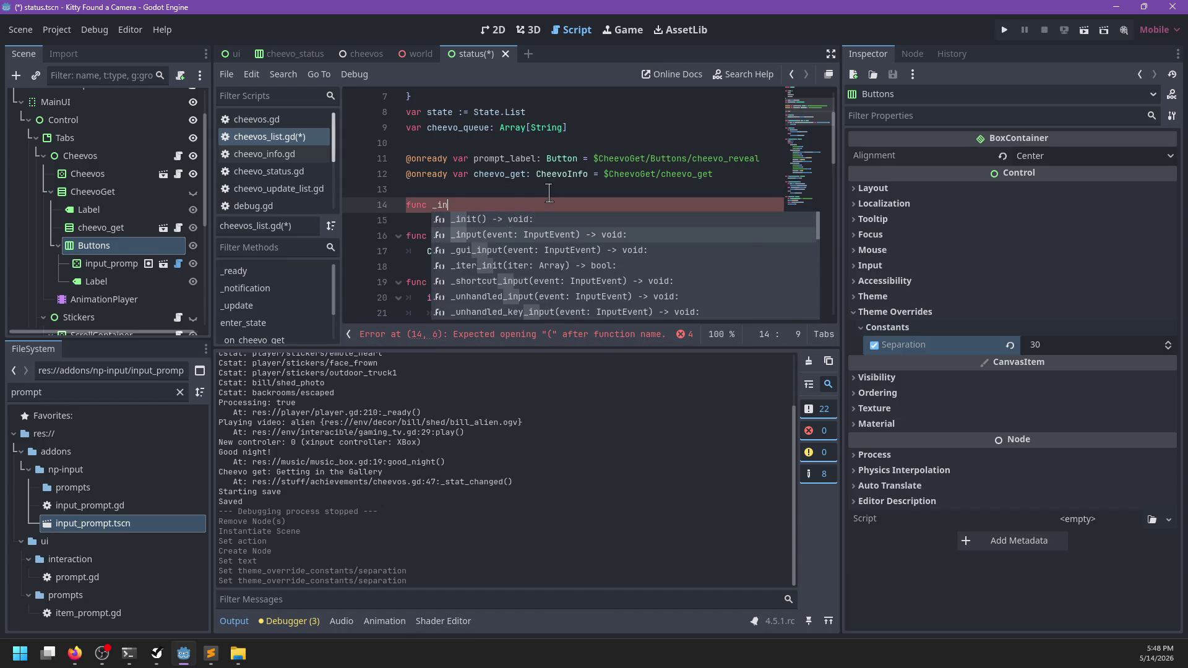
key(Return)
key(Return)
text(if !)
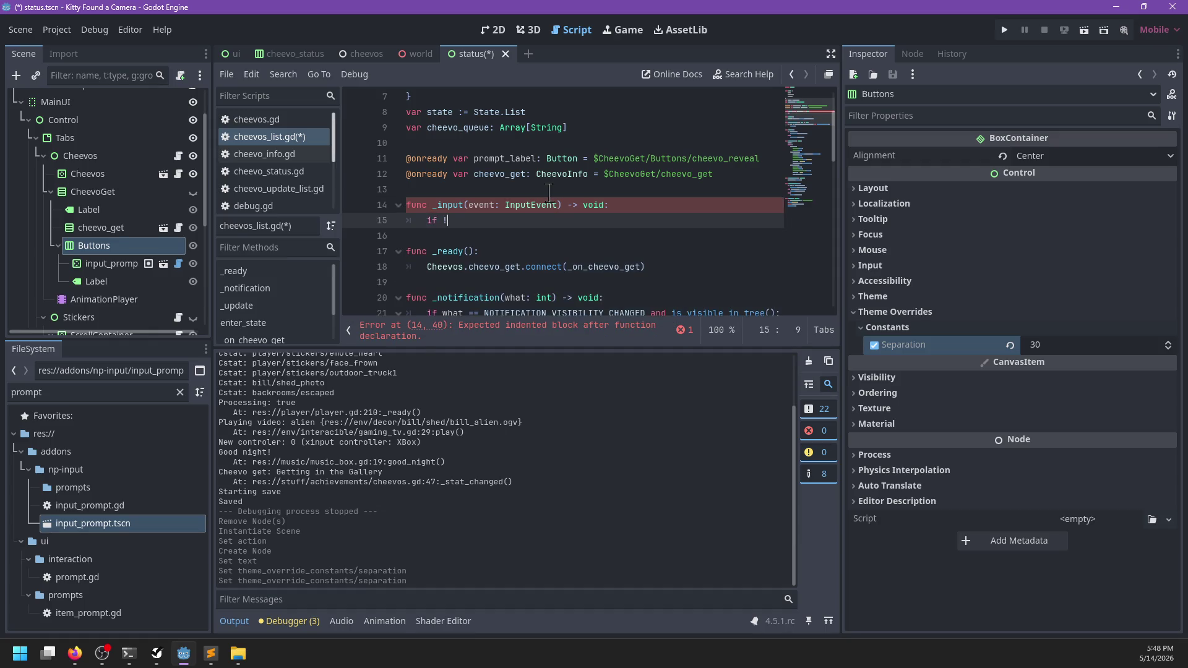
key(BackSpace)
key(BackSpace)
key(BackSpace)
text(is_visi)
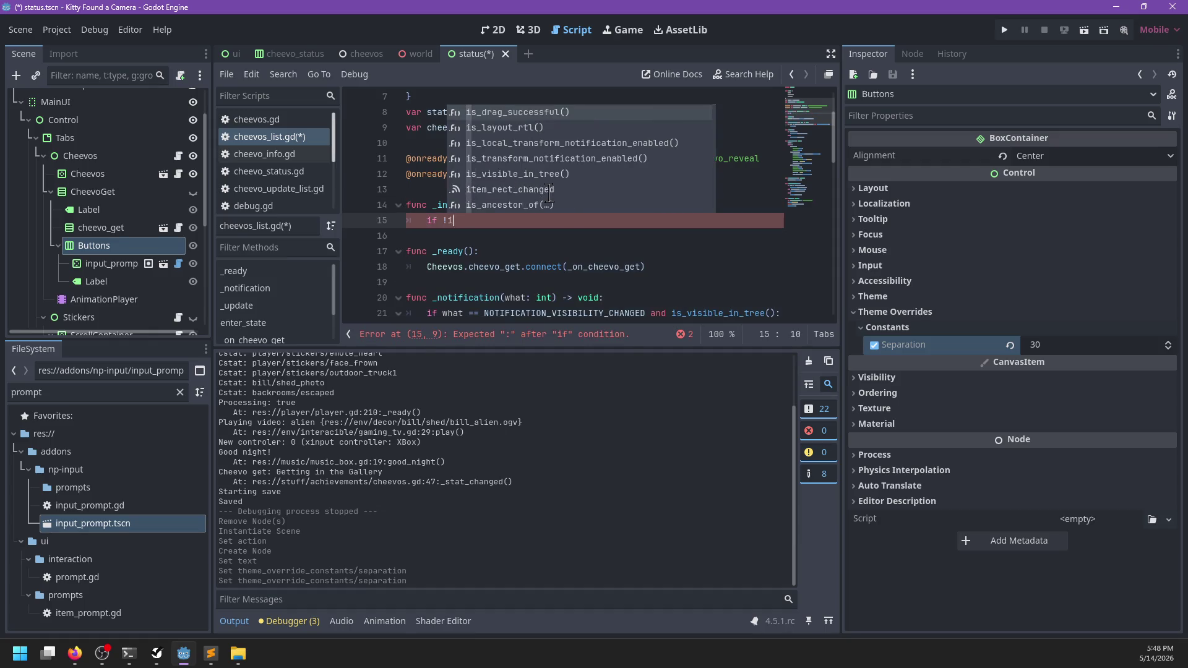
key(ctrl+z)
key(ctrl+z)
key(ctrl+z)
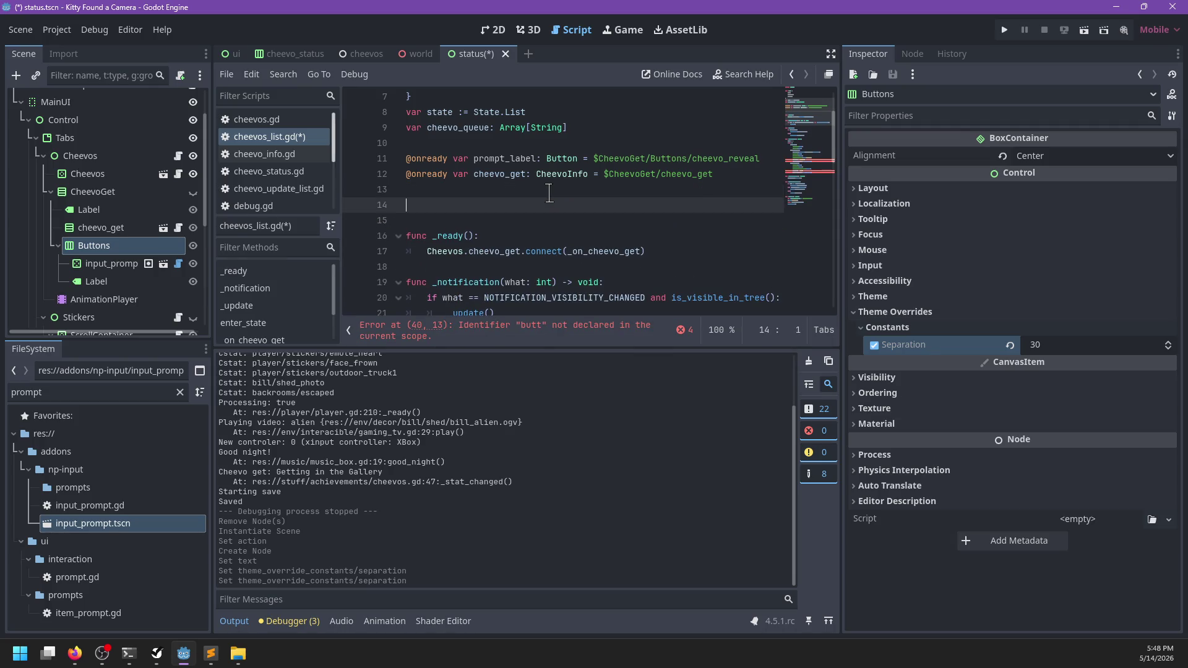
text(func _input(event):)
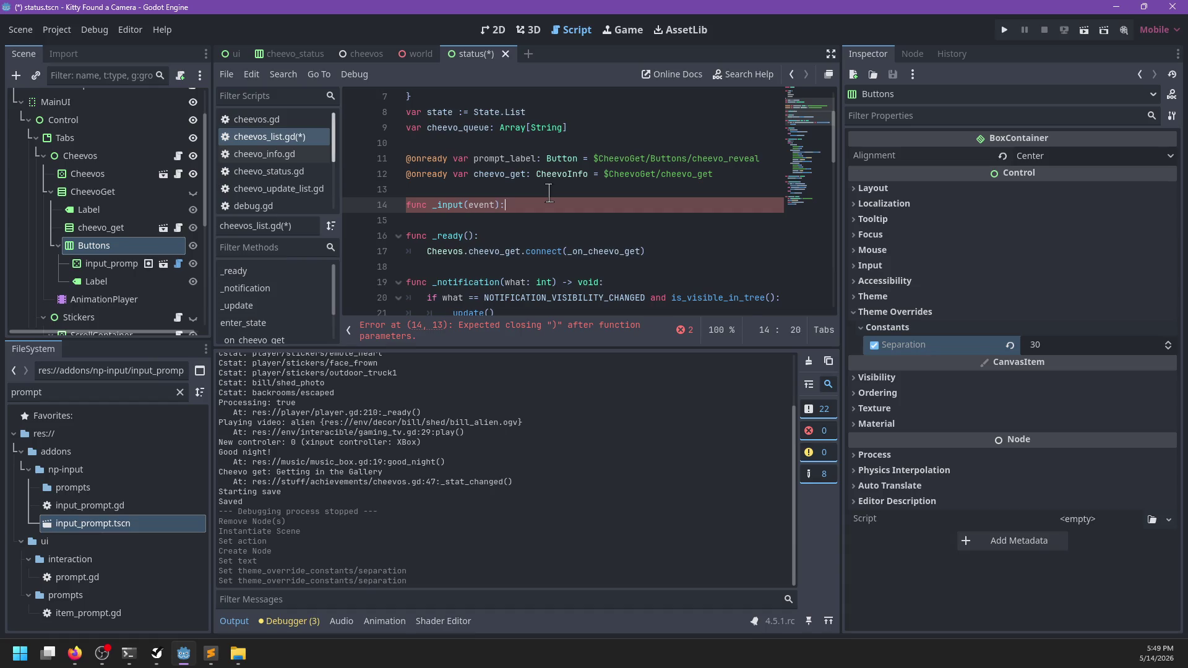
key(Return)
text(pass)
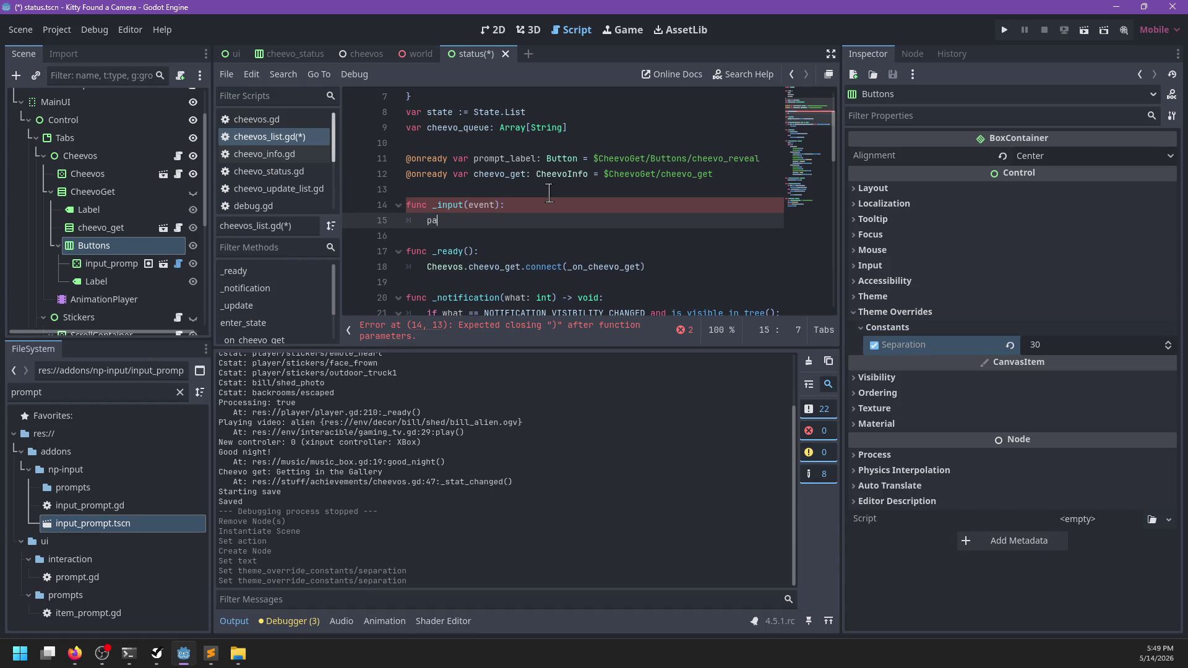
key(Up)
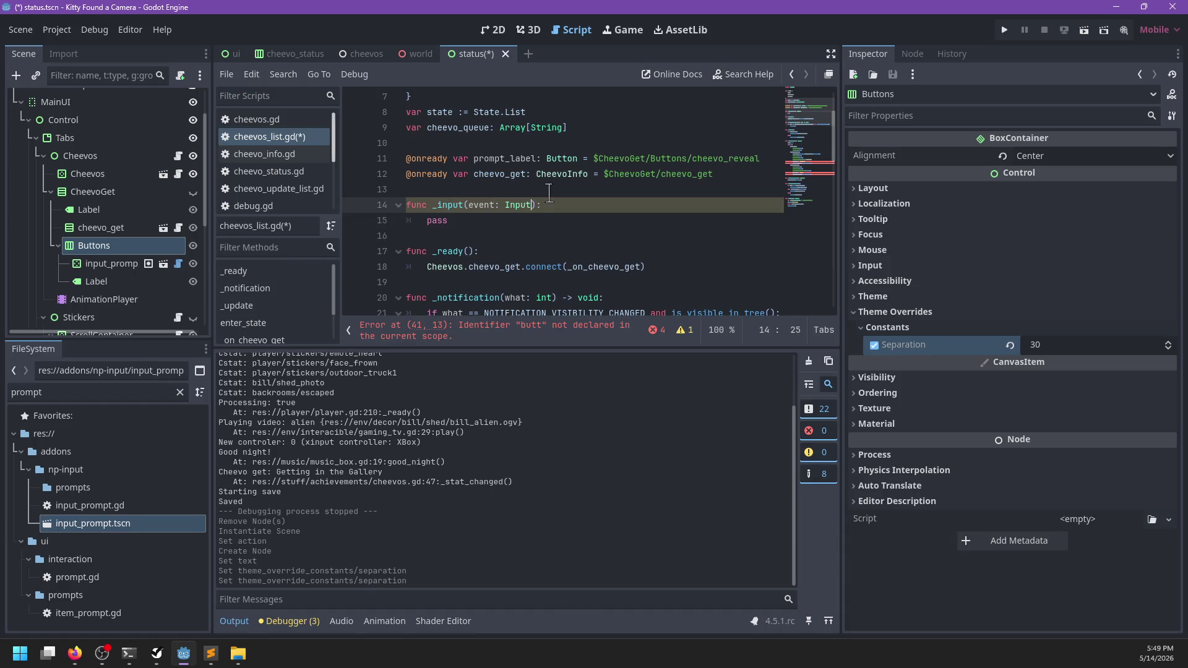
key(Return)
- Call enter_state(State.List) at the end of _ready
click(672, 267)
key(Return)
text(set_)
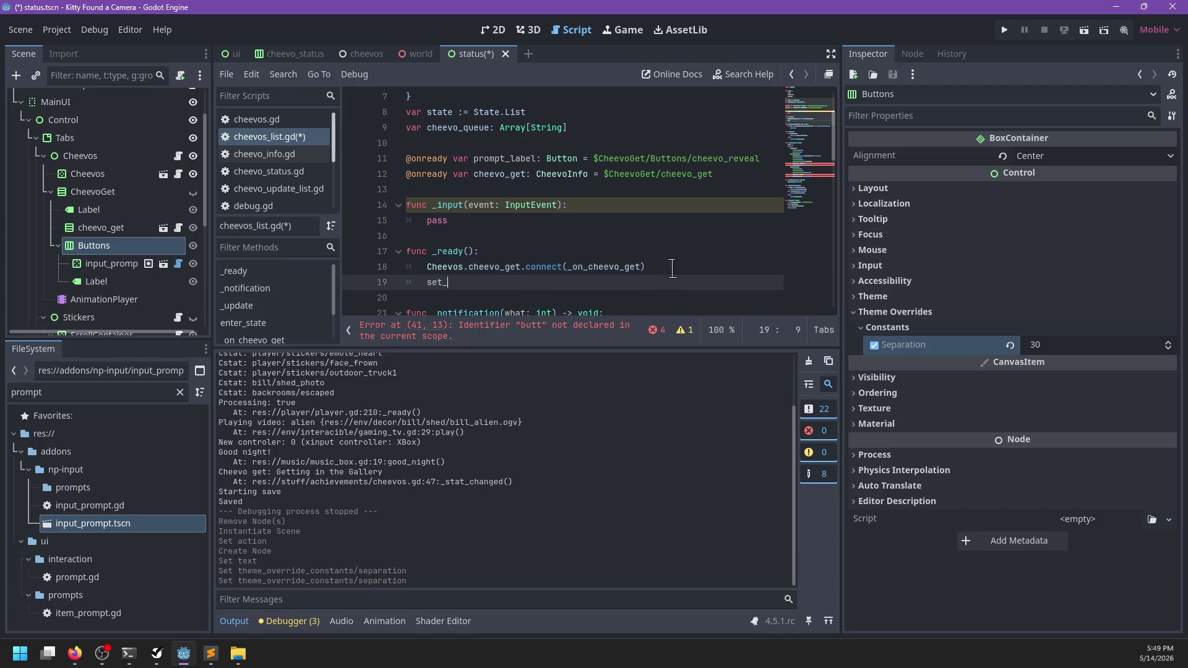
key(BackSpace)
key(BackSpace)
key(BackSpace)
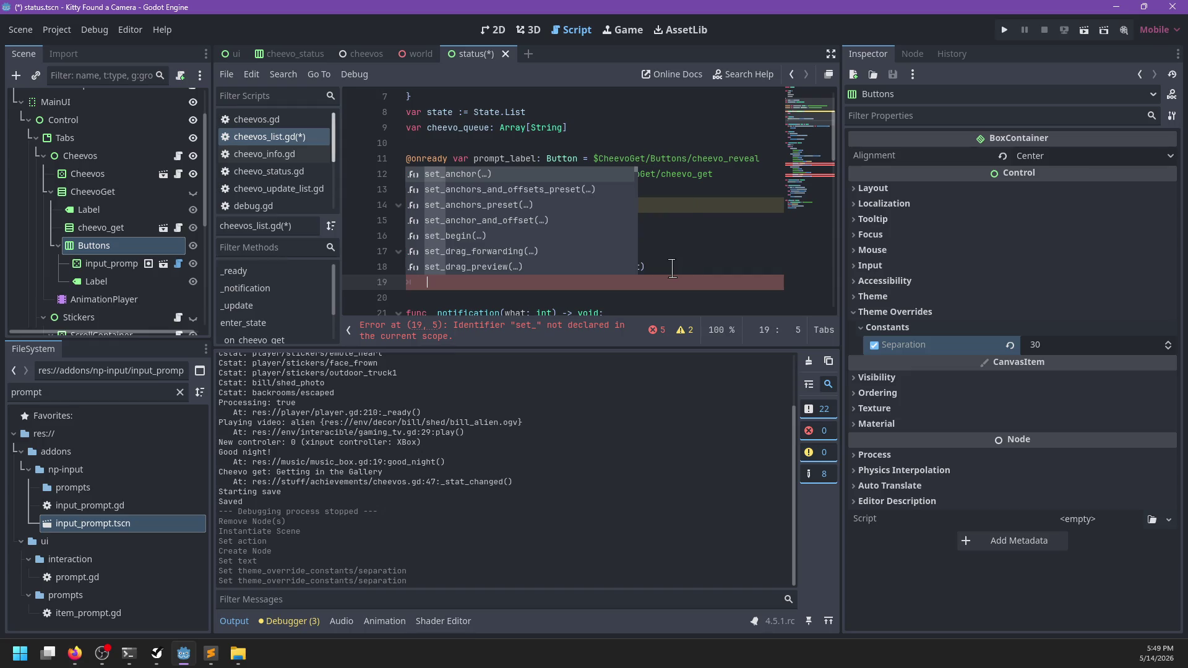
text(enter)
key(Return)
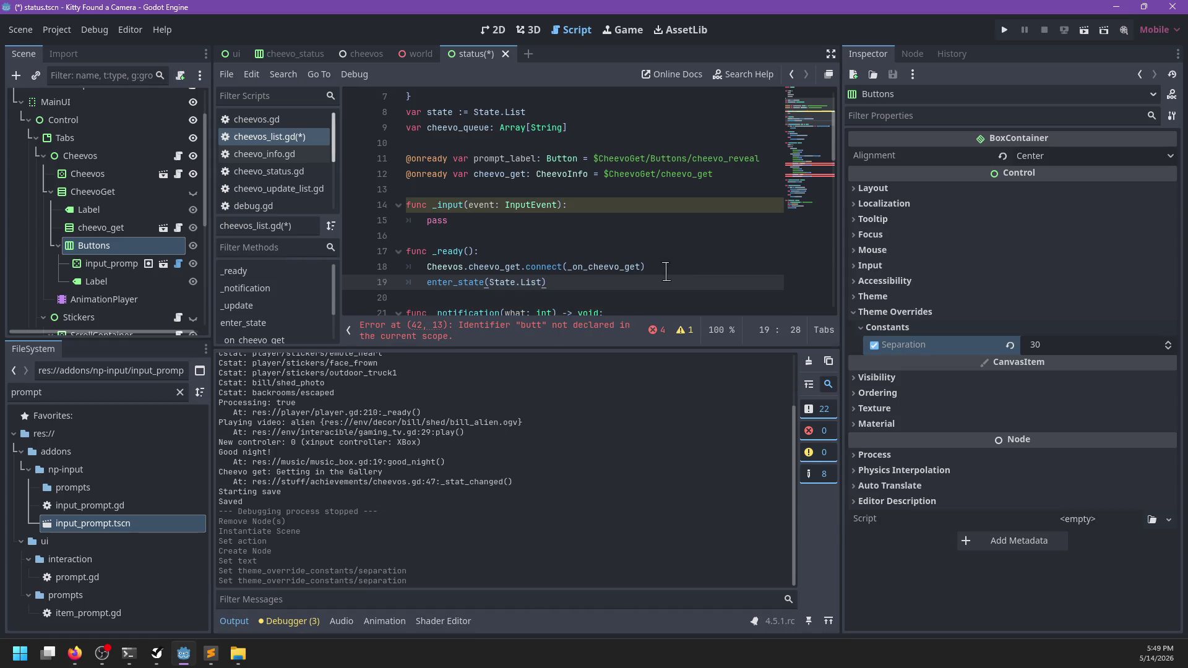
- Add set_process_input(false) to the List branch of enter_state
scroll(654, 260, down, 2)
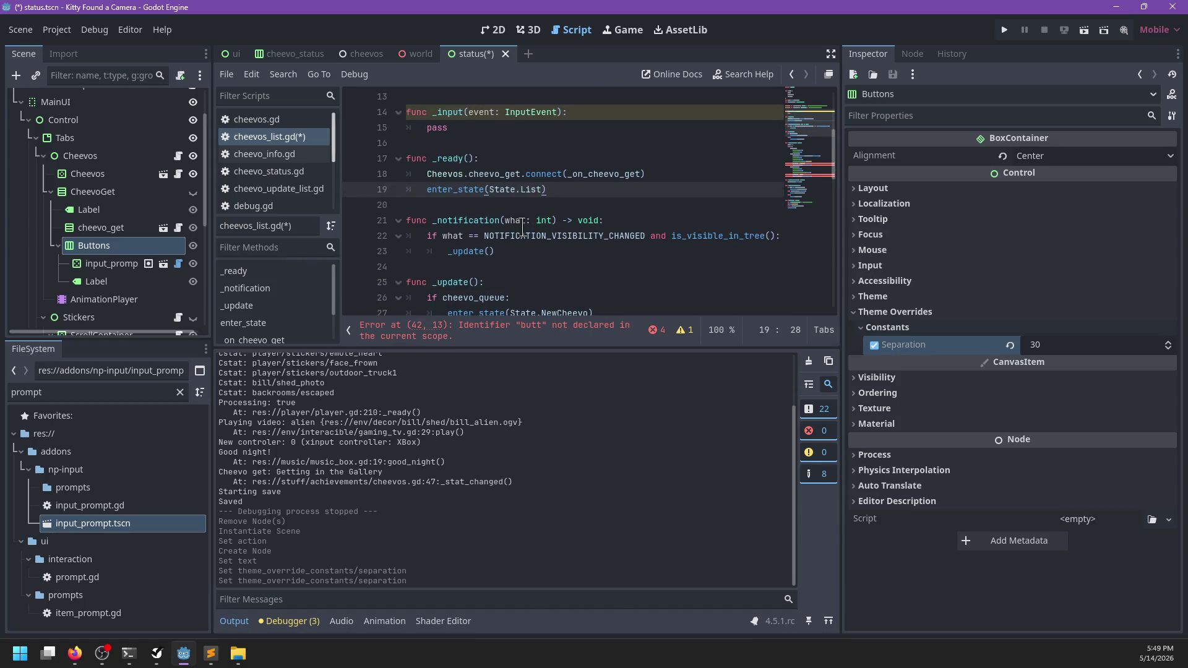
key(Down)
key(Down)
key(Down)
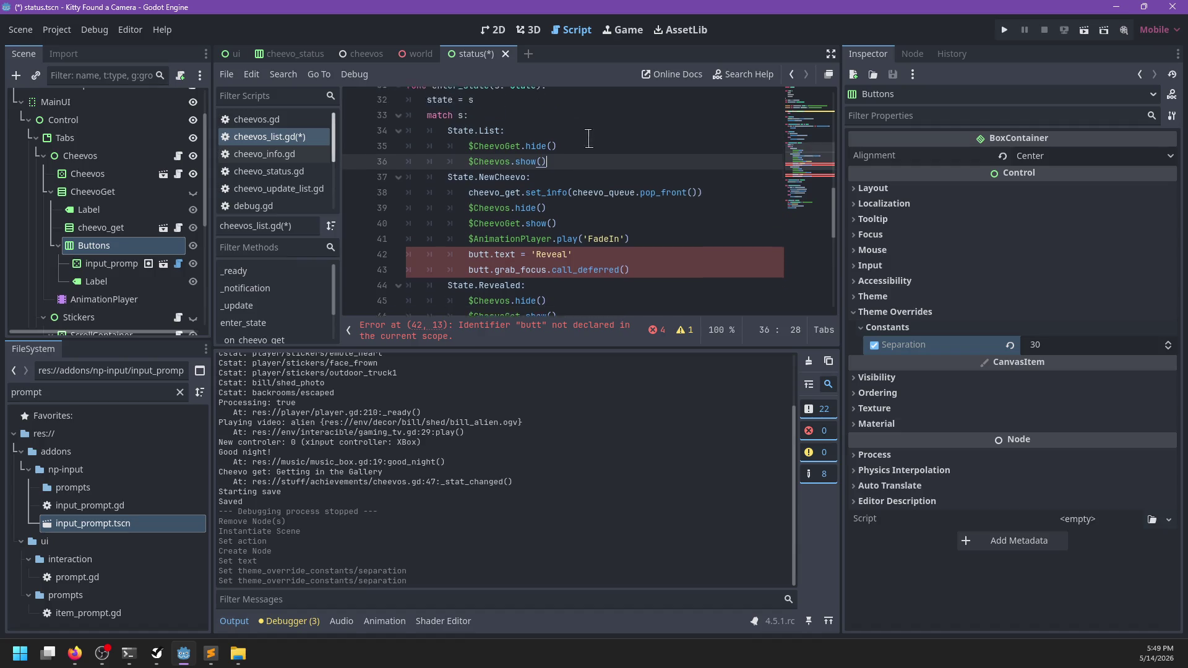
key(Return)
scroll(586, 145, up, 1)
text(set_)
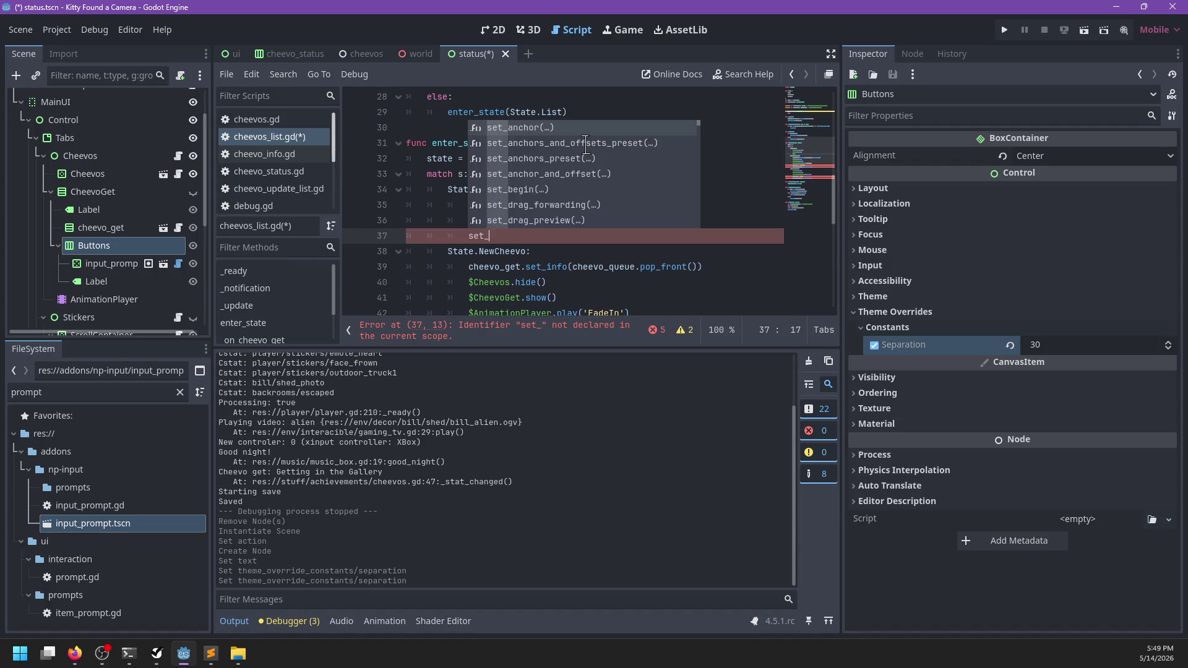
text(pro)
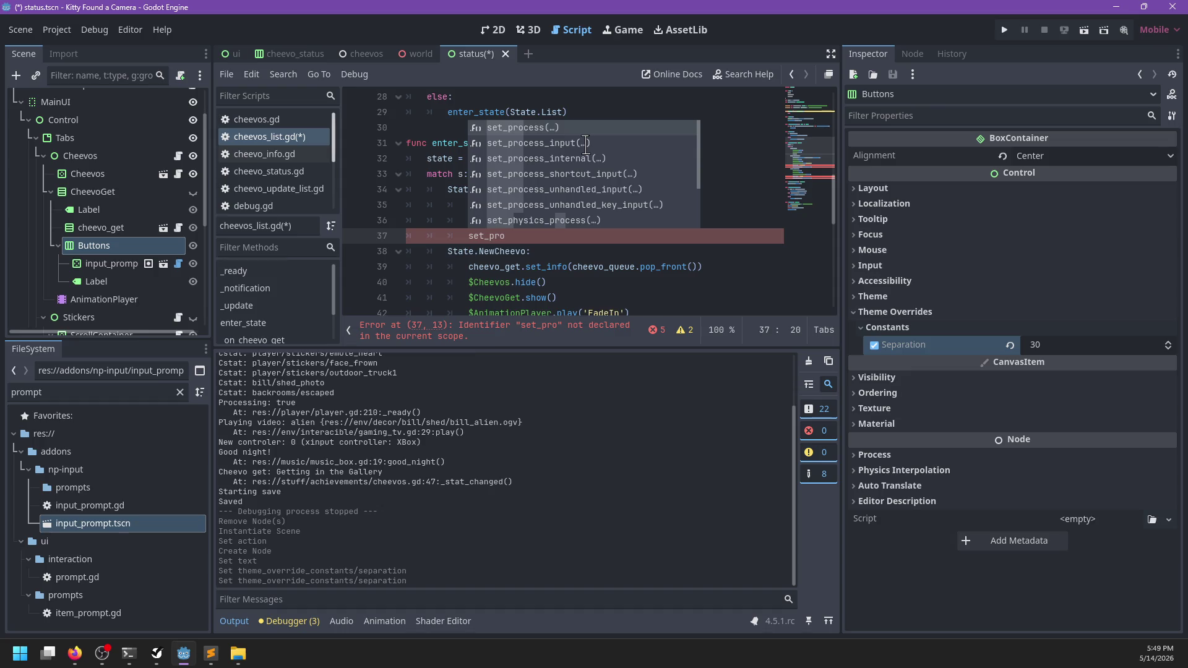
click(585, 143)
key(BackSpace)
key(BackSpace)
text(lse))
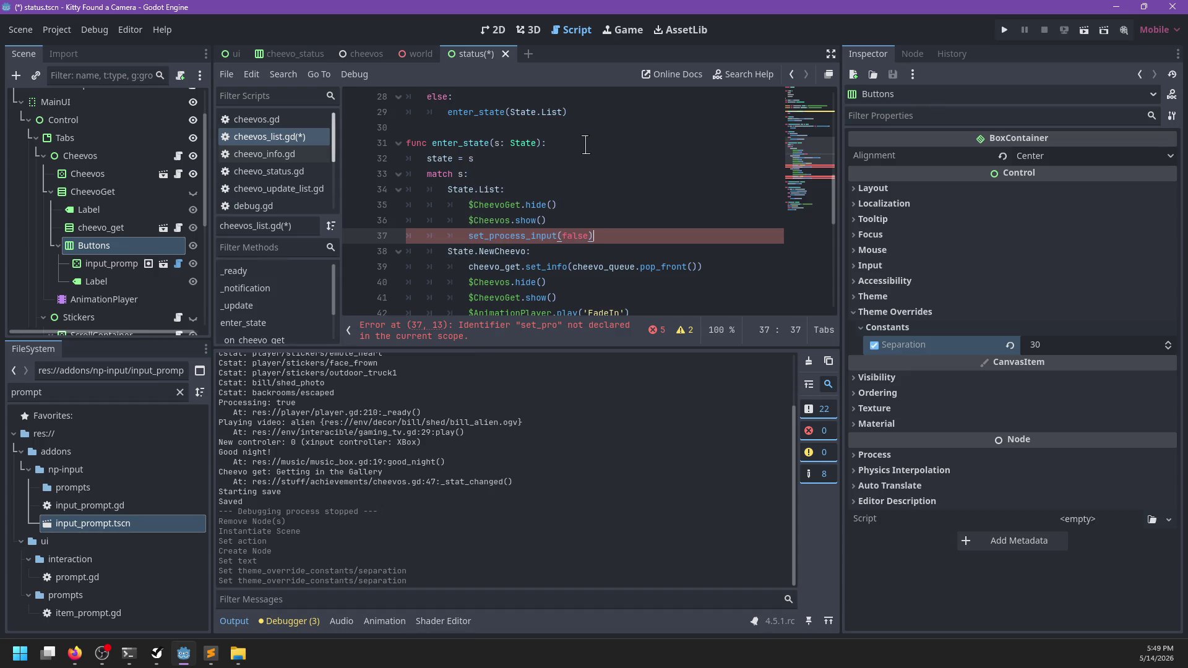
- Copy set_process_input into the NewCheevo and Revealed branches, switching two calls to true
key(shift+Up)
scroll(585, 144, down, 2)
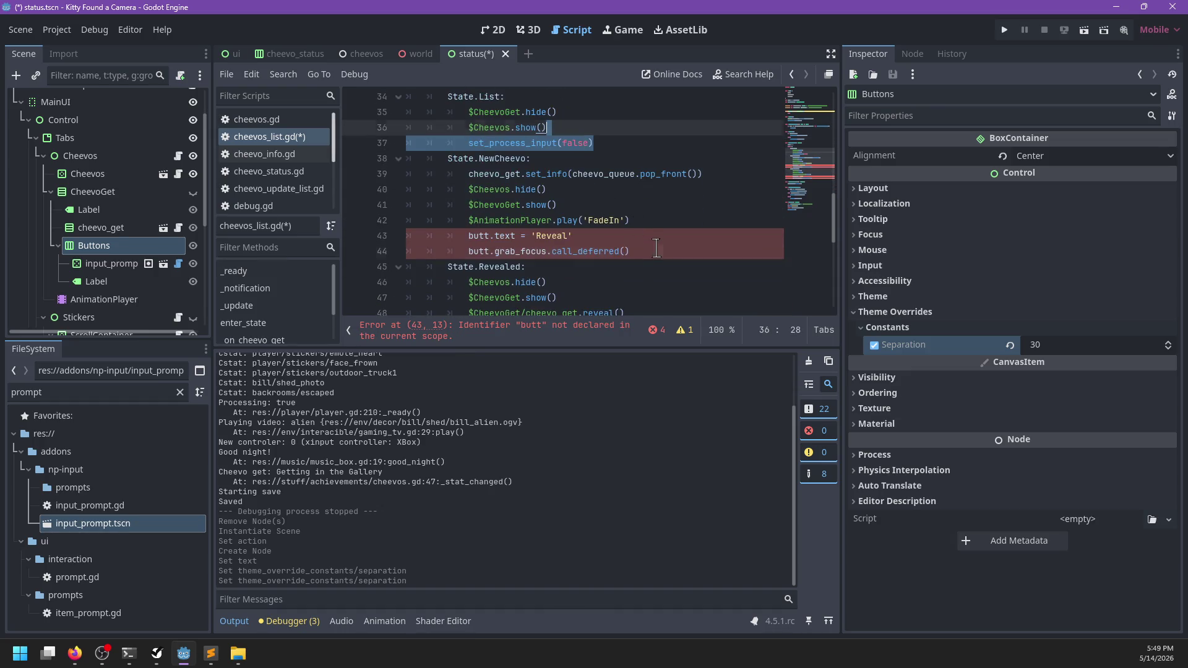
key(ctrl+c)
click(655, 249)
key(ctrl+v)
scroll(653, 254, down, 2)
click(641, 260)
key(ctrl+v)
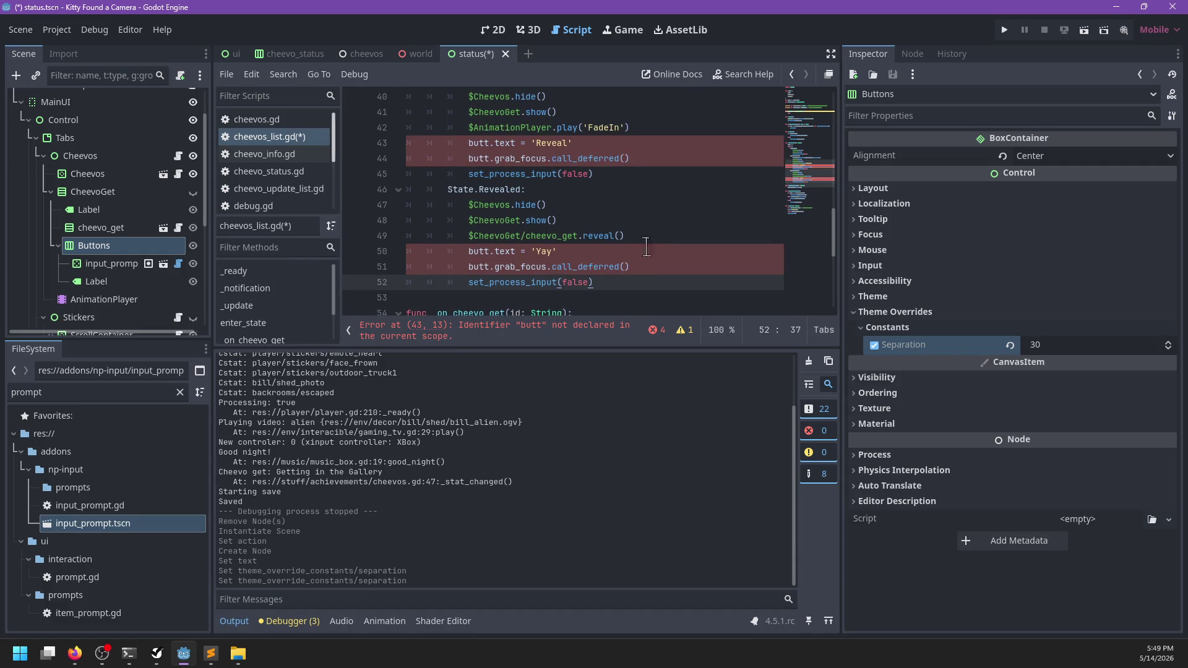
double_click(580, 173)
key(ctrl+d)
text(true)
key(Escape)
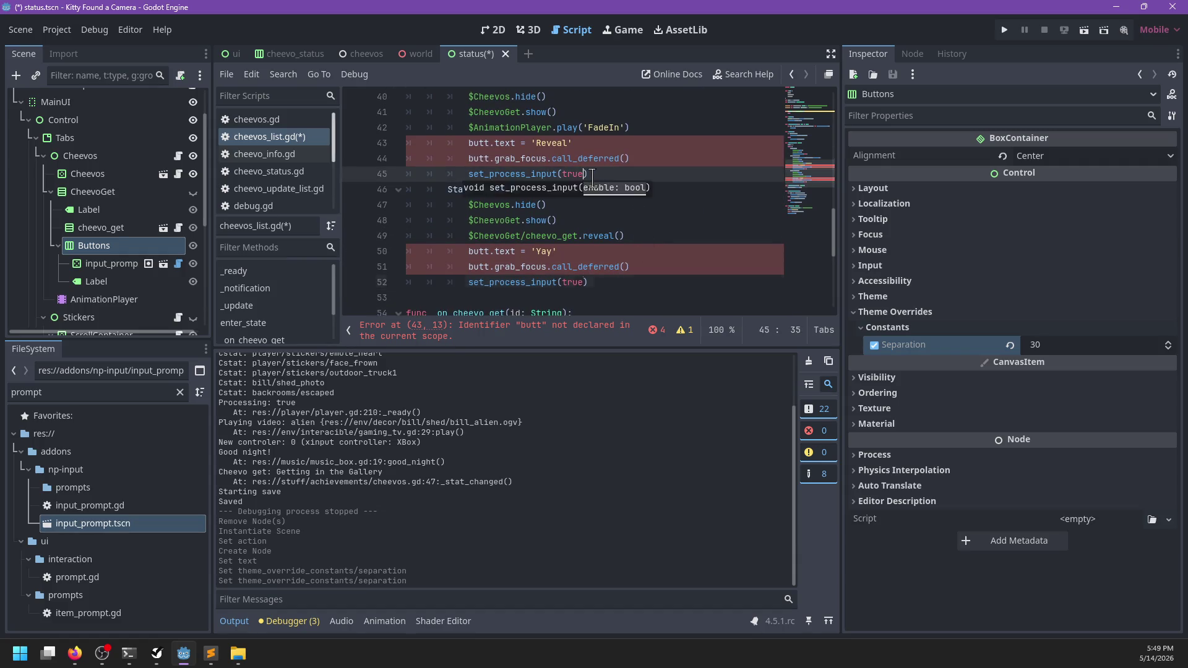
- Replace butt with prompt_label on the 'Yay' and 'Reveal' text lines
mouse_move(657, 271)
mouse_down()
mouse_move(667, 235)
mouse_move(514, 254)
mouse_up()
double_click(482, 253)
text(prompt_label)
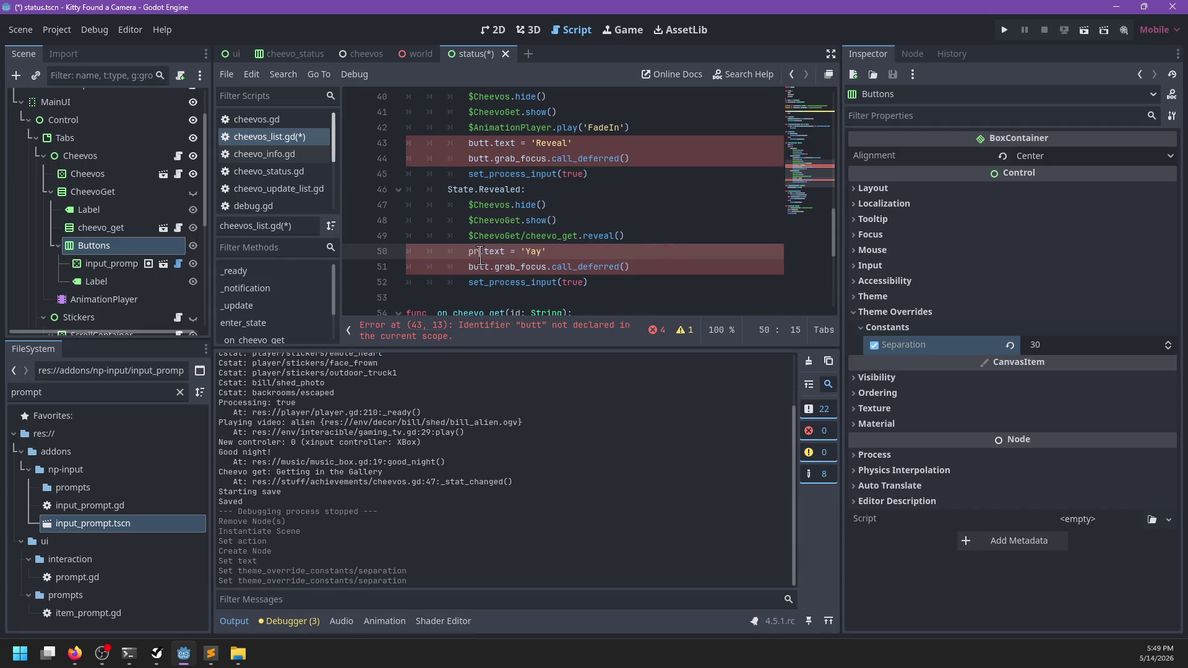
key(Return)
double_click(481, 254)
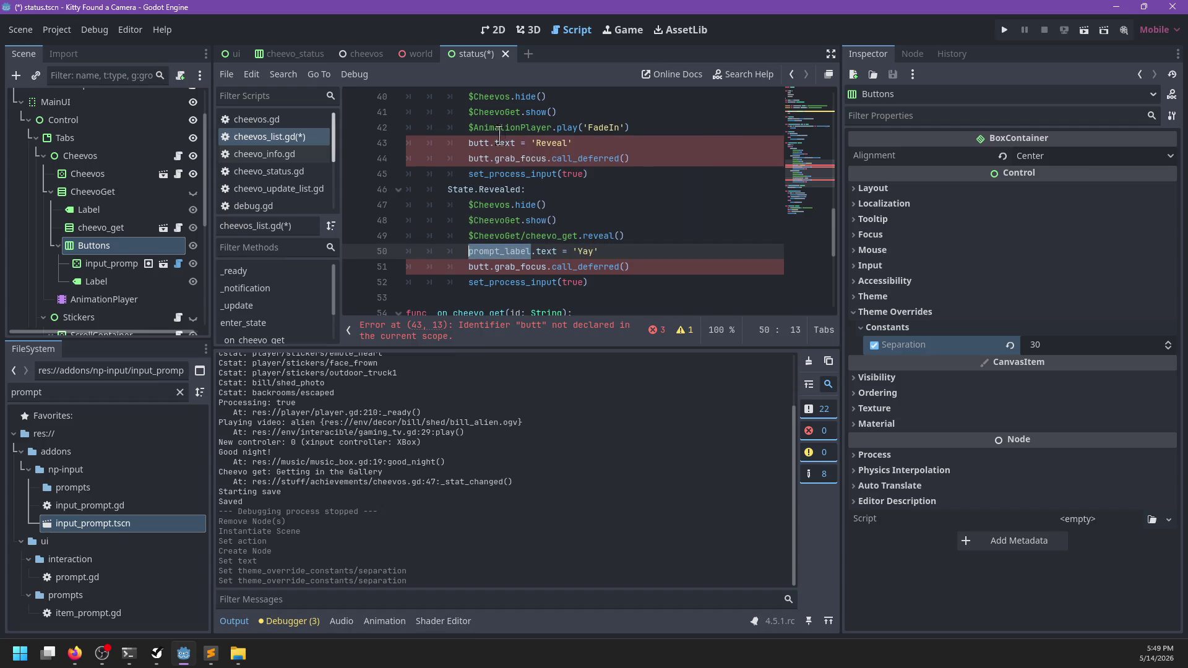
key(ctrl+c)
double_click(478, 143)
key(ctrl+v)
- Delete the leftover butt.grab_focus lines
drag(677, 159, 677, 149)
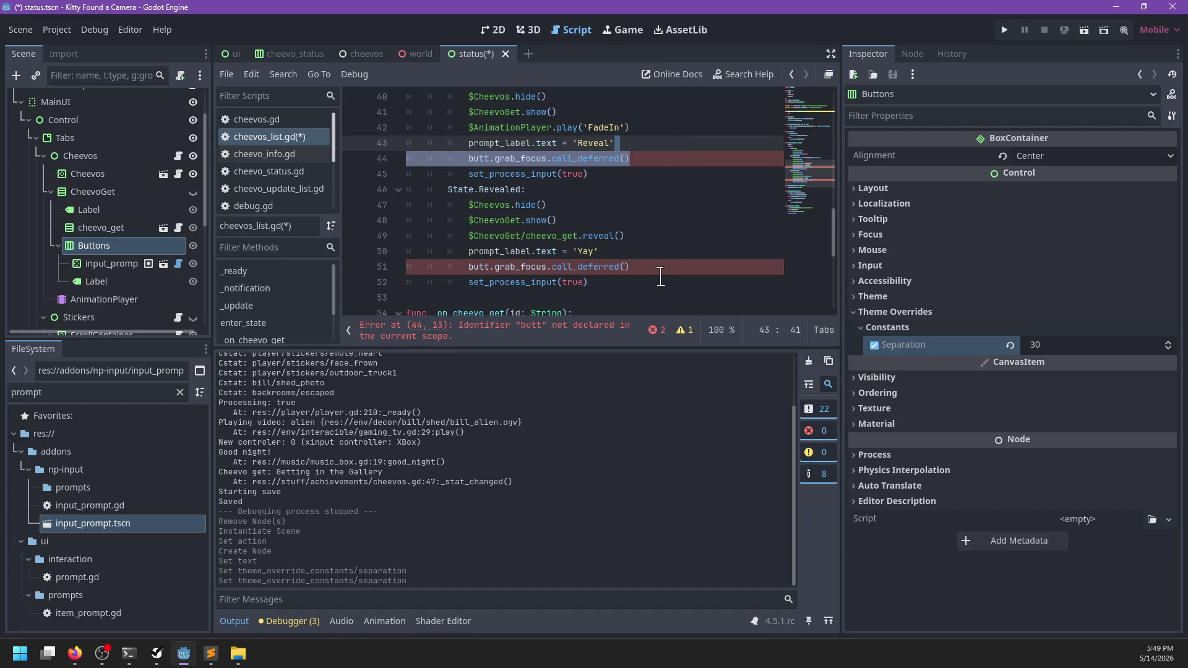
key(BackSpace)
drag(659, 252, 657, 233)
key(BackSpace)
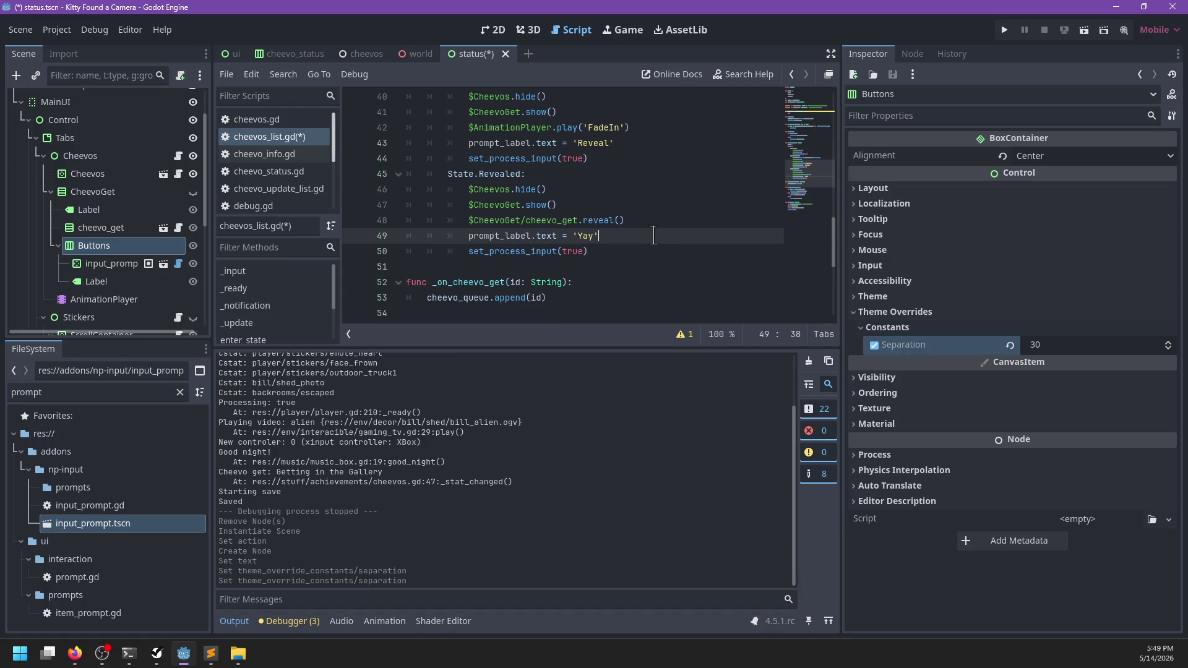
scroll(611, 266, down, 2)
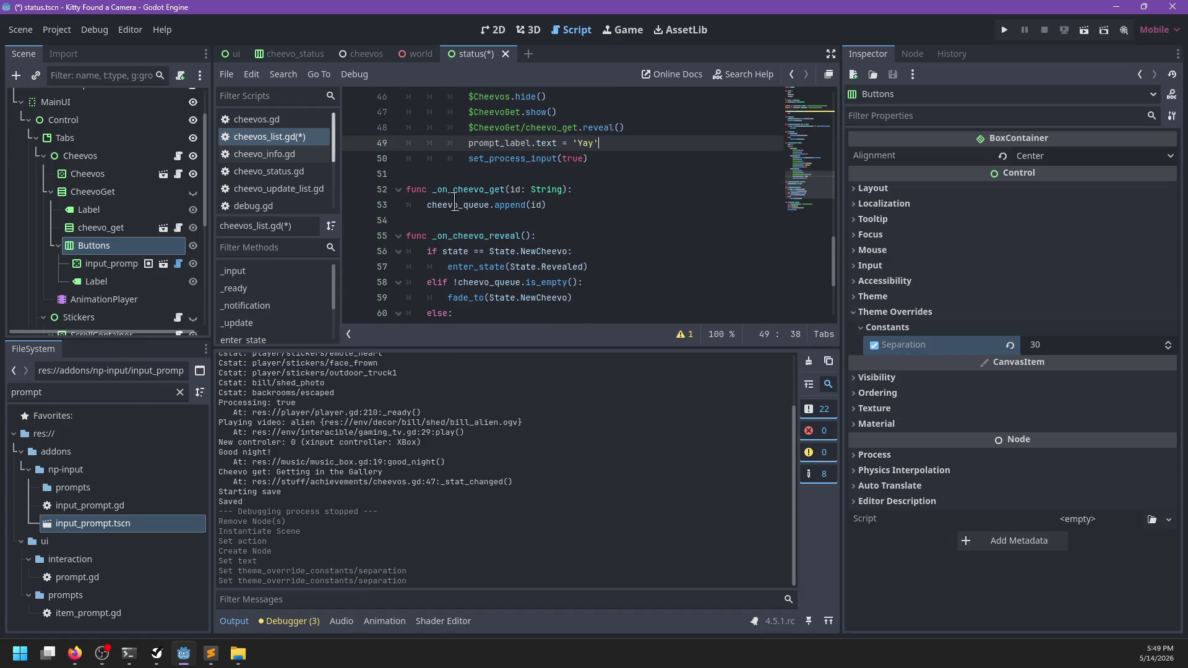
- Rename the _on_cheevo_reveal function to reveal_cheevo
double_click(491, 235)
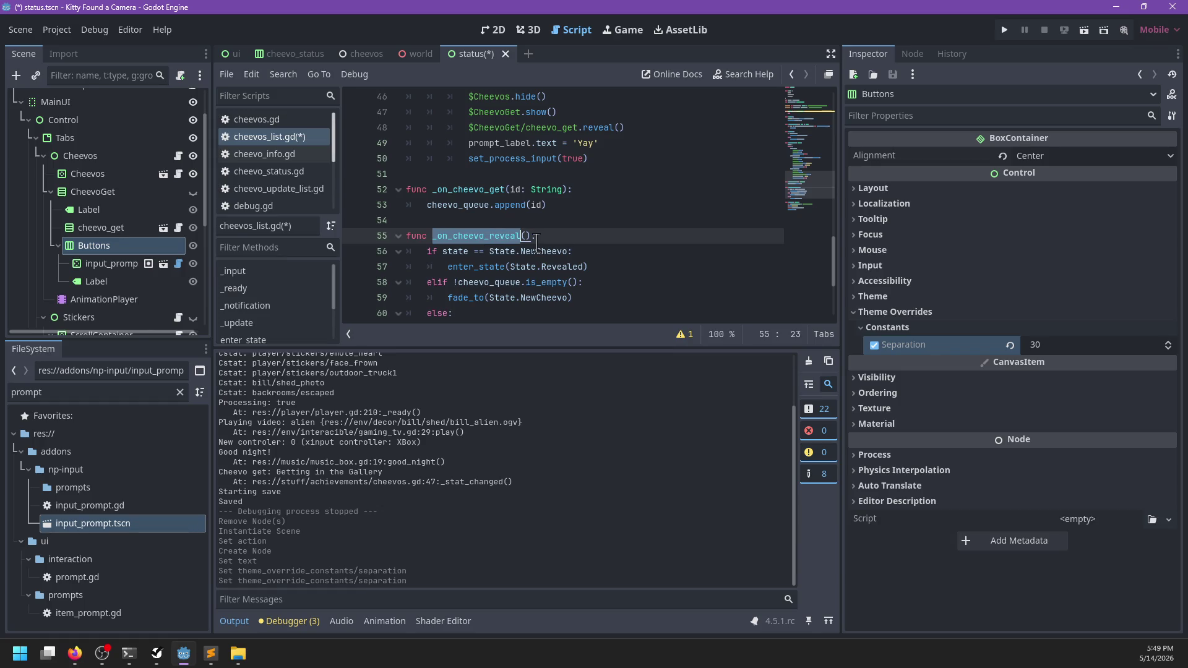
text(reveal_cheev)
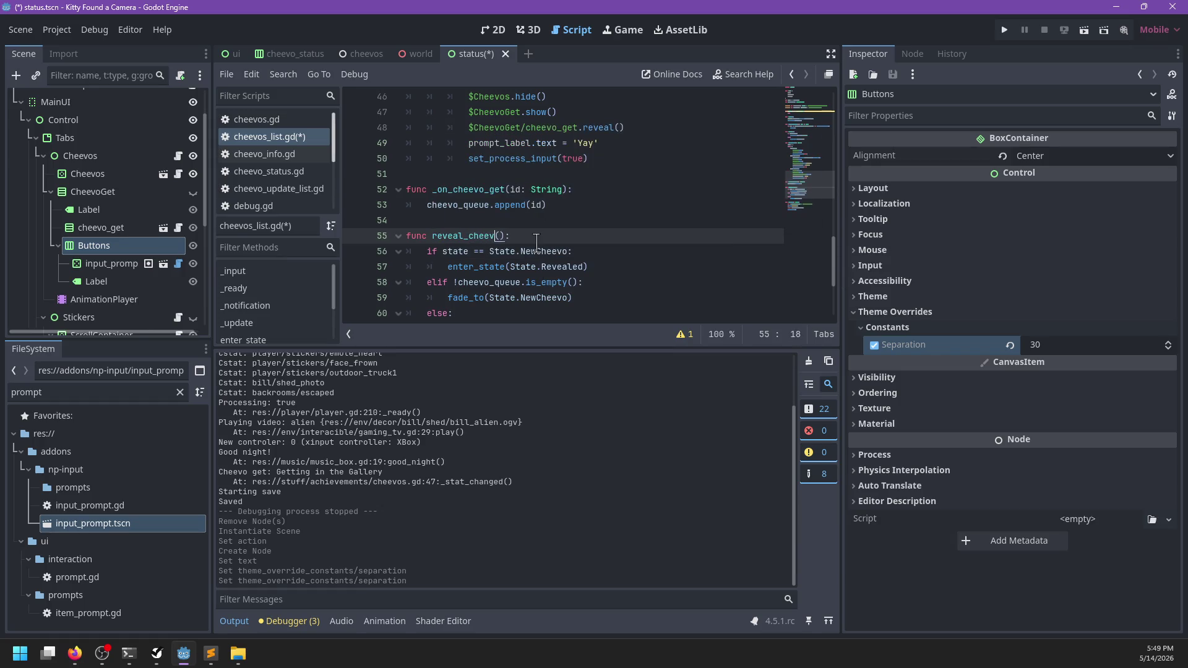
key(ctrl+shift+Left)
scroll(526, 223, up, 13)
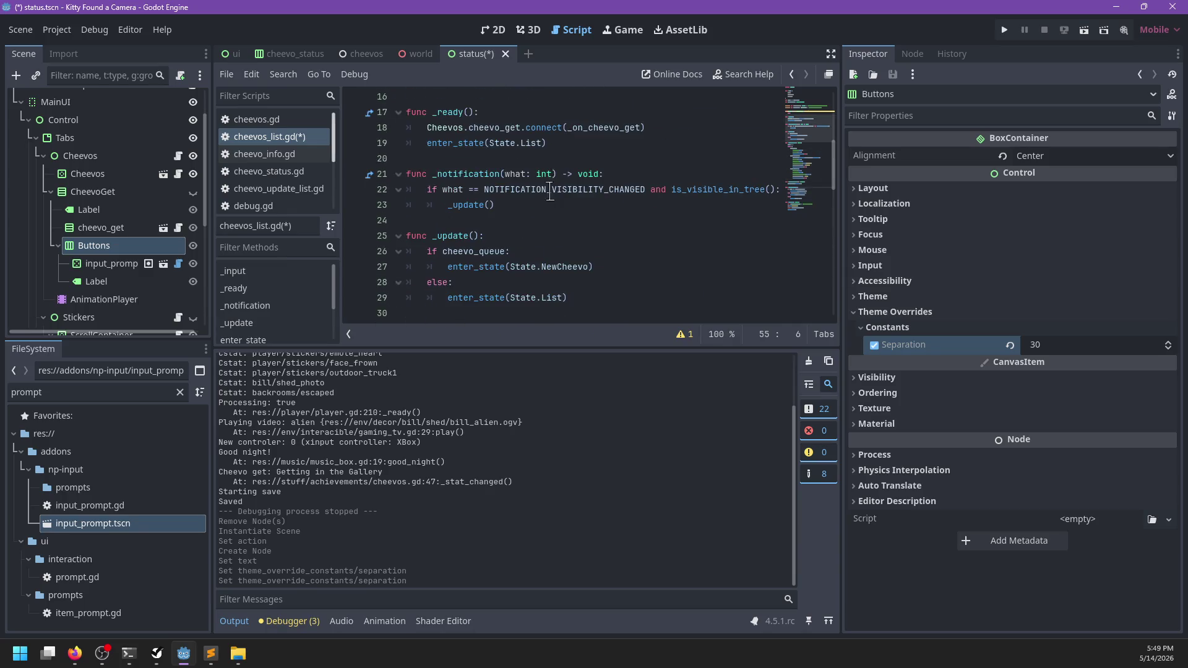
- In _input, write if event.is_action_pressed('ui_accept'): followed by match state:
click(500, 223)
text(if event is InputEvent)
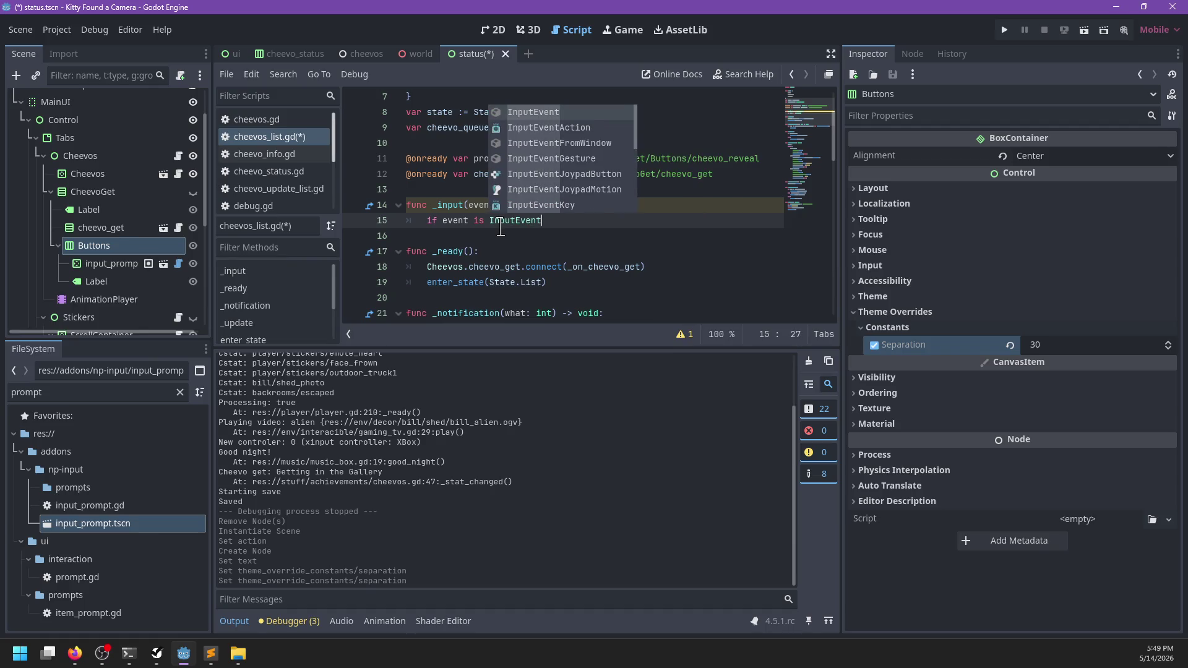
key(ctrl+BackSpace)
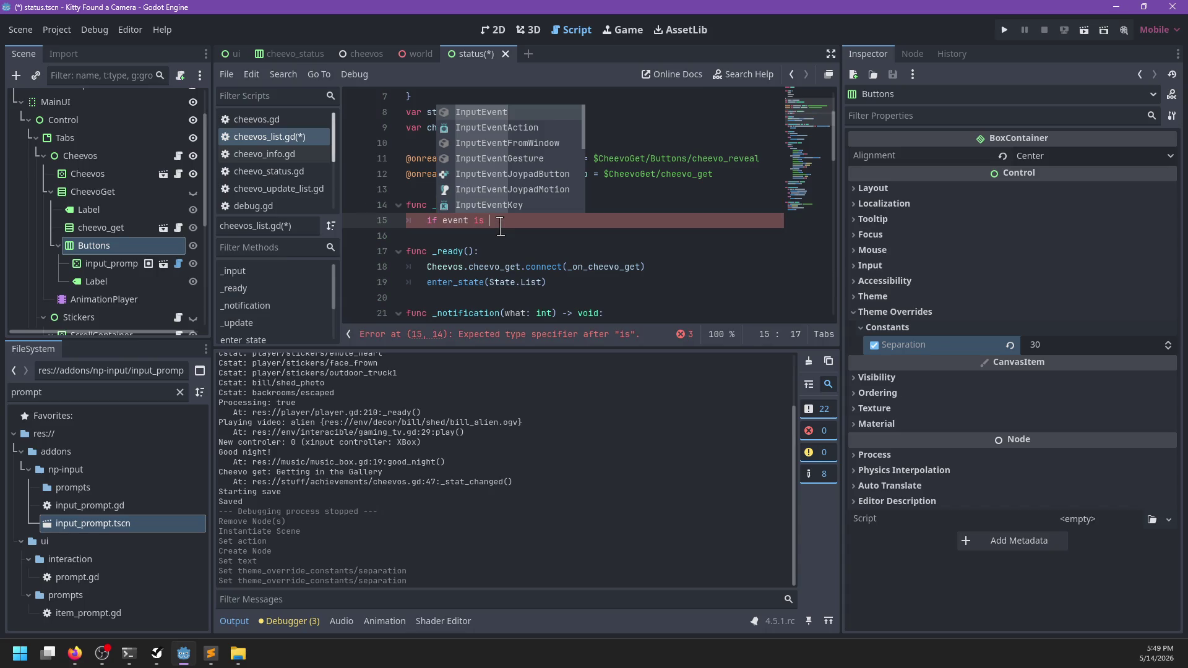
key(BackSpace)
key(BackSpace)
key(BackSpace)
text(.is_)
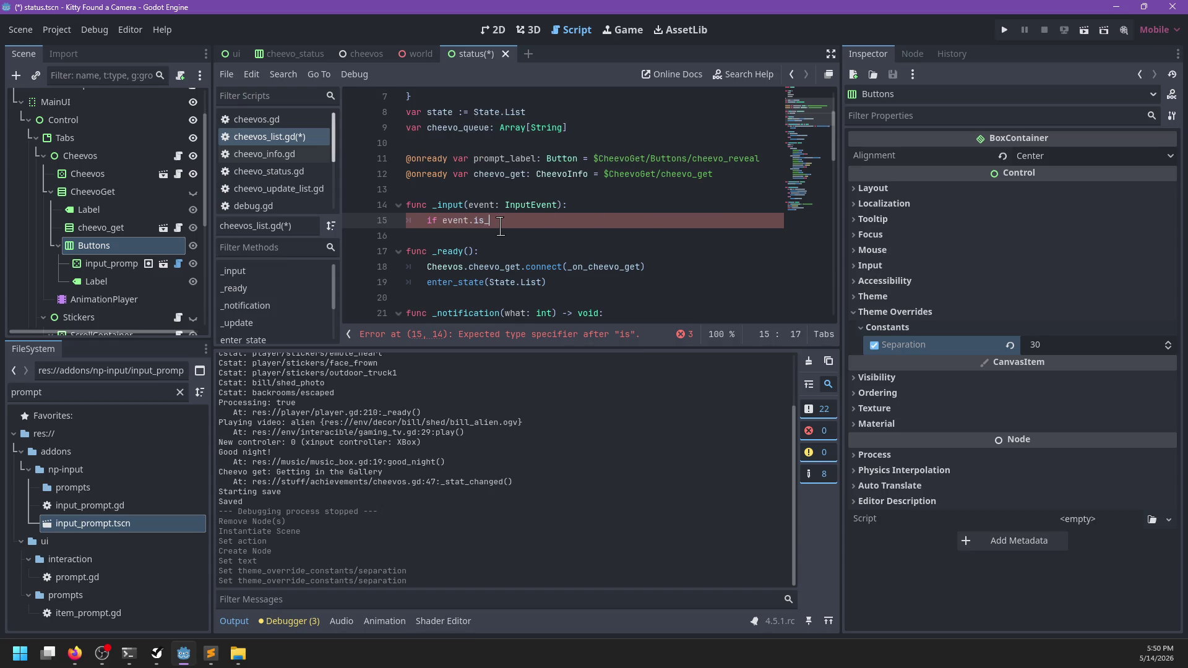
text(action)
key(Down)
key(Return)
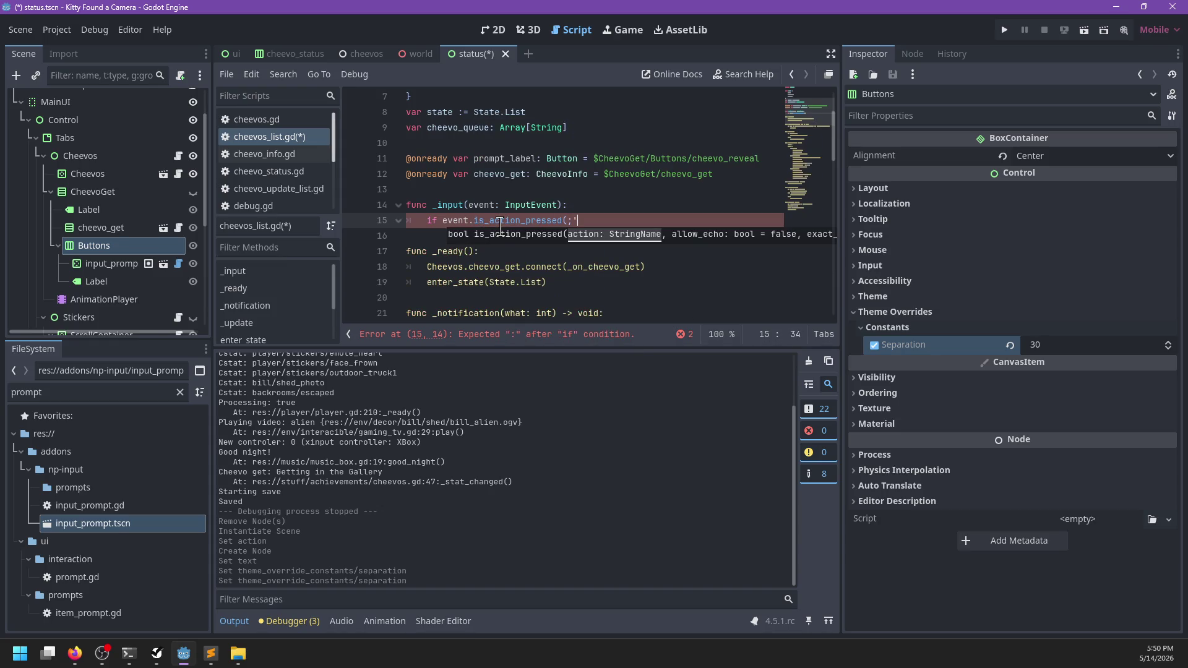
text('ui_accep)
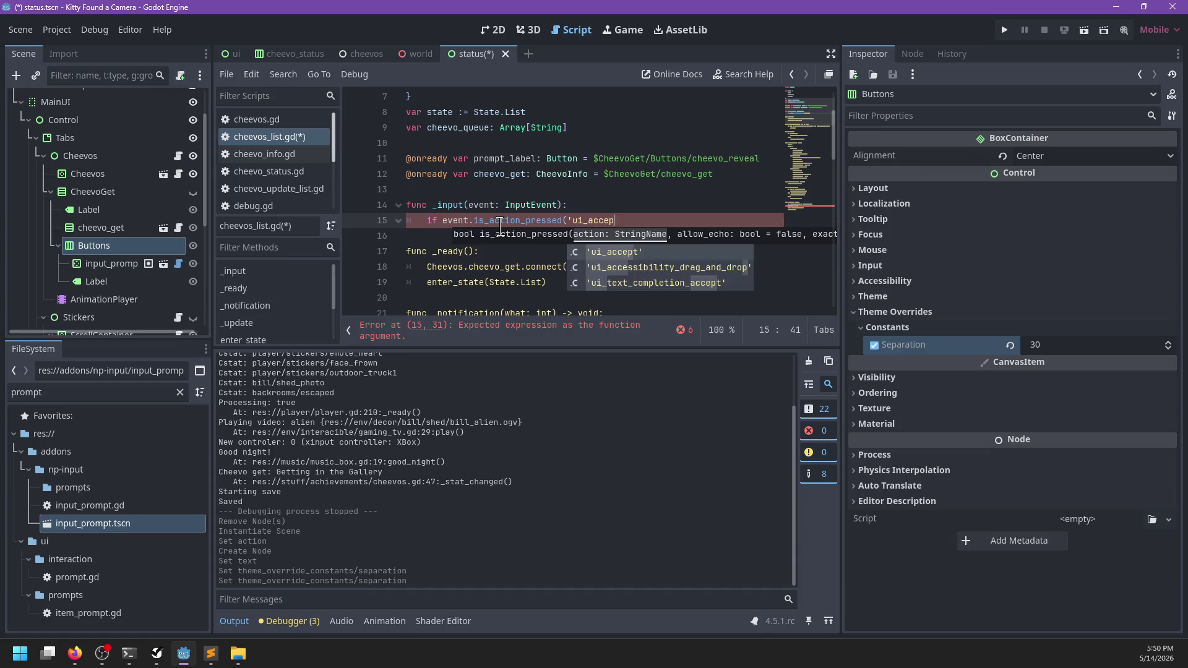
text(t'):)
key(Return)
text(match state)
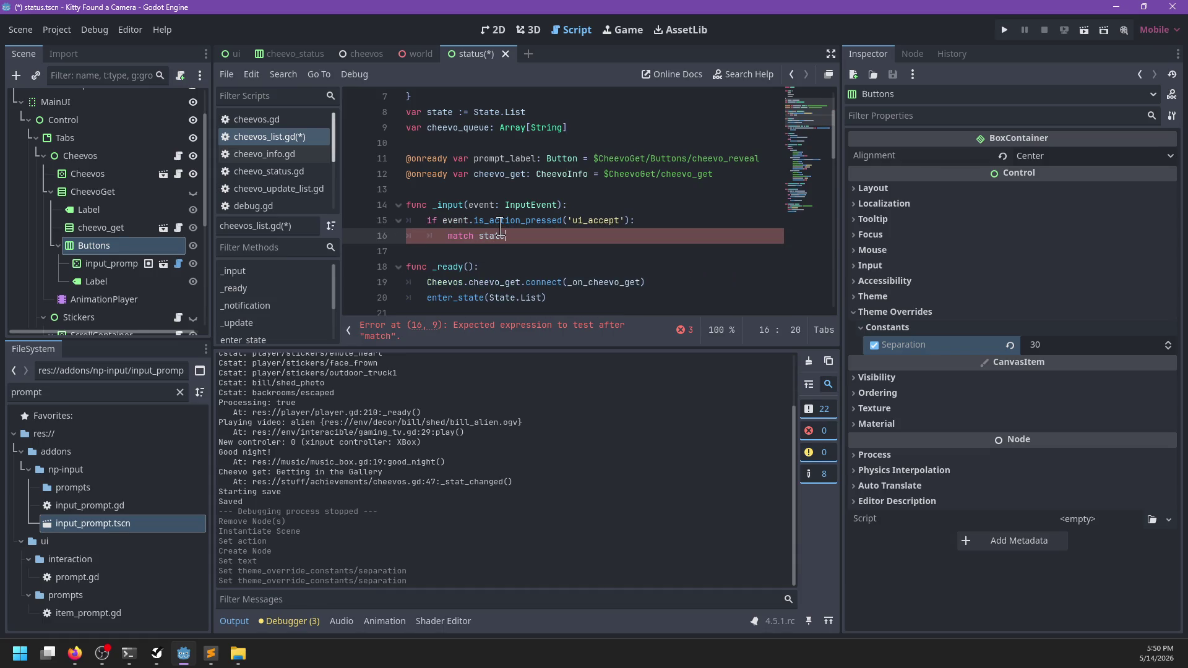
text(:)
key(Return)
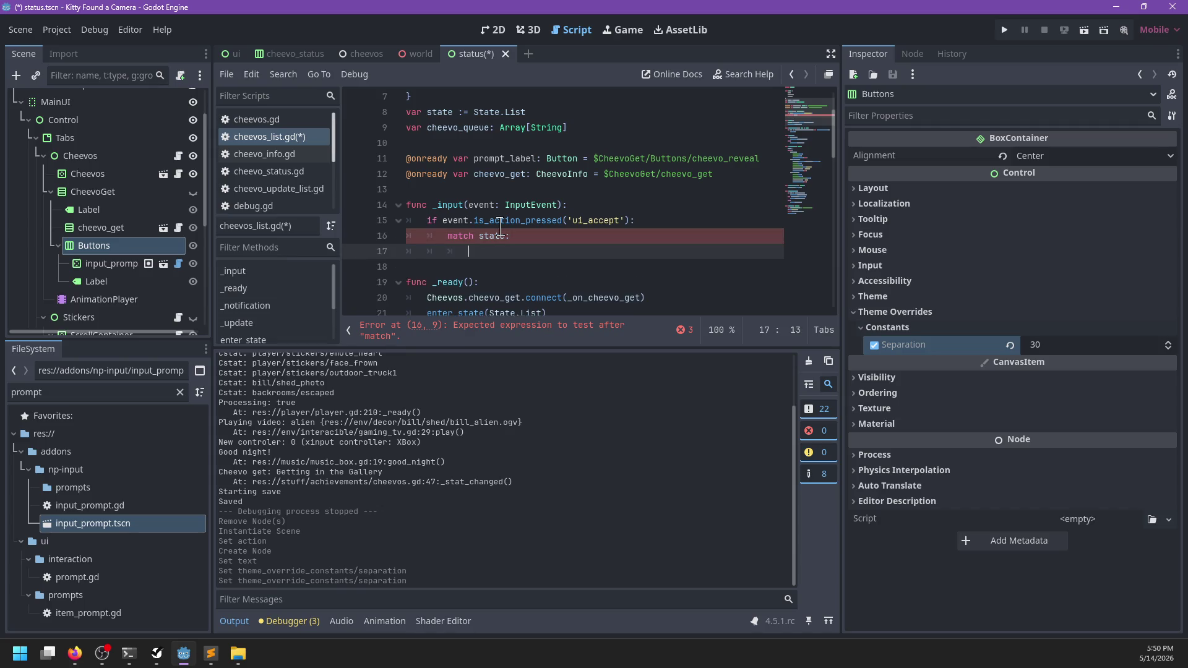
scroll(526, 210, down, 15)
scroll(536, 203, down, 1)
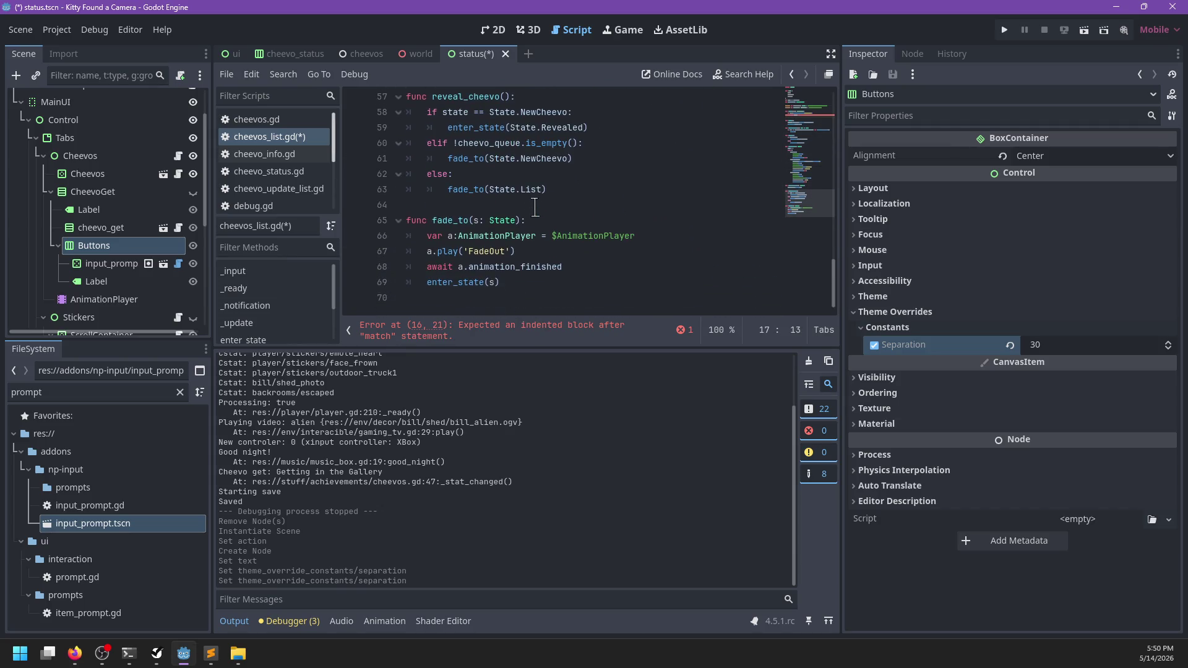
- Delete the old reveal_cheevo function from cheevos_list.gd
scroll(581, 240, up, 2)
mouse_move(572, 282)
mouse_down()
mouse_move(596, 183)
mouse_move(575, 163)
mouse_up()
key(BackSpace)
key(BackSpace)
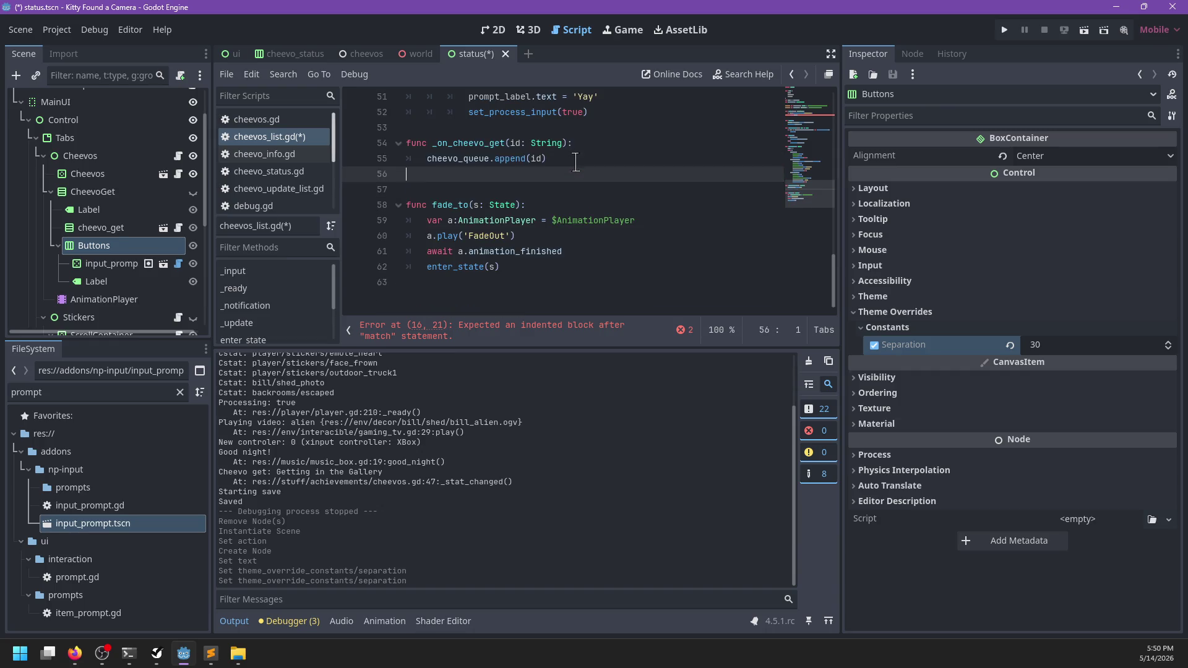
scroll(575, 186, up, 15)
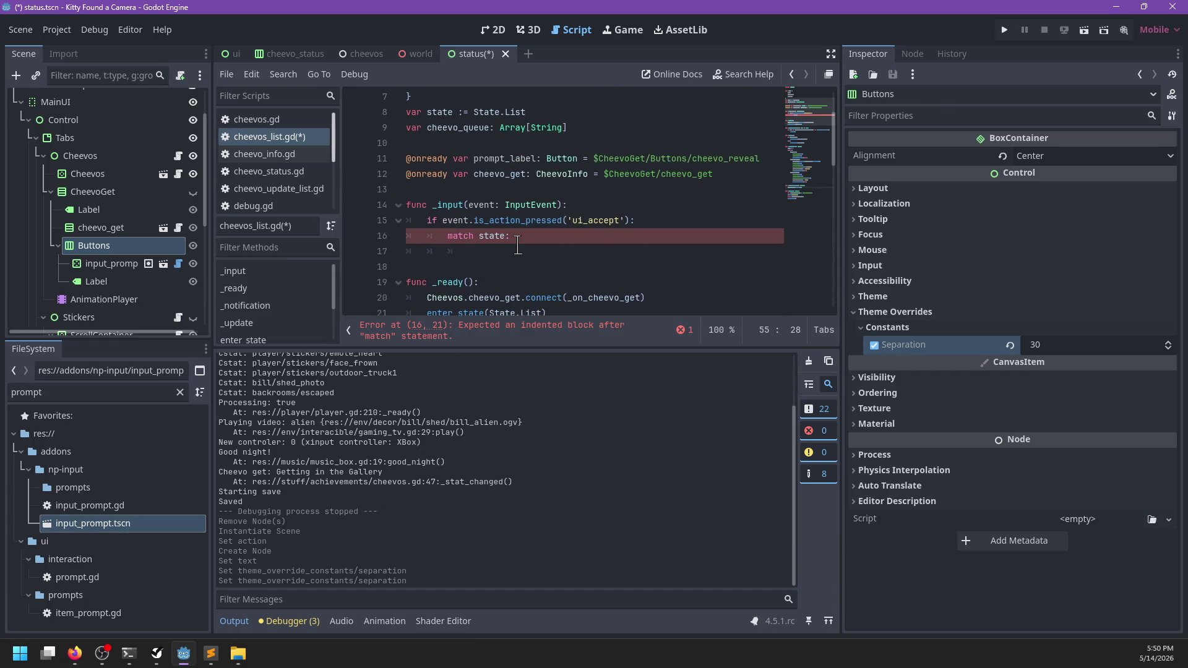
- Replace the match state line in _input with the if/elif/else block, indented under the ui_accept check
click(517, 248)
text(if state == State.NewCheevo: 		enter_state(State.Revealed) 	elif !cheevo_queue.is_empty(): 		fade_to(State.NewCheevo) 	else: 		fade_to(State.List))
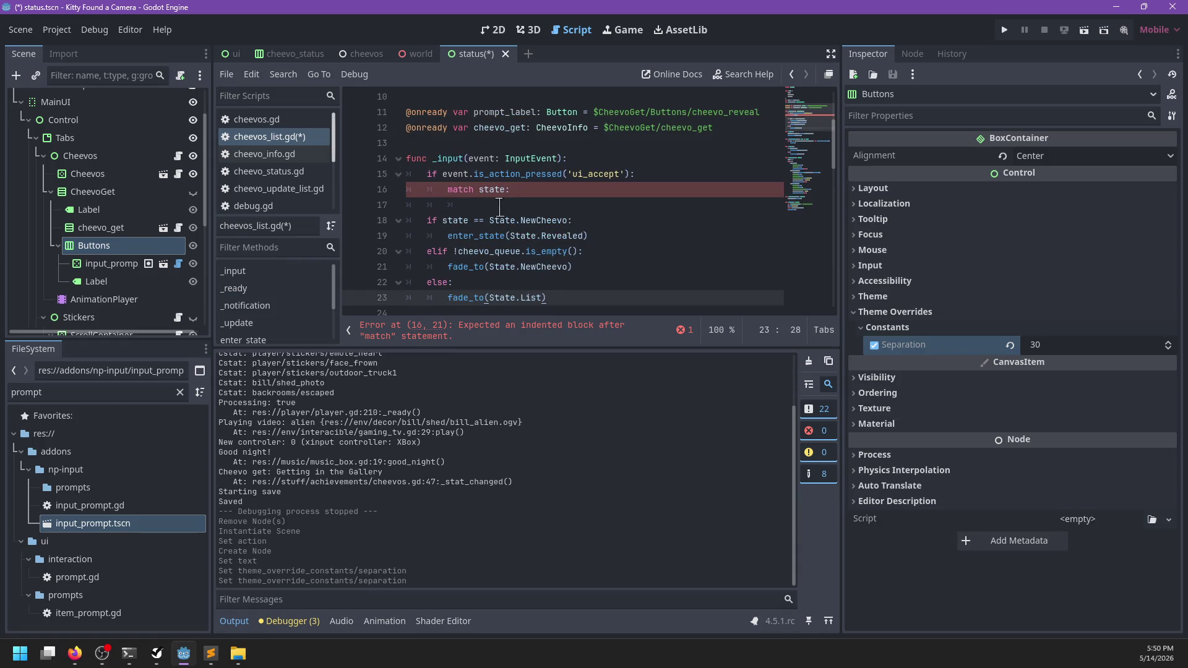
drag(500, 206, 407, 191)
key(BackSpace)
drag(463, 282, 410, 204)
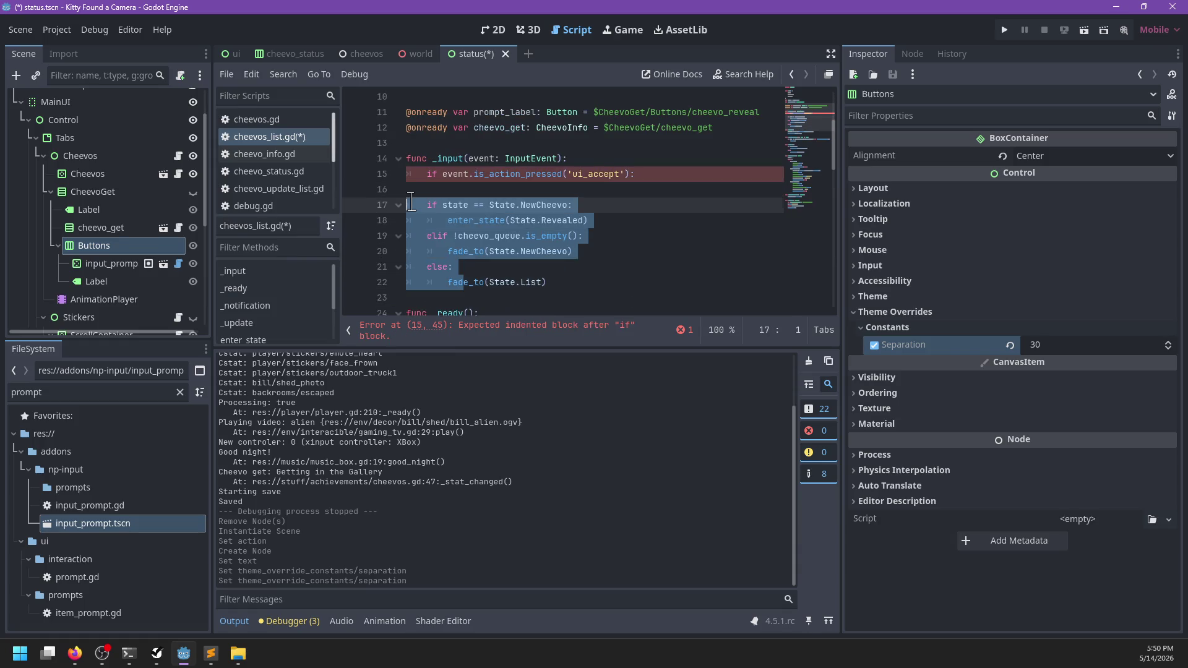
key(Tab)
click(470, 189)
key(BackSpace)
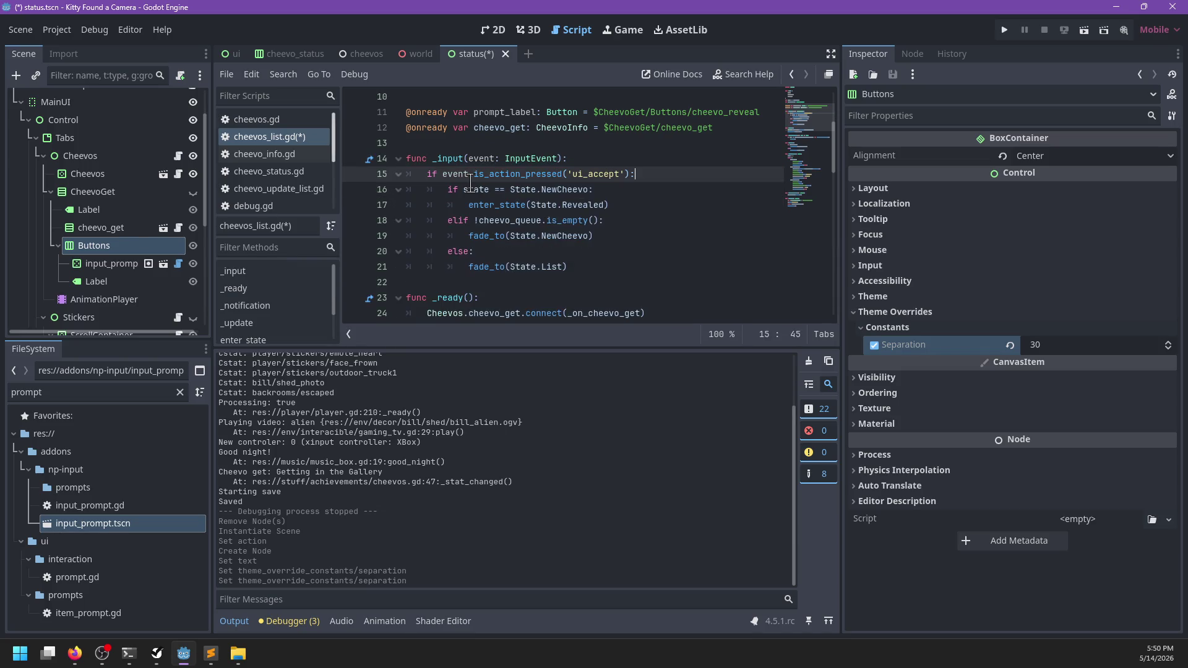
- Make the second branch of the block check State.Revealed
double_click(559, 190)
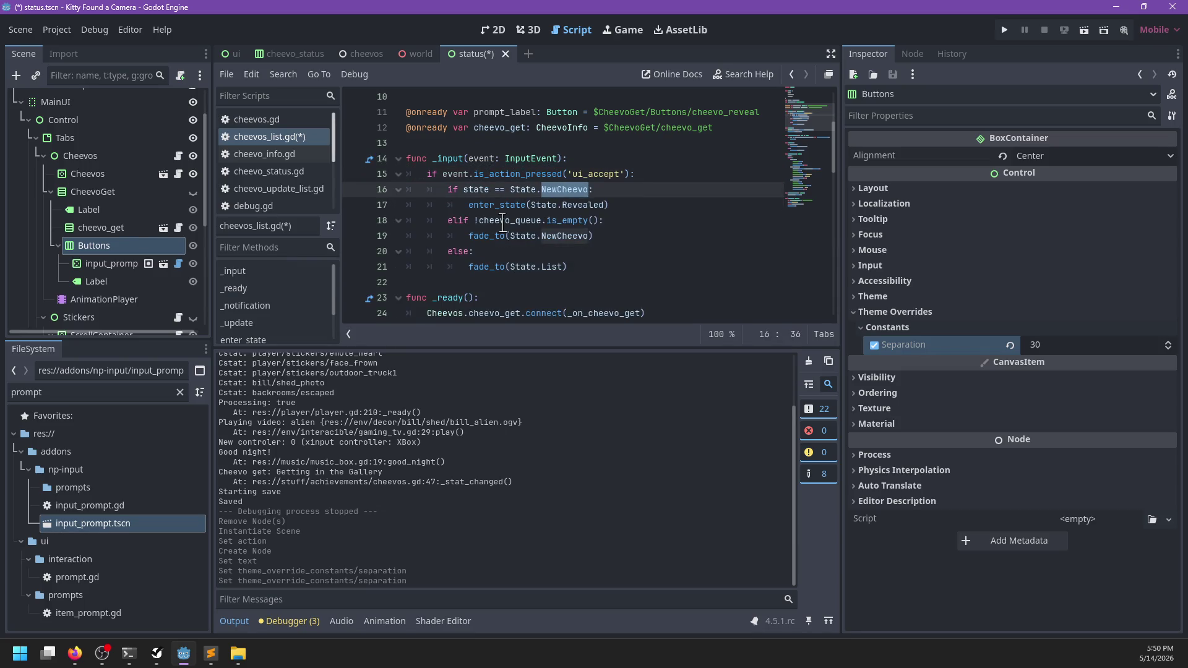
double_click(567, 221)
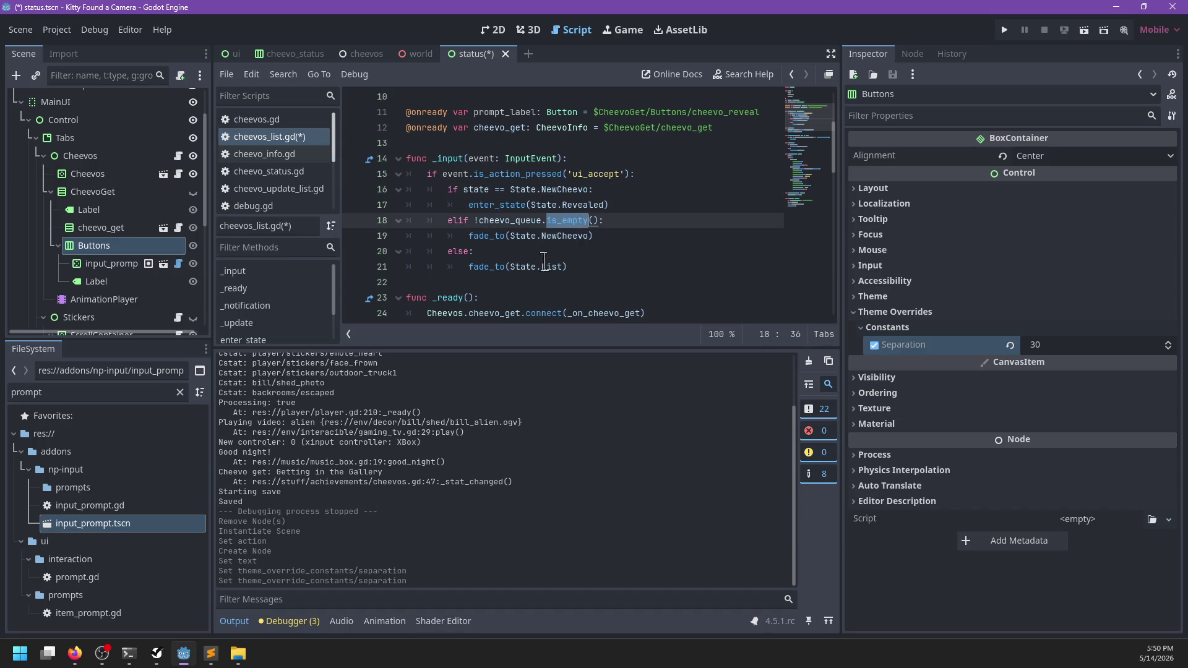
click(464, 251)
text(if state == Stat)
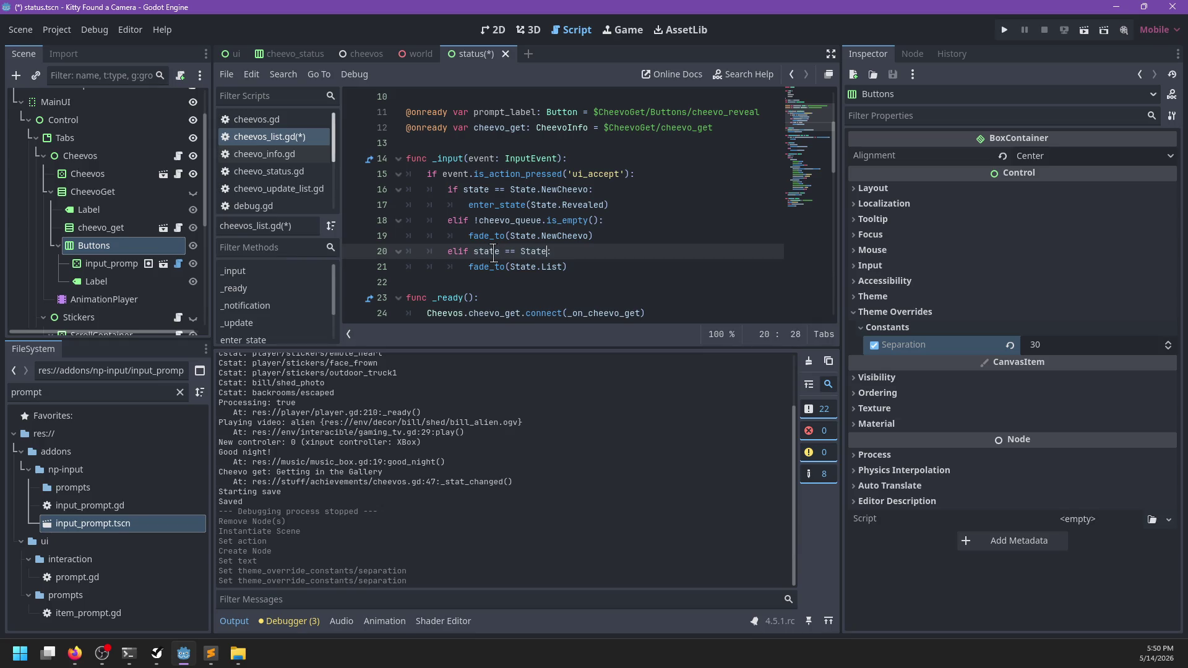
text(.Revealed)
drag(565, 266, 631, 237)
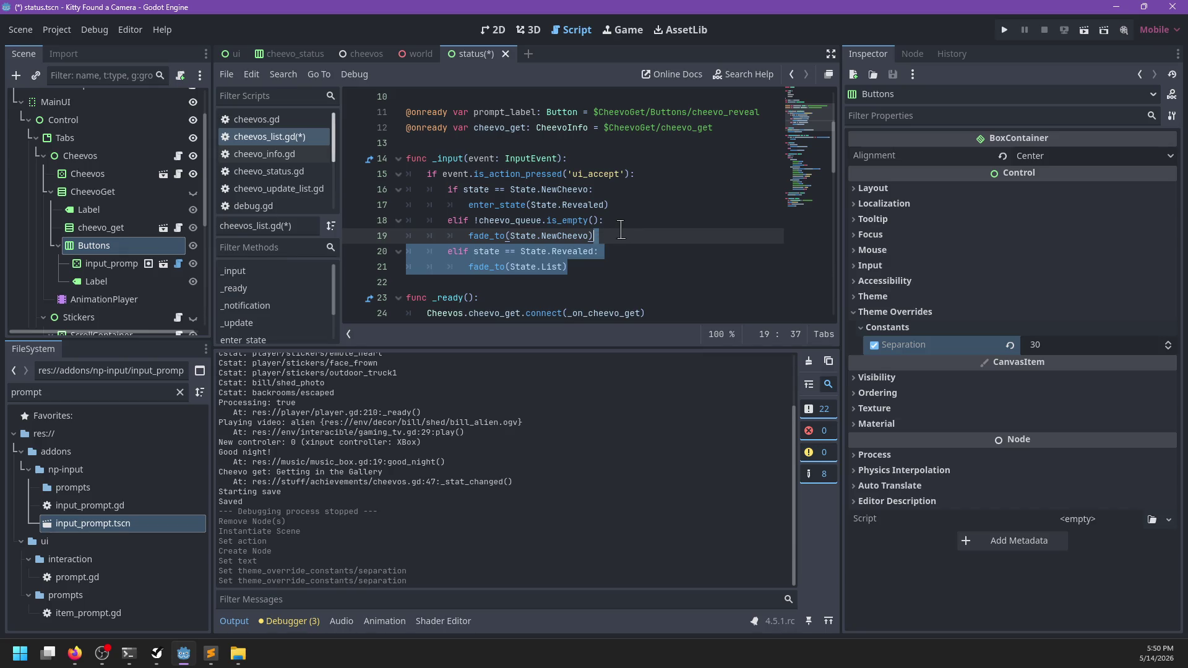
click(621, 229)
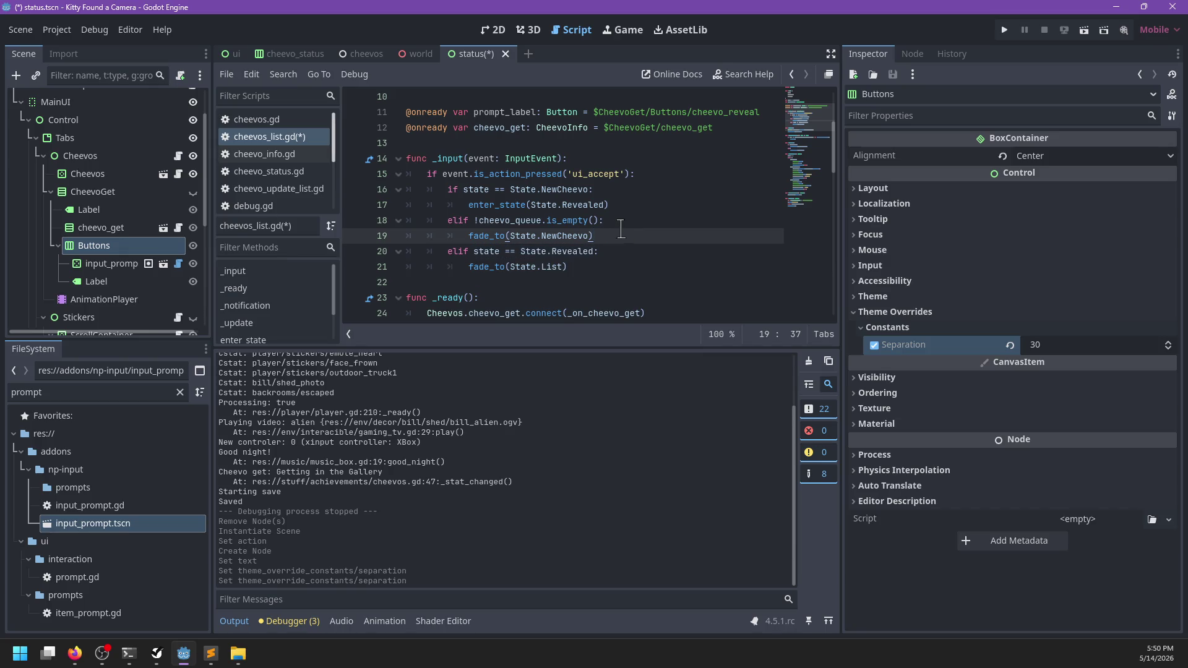
- Nest the fade to NewCheevo under the queue check, add an else fading to List, save, and run
click(479, 189)
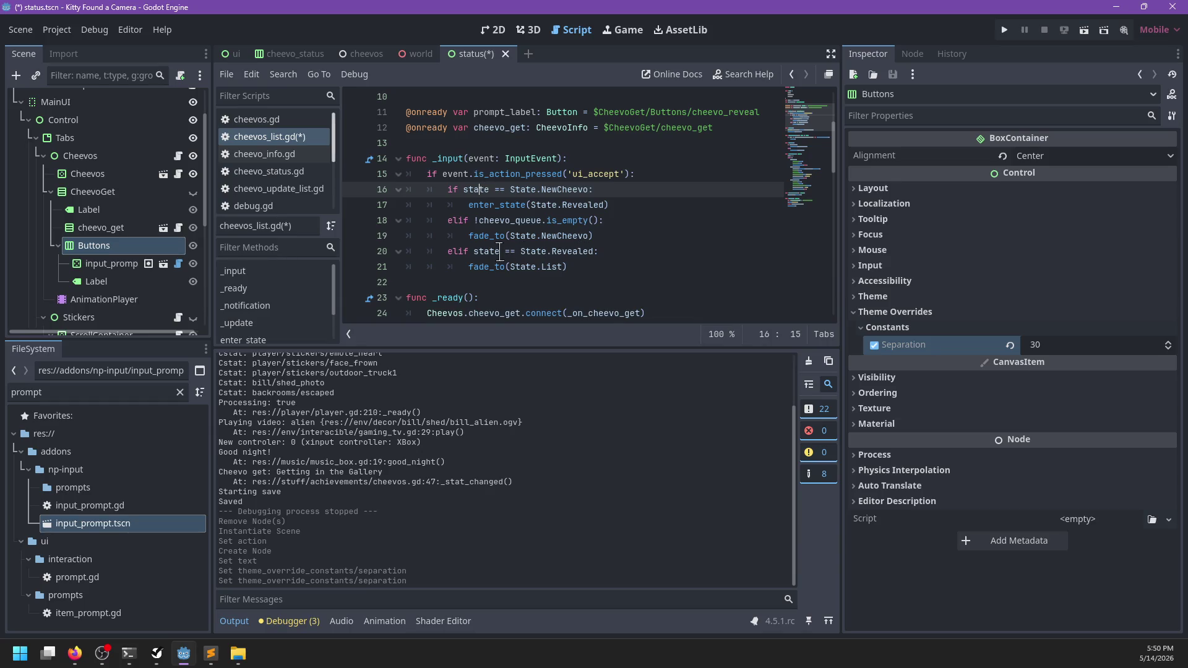
click(620, 238)
drag(625, 229, 458, 220)
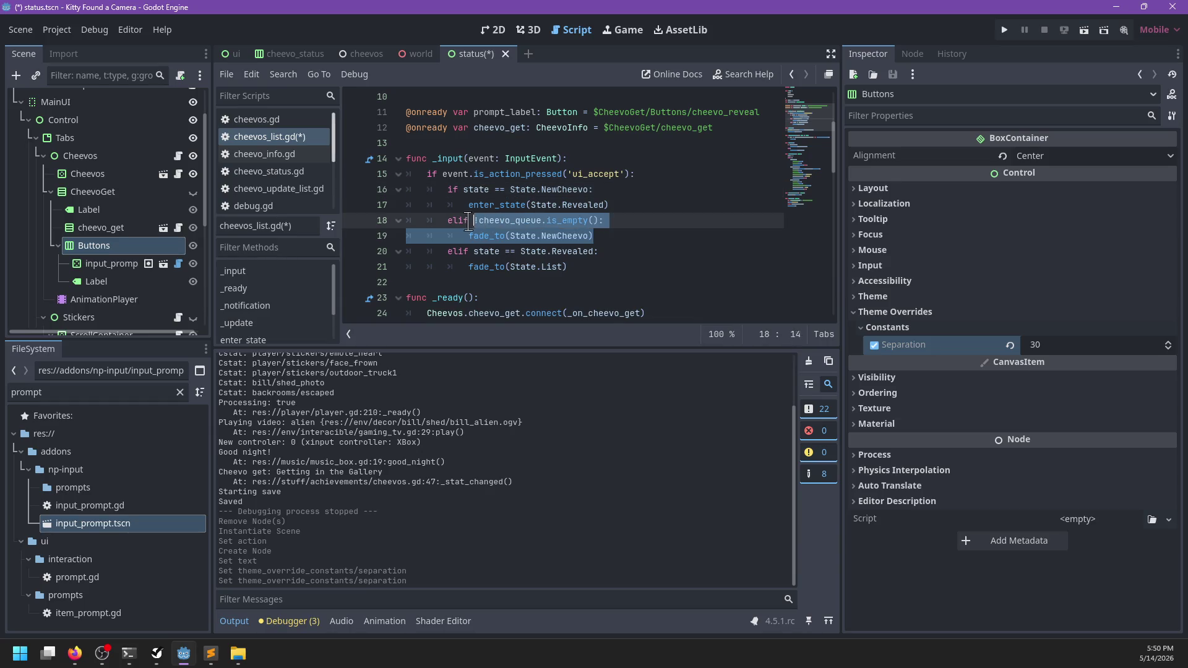
key(BackSpace)
key(BackSpace)
key(BackSpace)
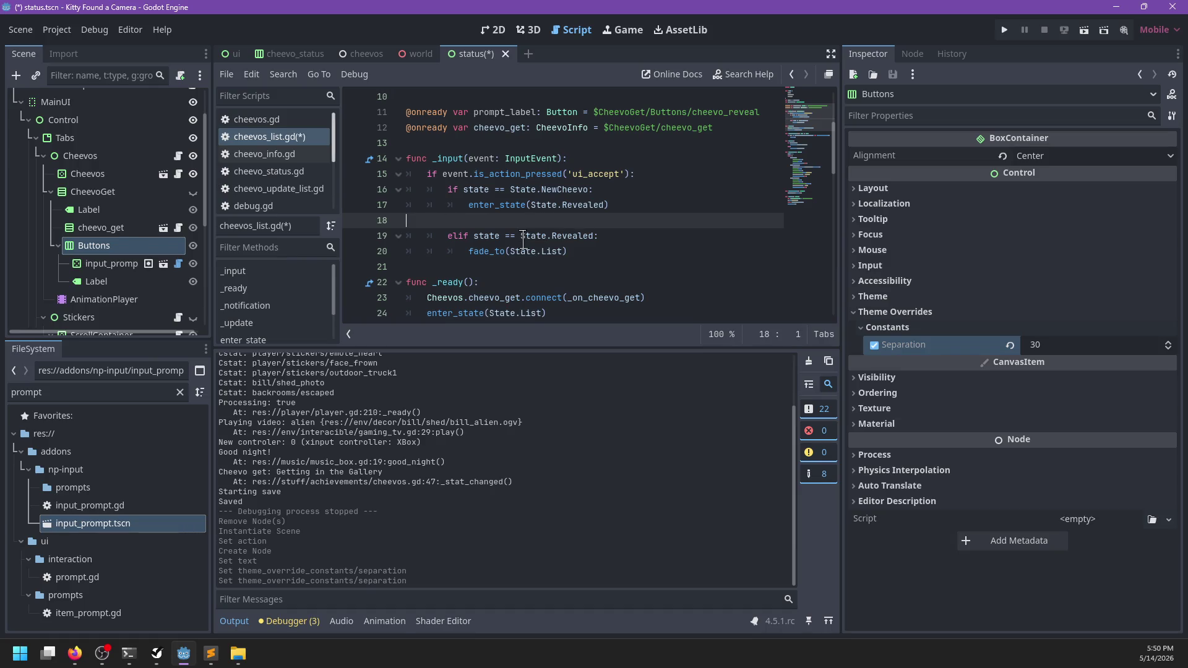
key(ctrl+z)
key(ctrl+z)
key(ctrl+z)
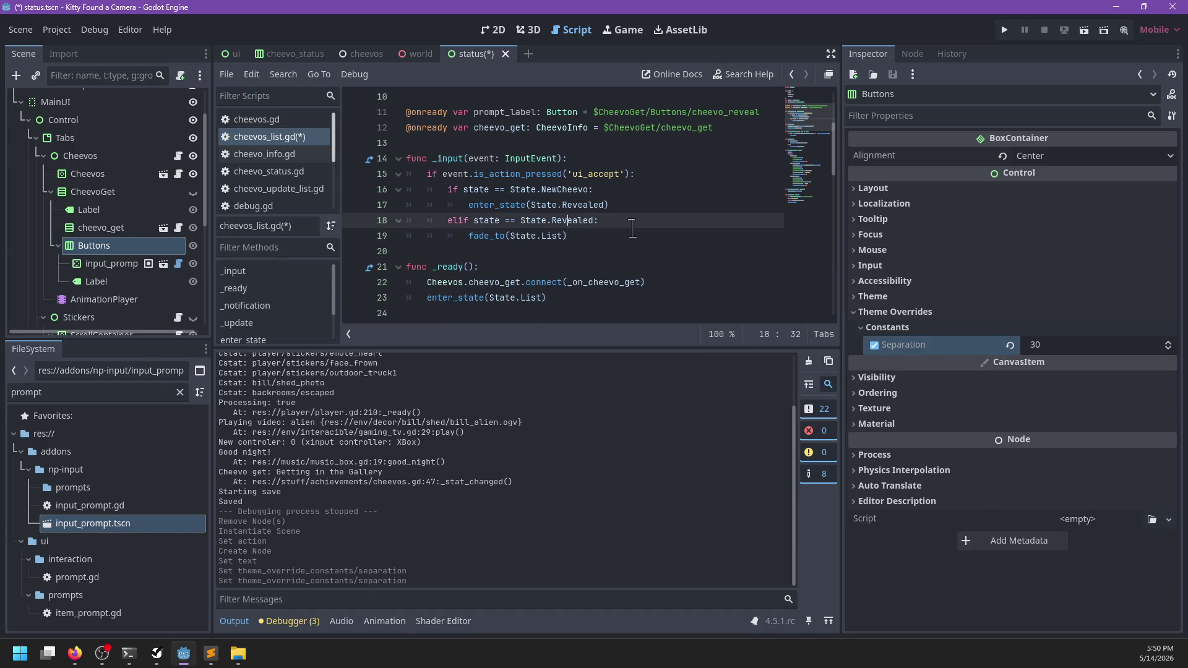
key(Tab)
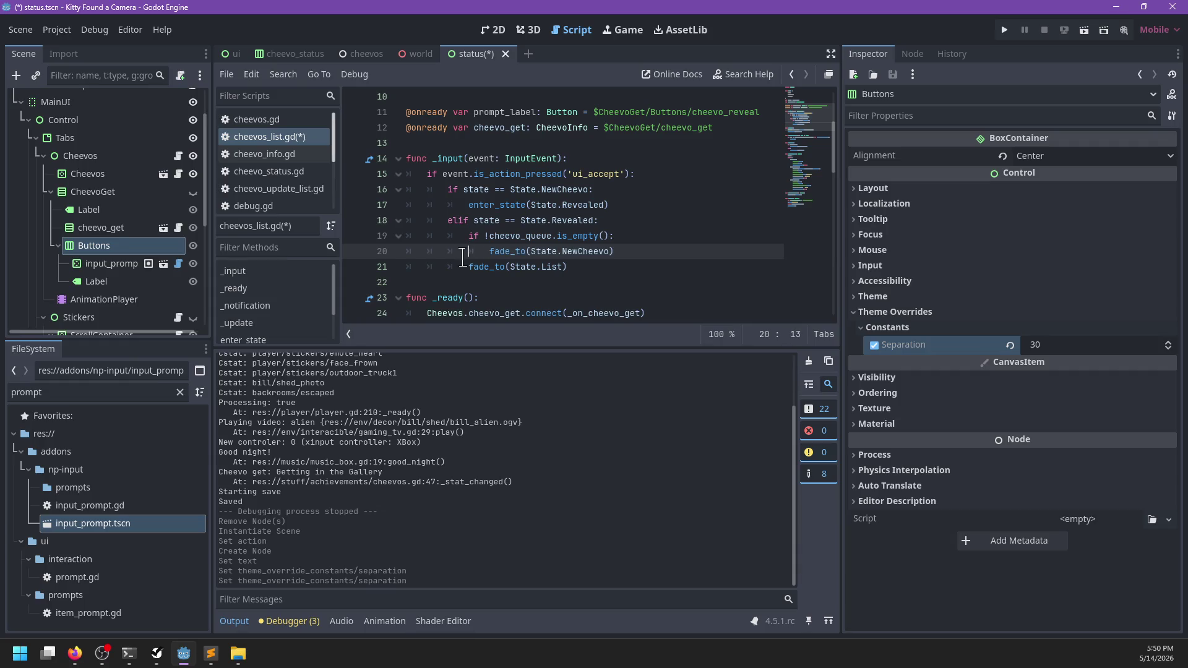
key(Down)
text(else:)
key(Return)
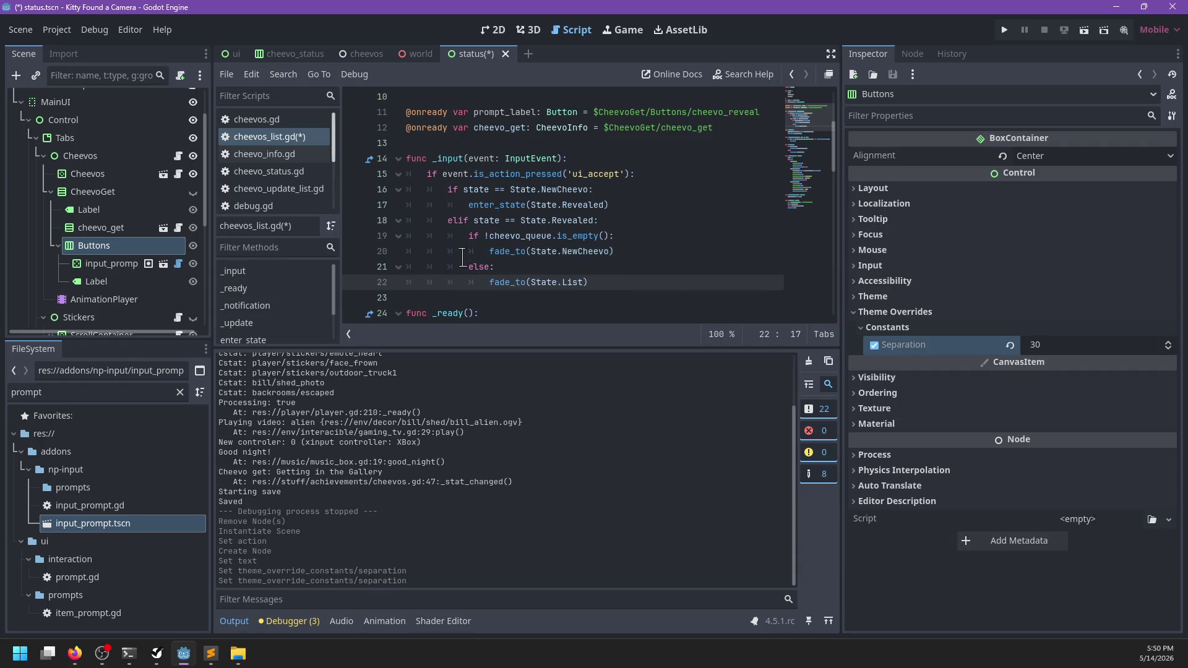
key(Tab)
key(BackSpace)
key(ctrl+s)
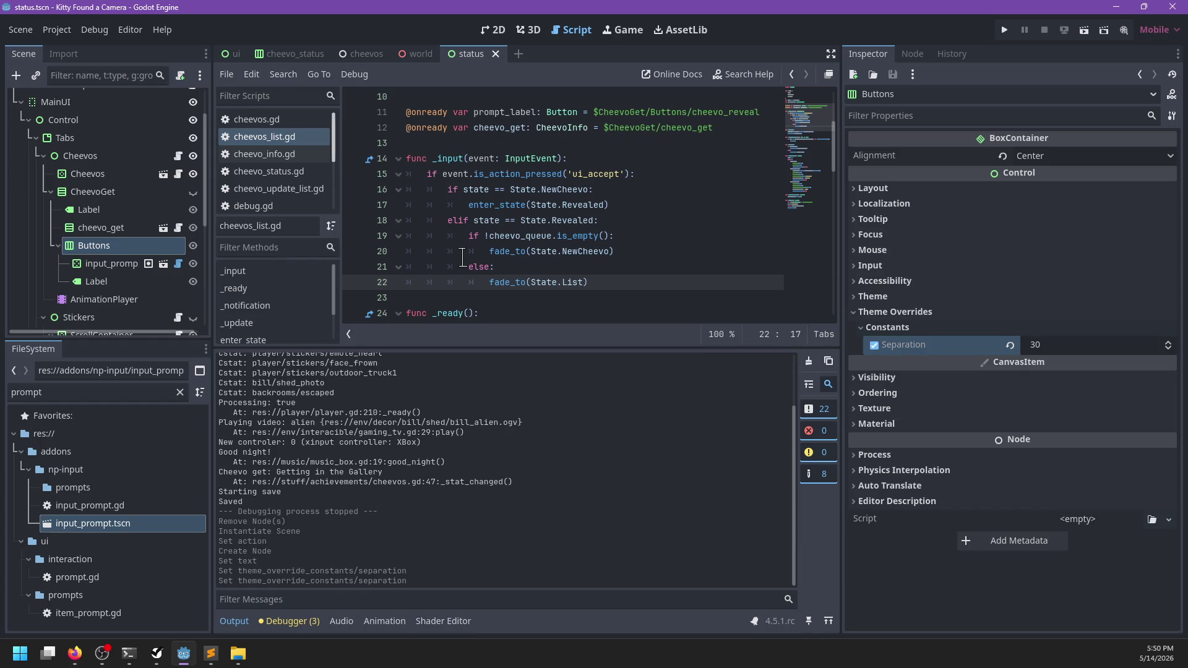
key(F5)
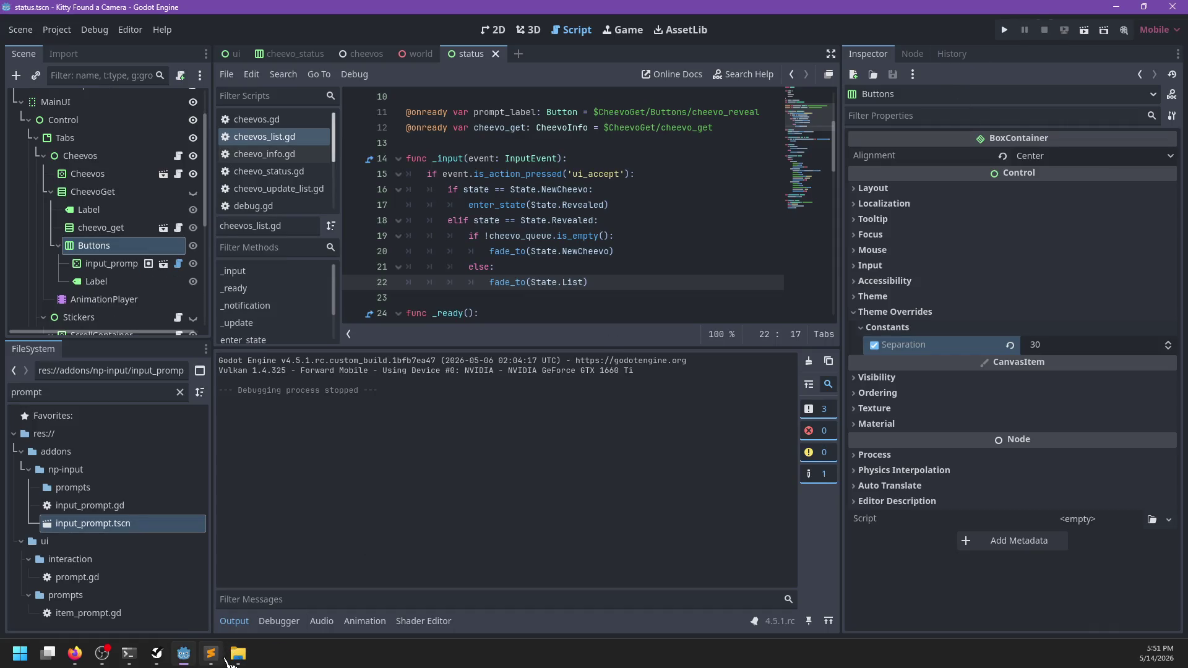
- Delete the shed_photo entry from info.json in Sublime Text and save the file
click(212, 654)
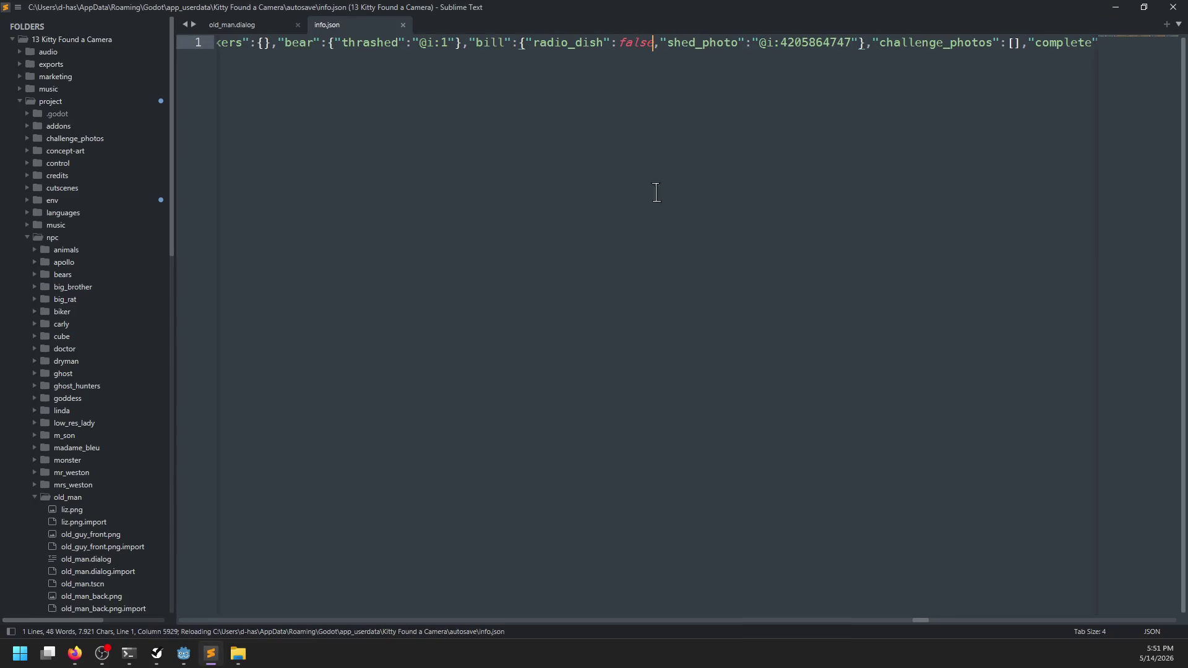
drag(857, 43, 656, 42)
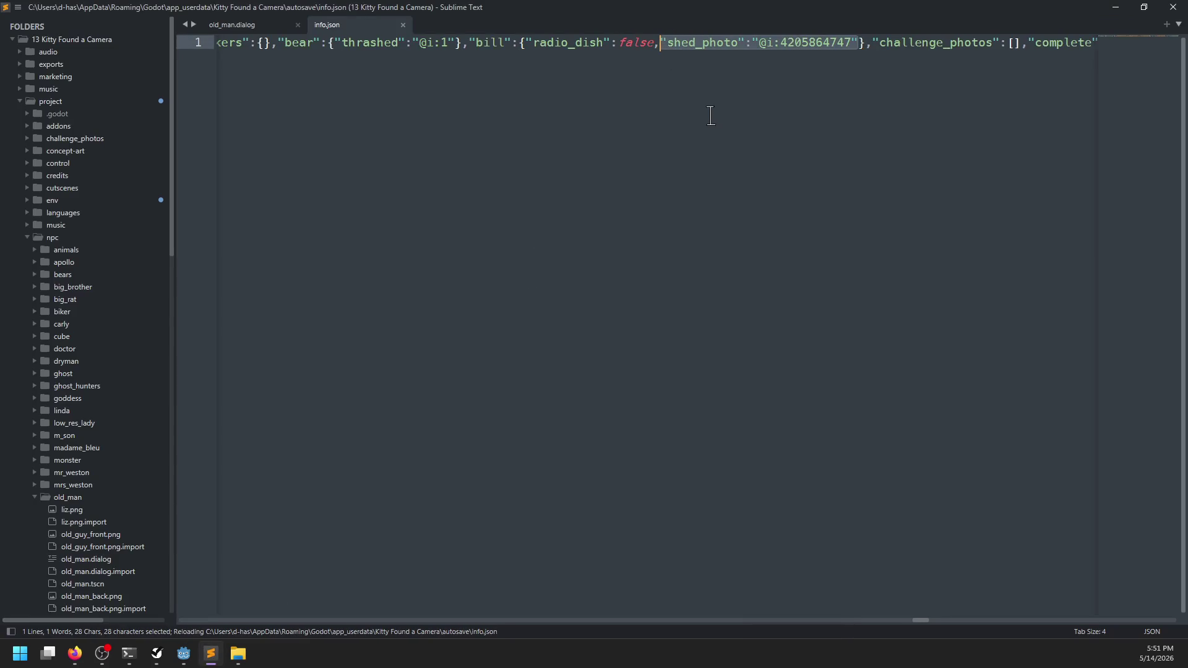
key(BackSpace)
key(ctrl+s)
key(alt+Tab)
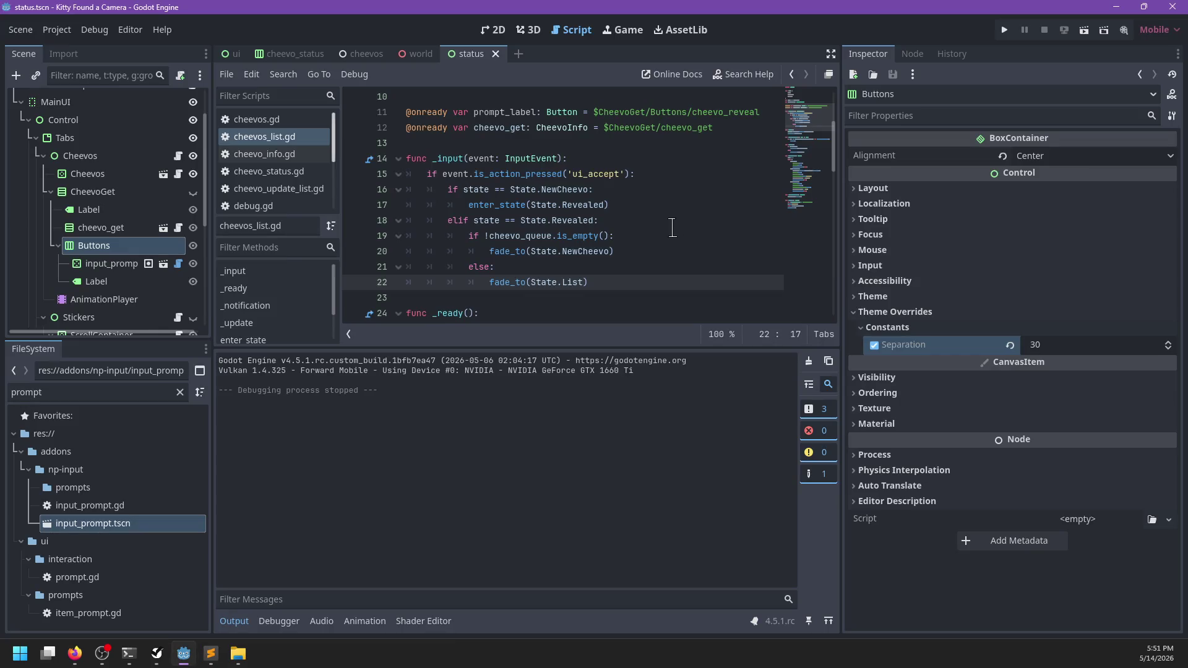
- Relaunch Kitty Found a Camera from Godot with F5, starting in Bill's shed
key(F5)
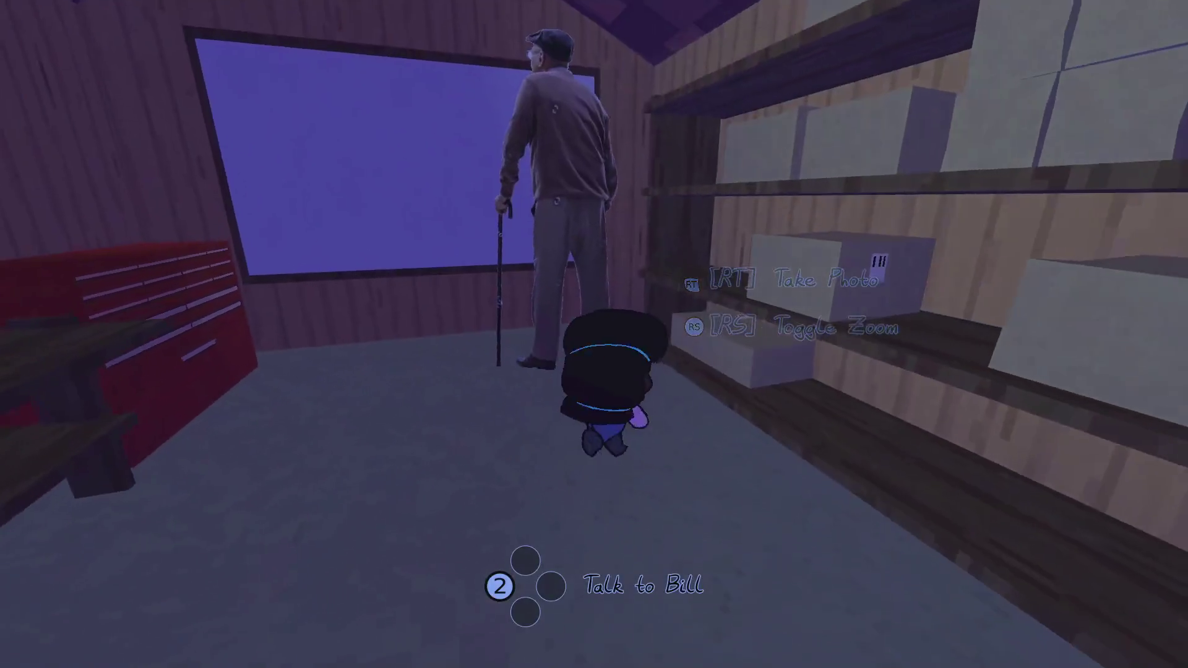
- Talk to Bill, answer yes, and have him frame the bear photo from the gallery
key(Escape)
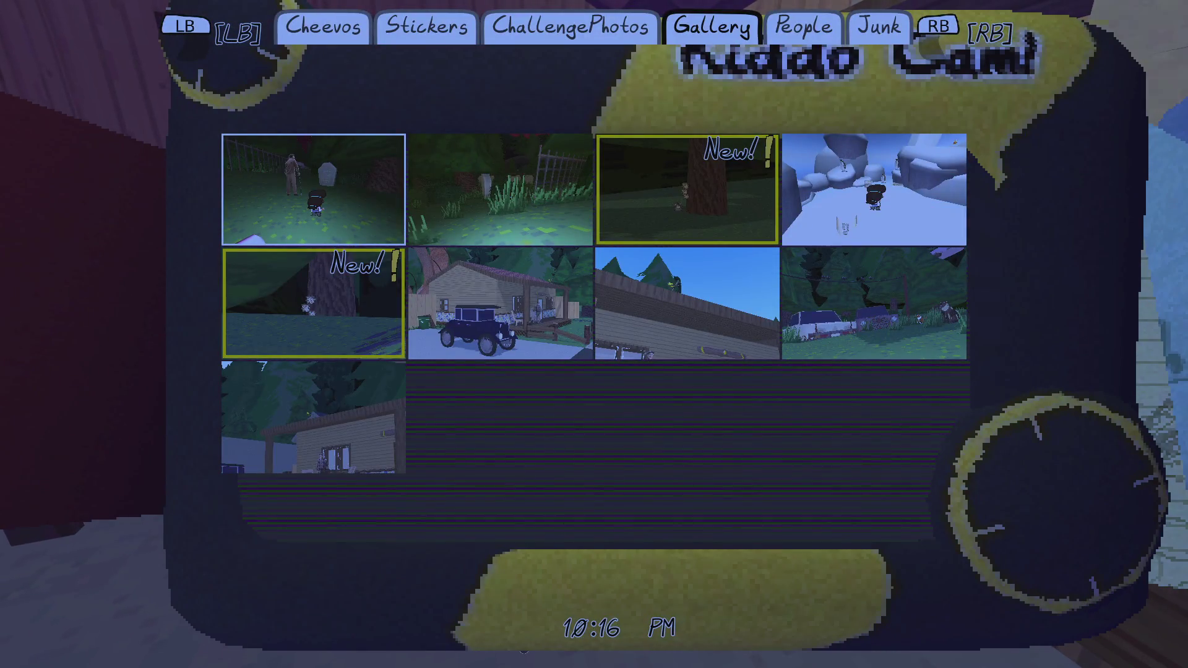
key(Escape)
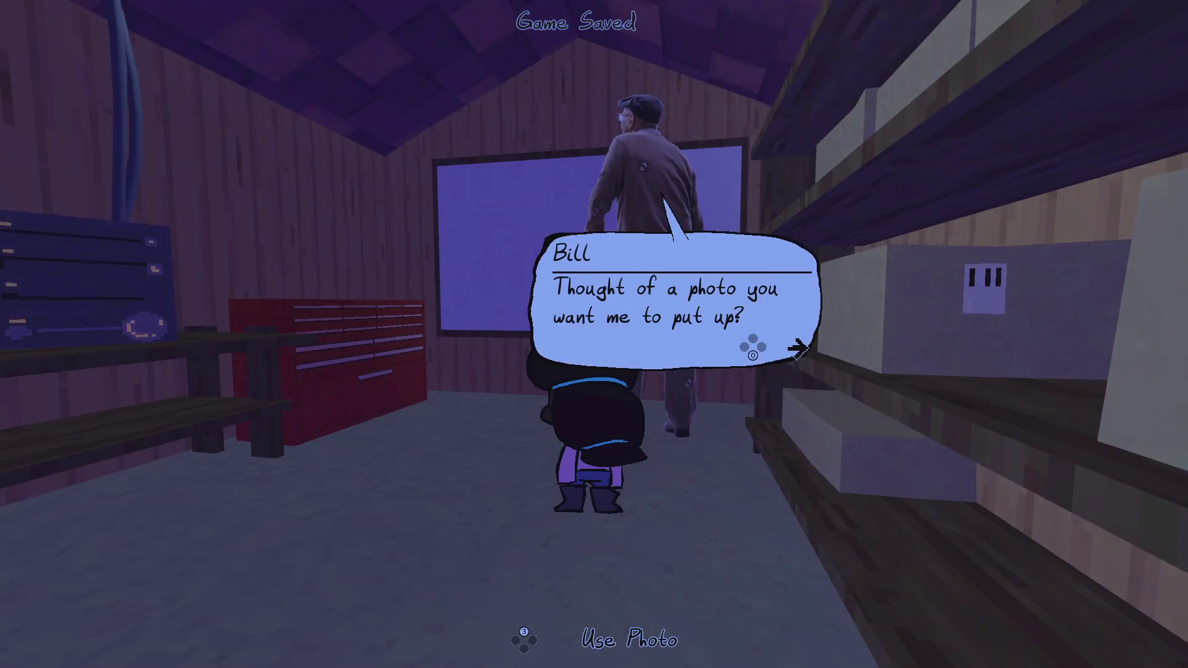
key(Return)
key(Return)
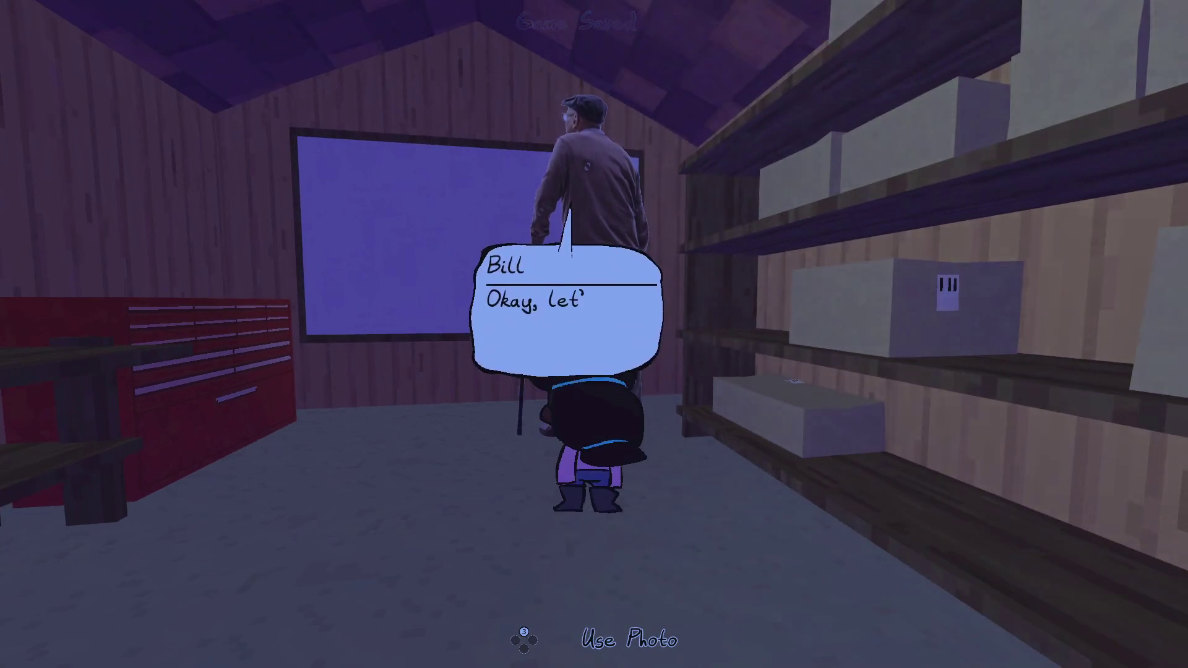
key(Return)
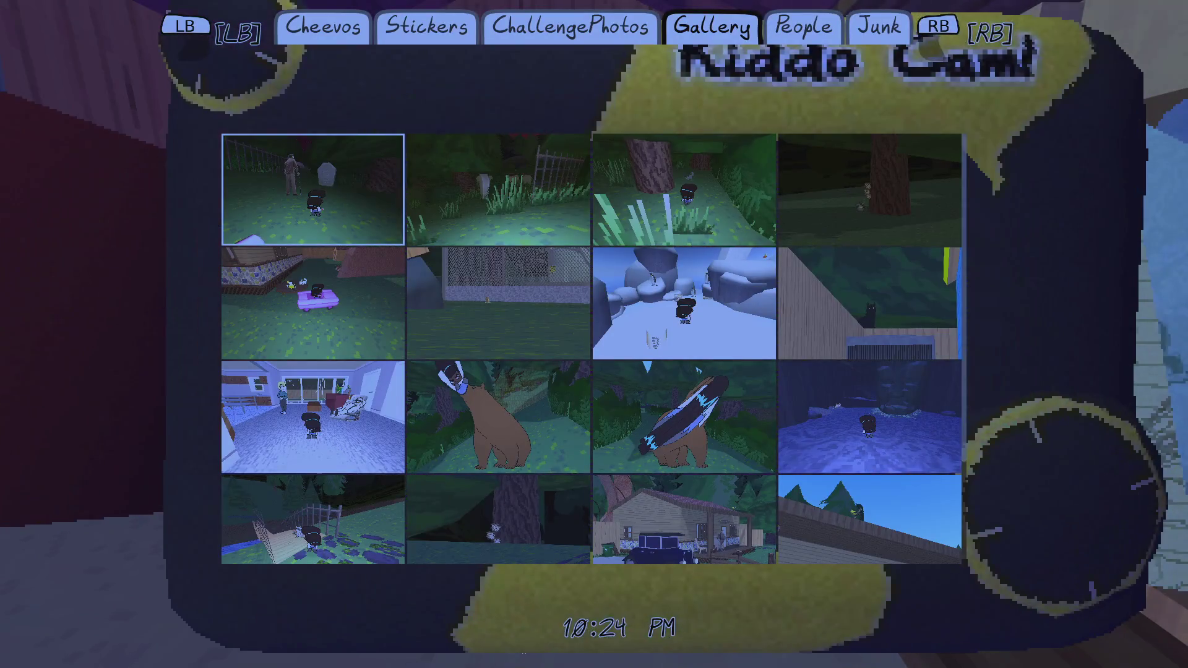
key(Down)
key(Up)
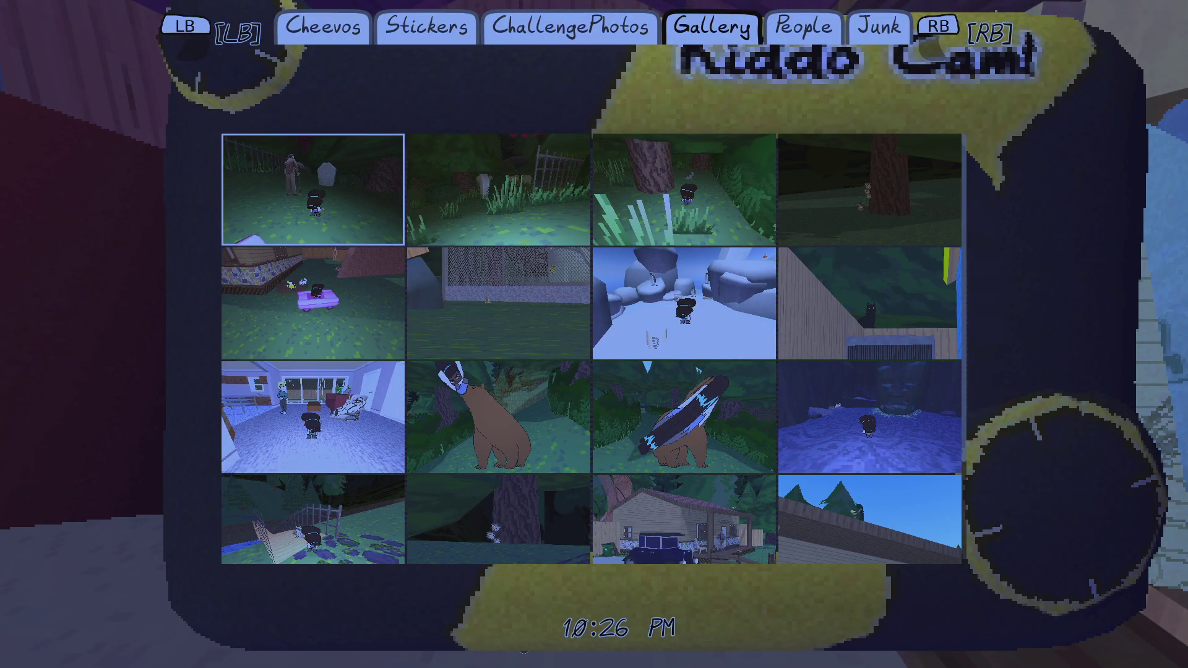
key(Down)
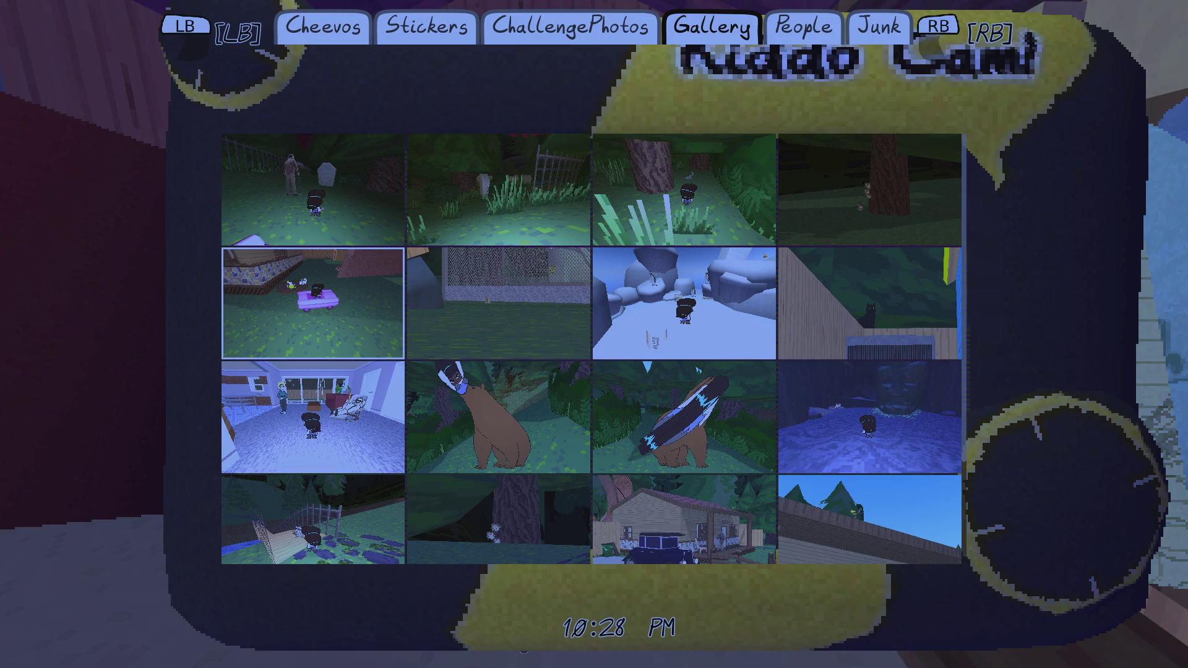
key(Down)
key(Right)
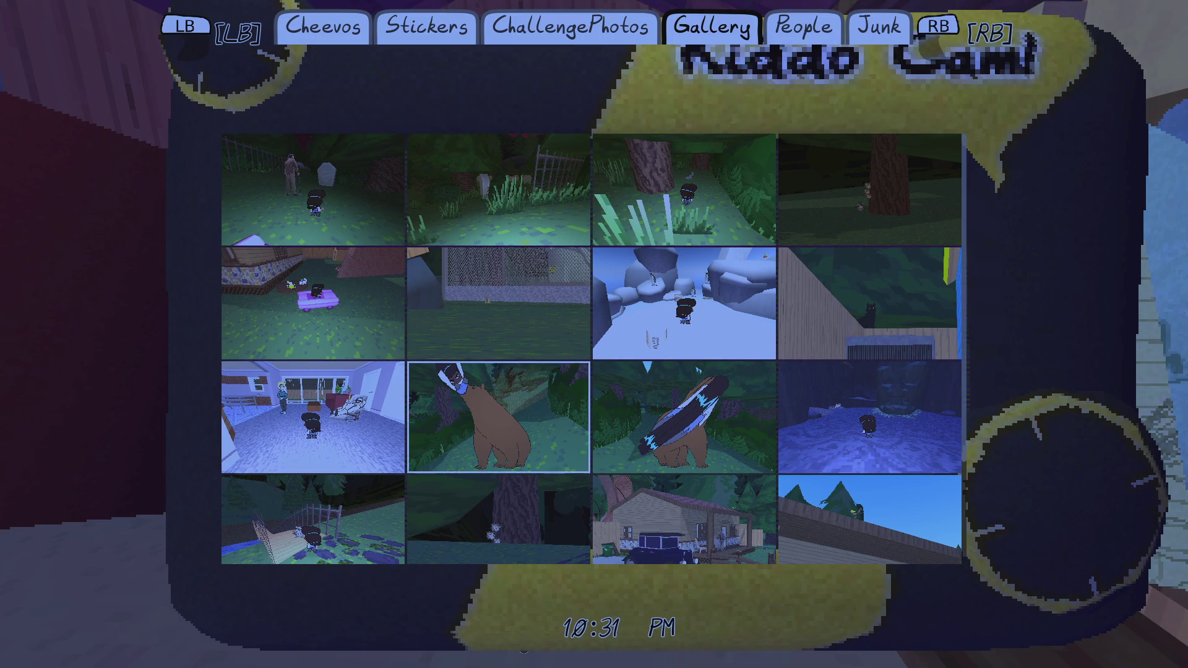
key(Right)
key(Return)
key(Return)
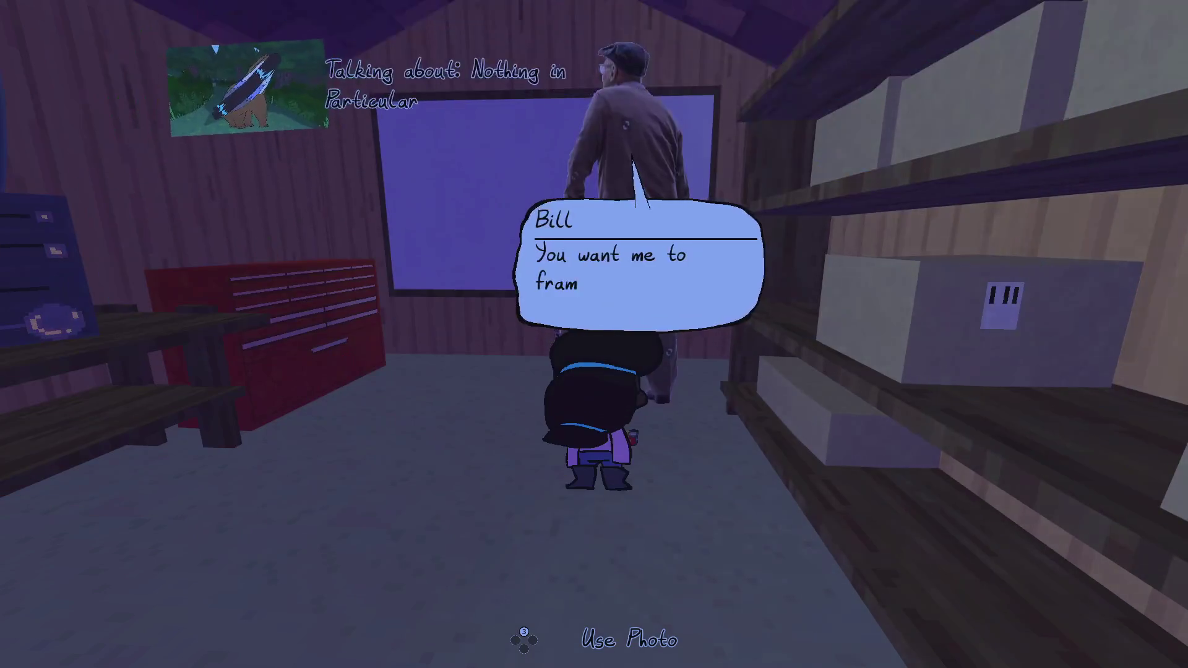
key(Return)
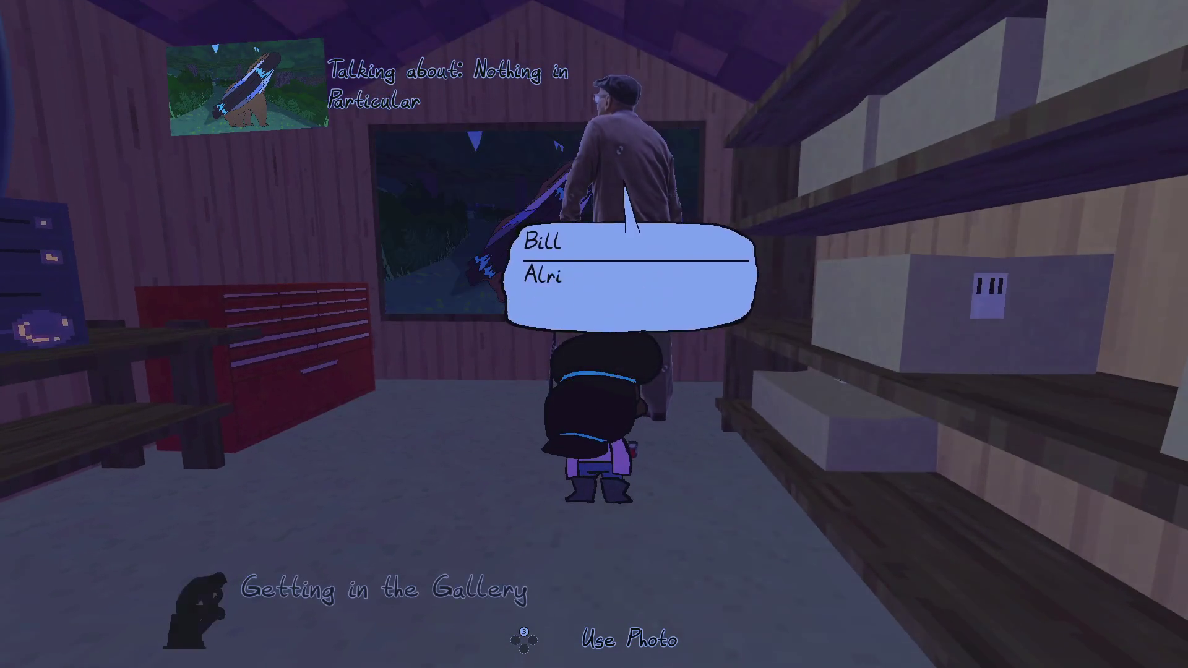
key(Return)
- End the conversation and page the collection menu toward the cheevos list, hitting the null-label error
key(s)
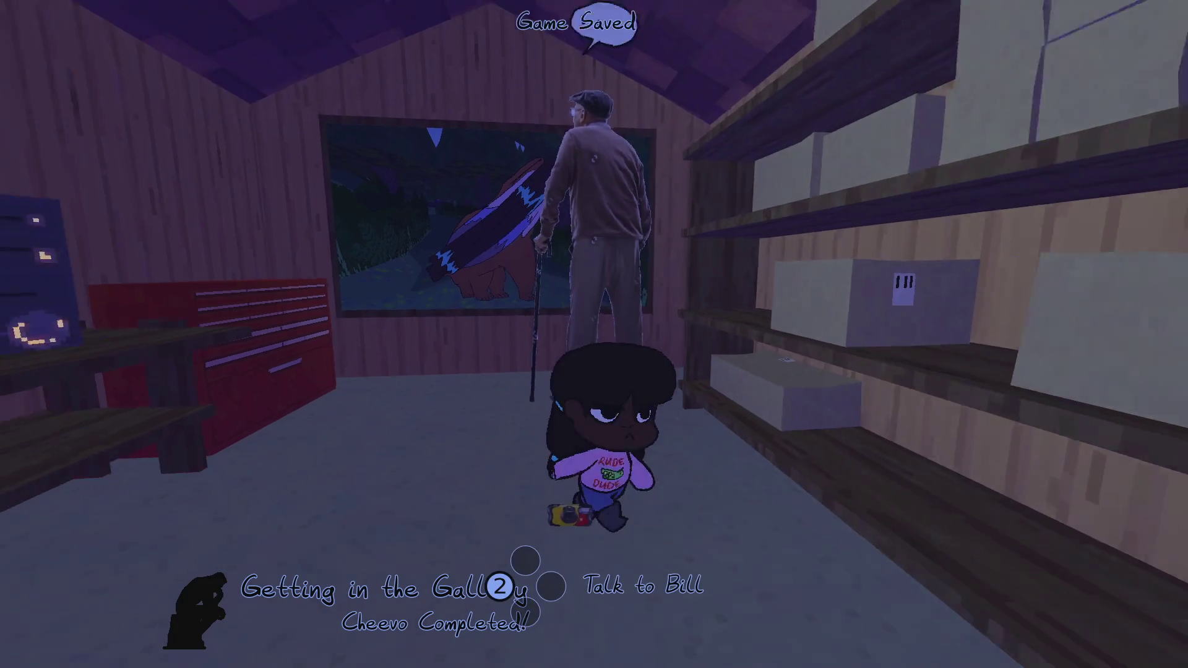
key(Tab)
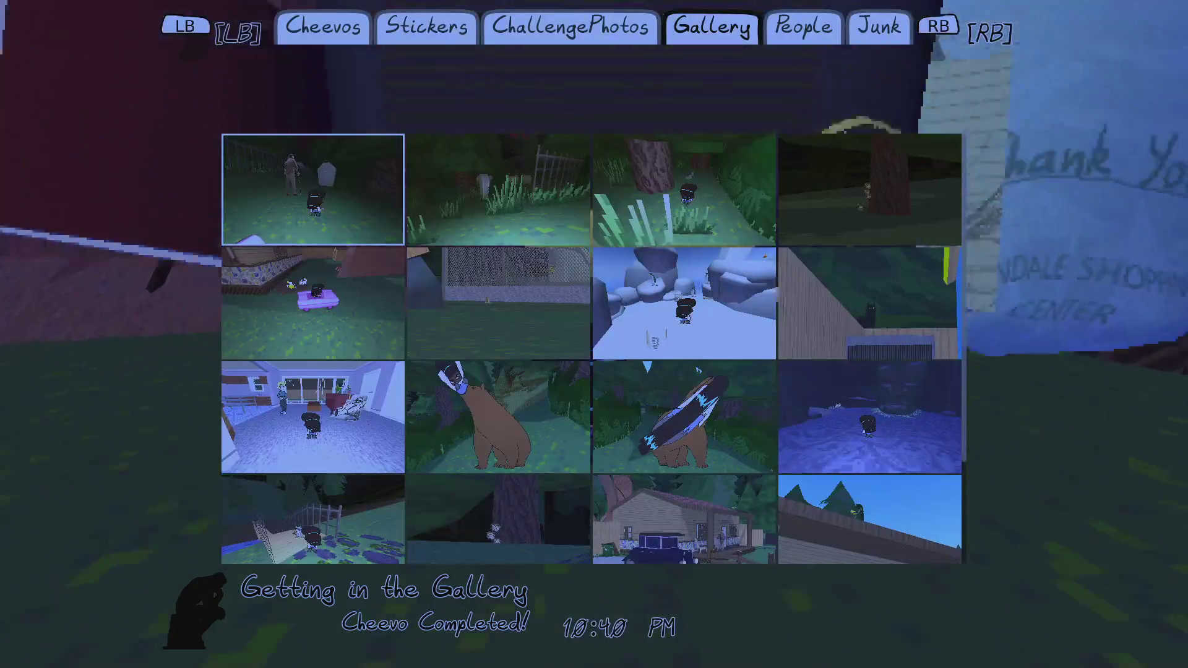
key(q)
key(q)
key(q)
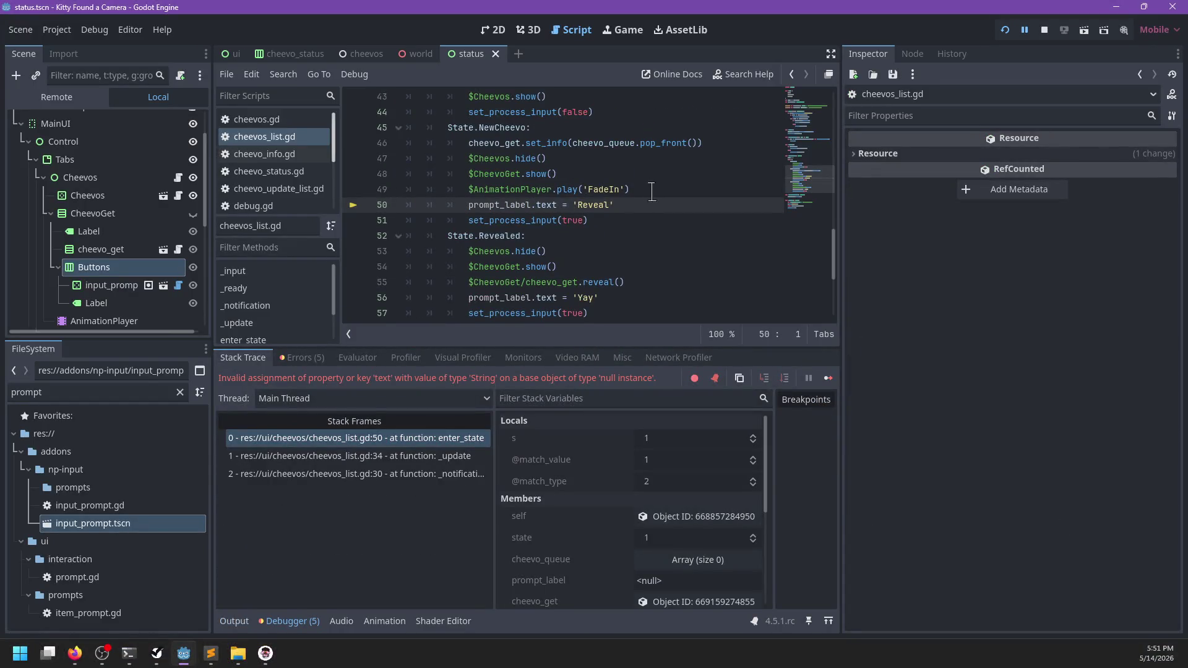
- Change line 11 to a Label prompt_label at $CheevoGet/Buttons/Label, save, and stop the debug session
scroll(651, 191, up, 13)
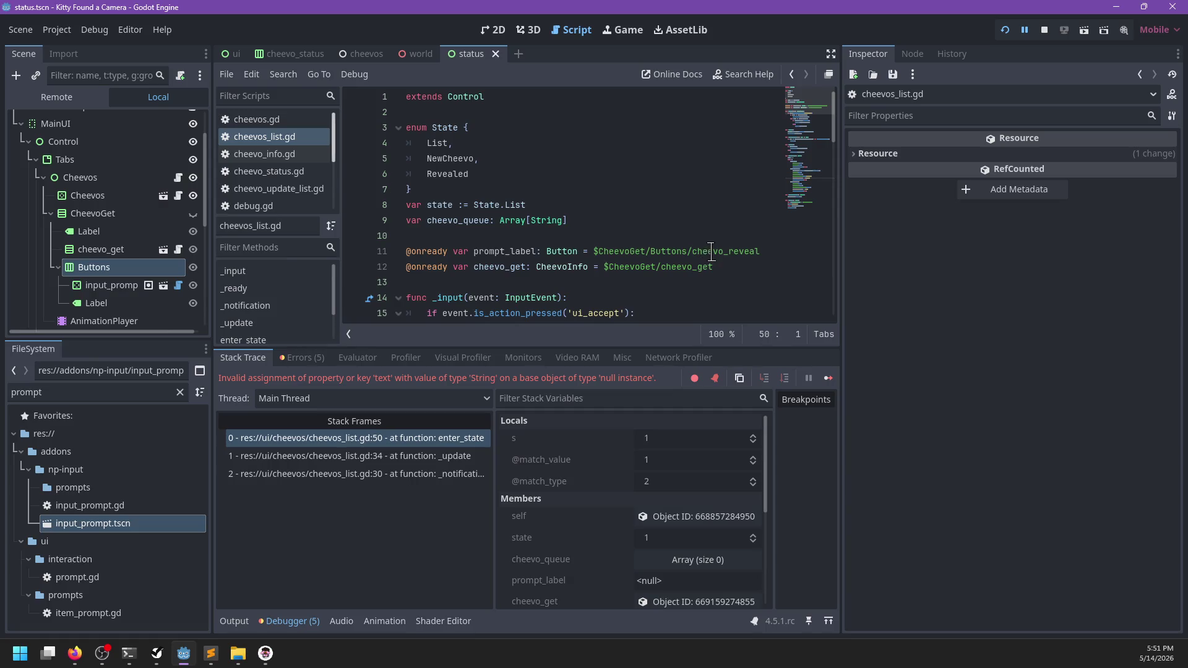
double_click(711, 251)
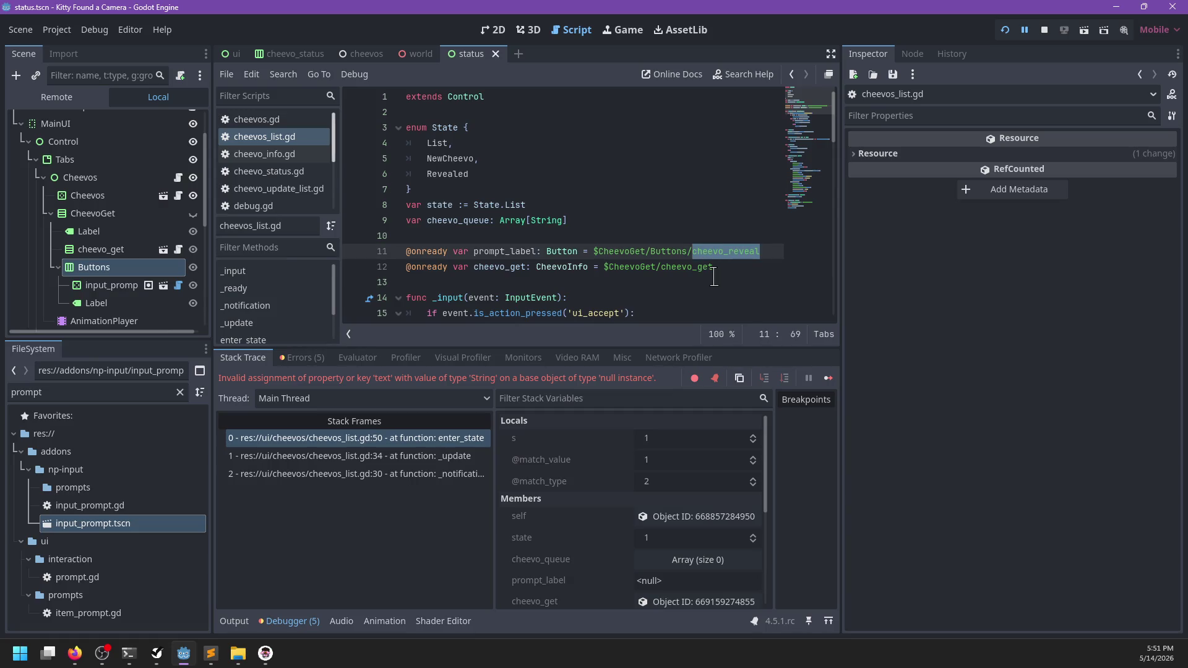
text(Lab)
key(ctrl+s)
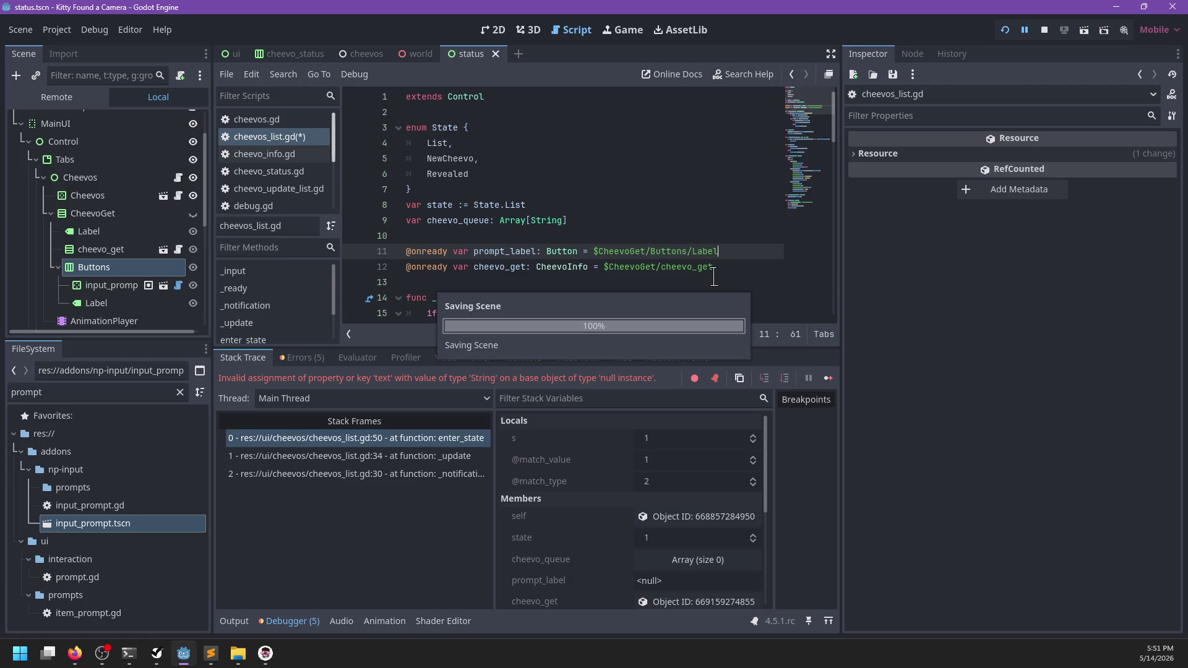
text(Label)
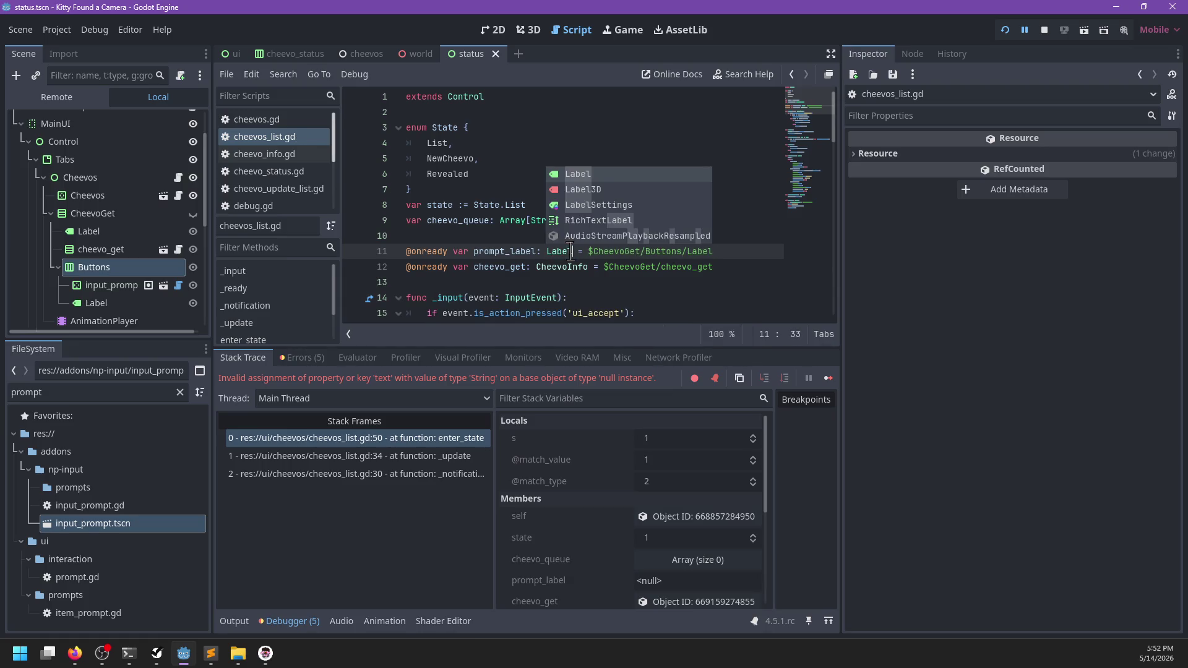
key(ctrl+s)
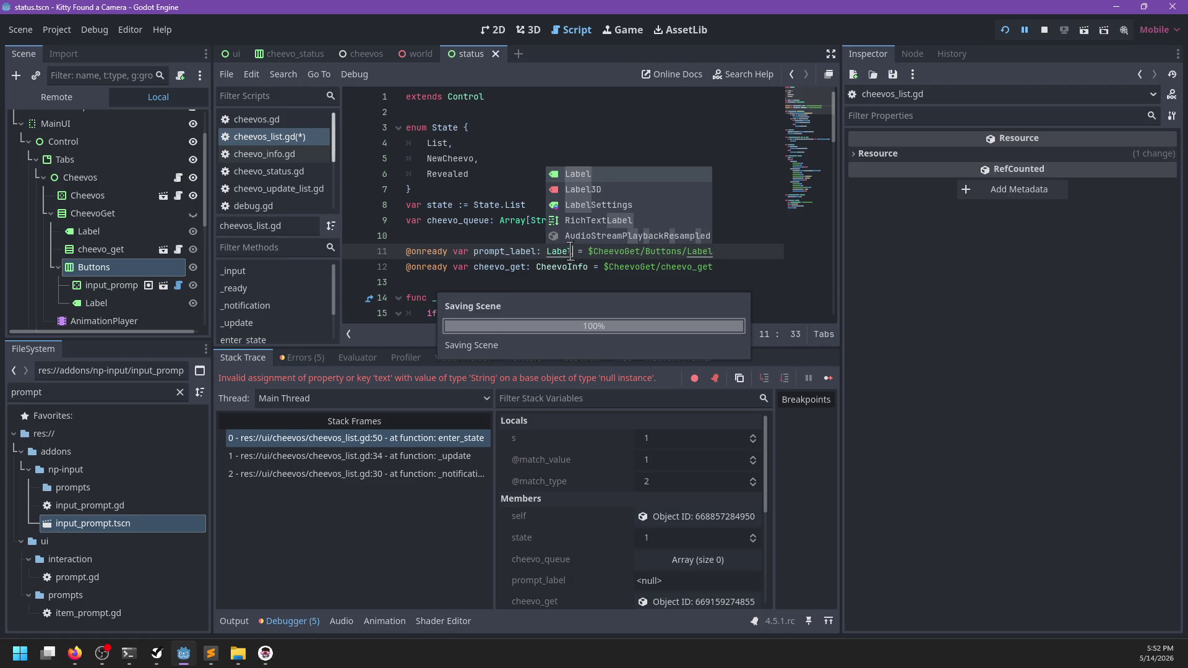
key(F8)
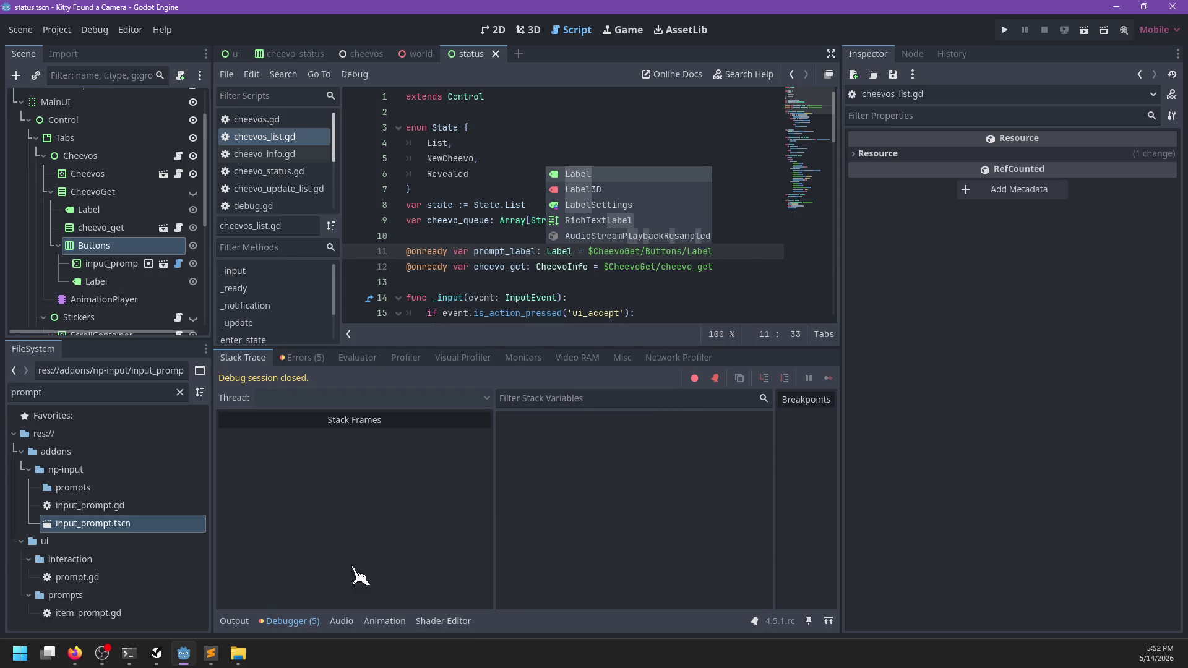
click(211, 654)
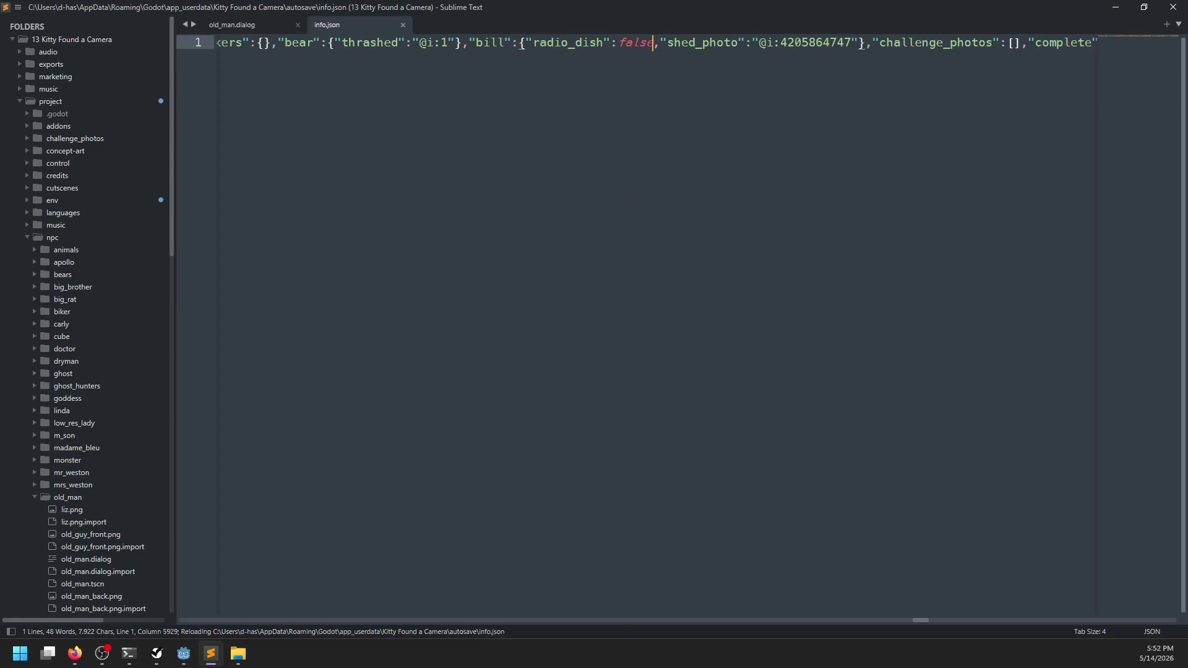
key(ctrl+shift+Right)
key(ctrl+shift+Right)
key(ctrl+shift+Right)
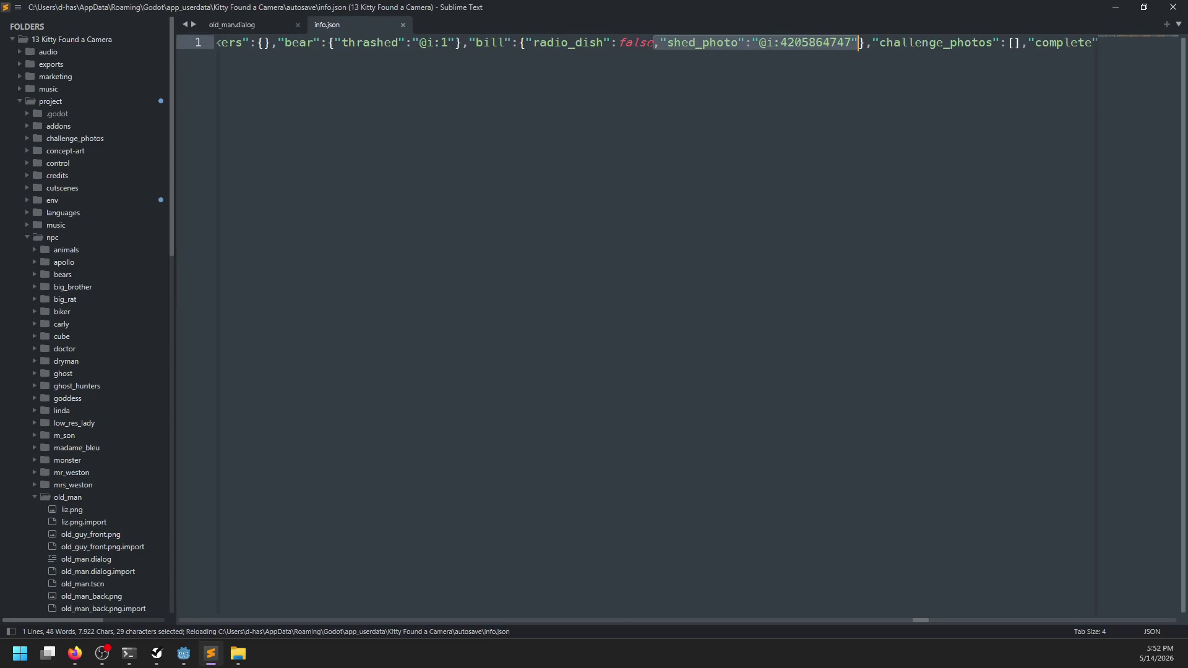
key(BackSpace)
key(alt+Tab)
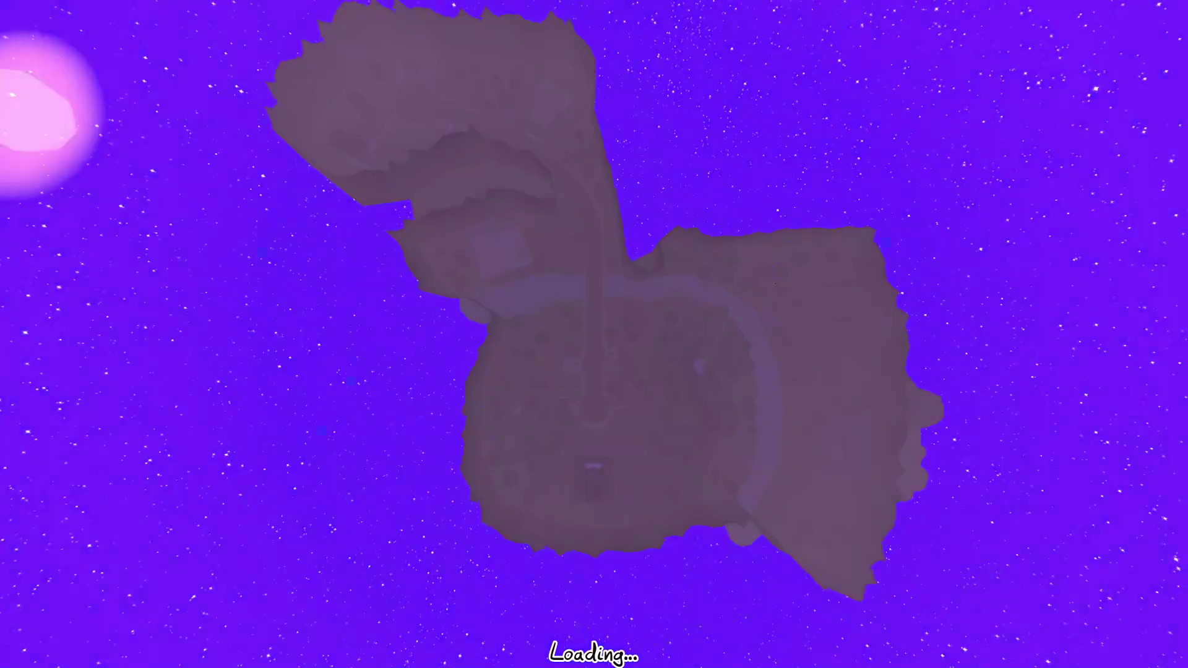
- Talk to Bill, answer Yes, and have him frame the purple-car photo
key(2)
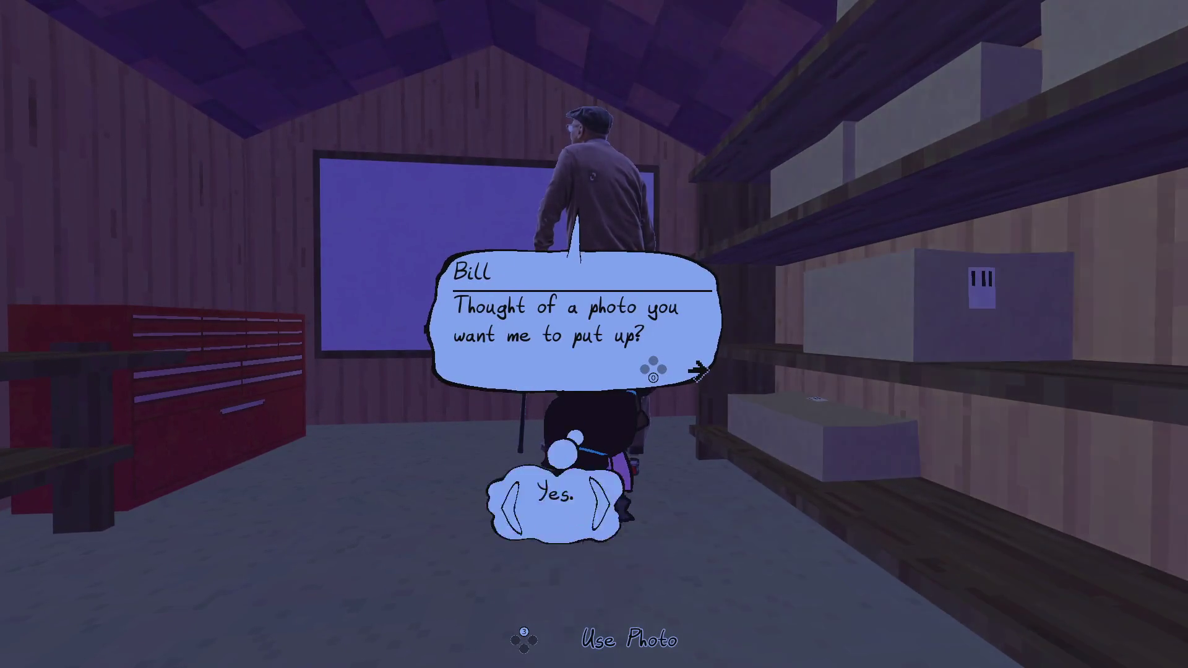
key(Return)
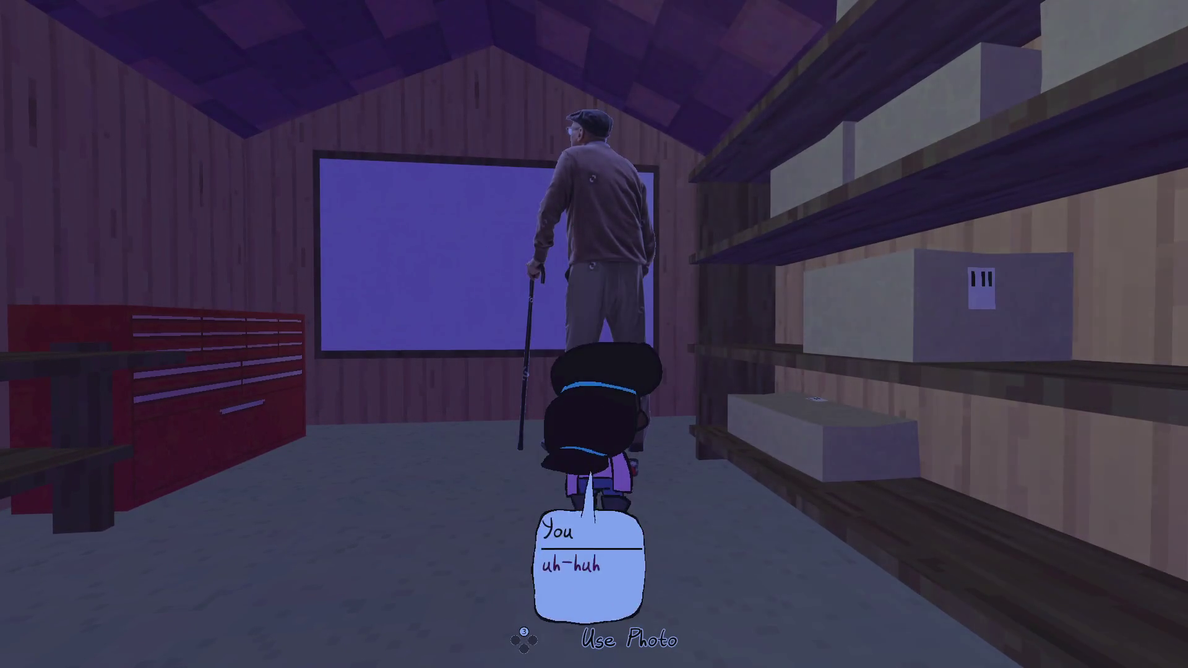
key(Return)
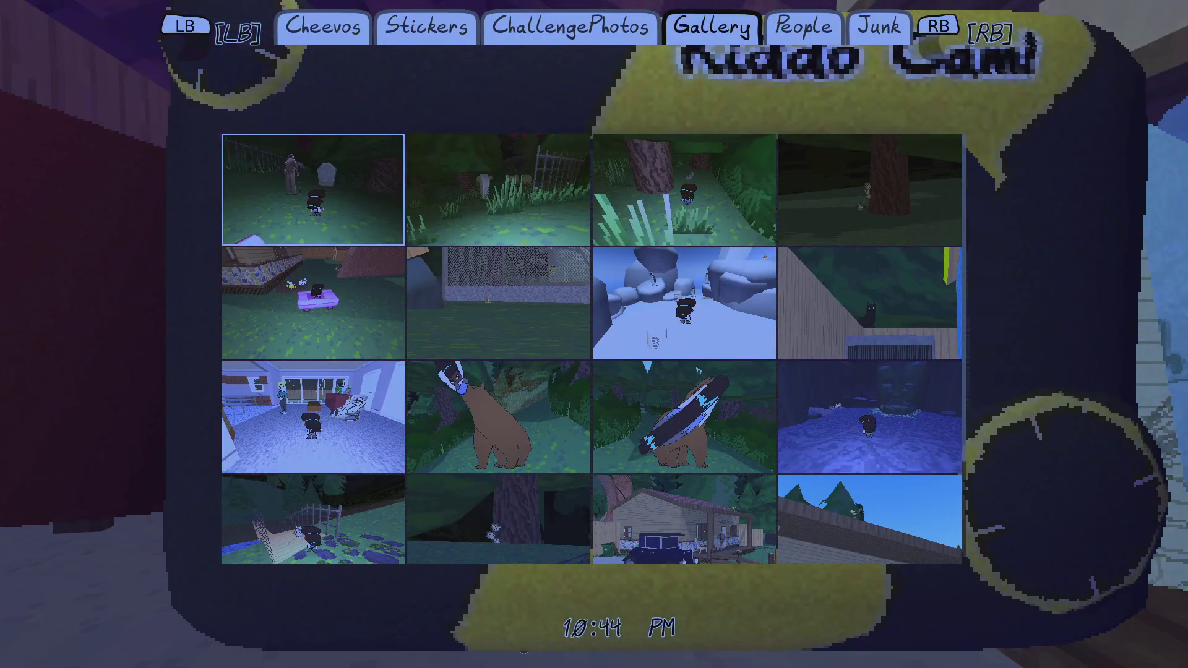
key(Down)
key(Return)
key(Return)
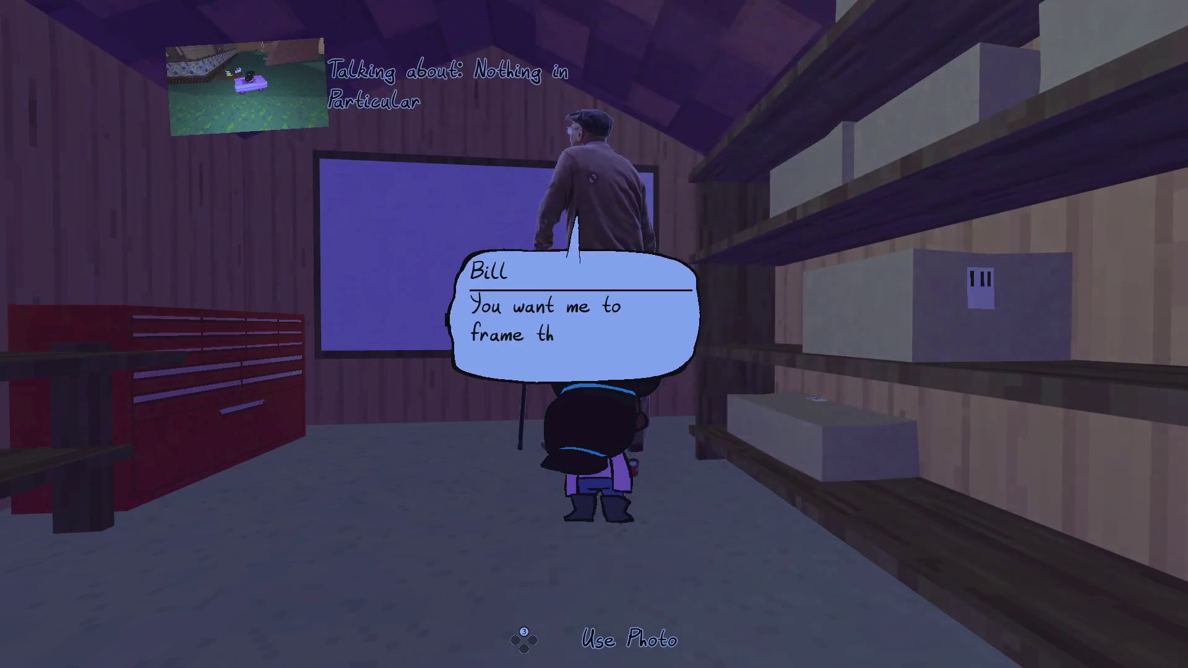
key(Return)
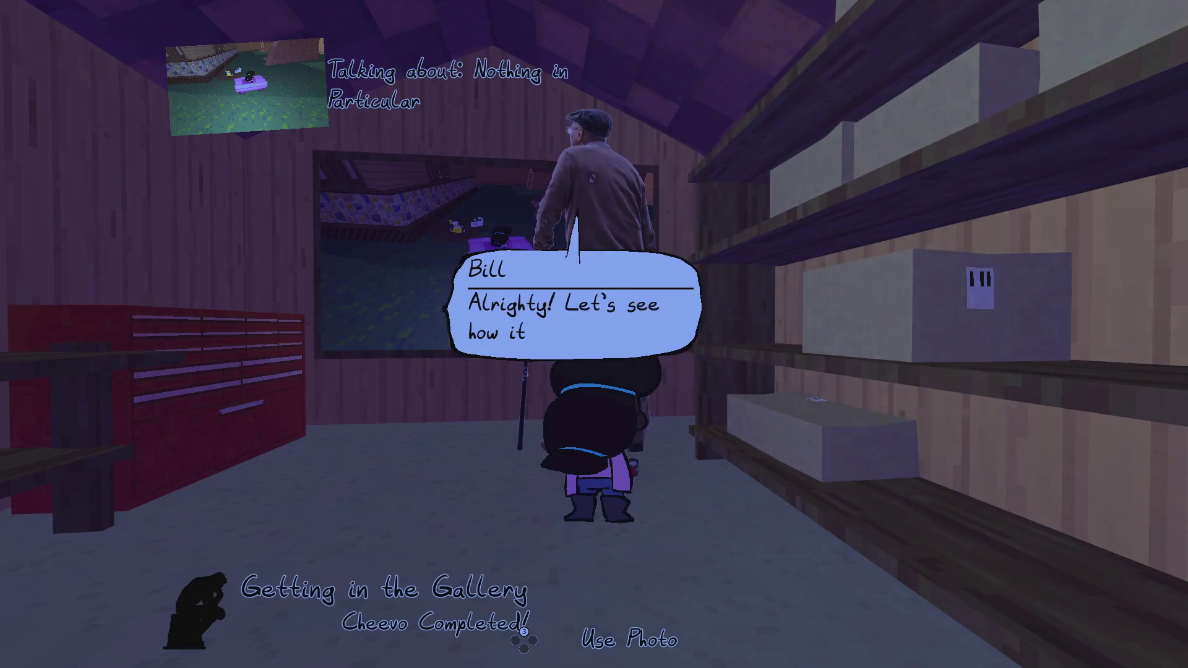
key(Return)
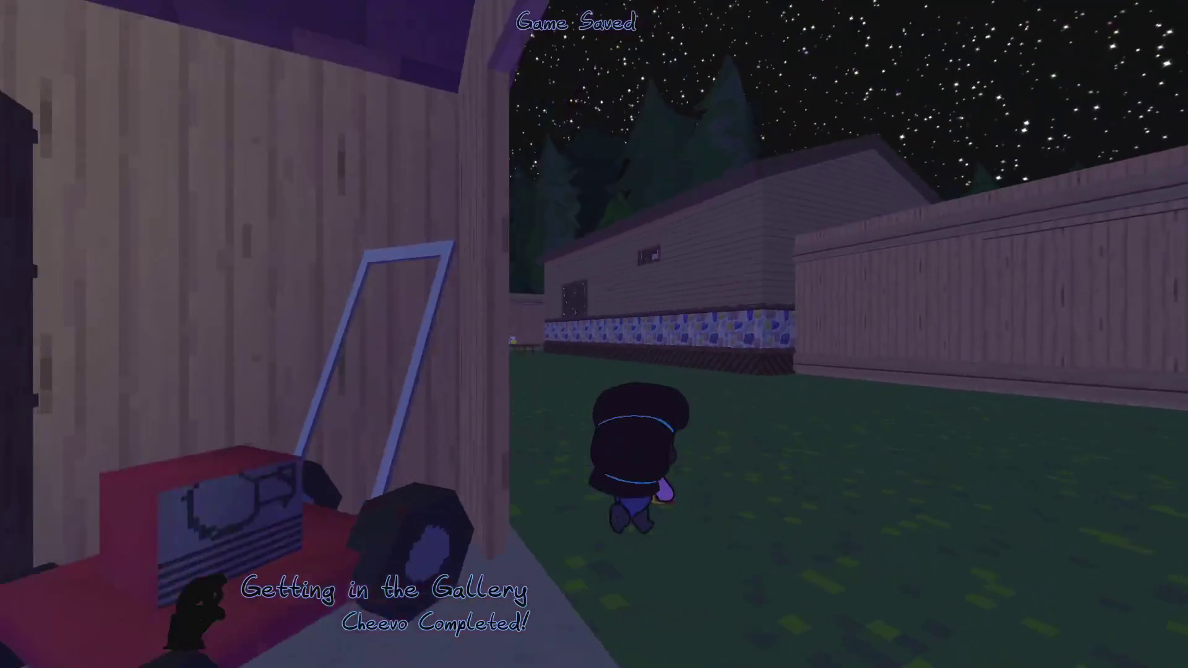
- Open the collection book to the Cheevos list and reveal the new cheevo, triggering the null-tween error
key(Escape)
key(Escape)
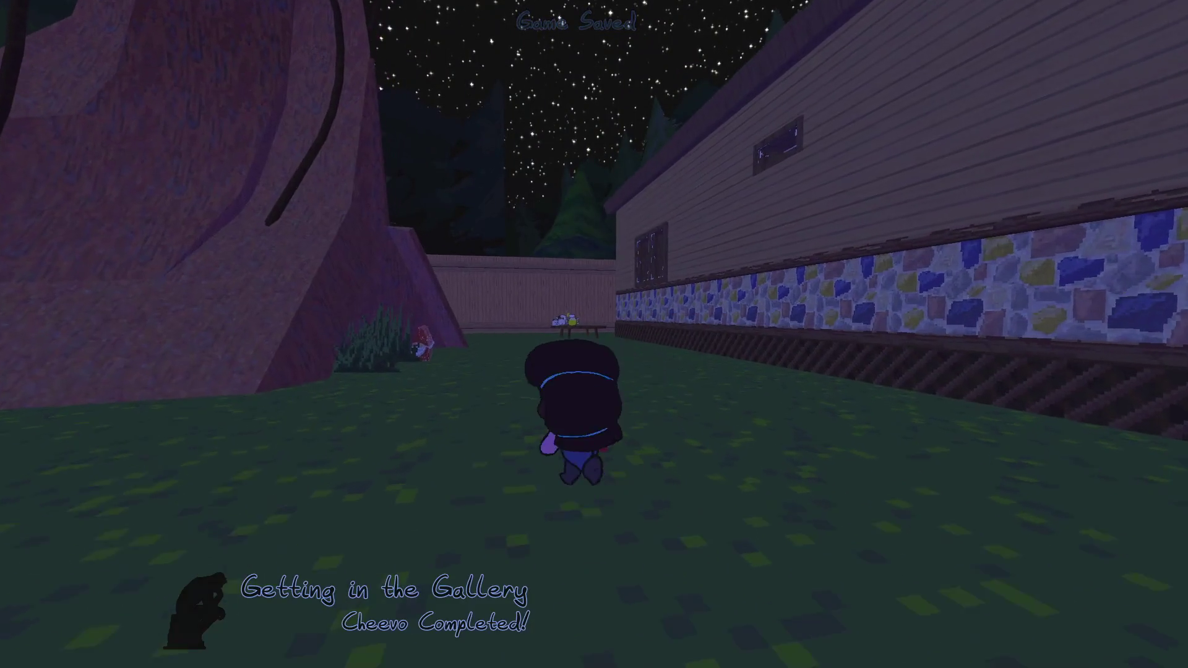
key(Tab)
key(q)
key(q)
key(q)
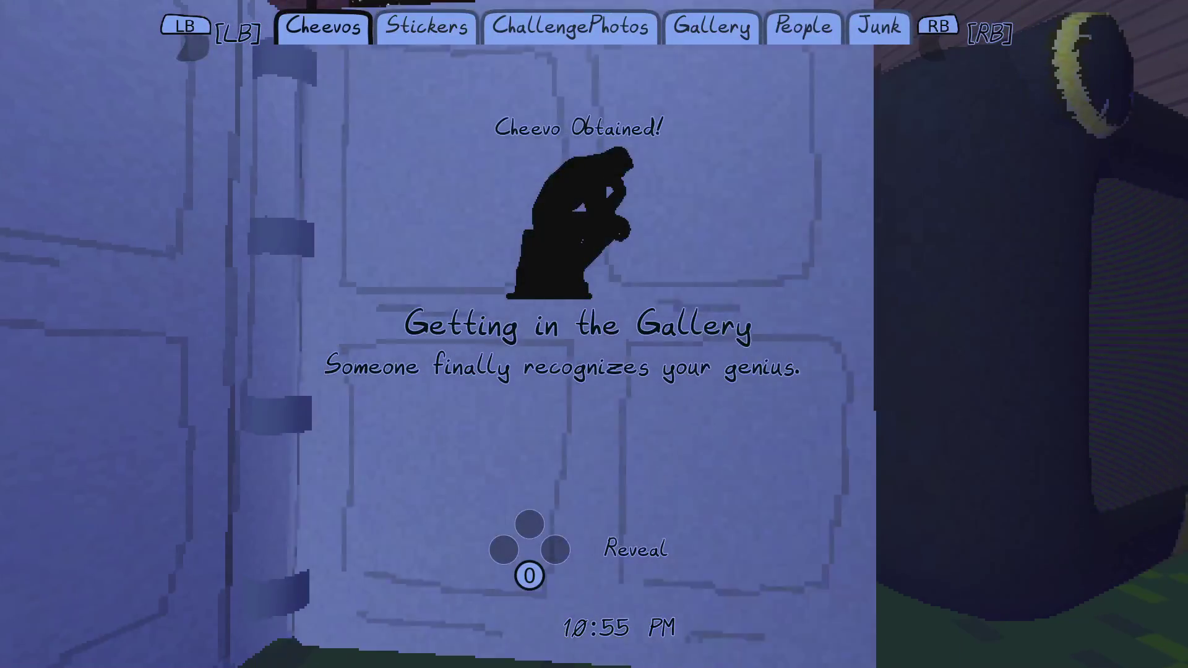
key(space)
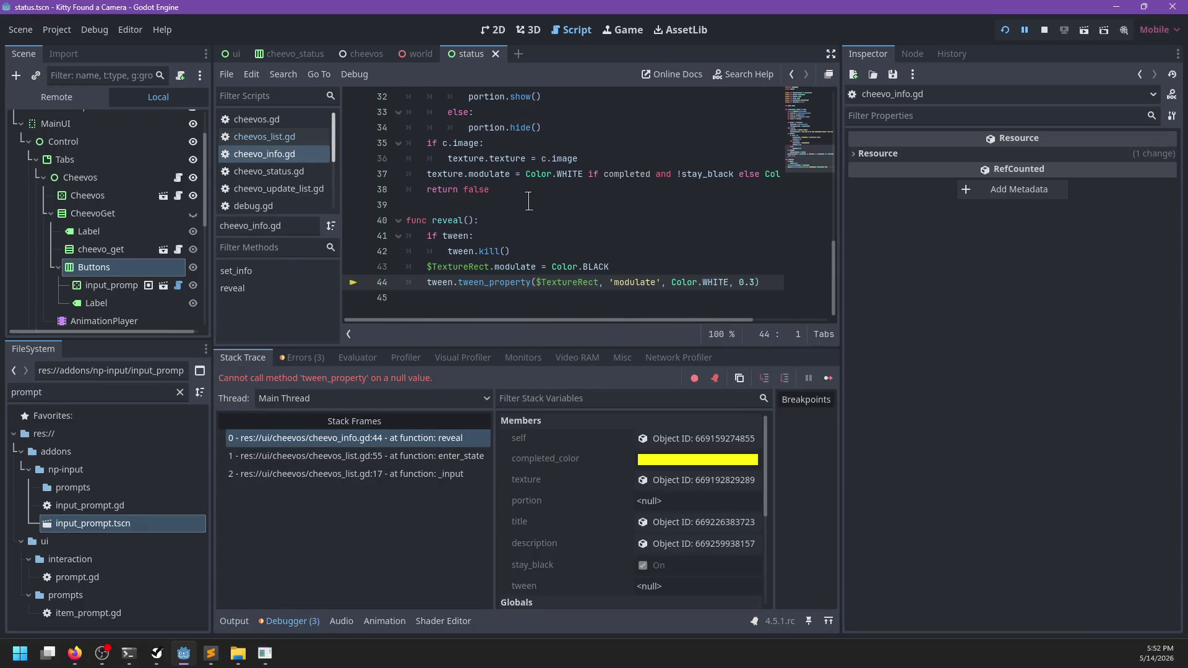
- Add 'tween = create_tween()' after tween.kill() in reveal() and save cheevo_info.gd
click(516, 251)
key(Return)
text(tween = tween)
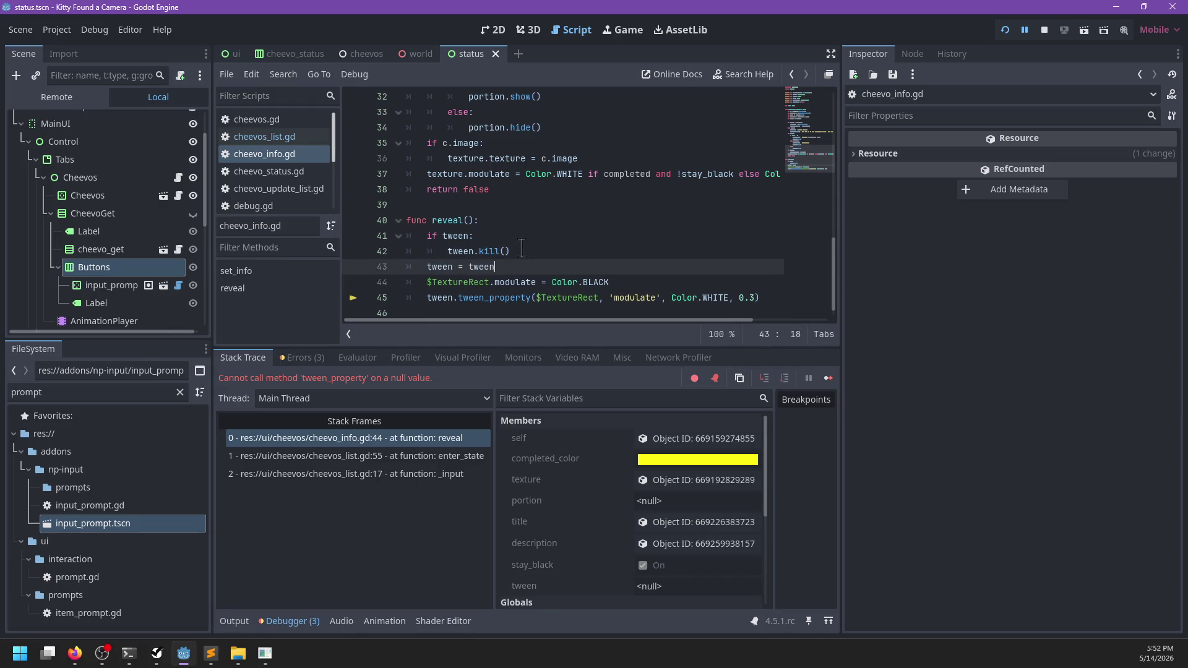
key(BackSpace)
key(BackSpace)
key(BackSpace)
text(create_)
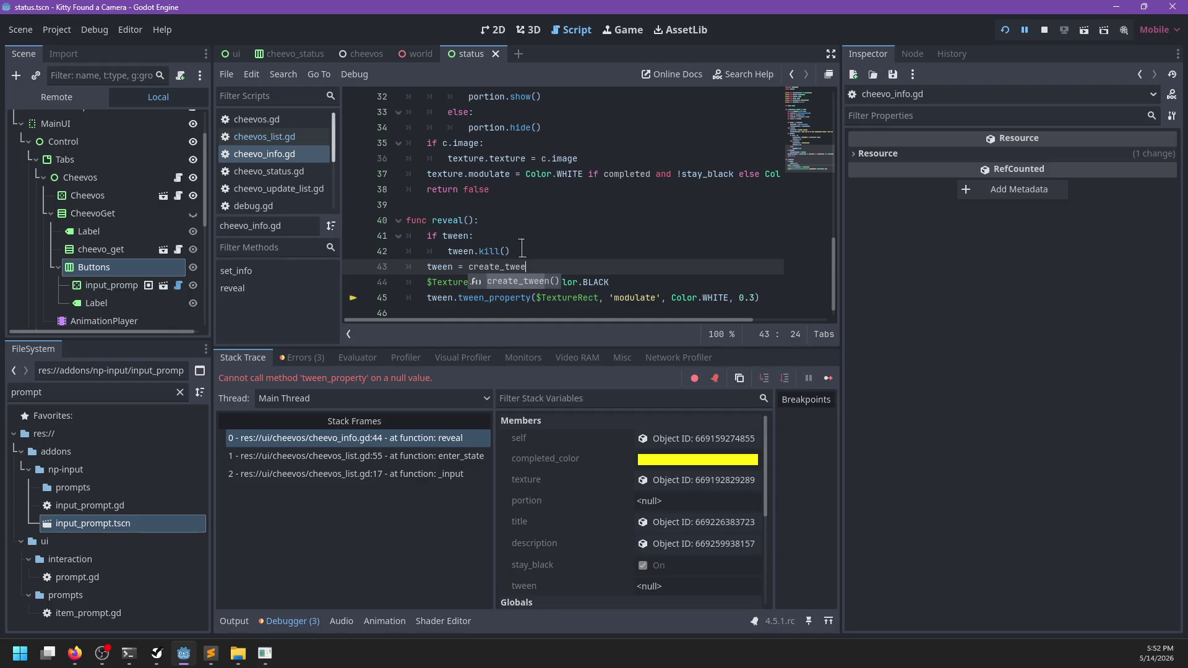
key(Return)
key(ctrl+s)
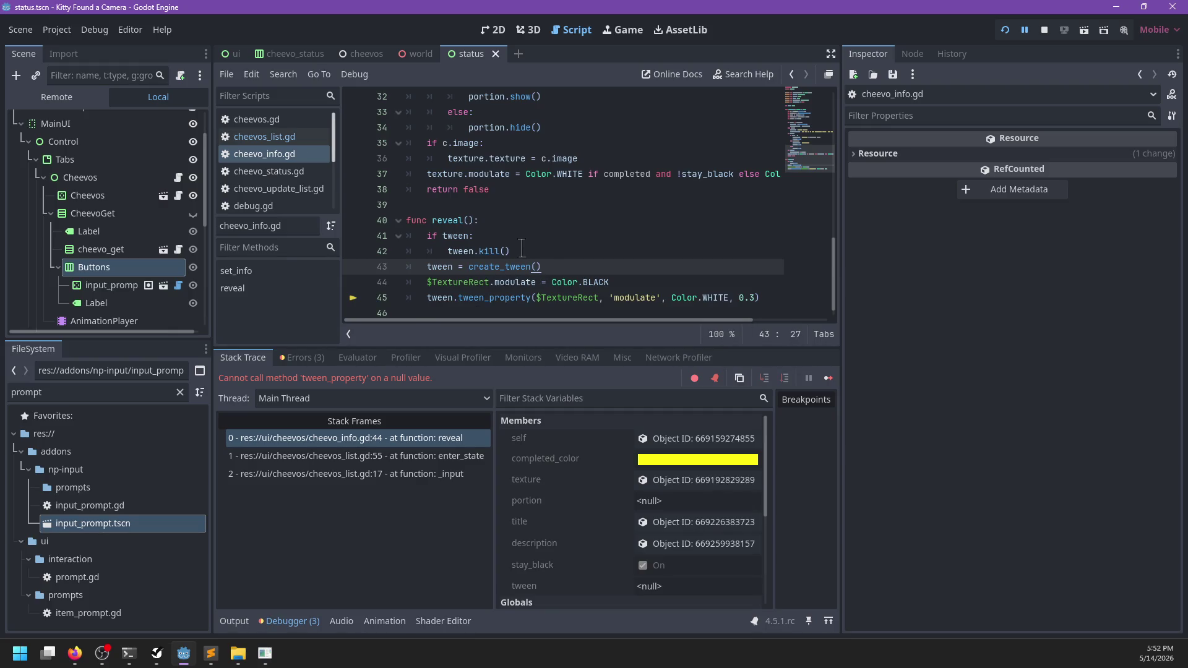
- Resume the game, reveal the cheevo, check the Cheevos list, and close the game
key(F12)
key(space)
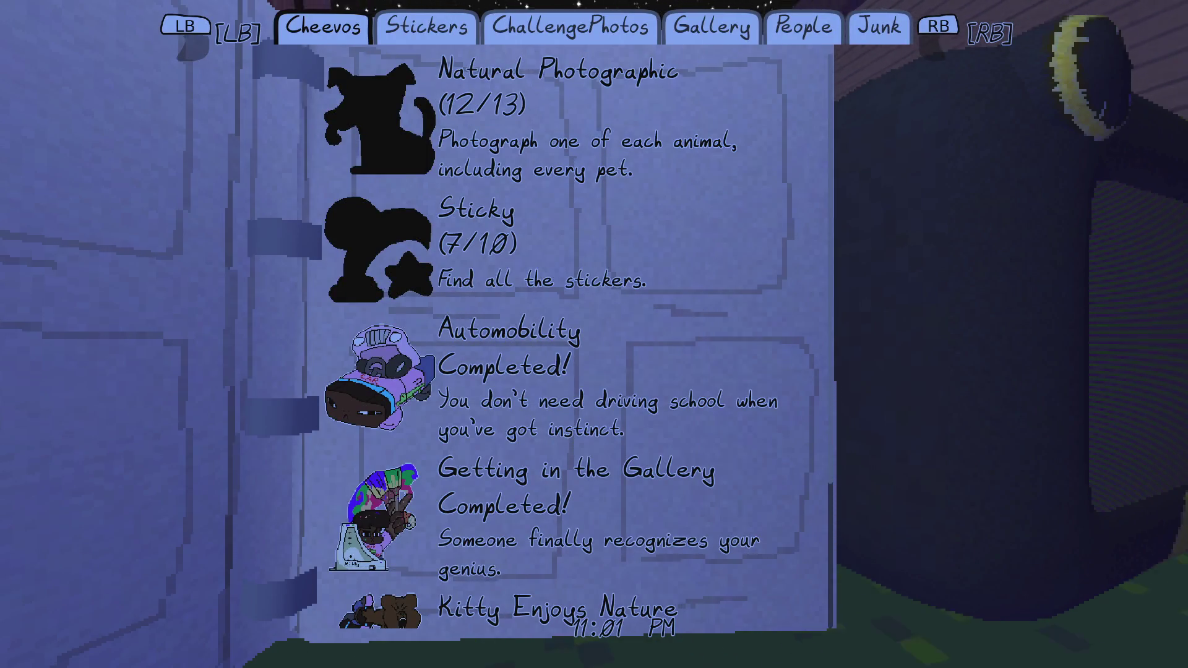
scroll(566, 340, up, 3)
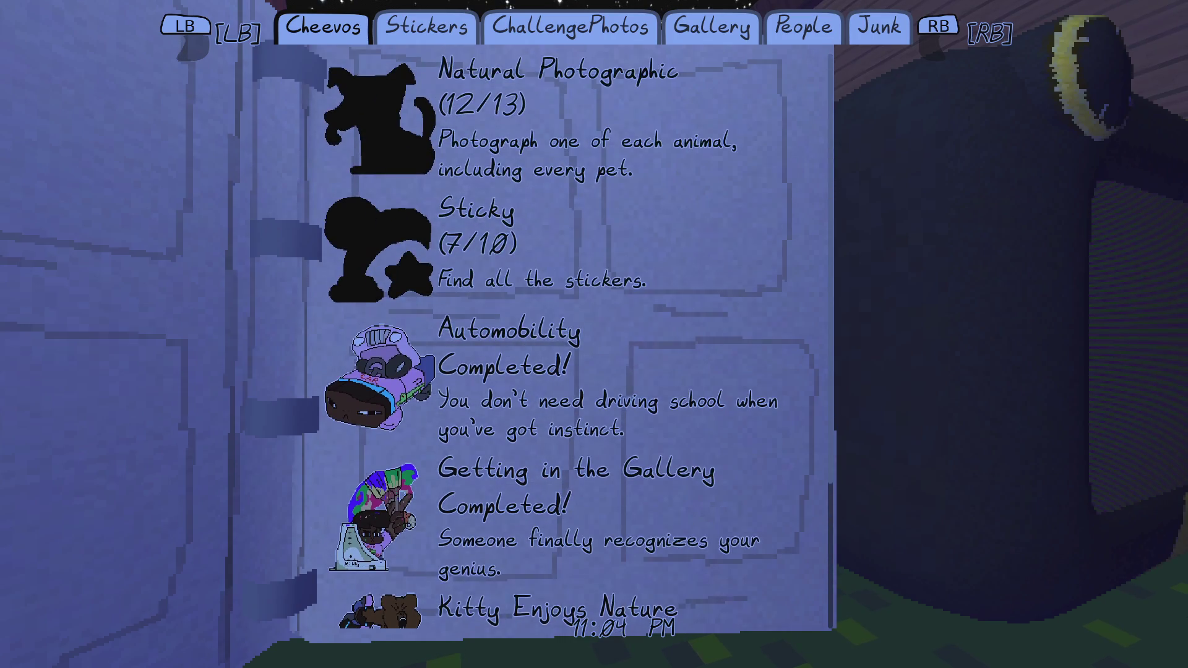
key(alt+F4)
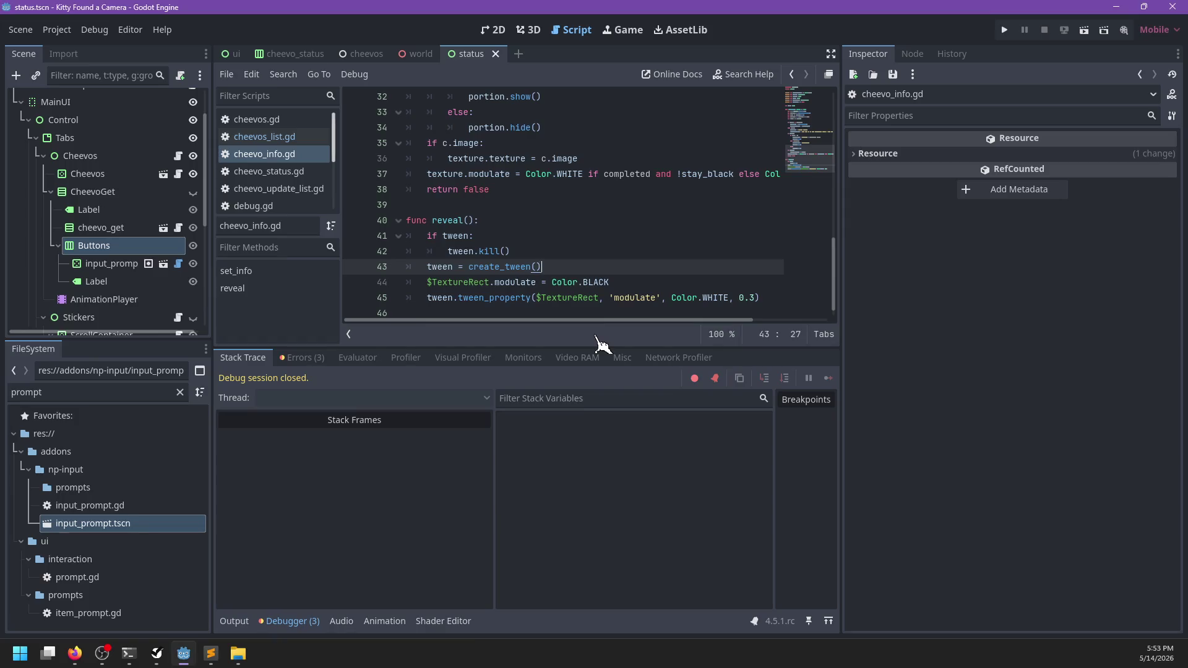
click(211, 654)
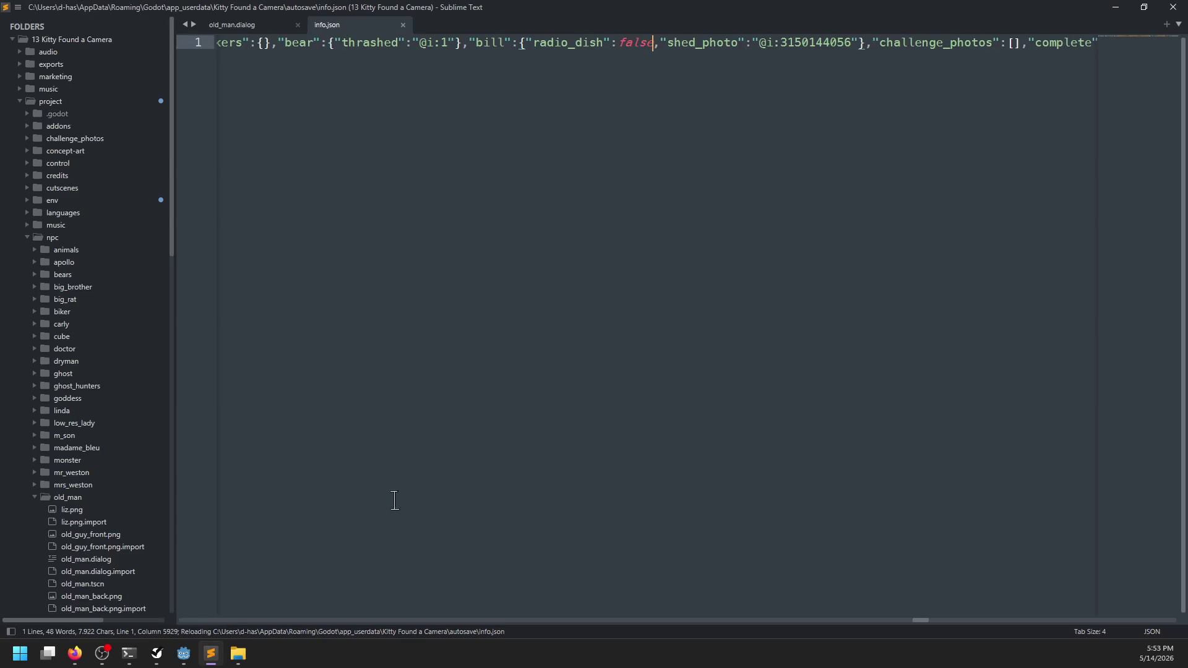
key(ctrl+shift+Right)
key(ctrl+shift+Right)
key(ctrl+shift+Right)
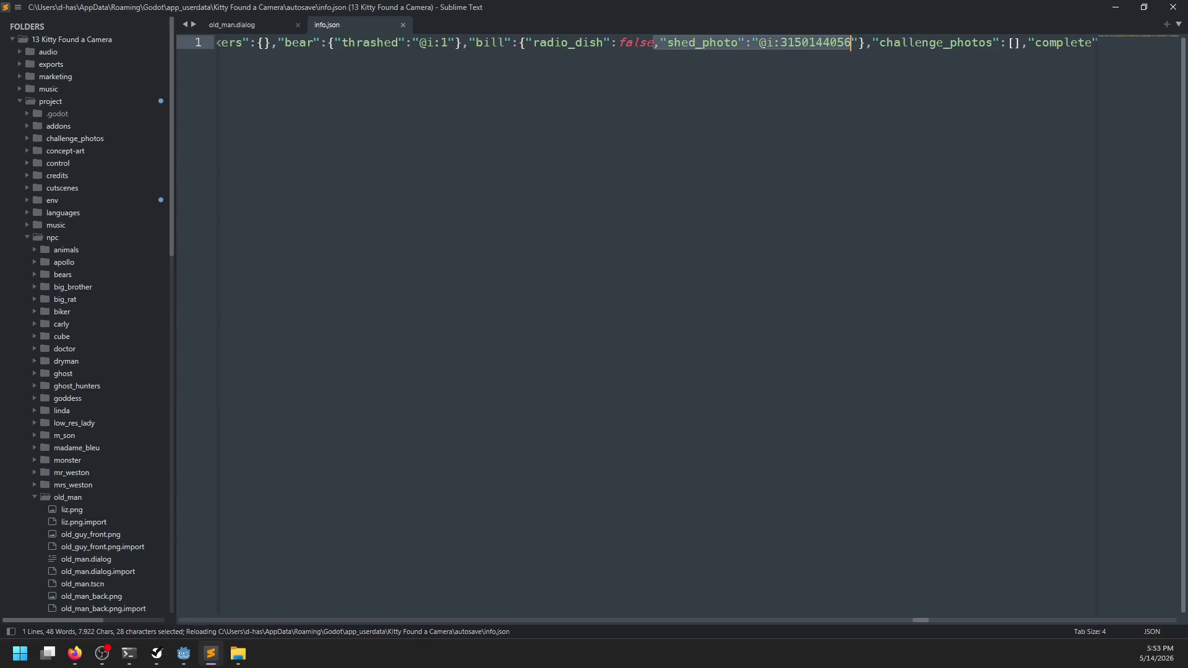
key(BackSpace)
key(ctrl+s)
key(alt+Tab)
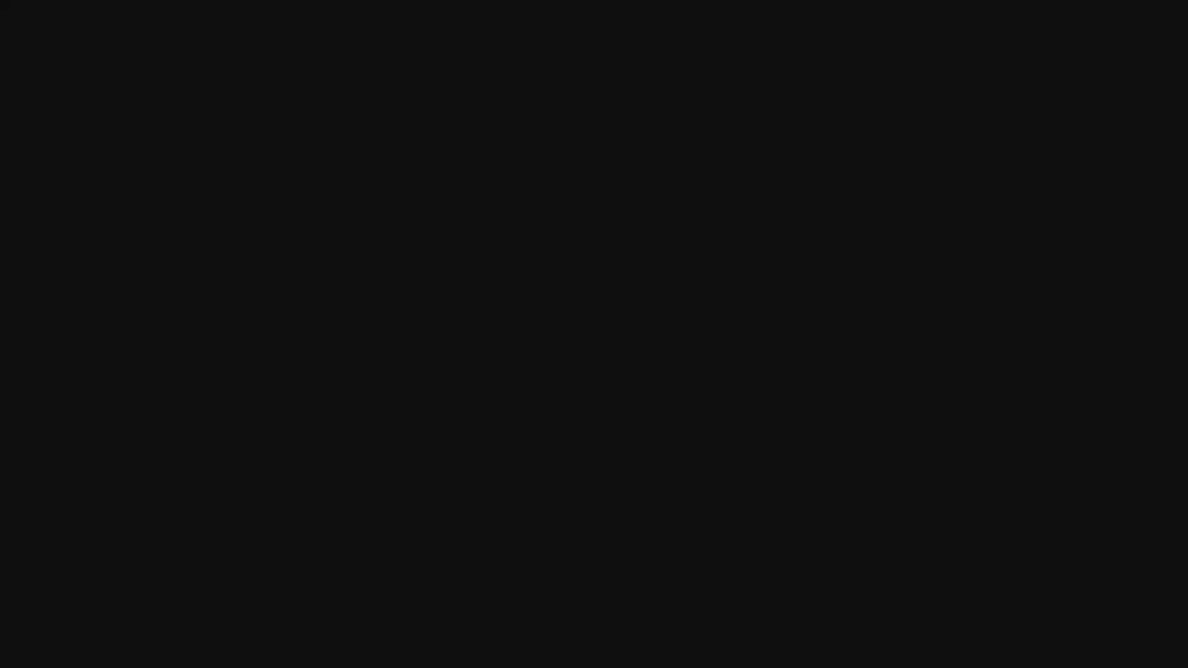
key(2)
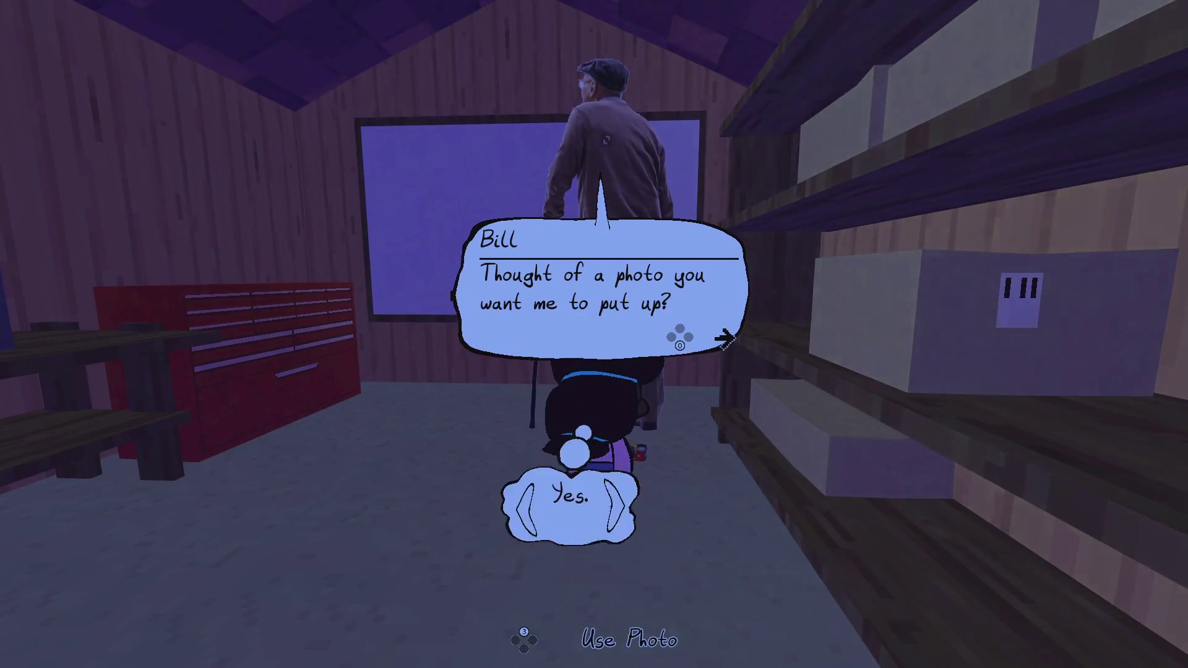
- Show Bill the graveyard photo, agree to framing it, and leave the shed
key(space)
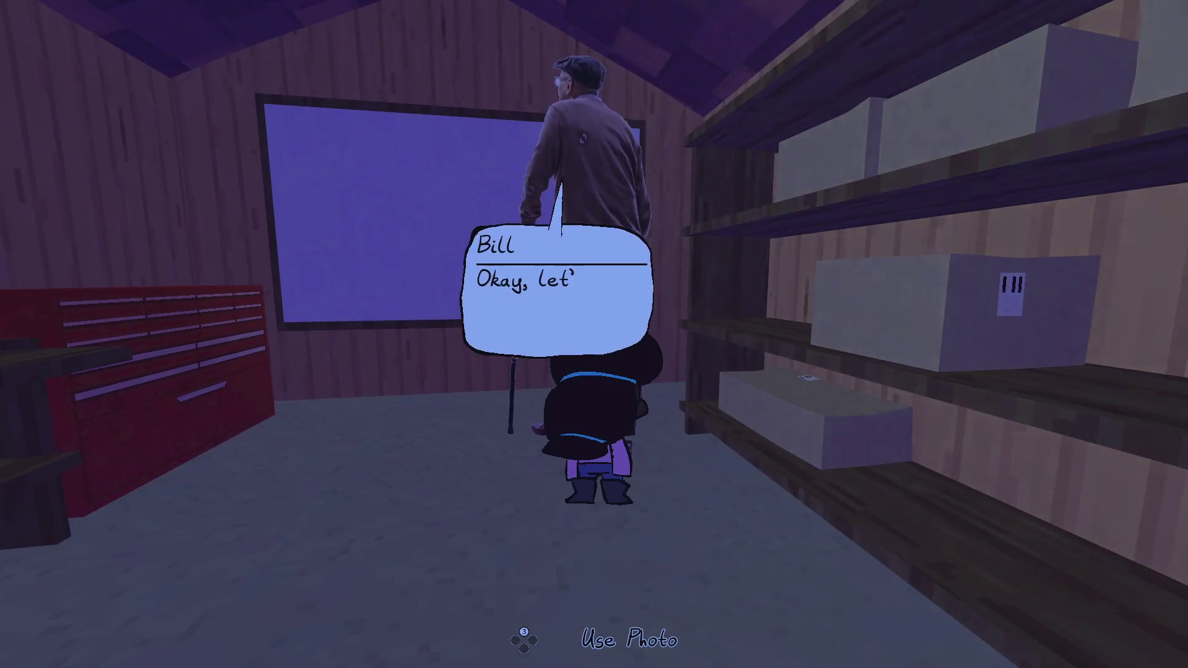
key(space)
key(space)
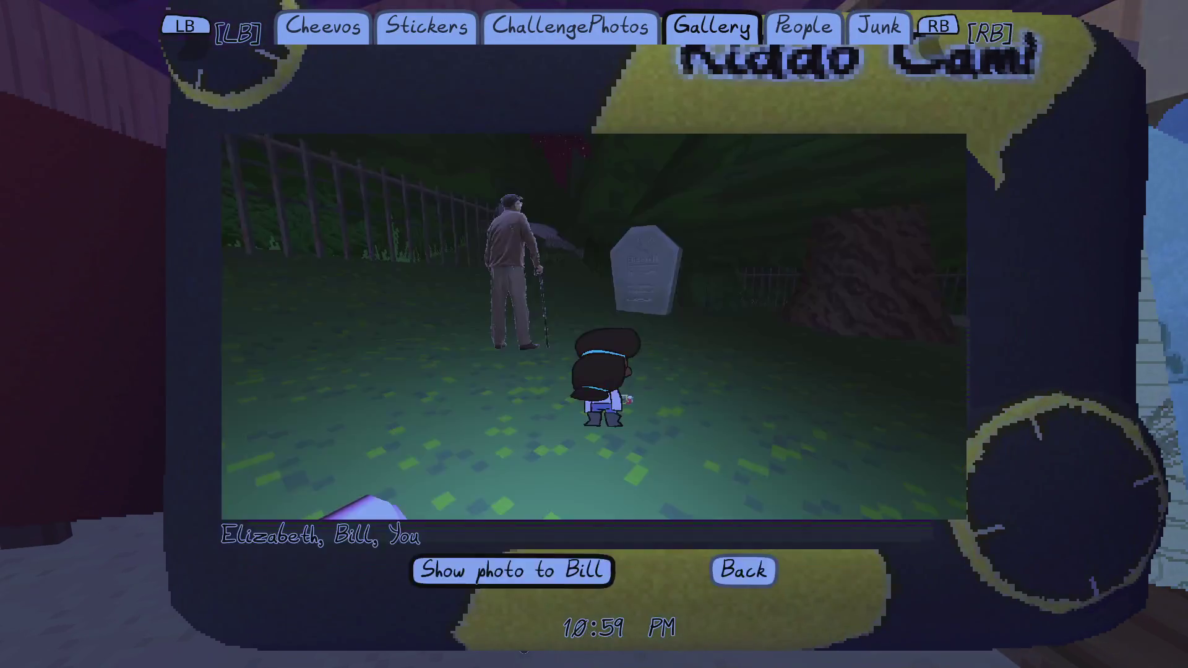
key(space)
key(space)
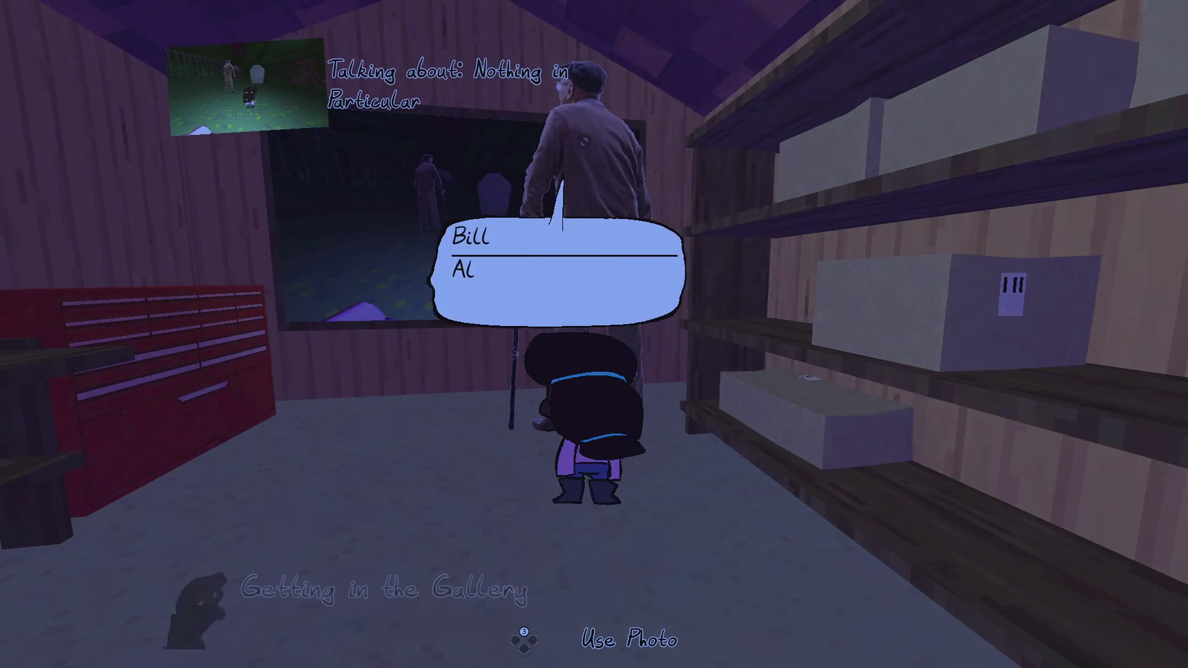
key(space)
key(w)
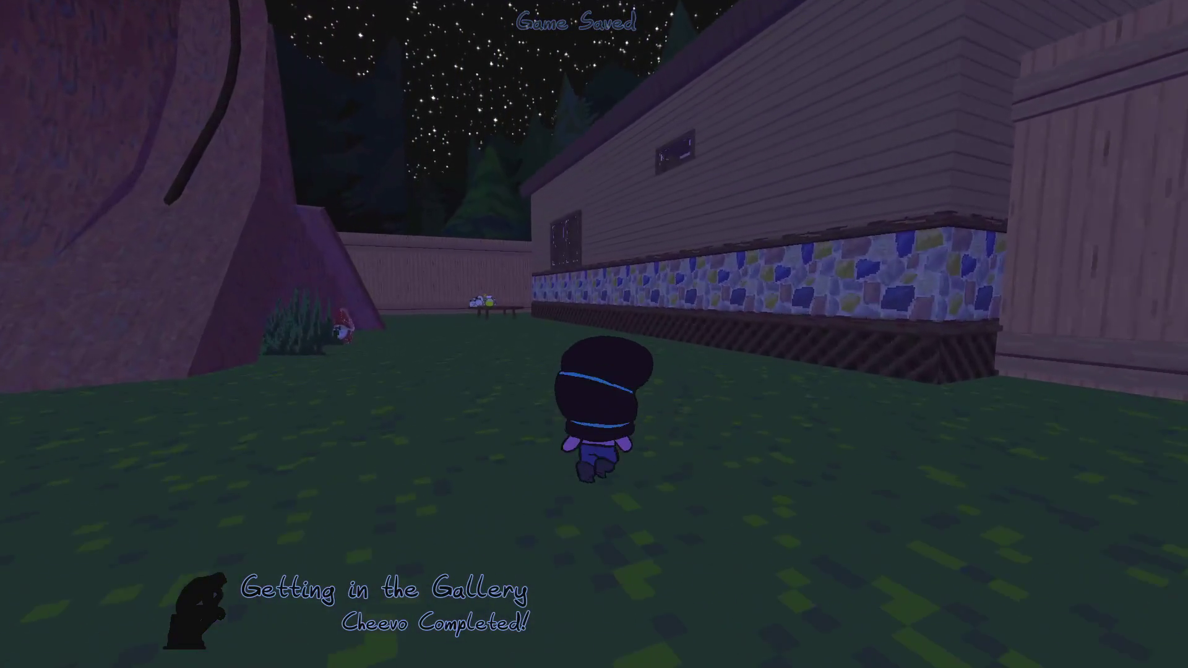
- Open the Kiddo Cam menu and page over to the Cheevos tab
key(Tab)
key(space)
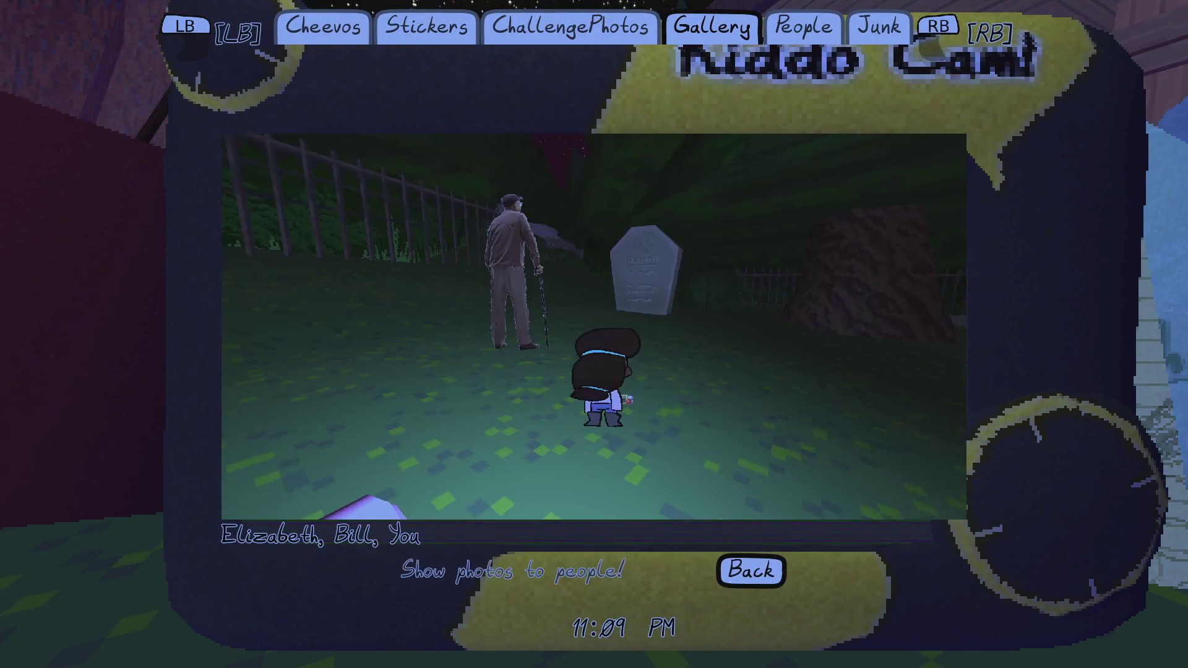
key(Escape)
key(q)
key(q)
key(q)
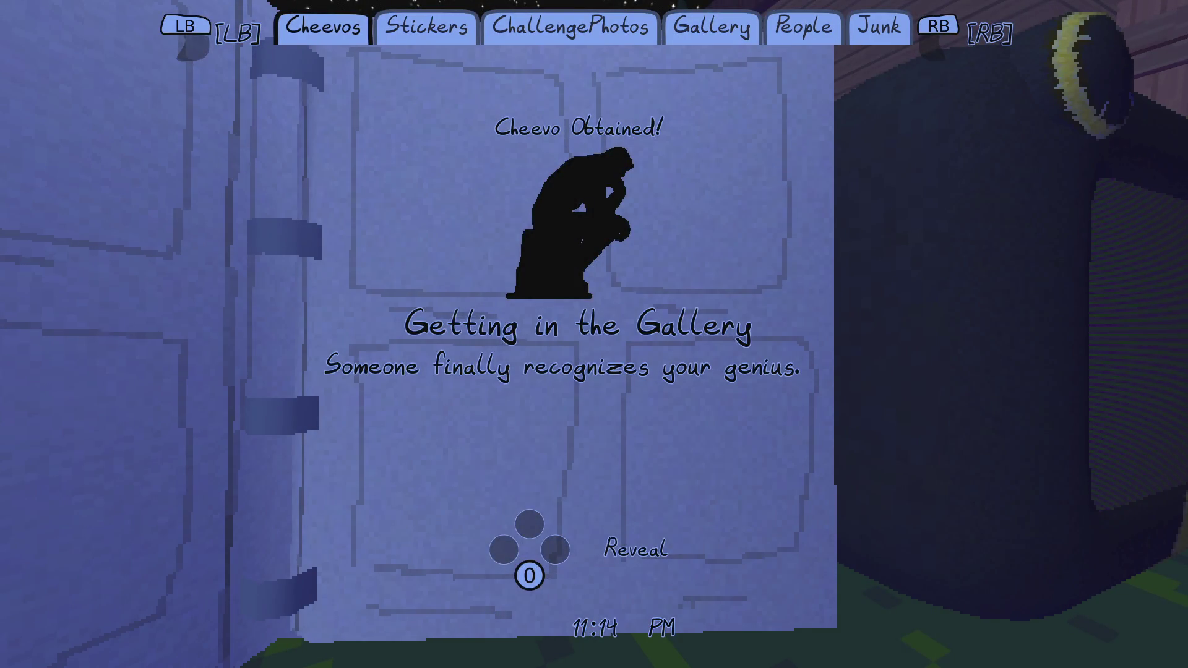
- Reveal Getting in the Gallery, dismiss the popup, and check it reads Completed in the list
key(space)
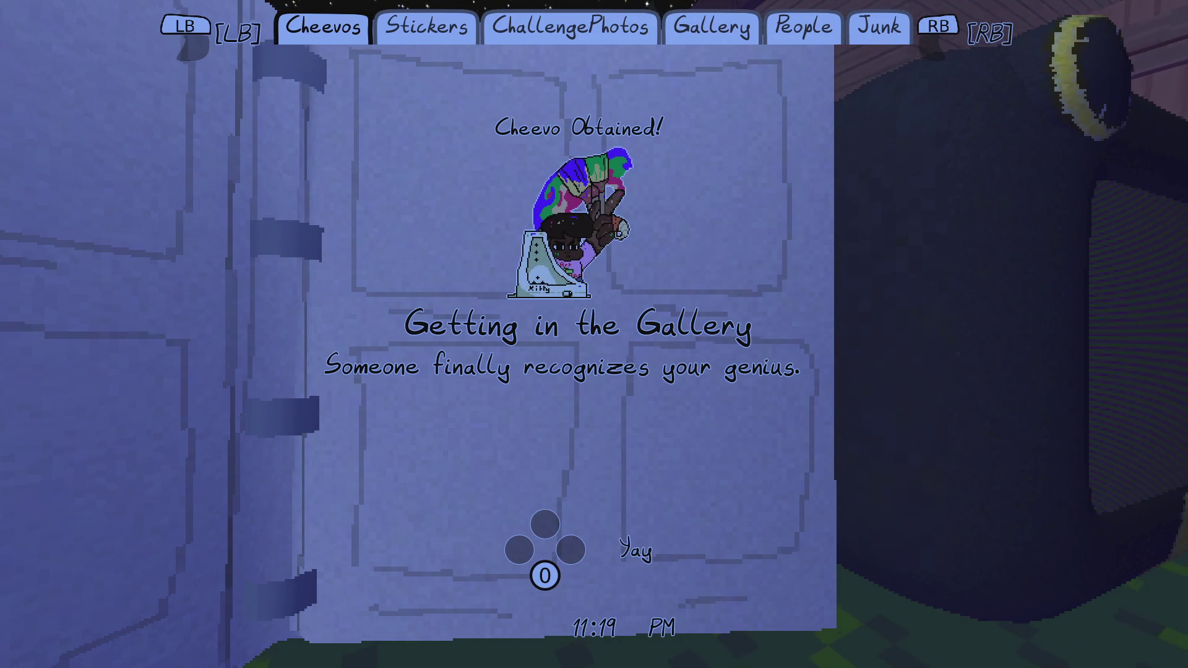
key(space)
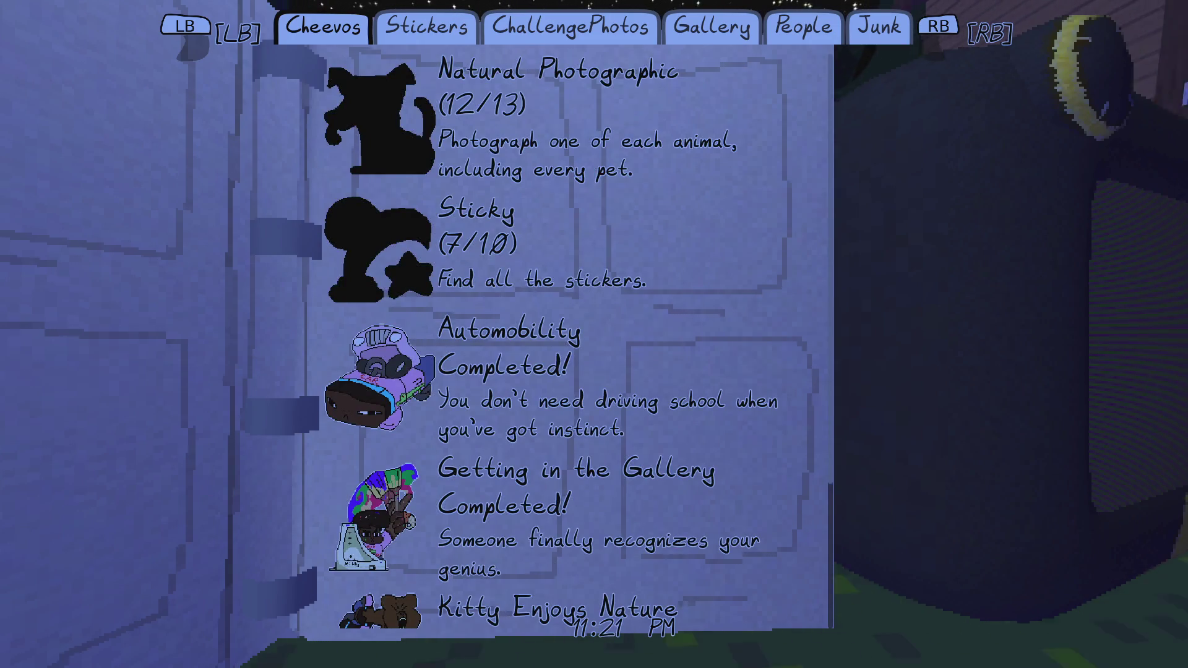
scroll(566, 341, down, 2)
scroll(567, 340, up, 2)
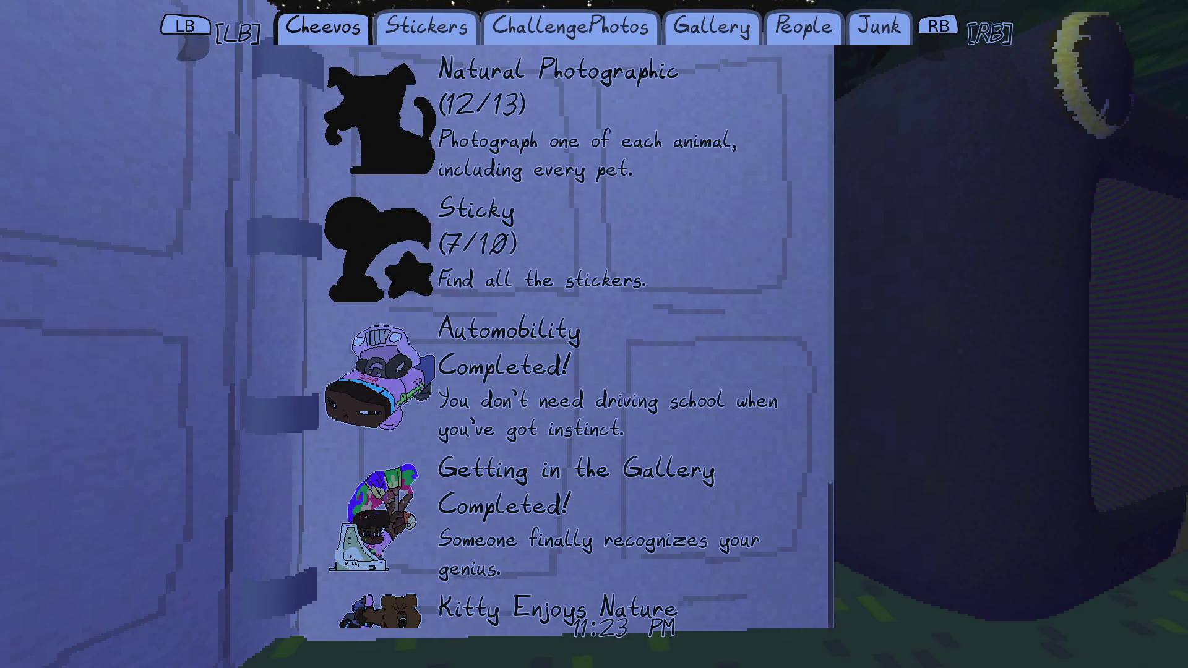
- Walk through the fence onto the porch and reopen the cheevos list
key(Escape)
key(w)
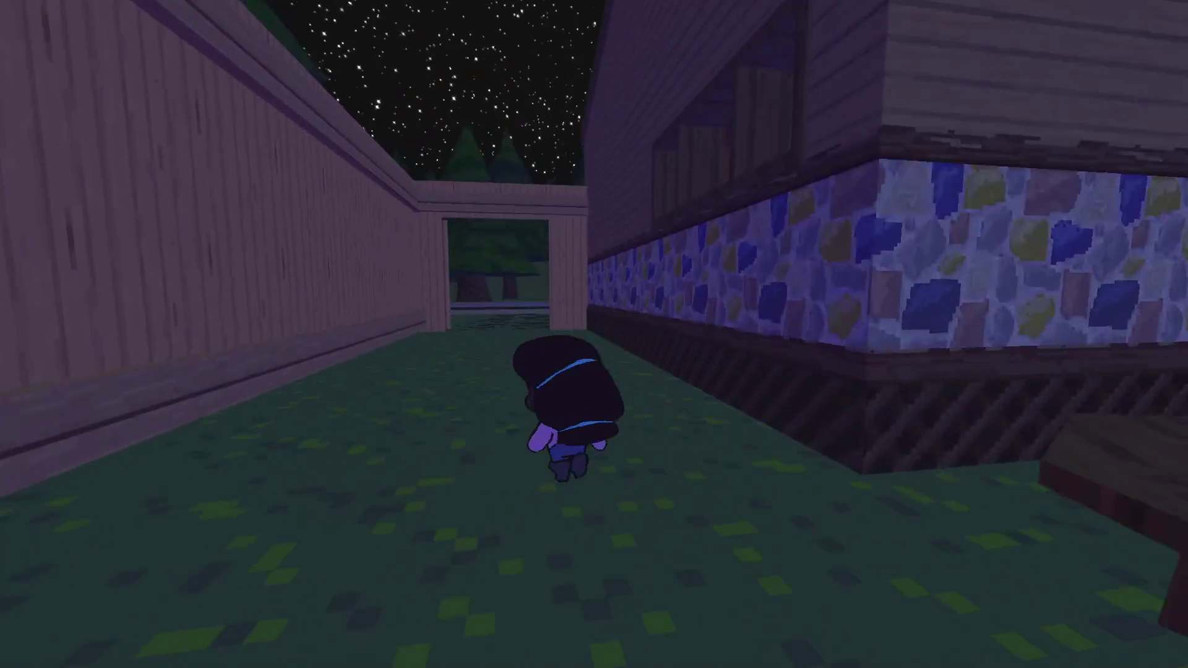
key(w)
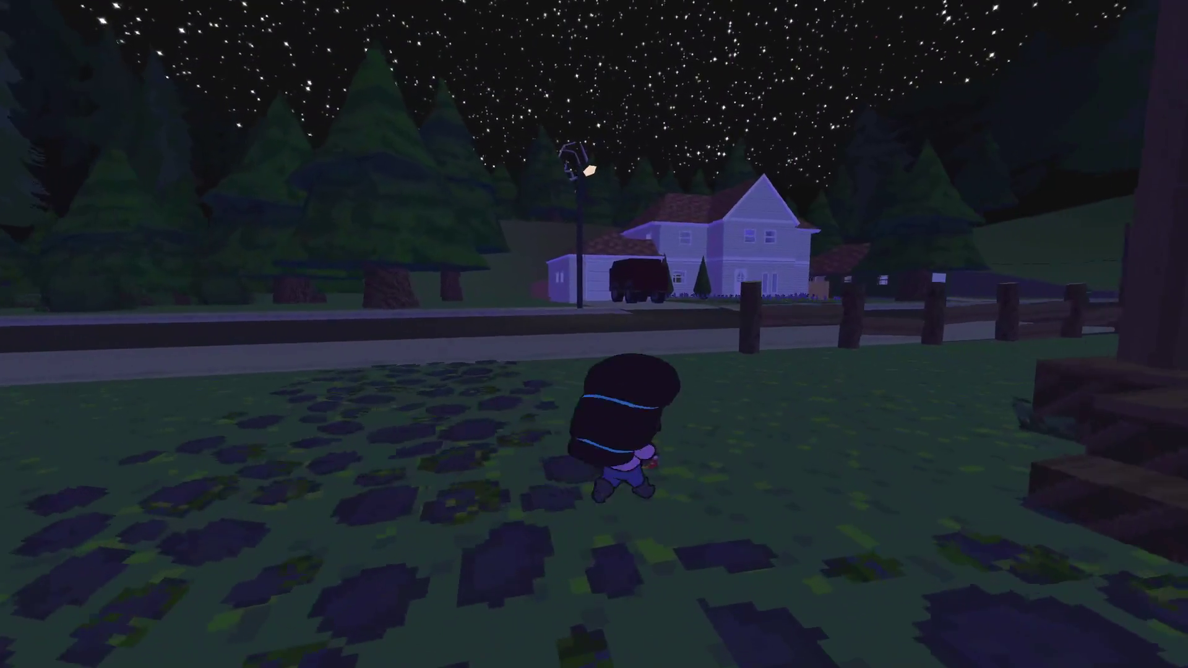
key(w)
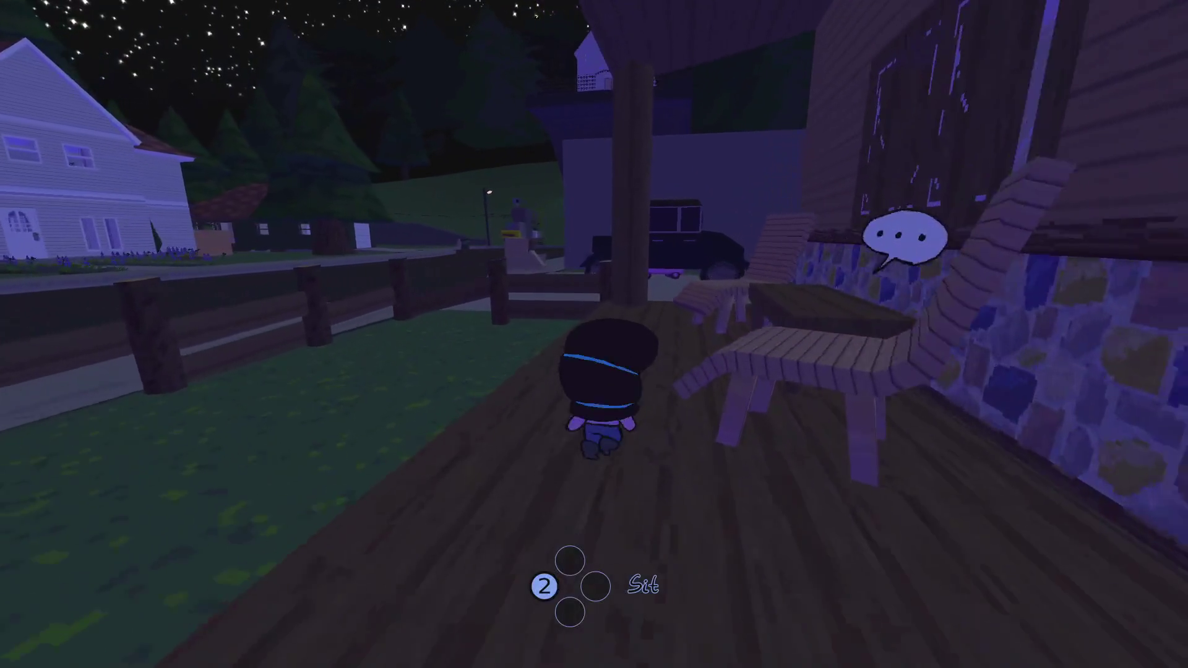
key(w)
key(Escape)
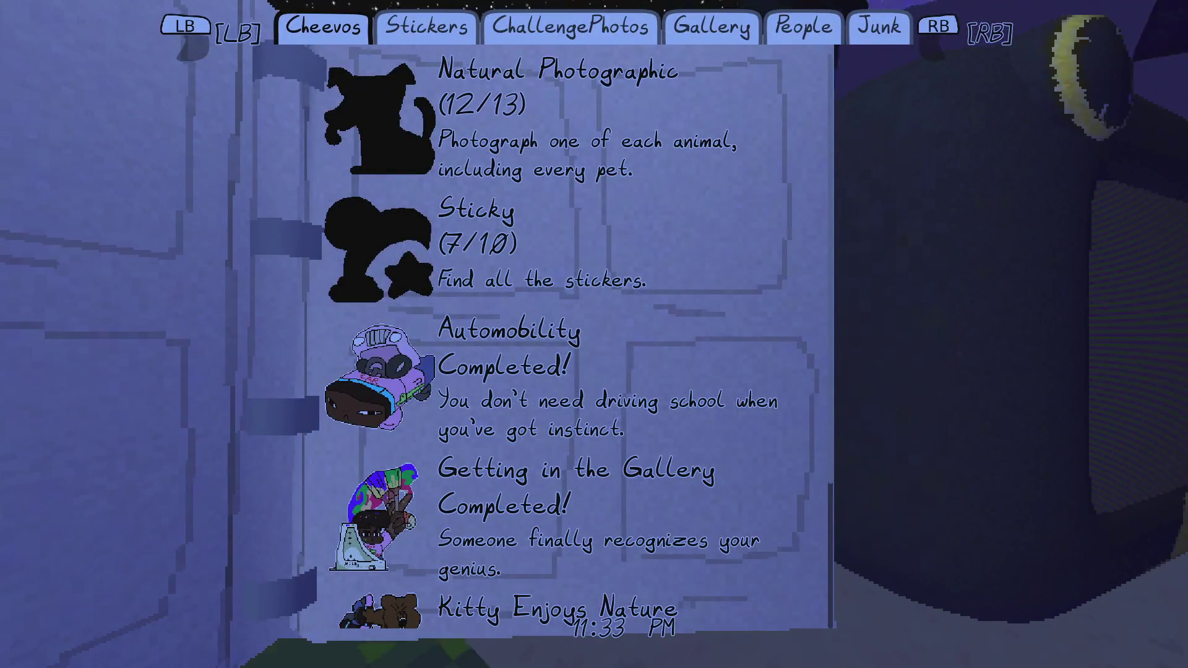
- Browse the first Gallery photo full-size, then quit the game back to Godot
key(e)
key(e)
key(e)
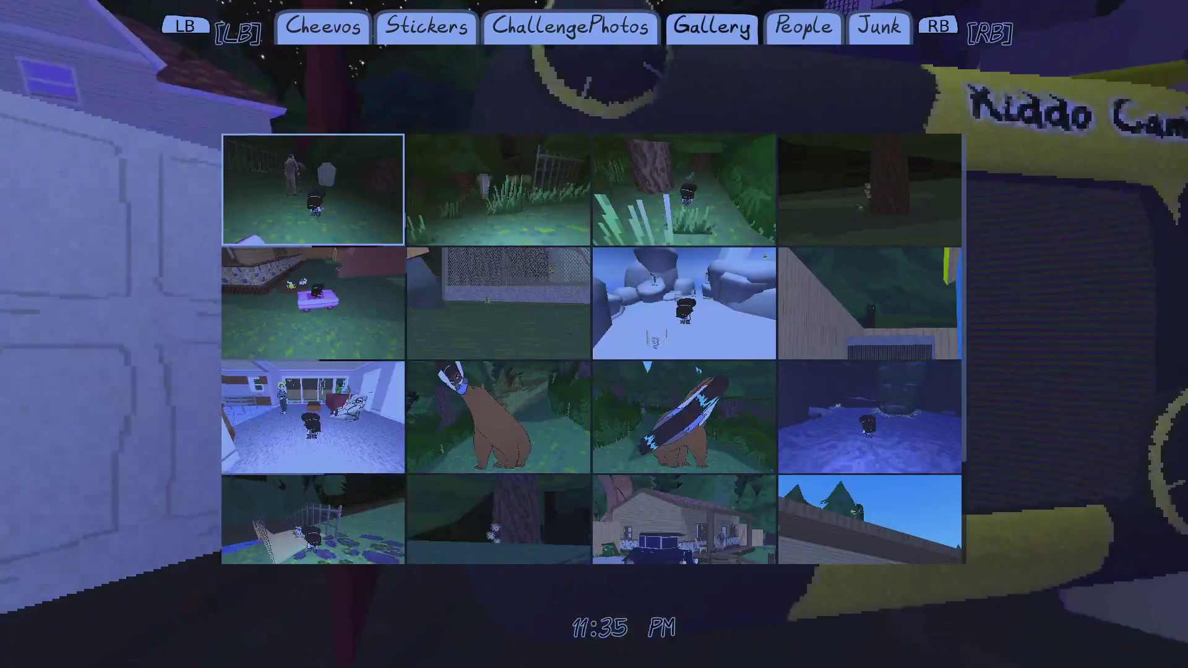
key(Return)
key(Escape)
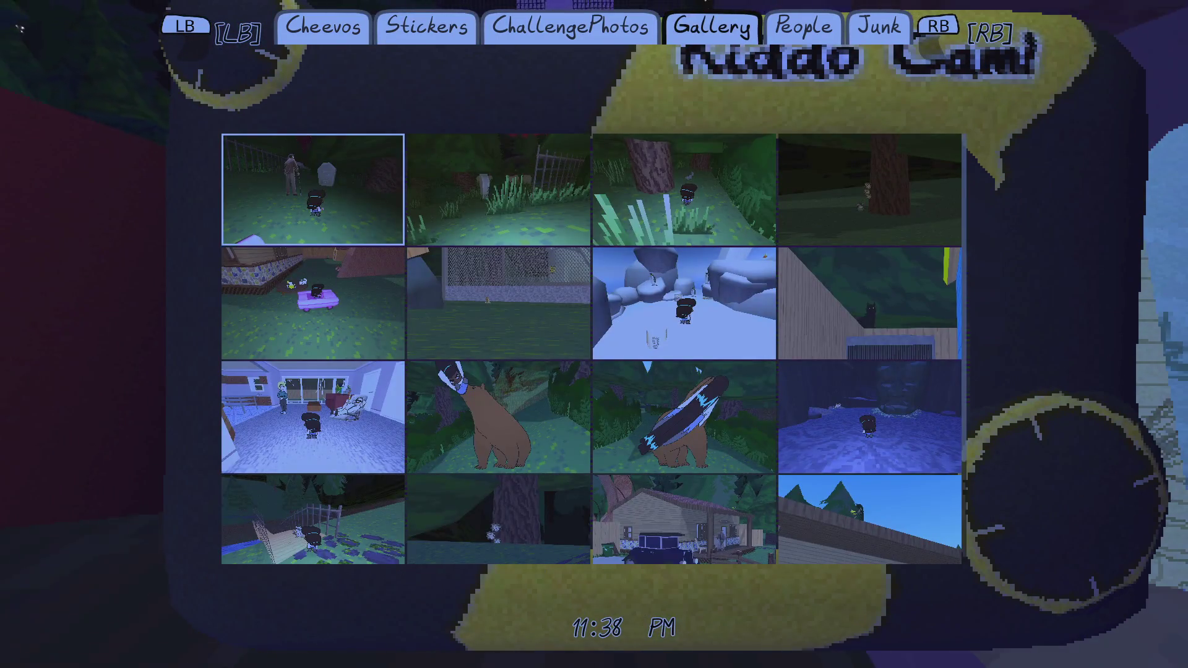
key(alt+F4)
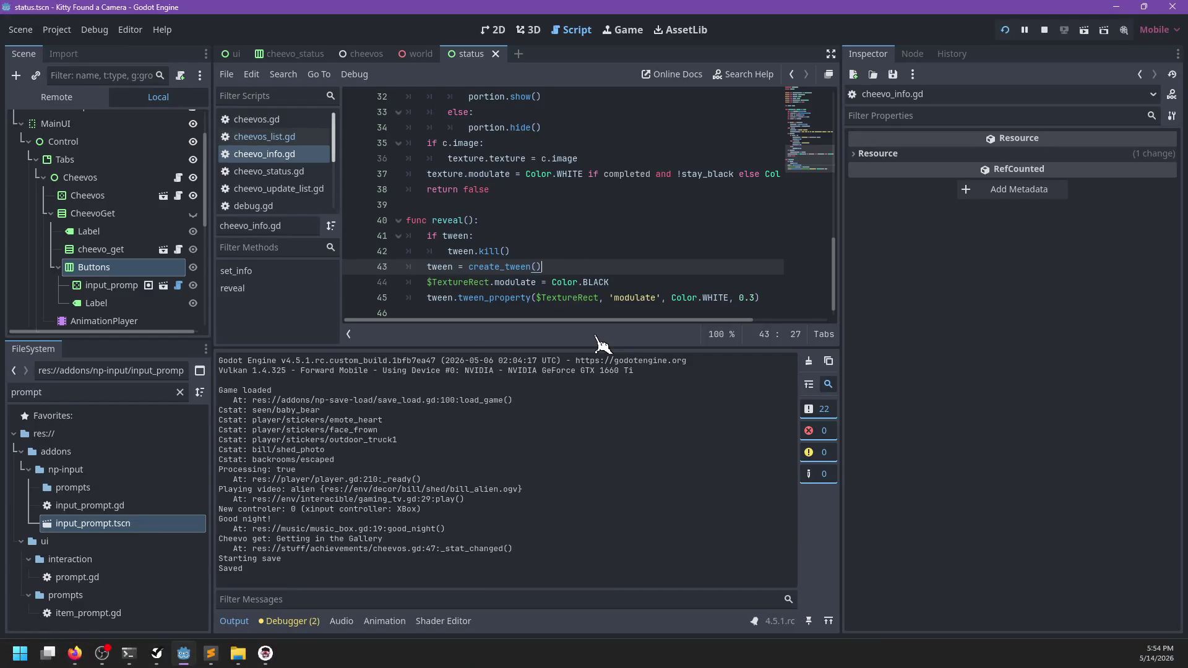
- In cheevos_list.gd, add get_viewport().set_input_as_handled() after enter_state(State.Revealed)
scroll(575, 173, up, 10)
scroll(575, 173, down, 4)
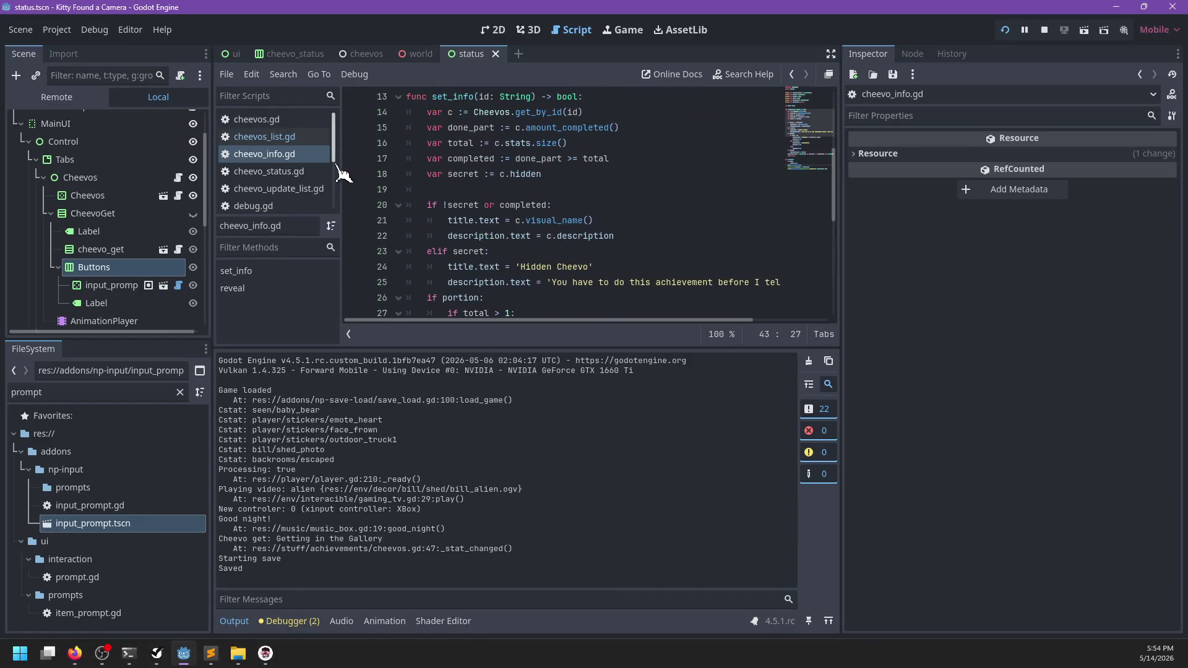
click(264, 136)
scroll(498, 218, down, 4)
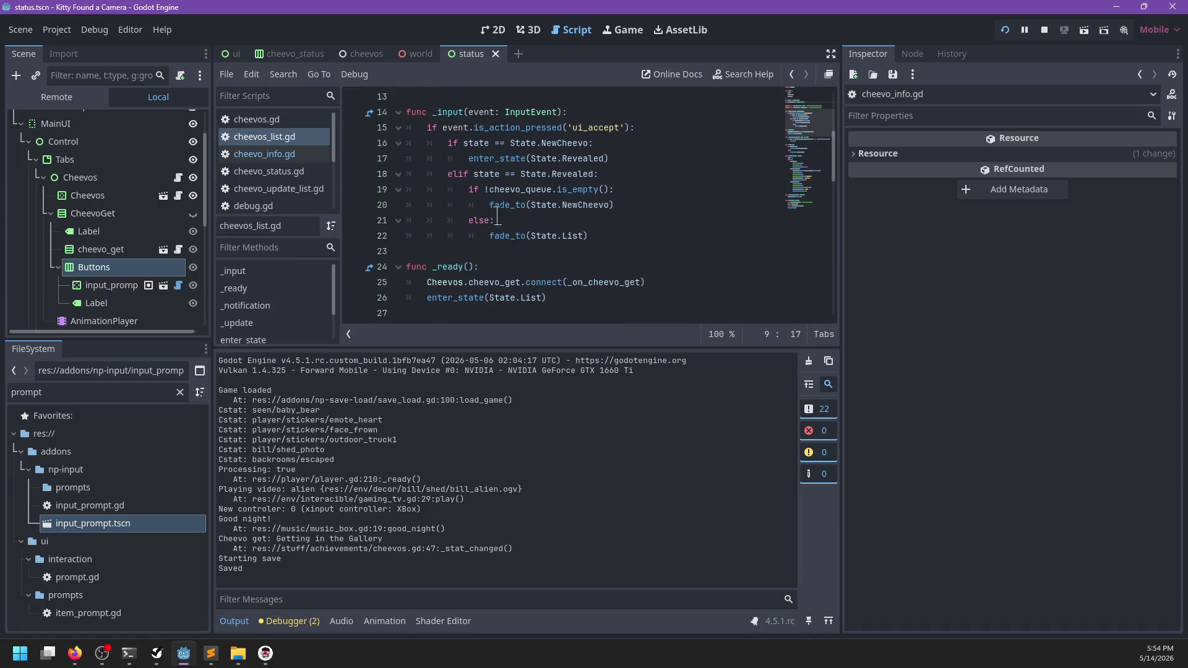
click(629, 234)
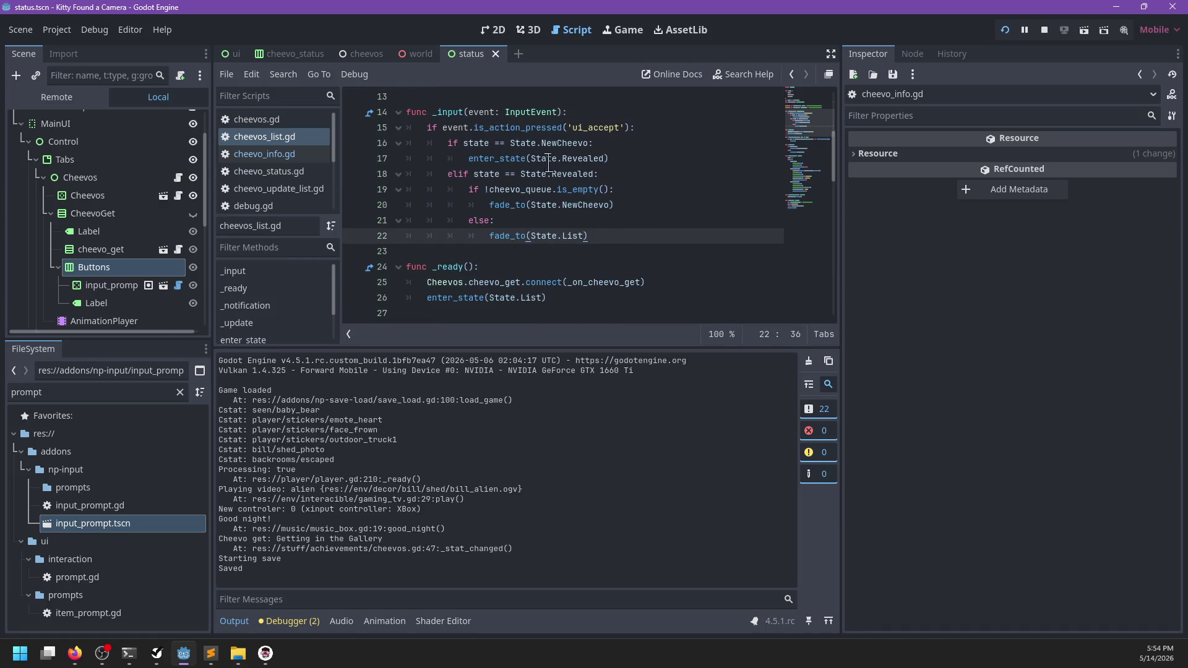
click(649, 159)
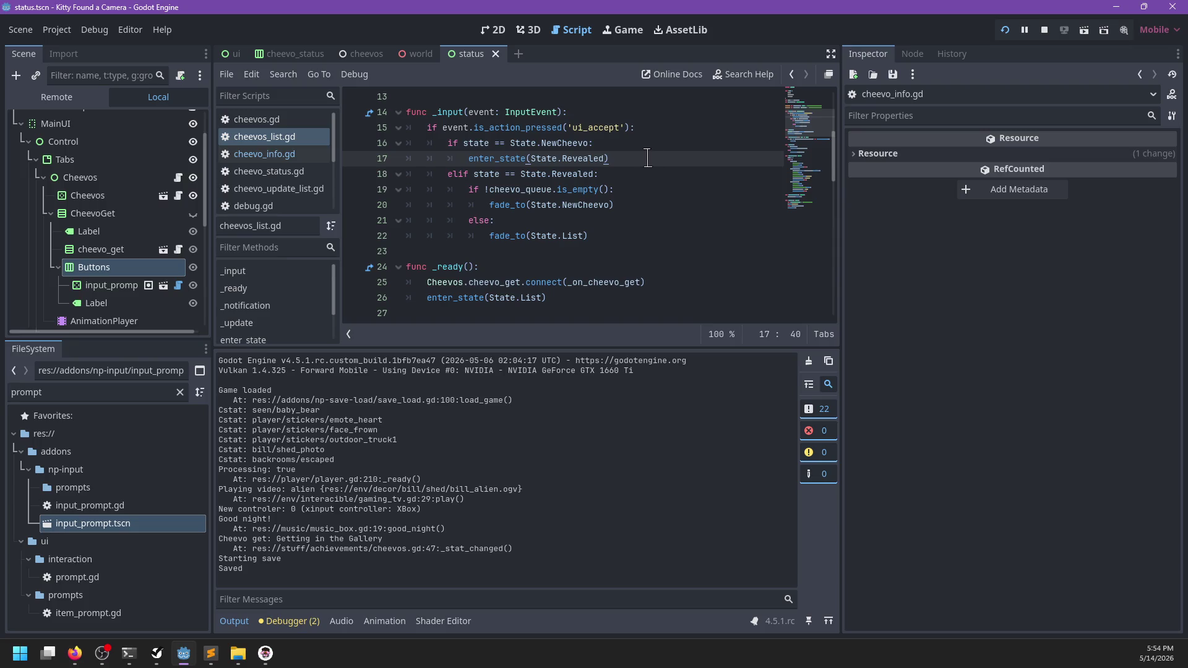
key(Return)
text(set_inpu)
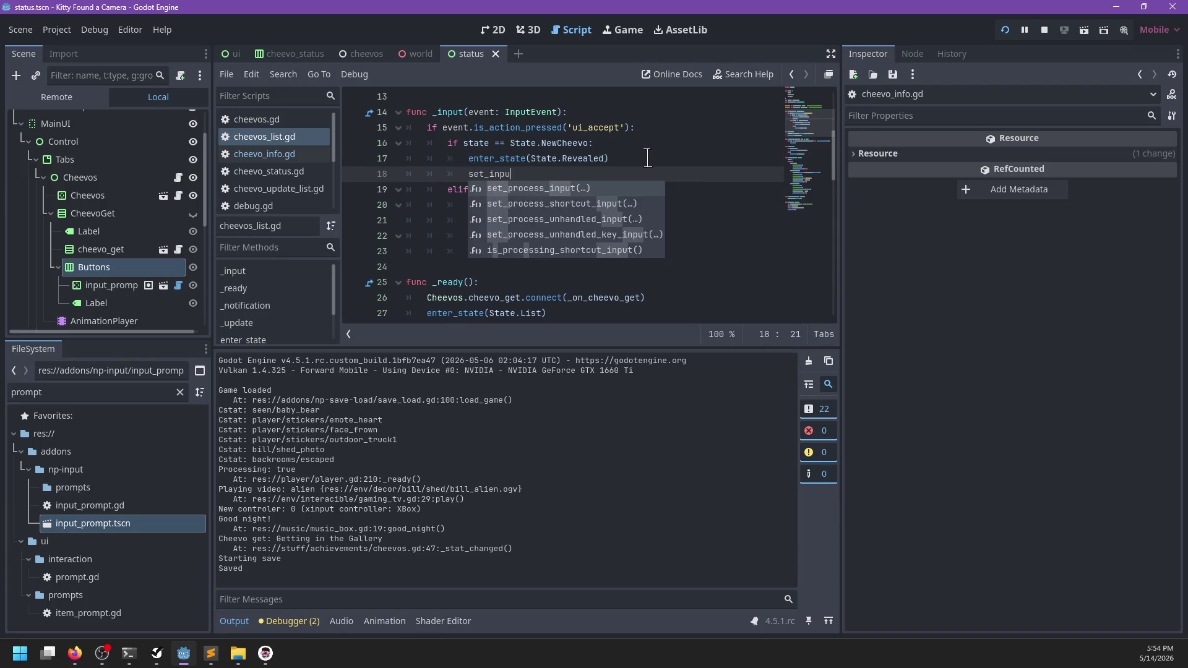
key(Down)
key(Down)
key(Down)
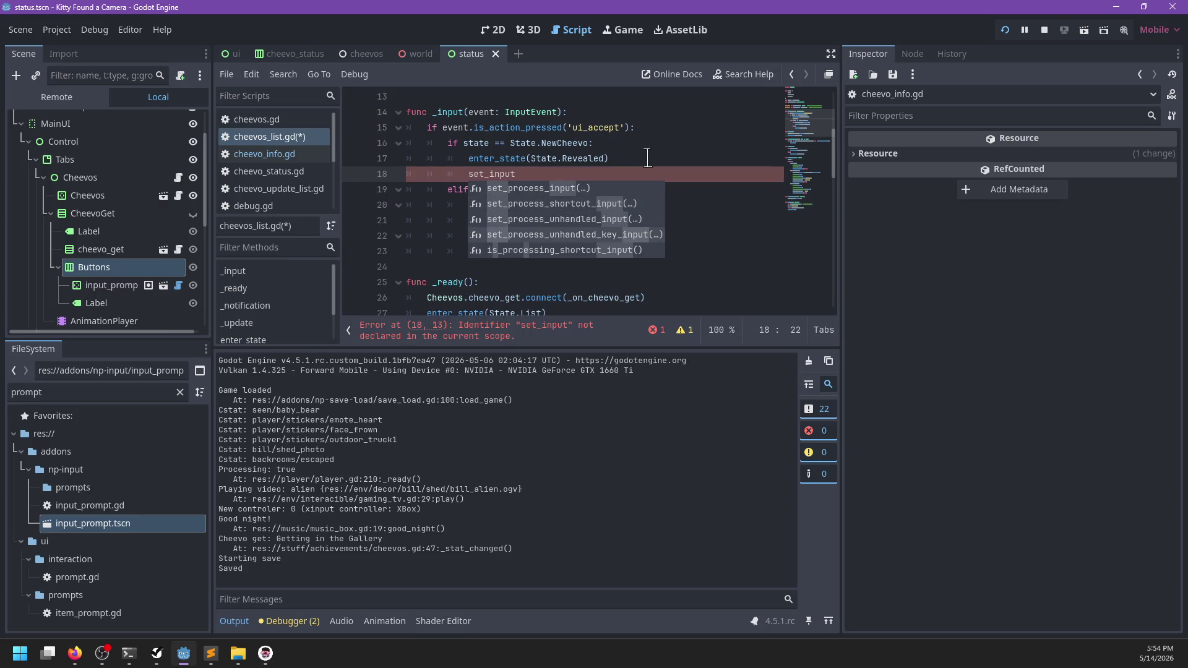
key(ctrl+BackSpace)
text(get_viewport().)
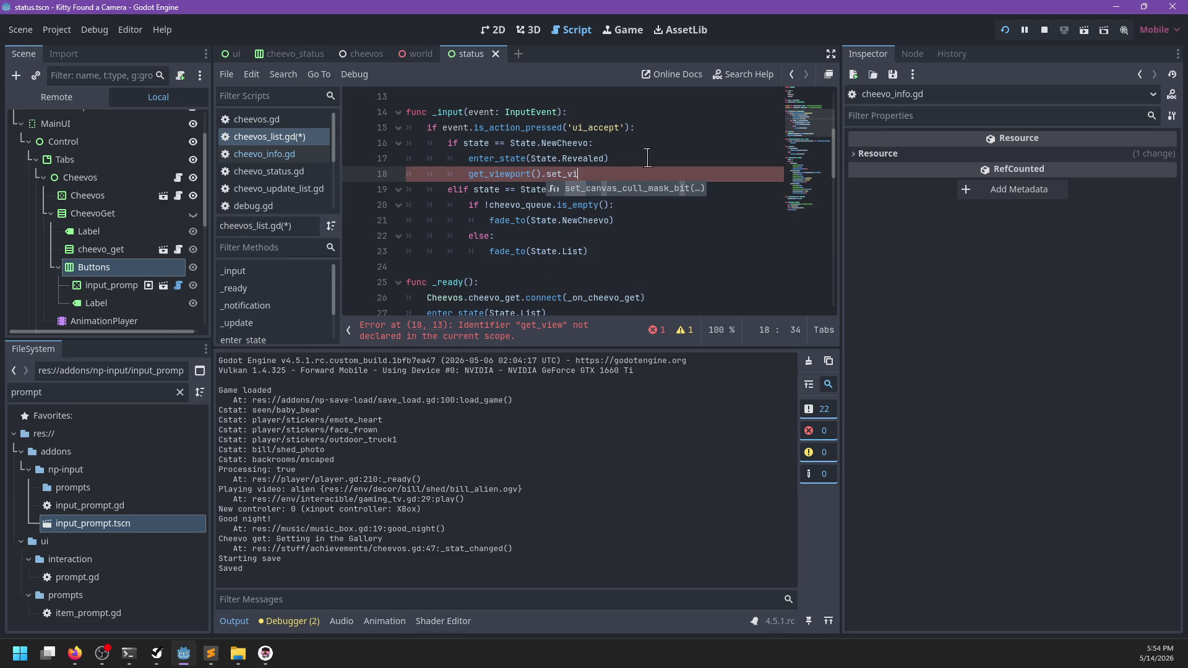
- Copy the set_input_as_handled() line and paste it after fade_to(State.List)
shift+click(648, 158)
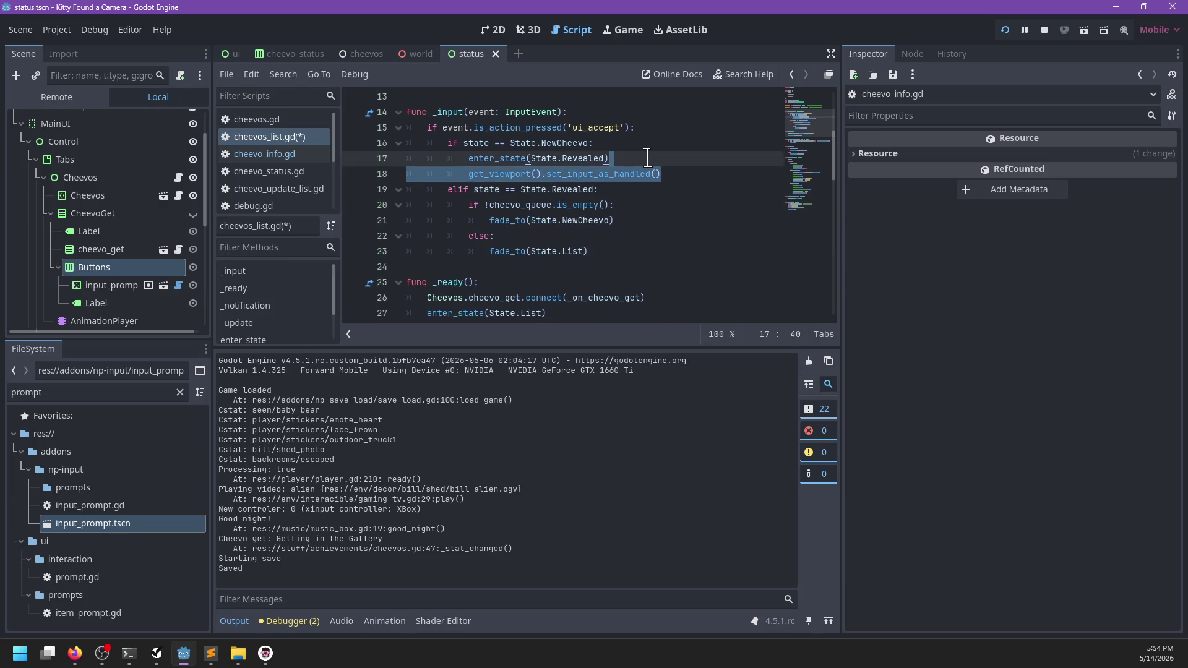
key(ctrl+c)
click(623, 247)
key(ctrl+v)
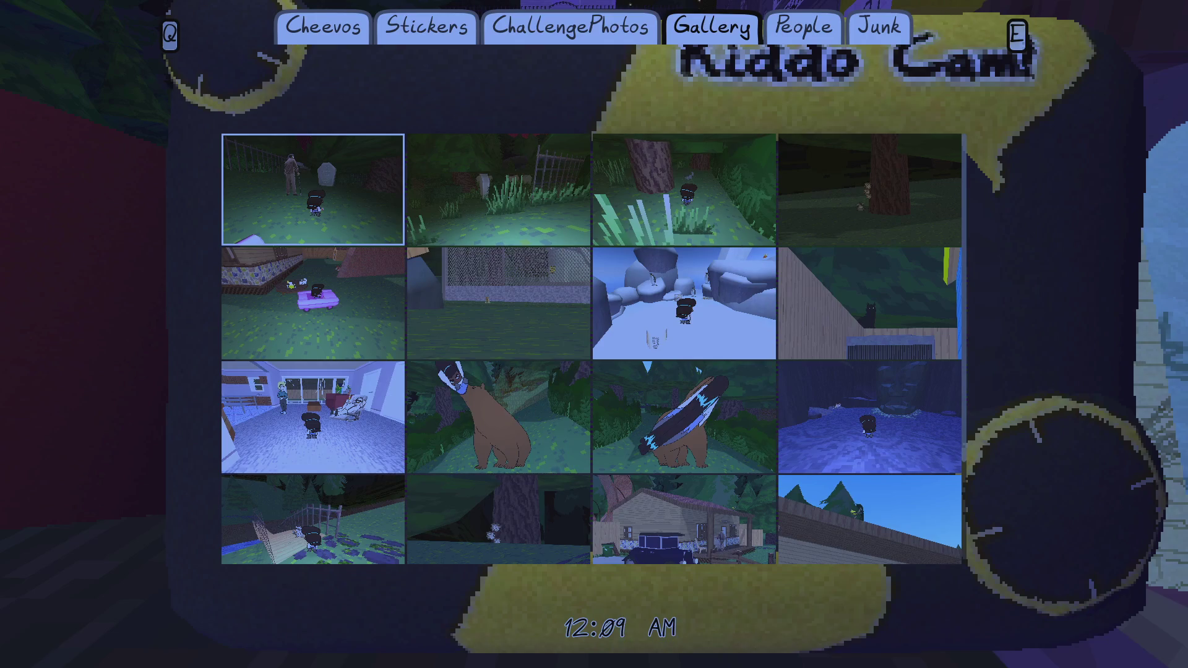
- Get into the pink car, drive it onto the grass, and check the cheevos list
key(w)
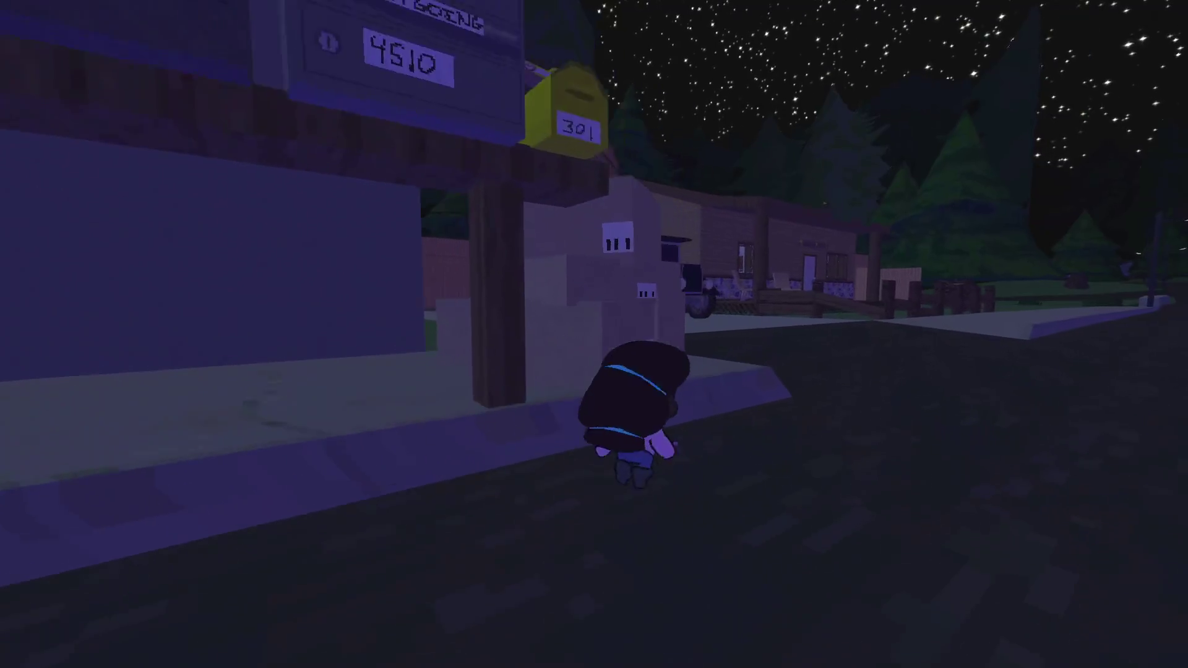
key(e)
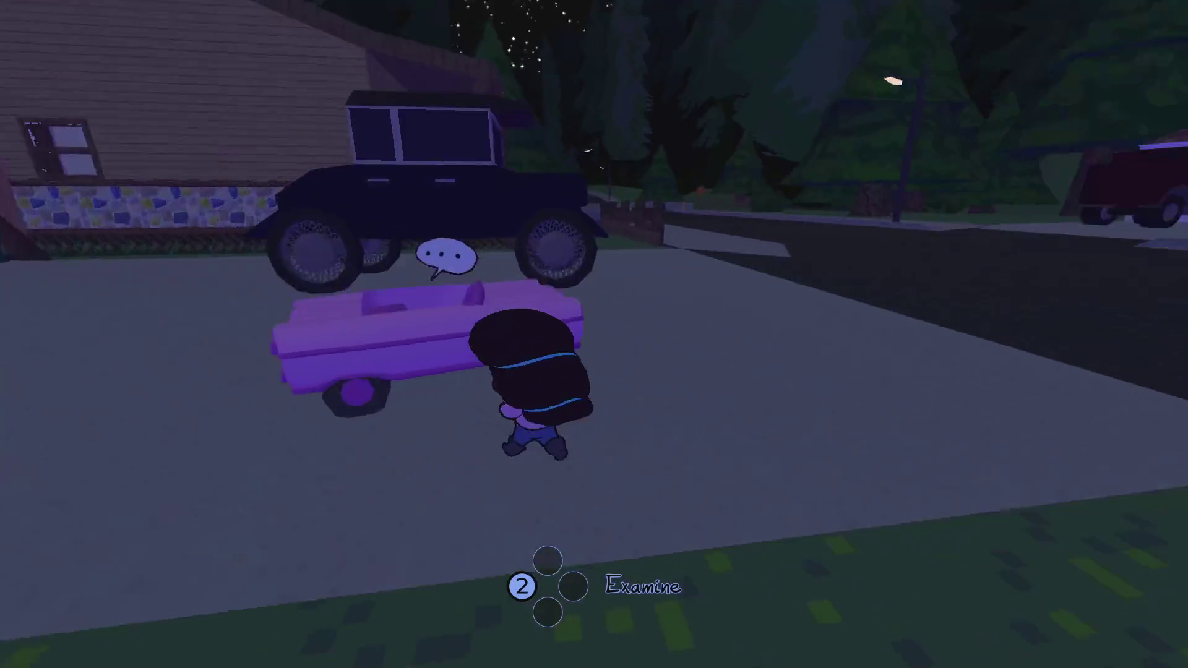
key(s)
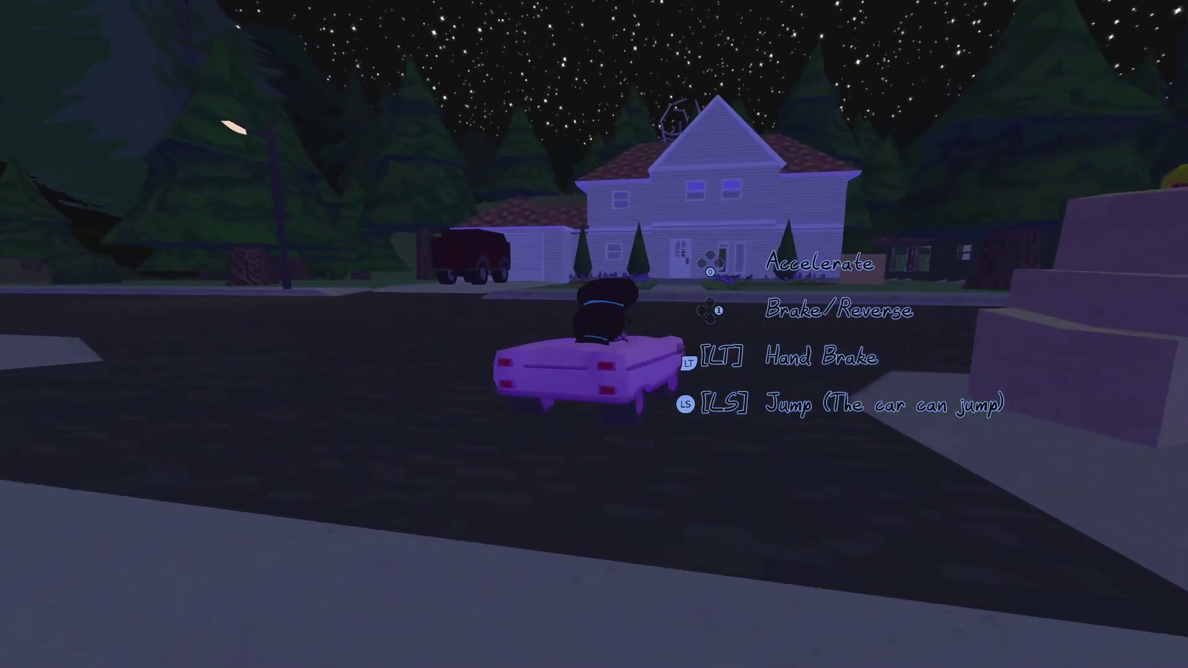
key(w)
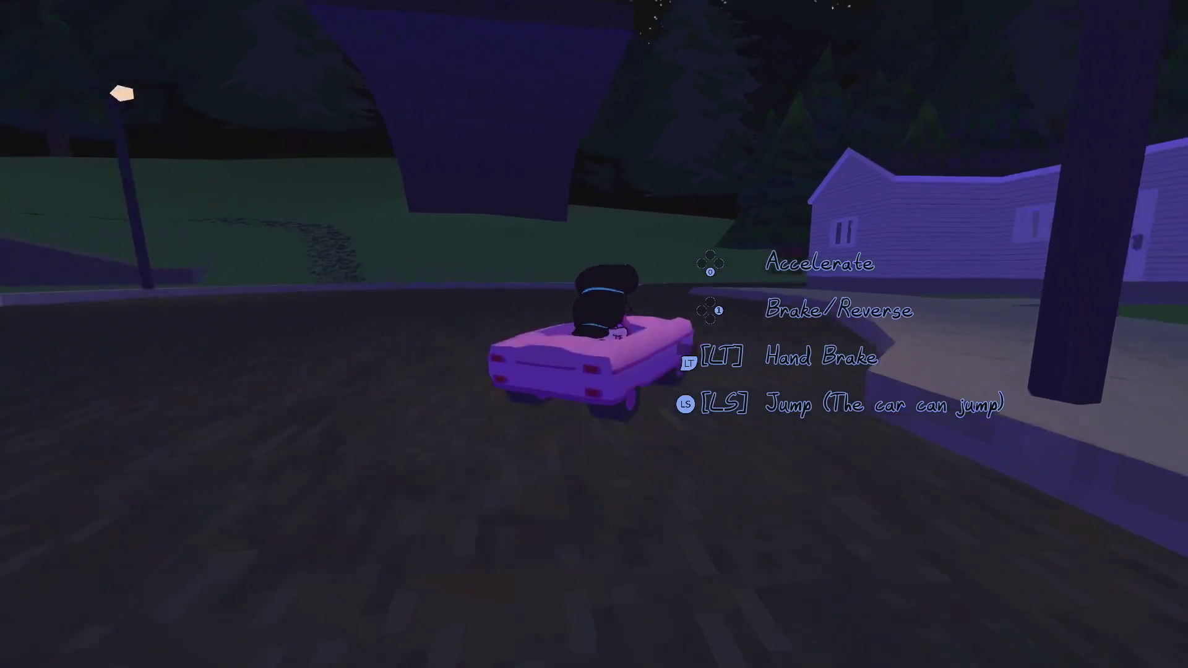
key(w)
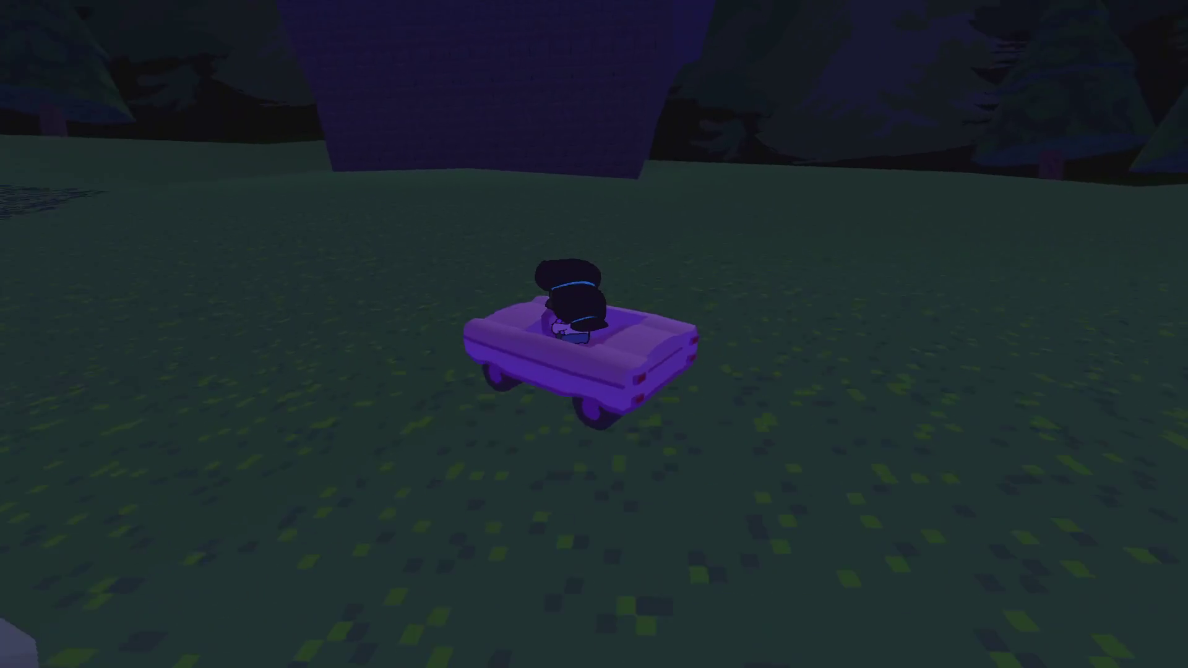
key(e)
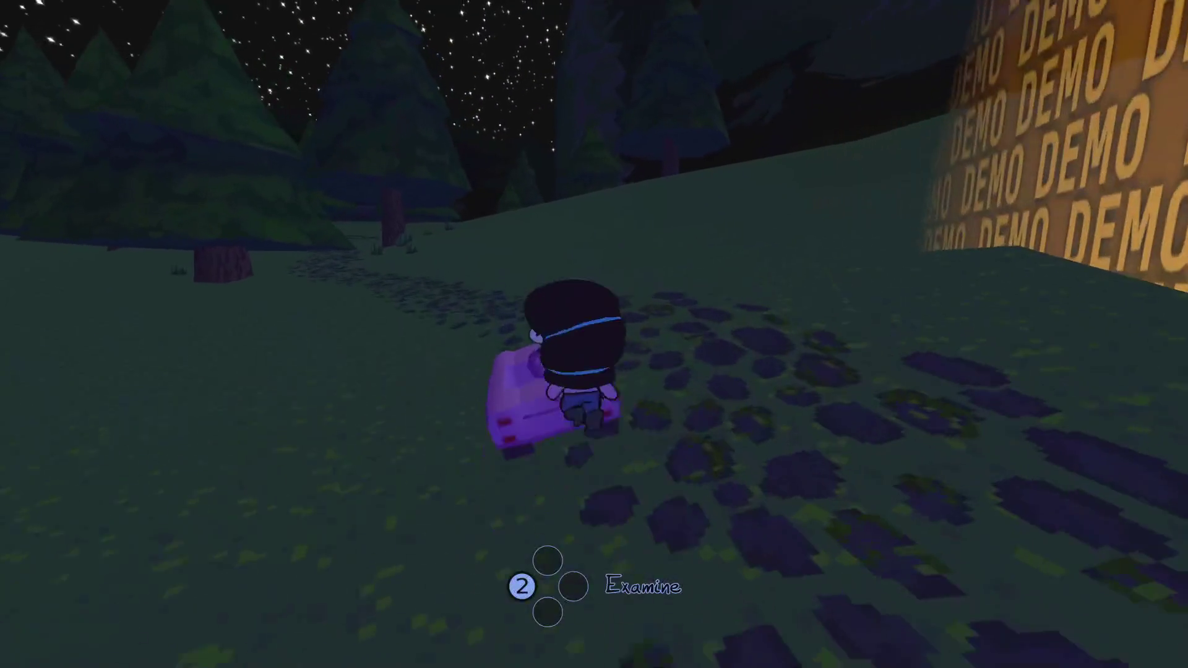
key(Tab)
key(q)
key(q)
key(q)
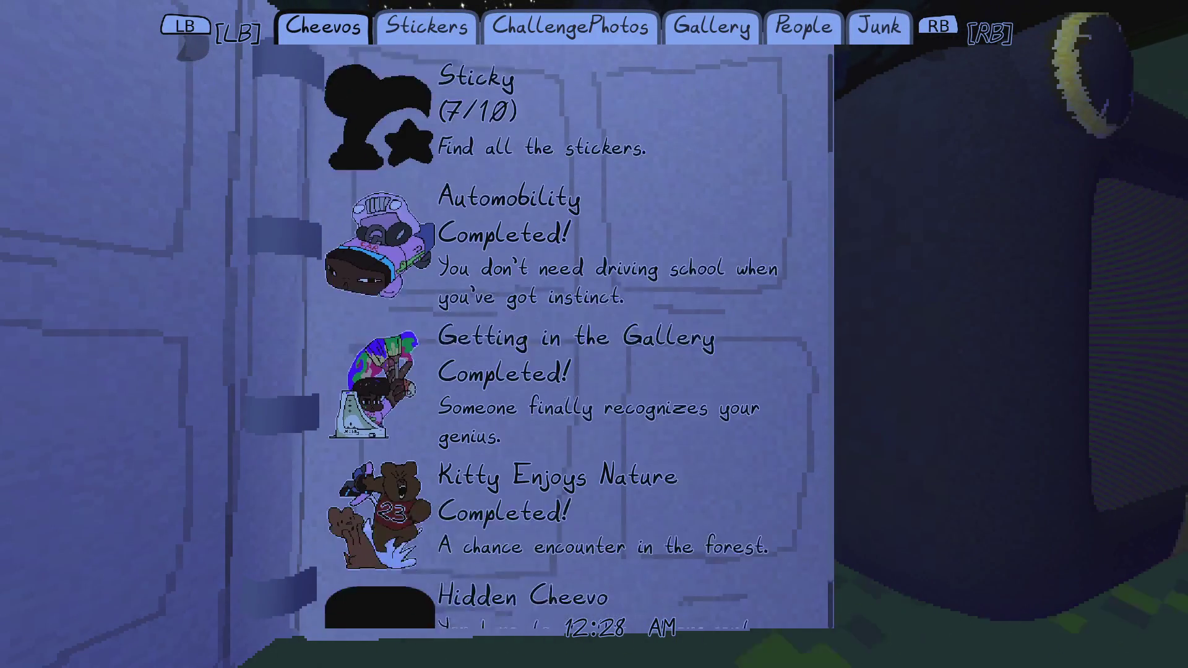
key(Tab)
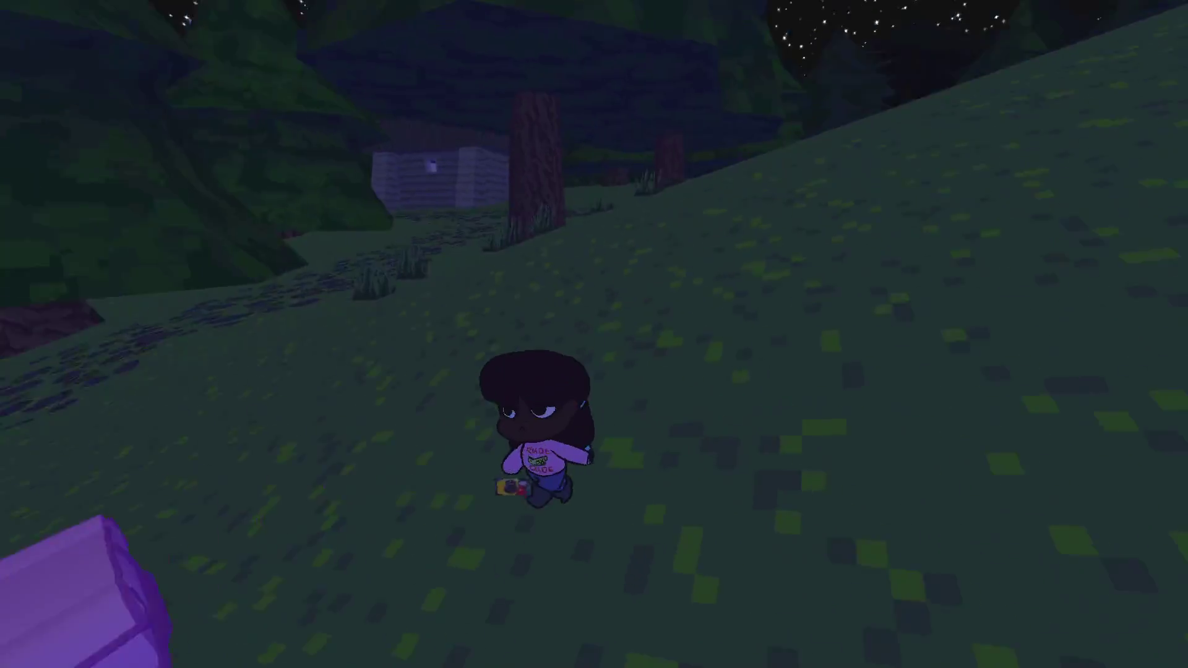
- Drive the pink car across the grass and rope bridge toward the trees
key(e)
key(w)
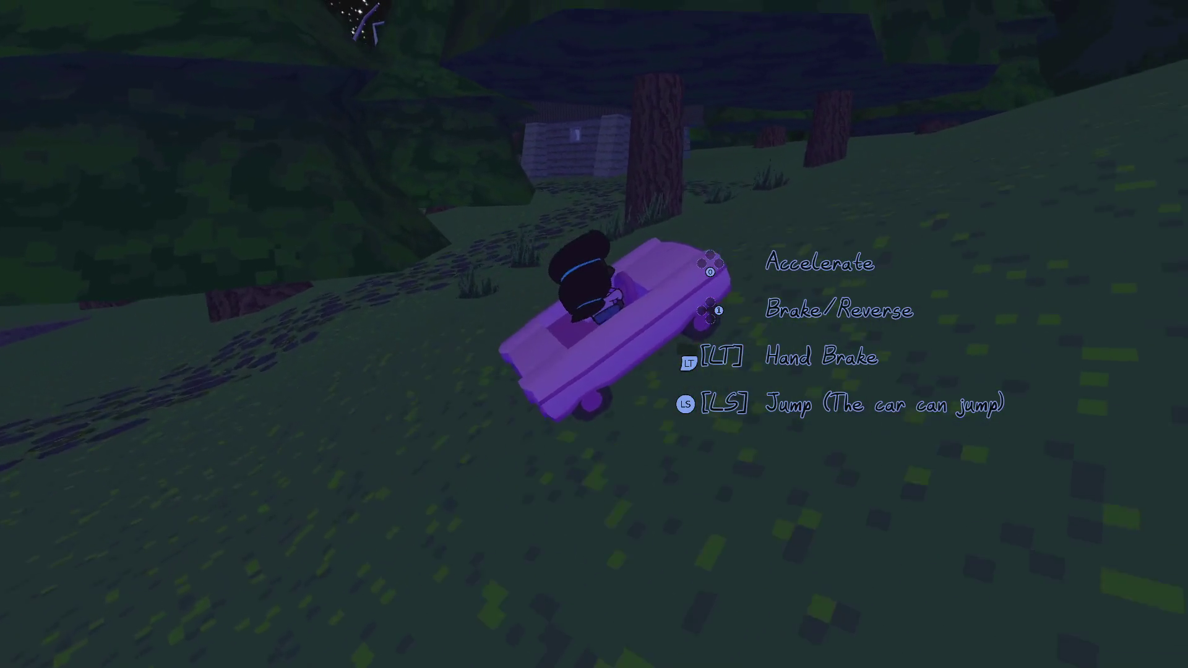
key(w)
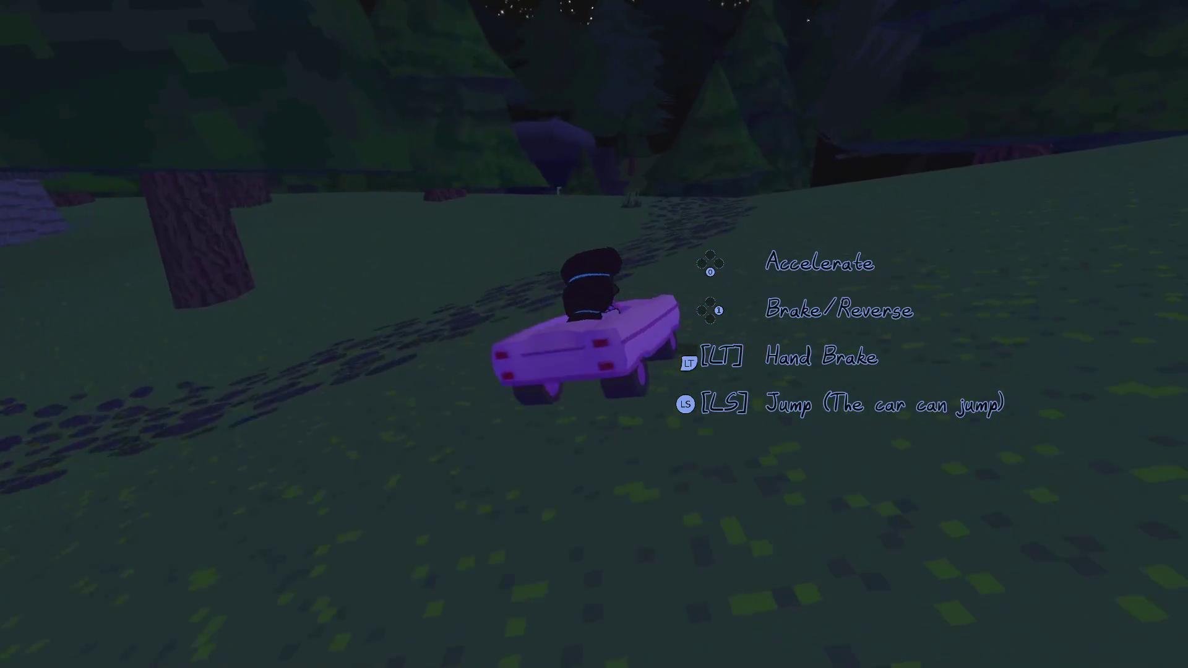
key(w)
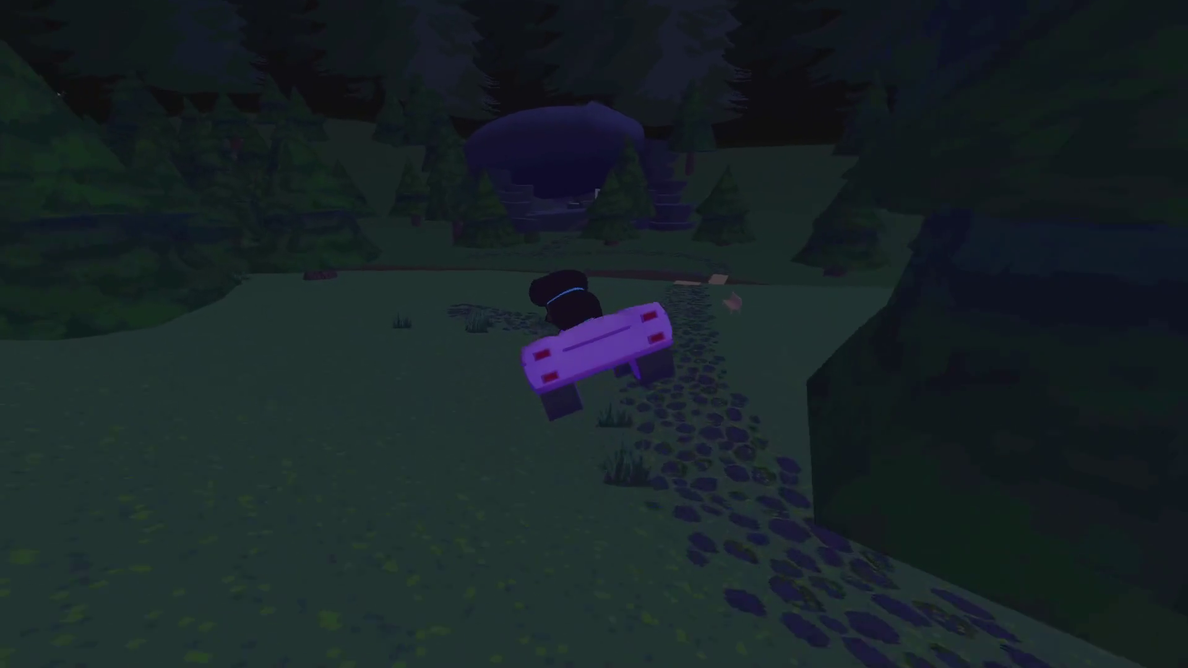
key(w)
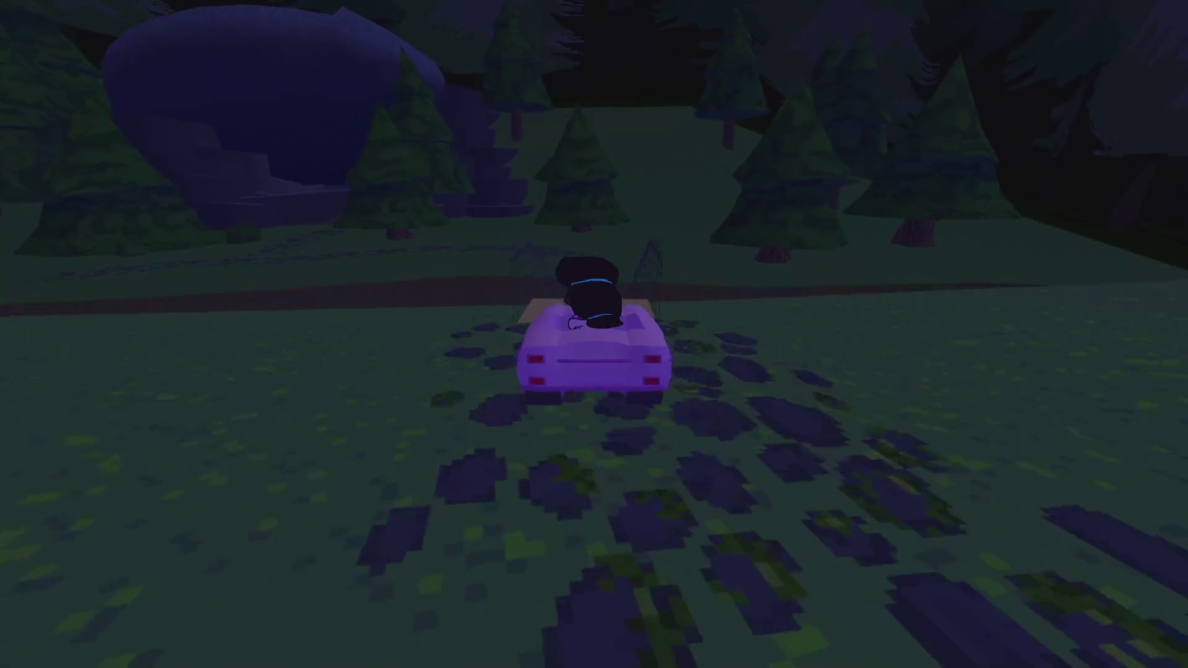
key(w)
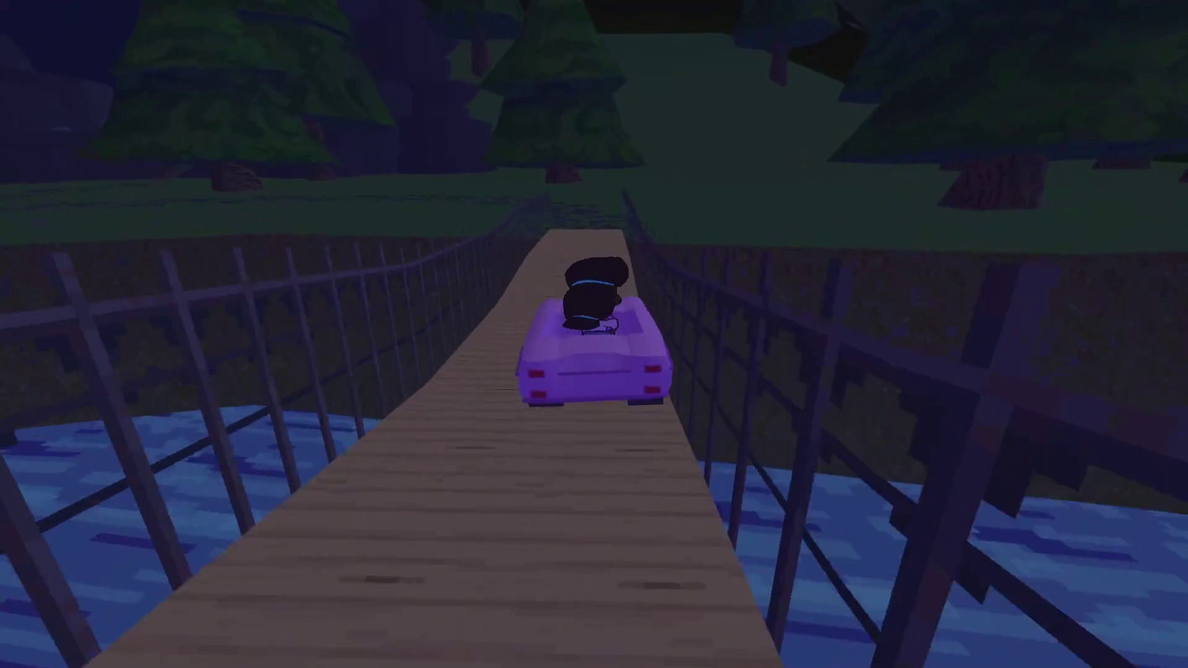
key(w)
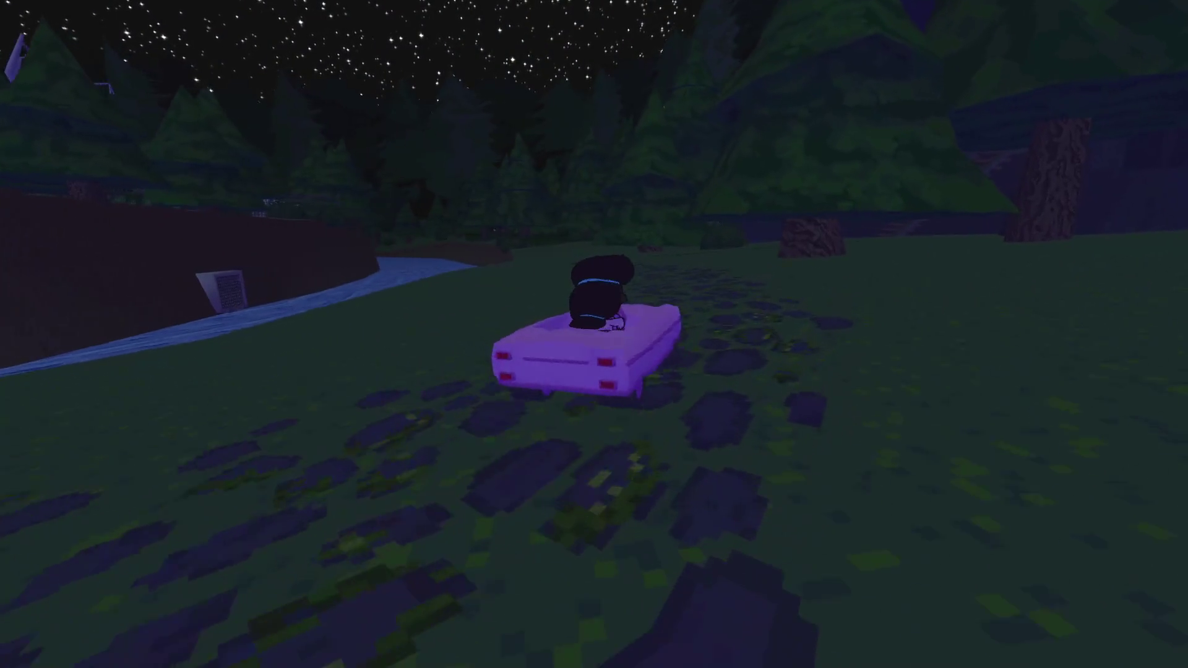
key(w)
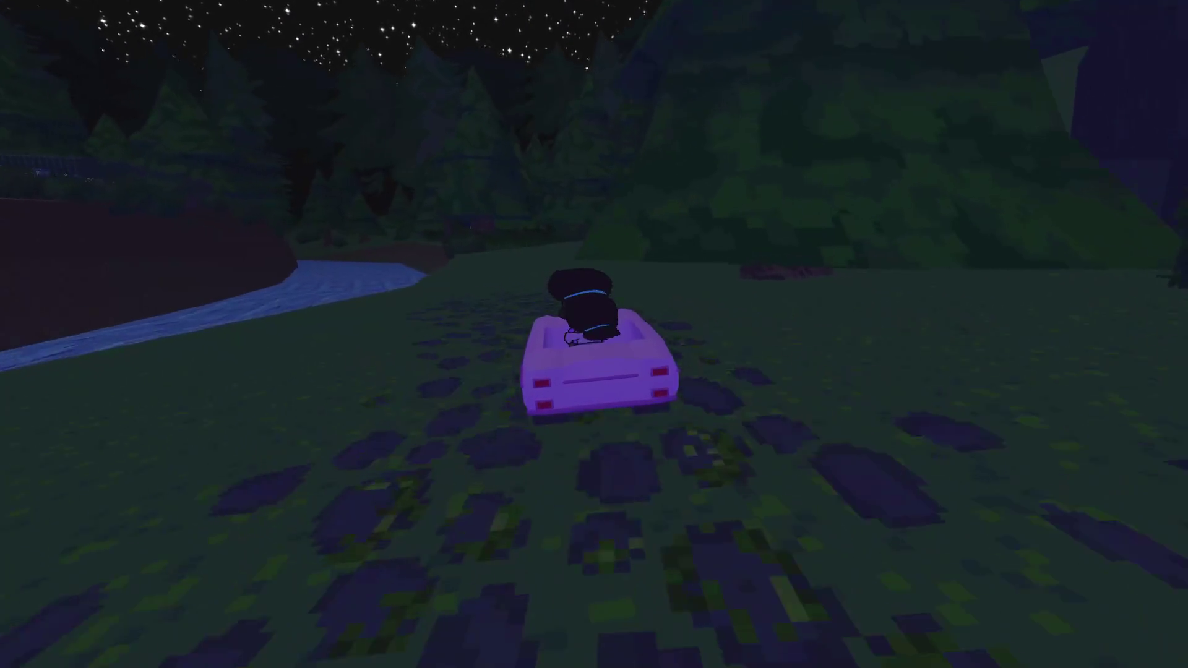
key(w)
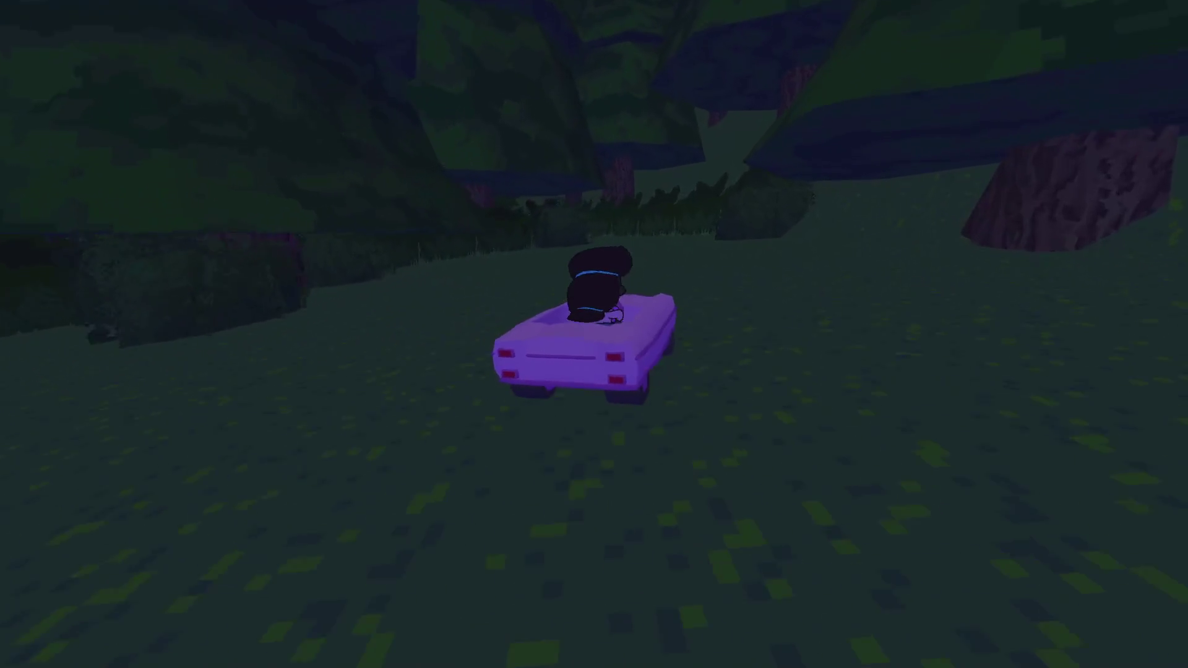
- Glance at the Stickers page, then drive the forest path and photograph the Baby Bear
key(Tab)
key(e)
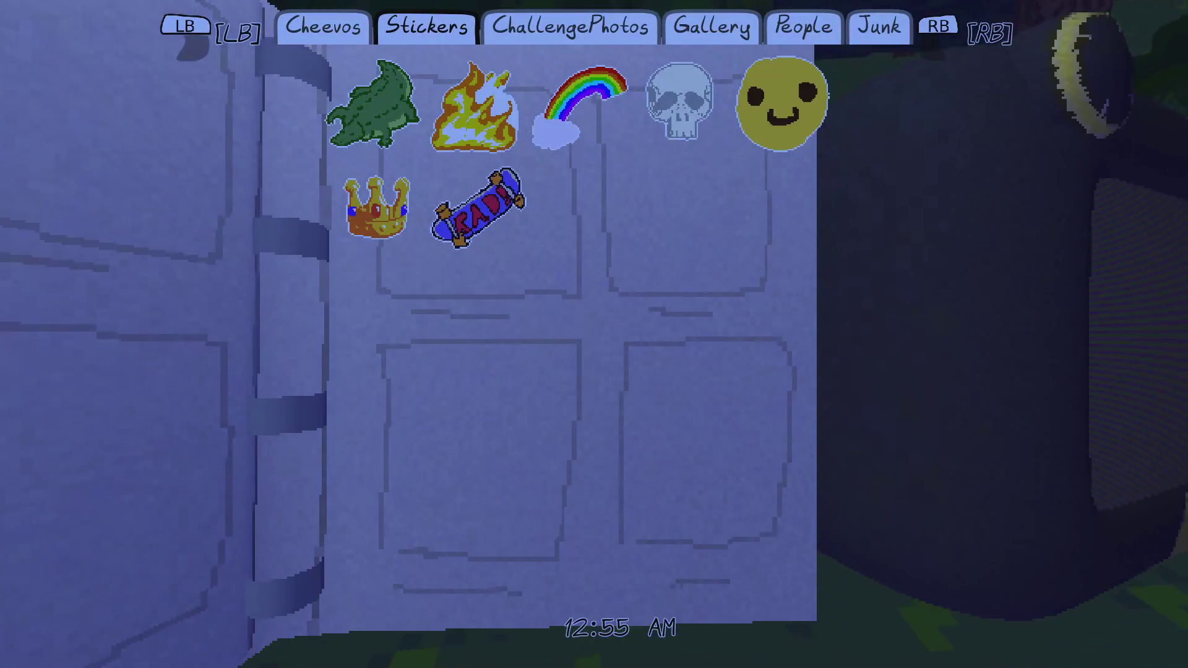
key(Tab)
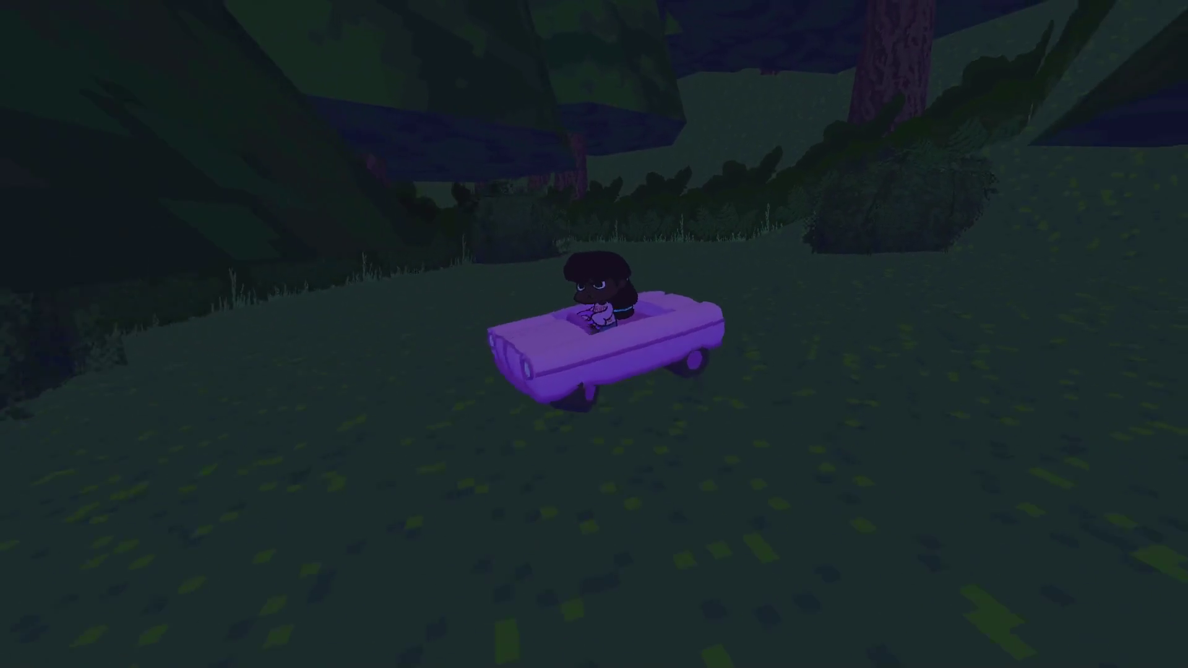
key(w)
key(d)
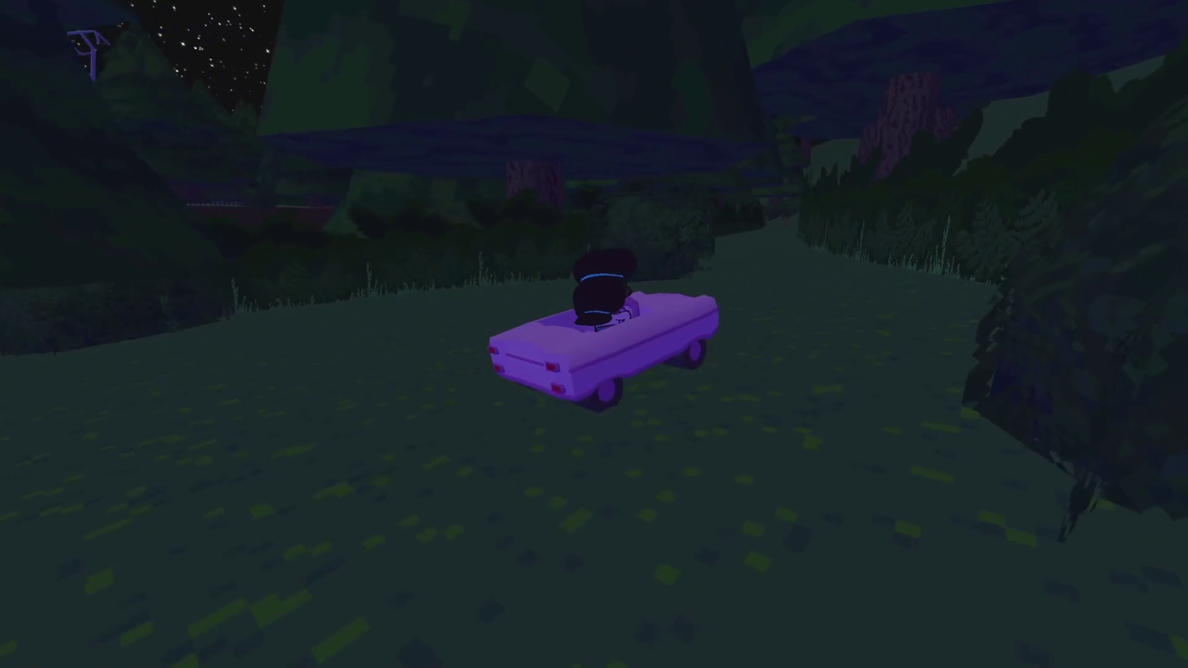
key(c)
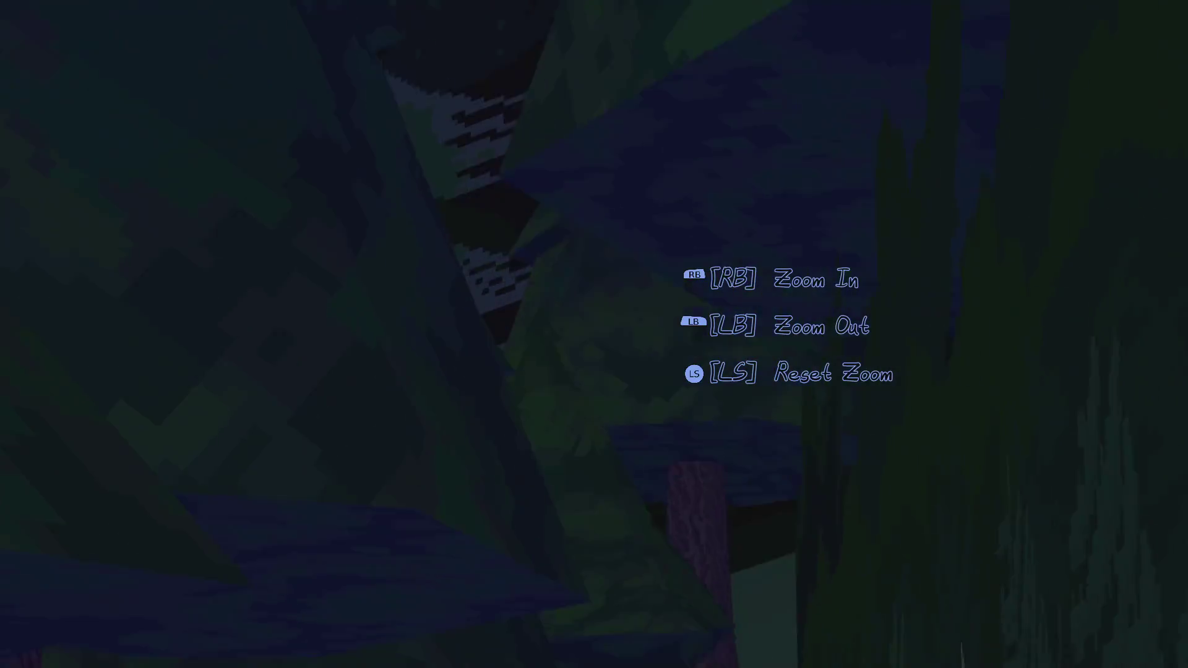
key(space)
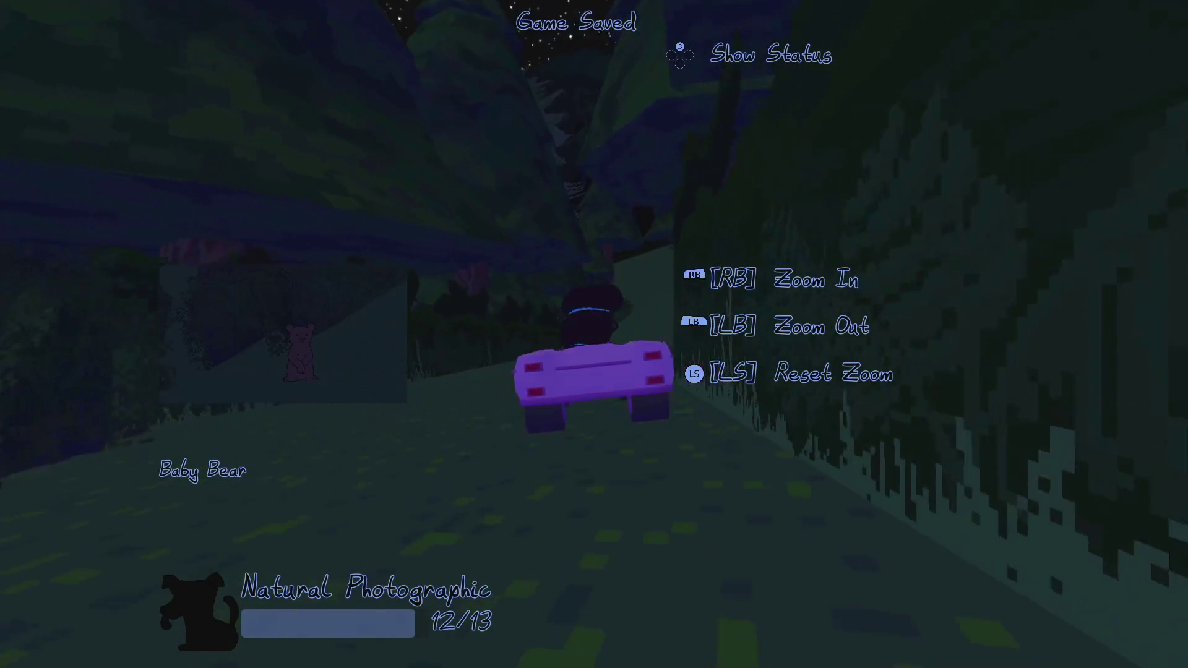
- Turn the car around, pause the game, and switch back to Godot
key(a)
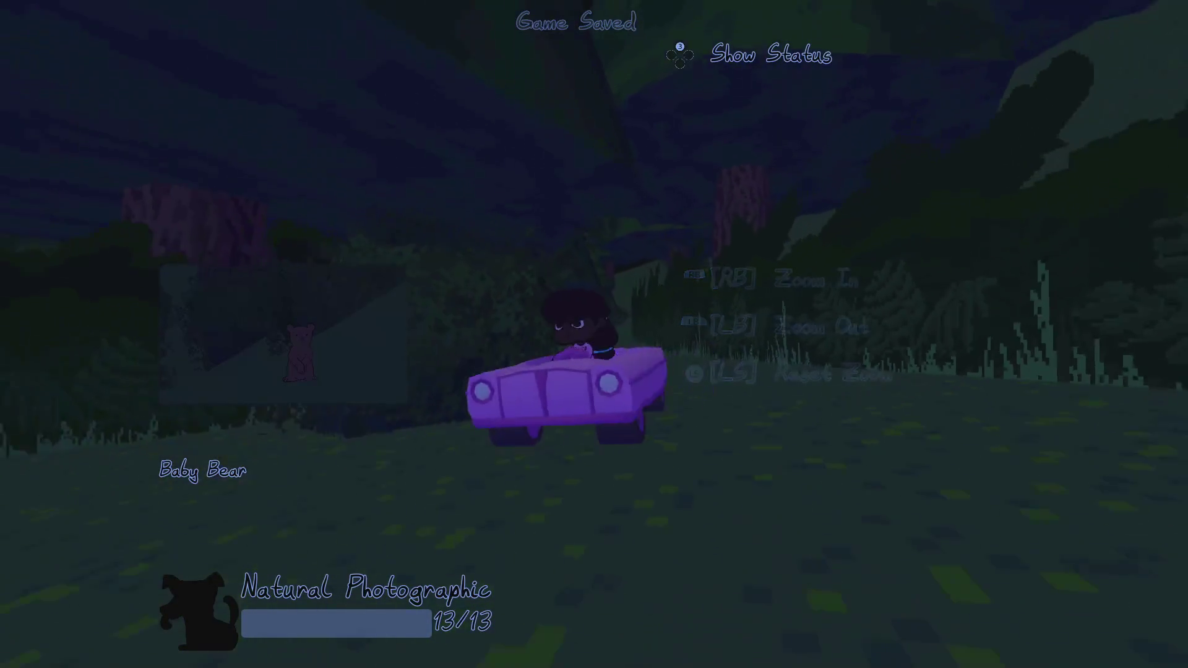
key(w)
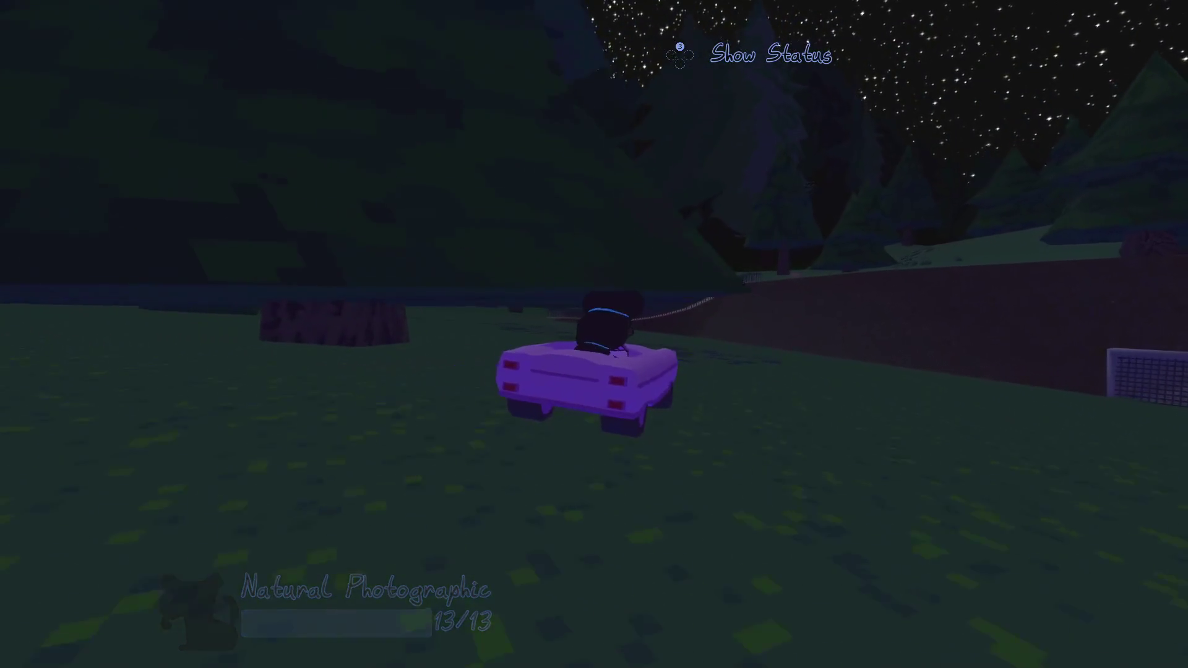
key(Escape)
key(alt+Tab)
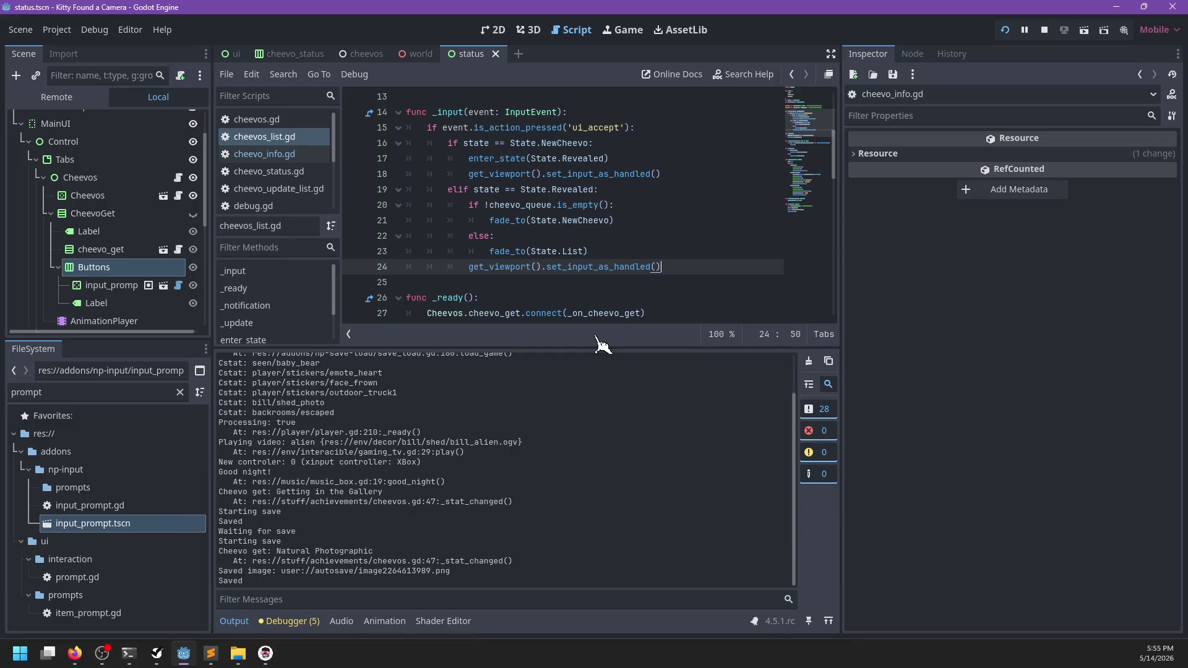
- Open the cheevo_status.gd script and locate the update functions
click(265, 154)
scroll(557, 223, down, 7)
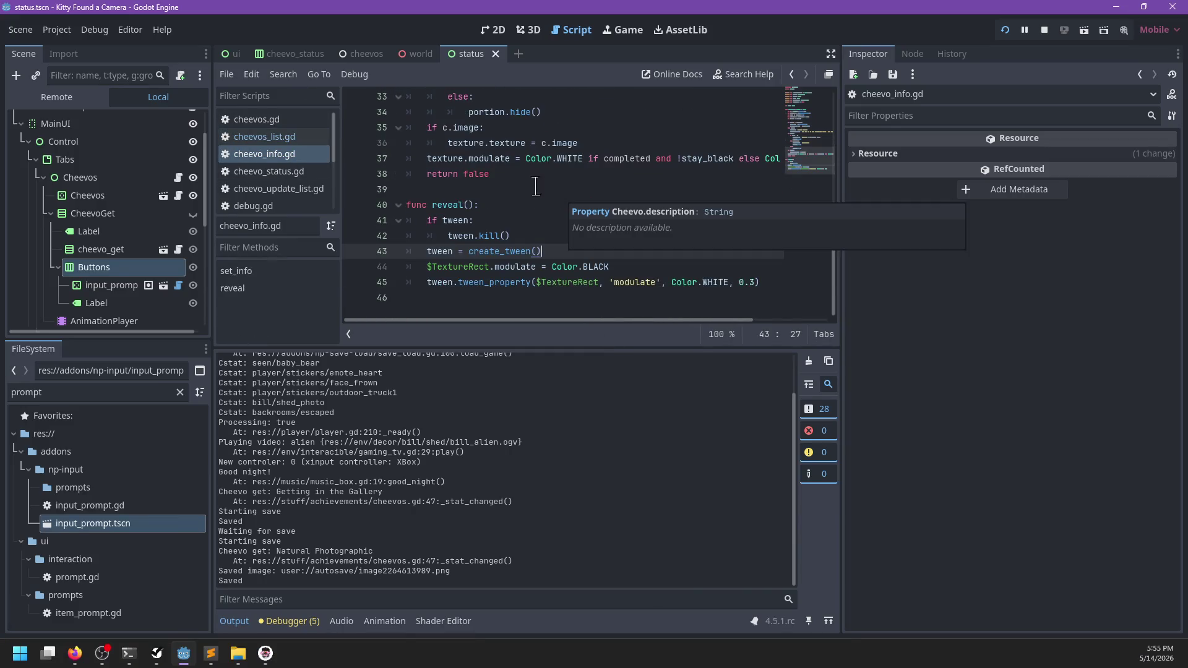
click(322, 172)
scroll(514, 203, down, 5)
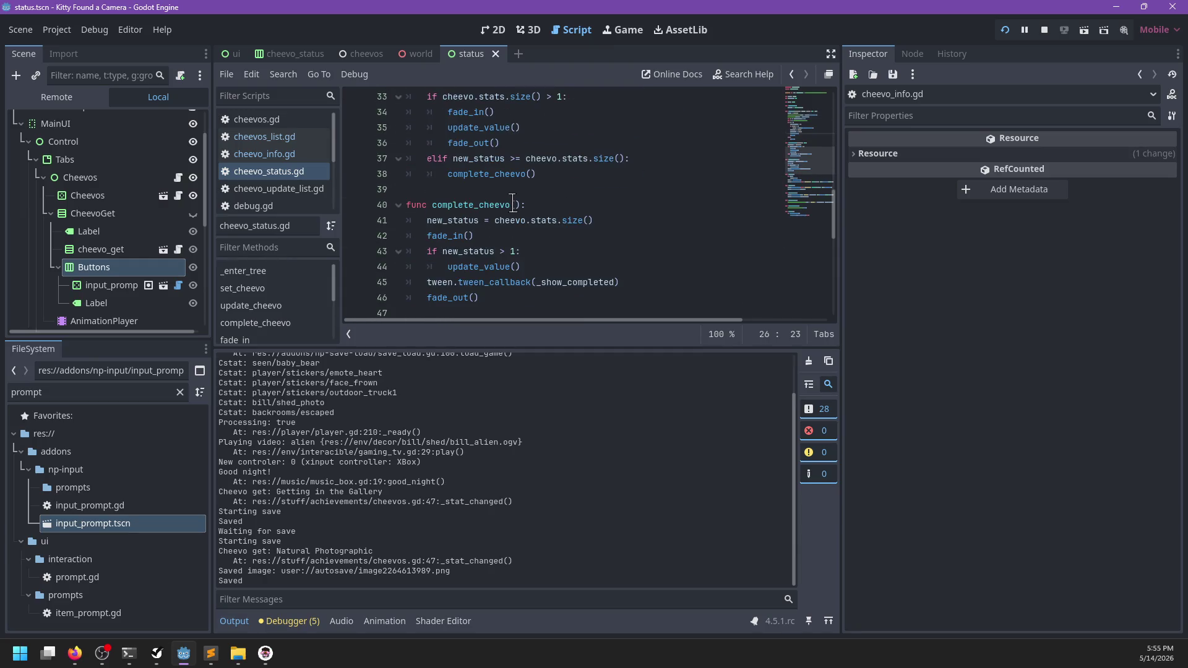
scroll(513, 203, up, 7)
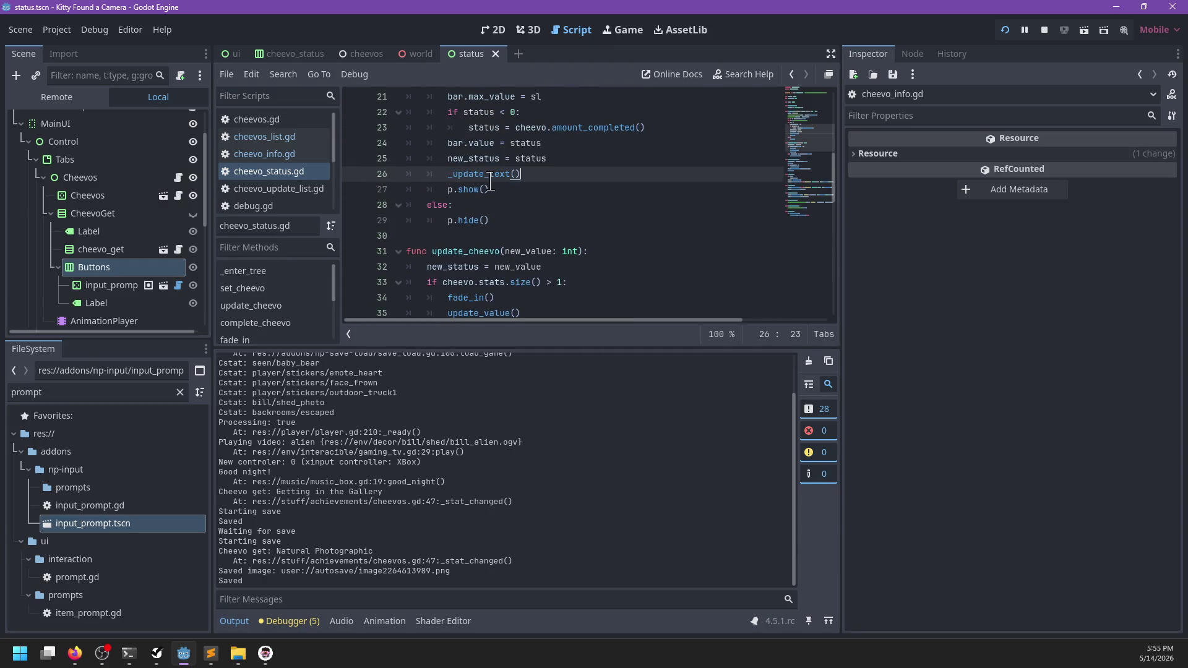
scroll(508, 186, down, 6)
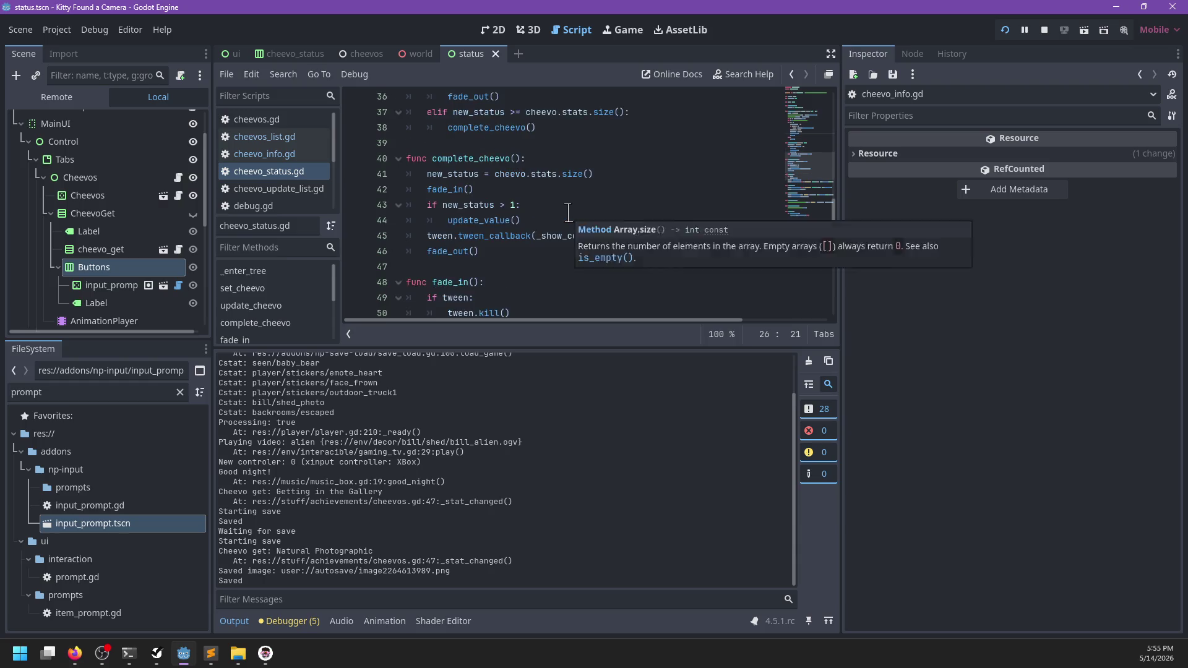
- Start a new_status check inside update_value, then discard the unfinished if line
click(550, 173)
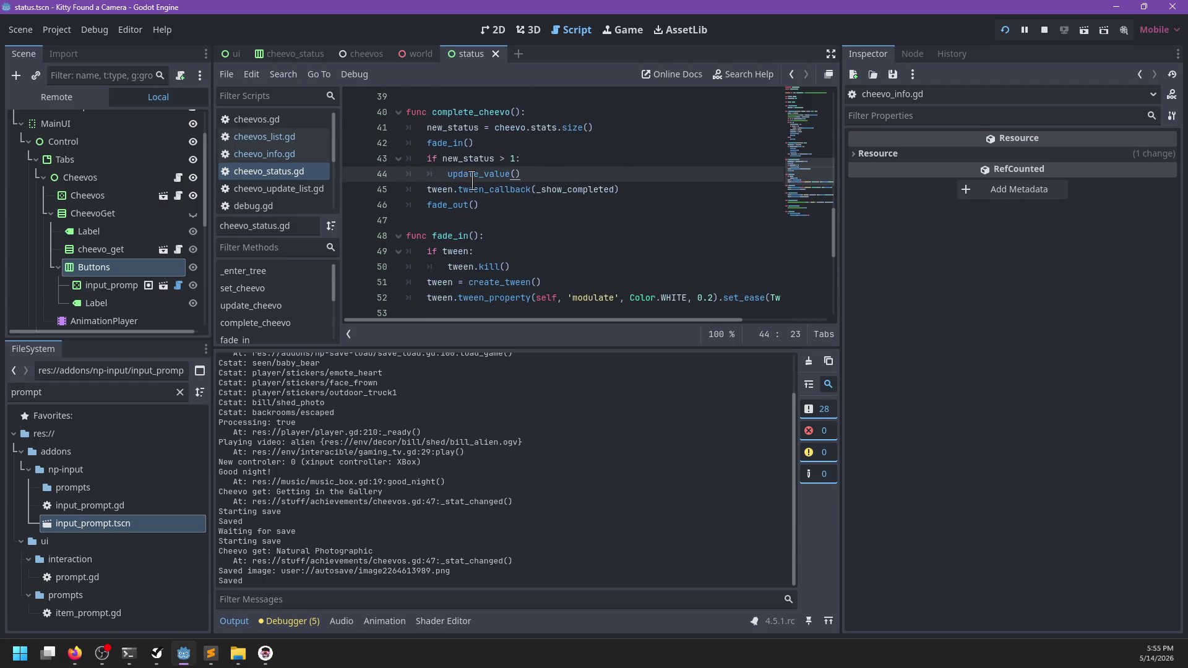
scroll(475, 174, down, 4)
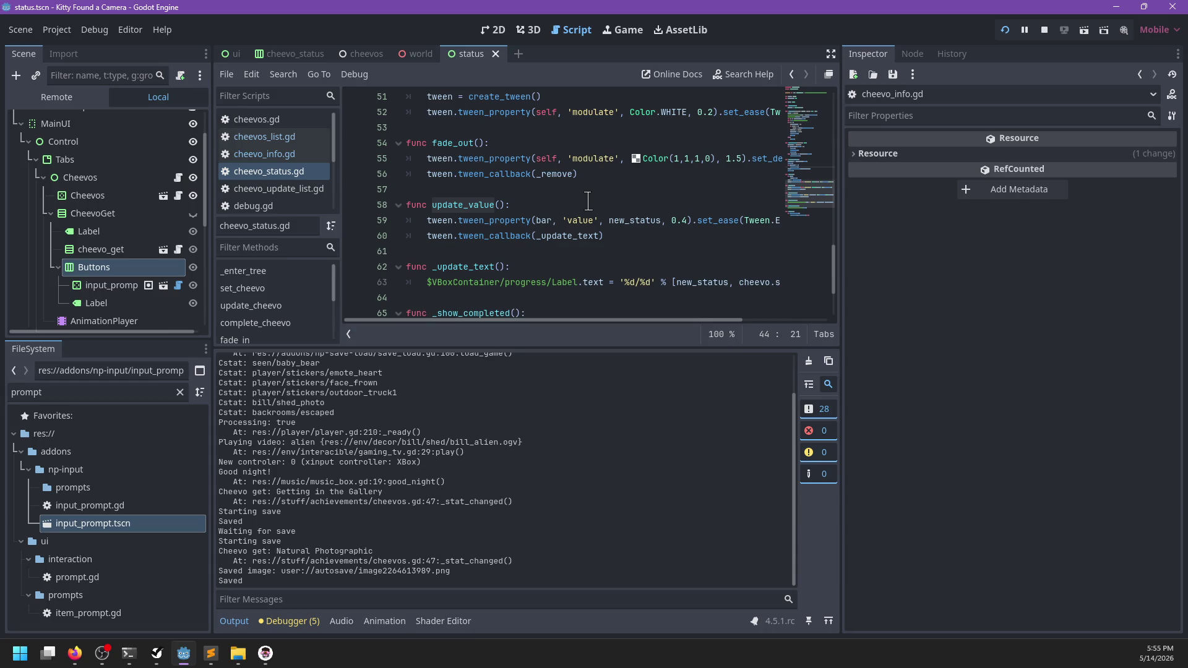
click(565, 204)
scroll(576, 203, down, 1)
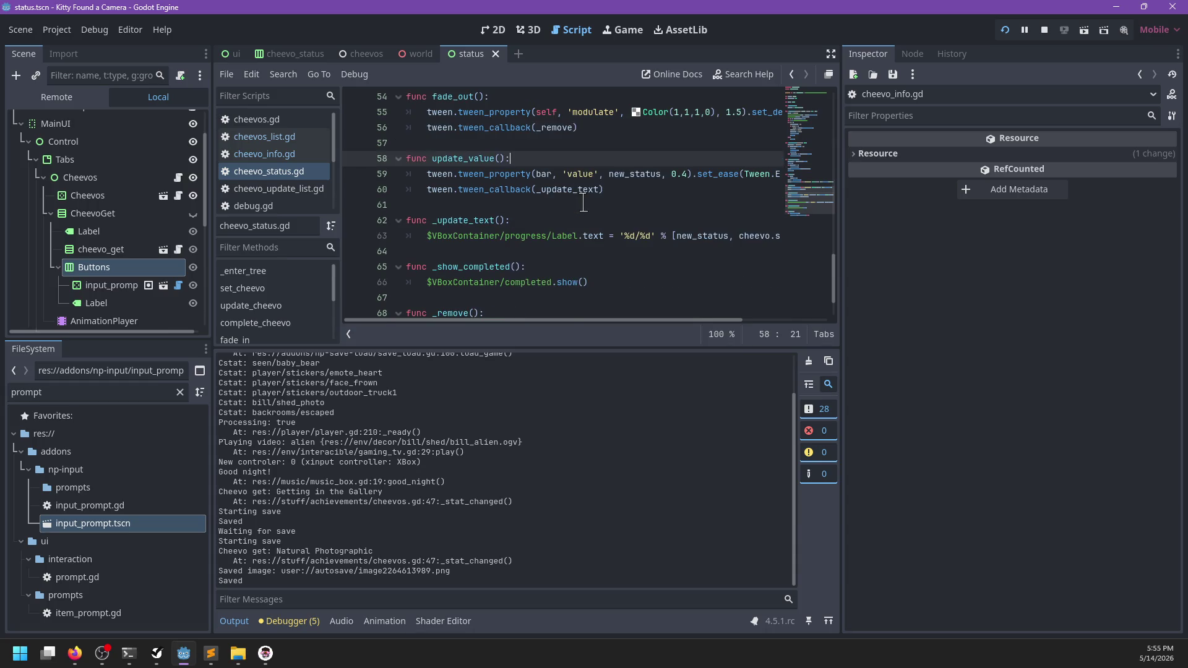
key(Down)
key(End)
key(Return)
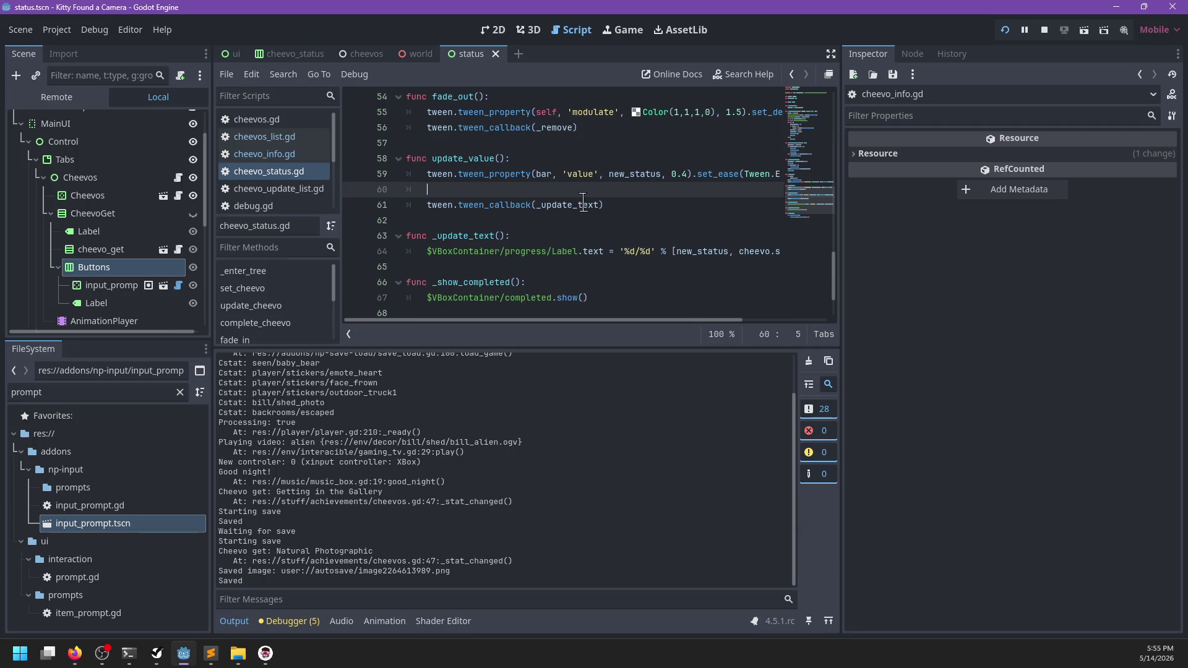
key(BackSpace)
key(BackSpace)
text(tatus >=)
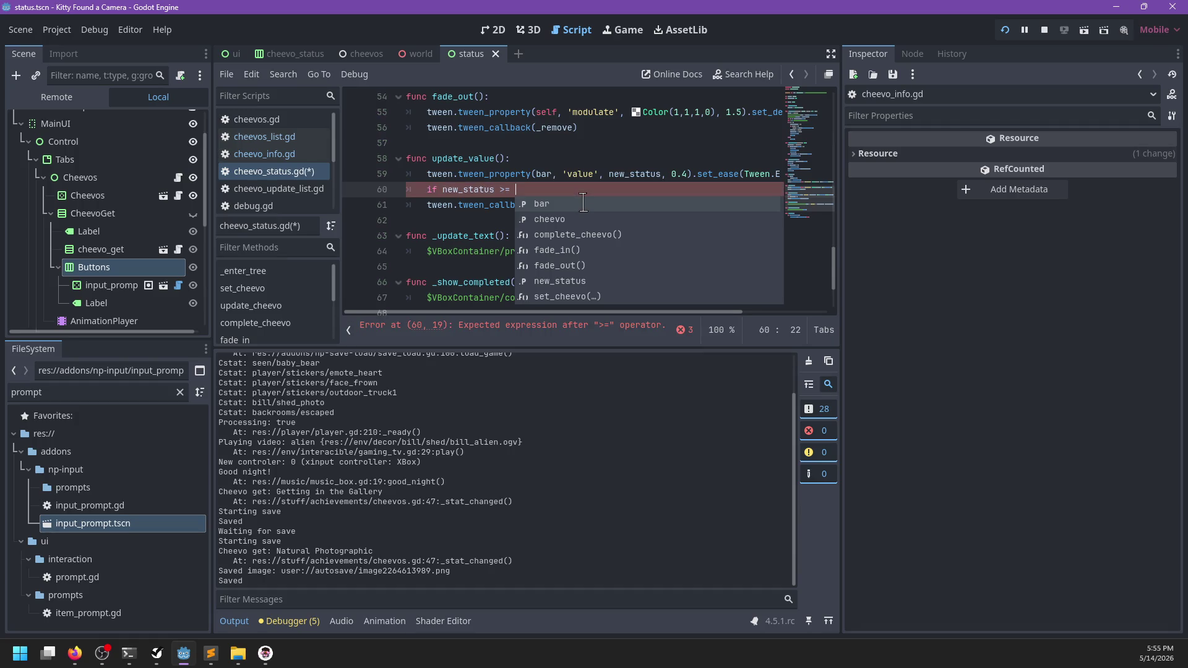
key(Escape)
scroll(583, 202, down, 1)
scroll(583, 203, up, 1)
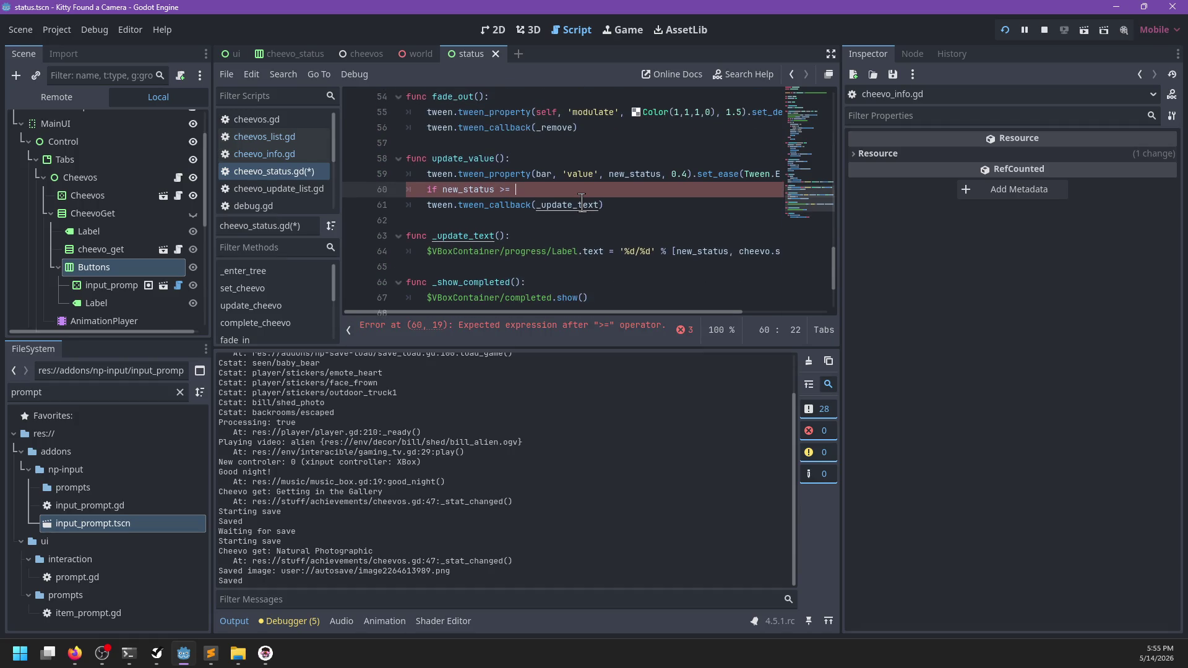
key(BackSpace)
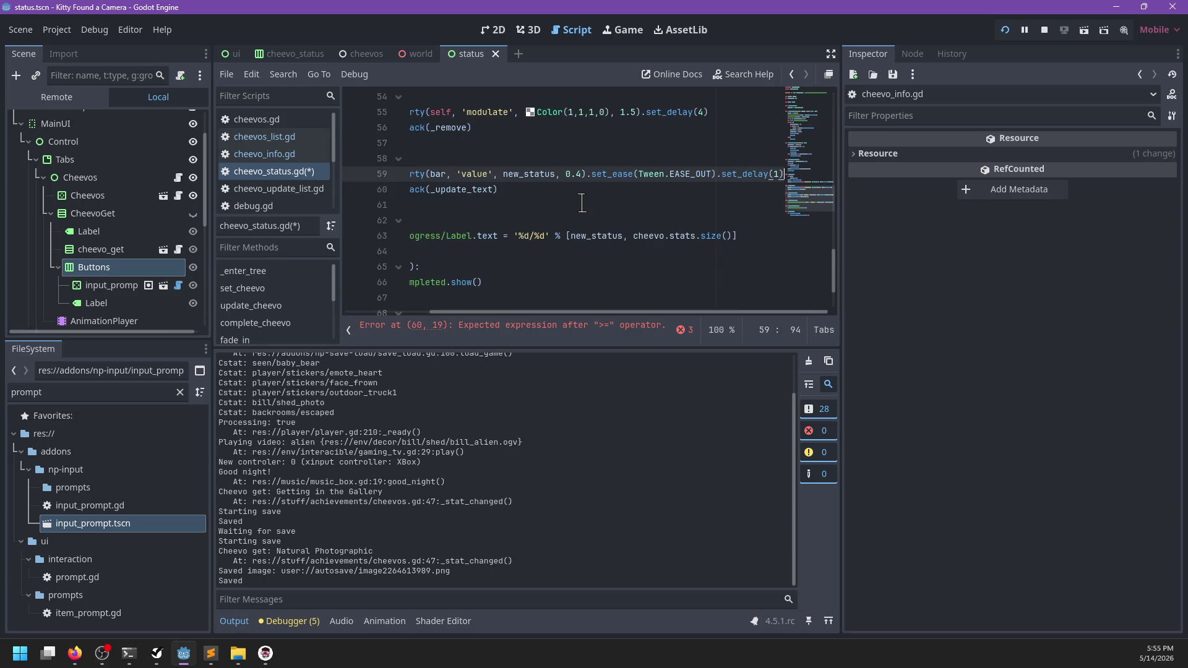
- In _update_text, begin a condition on cheevo.stats.size() > after the label line
ctrl+click(570, 195)
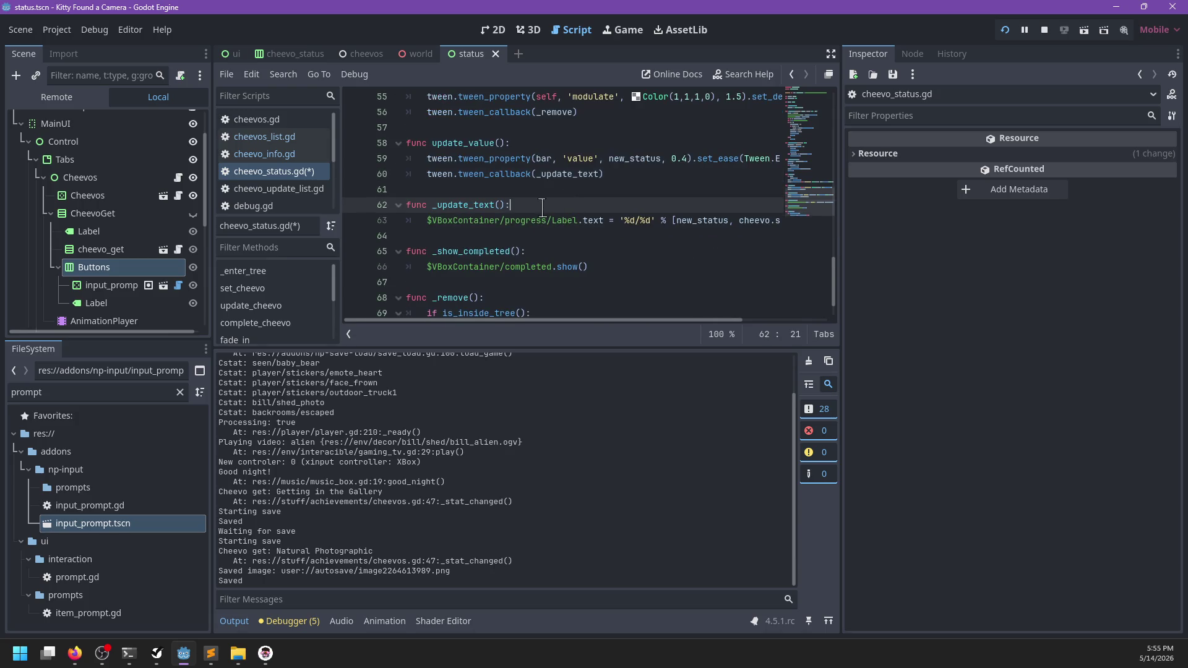
key(Down)
key(End)
key(Return)
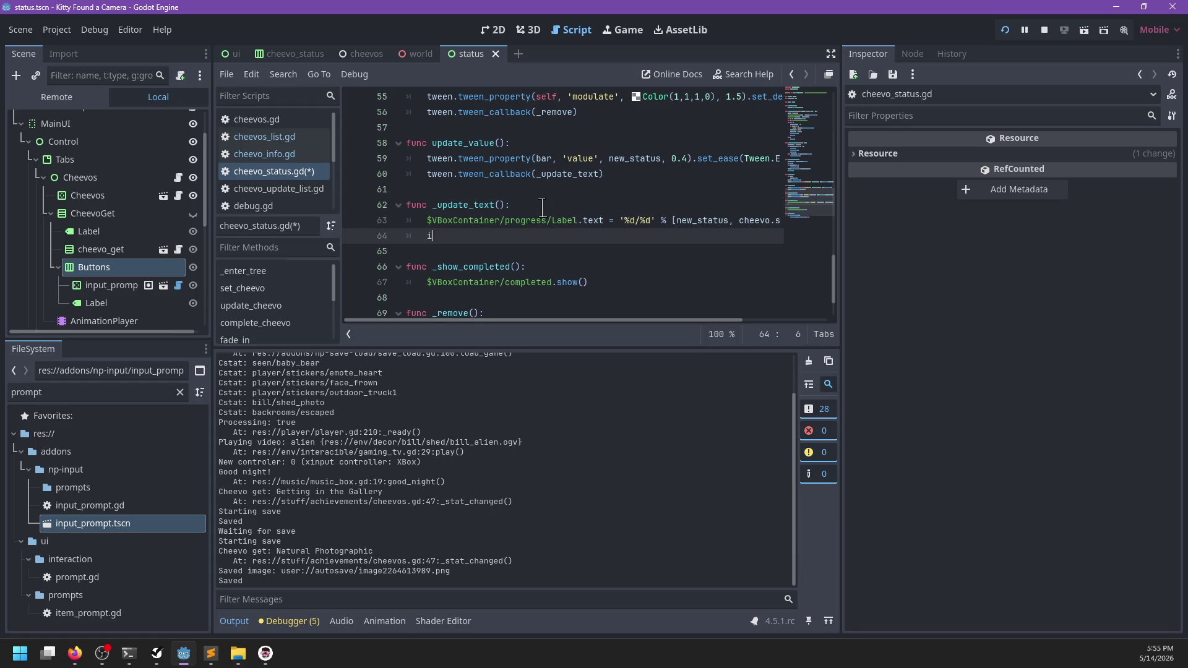
text(f c)
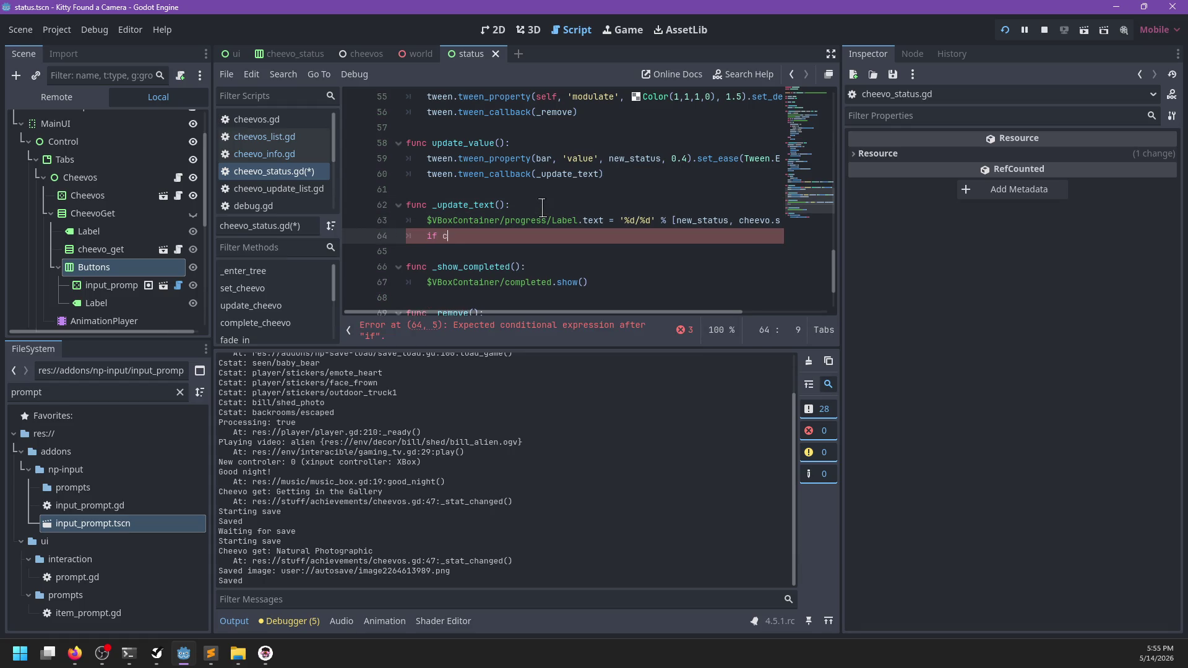
text(heevo)
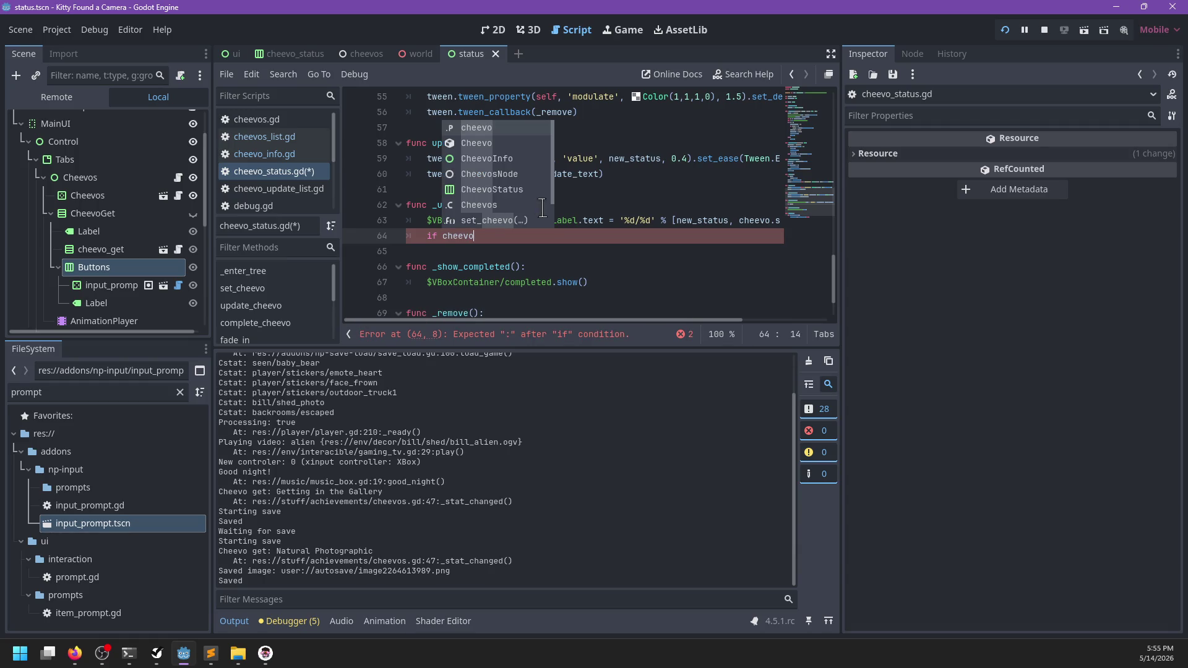
text(.stats.l)
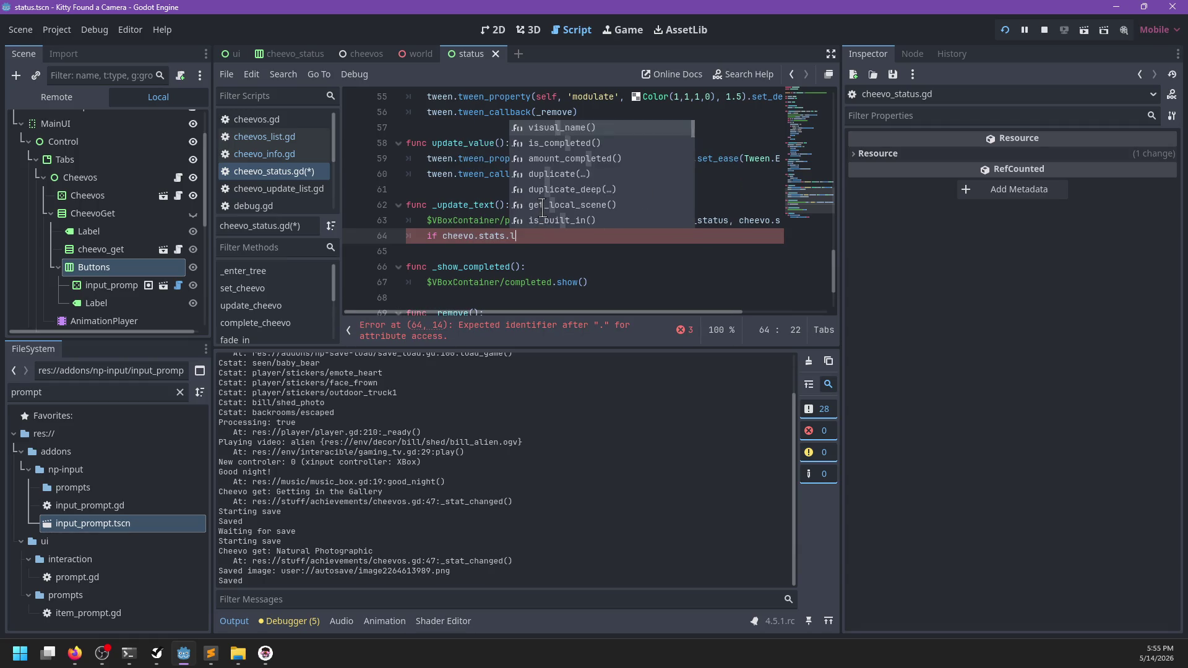
key(BackSpace)
text(size() > 1 and)
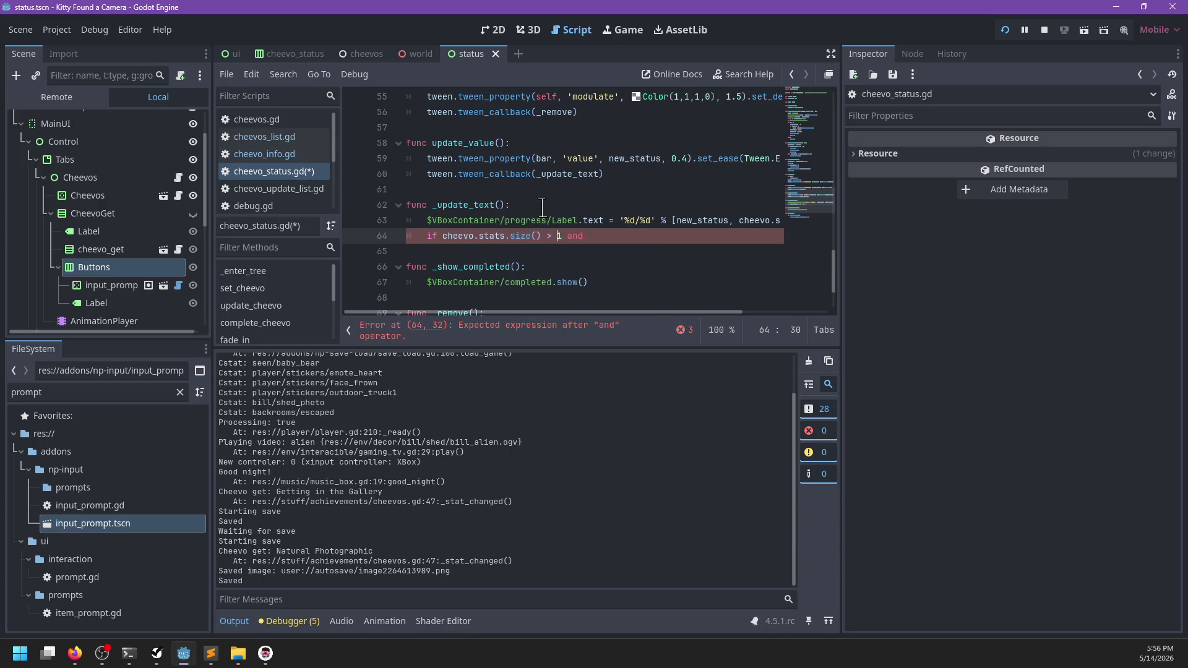
- Move cheevo.stats.size() into 'var sl := cheevo.stats.size()' and use sl in the label
key(ctrl+shift+Left)
key(ctrl+x)
key(Up)
key(Up)
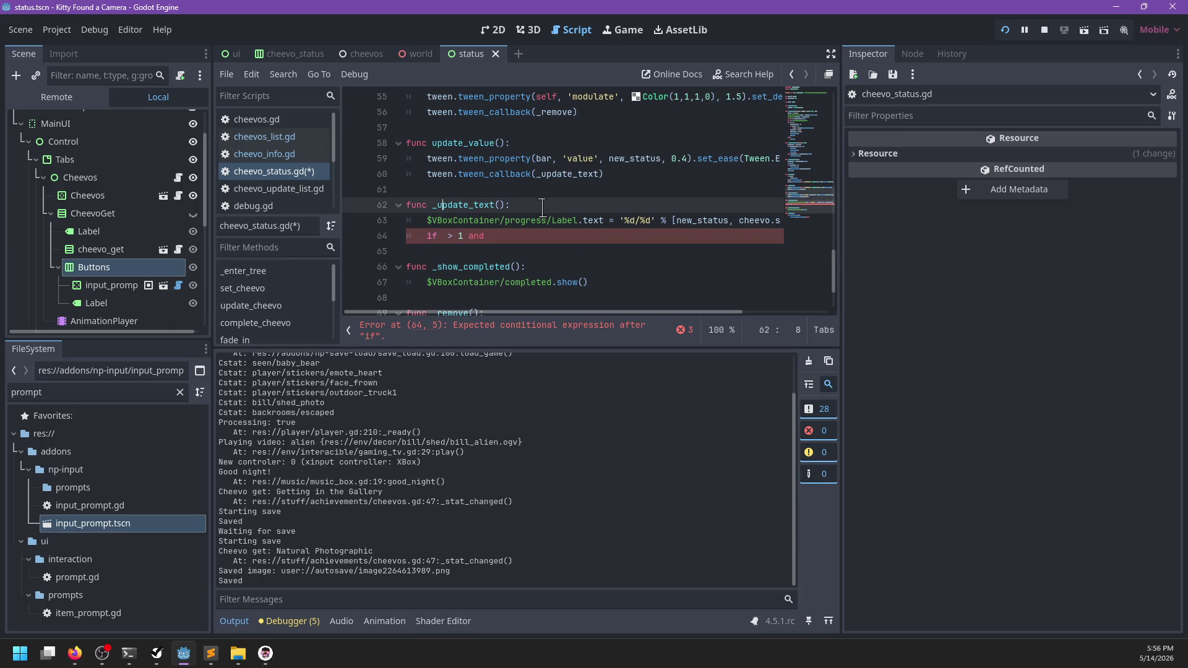
key(End)
key(Return)
text(va)
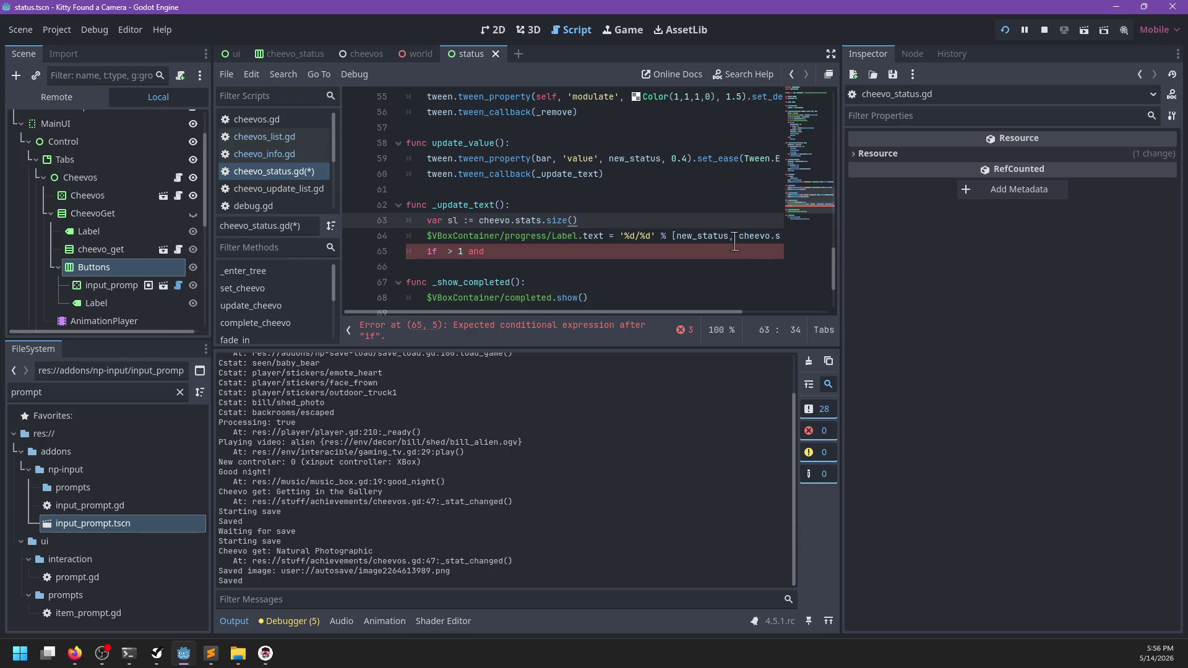
mouse_move(736, 238)
mouse_down()
mouse_move(783, 237)
mouse_move(758, 237)
mouse_up()
text(sl)
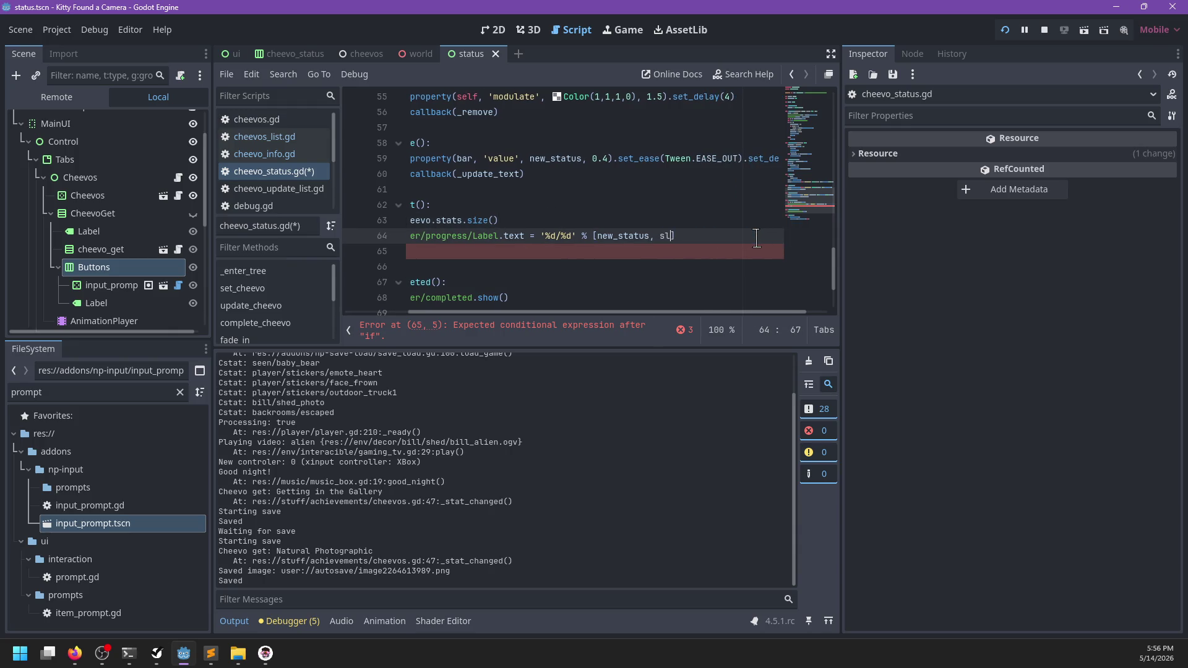
key(Escape)
- Complete 'if sl > 1 and new_status >= sl: _show_completed()' and save the script
click(445, 251)
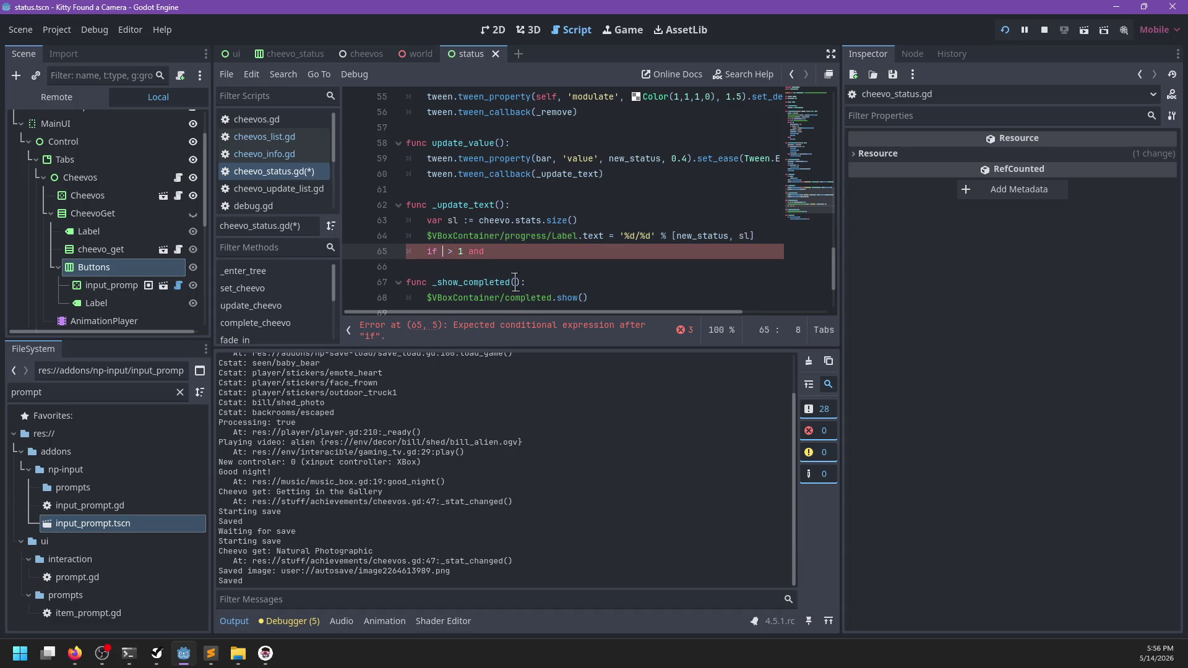
text(sl)
key(End)
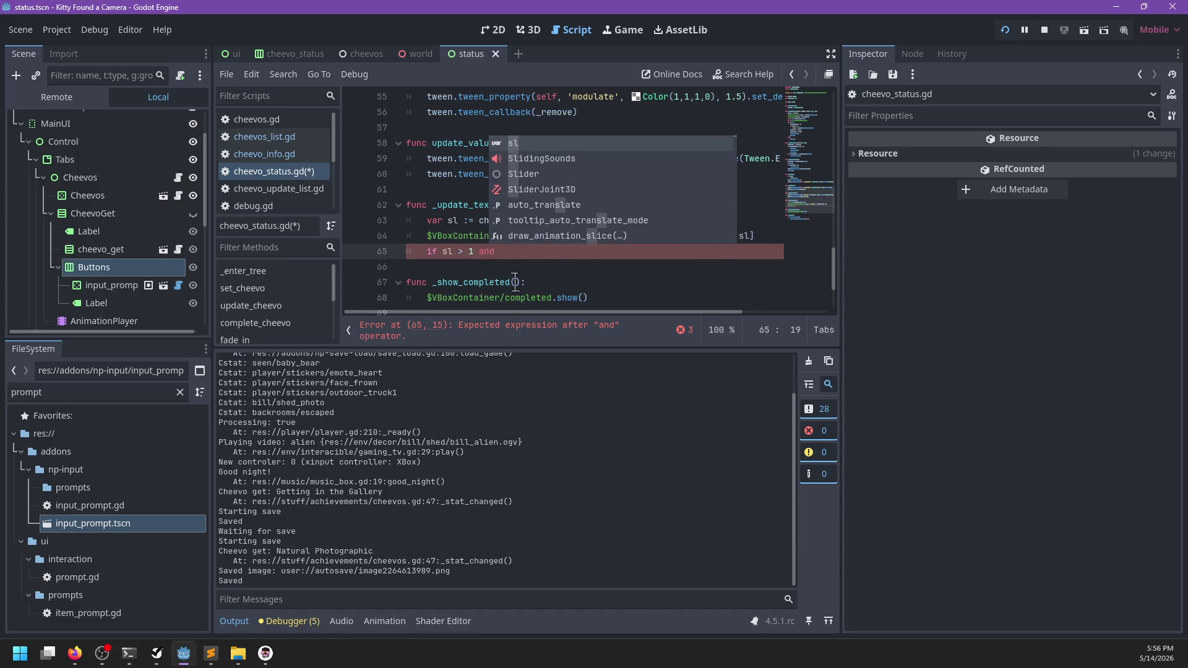
key(Escape)
text(new_status ==)
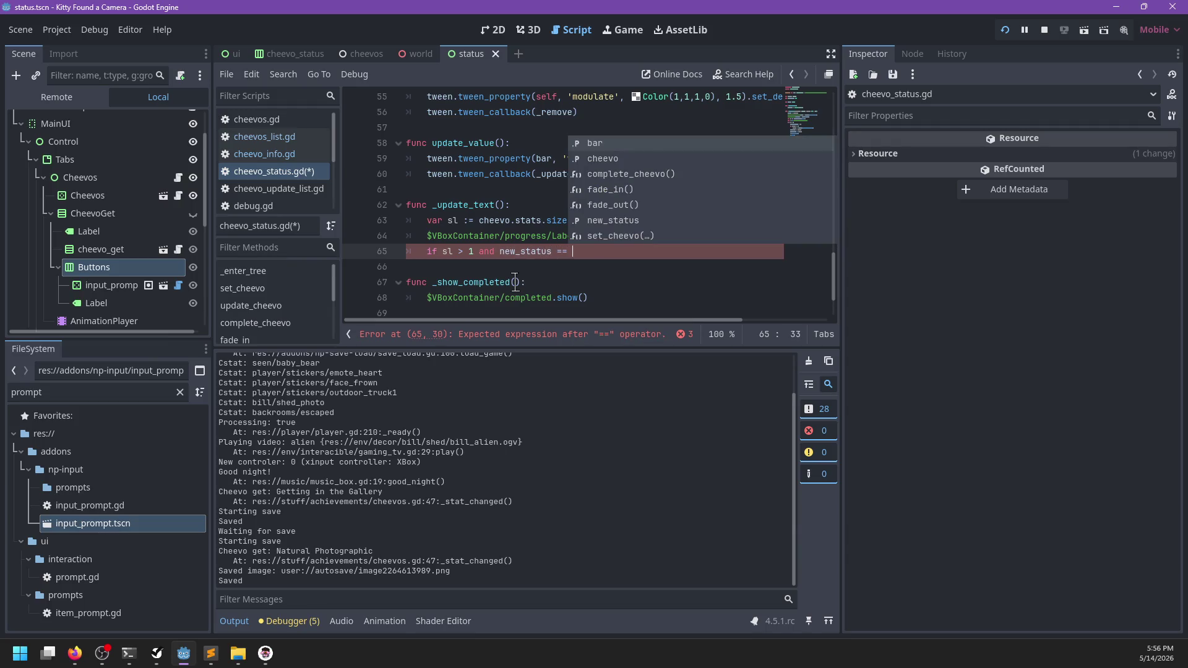
text(sl)
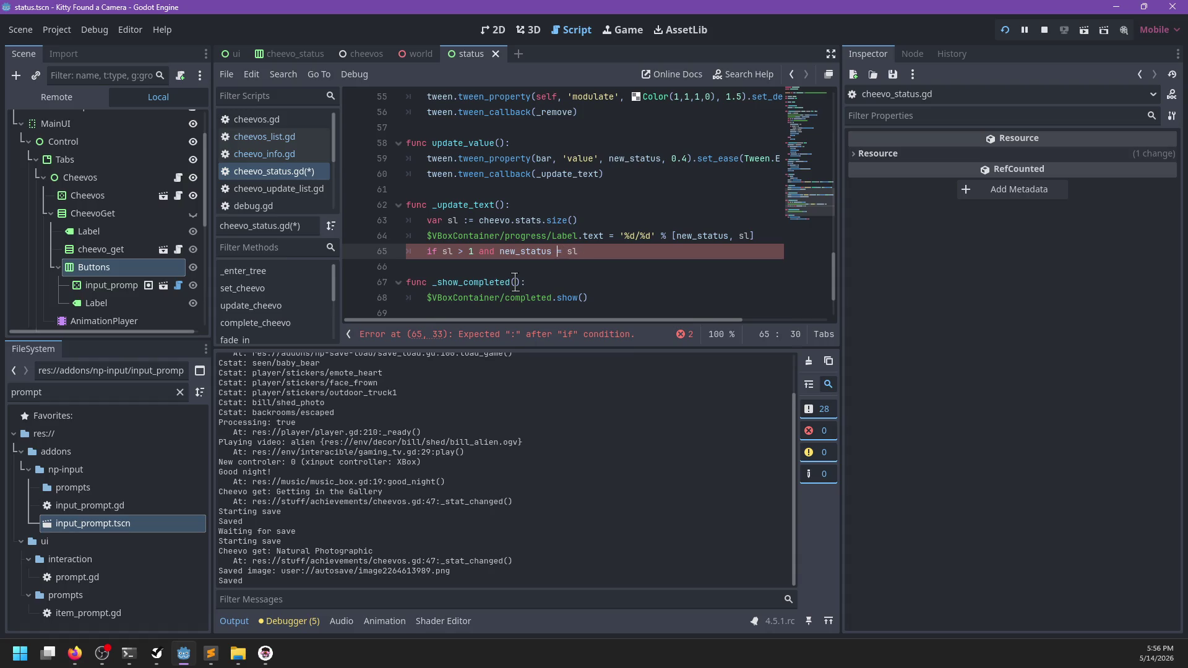
key(End)
text(:)
key(Return)
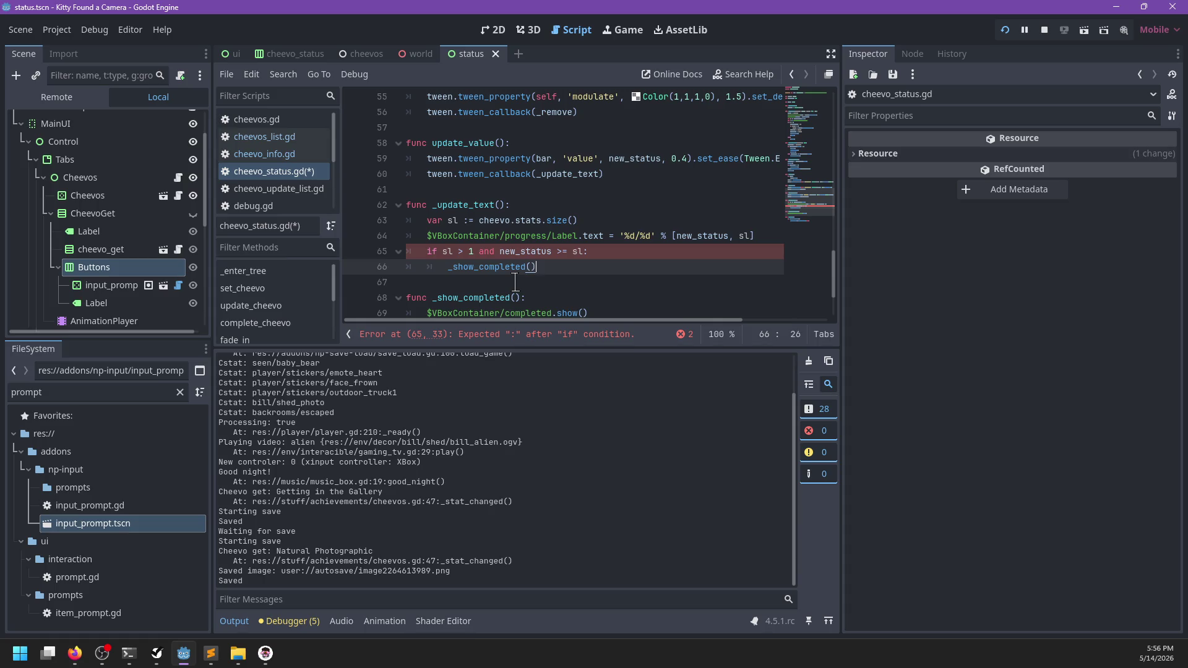
scroll(557, 266, down, 2)
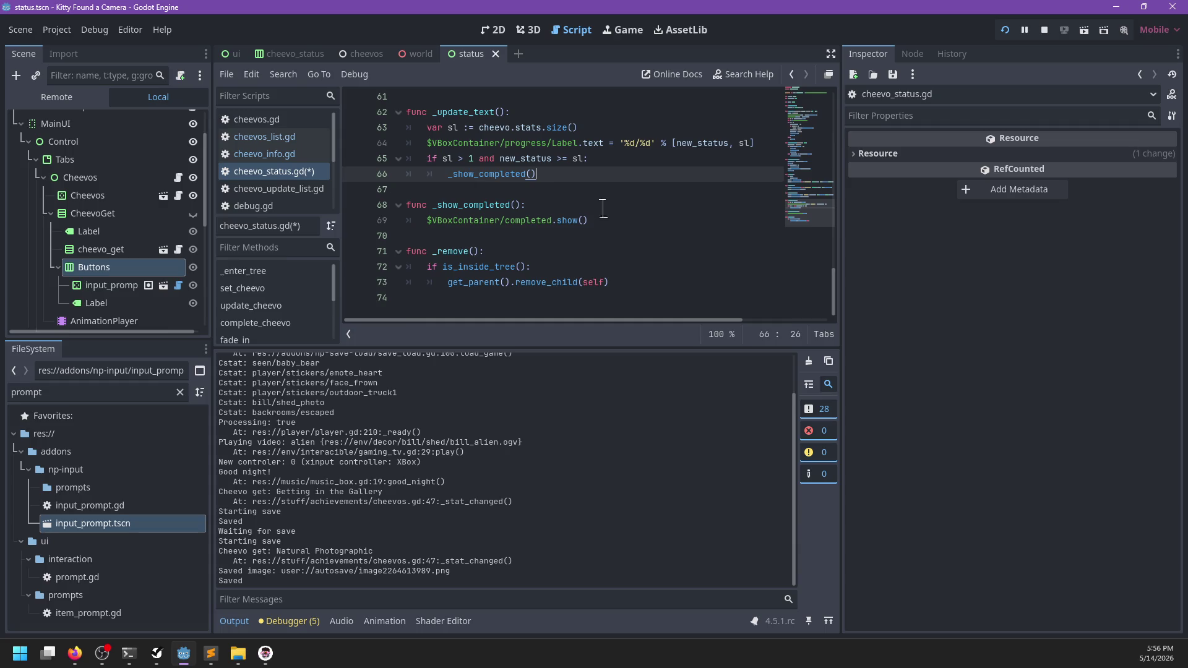
scroll(613, 218, up, 1)
key(ctrl+s)
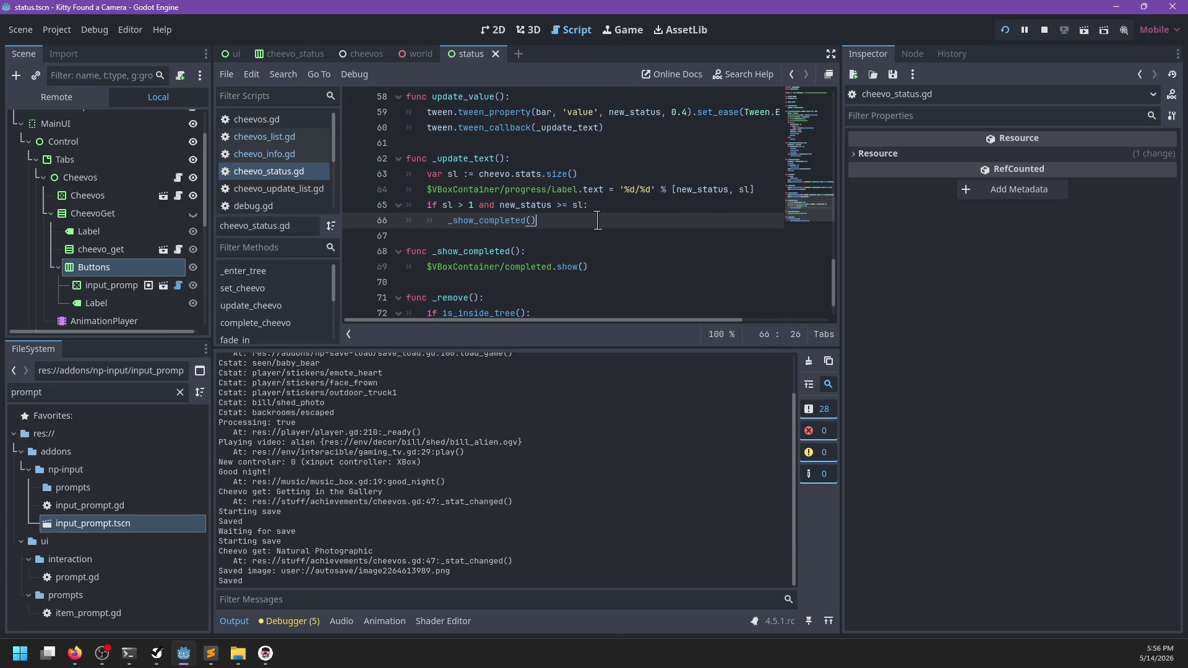
- Close the running game and search info.json in Sublime Text for 'seen'
key(alt+Tab)
key(Escape)
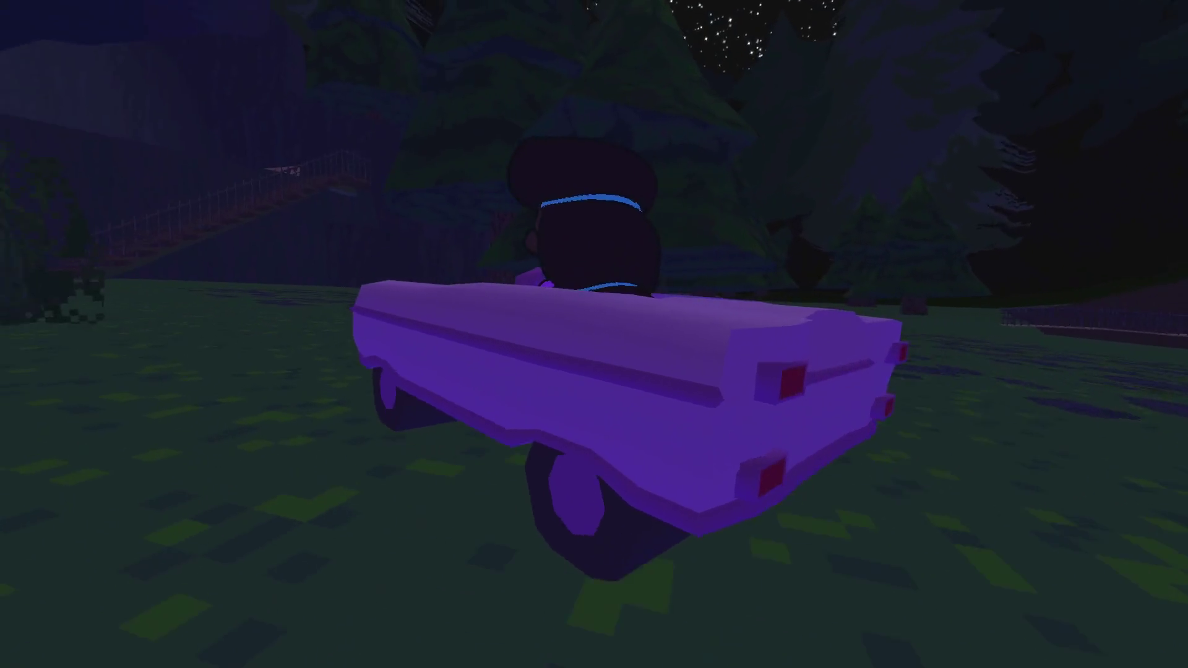
key(alt+F4)
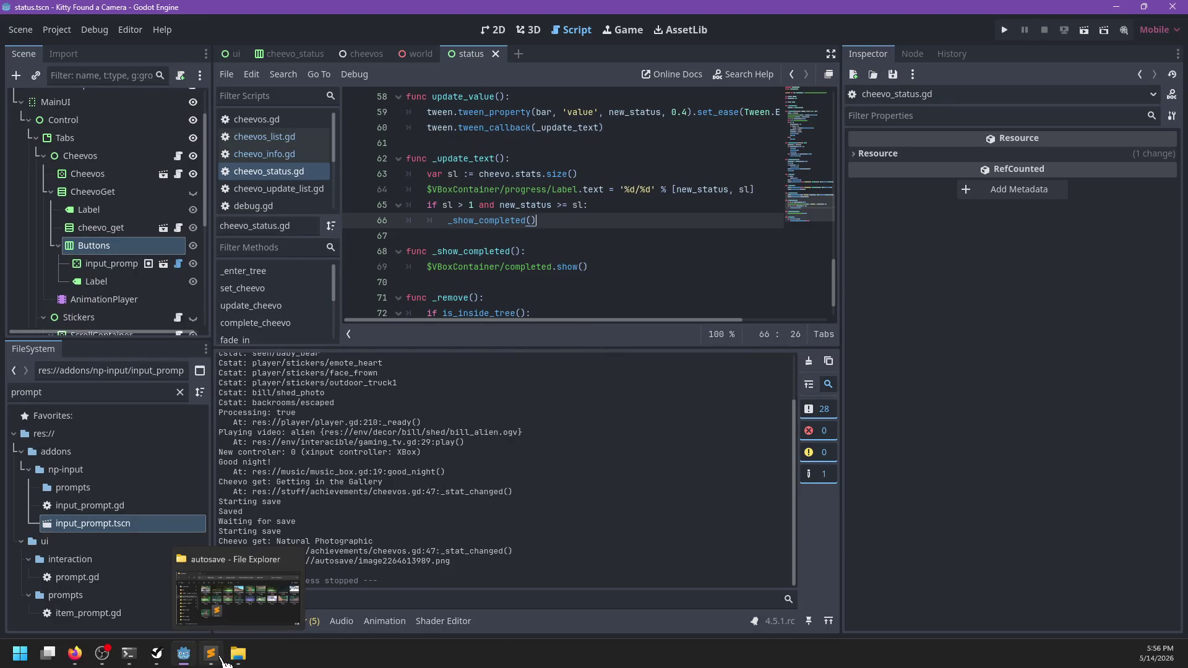
click(211, 654)
key(ctrl+f)
text(seen:)
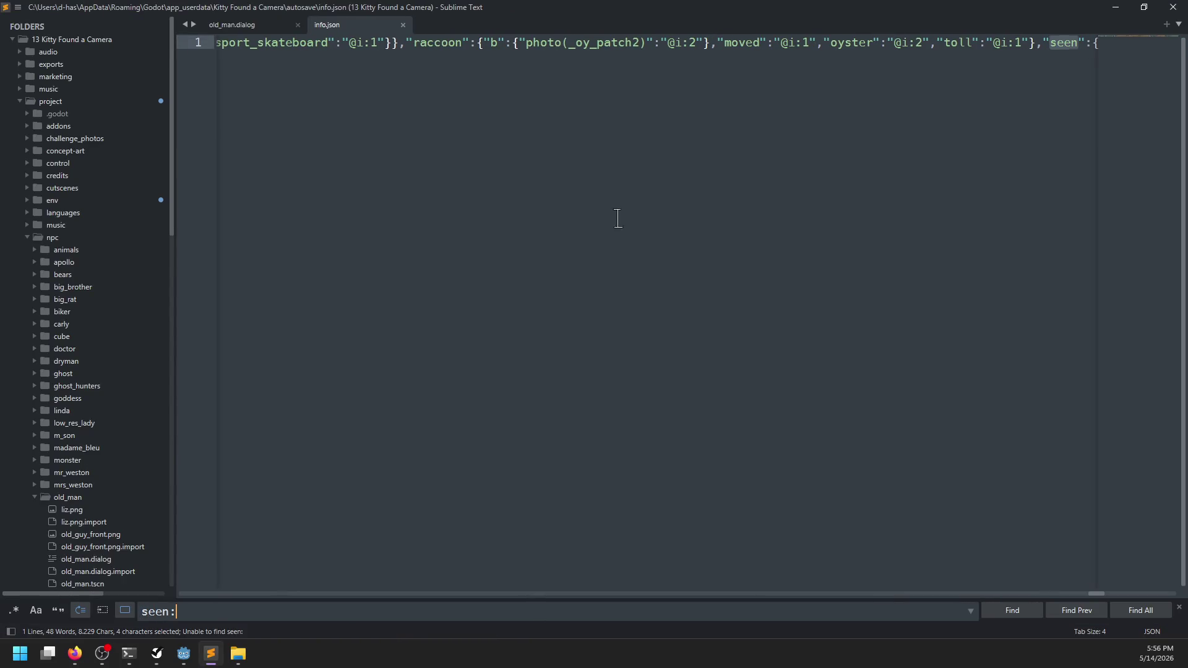
- Delete the "baby_bear":"@i:1" entry from seen, save info.json, and relaunch the game with F5
key(Escape)
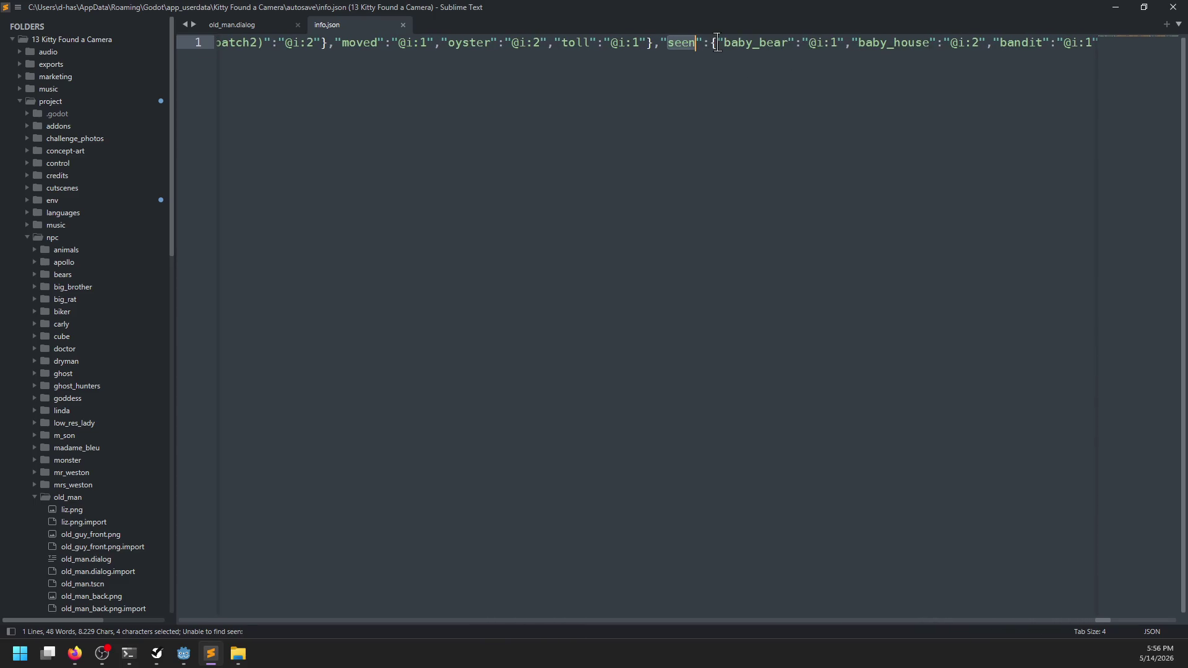
key(Delete)
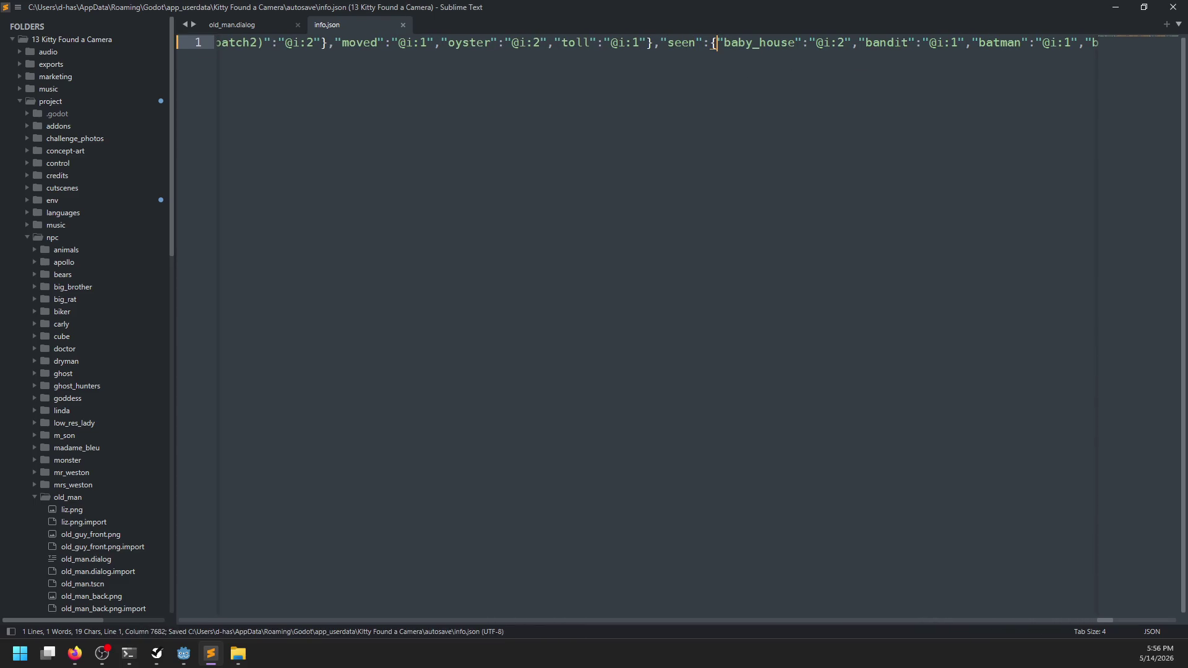
key(ctrl+s)
key(alt+Tab)
key(F5)
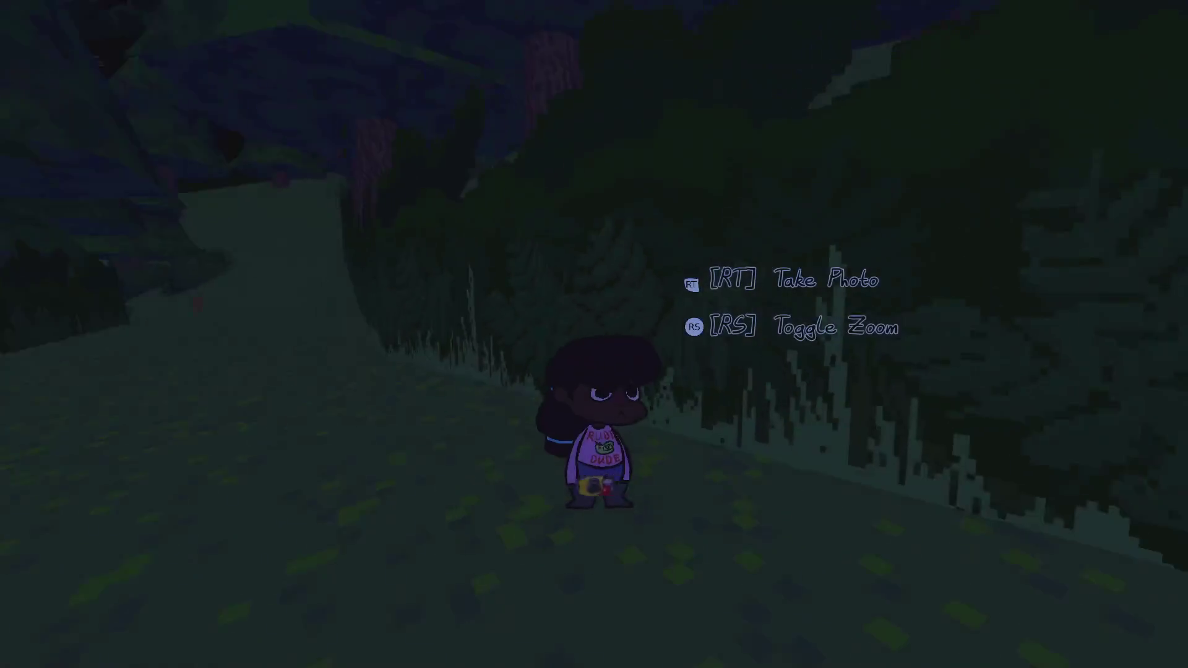
- Photograph the Baby Bear to reach 13/13, walk toward the creek, and open the pause menu
key(z)
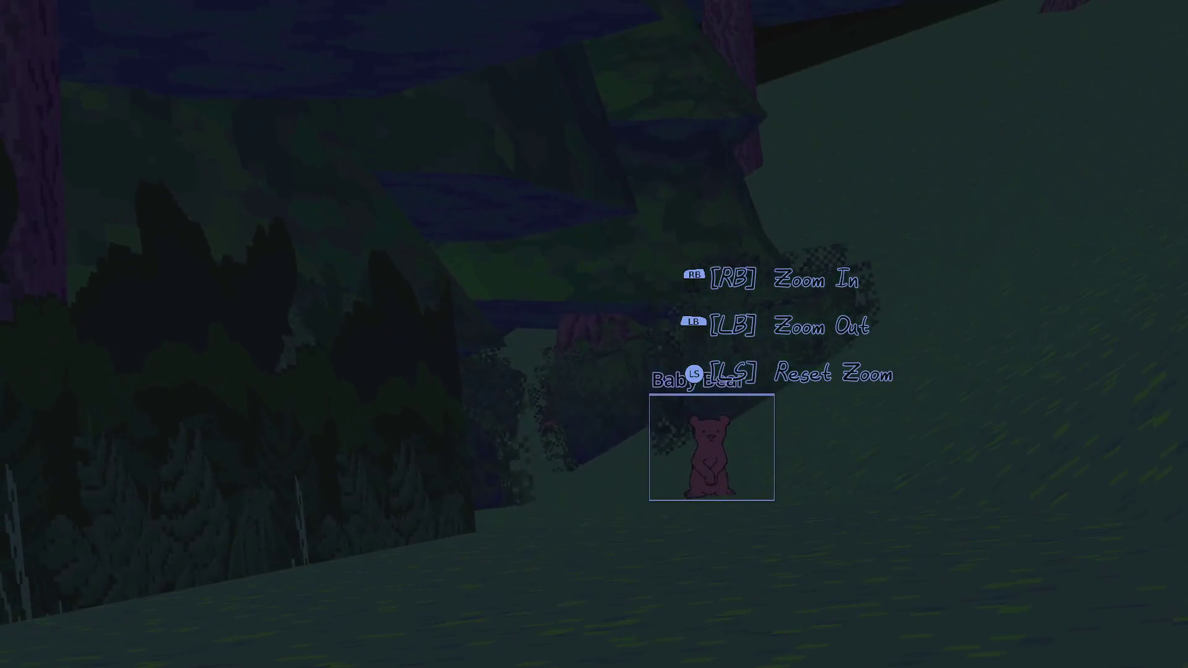
key(space)
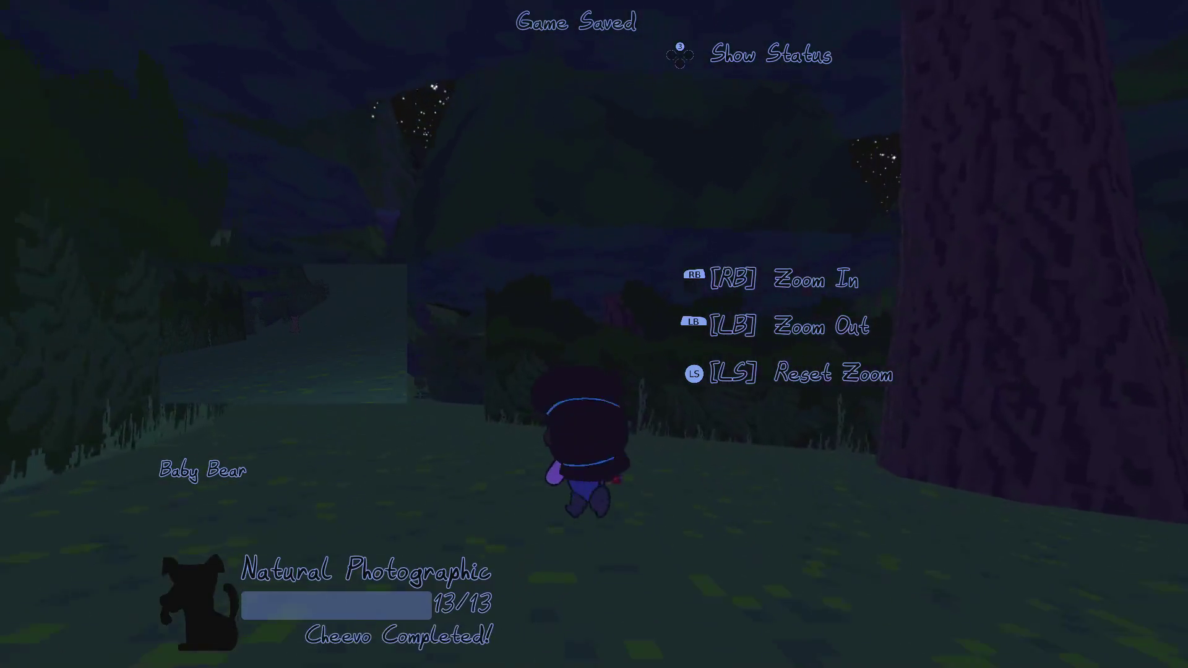
key(w)
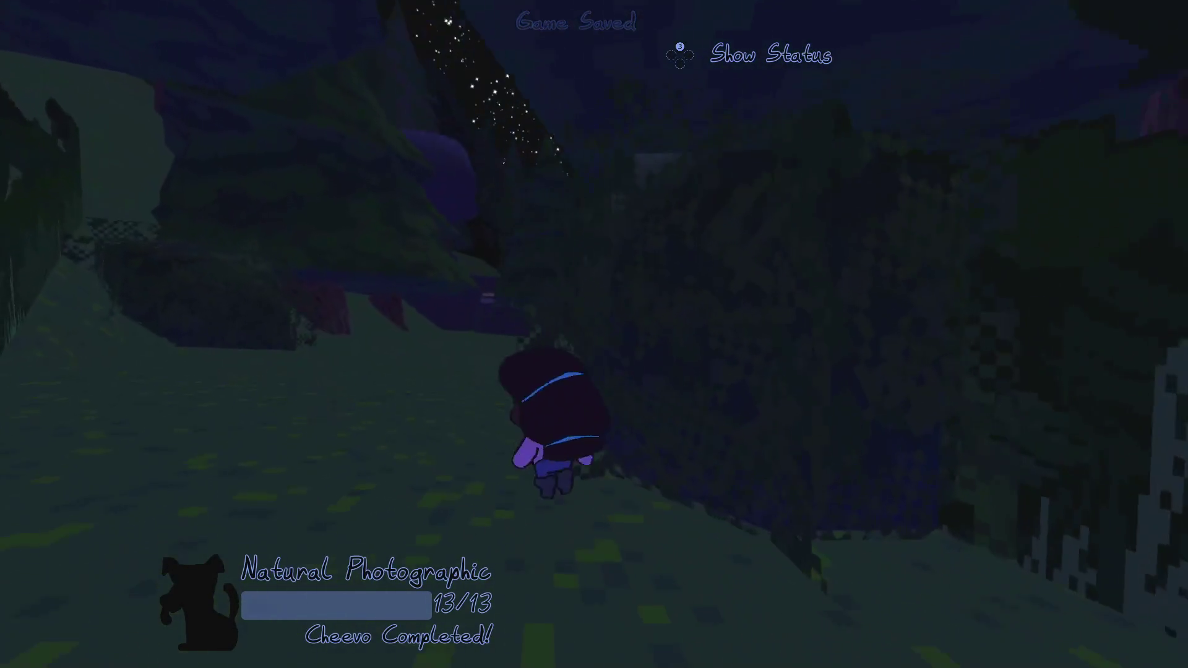
key(w)
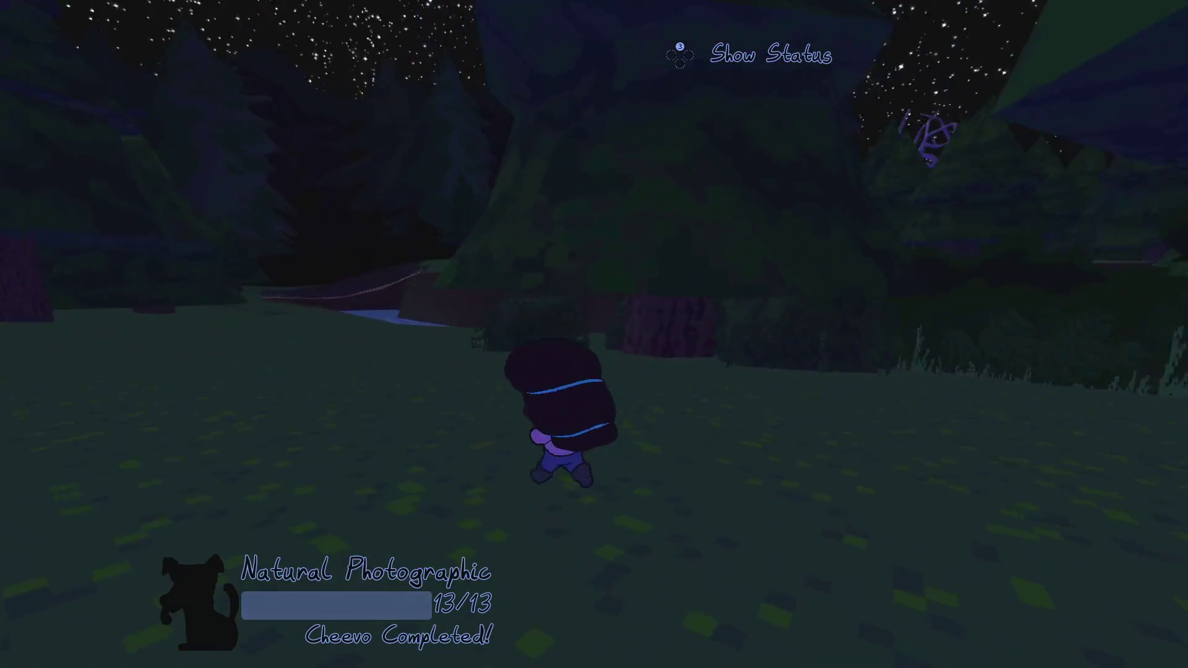
key(w)
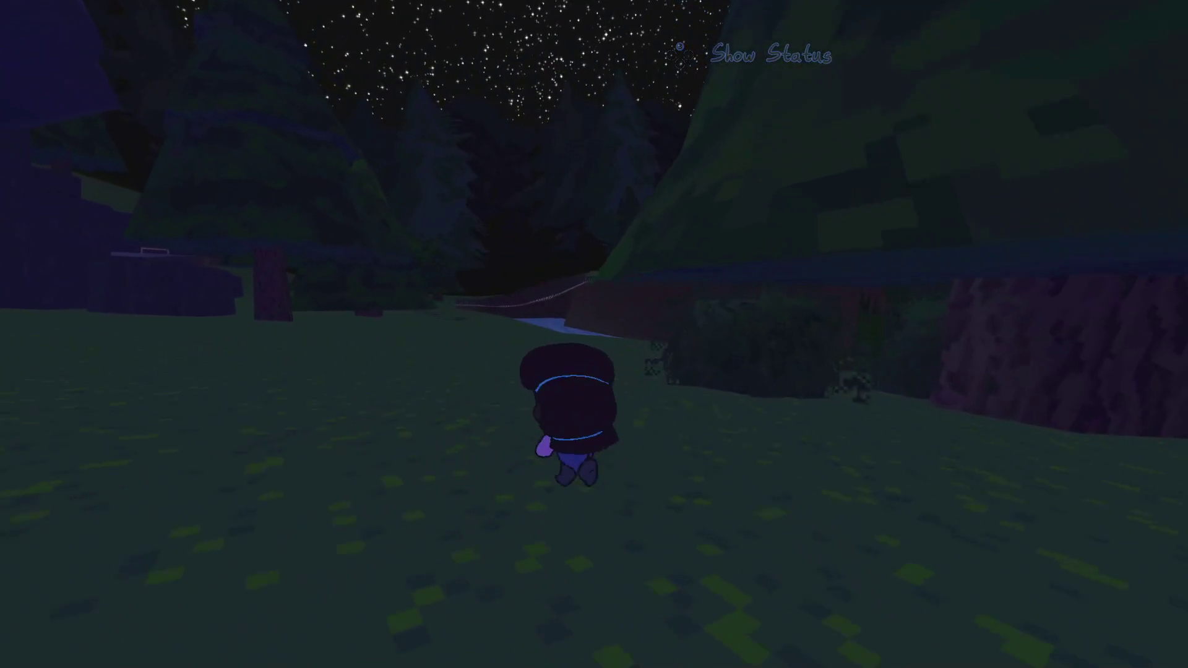
key(w)
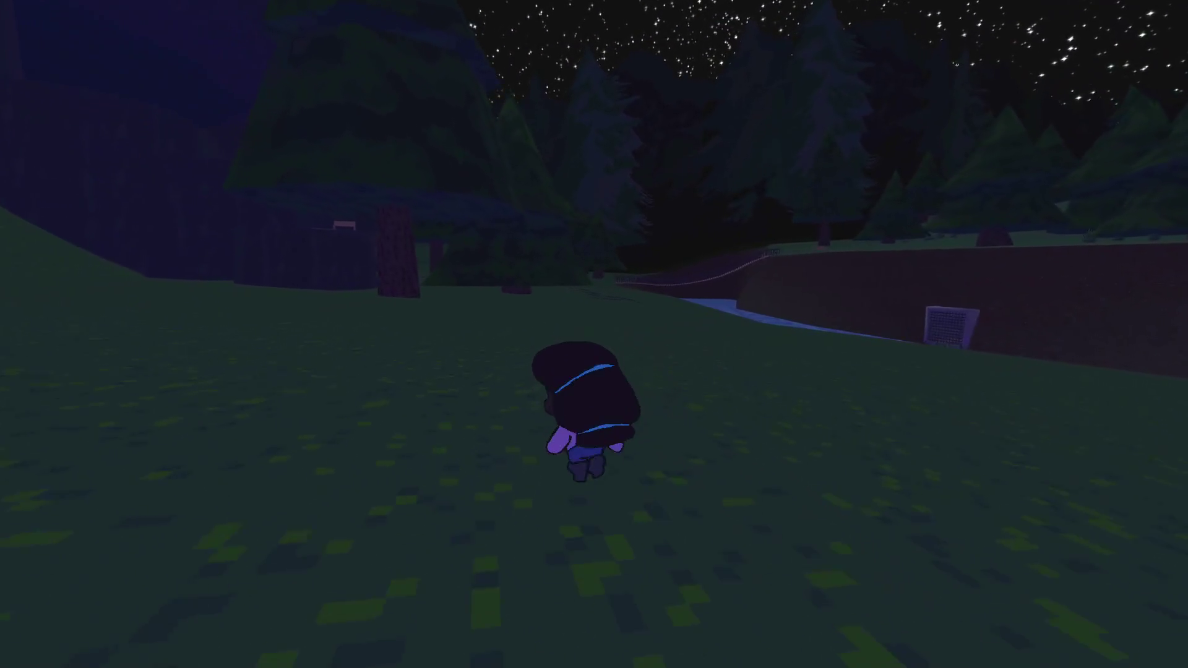
key(Escape)
key(Down)
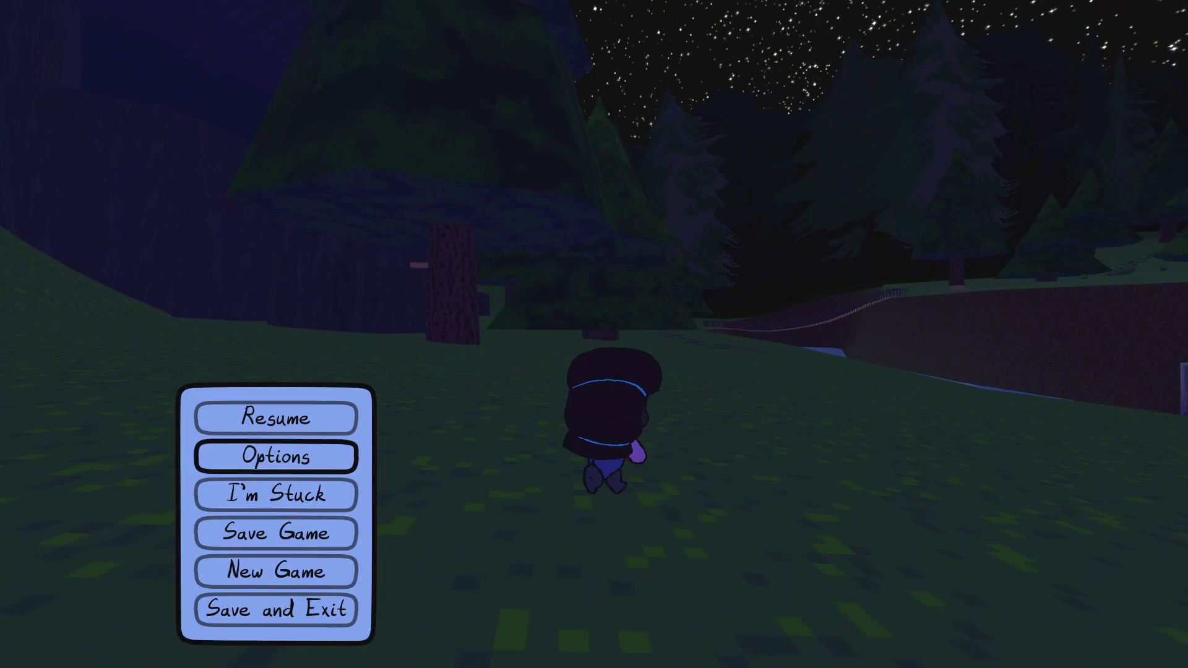
- Respawn near the houses and run through the house into the garage
key(Down)
key(Down)
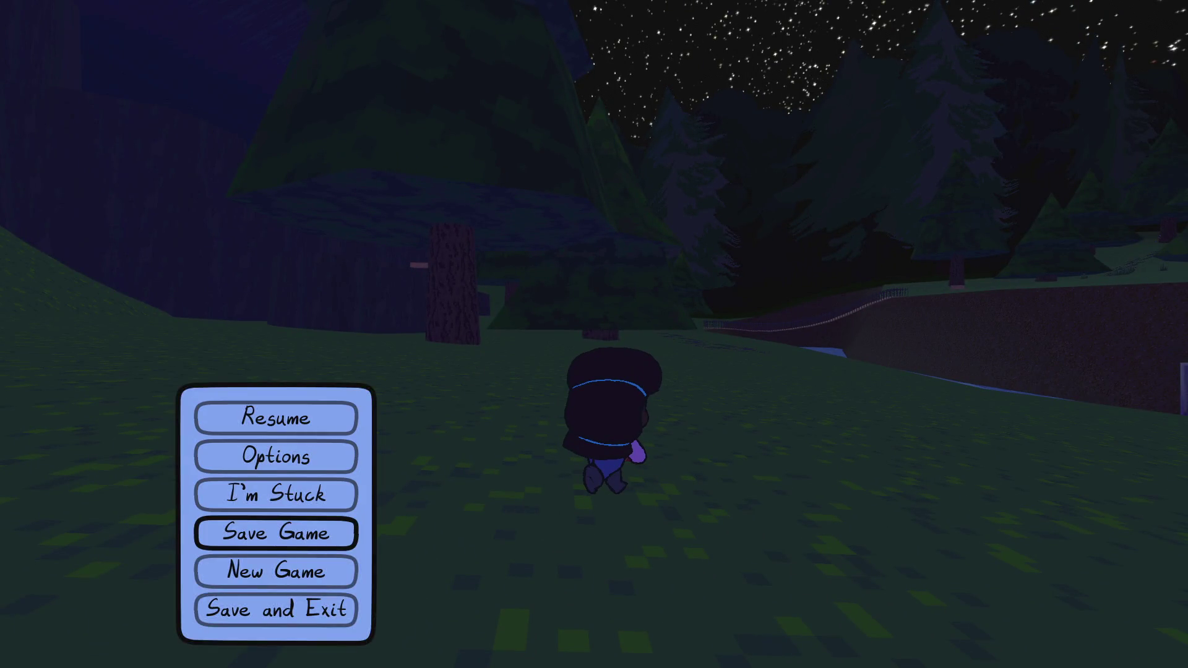
key(Up)
key(Return)
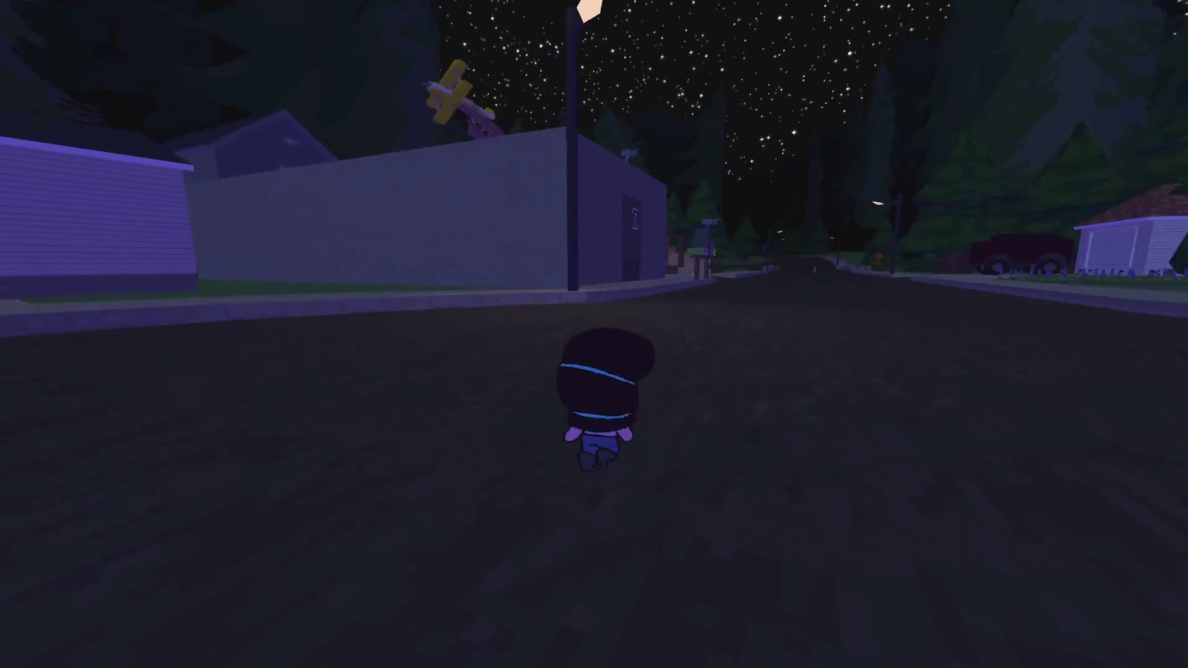
key(d)
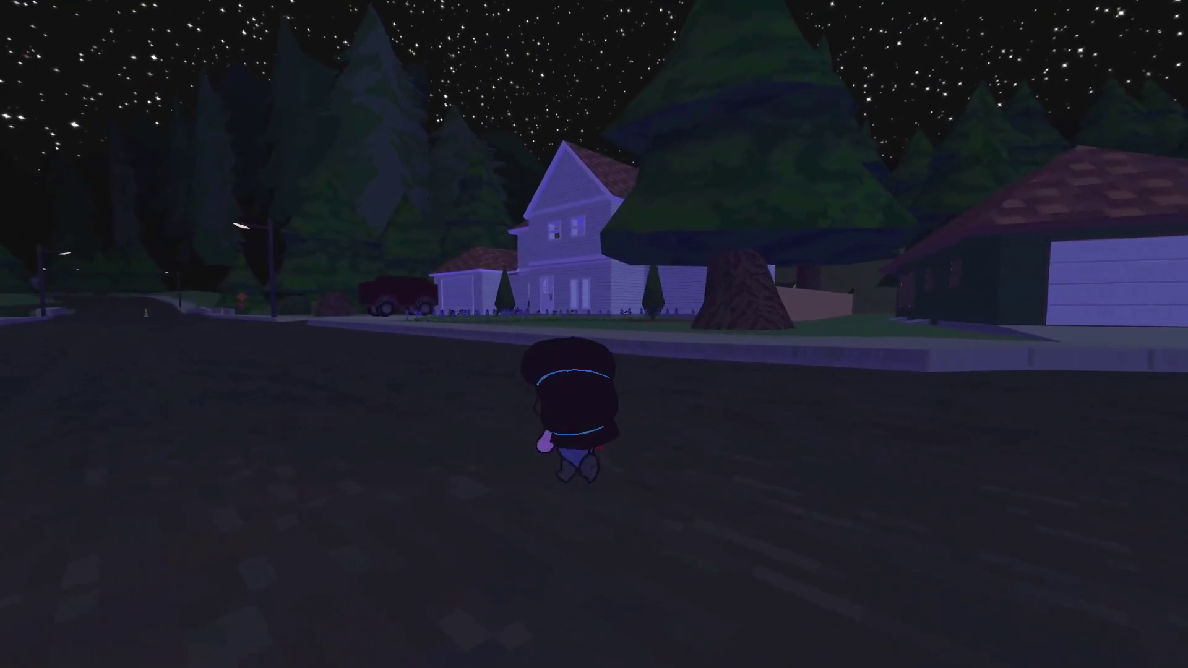
key(w)
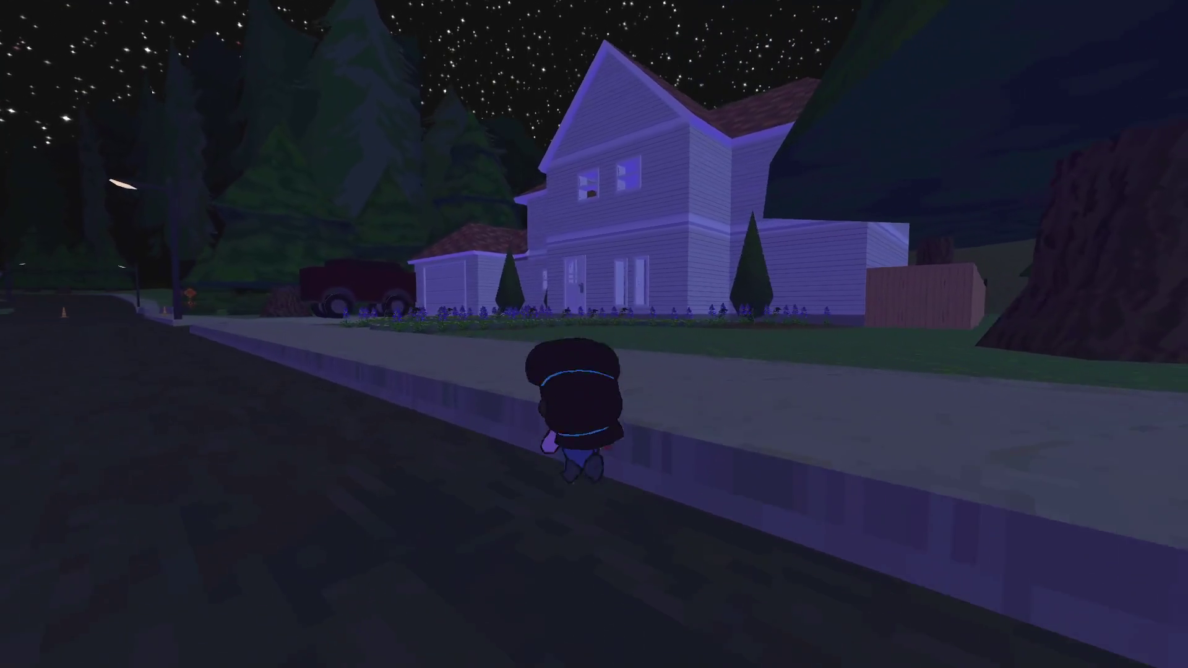
key(w)
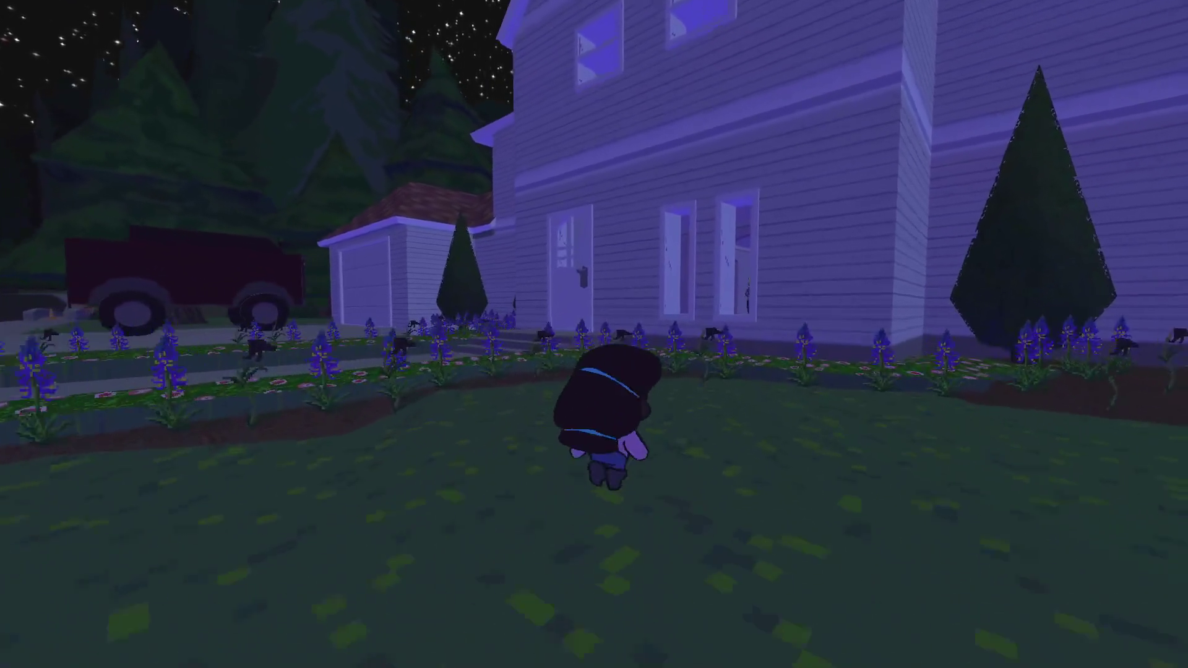
key(w)
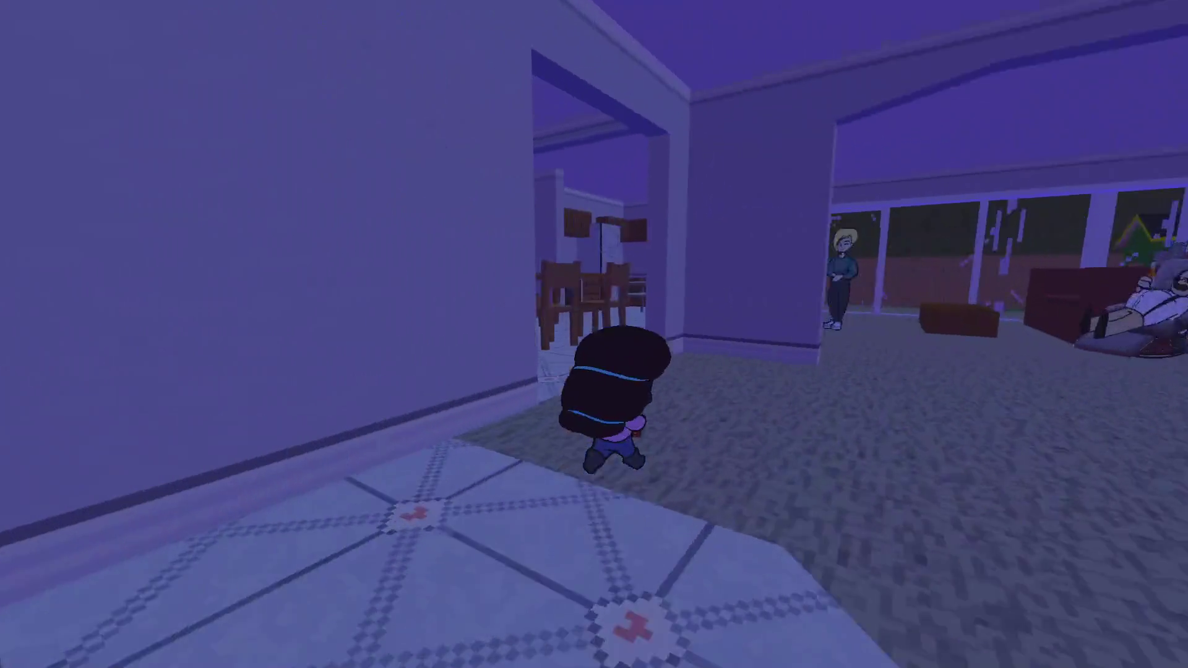
key(w)
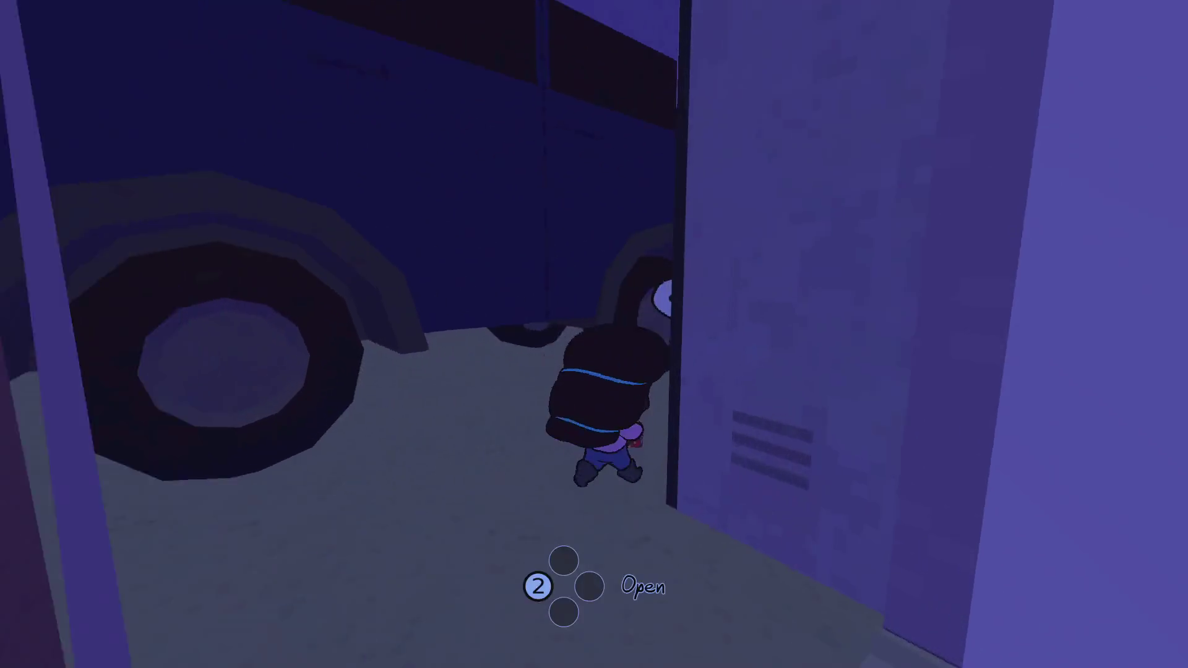
- Climb over the box and stool to pick up the face sticker, dismissing the message
key(space)
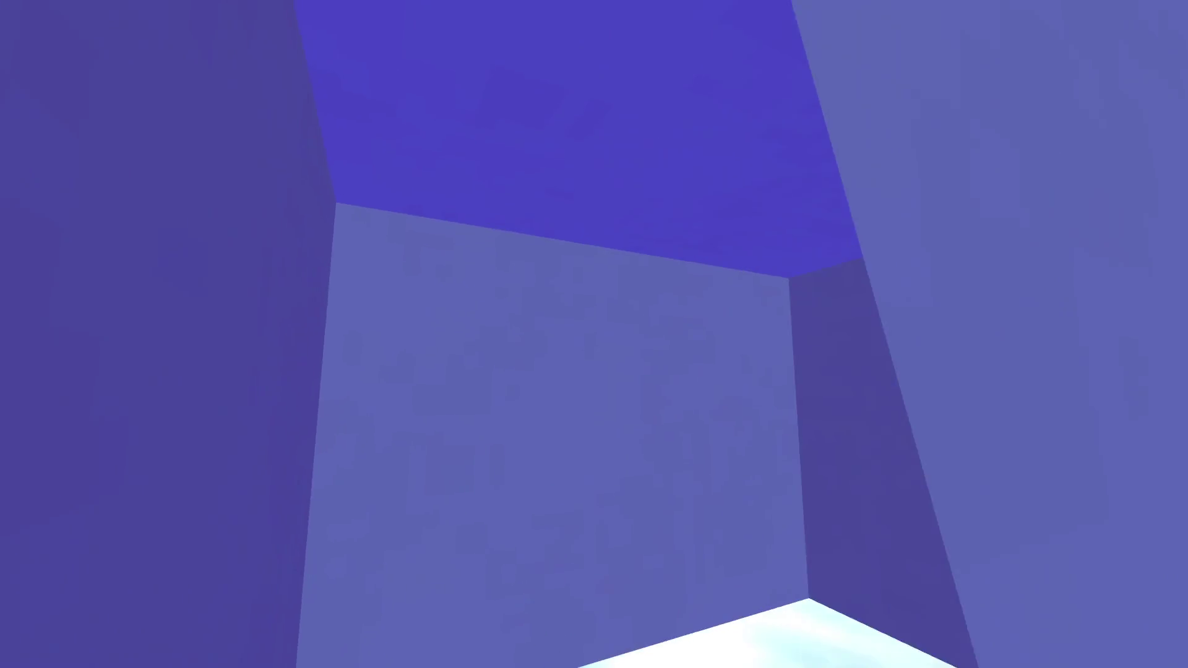
key(w)
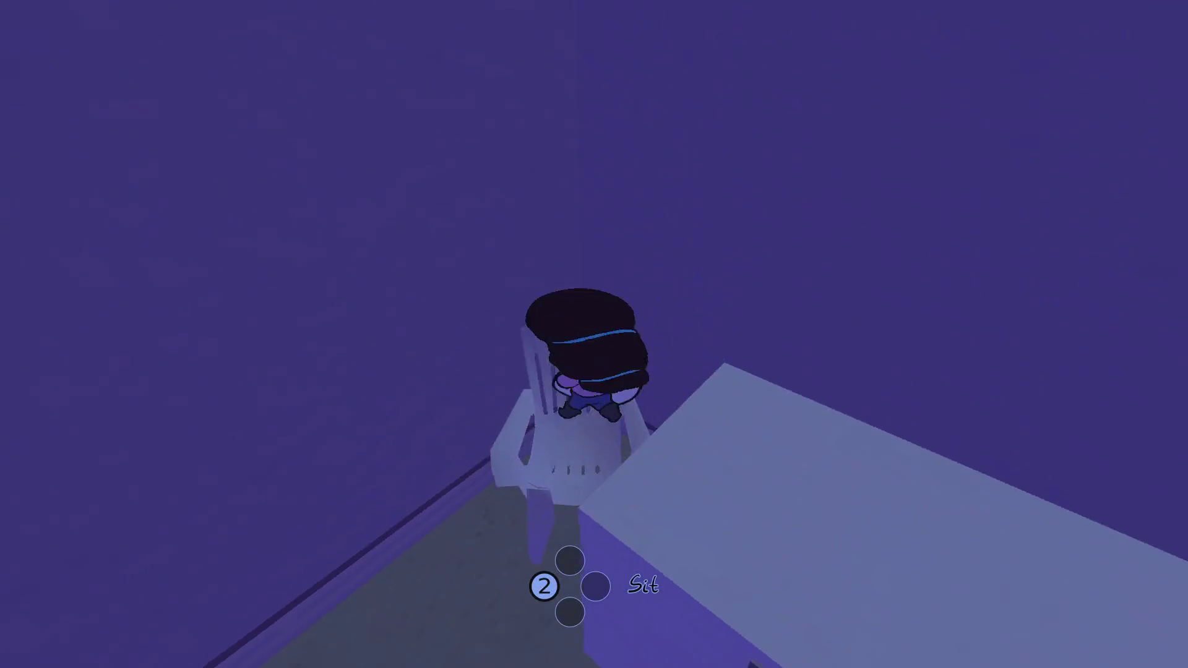
key(w)
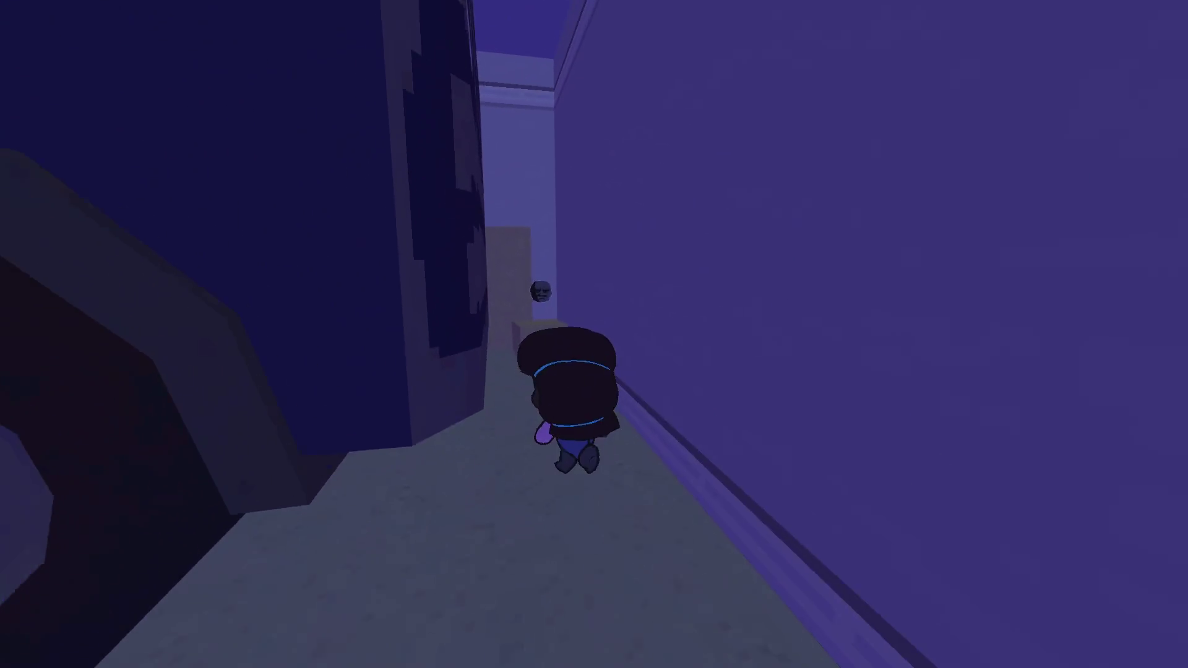
key(w)
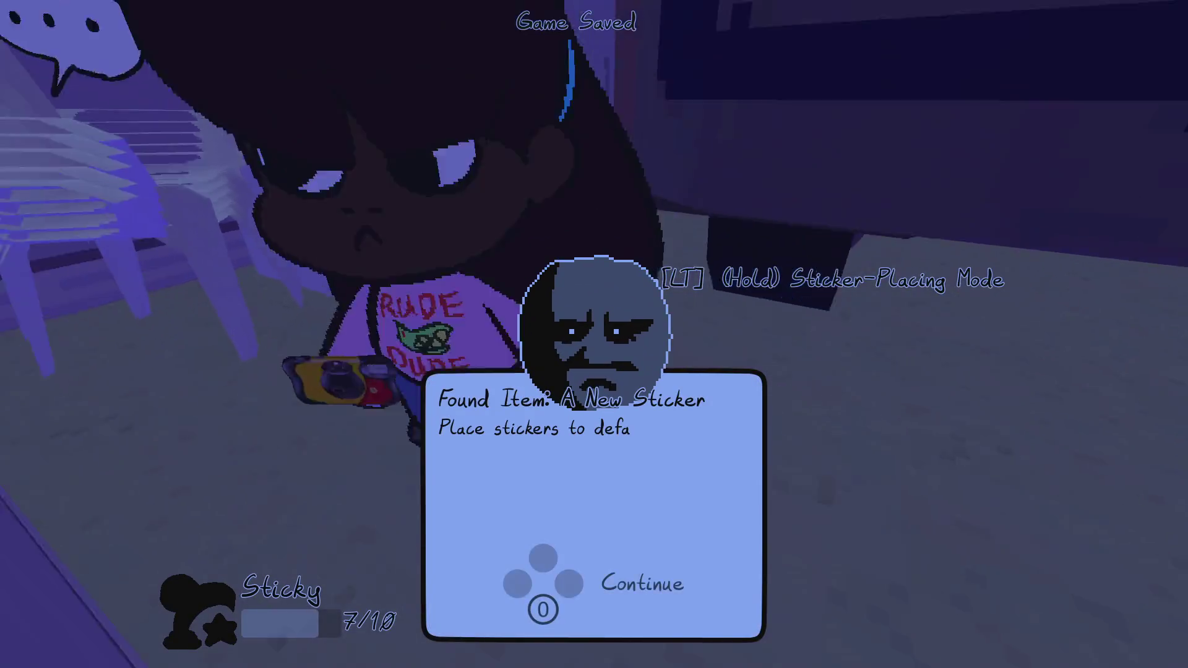
key(Return)
- Walk back out to the street and open the album's Cheevos section
key(w)
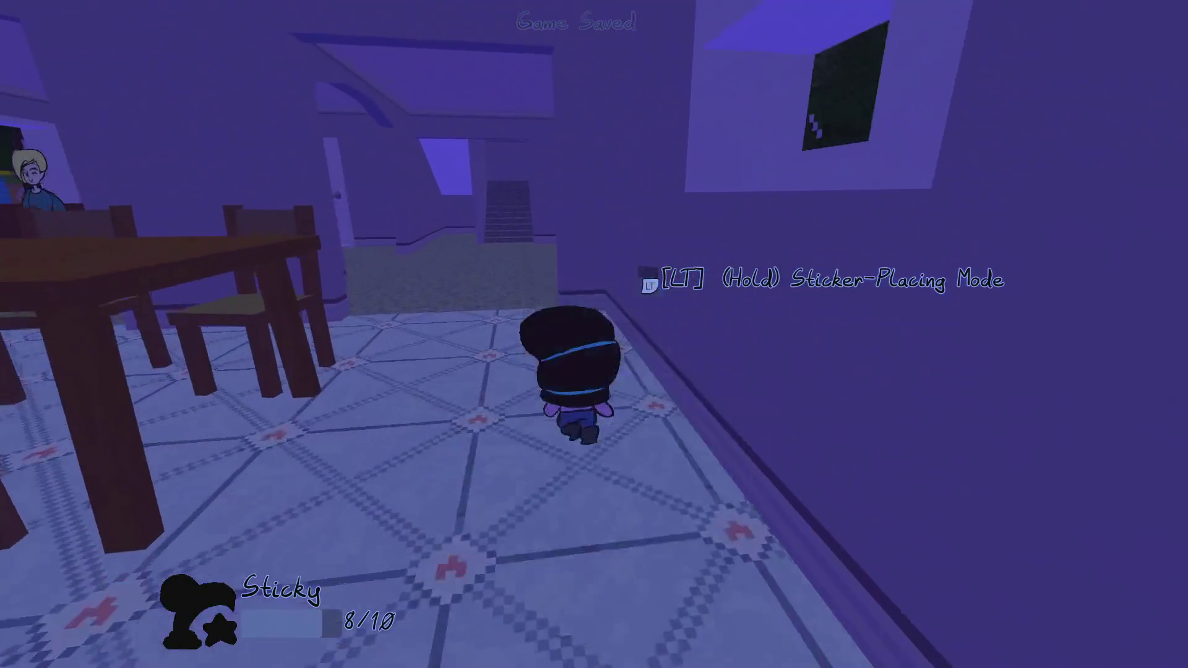
key(w)
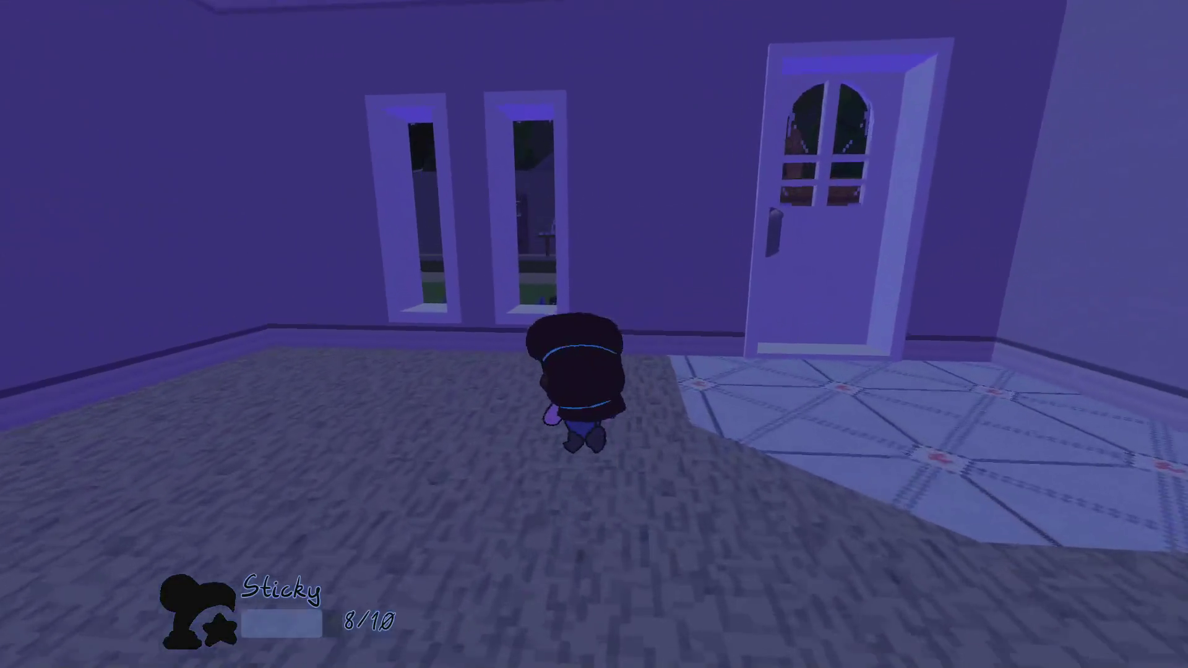
key(w)
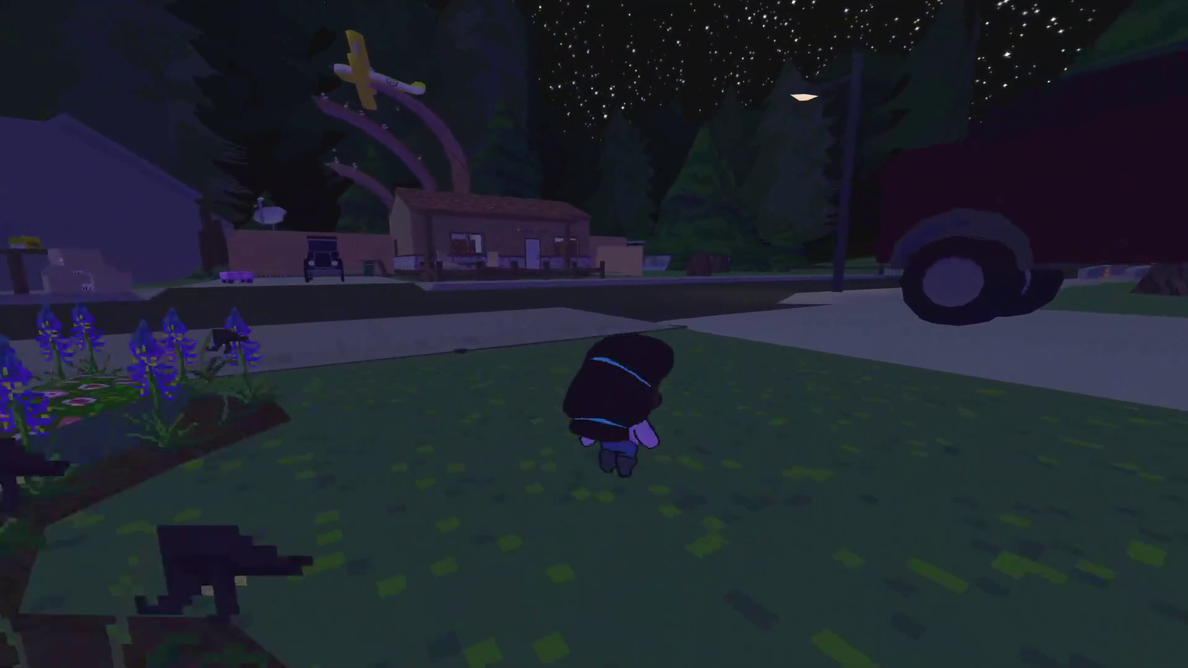
key(w)
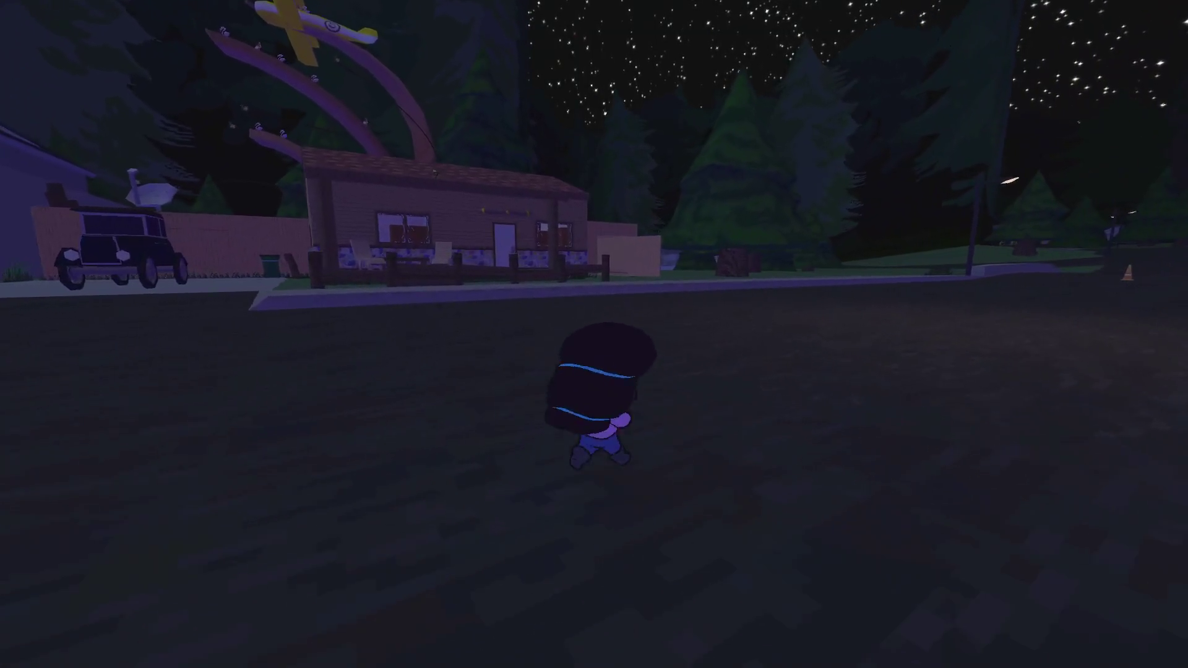
key(Tab)
key(q)
key(q)
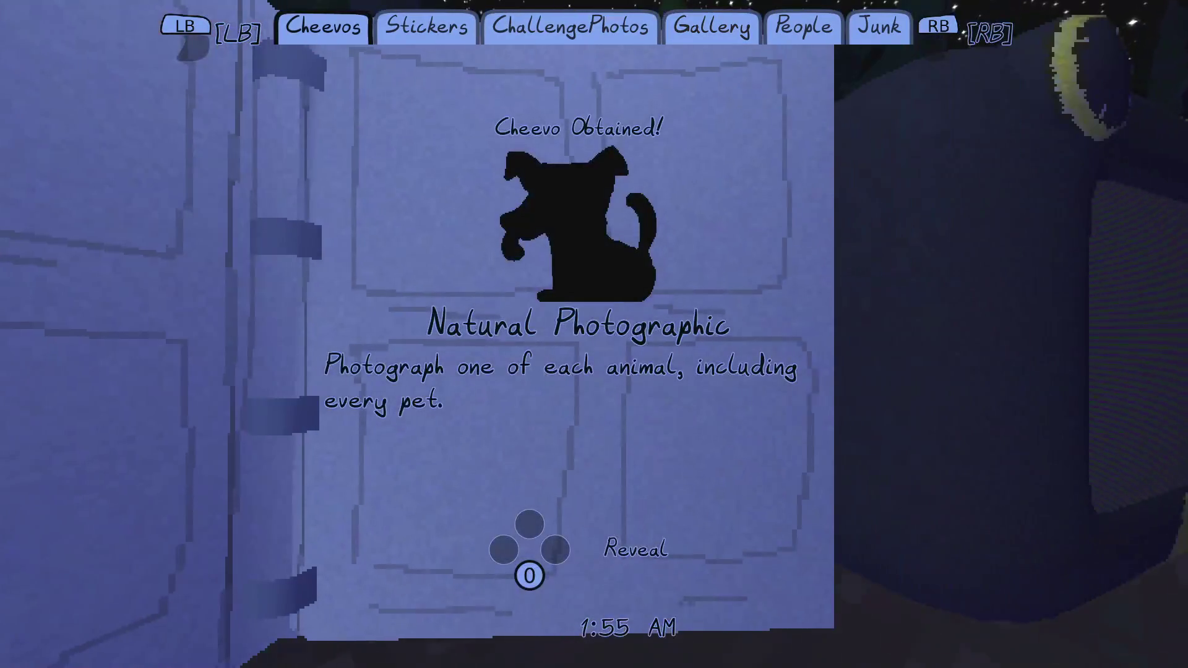
- Reveal the Natural Photographic cheevo and check it listed at 13/13
key(0)
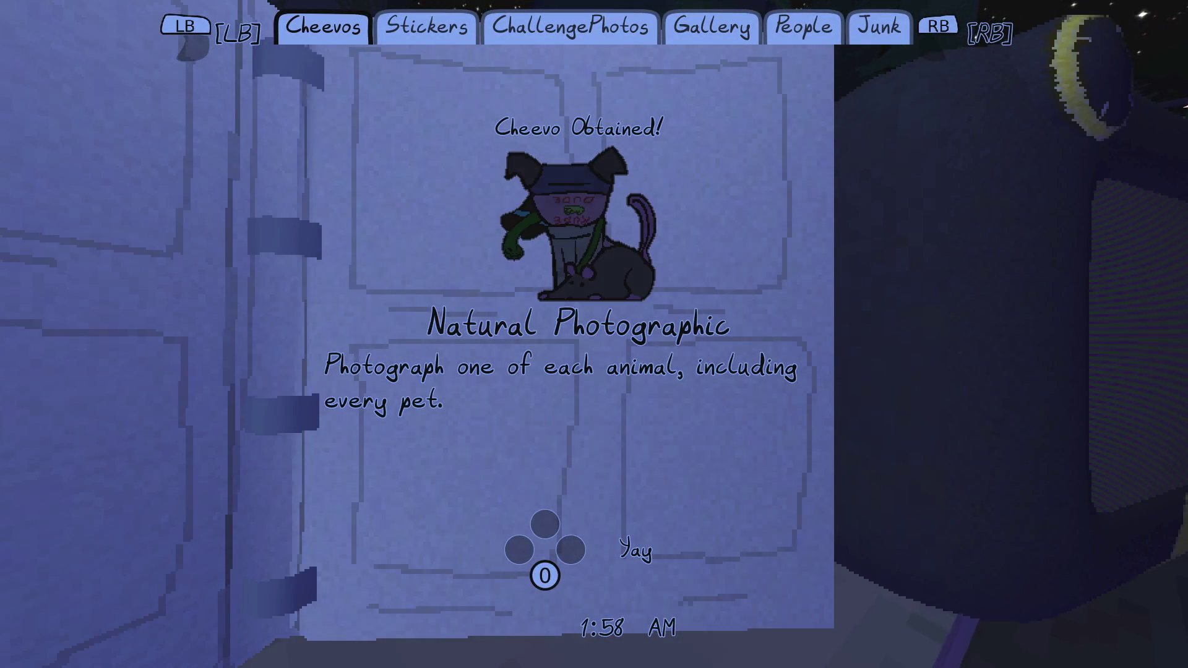
key(0)
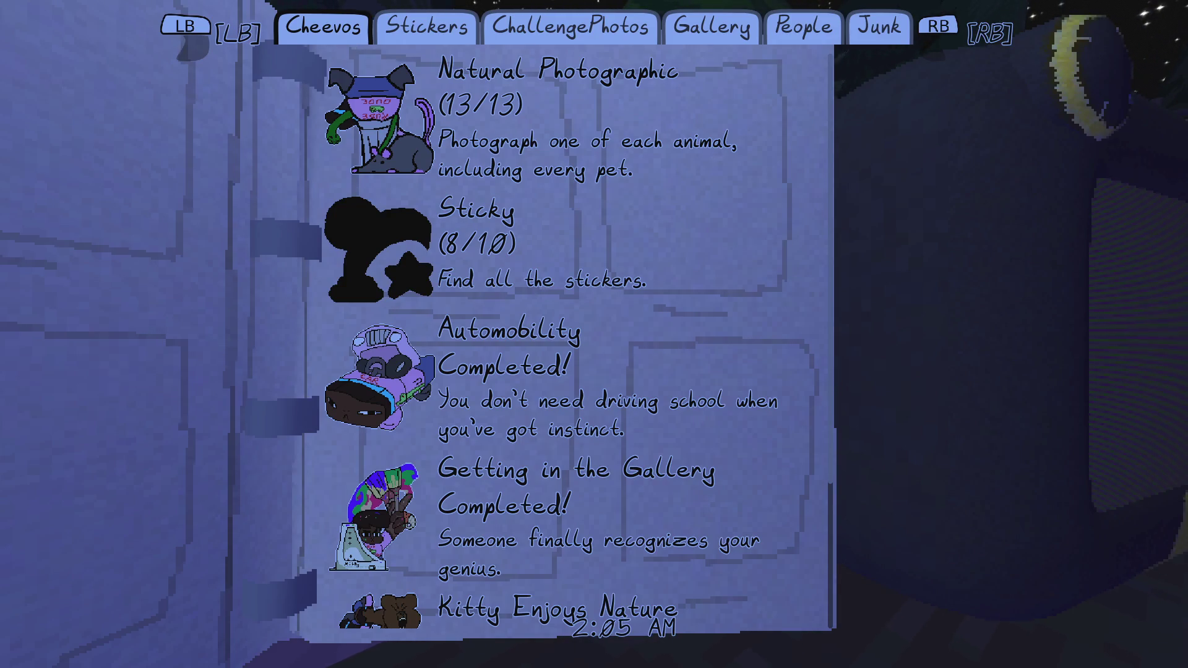
scroll(580, 340, down, 3)
scroll(579, 340, up, 3)
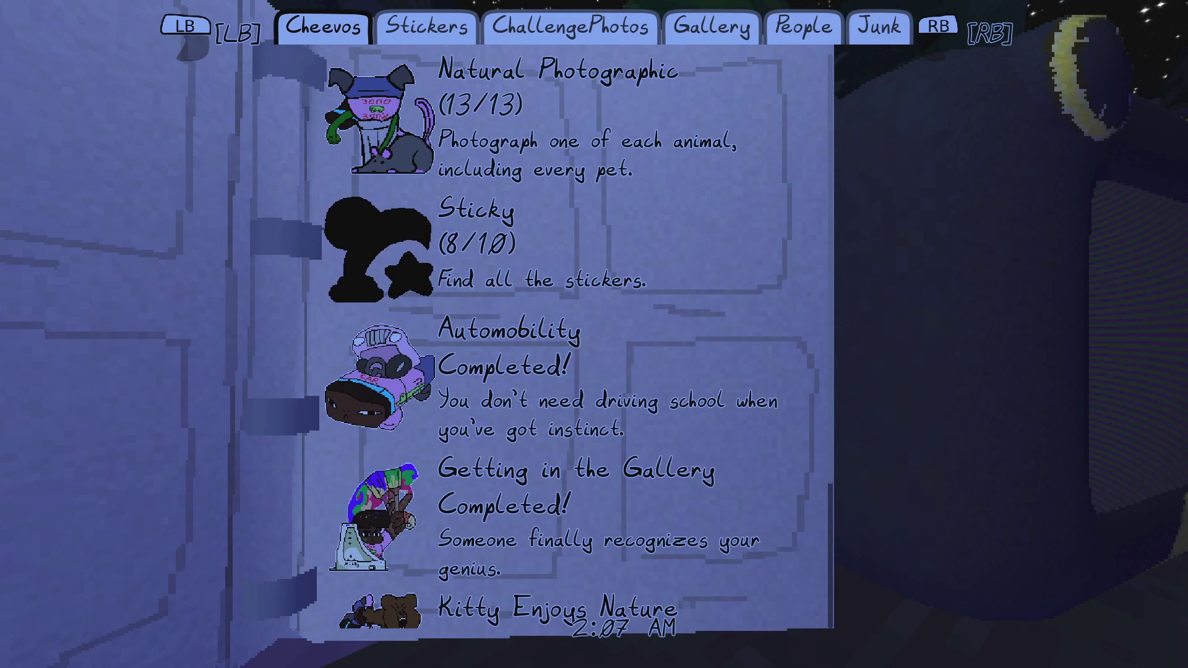
- Close the cheevos book and choose Save and Exit from the pause menu
key(Escape)
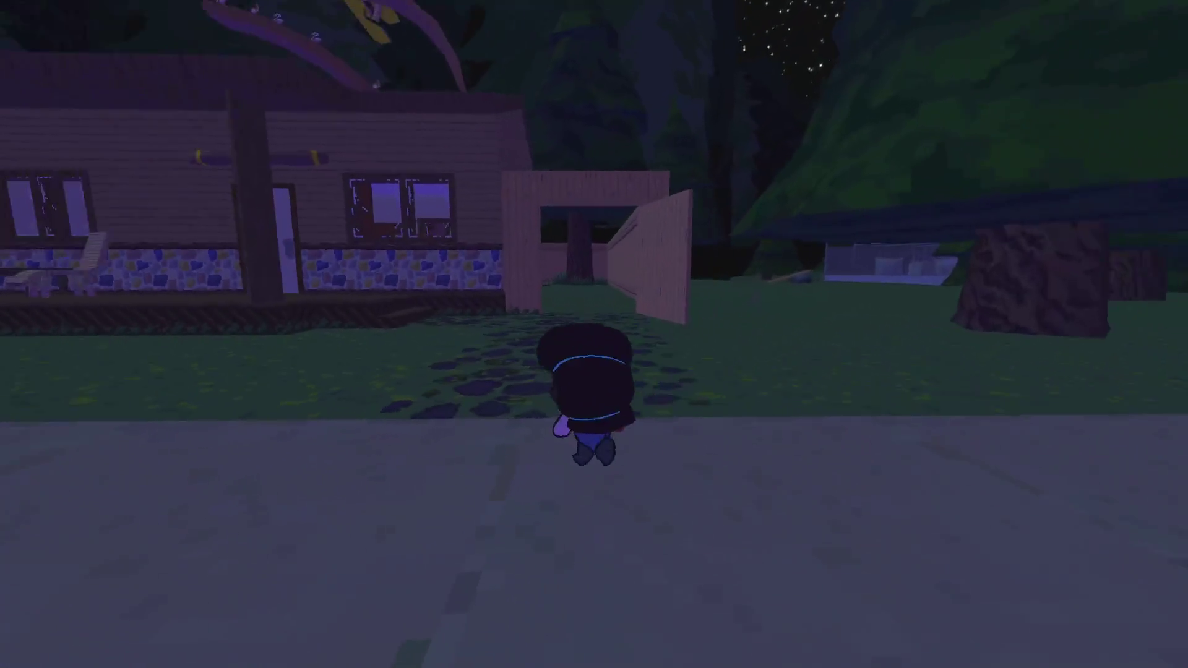
key(Escape)
key(Down)
key(Down)
key(Down)
key(Return)
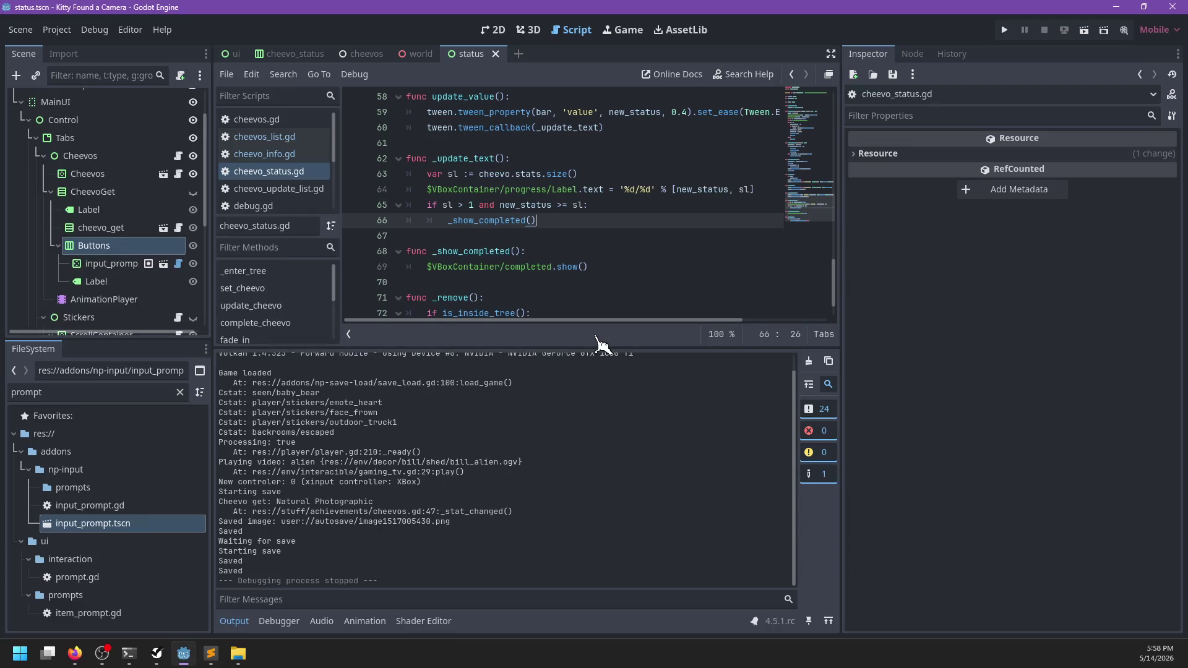
- Find and select the shed_photo entry in the autosave info.json
click(210, 654)
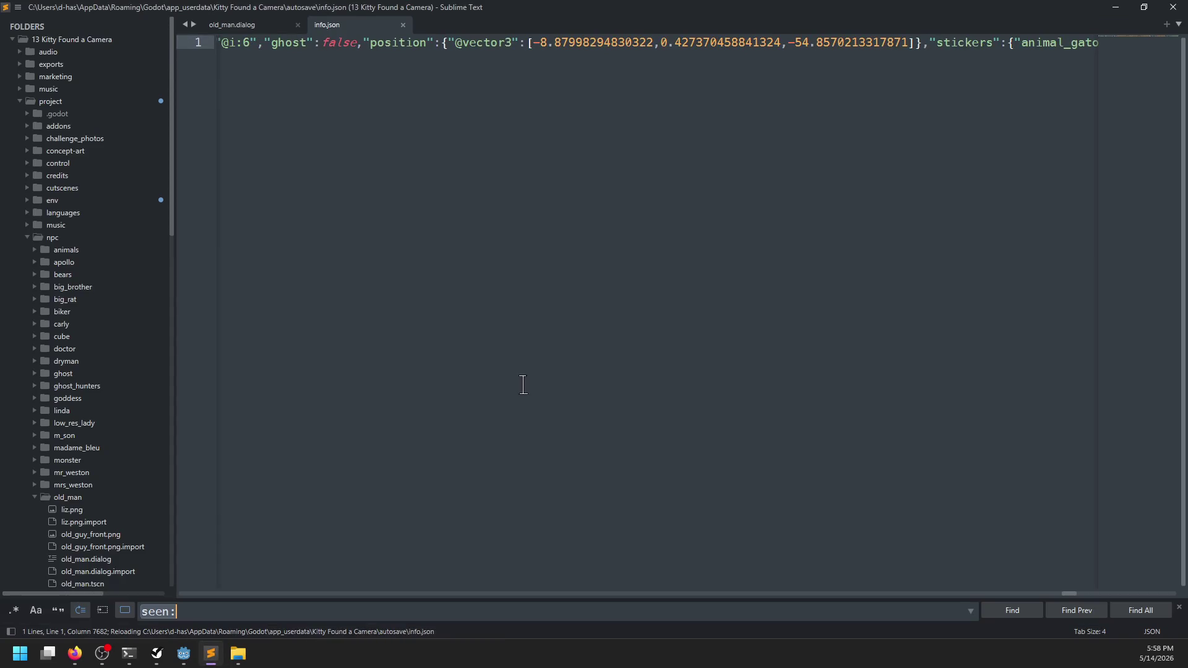
text(shed_photo)
key(Escape)
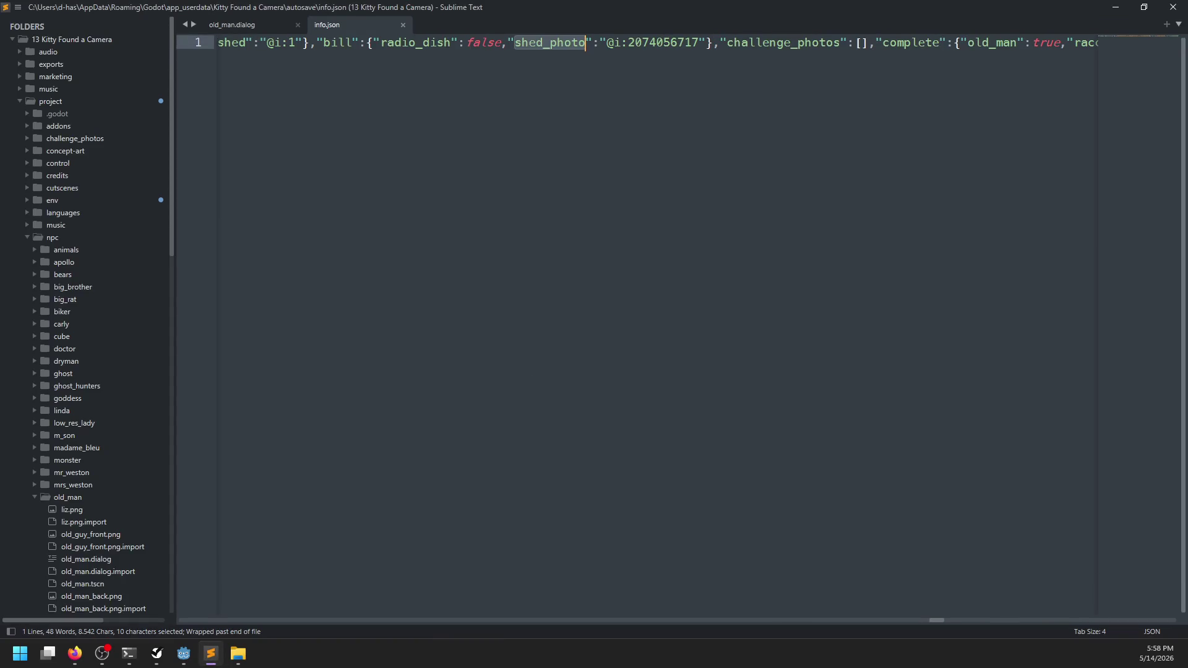
mouse_move(592, 46)
mouse_down()
mouse_move(1087, 44)
mouse_move(511, 47)
mouse_up()
key(ctrl+f)
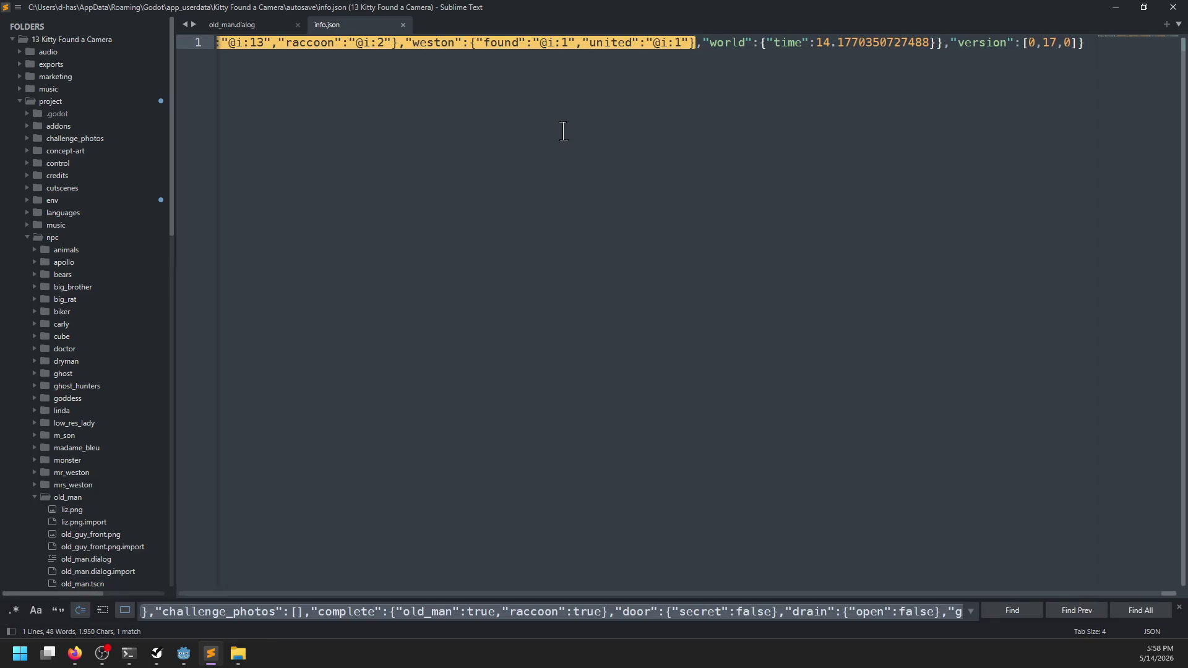
text(shed_photo)
key(Escape)
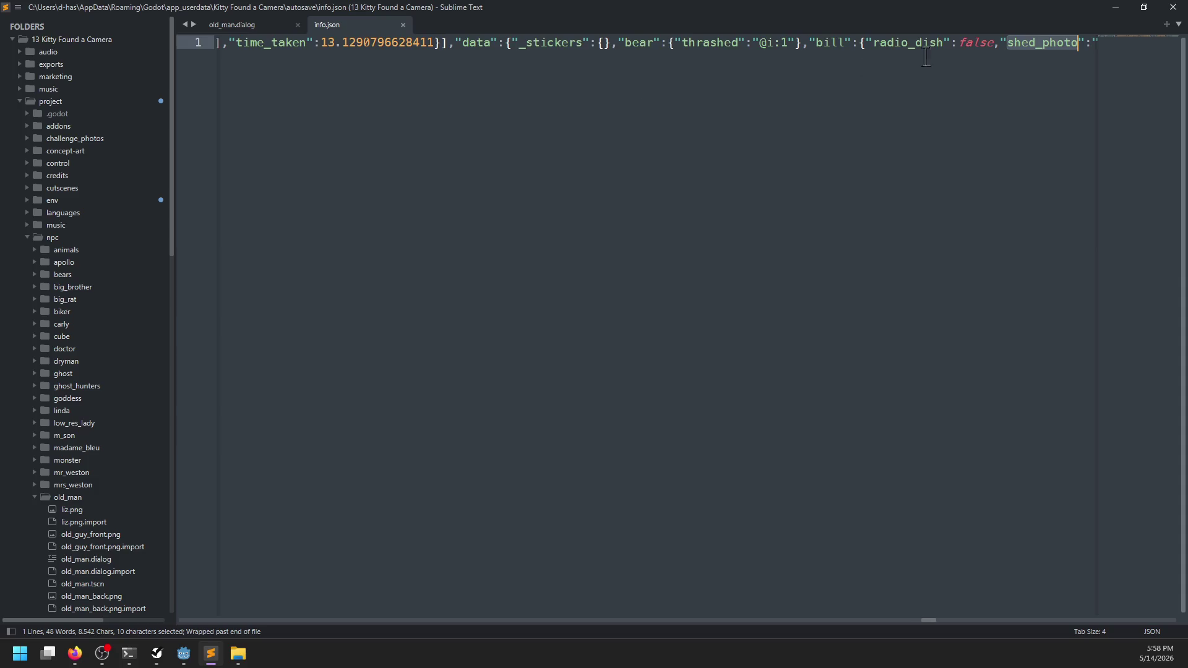
scroll(926, 53, right, 6)
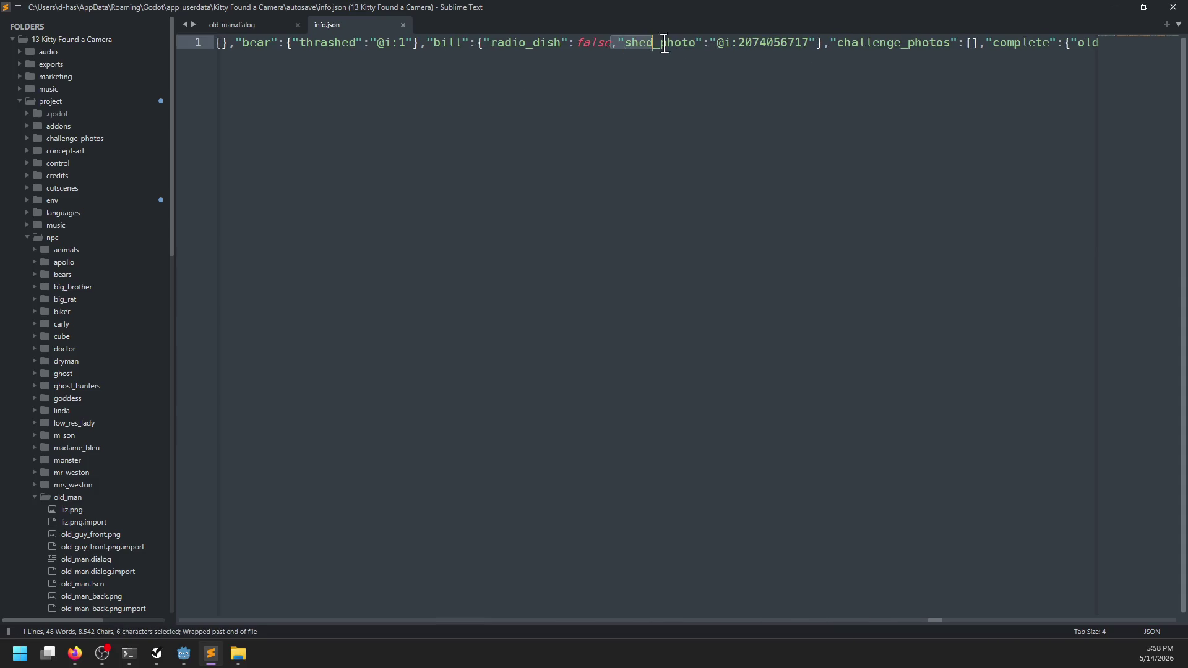
- Delete the shed_photo entry, save info.json, and run the game again in Godot
key(Delete)
key(ctrl+s)
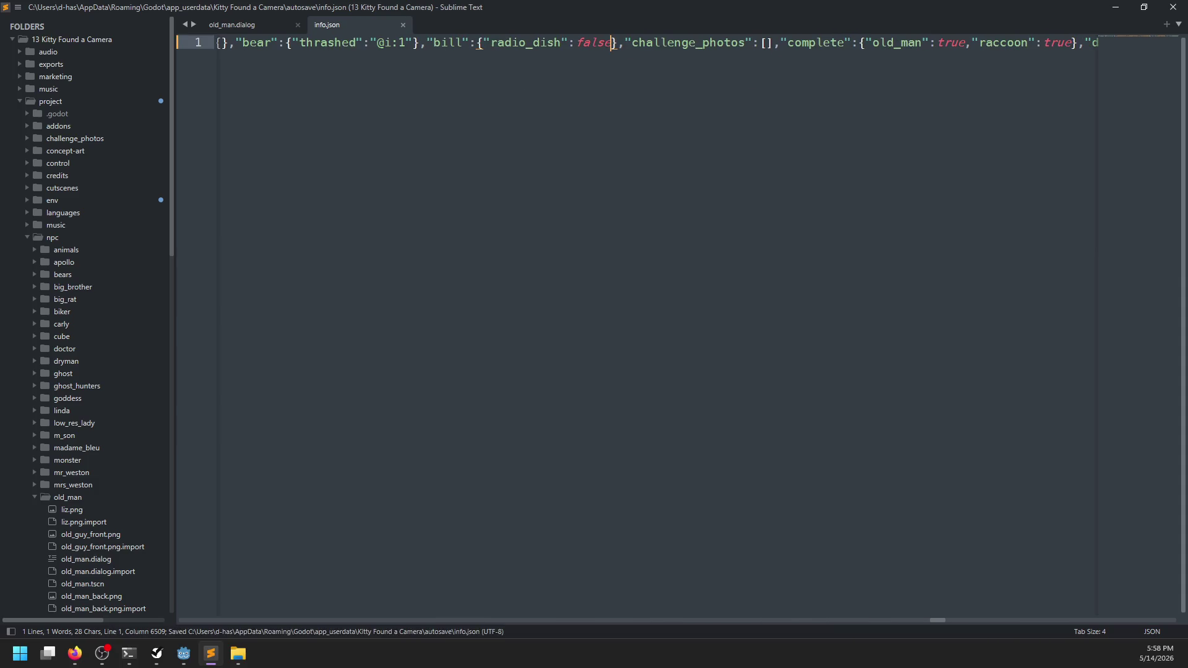
key(alt+Tab)
key(F5)
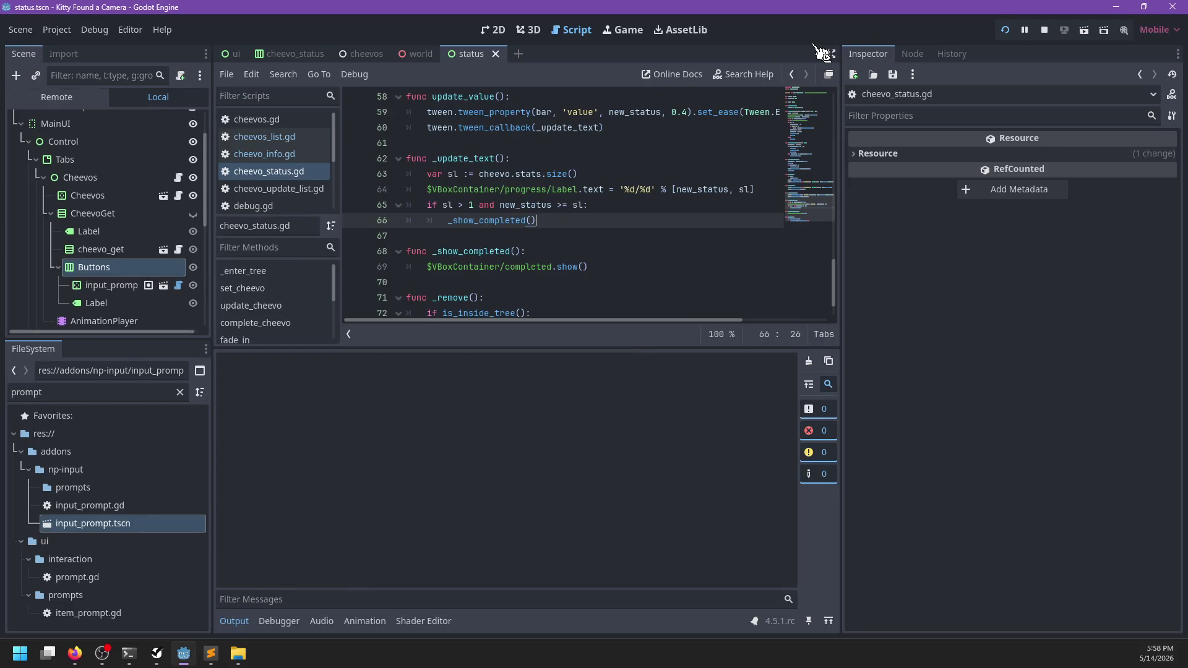
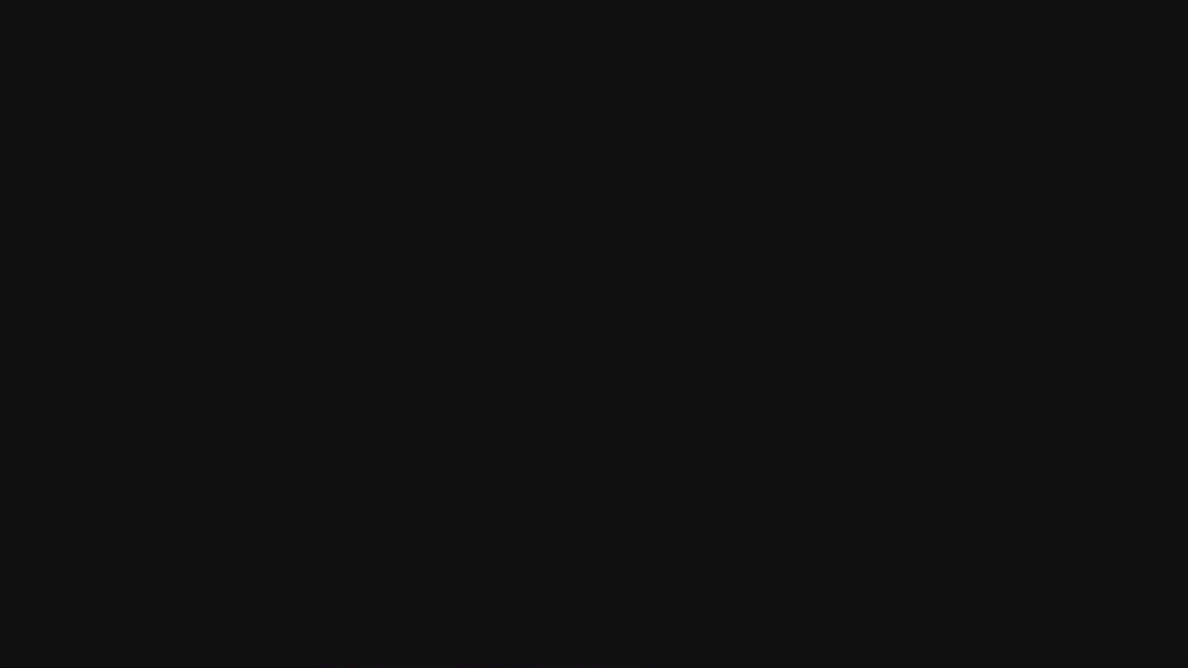
- Walk through the alley to the backyard tree, climb its ladder for the heart sticker, and drop down
key(w)
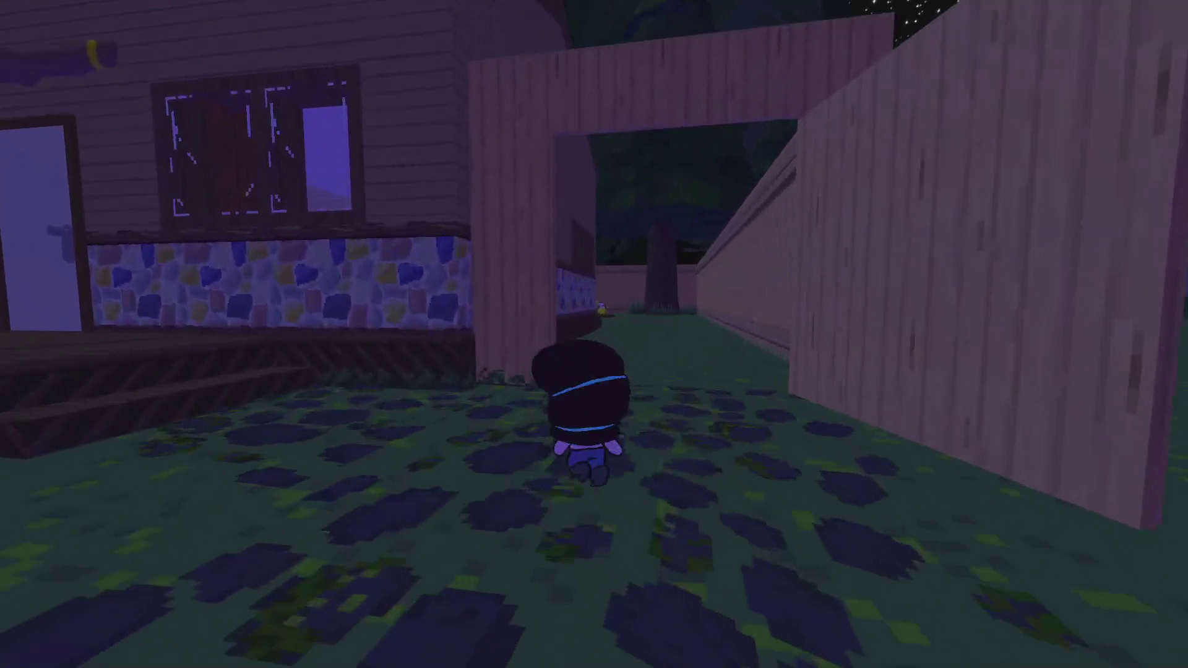
key(w)
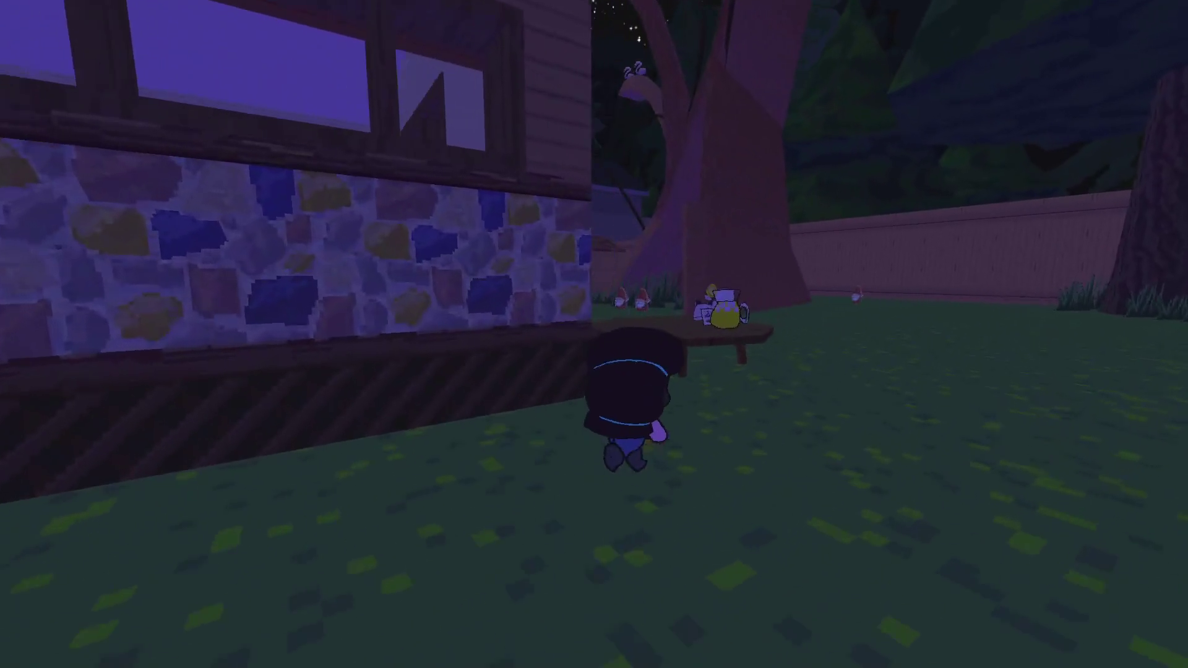
key(w)
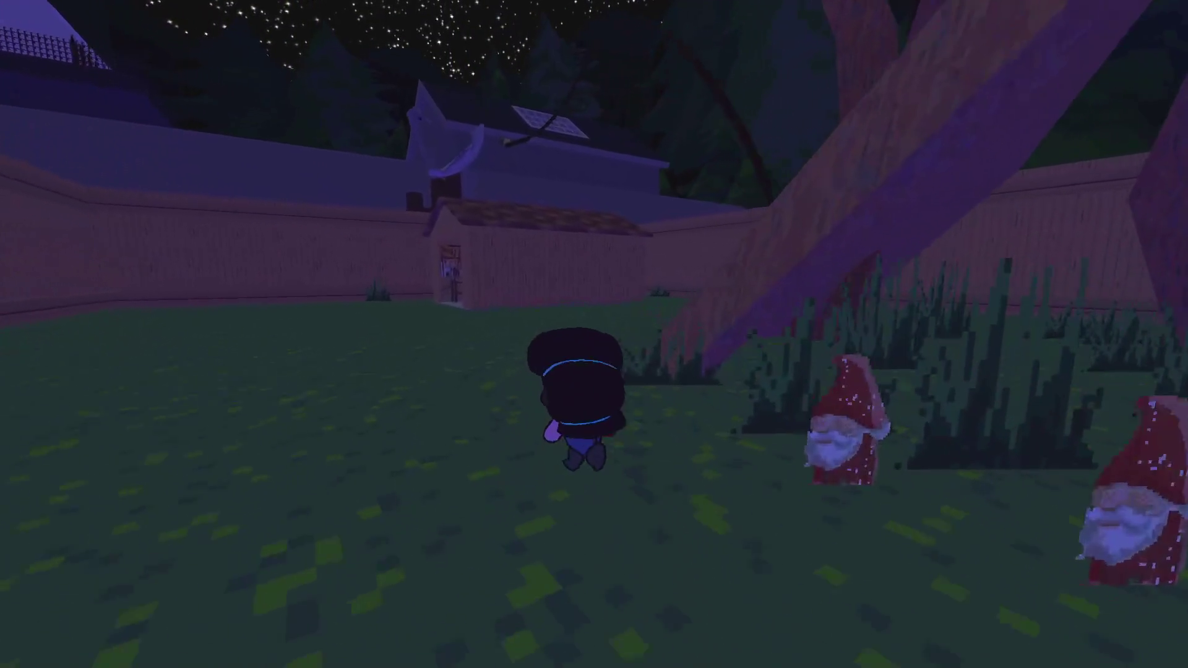
key(w)
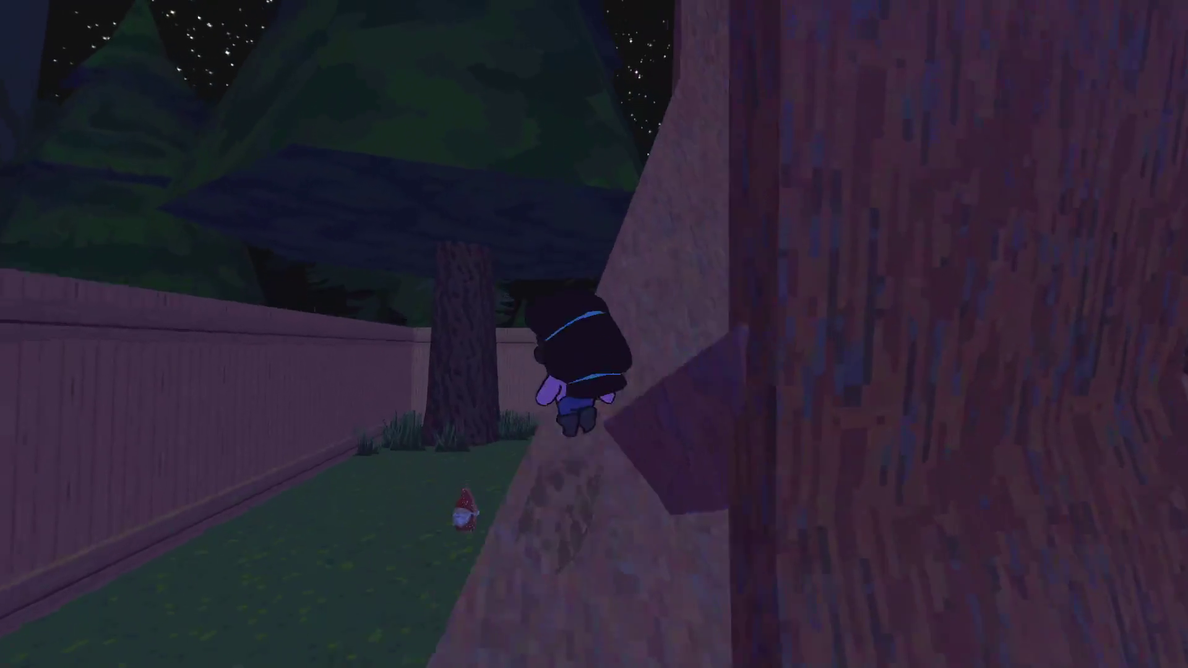
key(w)
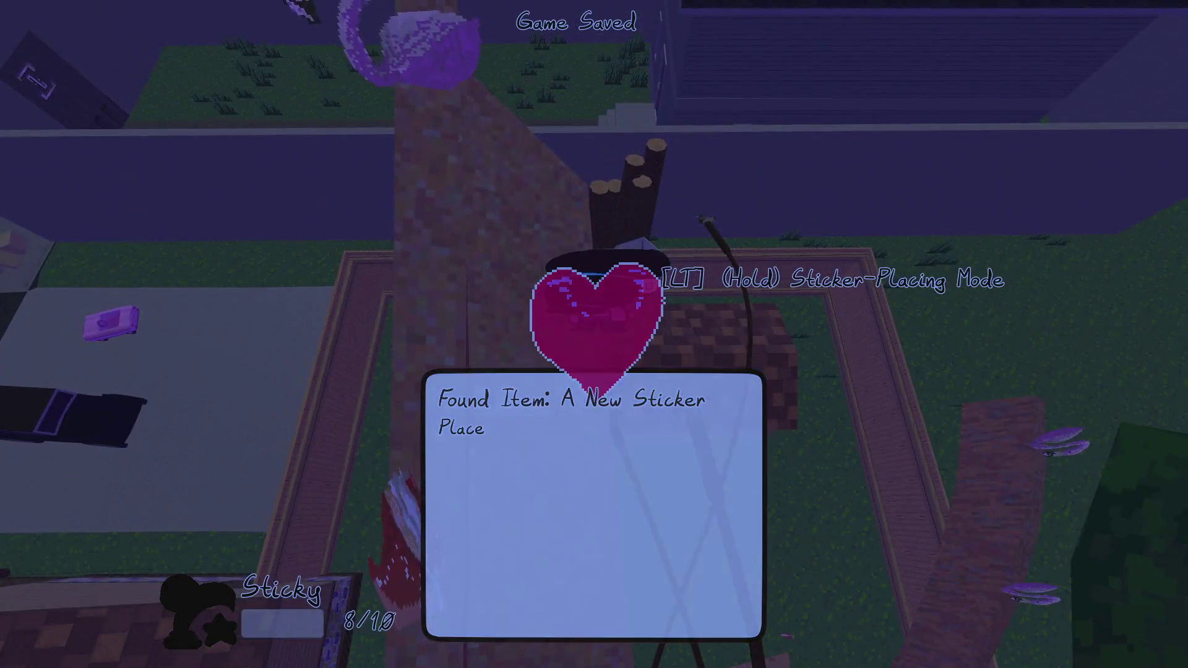
key(w)
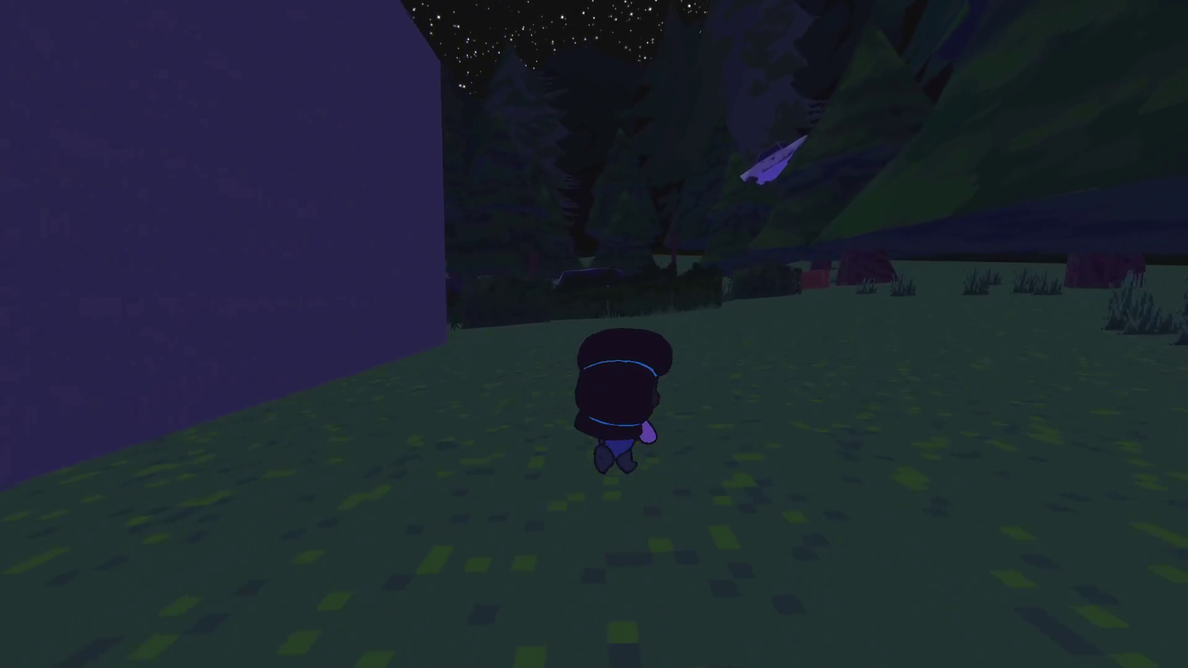
- Run across the grass to the abandoned cars, collect the delivery-truck sticker, and dismiss the notice
key(a)
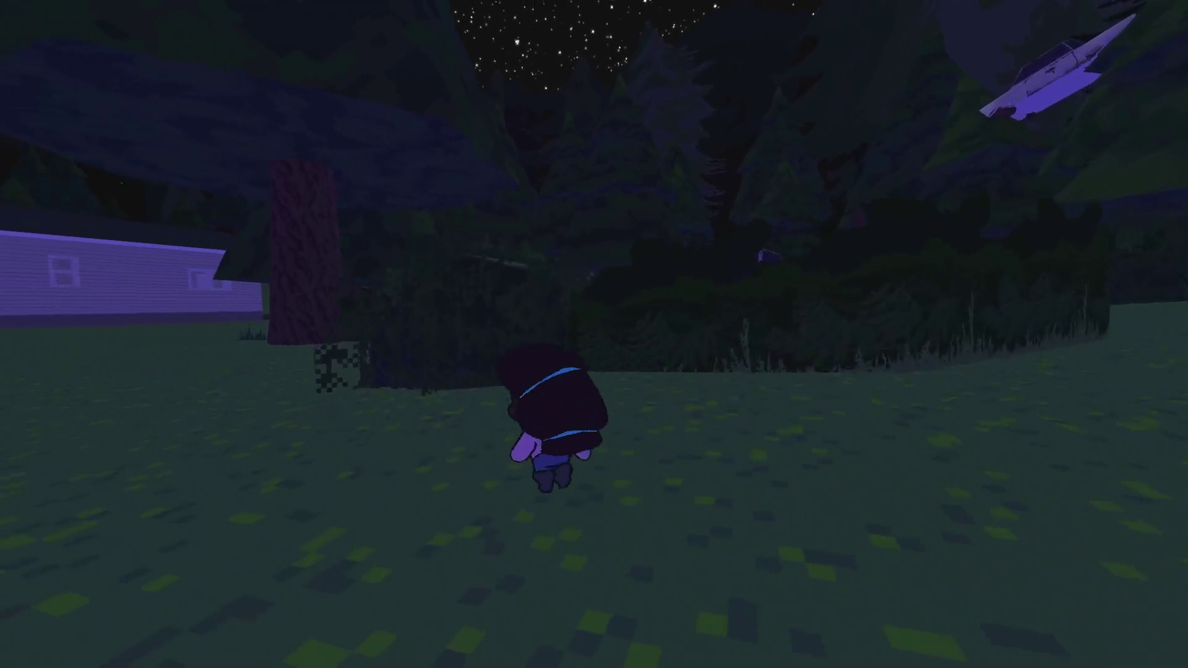
key(w)
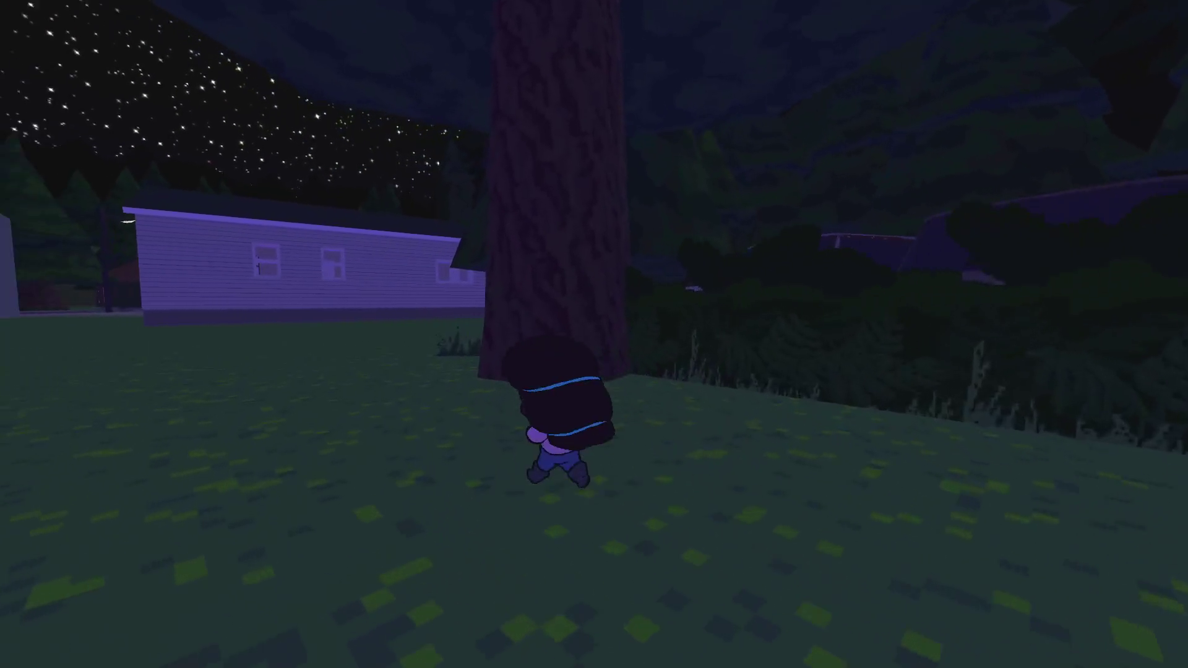
key(w)
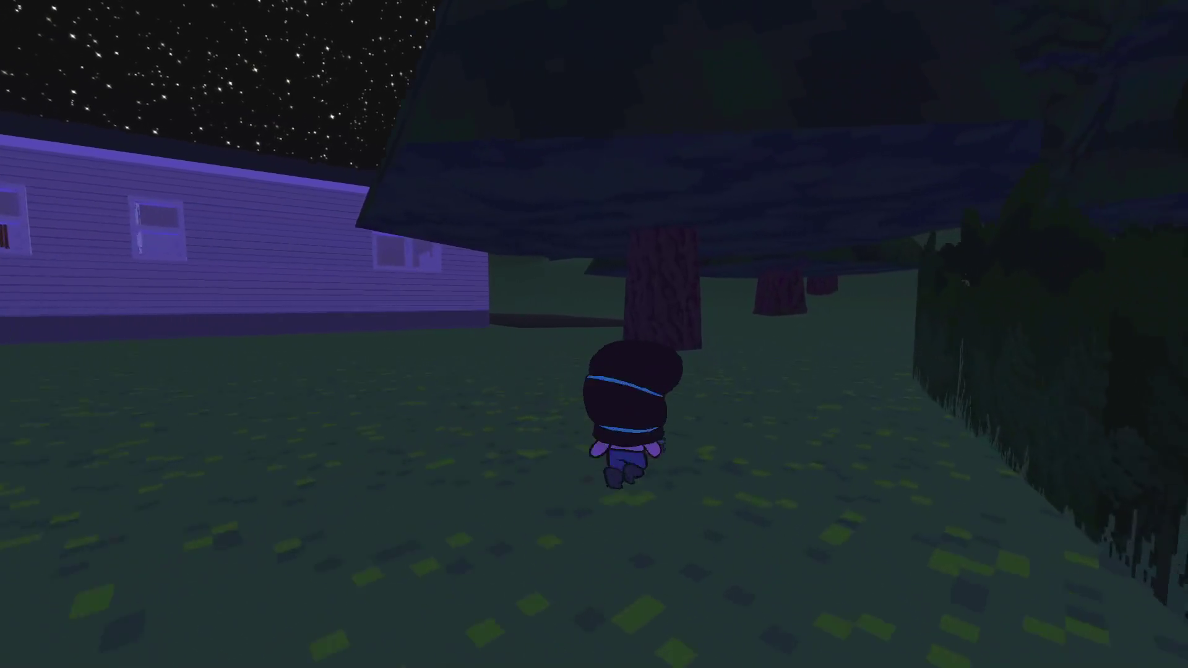
key(w)
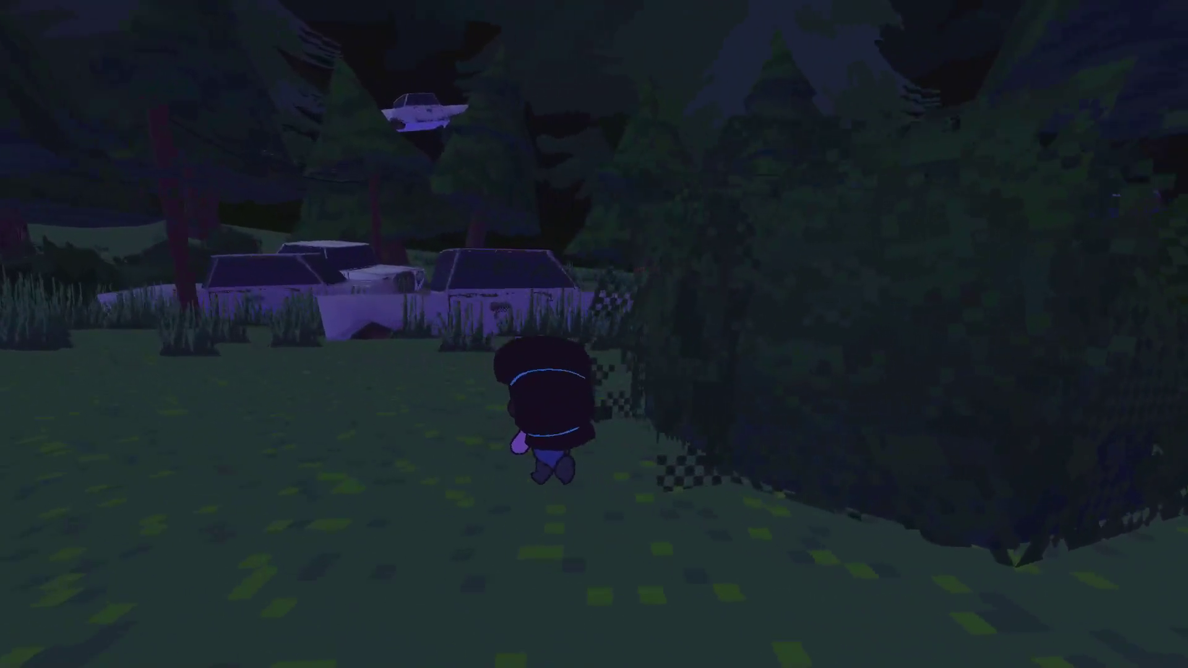
key(w)
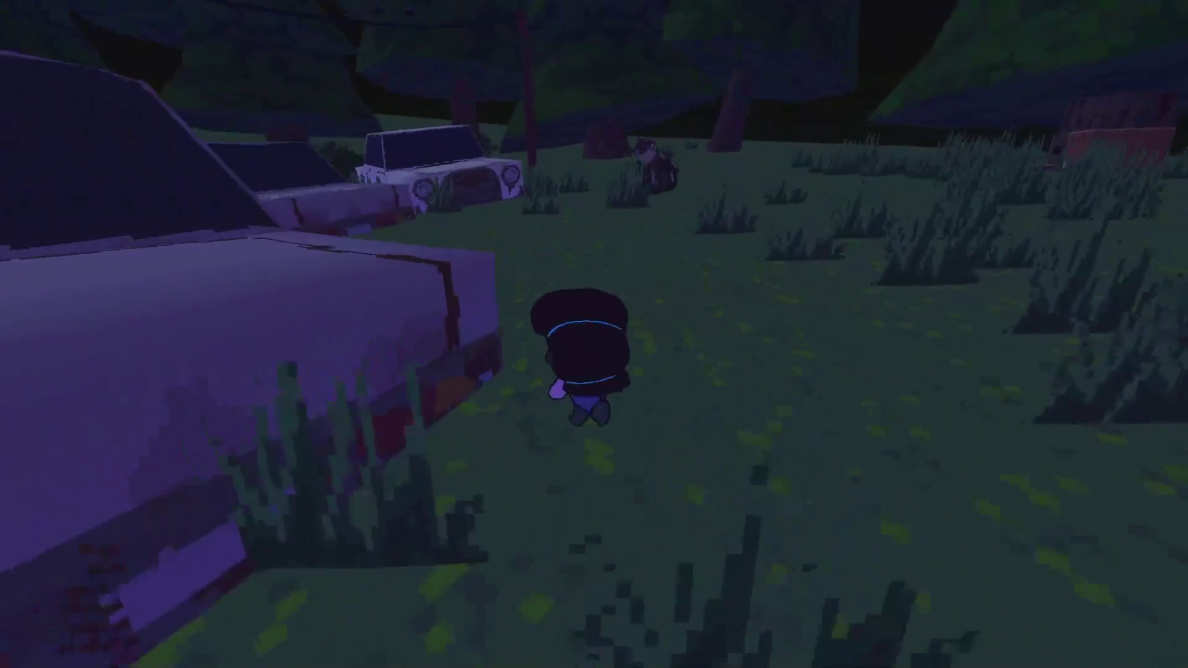
key(w)
key(w)
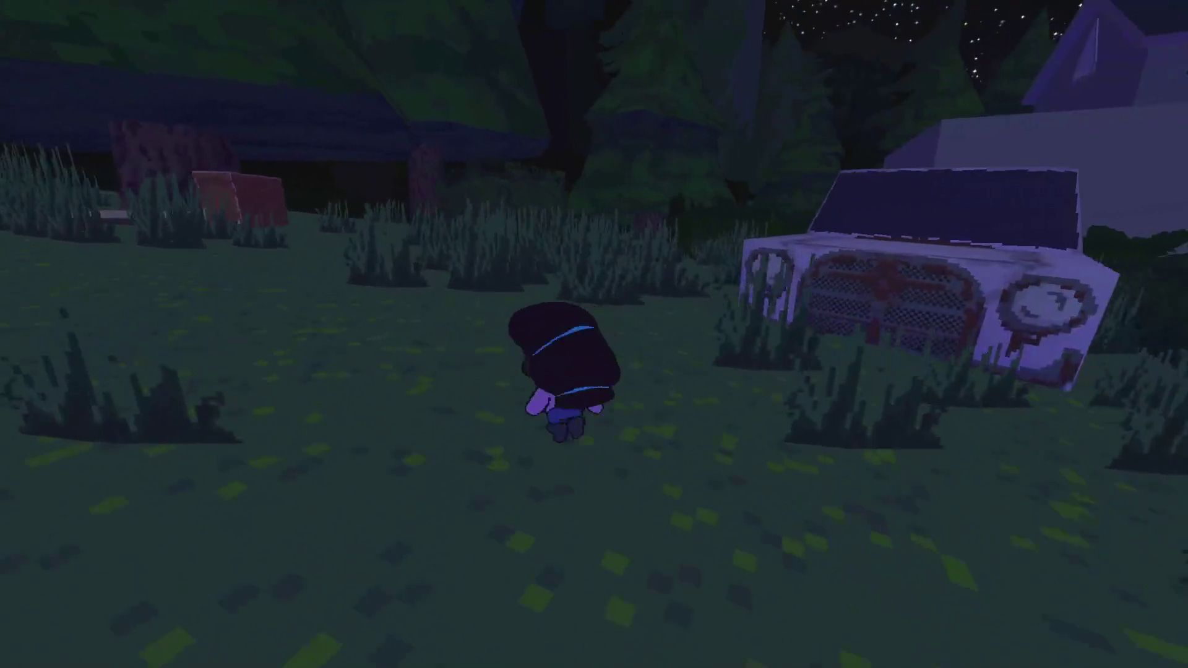
key(w)
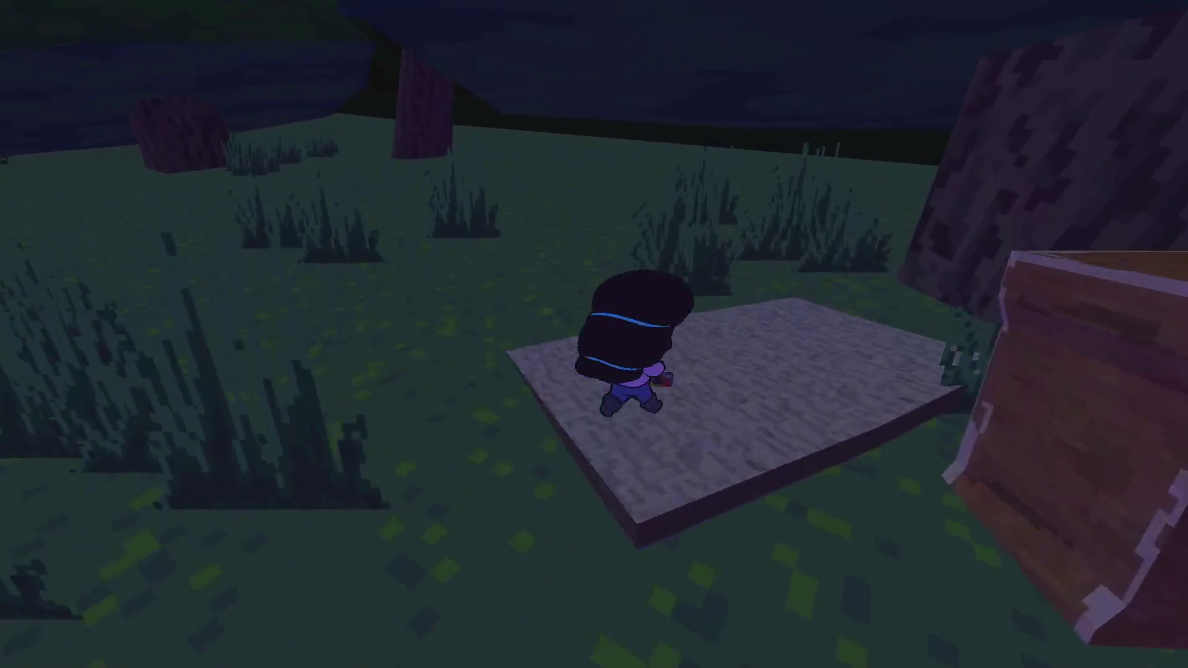
key(w)
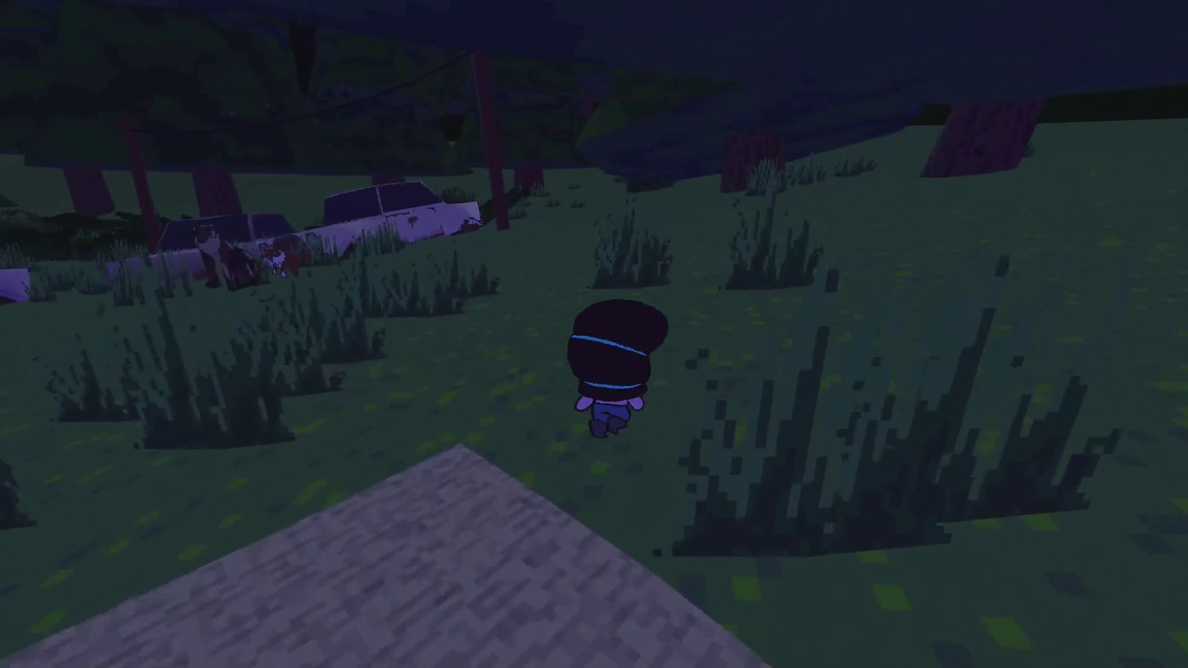
key(w)
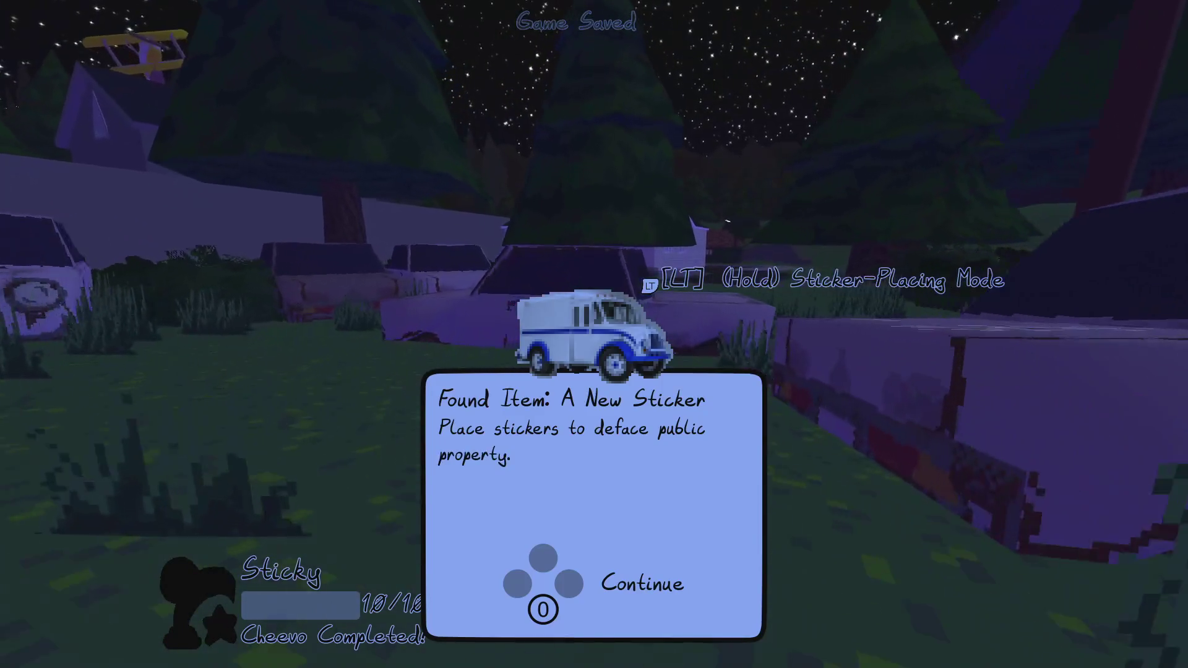
key(space)
- Walk back from the clearing along the path and sidewalk, past the mailbox and old car
key(w)
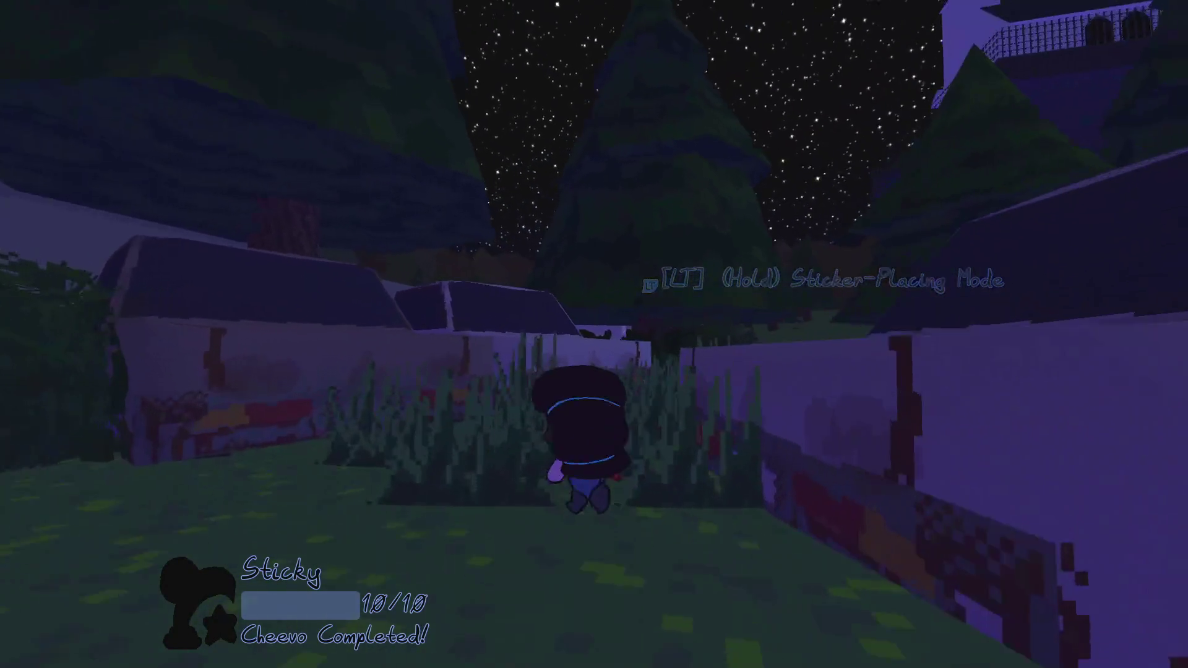
key(w)
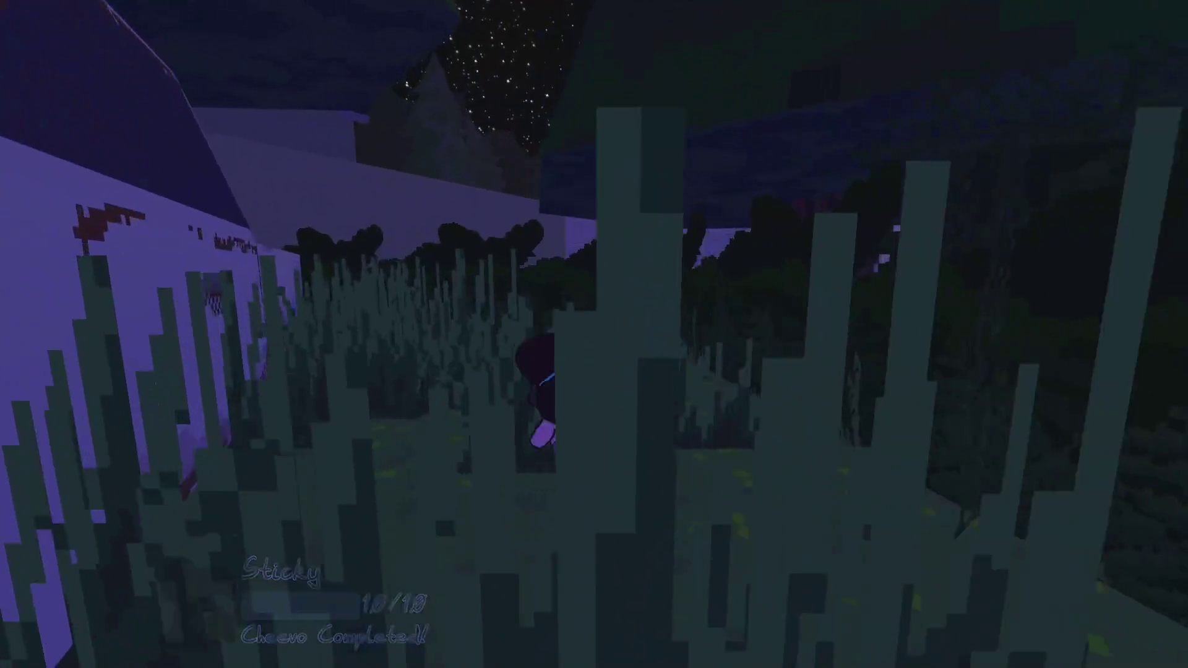
key(w)
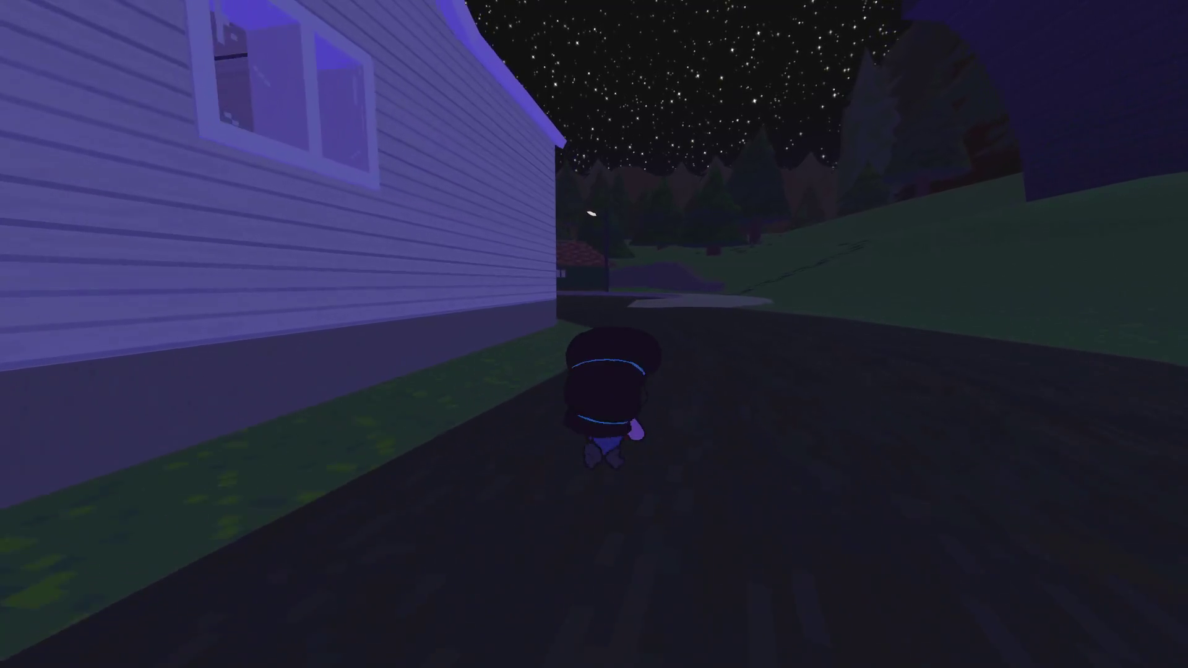
key(w)
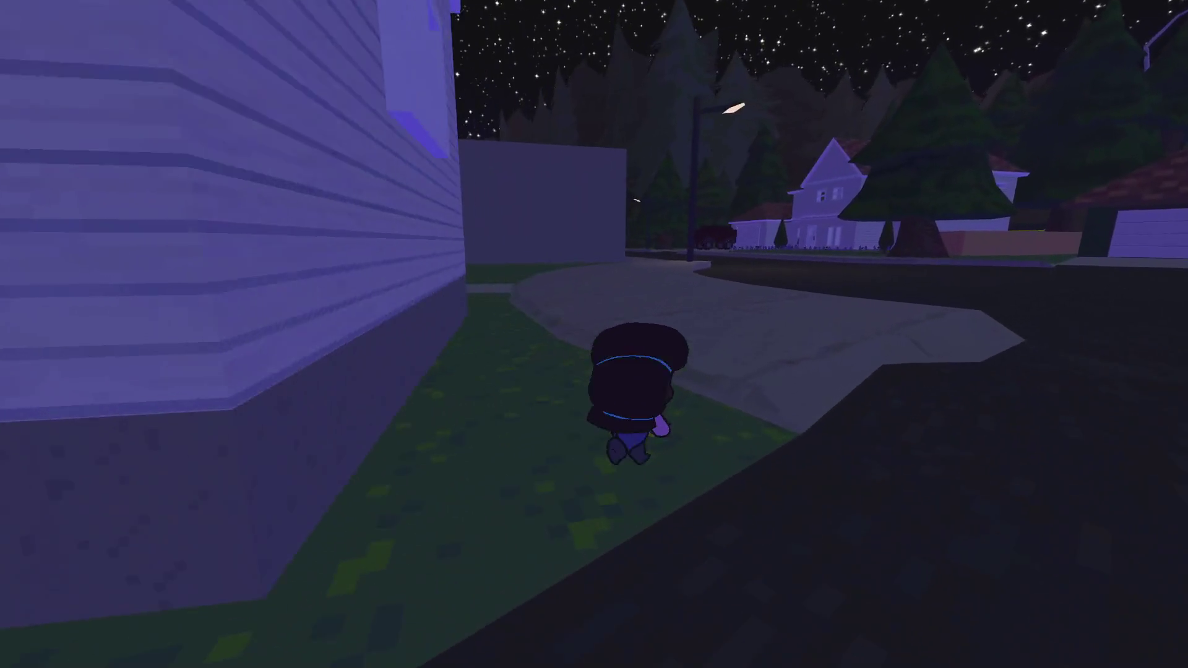
key(w)
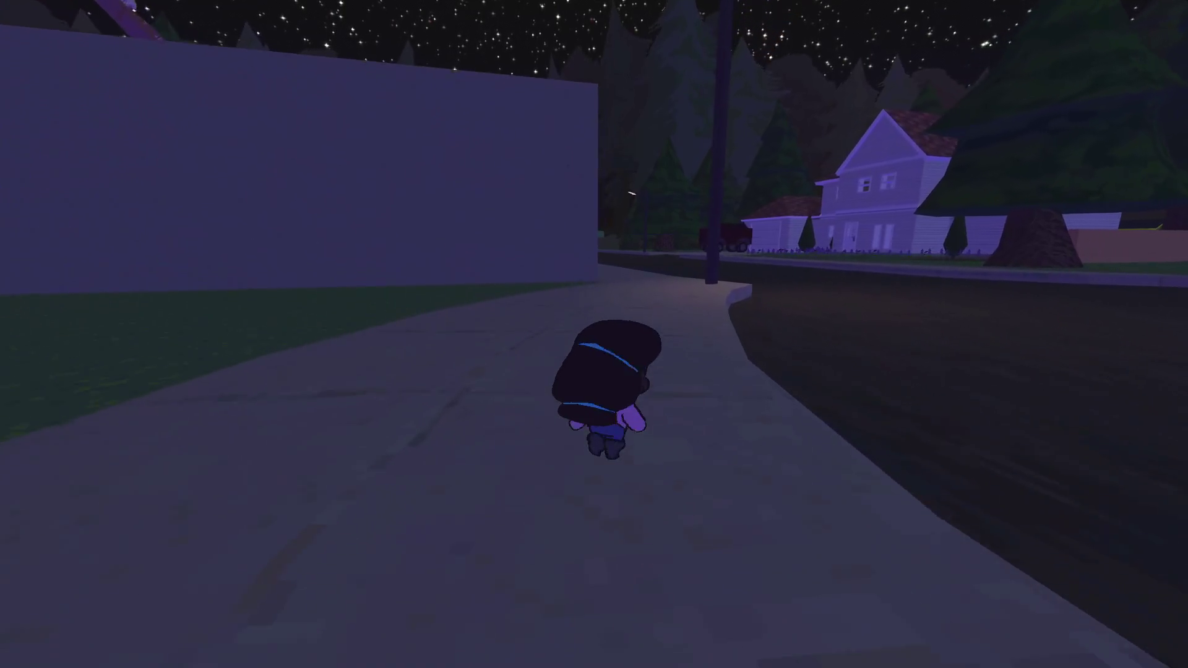
key(w)
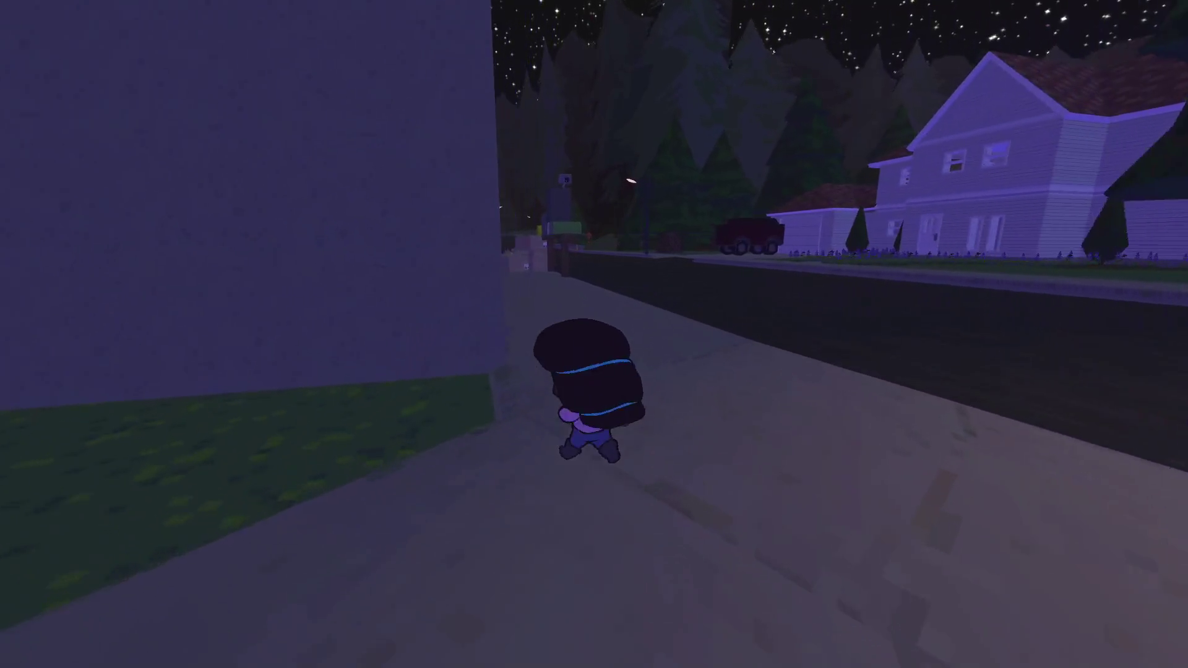
key(w)
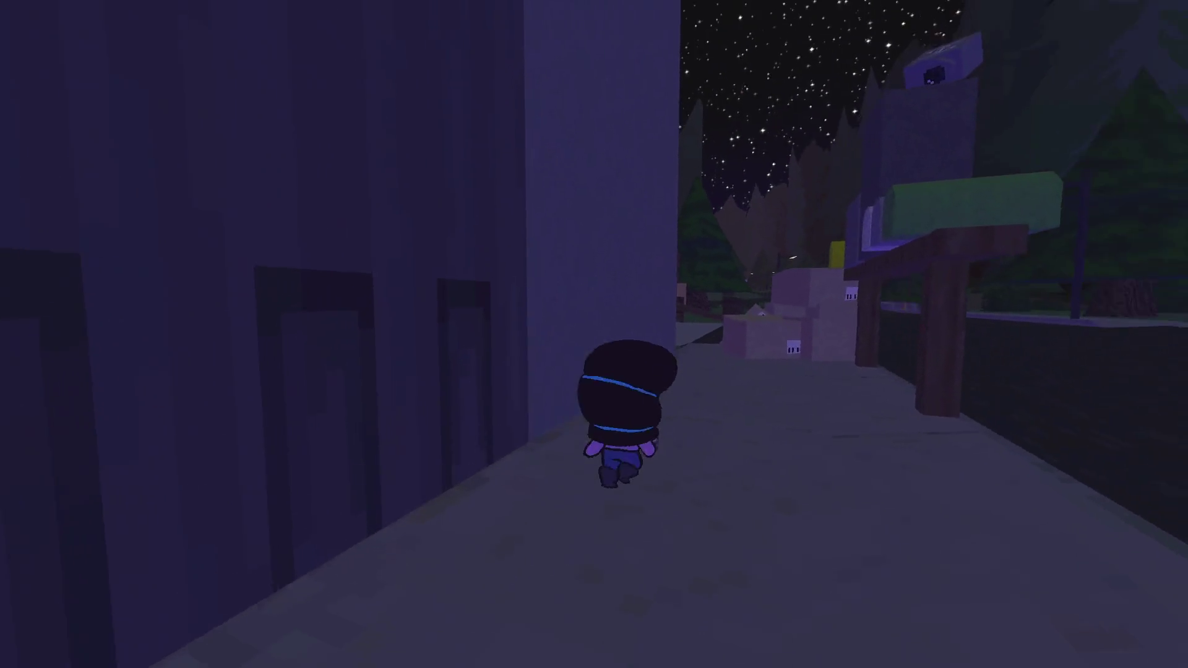
key(w)
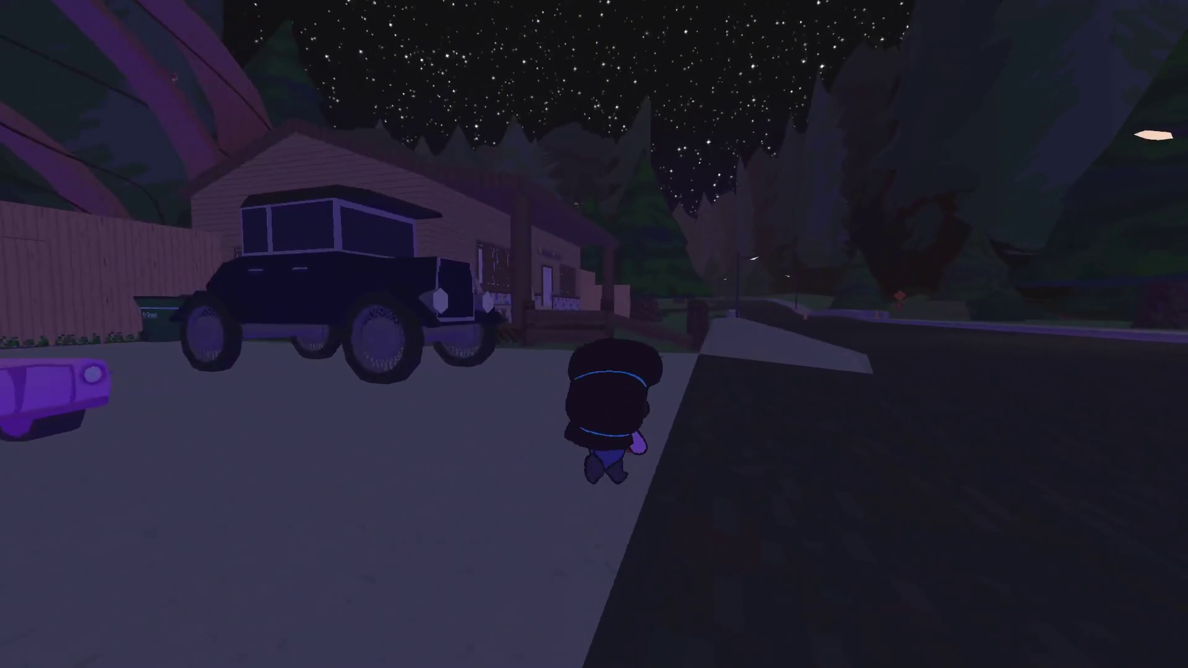
key(w)
- Jump the fence into the backyard and walk into the shed up to Bill
key(w)
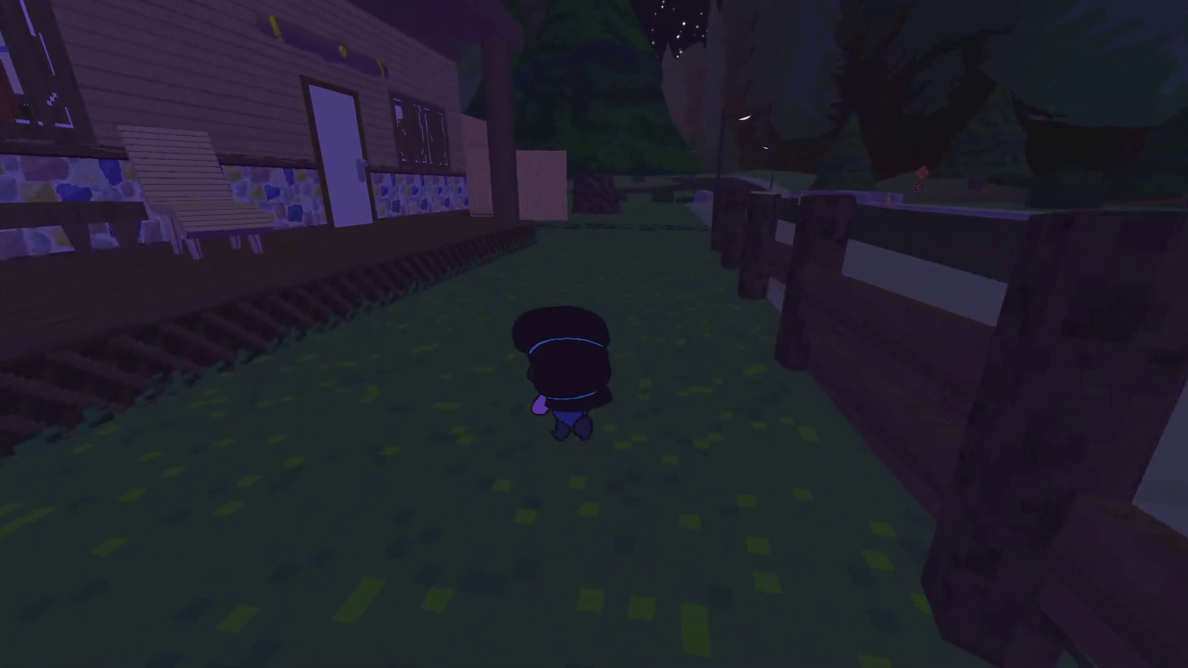
key(w)
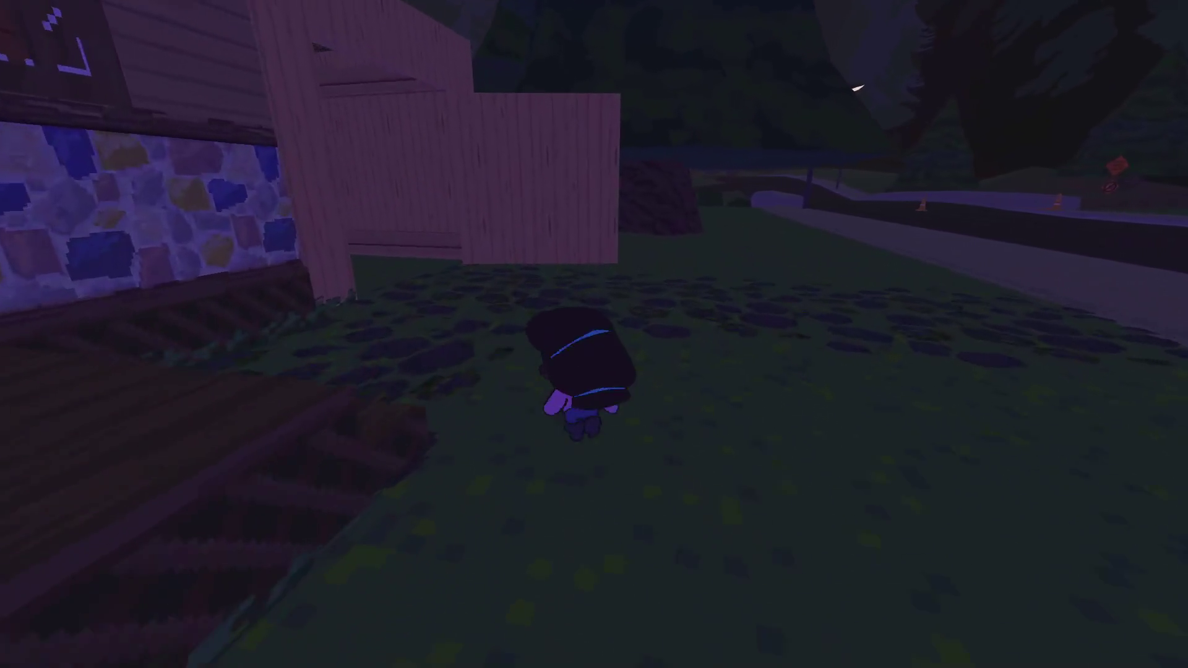
key(w)
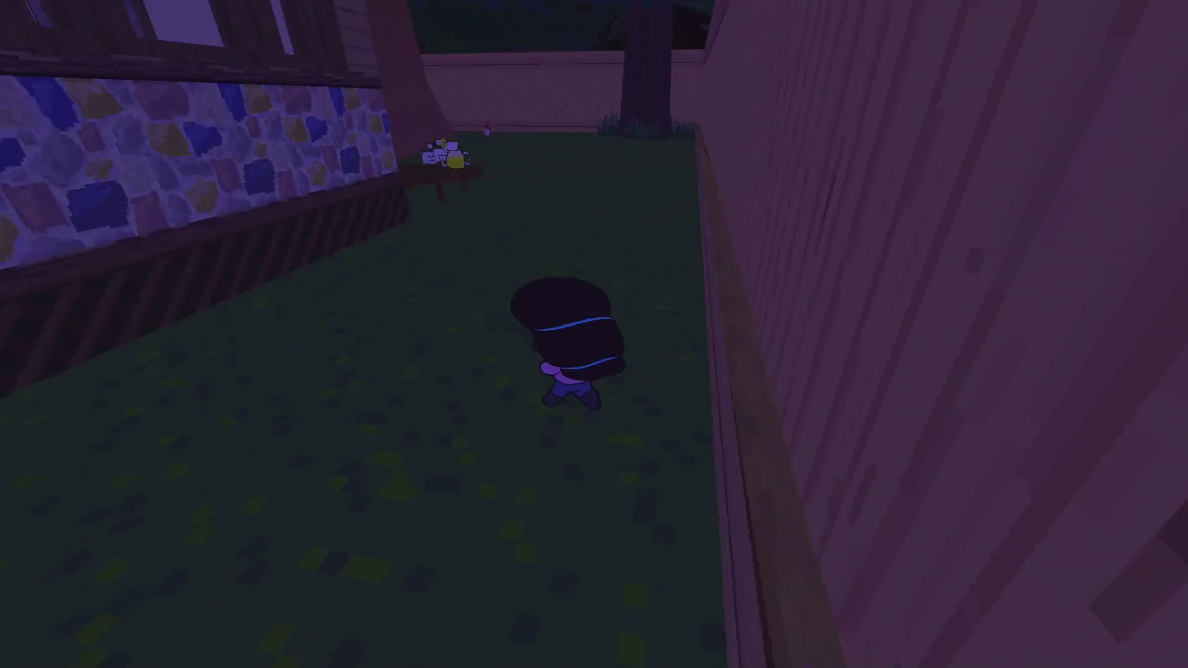
key(a)
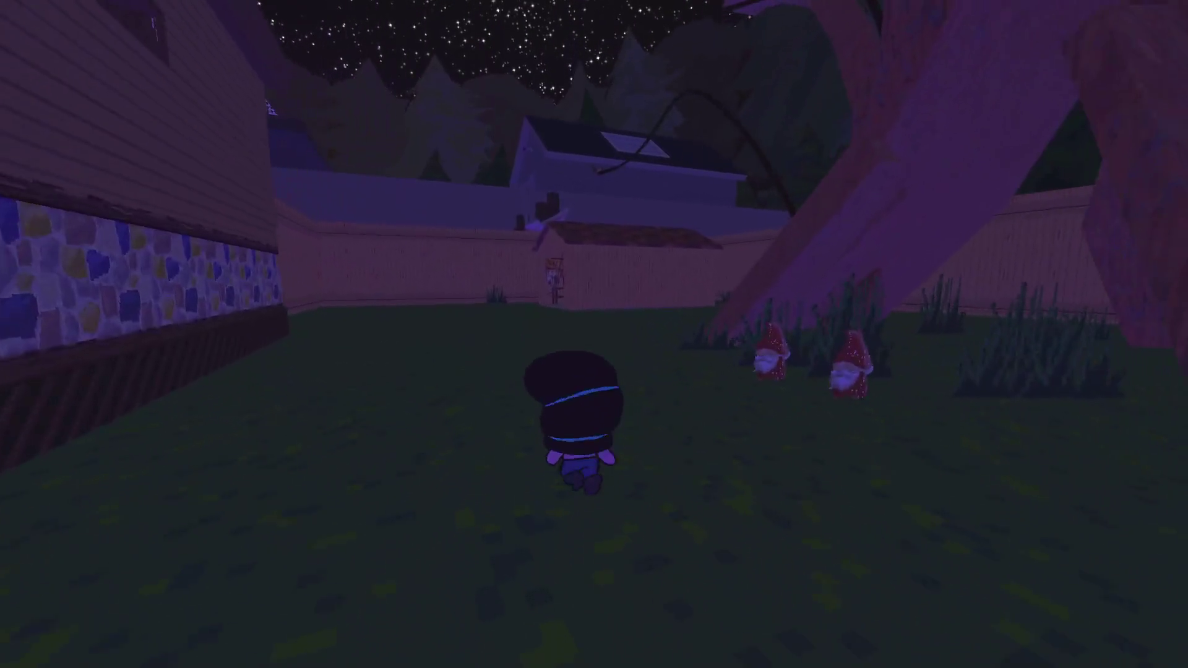
key(w)
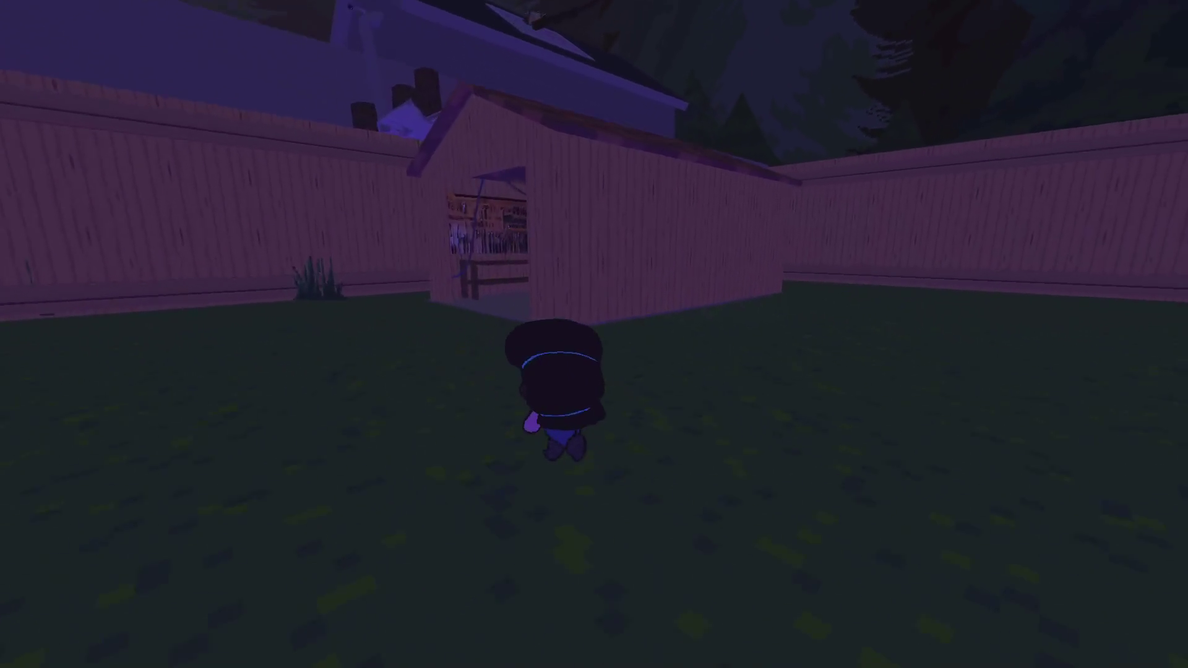
key(w)
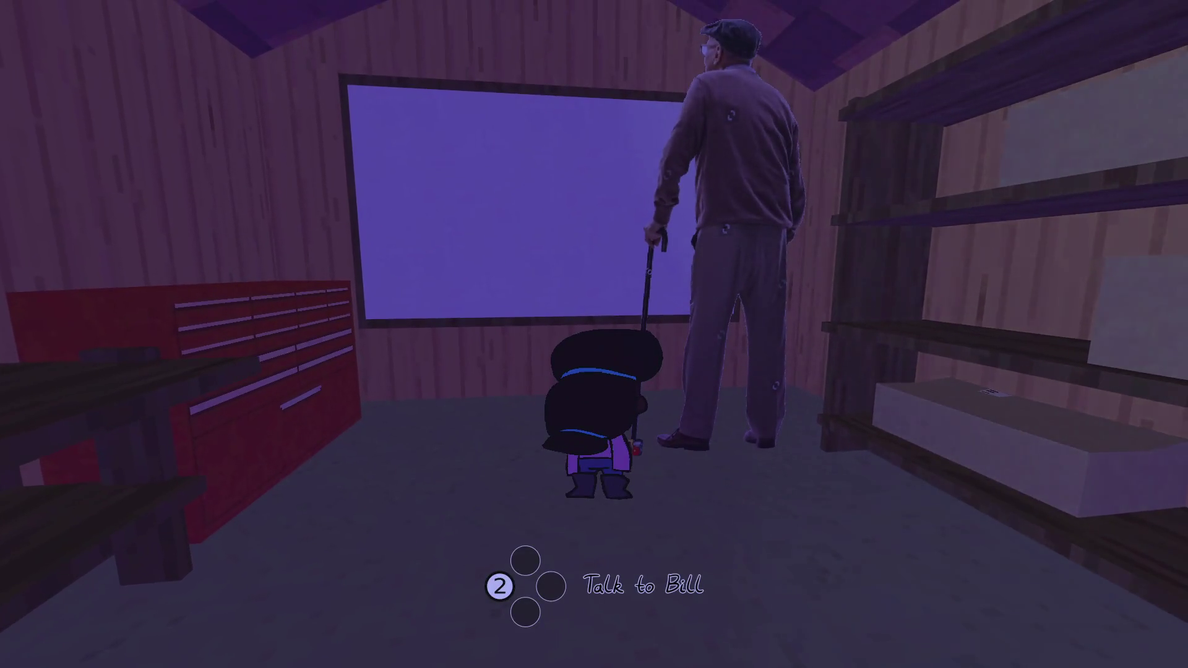
- Show Bill the bear photo and have it framed, earning the Getting in the Gallery cheevo
key(Tab)
key(Tab)
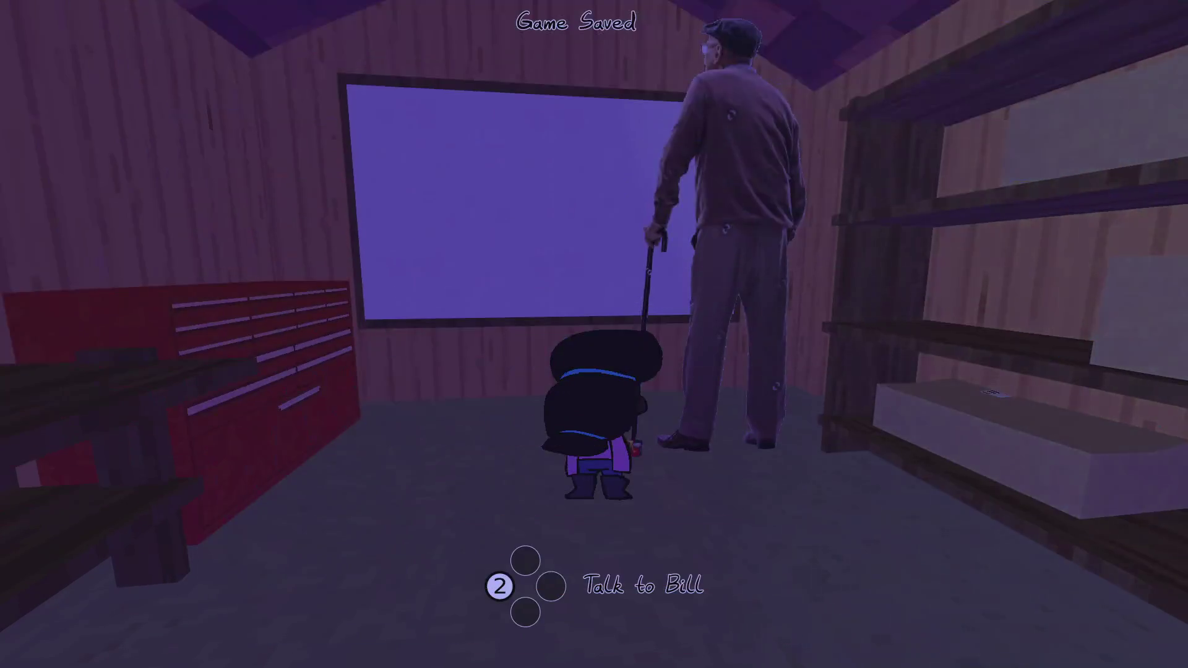
key(2)
key(space)
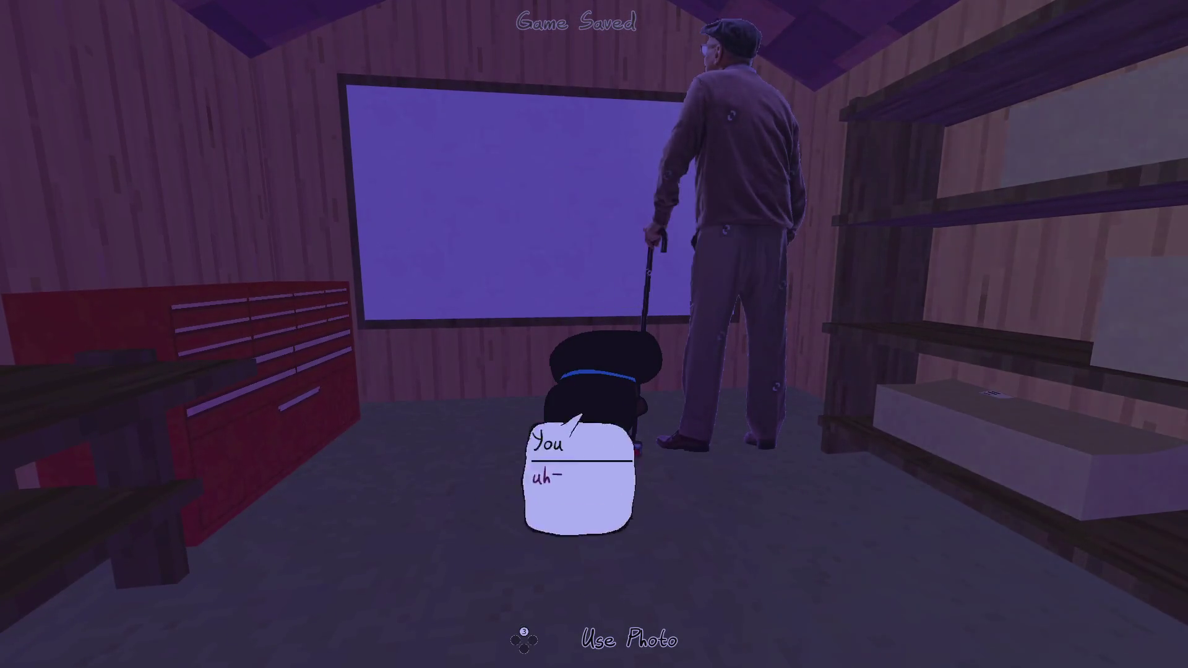
key(space)
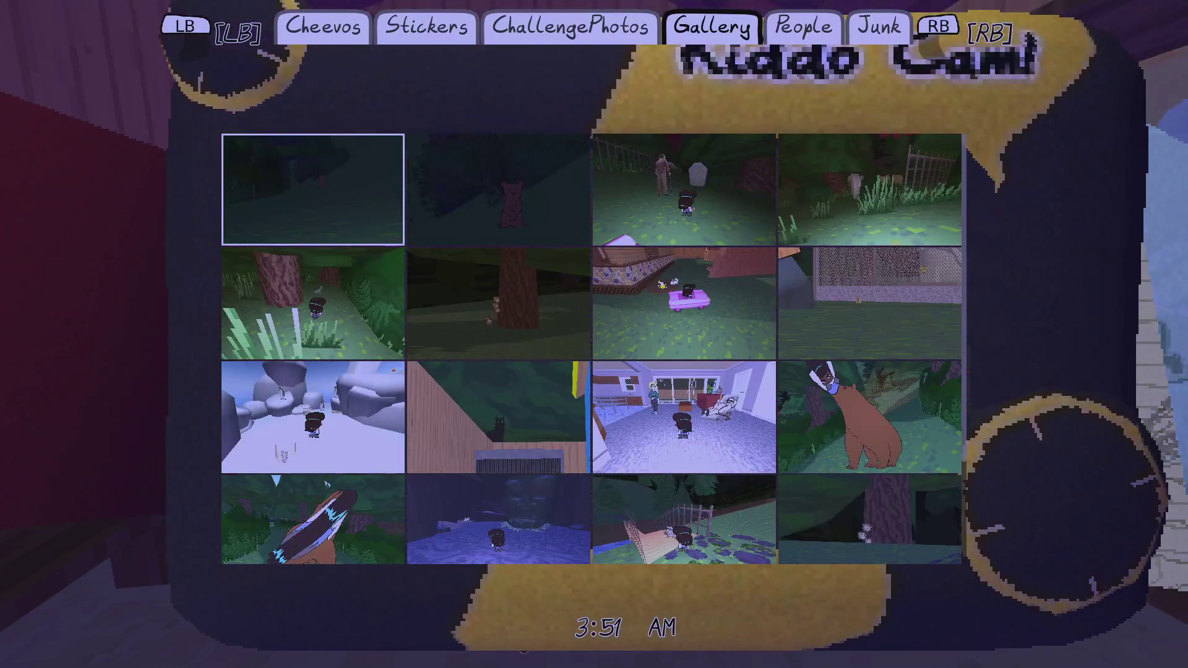
key(space)
key(space)
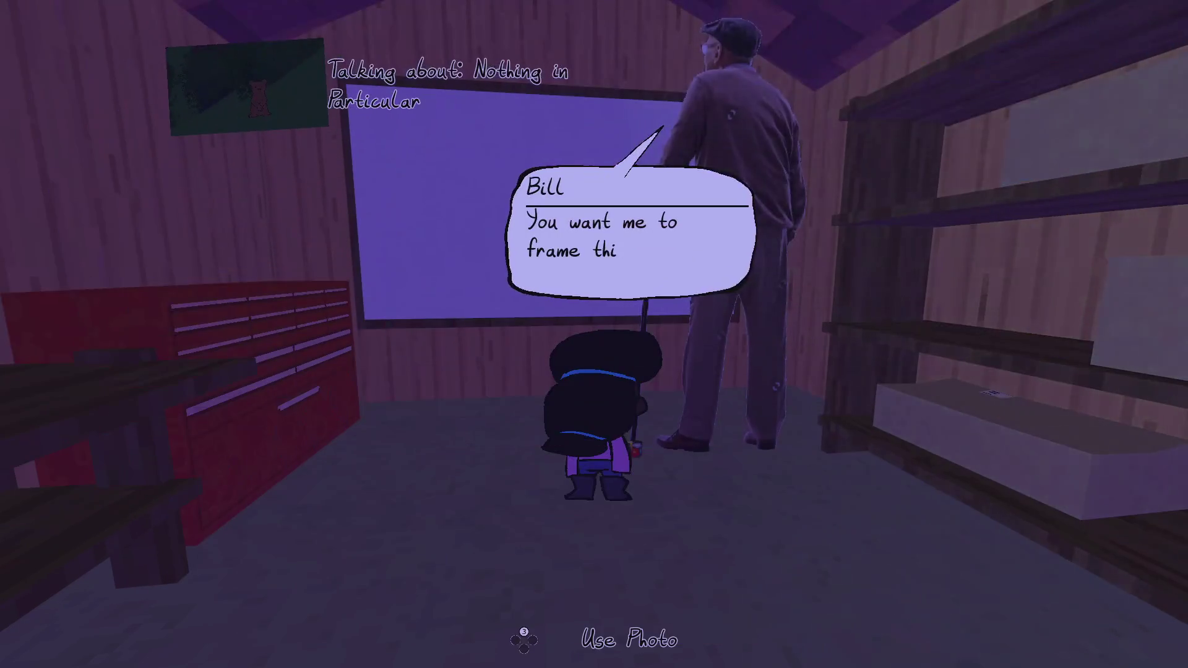
key(space)
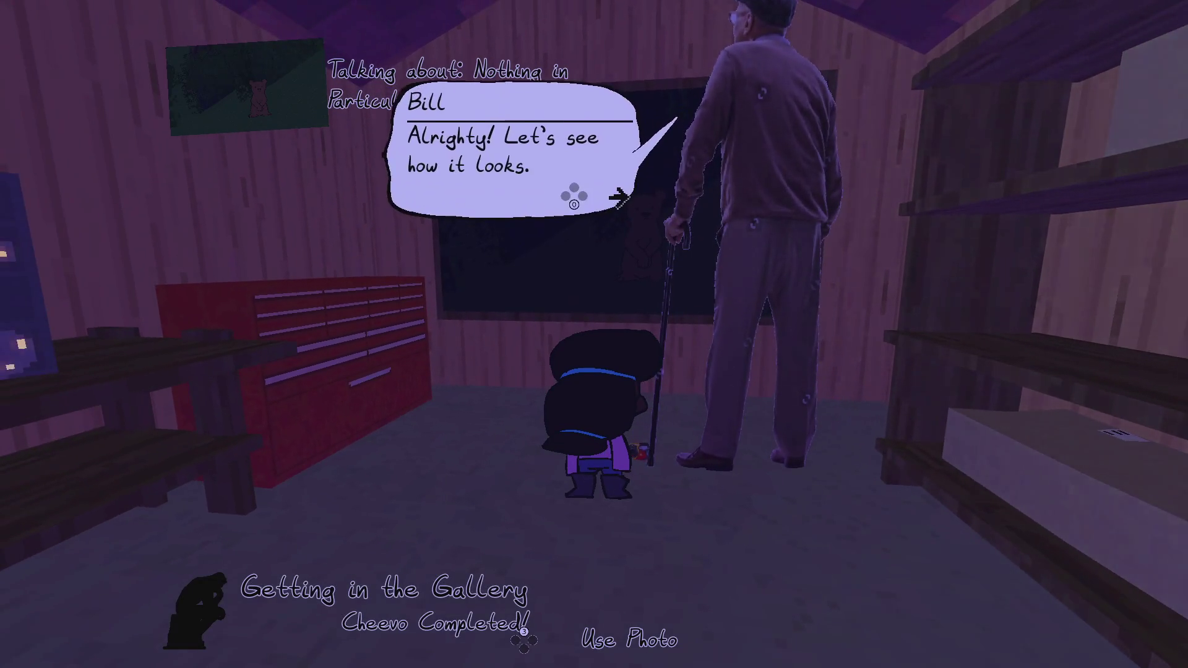
key(space)
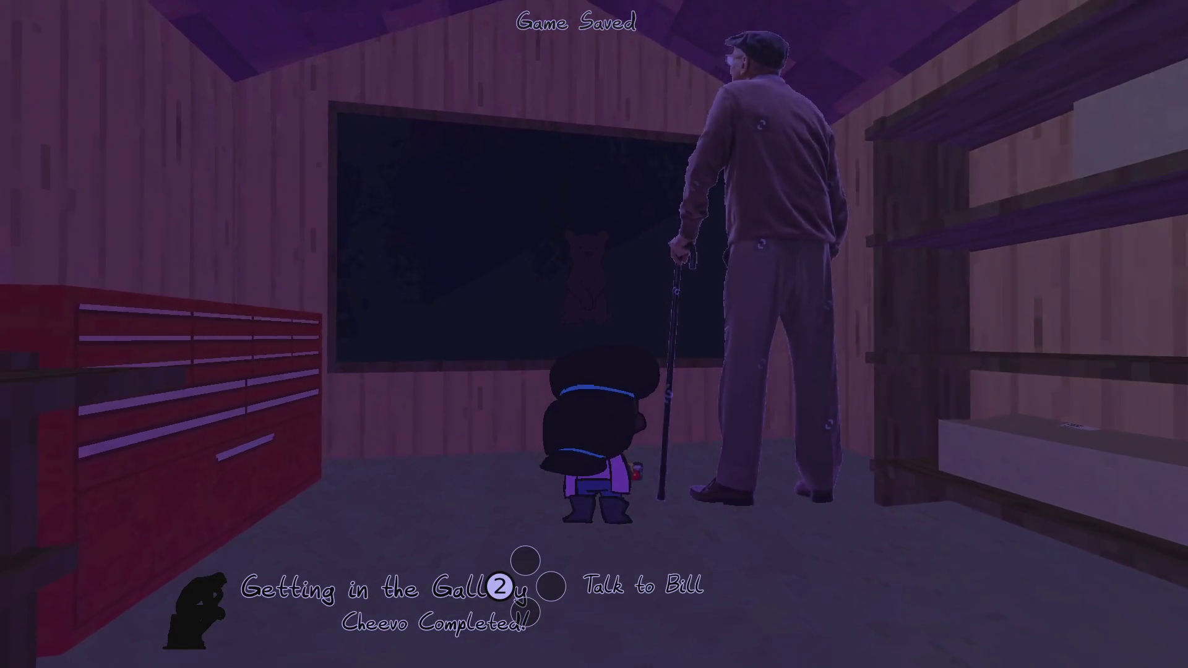
- Walk out of the shed into the night yard and bring up the status screen
key(s)
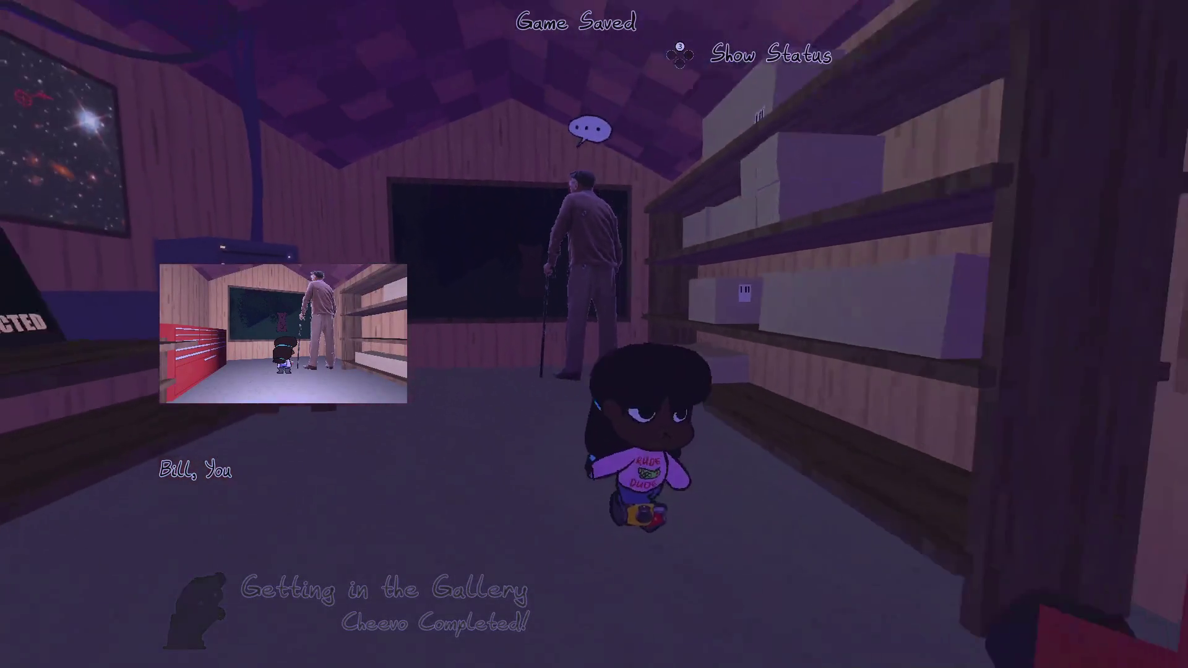
key(w)
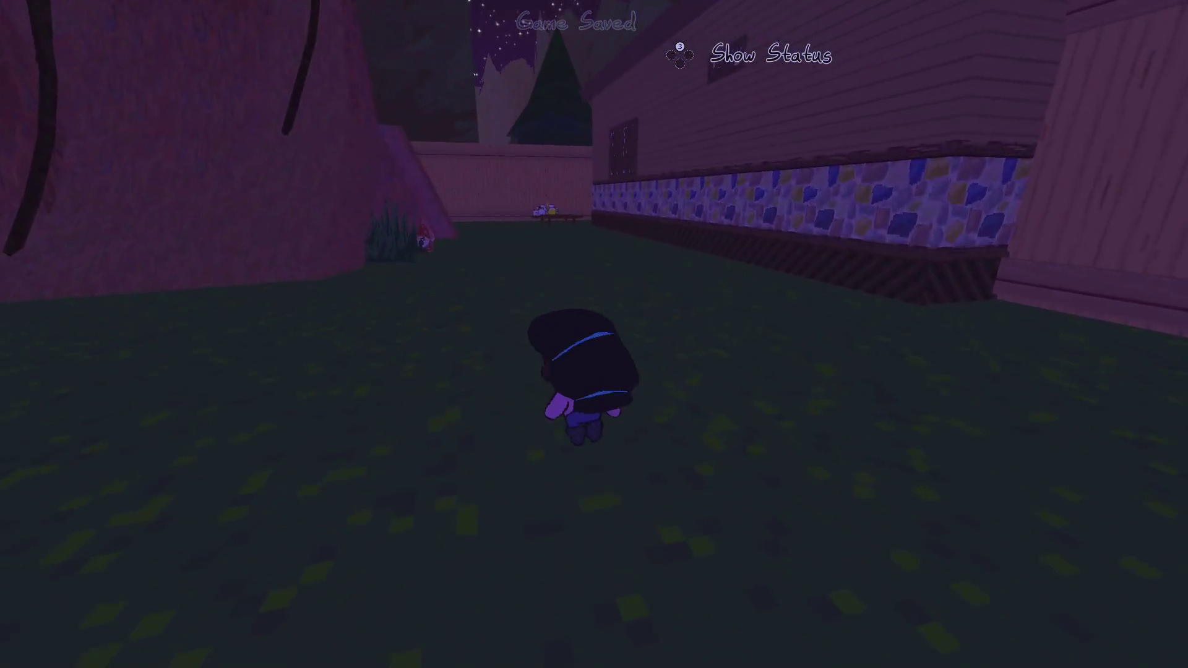
key(Tab)
- Reveal the newly earned Sticky and Getting in the Gallery cheevos
key(q)
key(q)
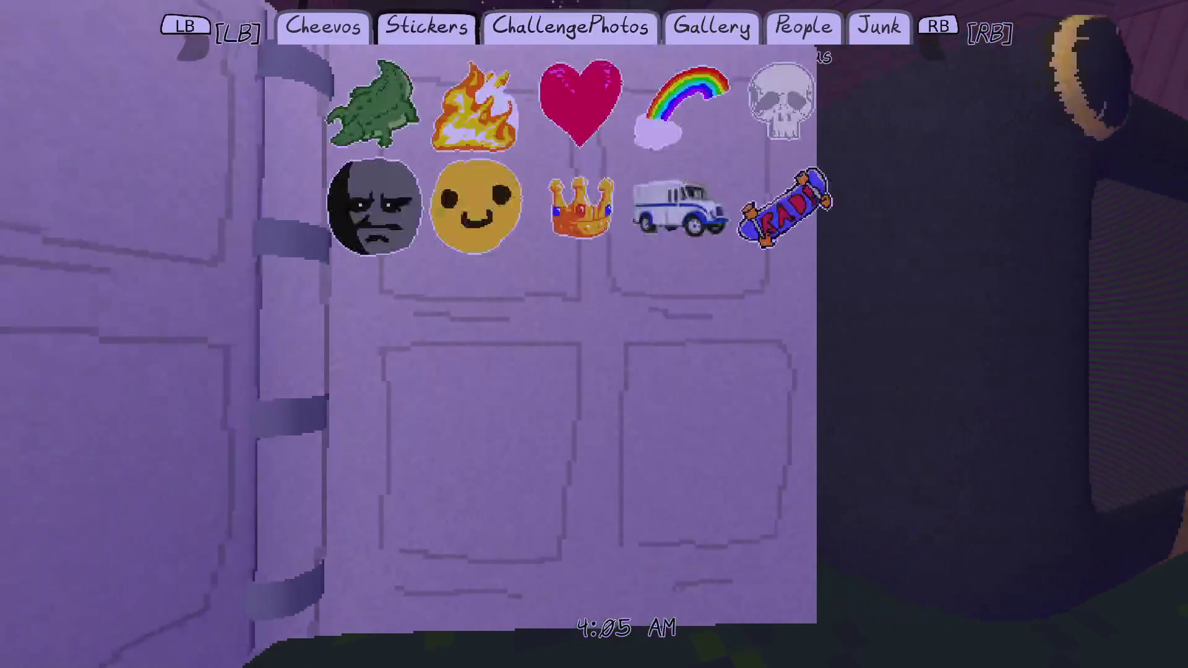
key(q)
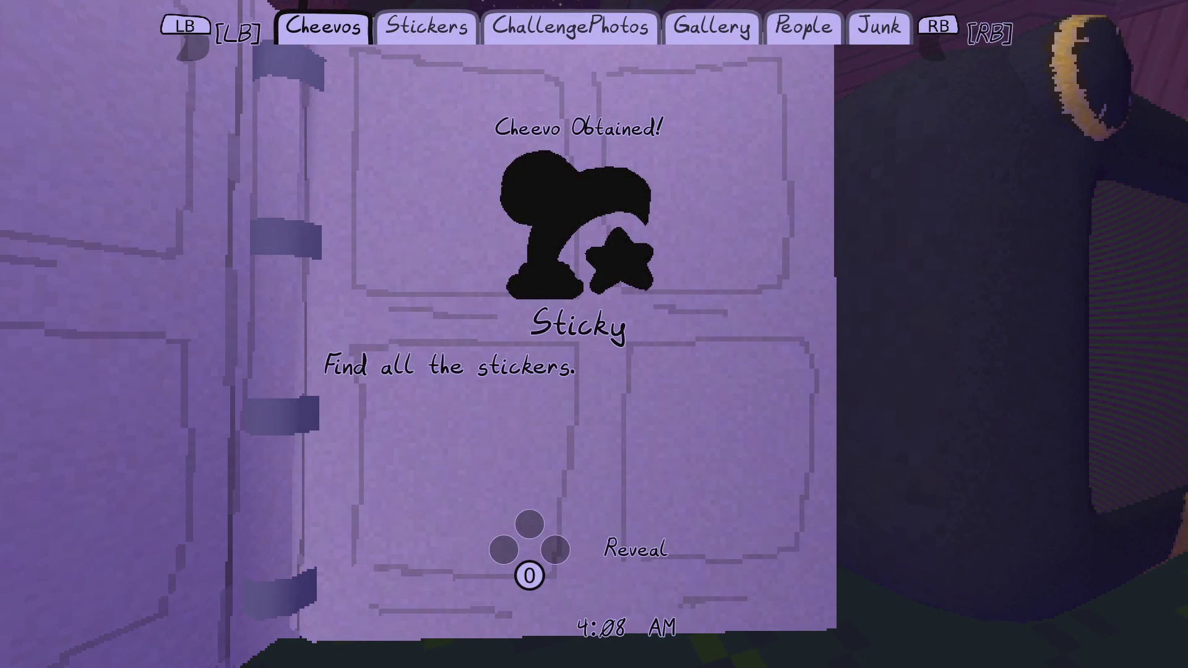
key(space)
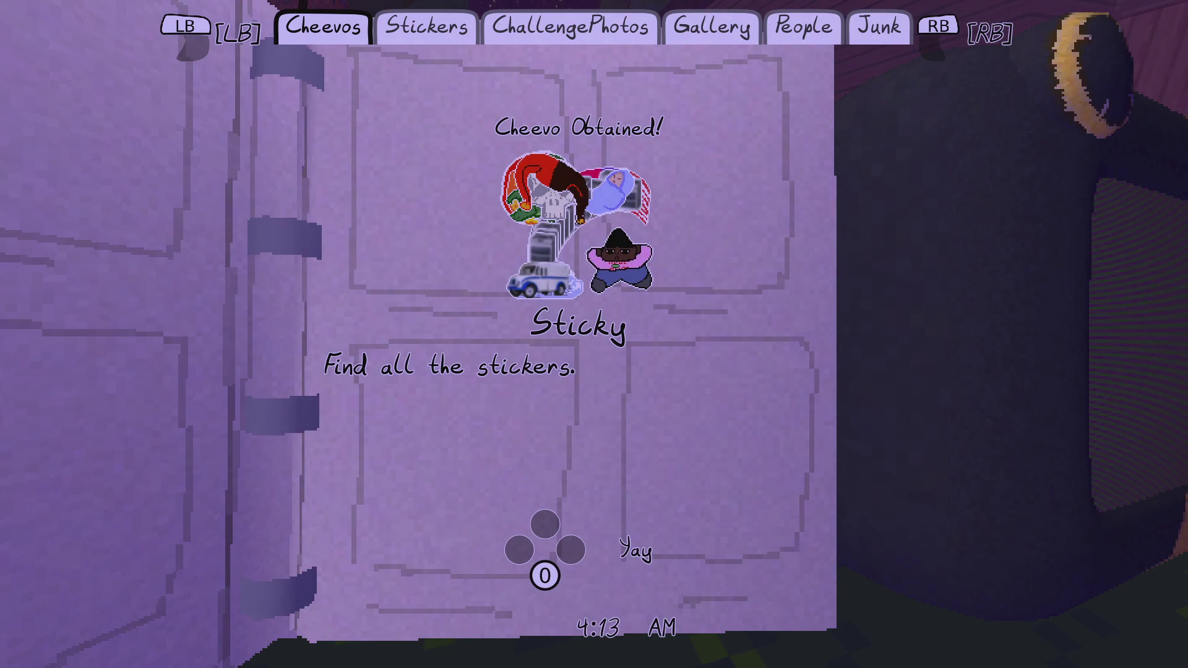
key(d)
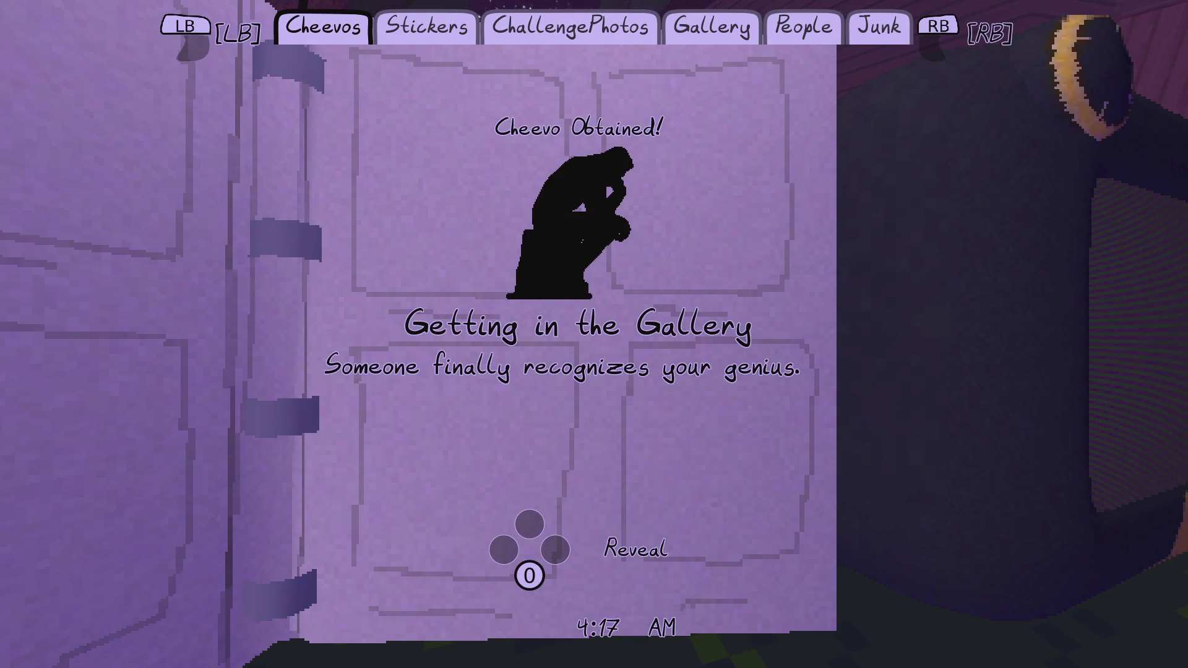
key(space)
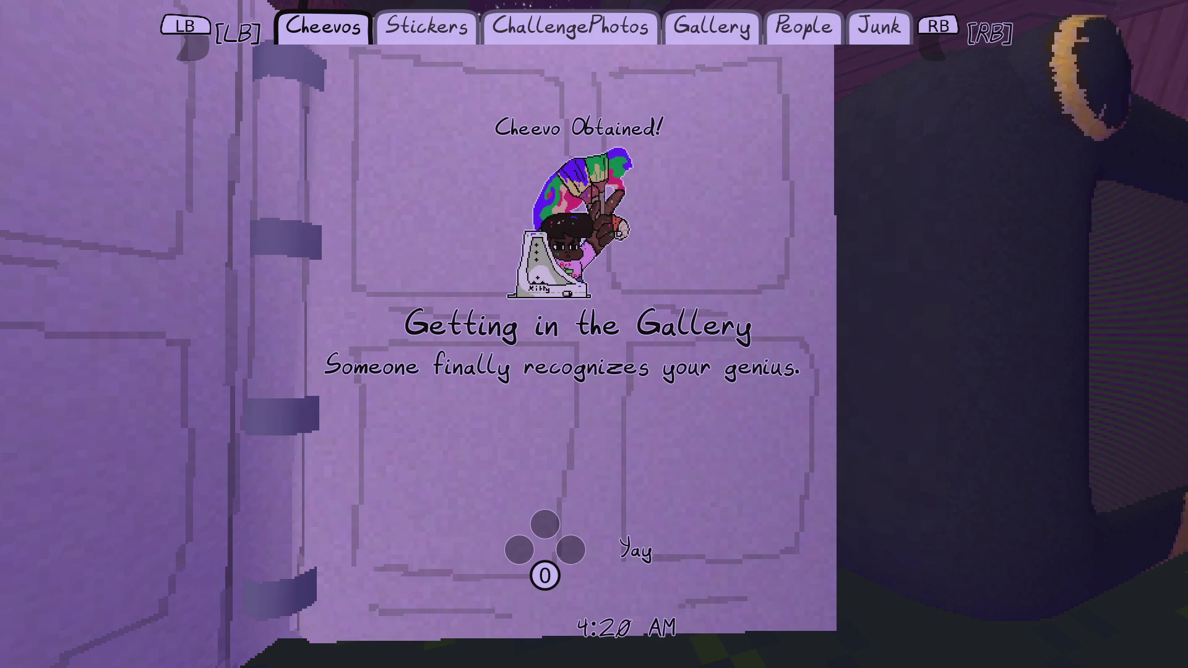
key(space)
- Browse the full cheevo list, close the status screen, and bring up the pause menu
scroll(576, 340, down, 3)
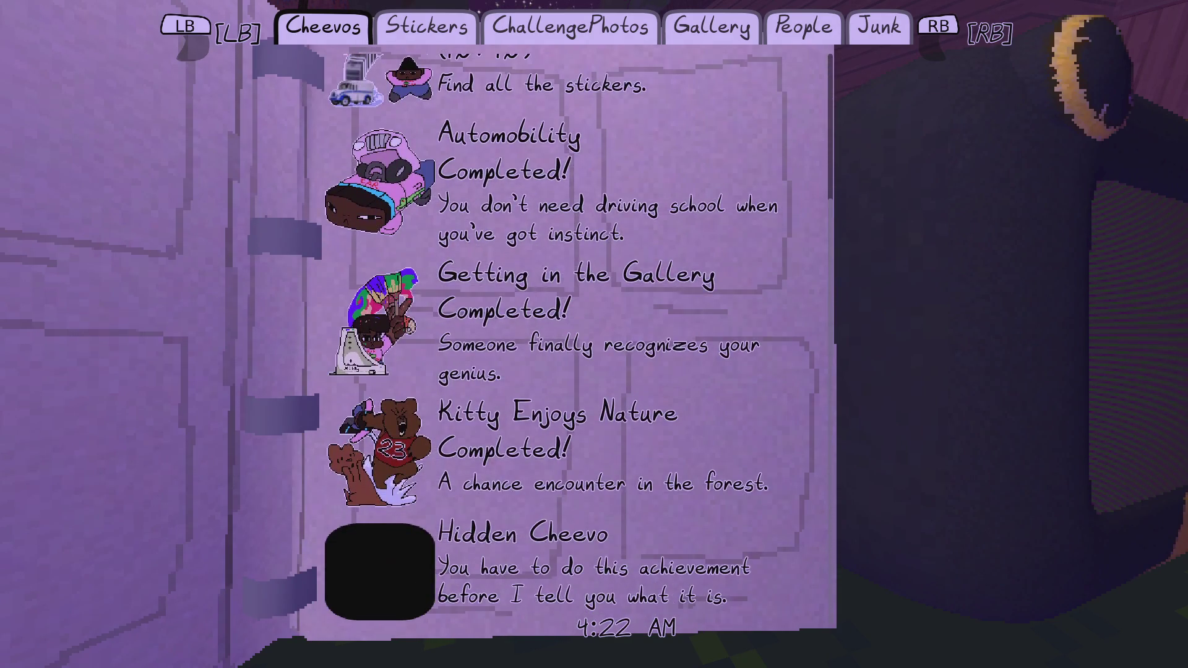
scroll(575, 341, up, 3)
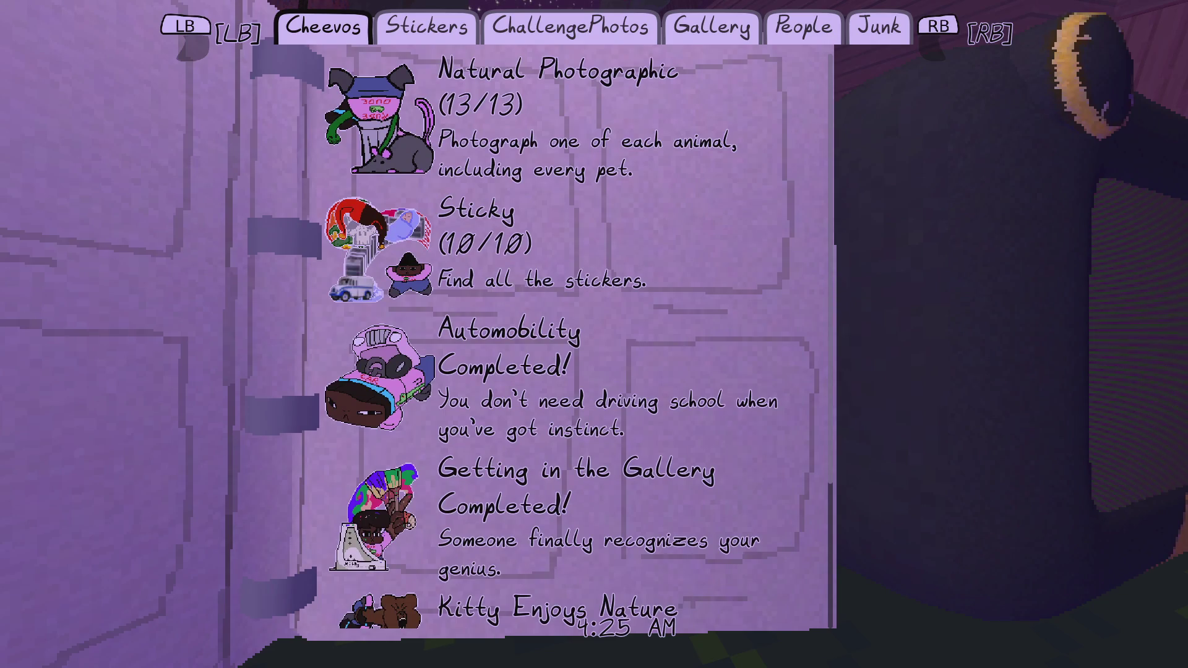
scroll(576, 340, down, 3)
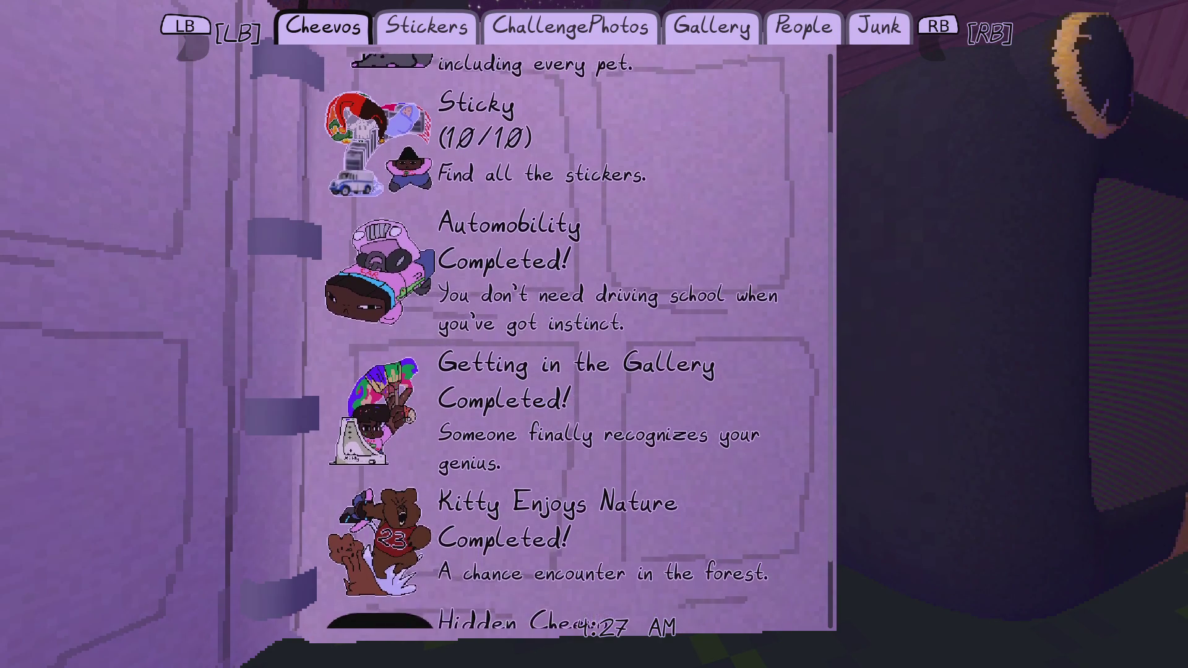
scroll(576, 340, down, 1)
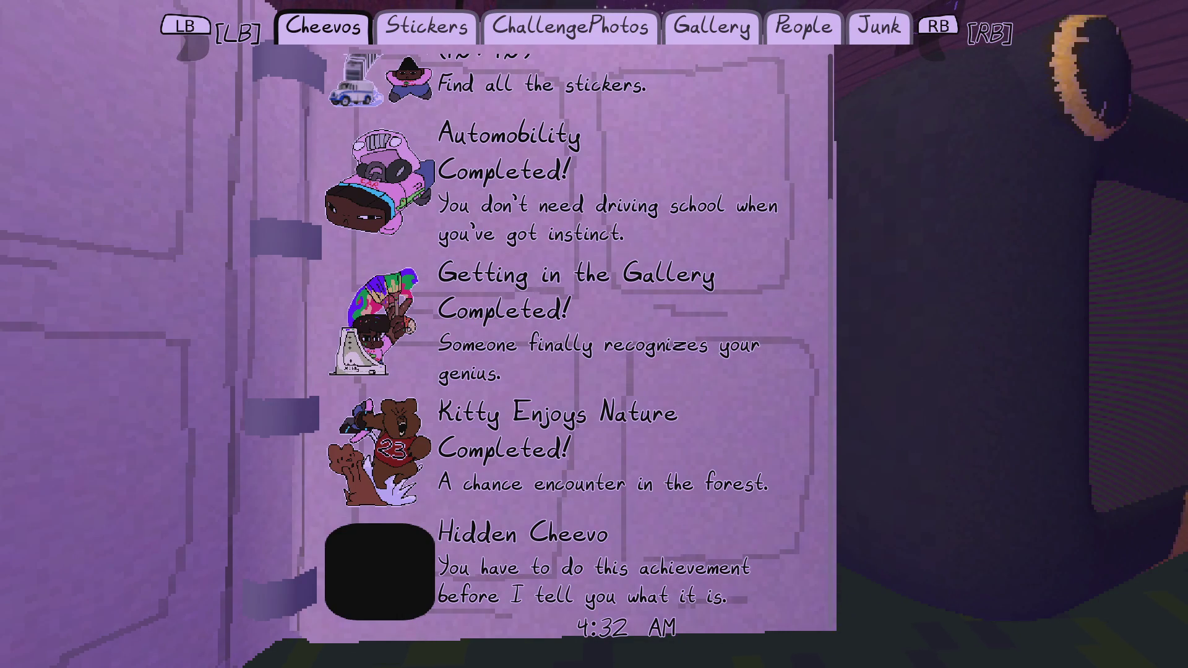
scroll(575, 341, up, 2)
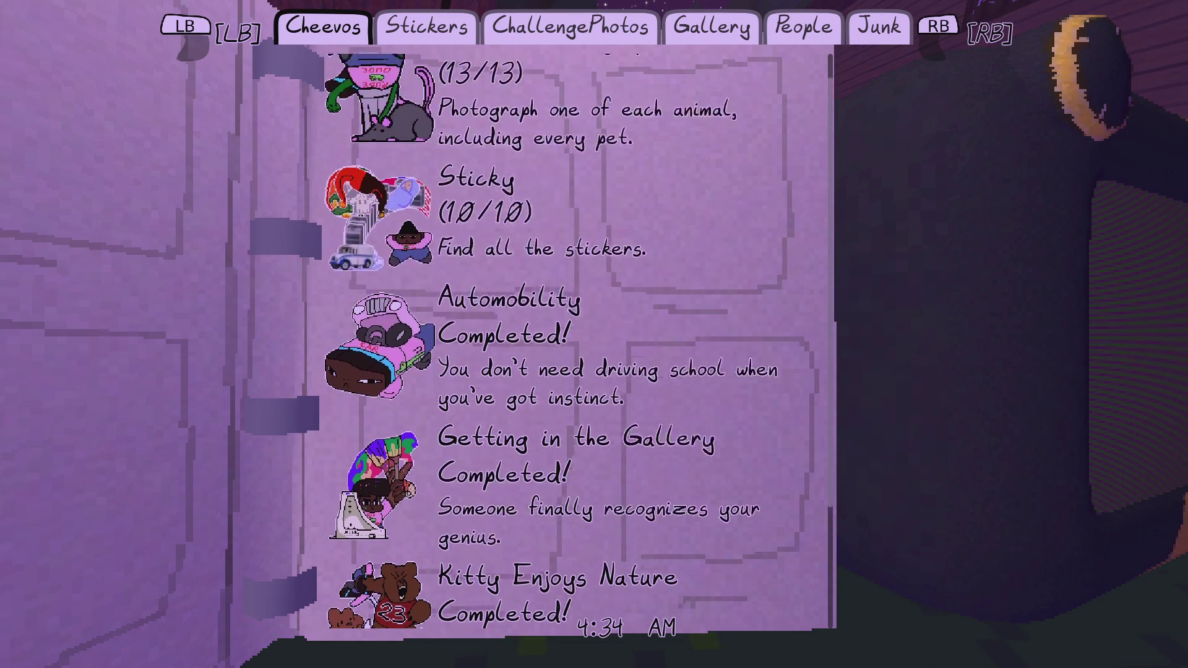
key(Escape)
key(Escape)
key(Down)
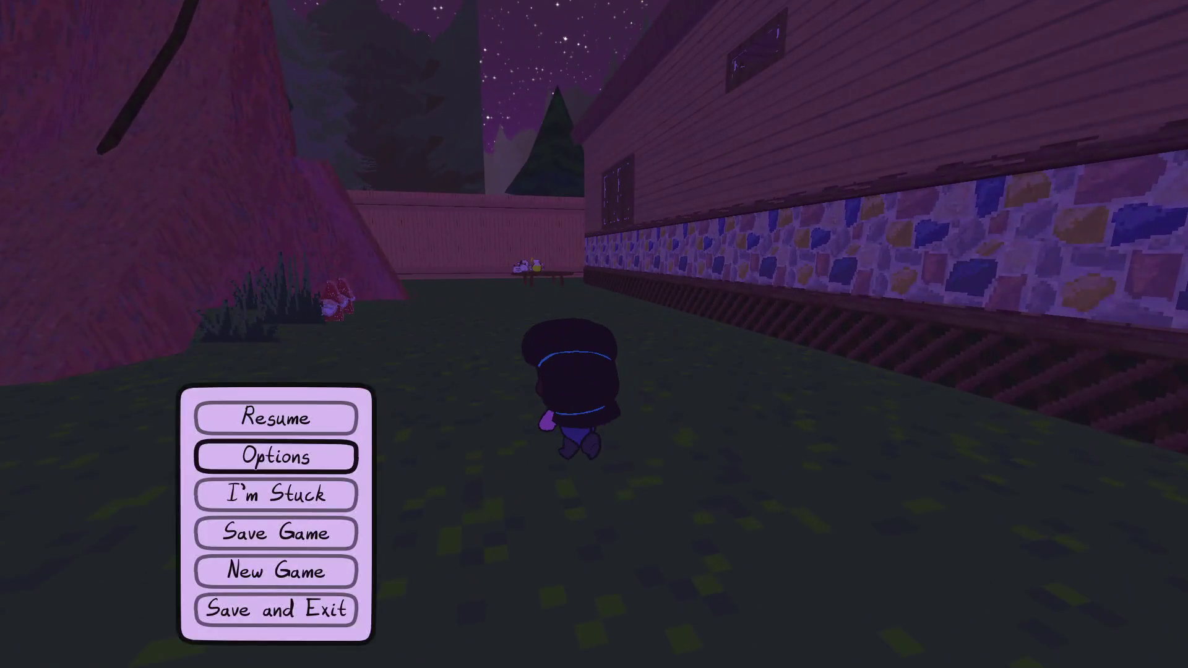
- Save and exit the game, review the show-earned-cheevos and particle-effect tasks in NP-ToDo, then return to Godot
key(Return)
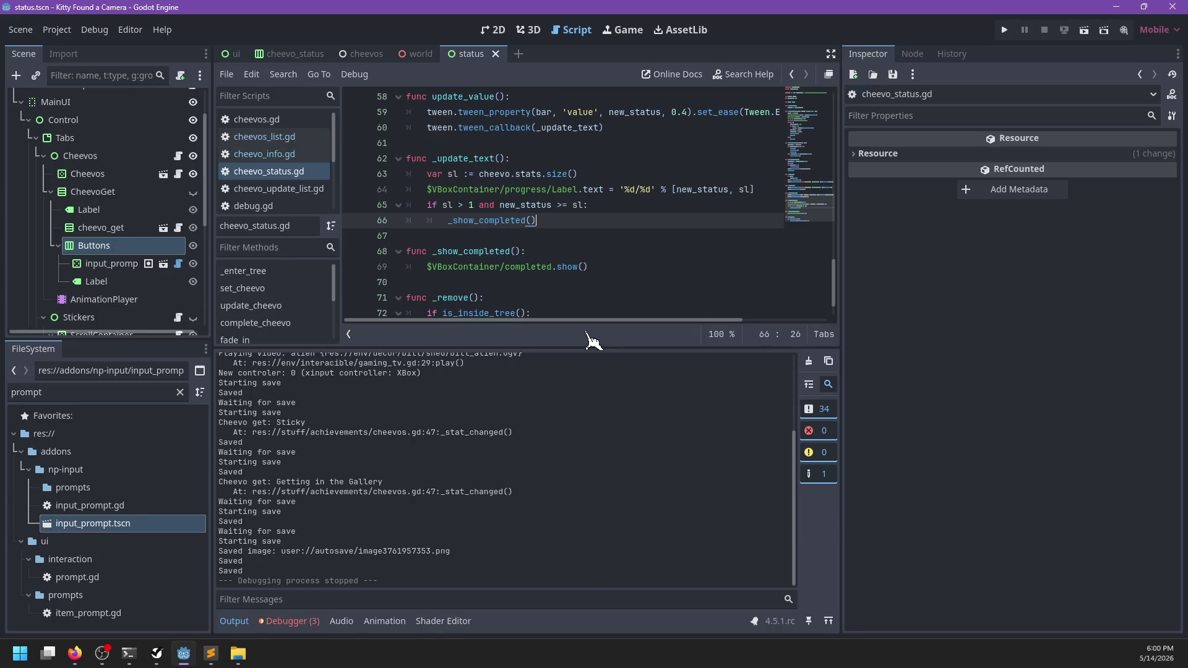
key(alt+Tab)
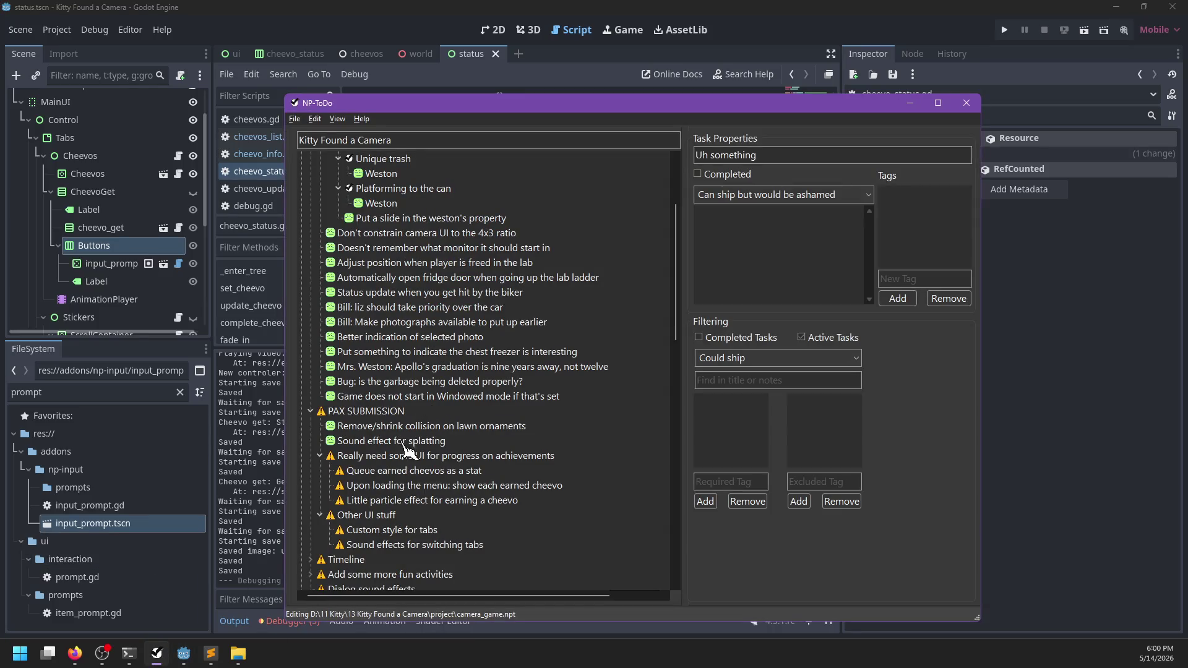
click(397, 487)
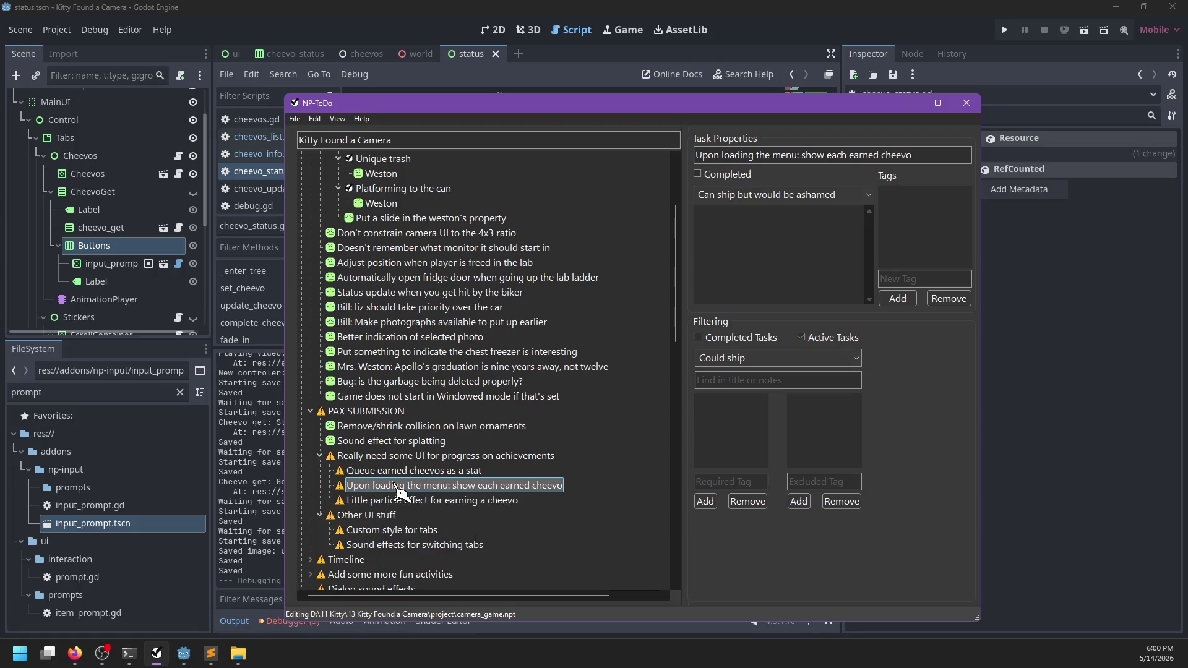
click(370, 500)
click(408, 484)
click(435, 10)
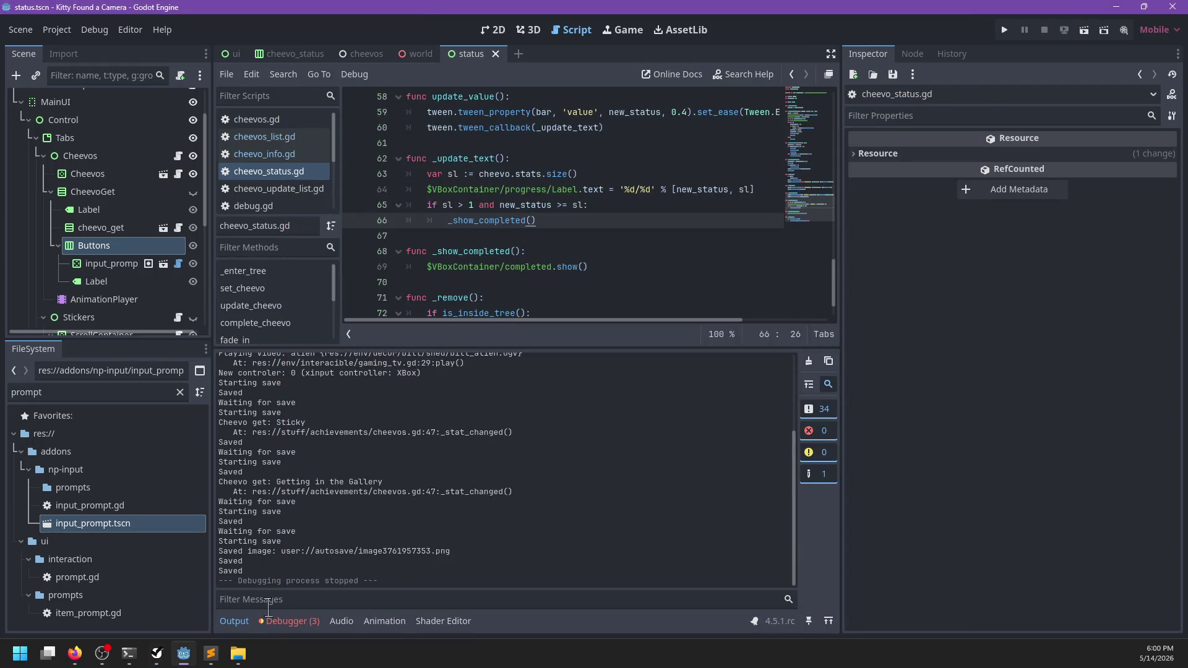
mouse_move(193, 656)
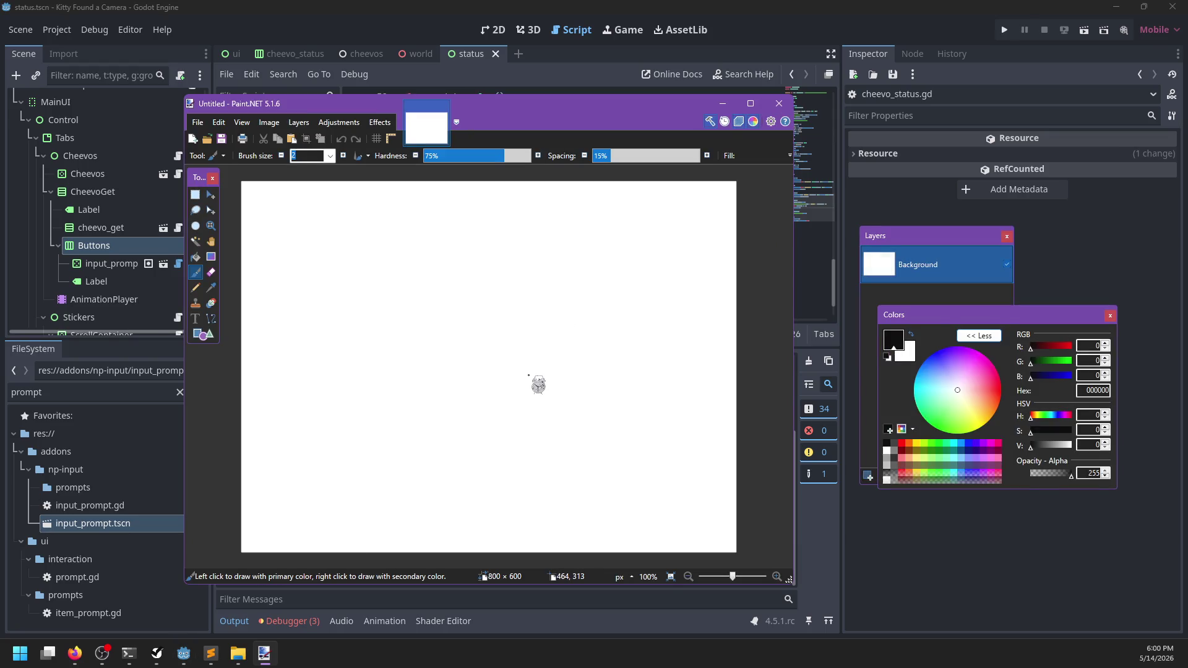
- Create a new 16×16 image, add a transparent layer, and select the Pencil tool
key(ctrl+n)
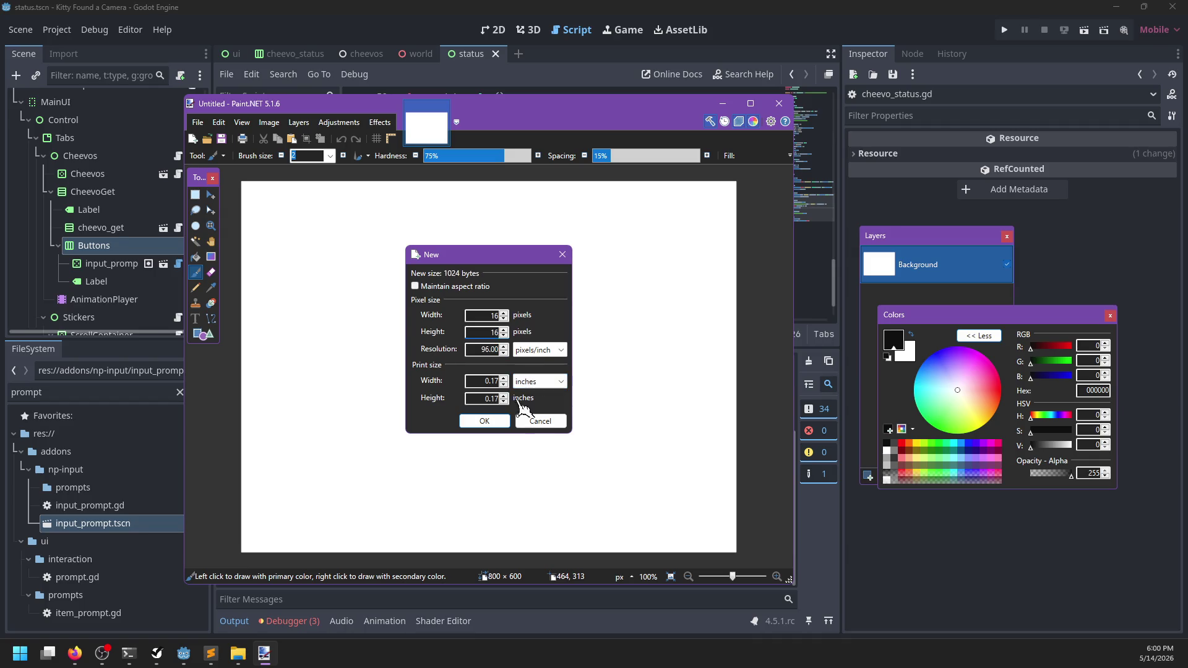
click(489, 422)
scroll(486, 363, up, 5)
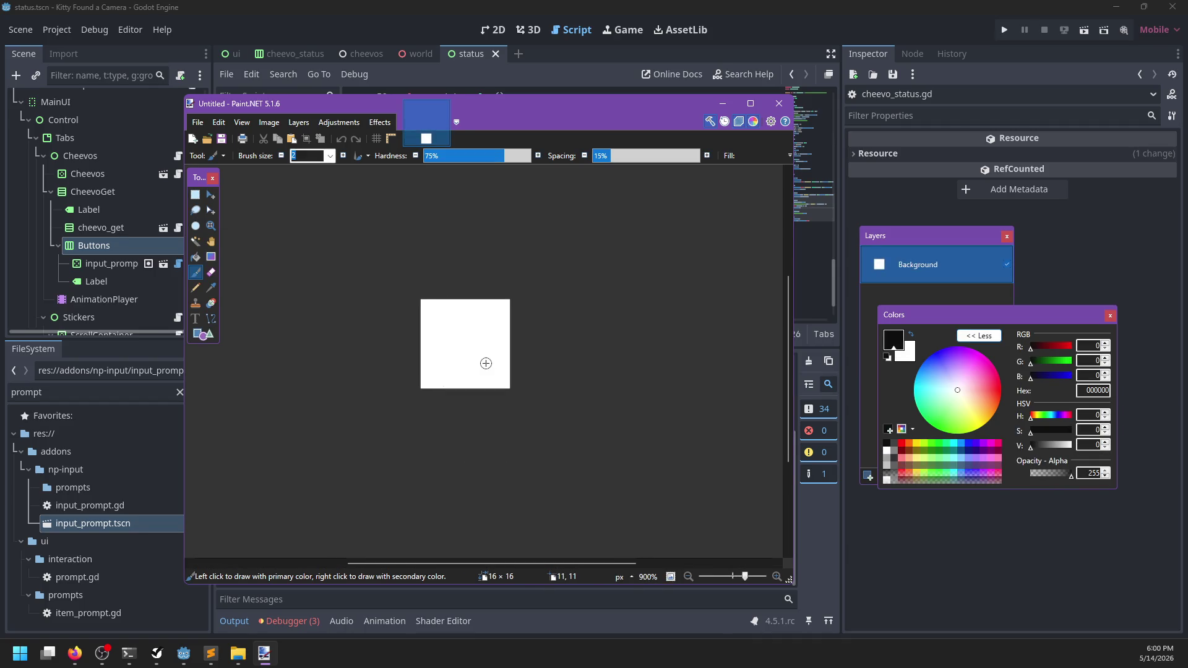
scroll(486, 364, up, 3)
click(979, 251)
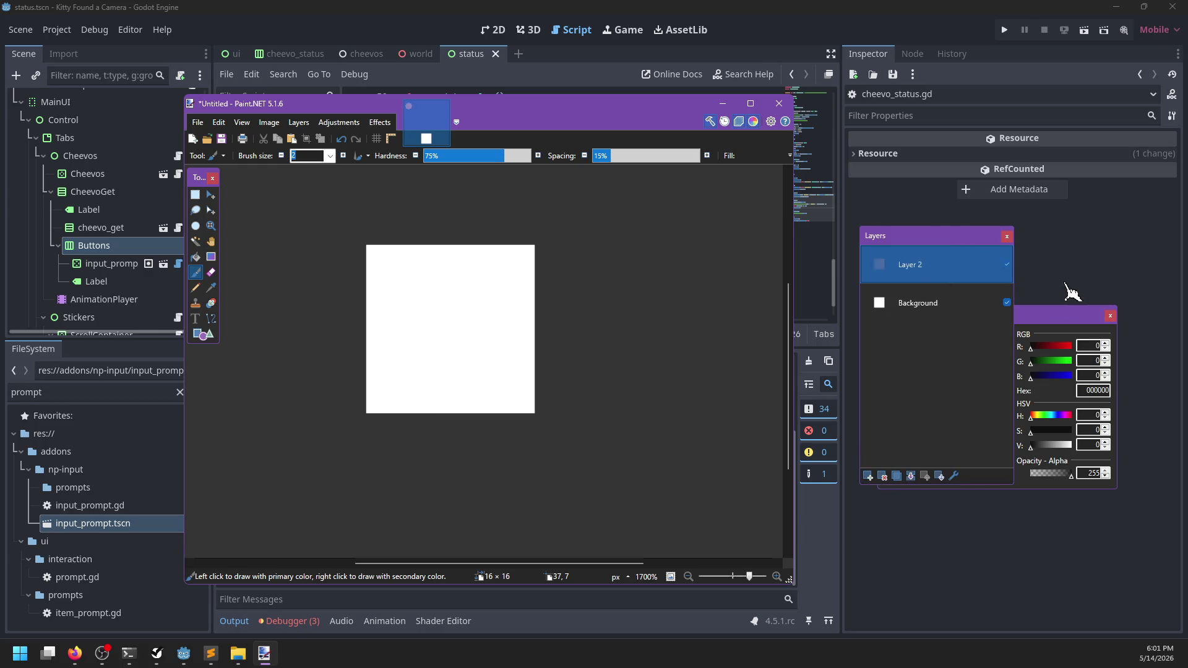
click(1052, 316)
scroll(490, 334, up, 2)
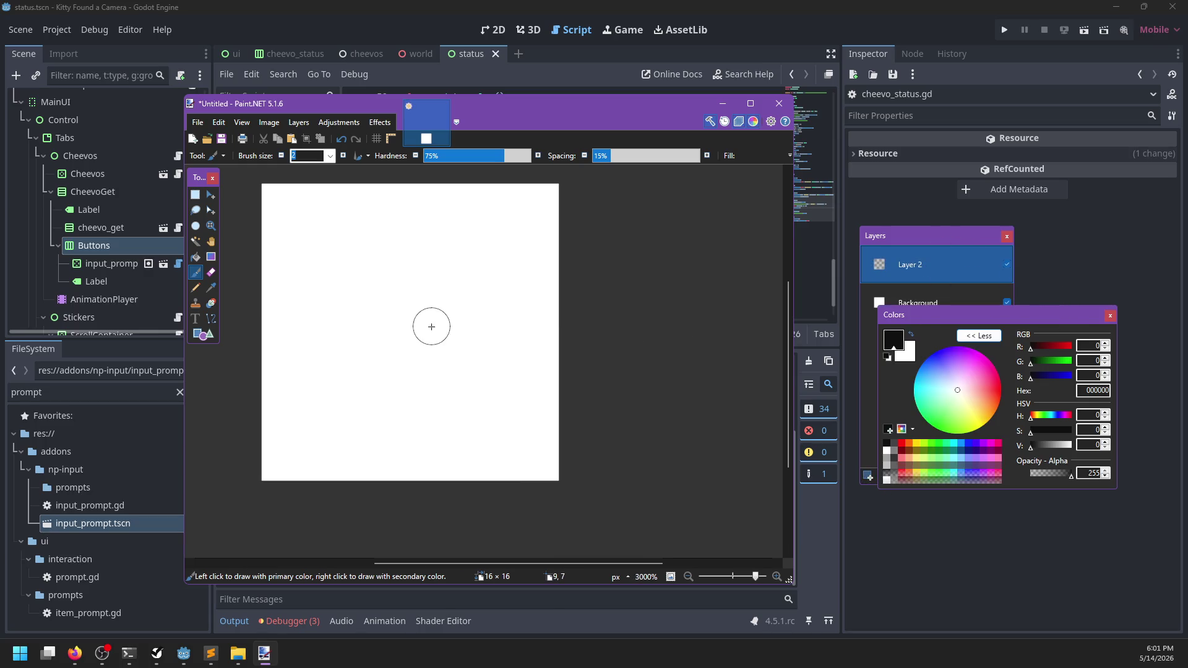
key(p)
scroll(441, 337, left, 3)
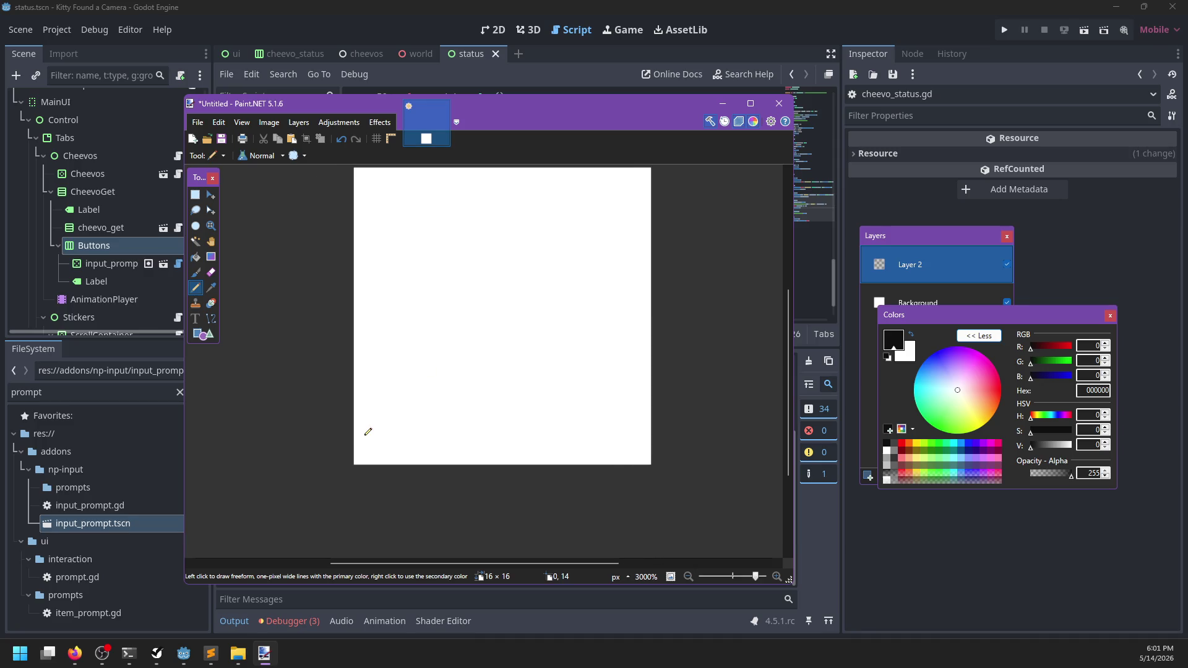
- Pencil the star's black outline, undoing and redrawing the misplaced diagonal edges
drag(368, 432, 477, 235)
scroll(451, 297, up, 2)
key(ctrl+z)
mouse_move(341, 492)
mouse_down()
mouse_move(438, 221)
mouse_move(587, 391)
mouse_move(618, 409)
mouse_move(622, 430)
mouse_up()
mouse_move(354, 487)
mouse_down()
mouse_move(636, 202)
mouse_move(411, 272)
mouse_move(340, 313)
mouse_move(458, 383)
mouse_move(588, 439)
mouse_up()
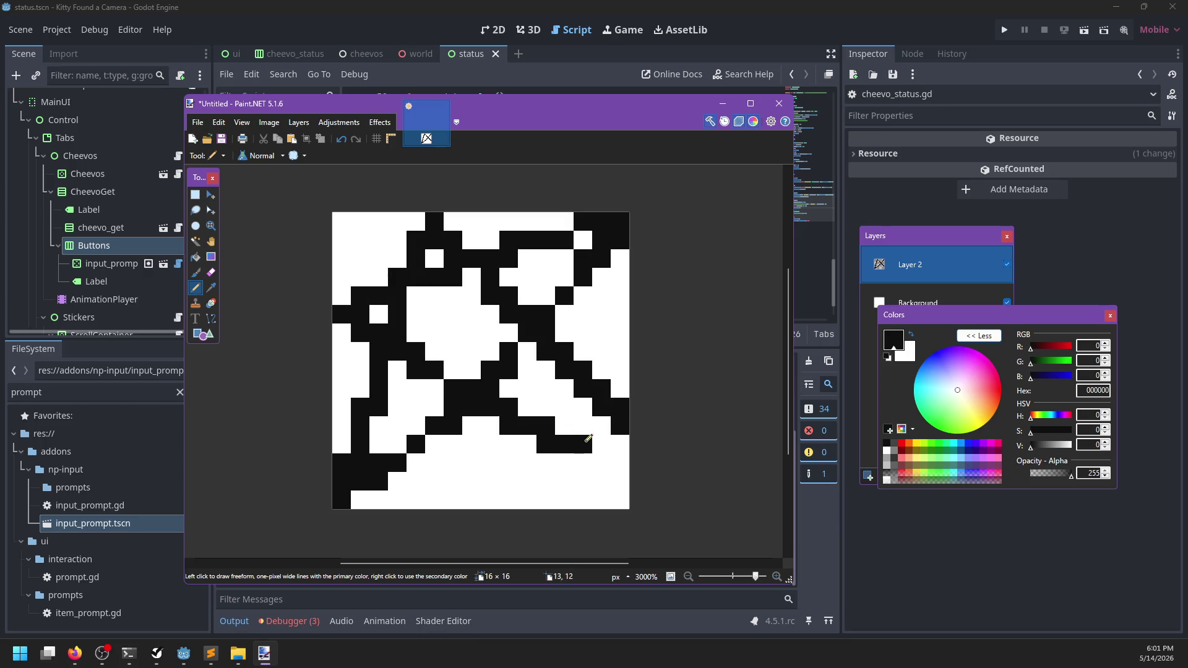
key(ctrl+z)
key(ctrl+z)
key(ctrl+z)
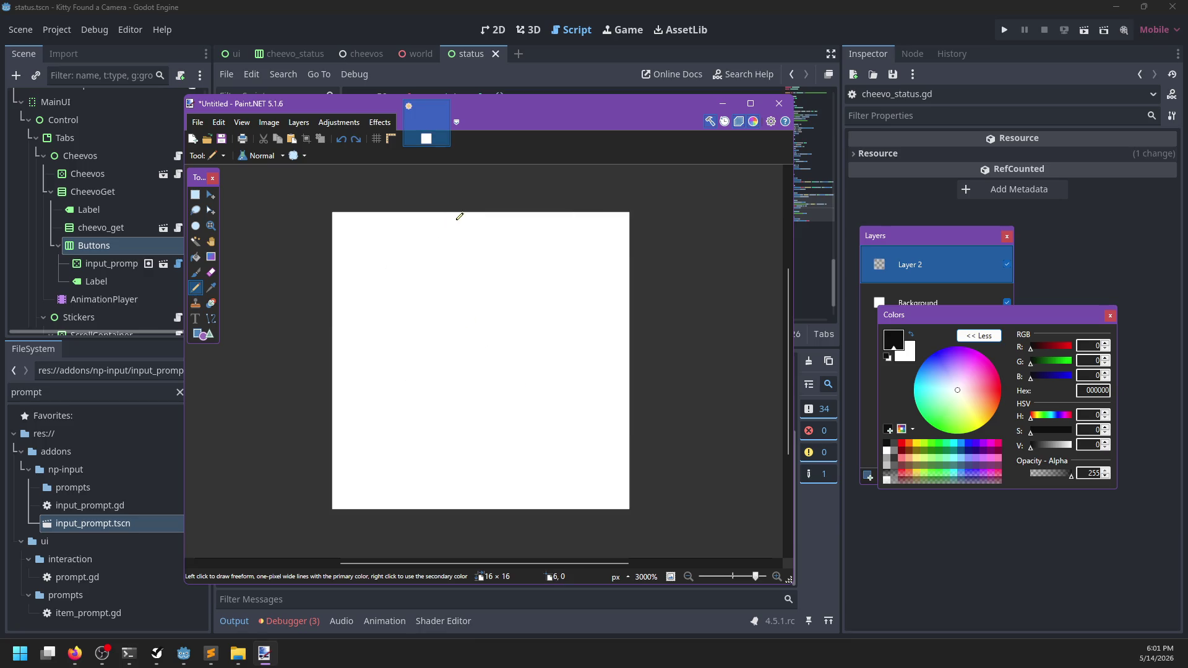
drag(457, 217, 370, 490)
key(ctrl+z)
mouse_move(477, 213)
mouse_down()
mouse_move(398, 340)
mouse_move(341, 464)
mouse_up()
key(ctrl+z)
drag(503, 213, 338, 467)
mouse_move(511, 241)
mouse_down()
mouse_move(603, 401)
mouse_move(624, 483)
mouse_move(607, 457)
mouse_move(340, 331)
mouse_move(623, 312)
mouse_move(368, 480)
mouse_up()
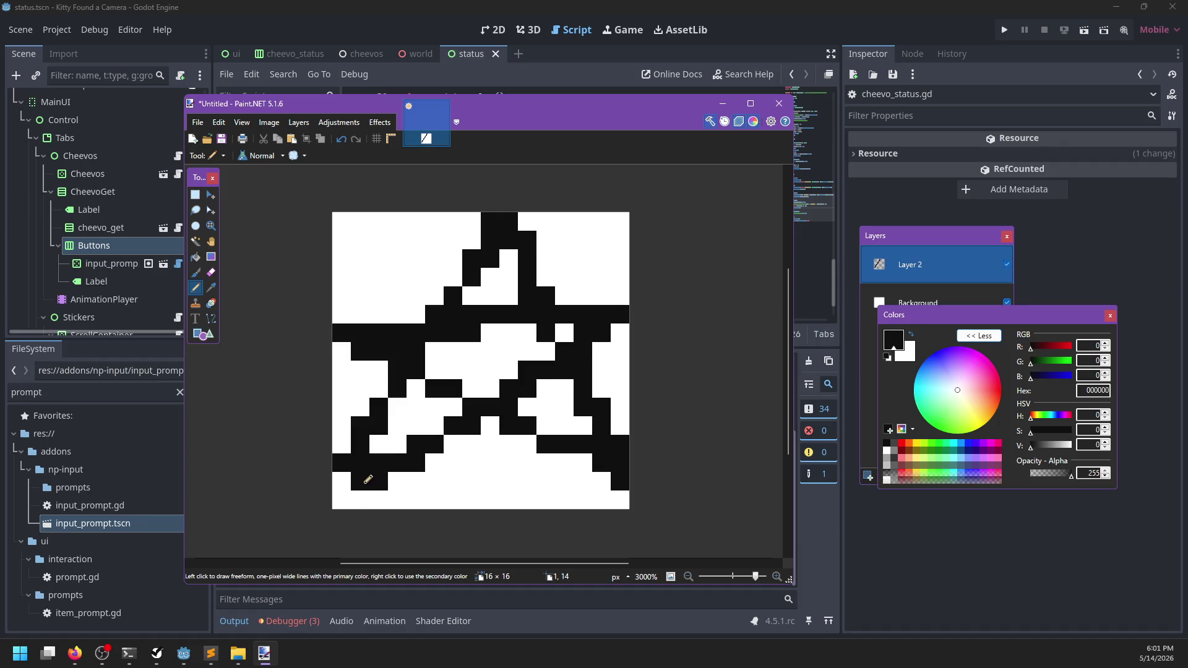
- Pencil yellow across the star's left arm, right side, top point and centre pixels
key(f)
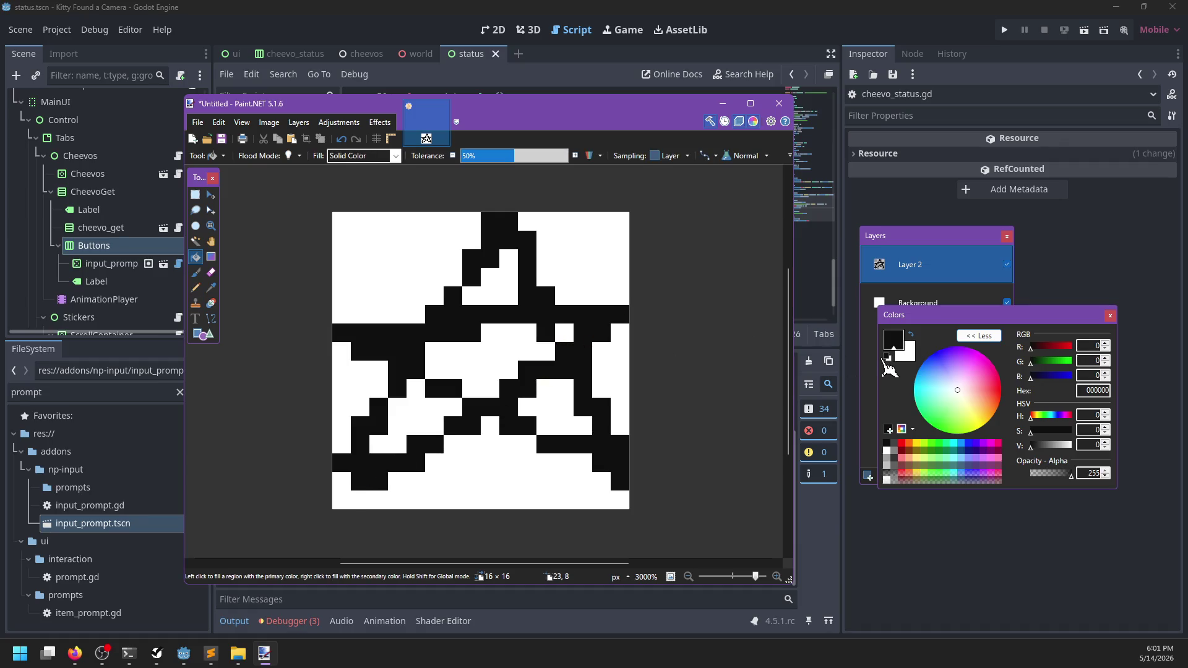
key(b)
key(x)
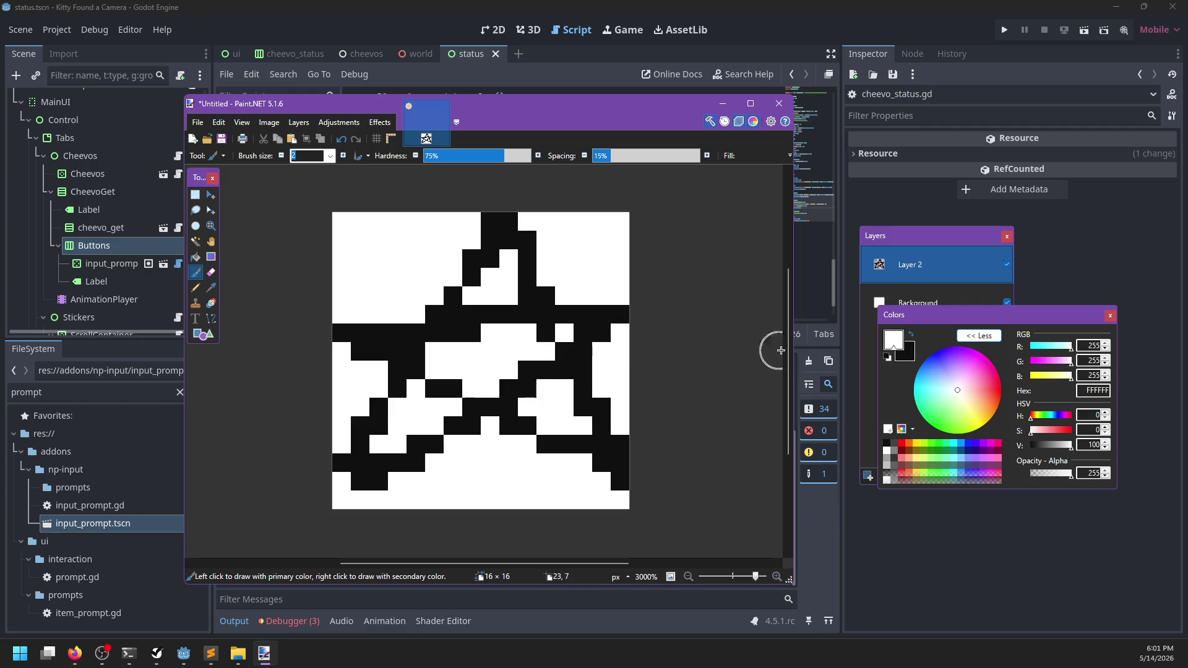
key(p)
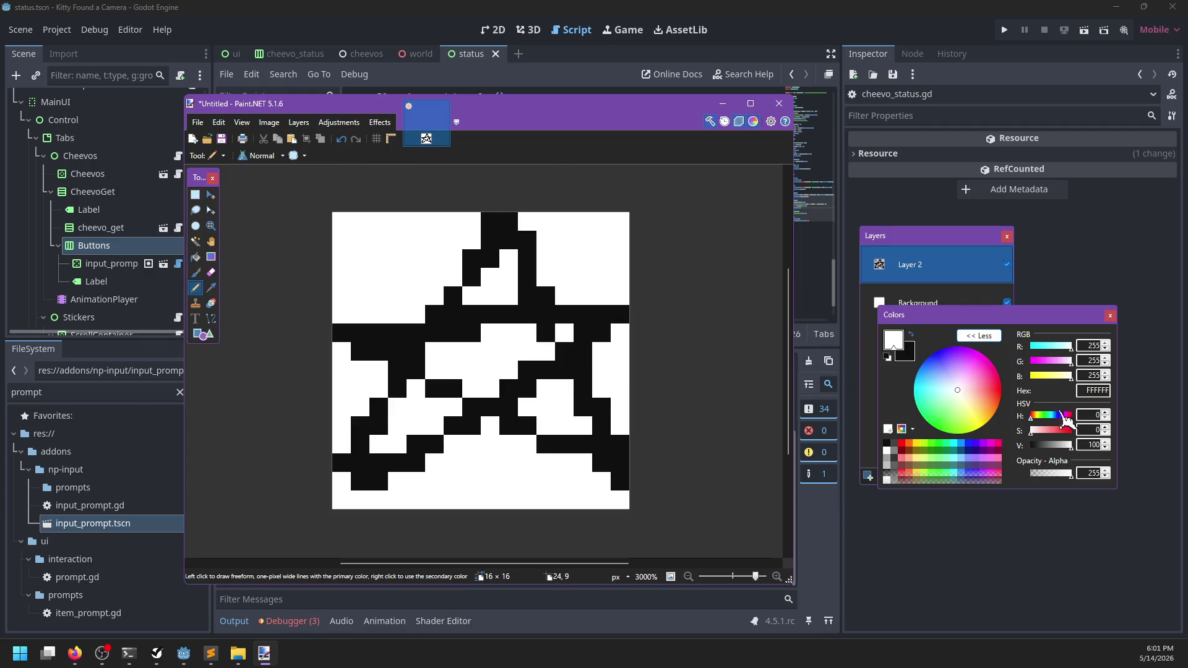
drag(1048, 377, 1023, 377)
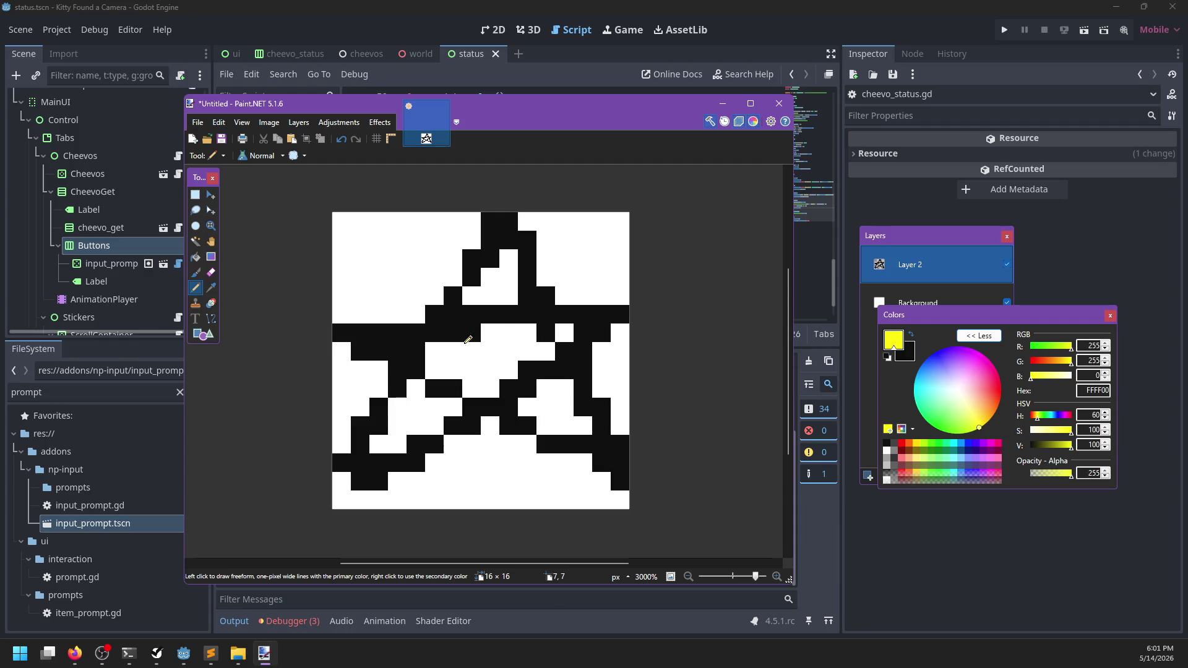
mouse_move(468, 341)
mouse_down()
mouse_move(407, 351)
mouse_move(566, 332)
mouse_move(479, 379)
mouse_move(490, 388)
mouse_move(446, 369)
mouse_move(377, 444)
mouse_move(454, 427)
mouse_move(447, 405)
mouse_move(433, 406)
mouse_up()
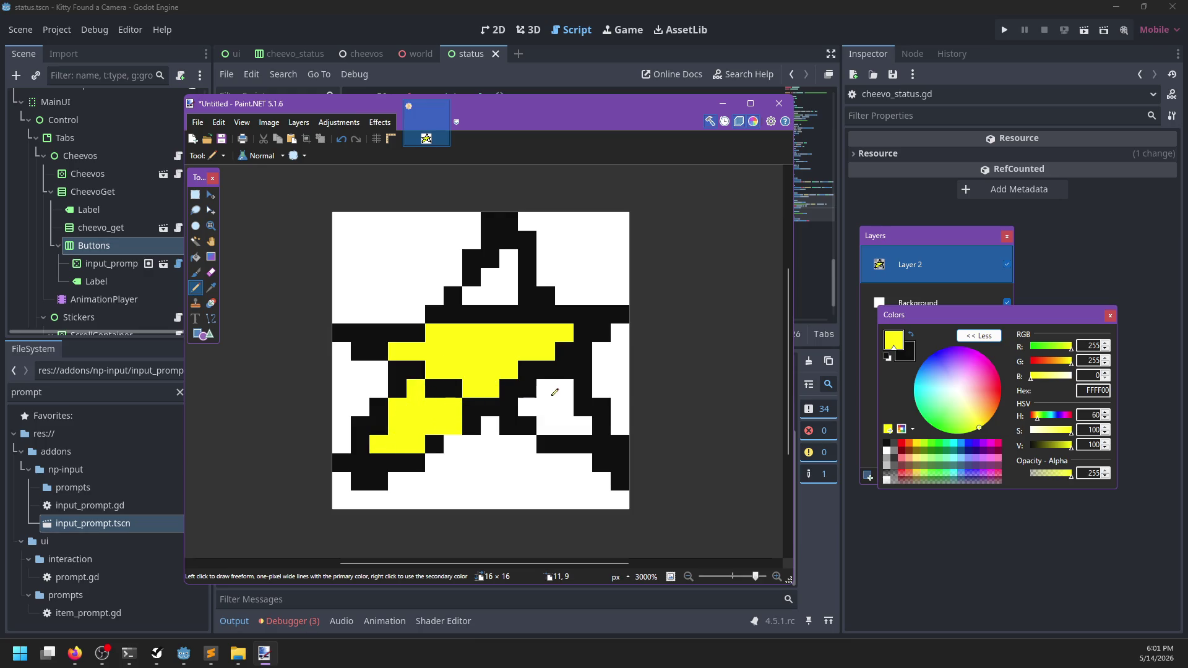
mouse_move(527, 388)
mouse_down()
mouse_move(600, 438)
mouse_move(545, 390)
mouse_up()
mouse_move(508, 294)
mouse_down()
mouse_move(470, 294)
mouse_move(514, 256)
mouse_up()
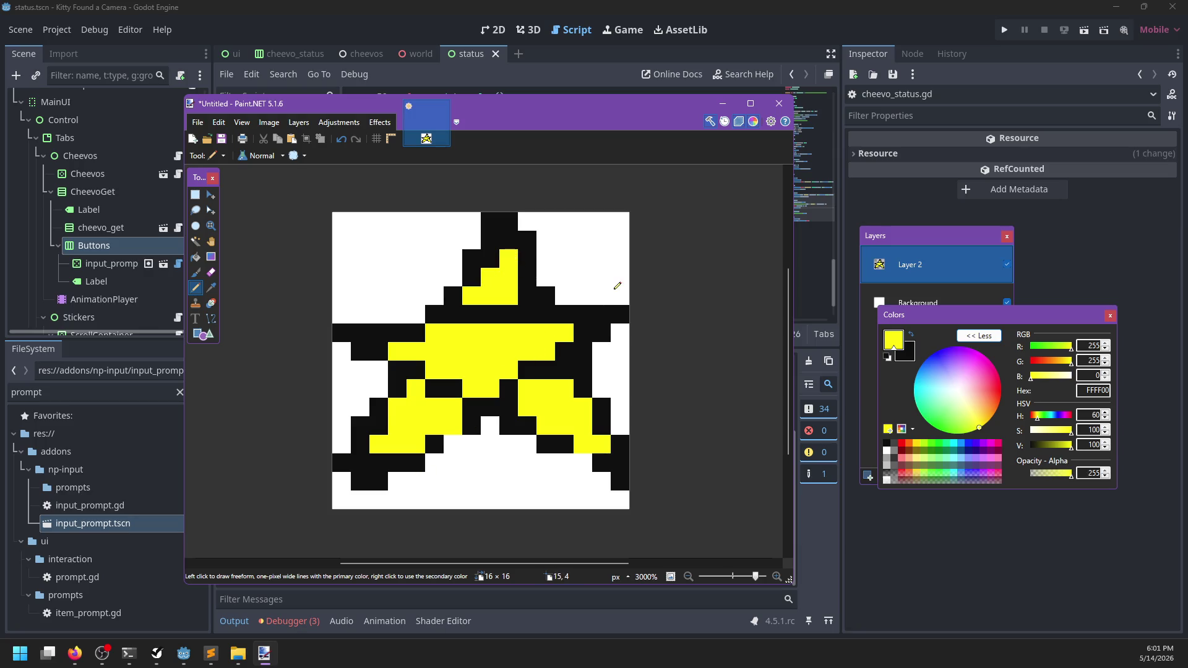
drag(584, 332, 523, 362)
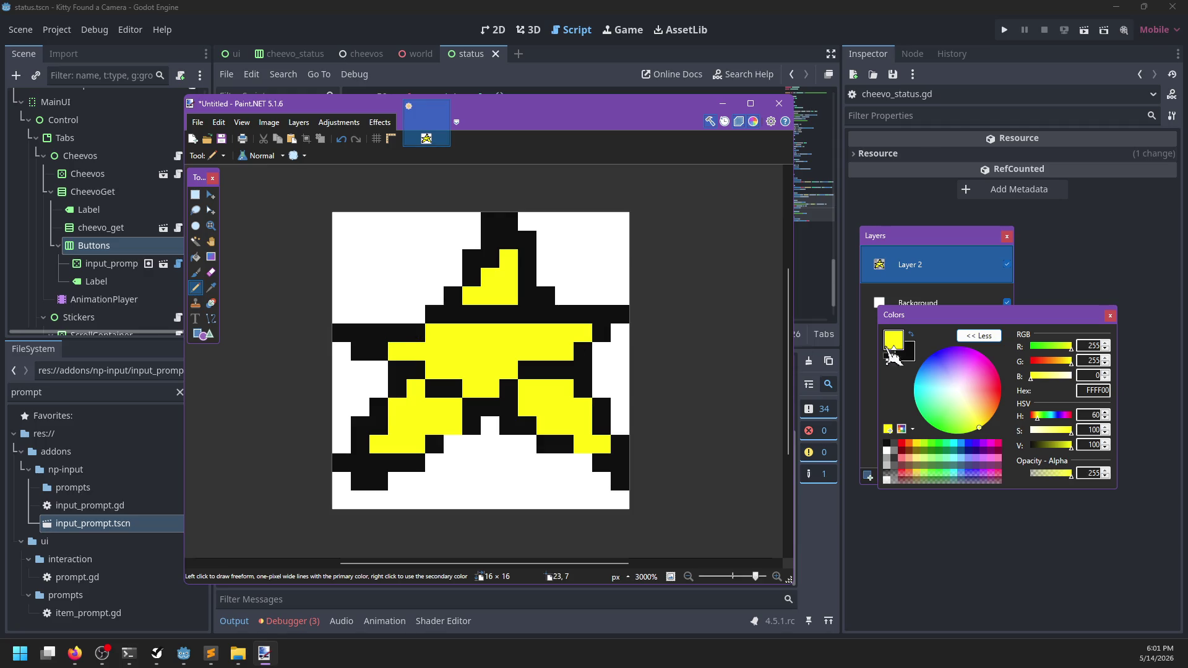
- Paint-bucket the star's inner outlines orange FF8800 at the right arm, centre and left arm
key(f)
drag(1069, 363, 1056, 365)
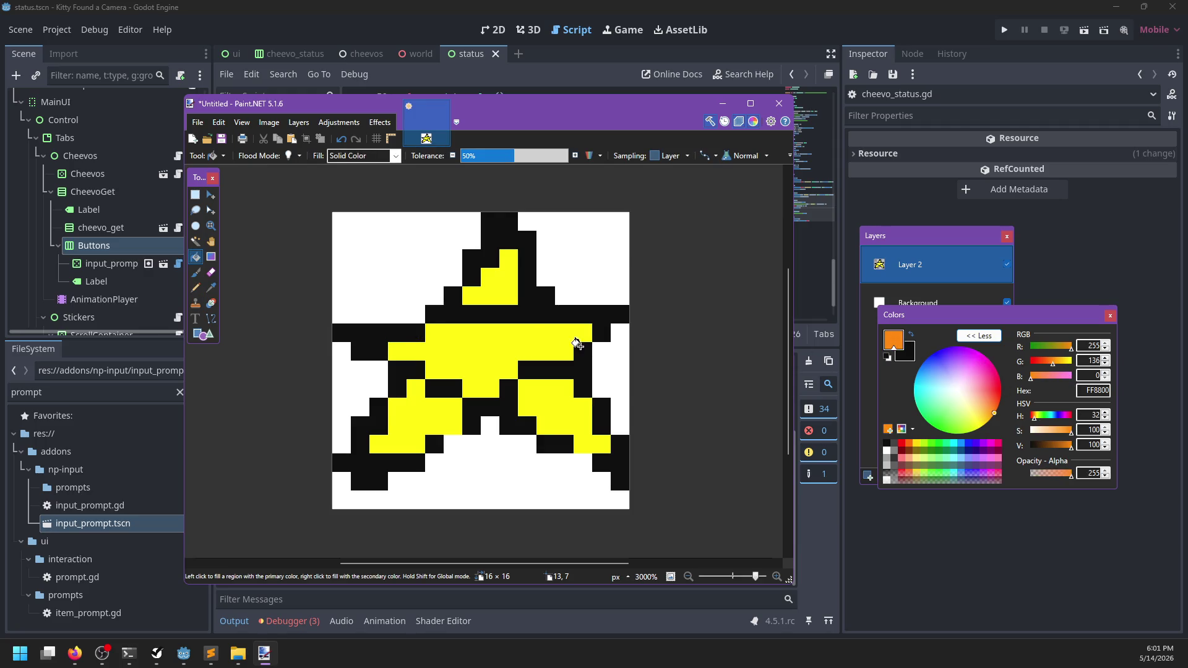
click(577, 344)
key(ctrl+z)
click(581, 374)
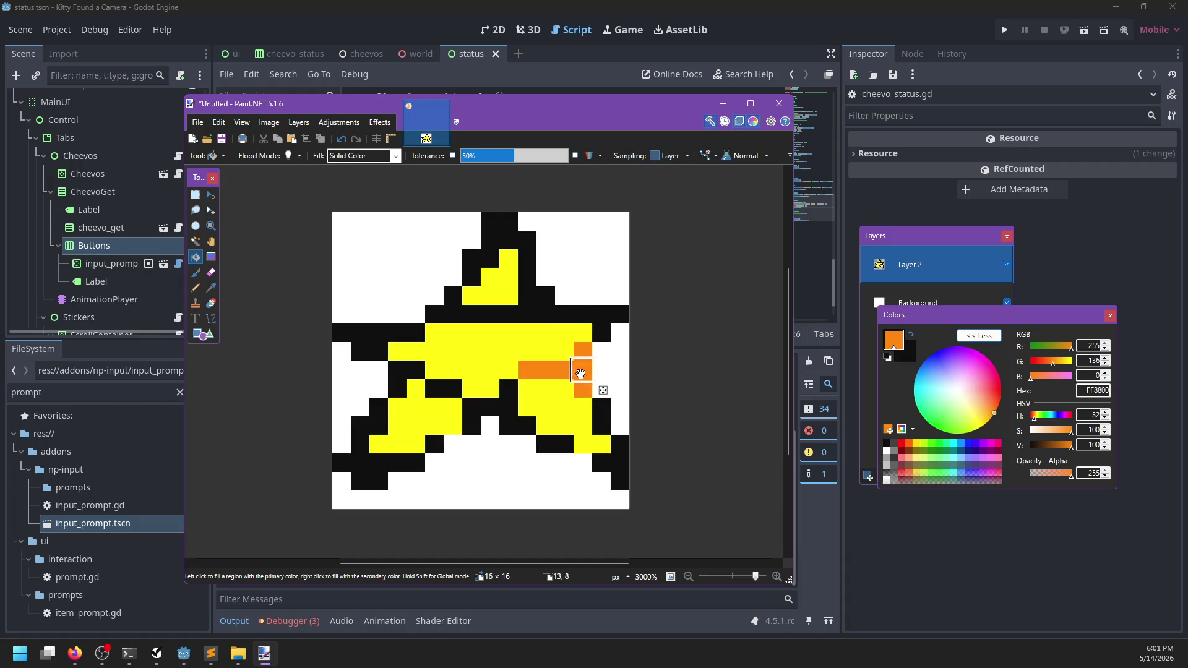
click(483, 406)
click(443, 388)
click(413, 371)
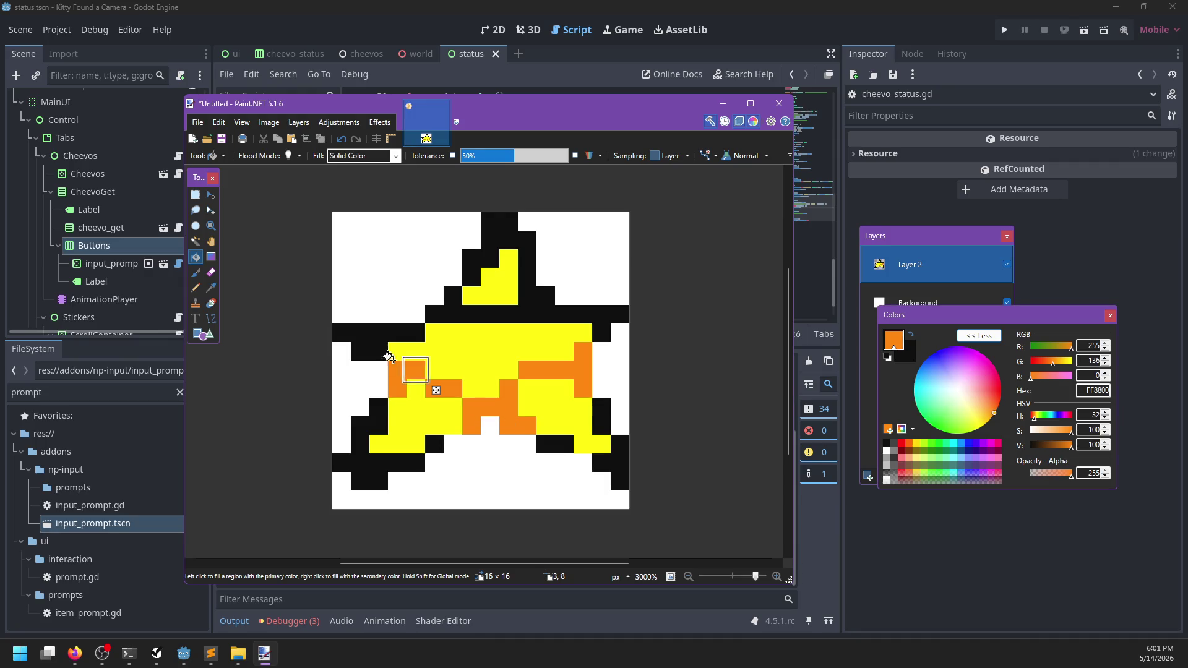
click(471, 314)
key(ctrl+z)
- Pencil the band below the top point orange and add black pixels on the right edge and lower row
key(b)
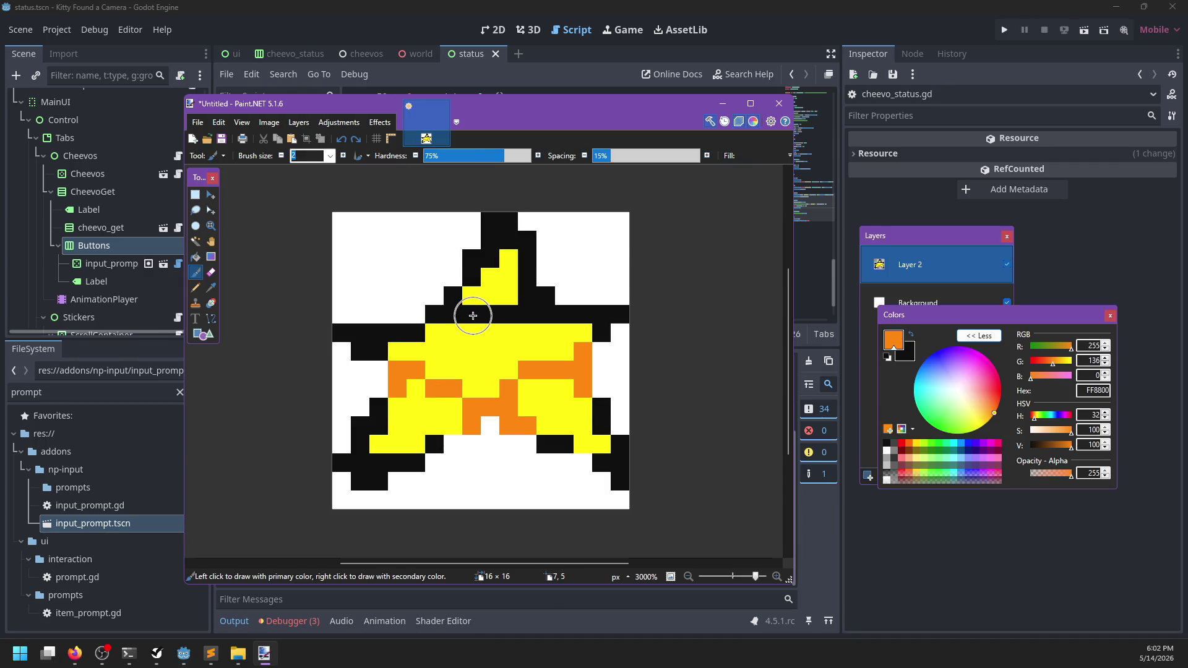
key(p)
drag(471, 314, 513, 314)
key(x)
drag(584, 348, 584, 393)
key(x)
key(x)
click(471, 425)
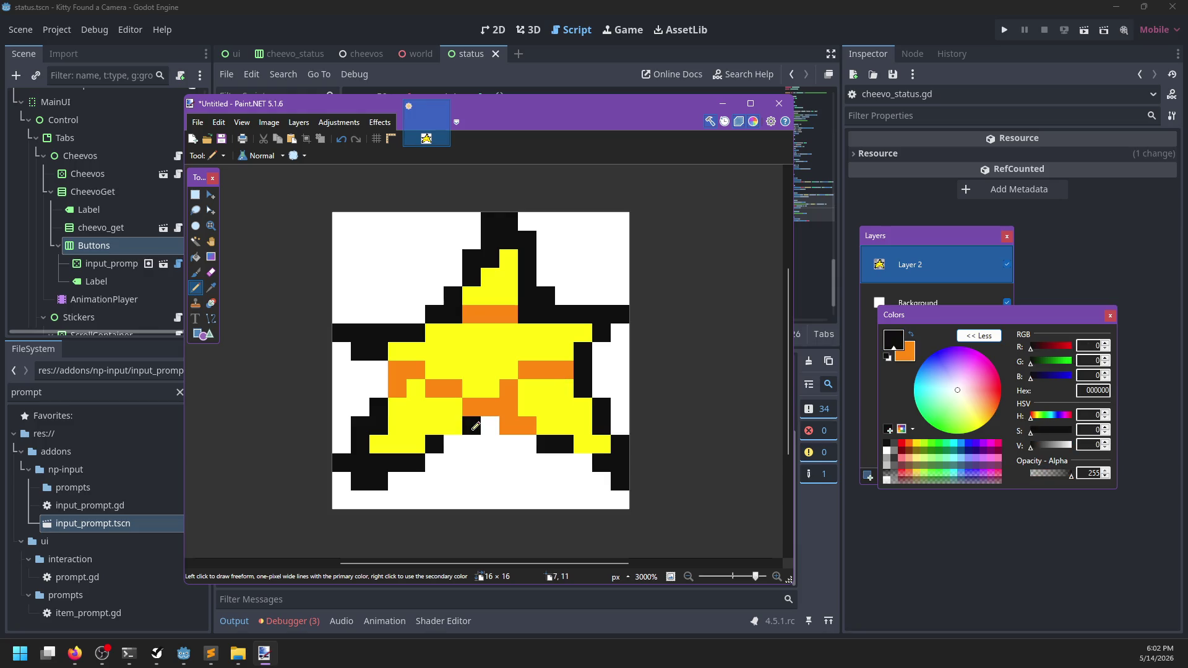
drag(508, 425, 528, 426)
click(455, 427)
scroll(568, 407, down, 3)
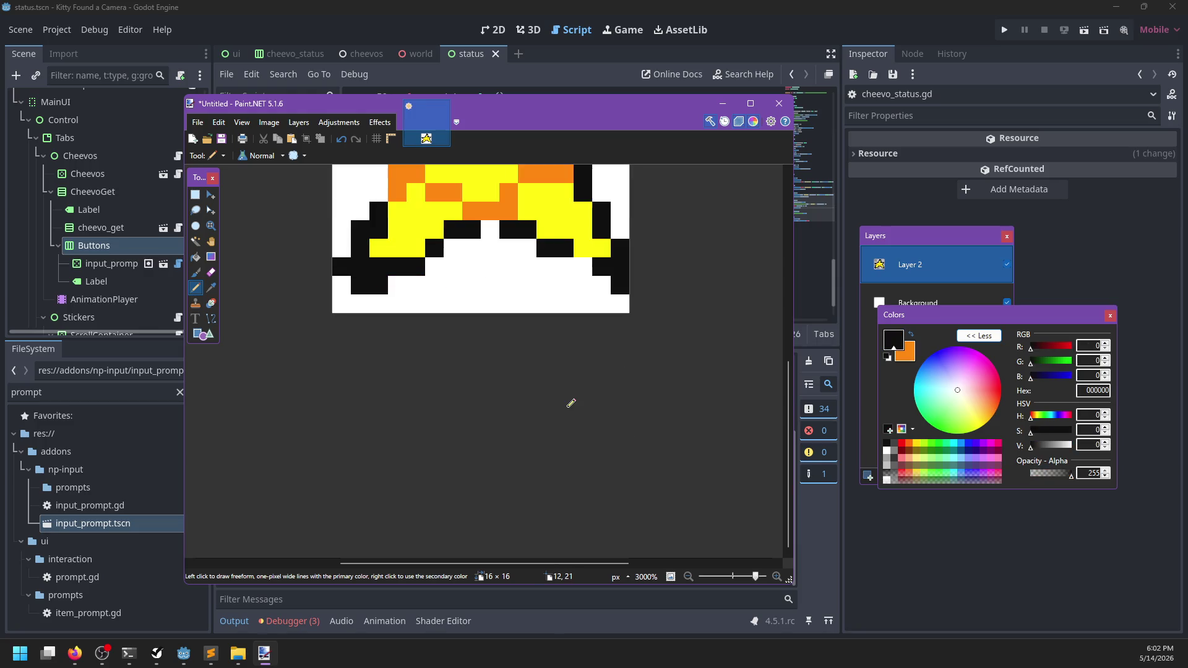
- Hide the white Background layer so the star sits on transparency
ctrl+scroll(562, 380, down, 10)
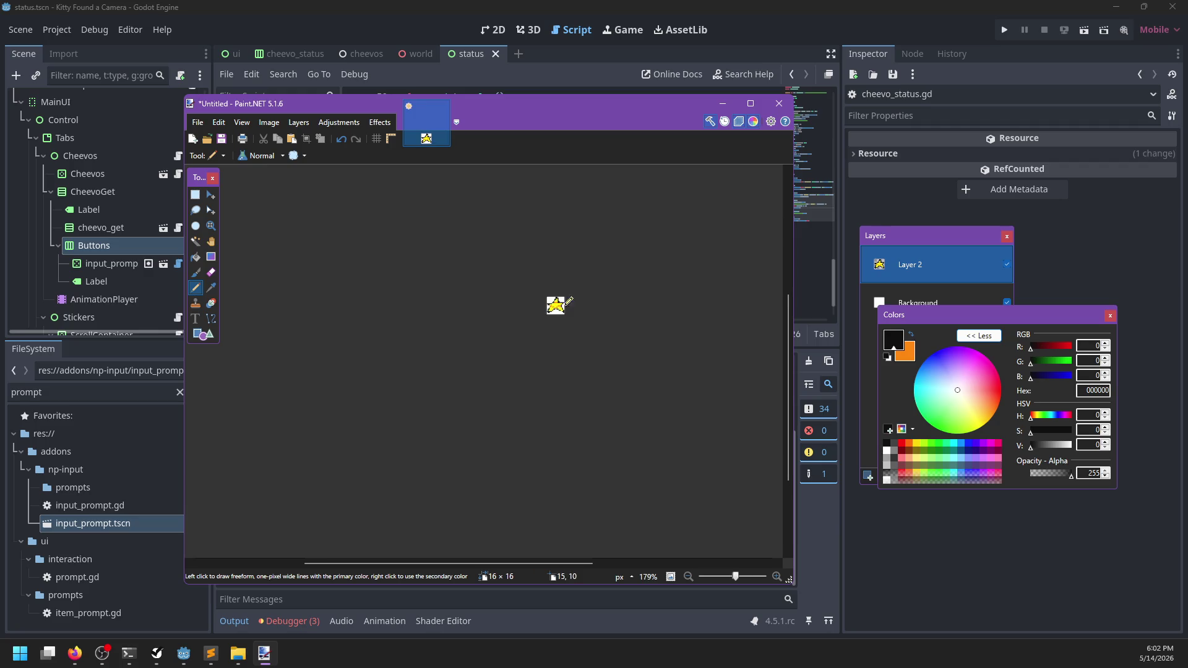
ctrl+scroll(578, 273, up, 9)
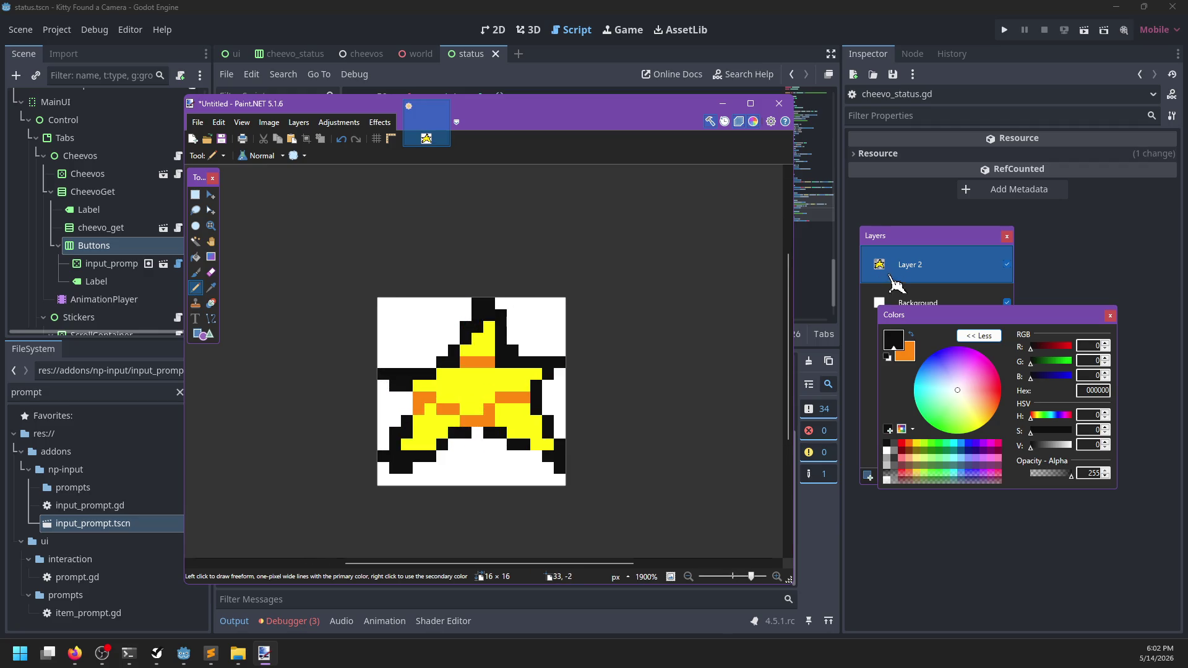
click(894, 313)
click(1006, 303)
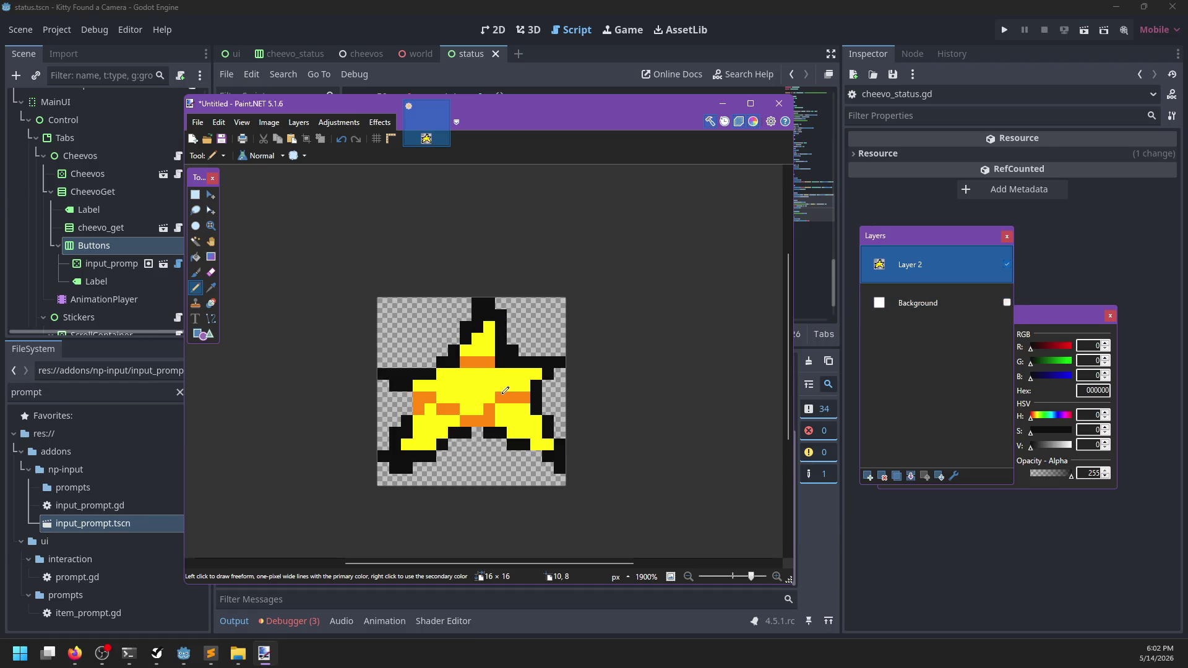
- Pick orange from the star and shade the left arm and bottom-point tips orange
ctrl+scroll(523, 391, down, 3)
ctrl+scroll(523, 392, down, 4)
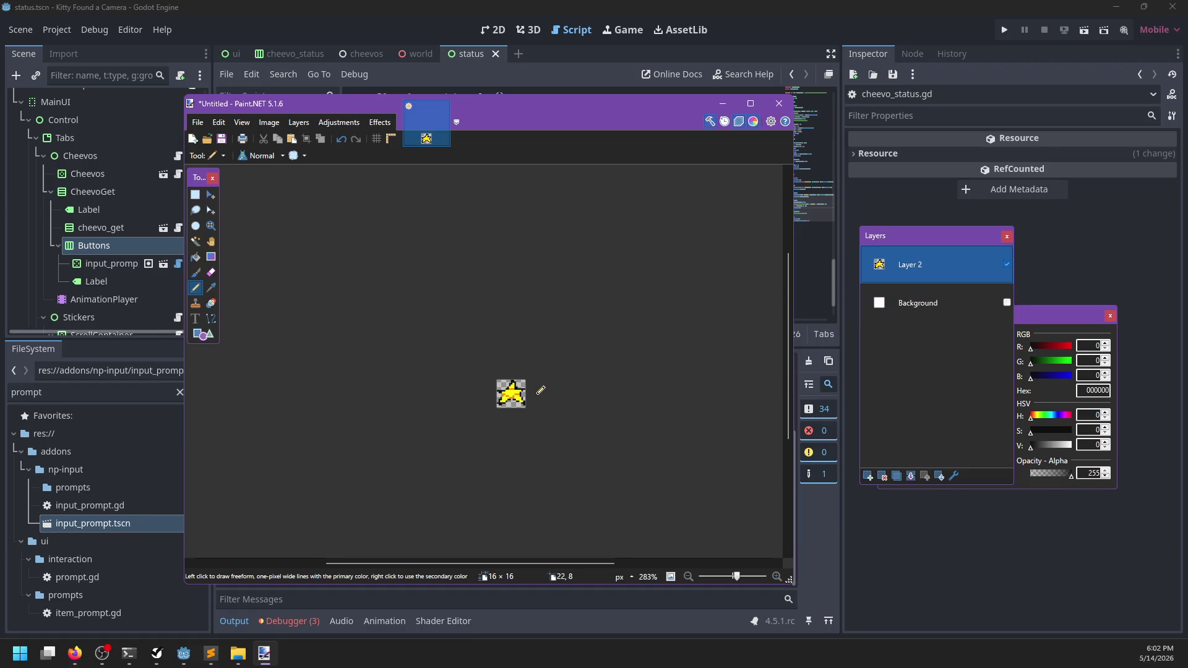
ctrl+scroll(540, 389, up, 7)
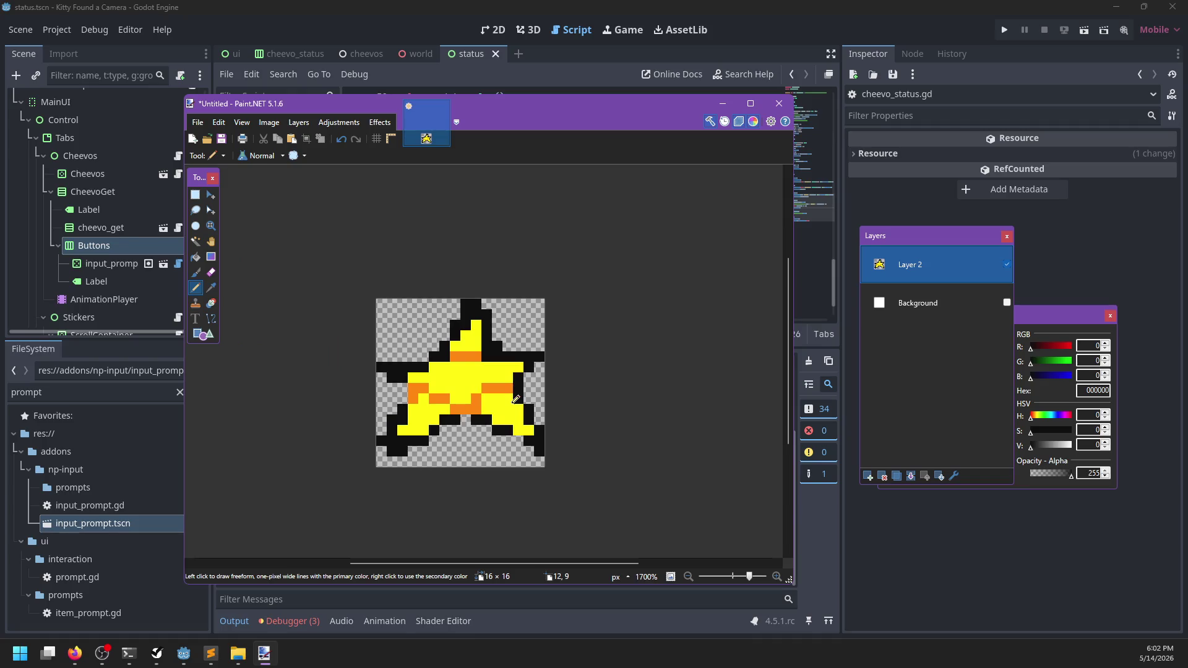
ctrl+click(453, 350)
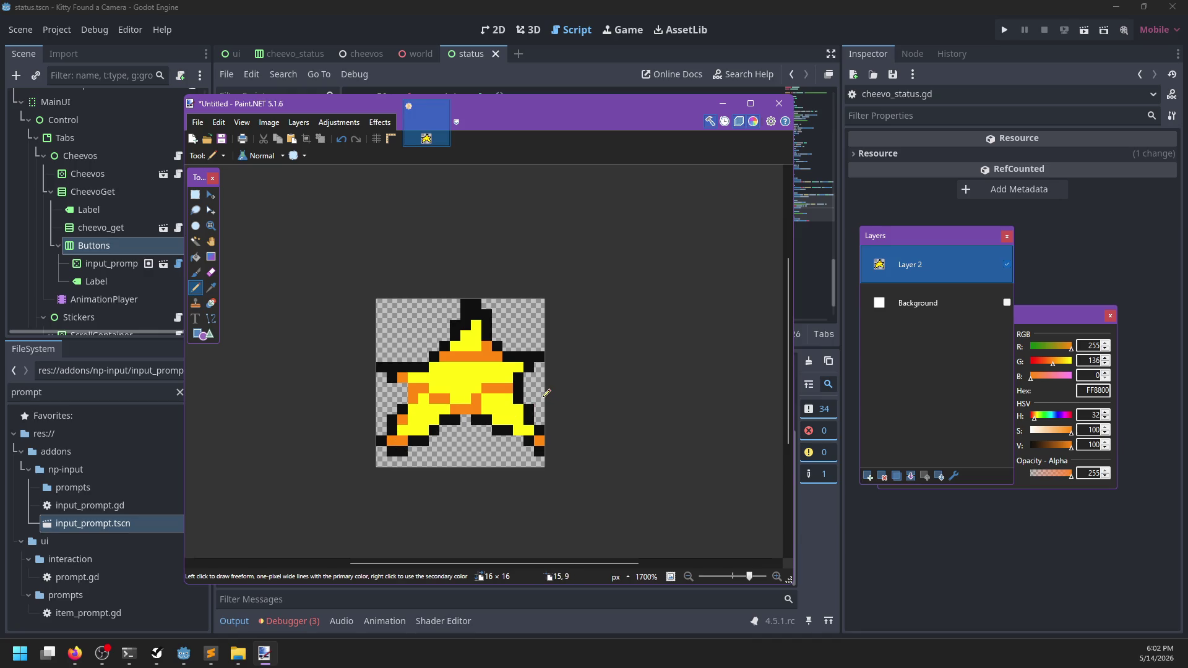
scroll(544, 386, down, 5)
ctrl+scroll(541, 378, down, 8)
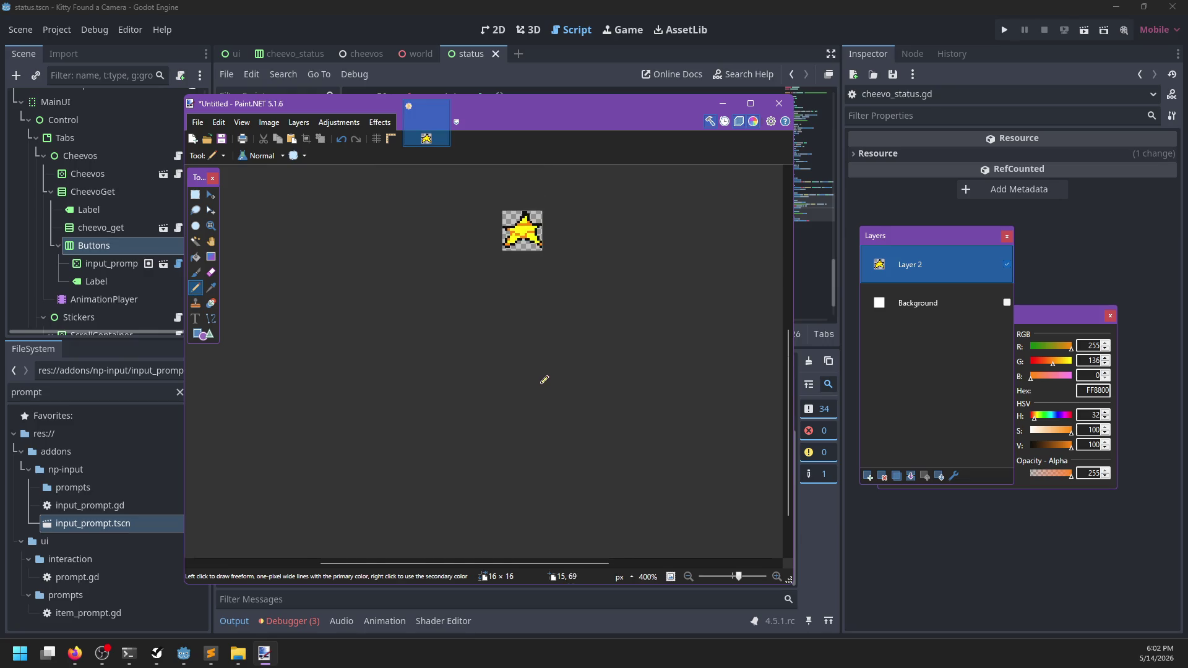
ctrl+scroll(557, 235, up, 3)
ctrl+scroll(557, 217, up, 8)
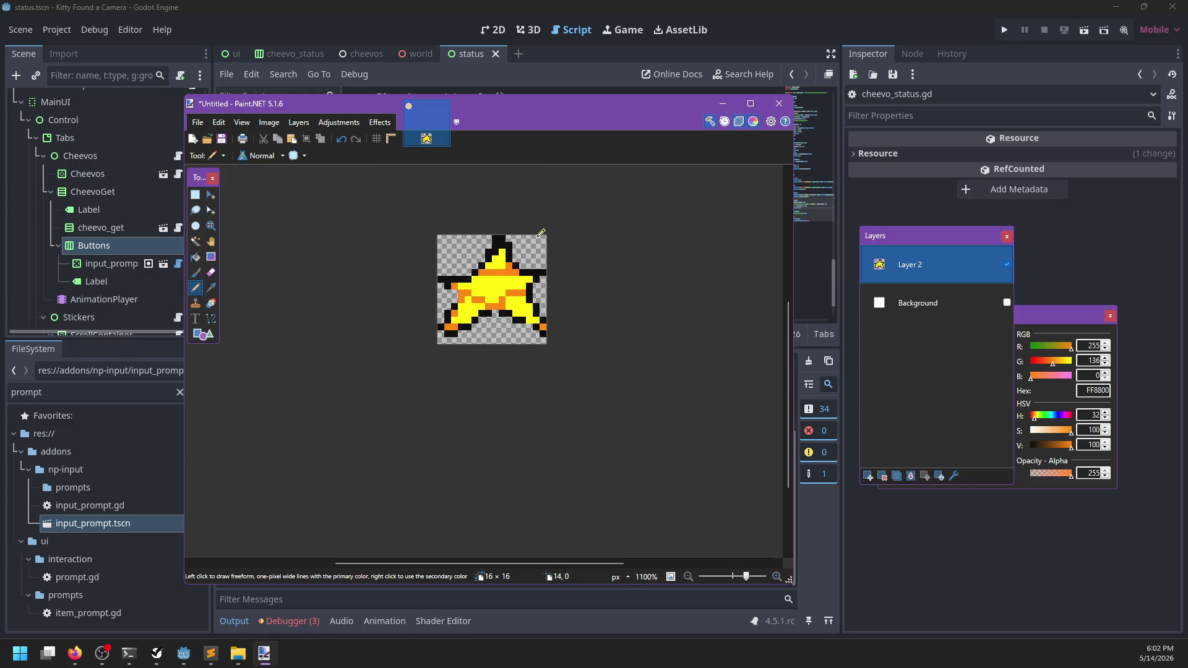
- Paint-bucket the star's orange areas back to yellow FFFF00
drag(1054, 364, 1079, 373)
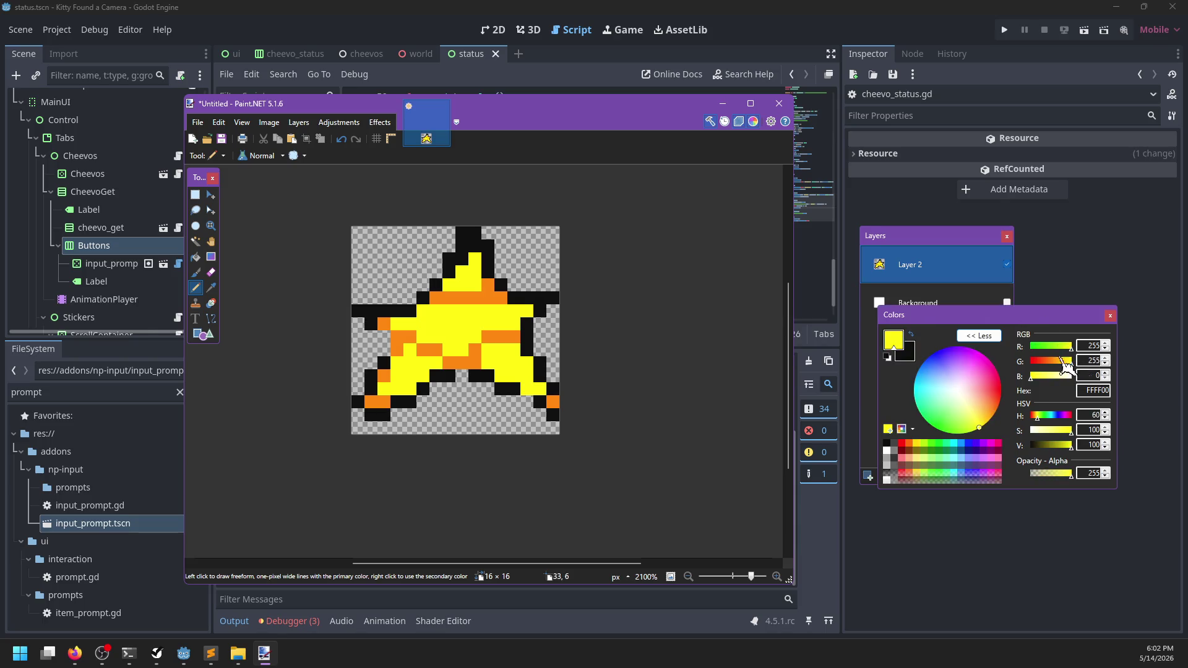
key(f)
click(480, 309)
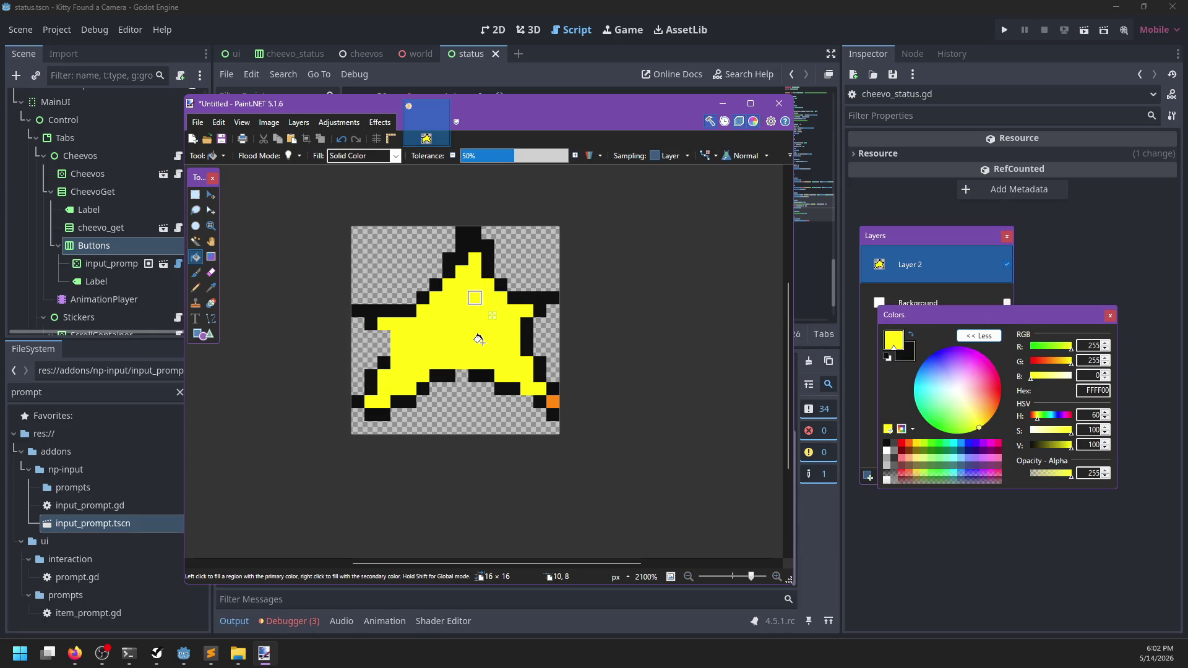
click(553, 402)
ctrl+scroll(482, 338, down, 4)
ctrl+scroll(526, 327, up, 5)
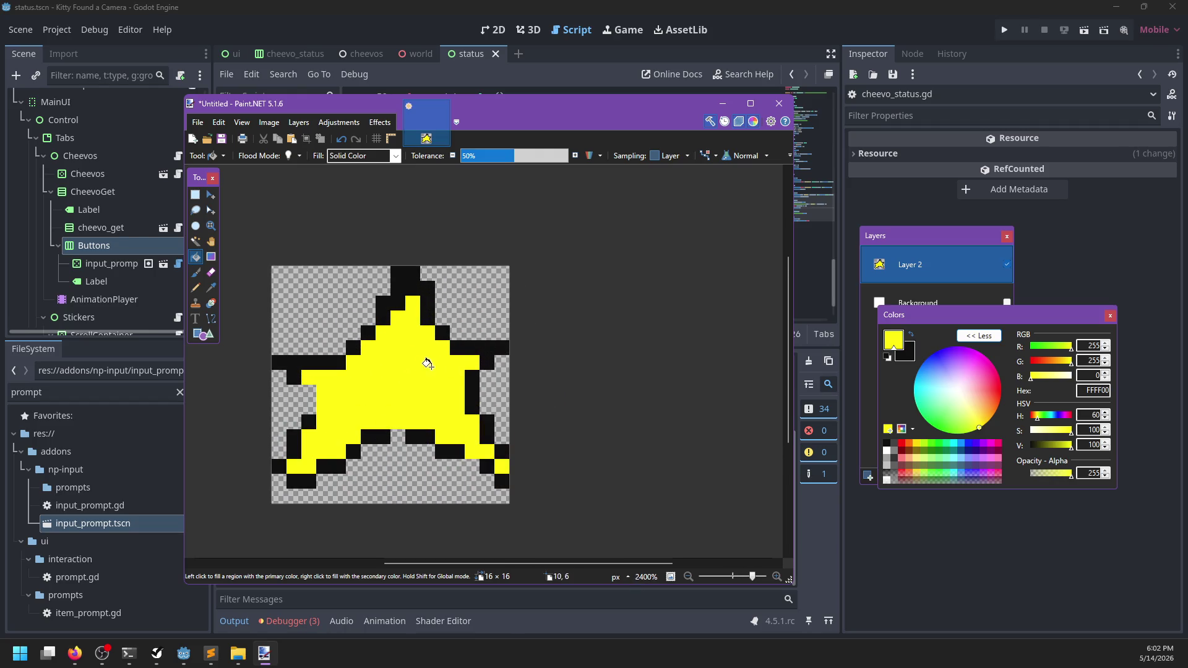
- Pencil a stray left inner-edge pixel yellow and bring up Save As for the image
key(b)
key(x)
key(p)
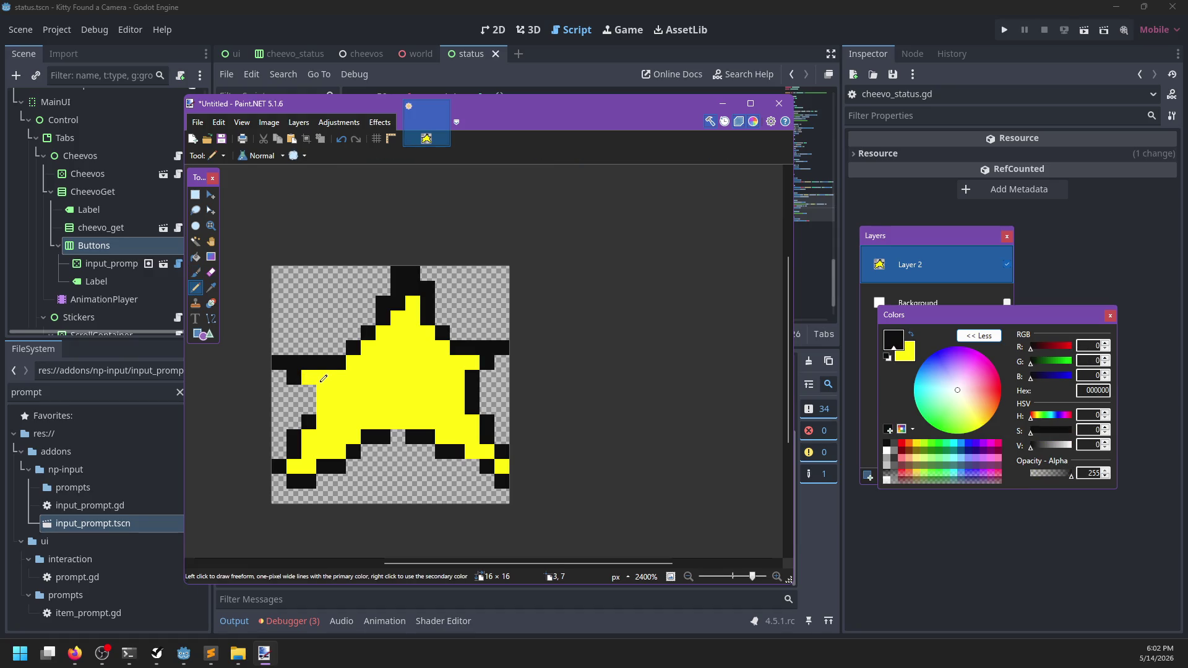
right_click(315, 383)
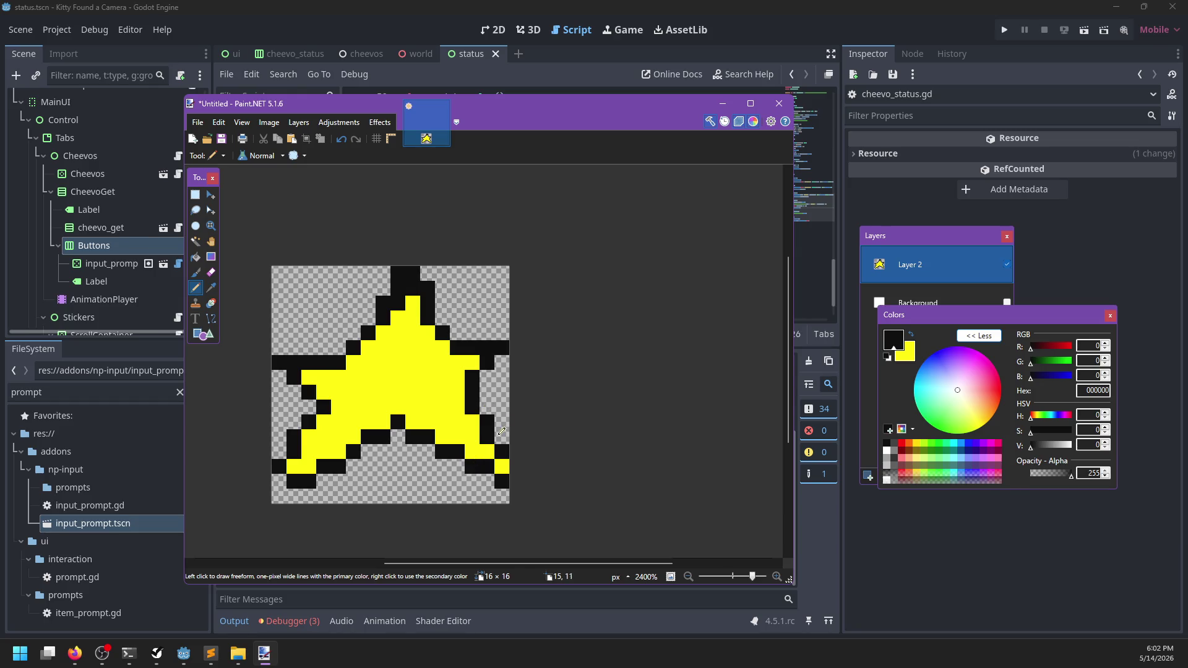
key(ctrl+s)
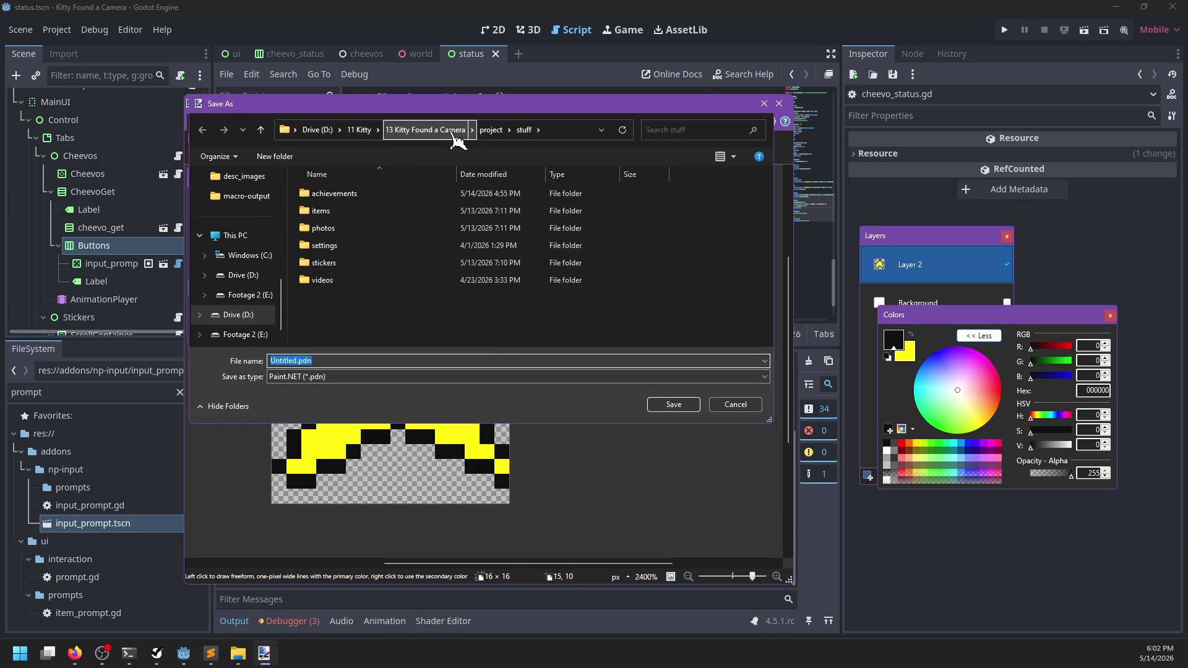
- Browse to the project's ui/cheevos folder and enter cheevo_star as the file name
click(490, 130)
scroll(337, 297, down, 3)
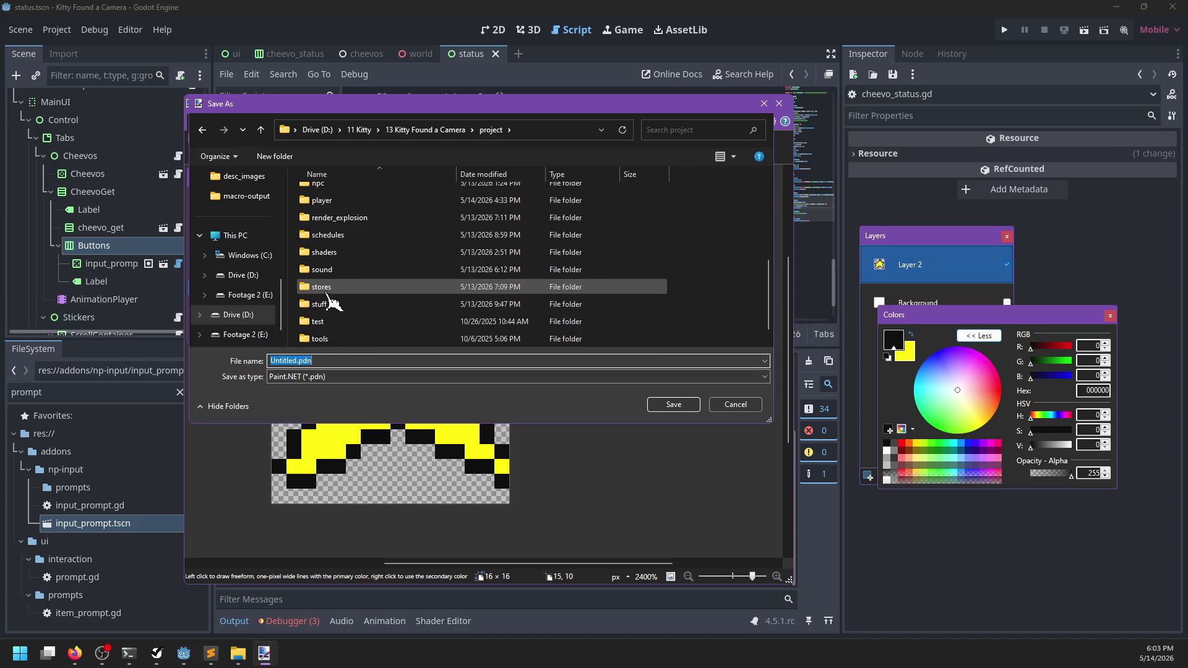
double_click(331, 340)
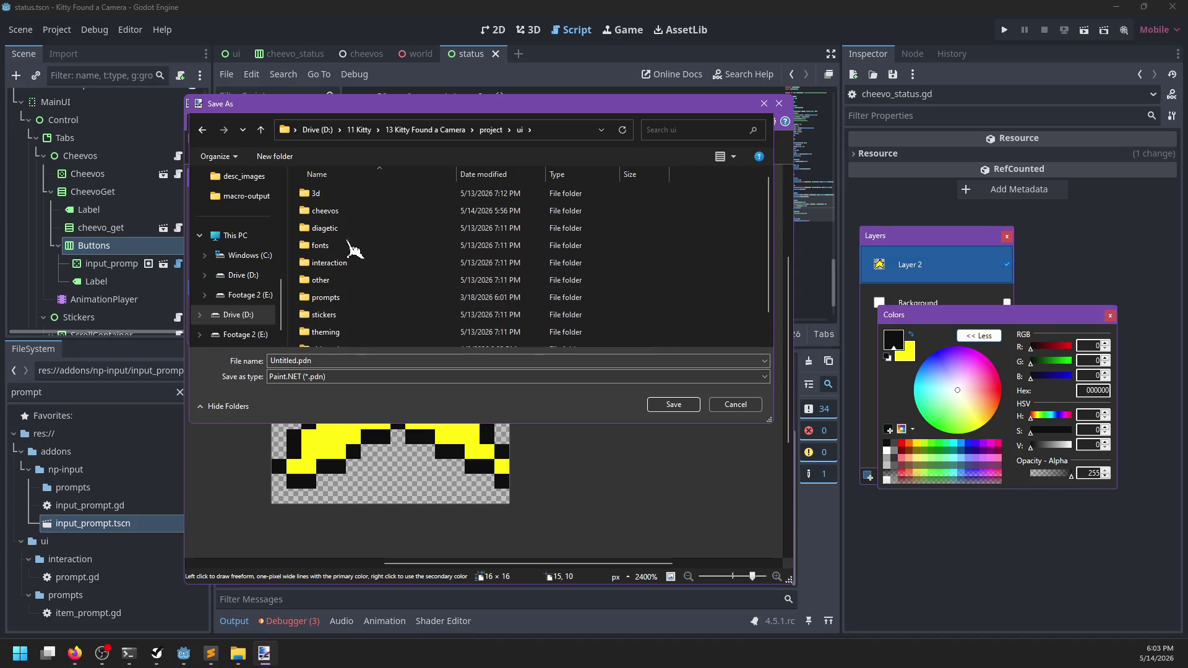
double_click(346, 212)
click(364, 360)
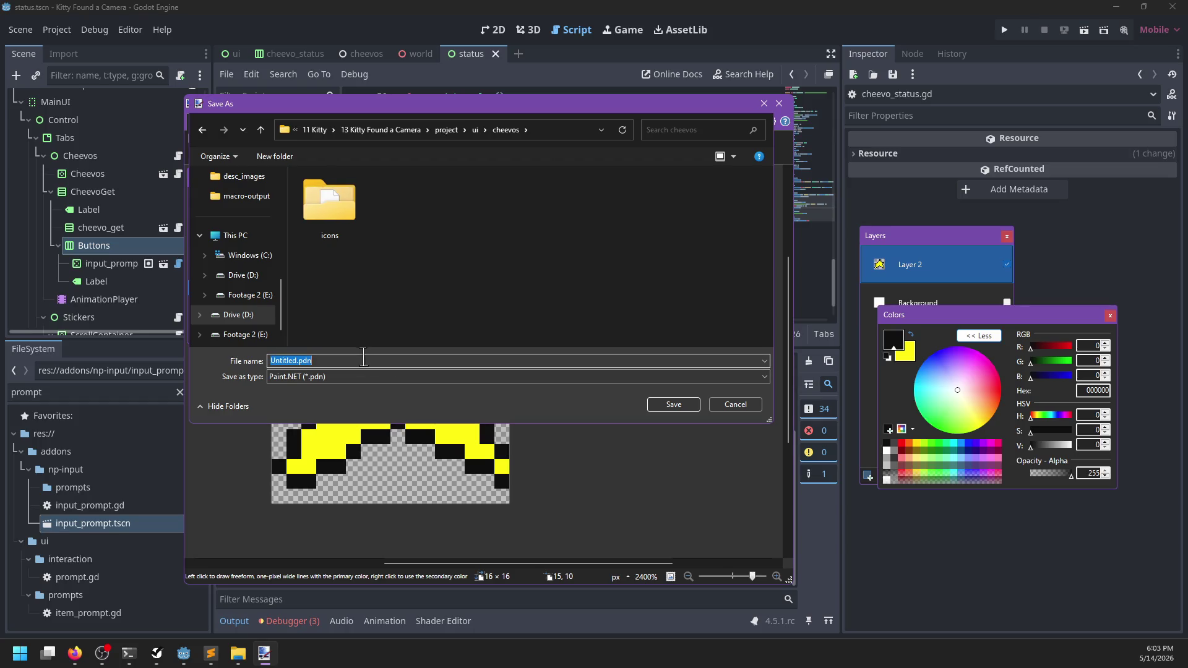
text(cheevo_s)
text(cheevo_start)
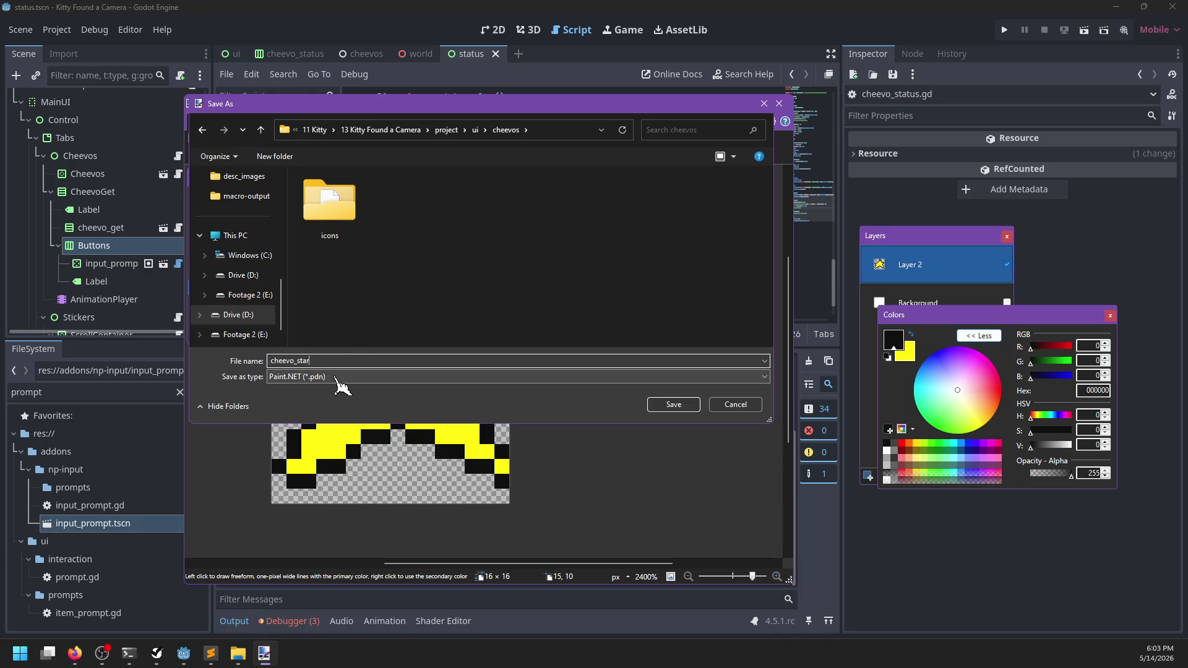
- Save the star as a flattened PNG, then close Paint.NET
click(339, 379)
click(384, 405)
click(680, 405)
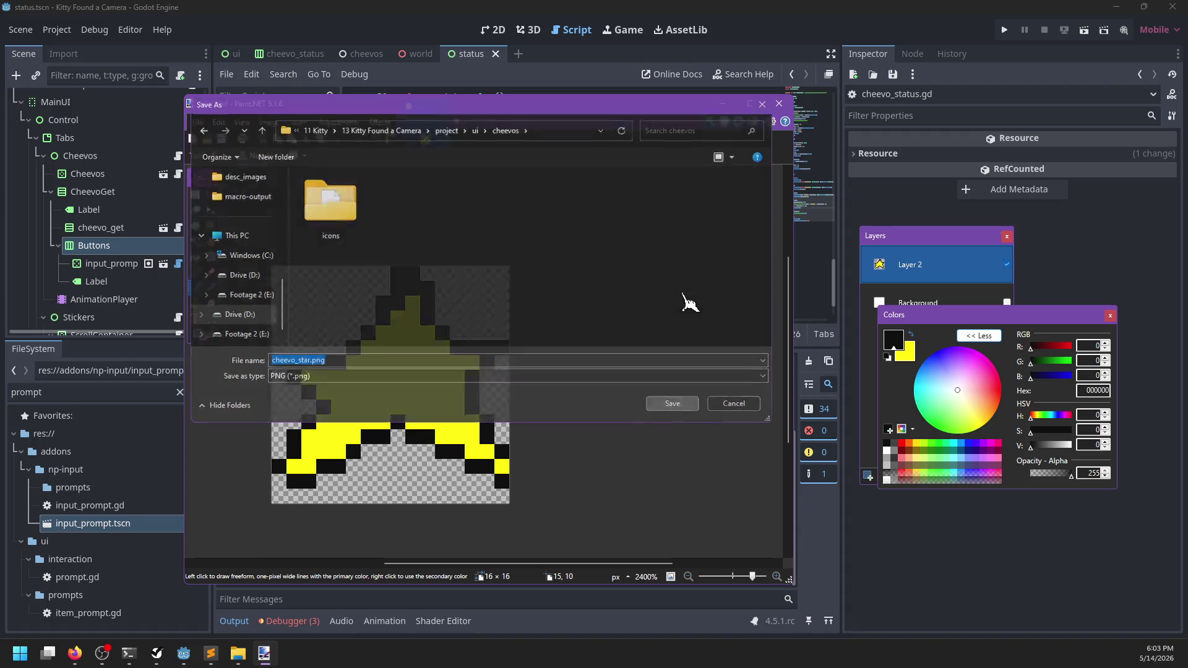
click(828, 533)
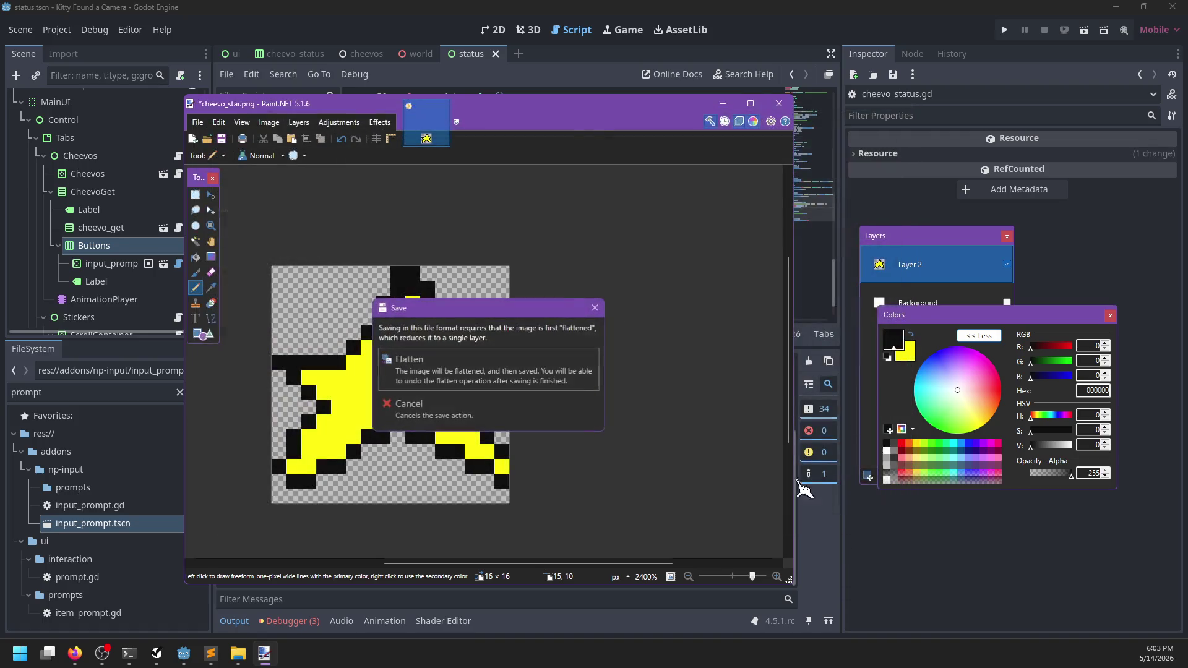
click(491, 382)
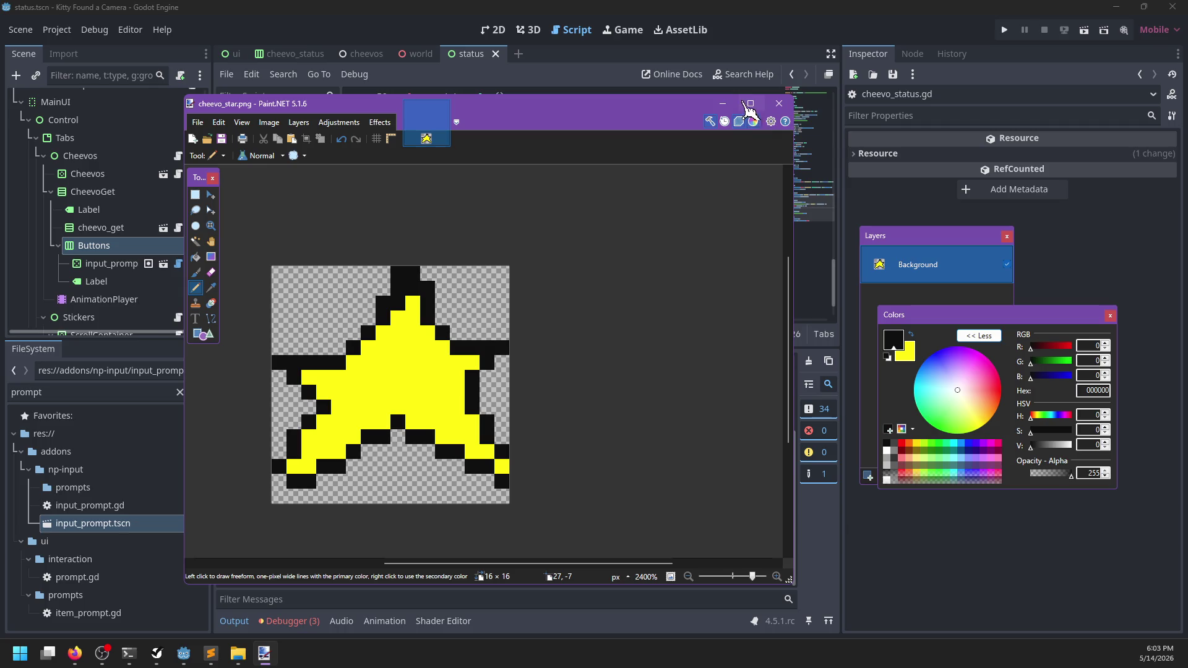
click(779, 103)
click(527, 30)
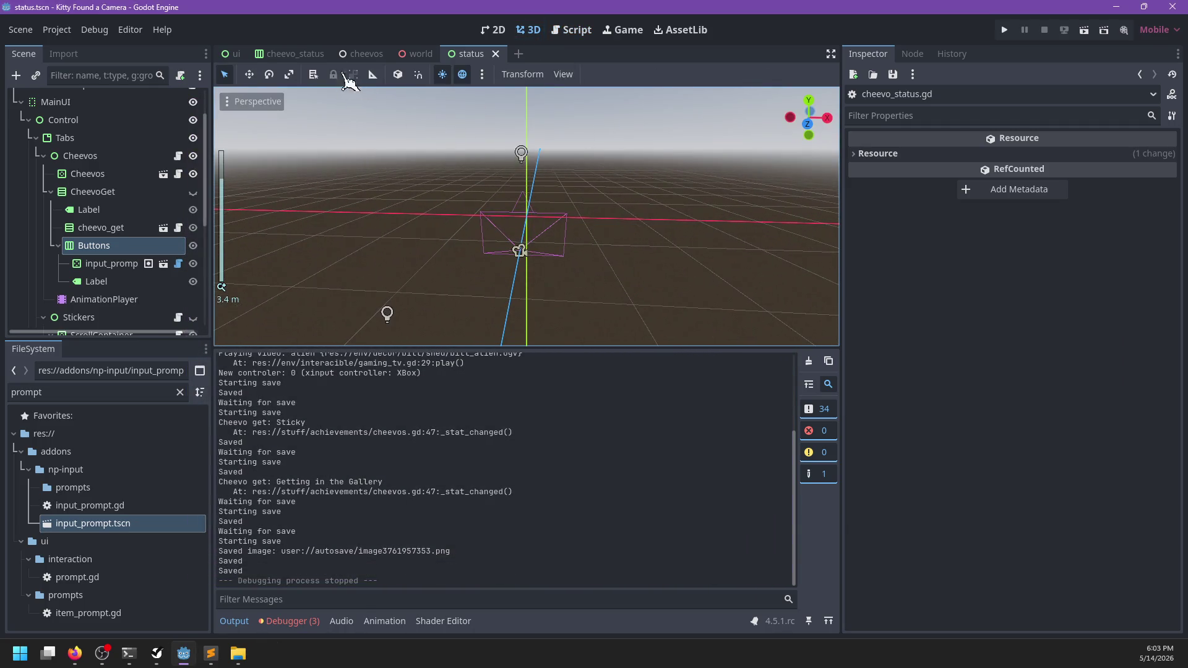
- In cheevo_status, add a GPUParticles2D node found by searching 'parti'
click(292, 55)
click(93, 99)
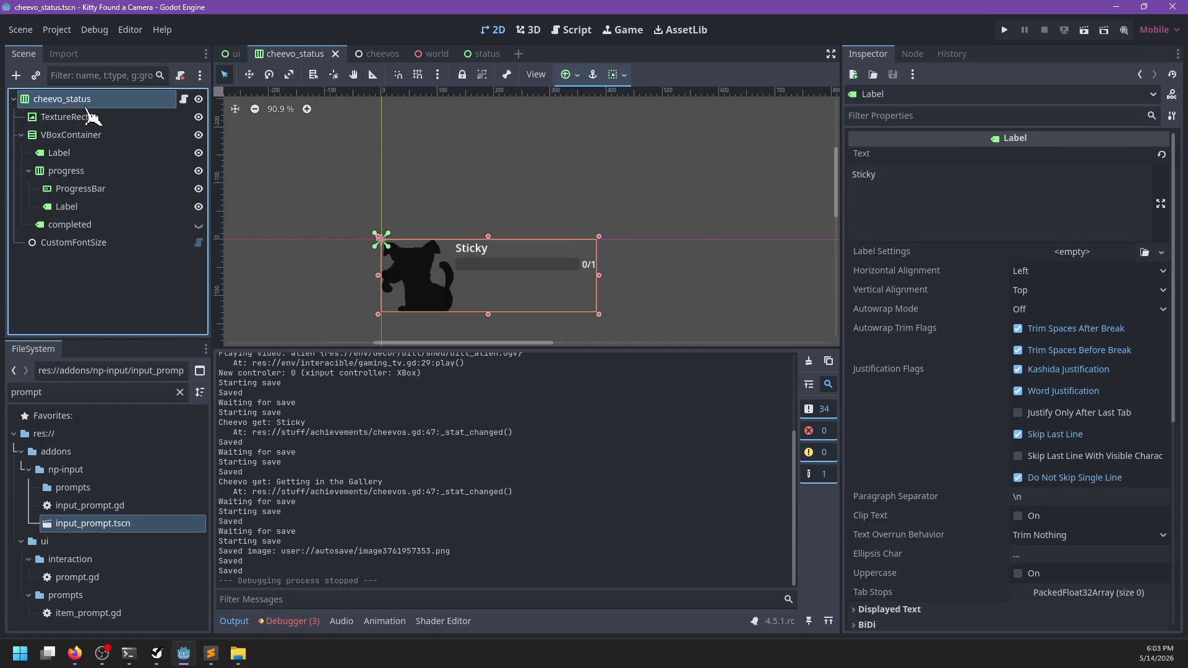
key(ctrl+a)
text(parti)
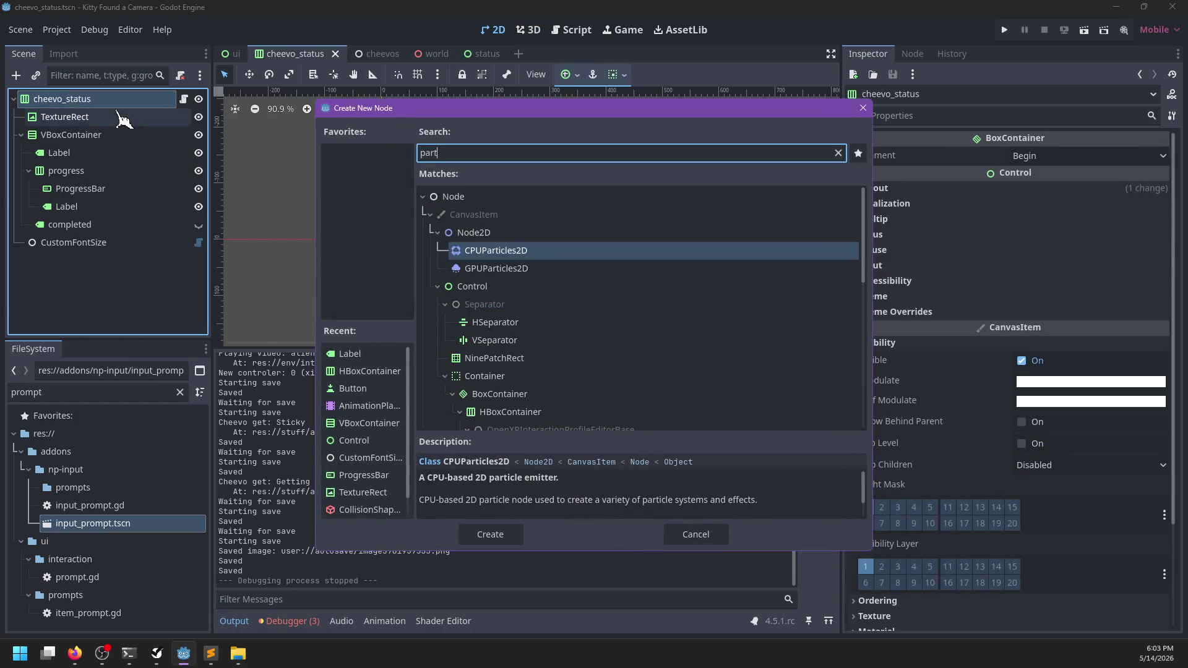
key(Down)
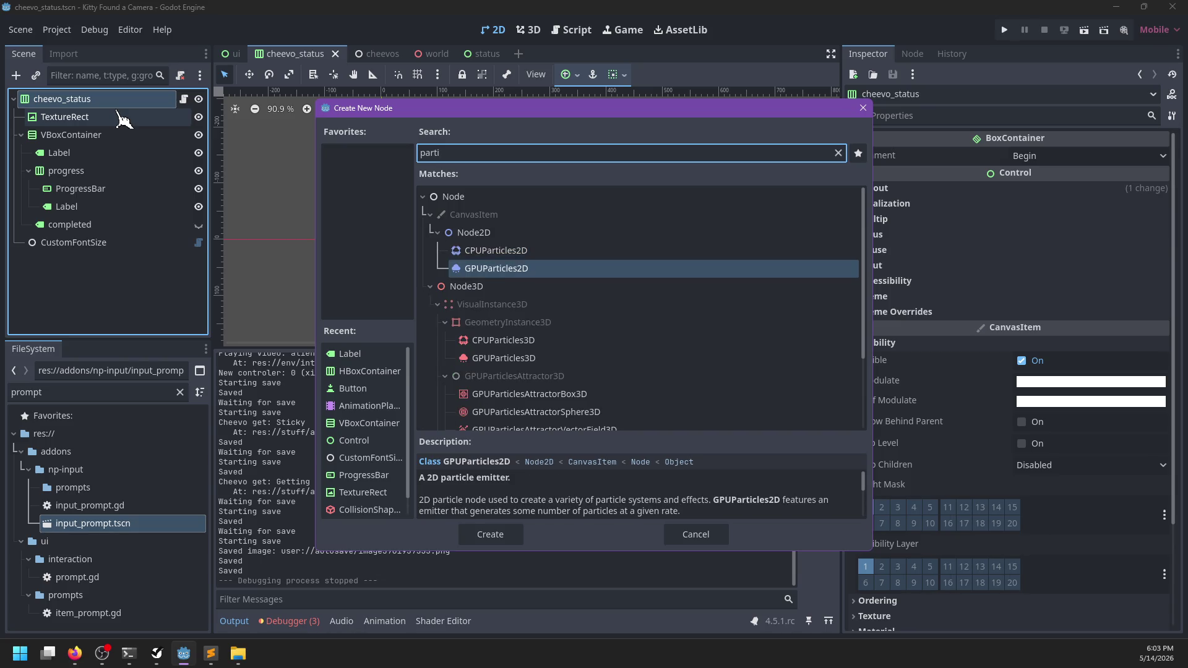
key(Up)
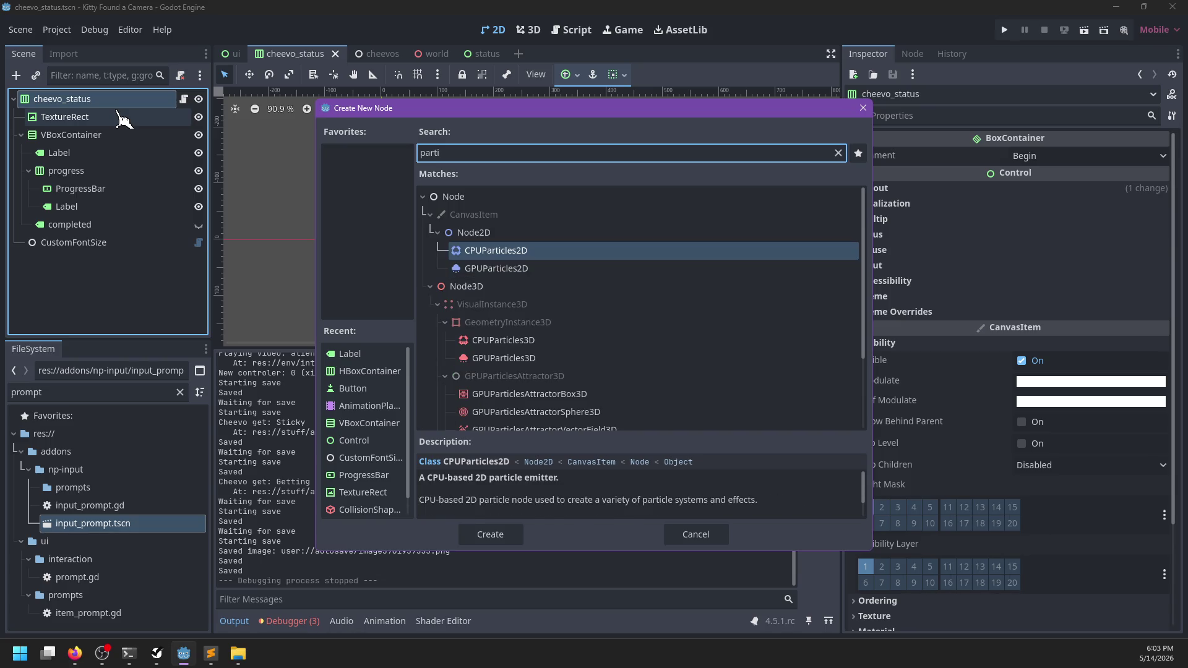
key(Down)
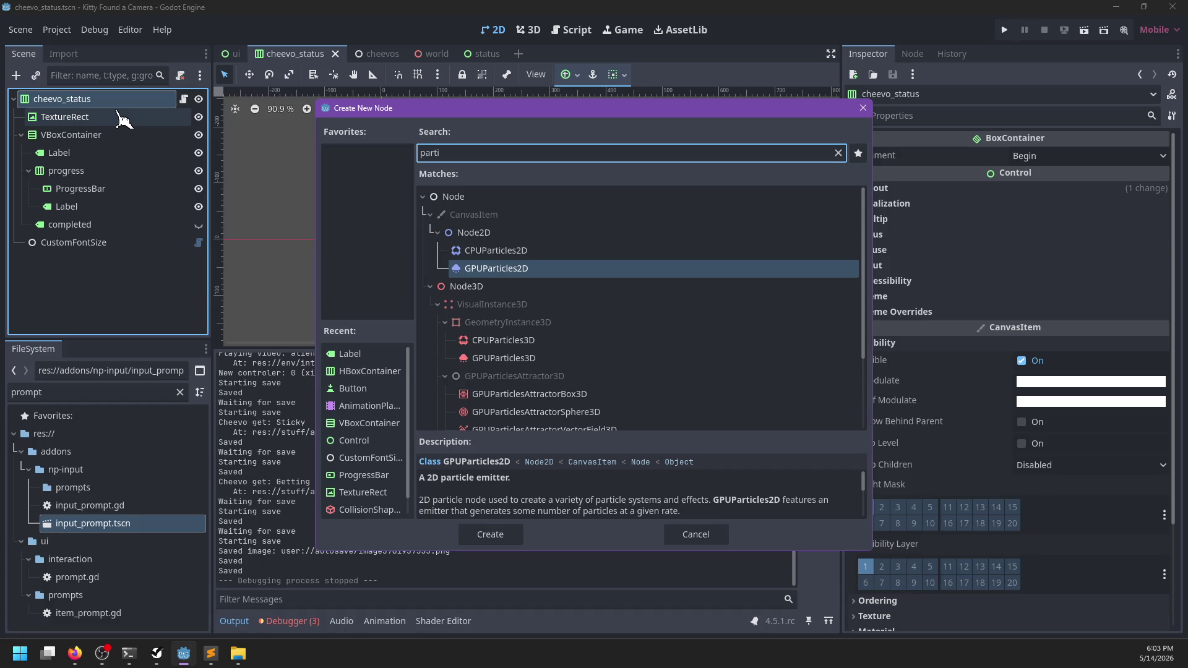
key(Return)
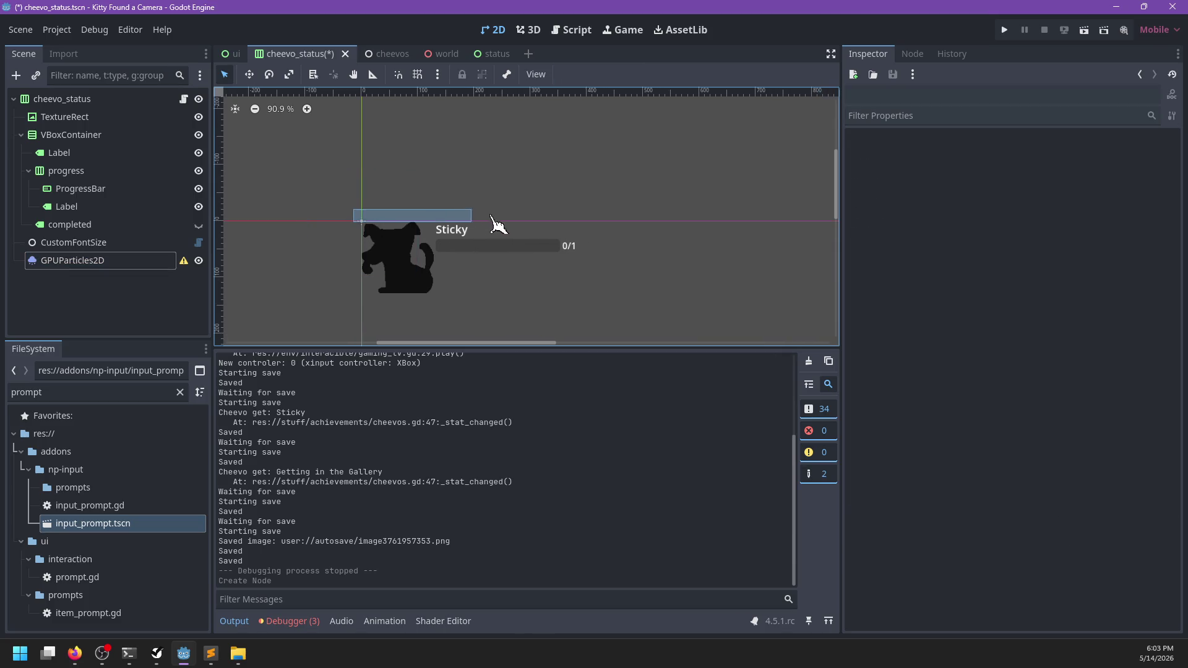
- Nest the GPUParticles2D under the progress Label and place it right of the 0/1 counter
click(165, 261)
mouse_move(193, 269)
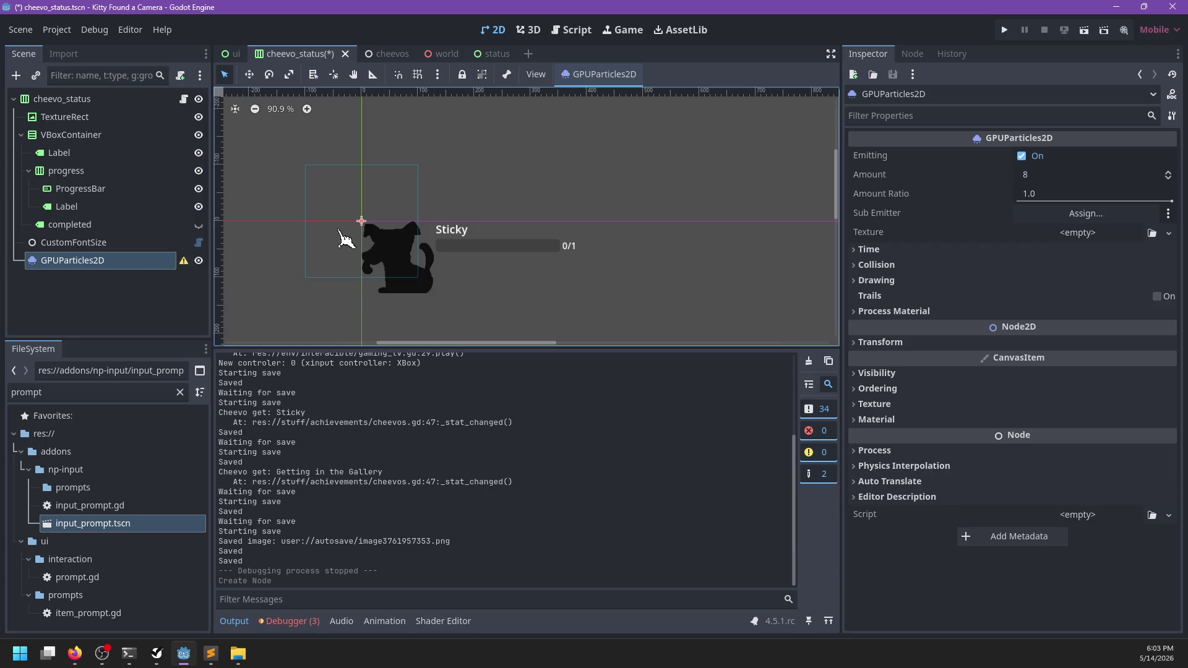
mouse_move(371, 233)
mouse_down()
mouse_move(547, 259)
mouse_move(588, 240)
mouse_up()
mouse_move(70, 267)
mouse_down()
mouse_move(102, 188)
mouse_move(118, 238)
mouse_up()
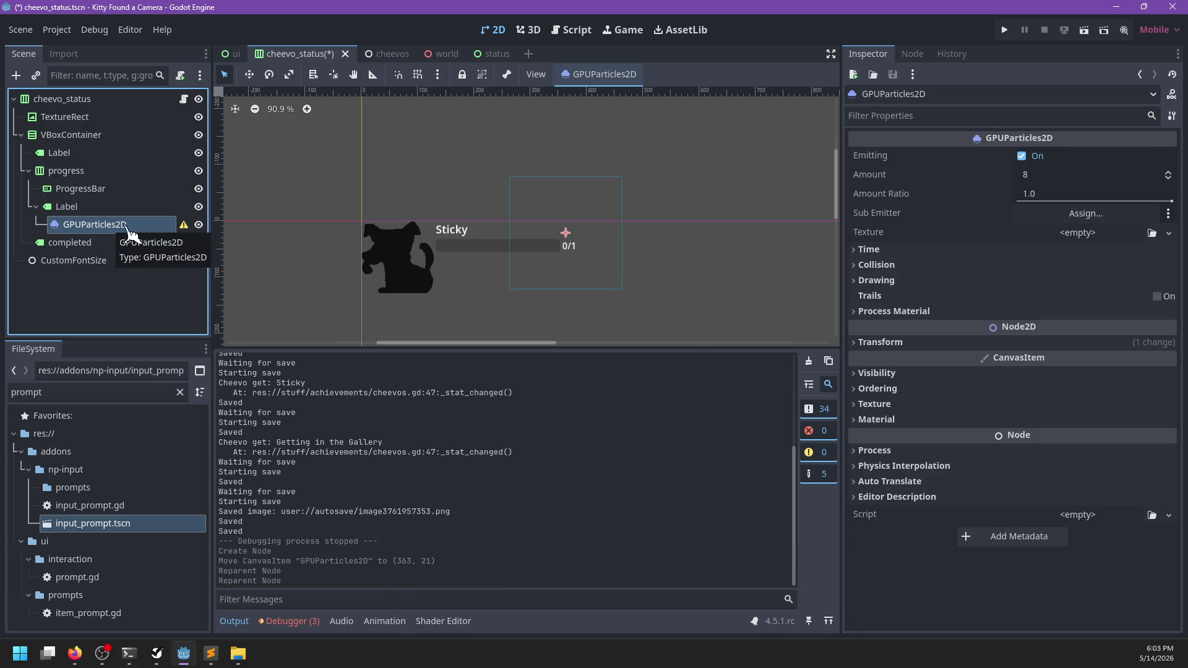
click(66, 206)
click(94, 224)
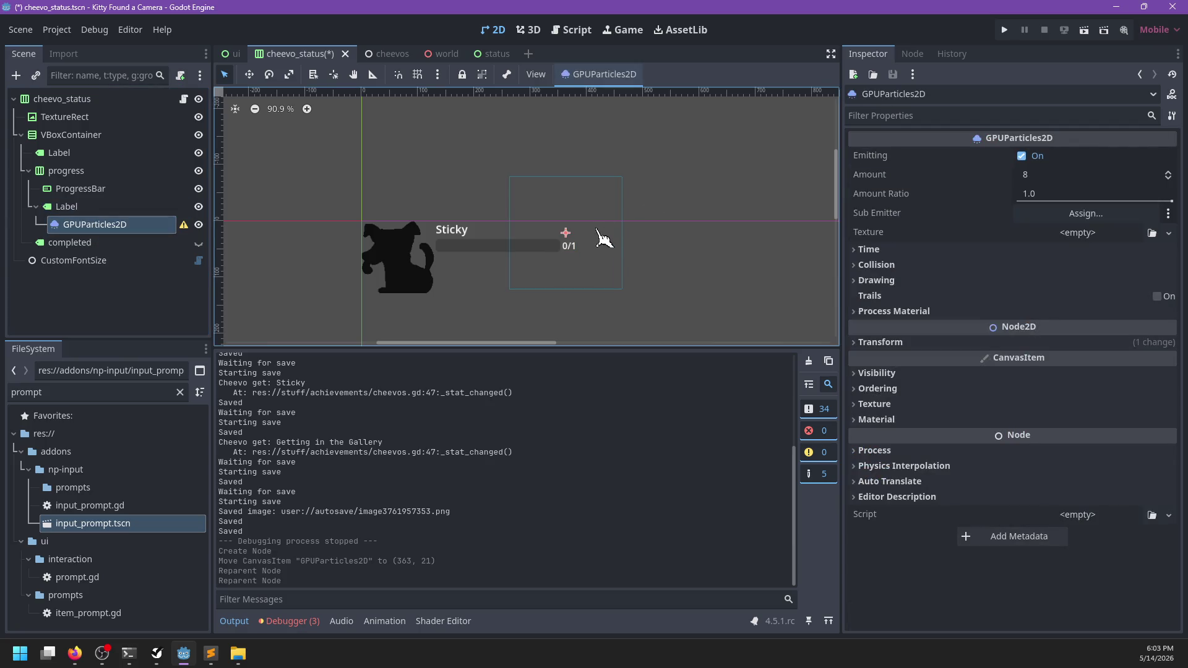
drag(566, 234, 589, 248)
drag(678, 252, 715, 249)
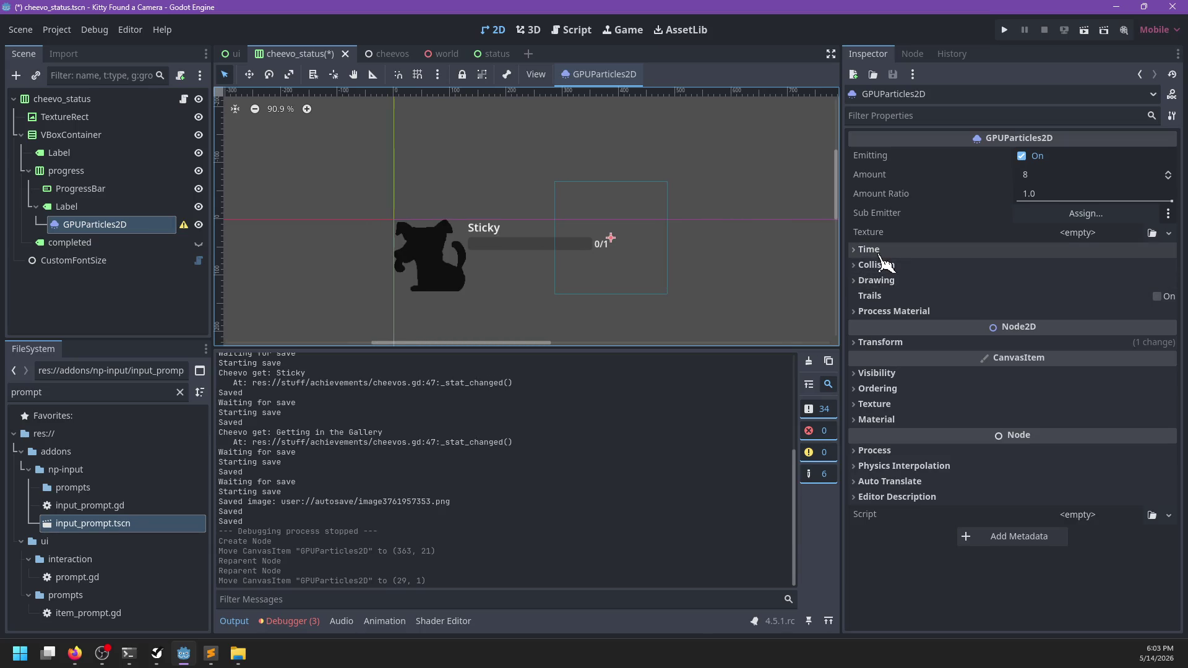
click(910, 311)
- Give the particle emitter a new ParticleProcessMaterial
click(1077, 329)
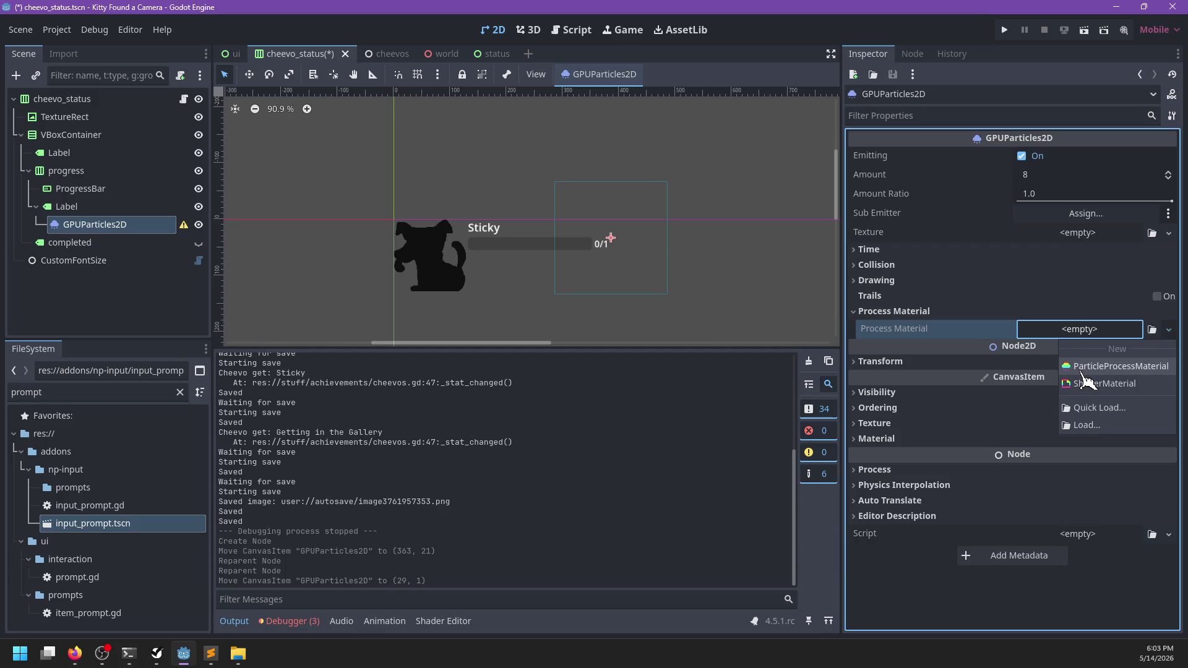
click(1084, 370)
scroll(959, 406, down, 3)
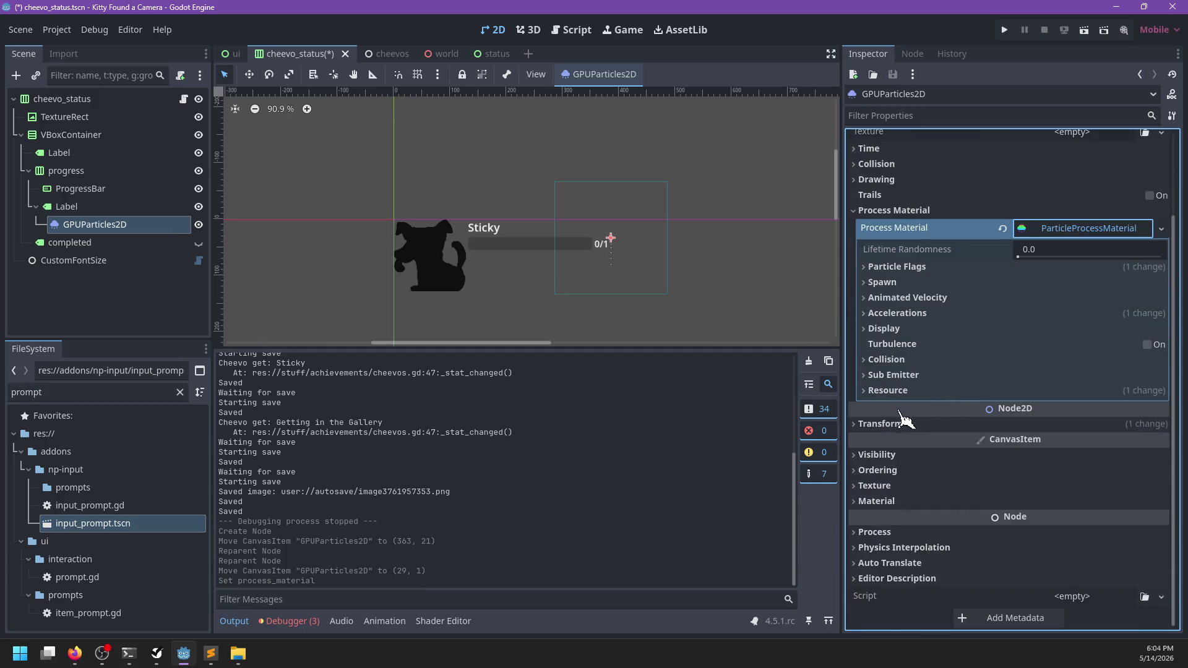
click(890, 426)
click(889, 425)
scroll(946, 257, up, 3)
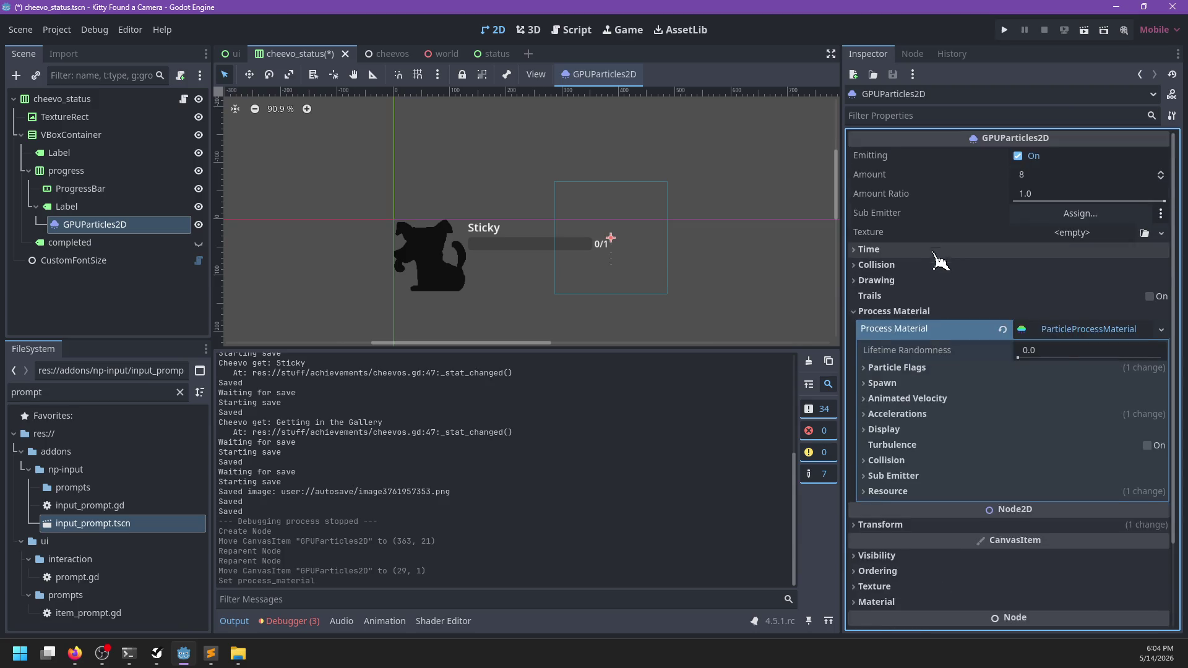
scroll(671, 279, up, 4)
scroll(672, 279, up, 2)
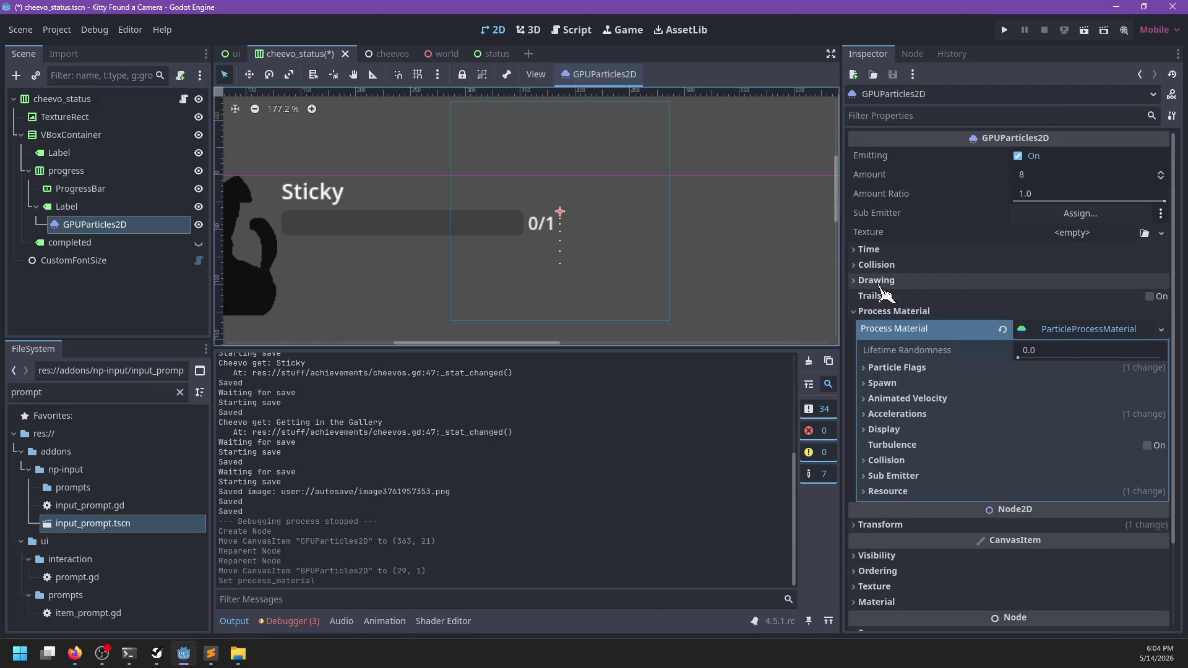
click(881, 280)
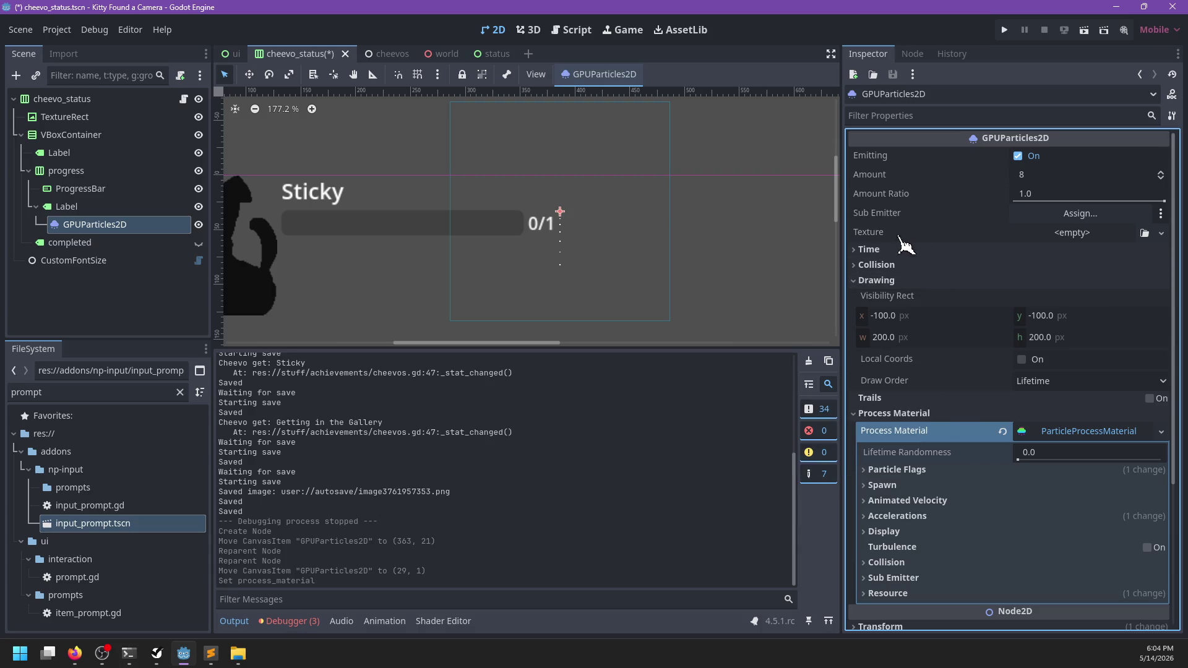
- Filter the FileSystem for 'star' and assign cheevo_star.png as the particle texture
click(1070, 233)
click(442, 381)
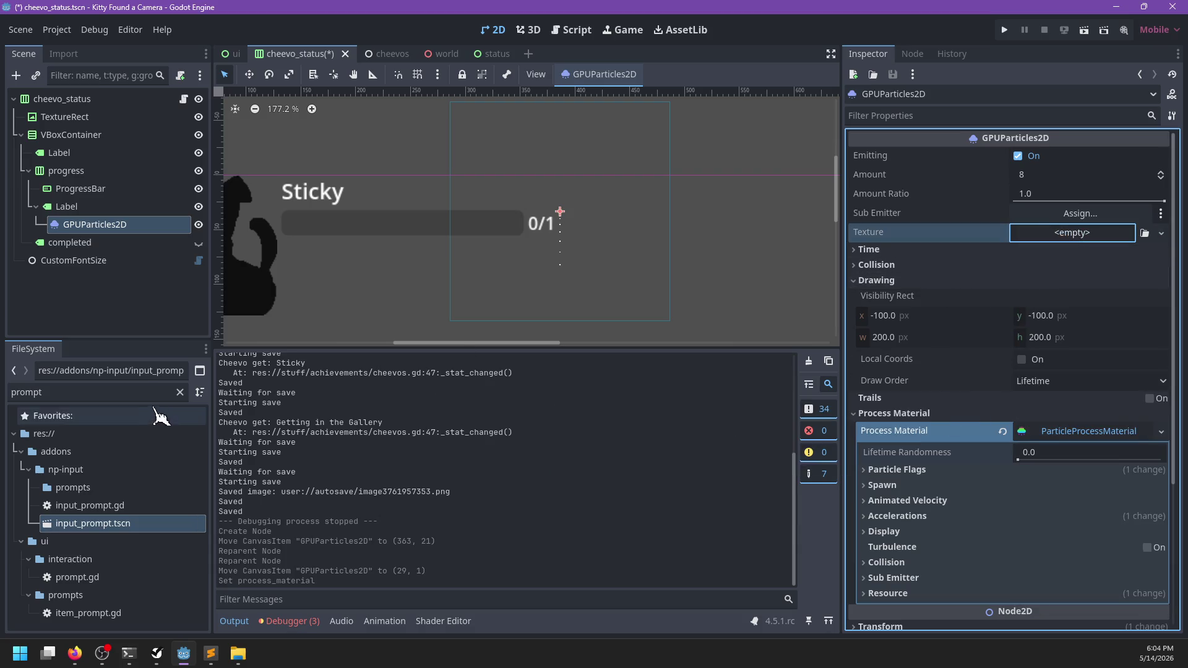
click(180, 392)
text(stars)
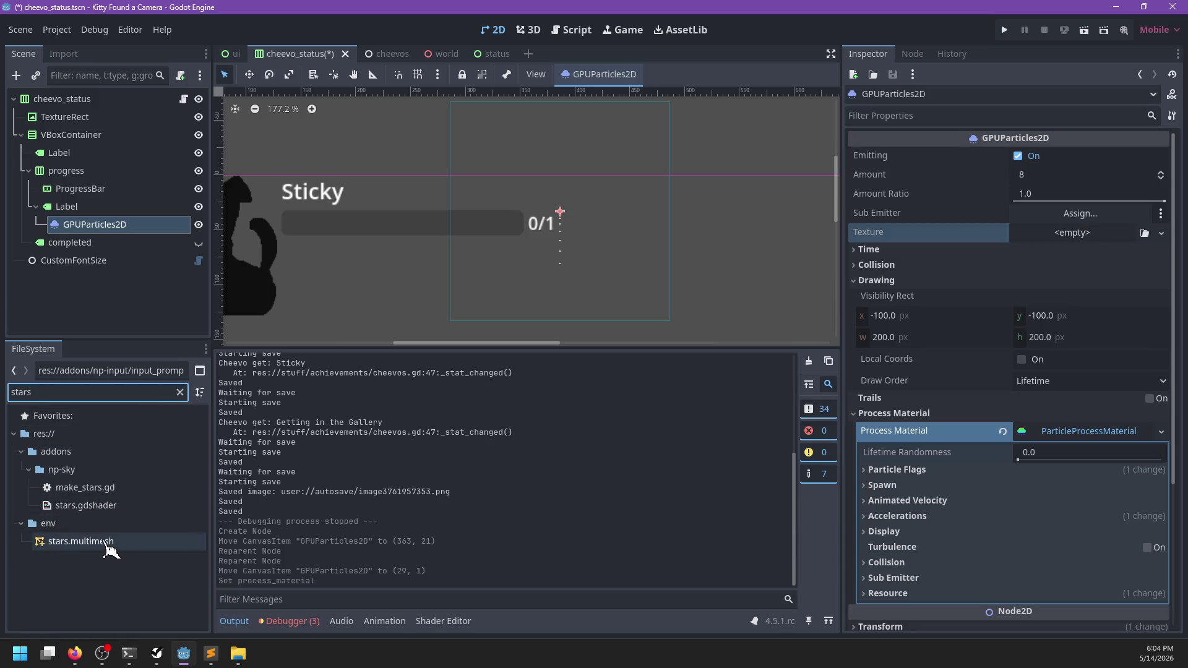
key(BackSpace)
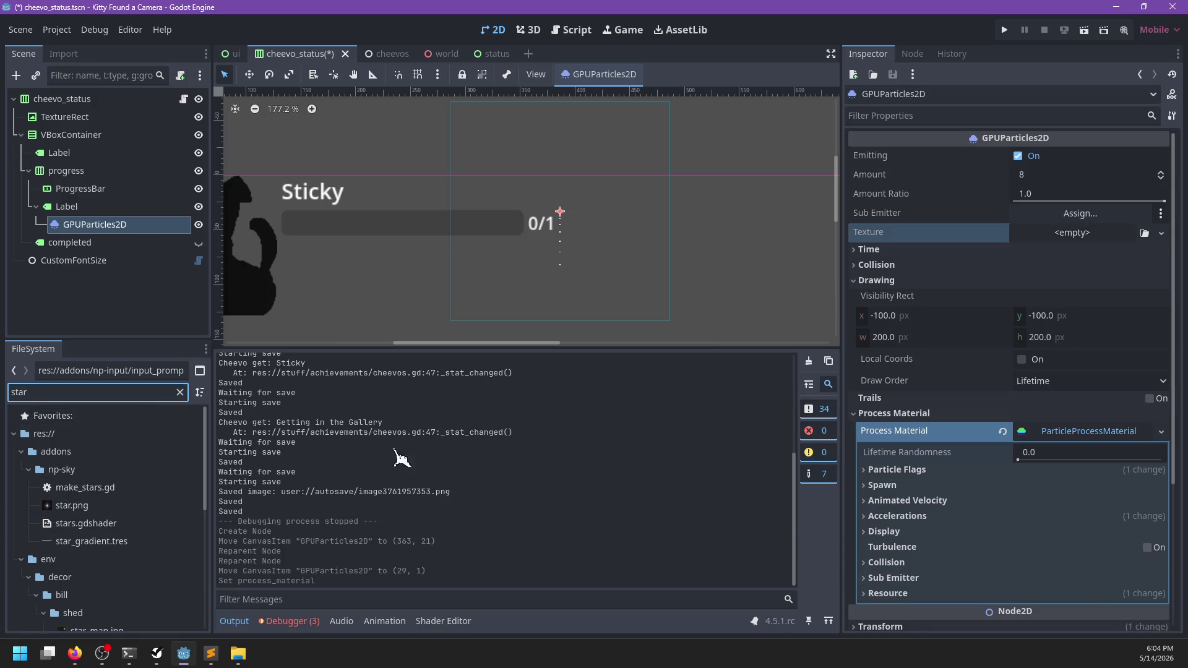
scroll(151, 504, down, 10)
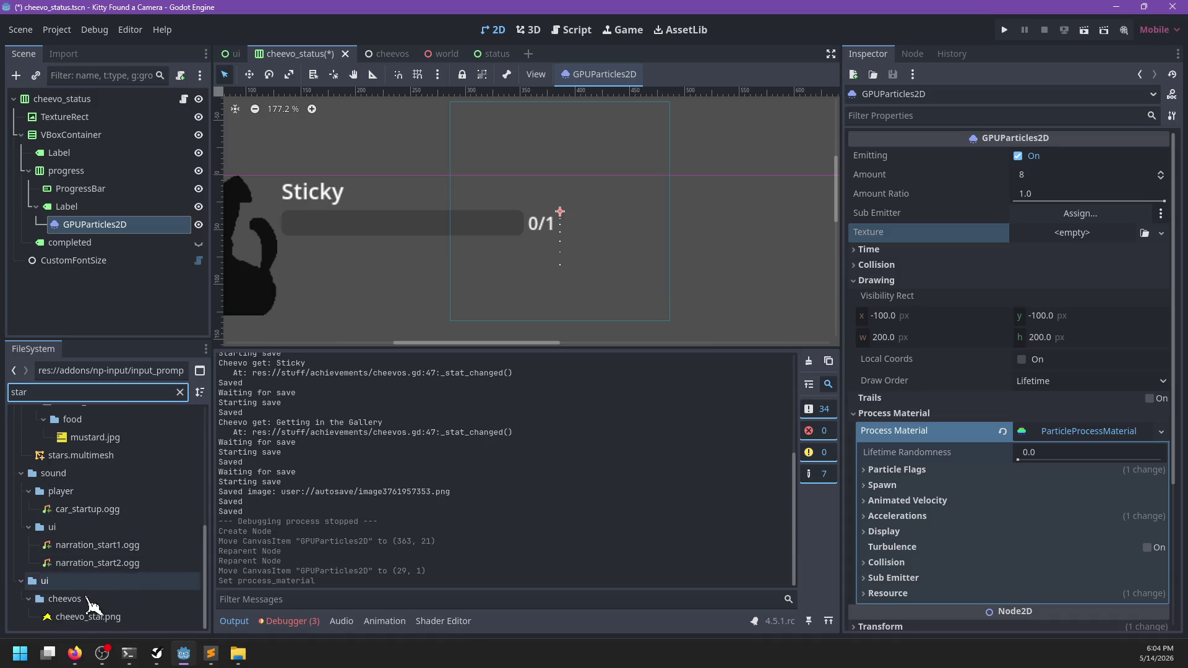
mouse_move(88, 616)
mouse_down()
mouse_move(196, 596)
mouse_move(1132, 260)
mouse_move(1089, 235)
mouse_up()
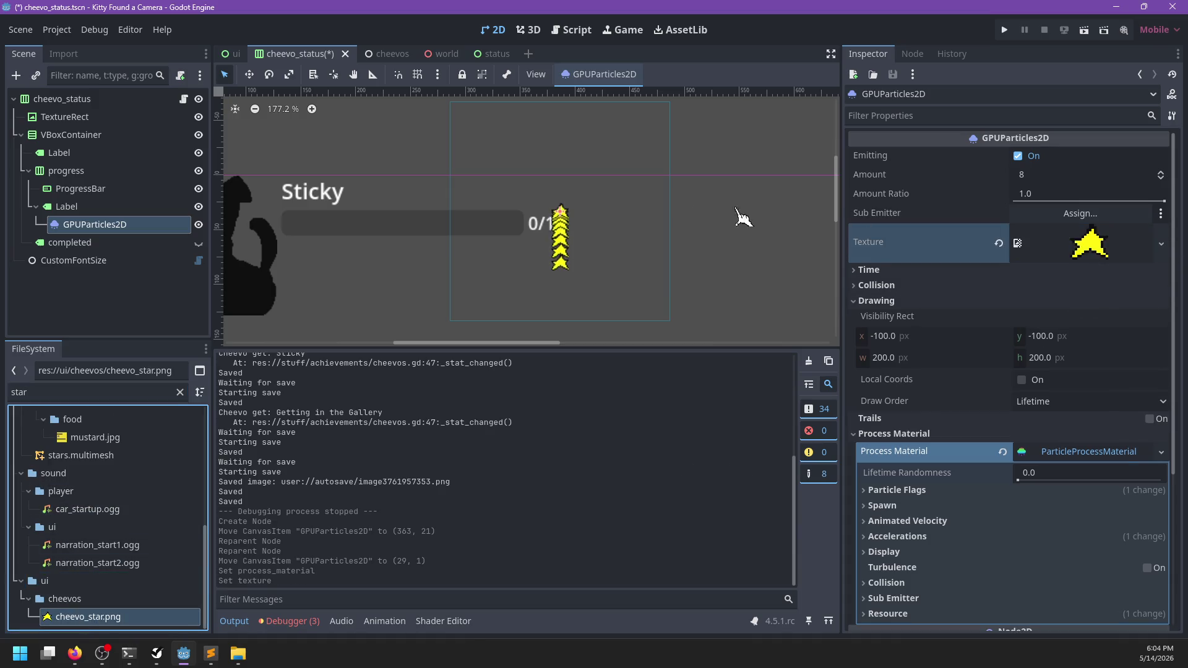
click(873, 272)
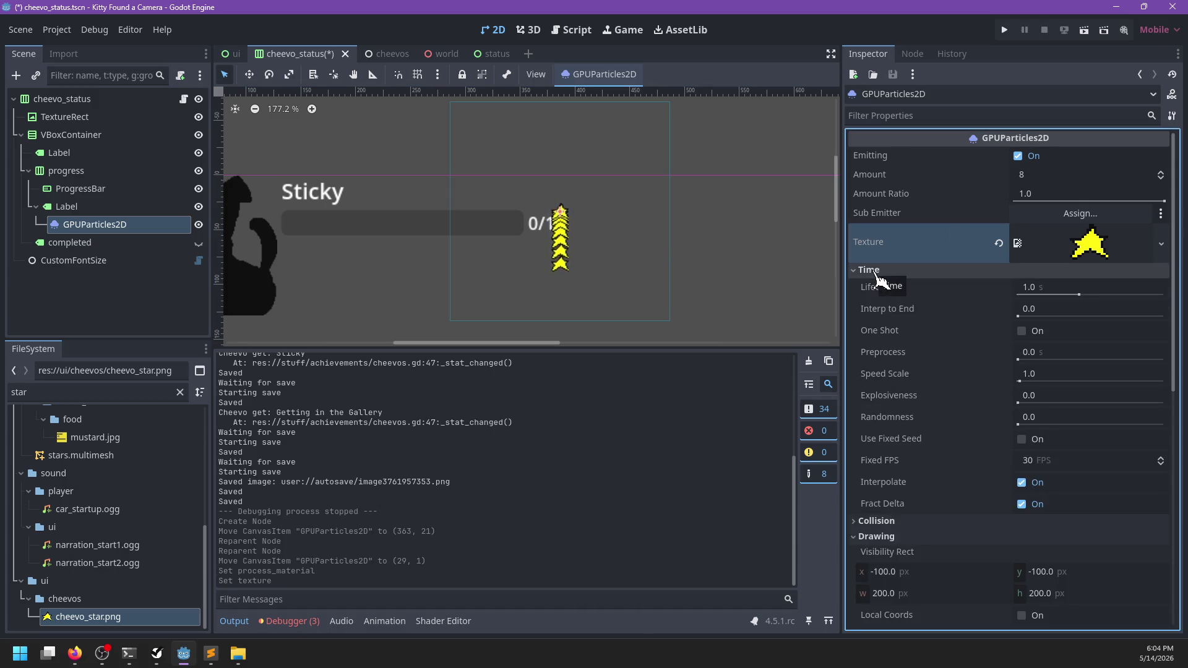
- Set explosiveness to 1.0 and raise initial velocity max to about 73.17
drag(1019, 404, 1167, 402)
scroll(990, 393, down, 5)
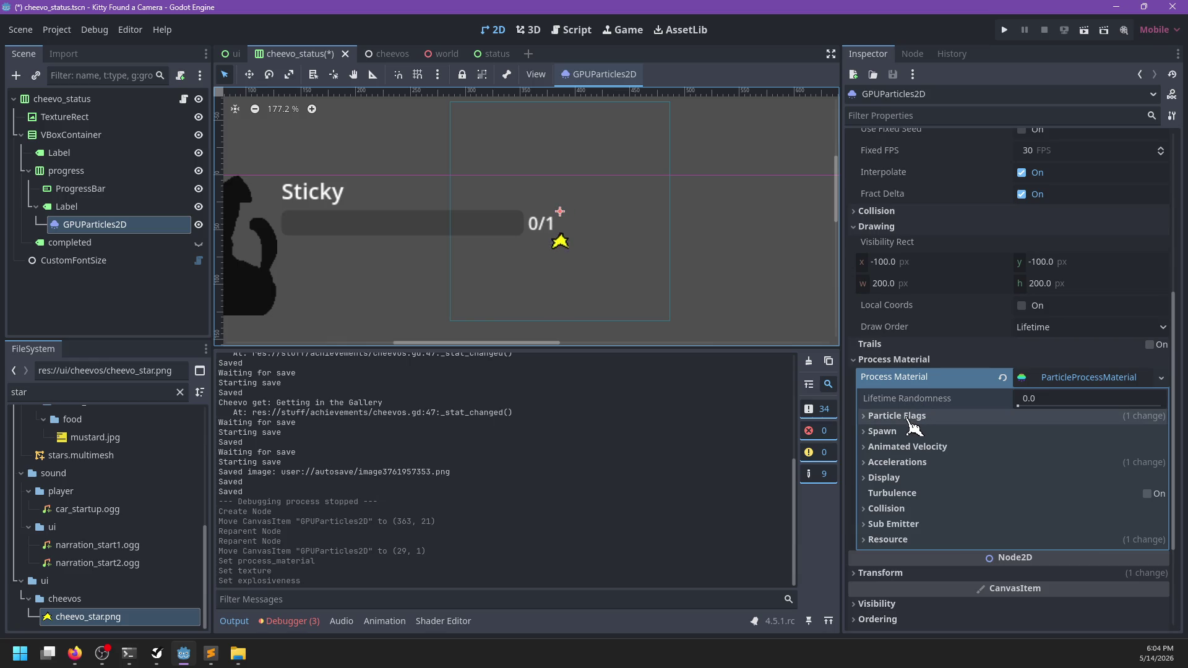
click(906, 432)
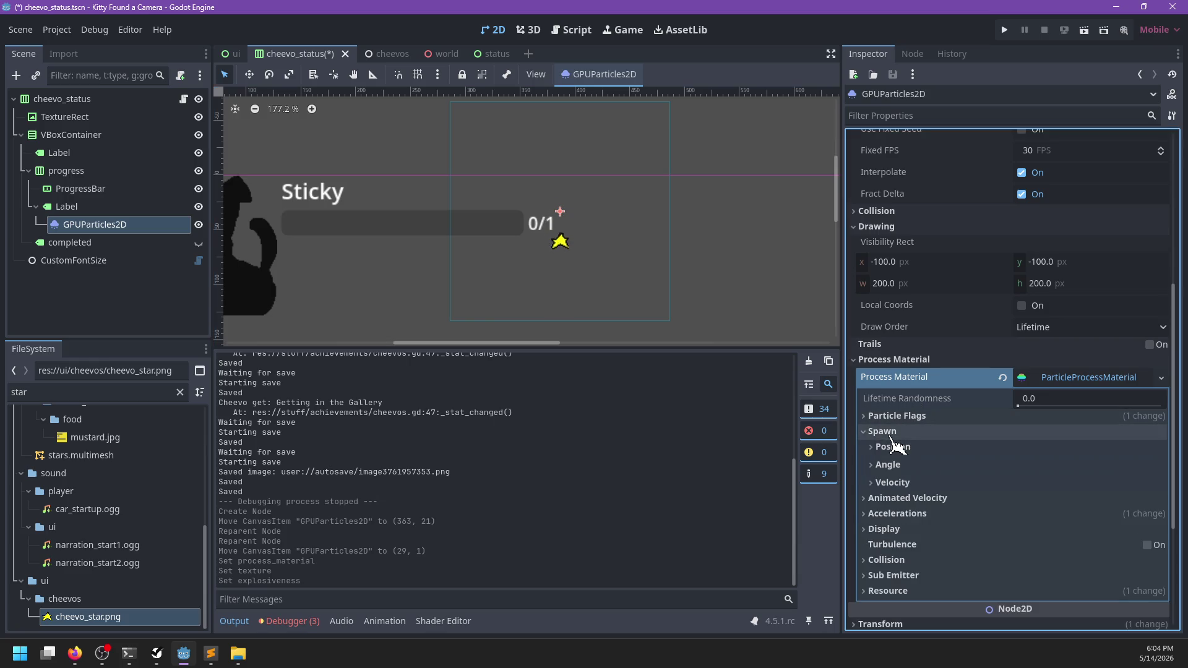
click(893, 483)
scroll(983, 480, down, 5)
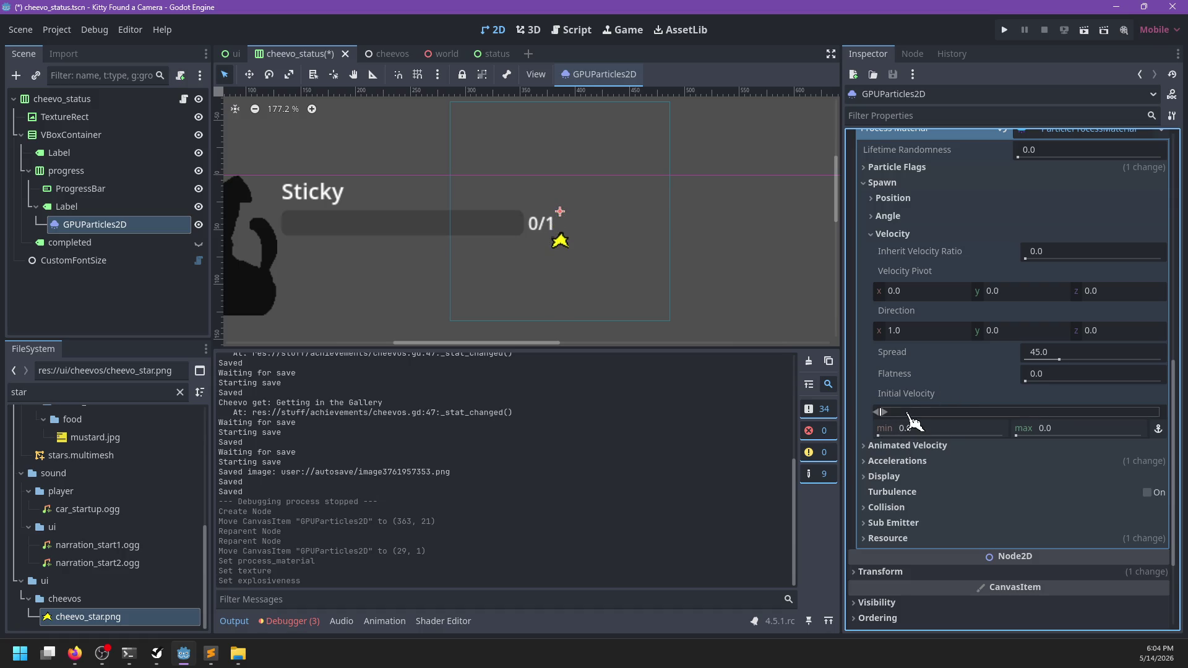
drag(888, 413, 904, 413)
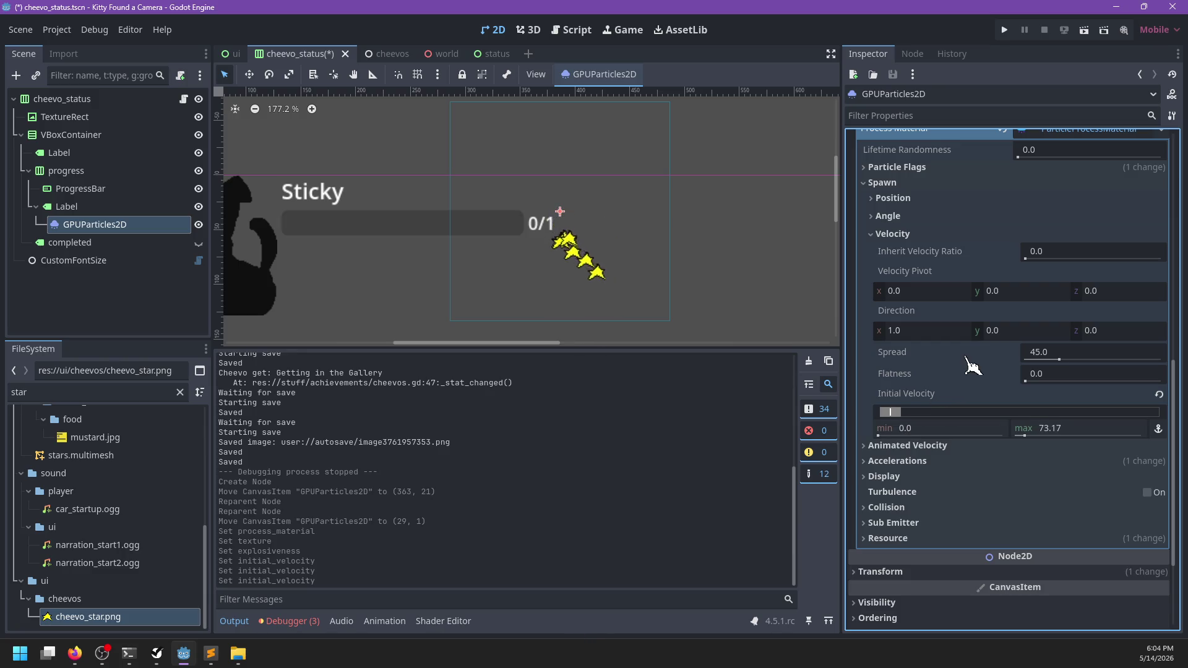
- Set the emission direction to (0.5, -1, 0) and narrow the spread to about 27
click(1016, 330)
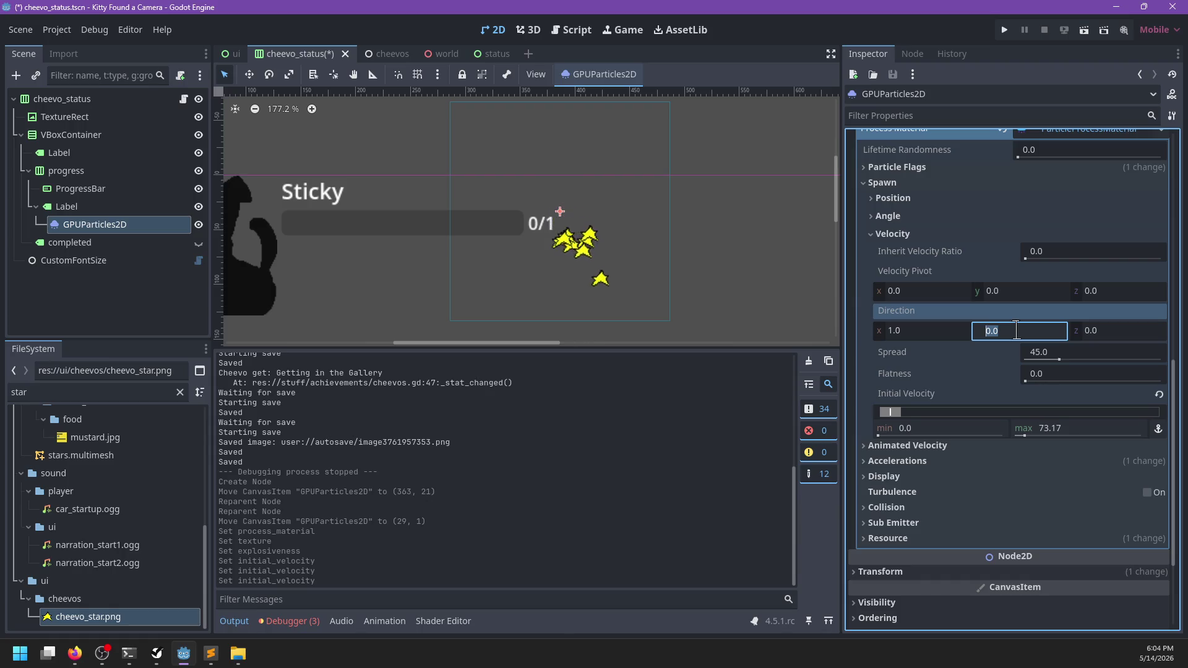
text(1)
click(941, 331)
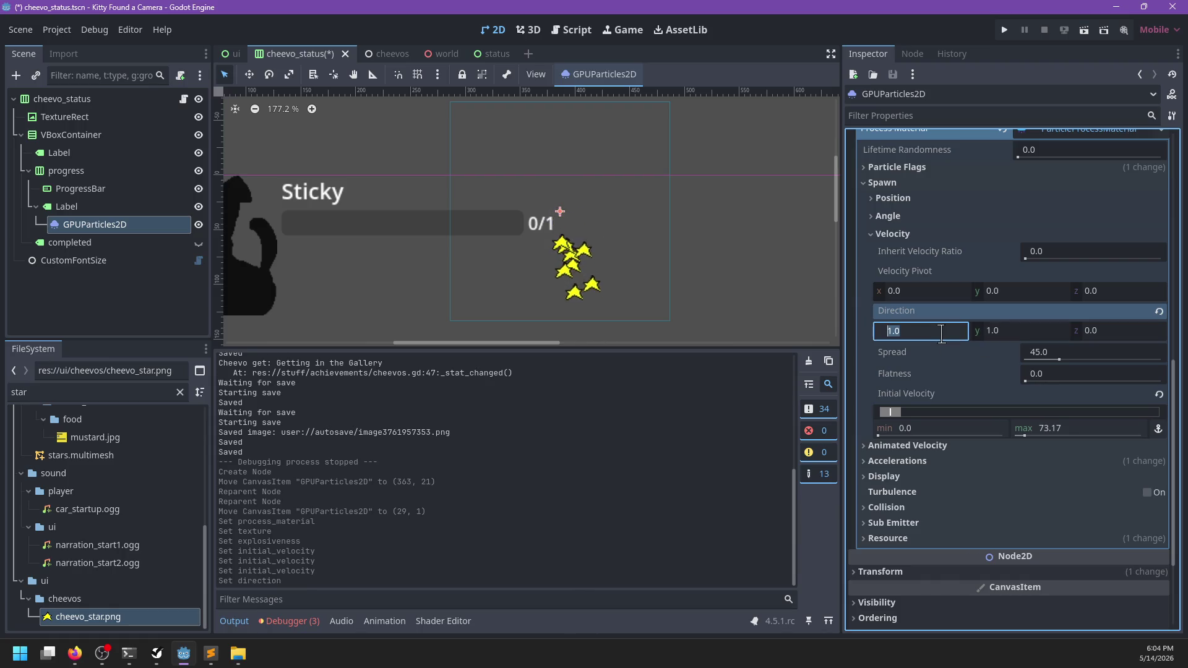
text(0)
click(994, 330)
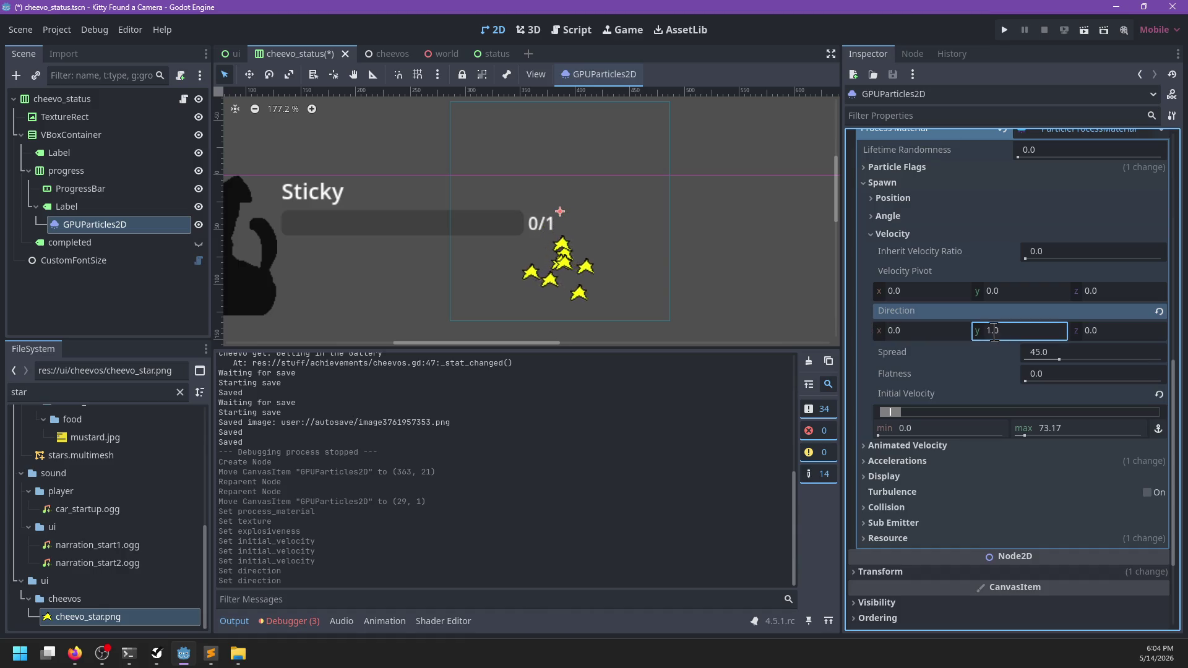
text(-1.0)
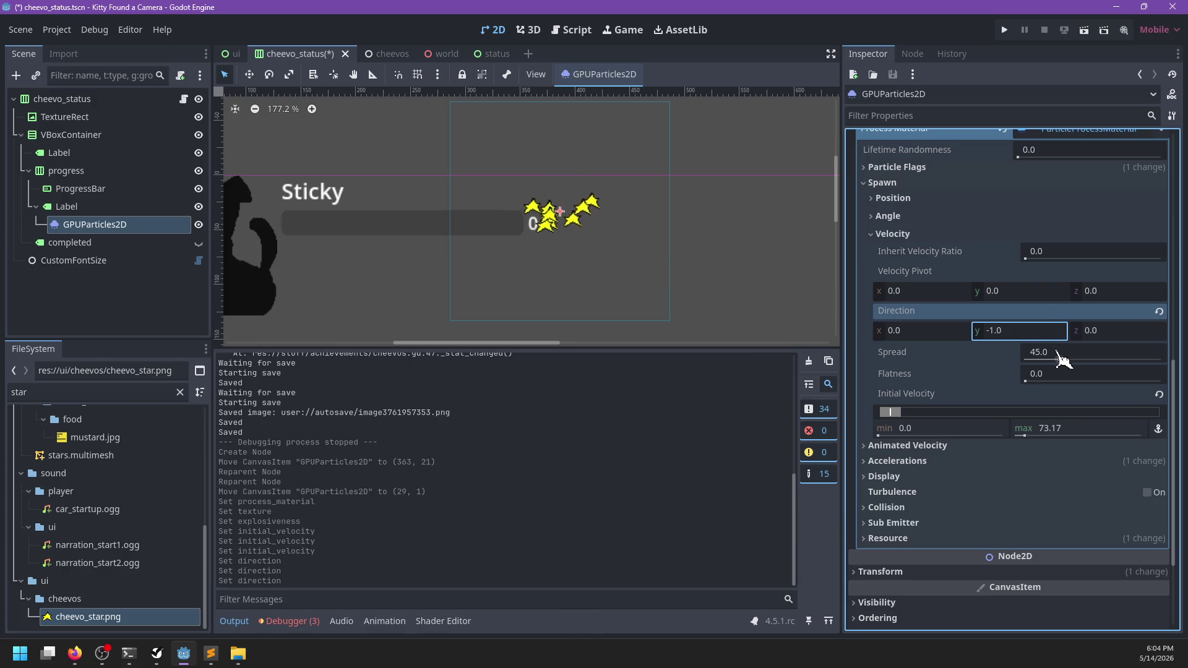
drag(1058, 359, 1045, 361)
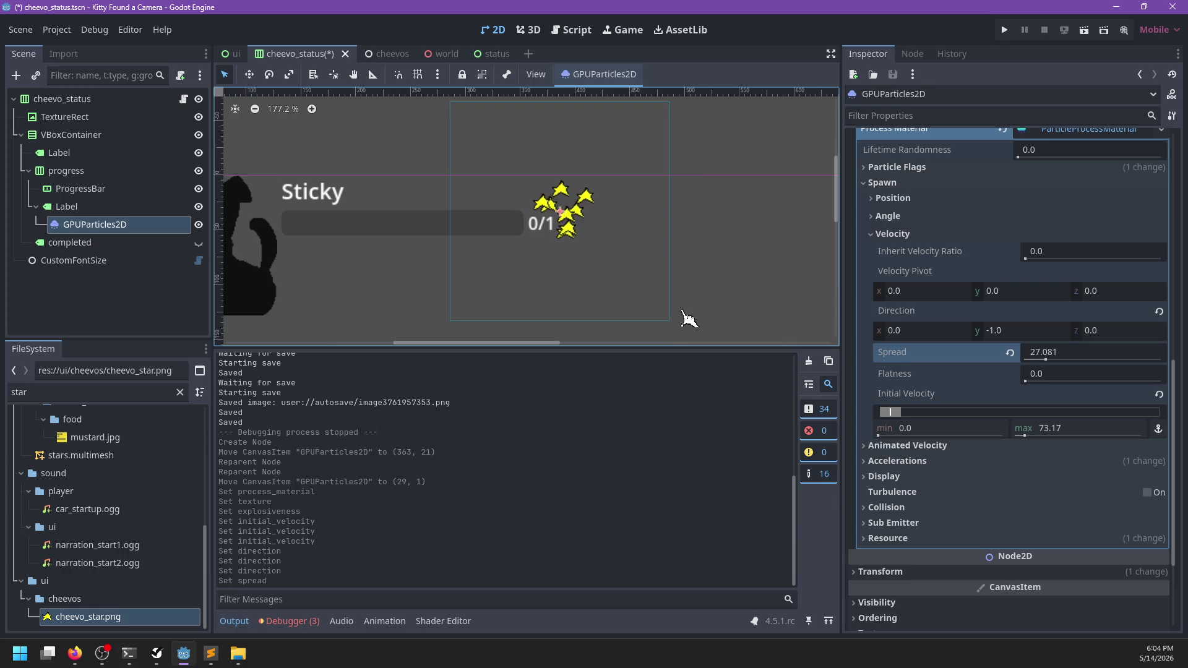
click(922, 330)
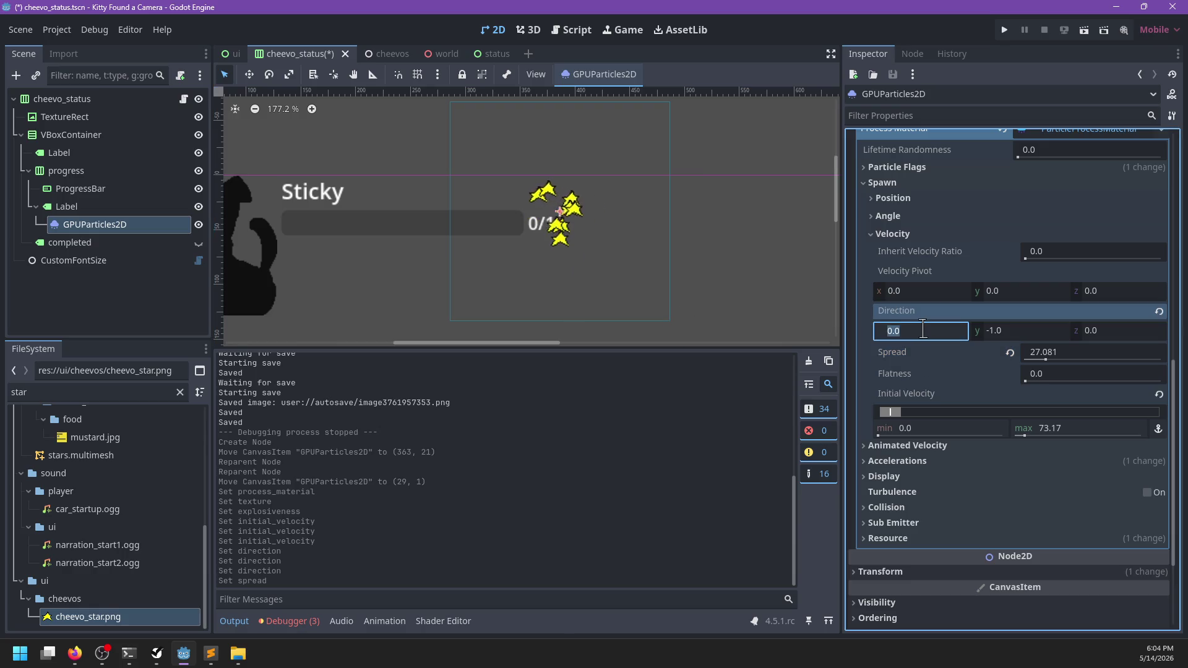
text(0.5)
key(Return)
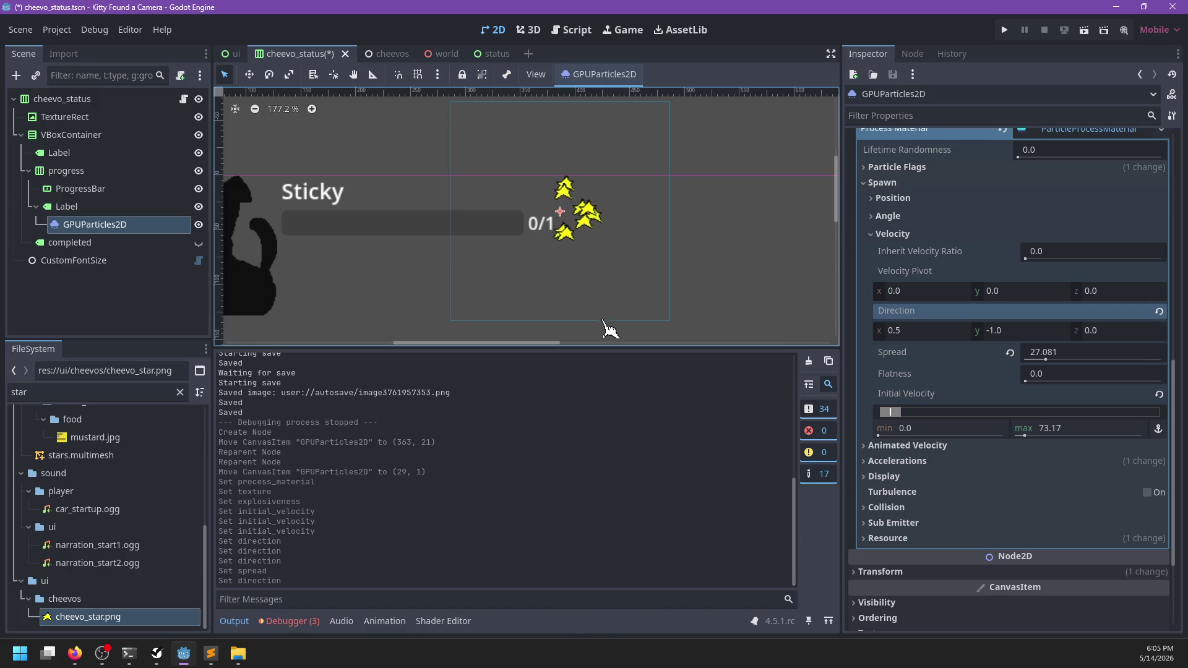
- Lengthen the particle lifetime, first to 45 and then to 4 seconds
scroll(666, 265, down, 3)
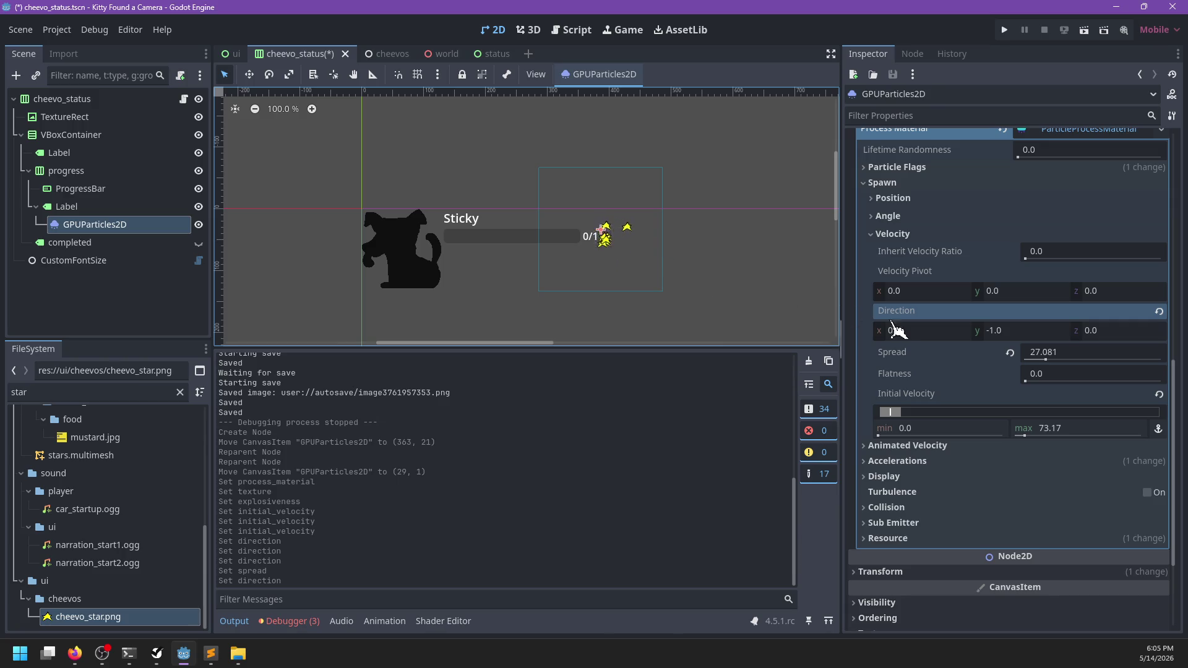
scroll(906, 385, up, 10)
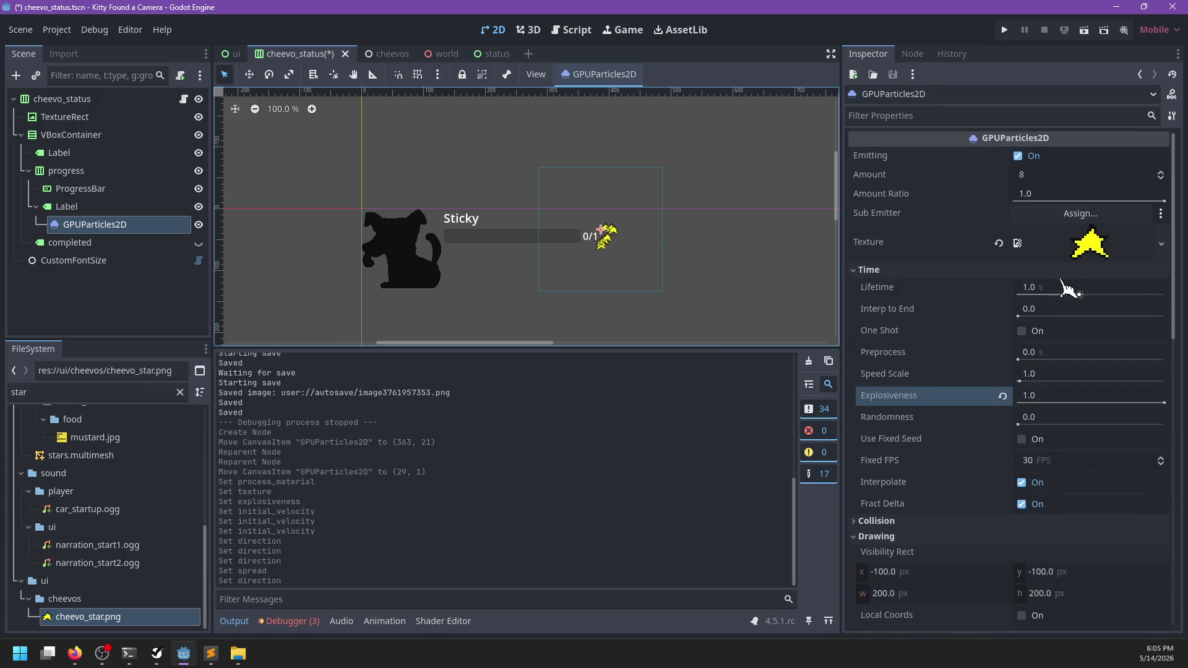
click(1070, 288)
text(4)
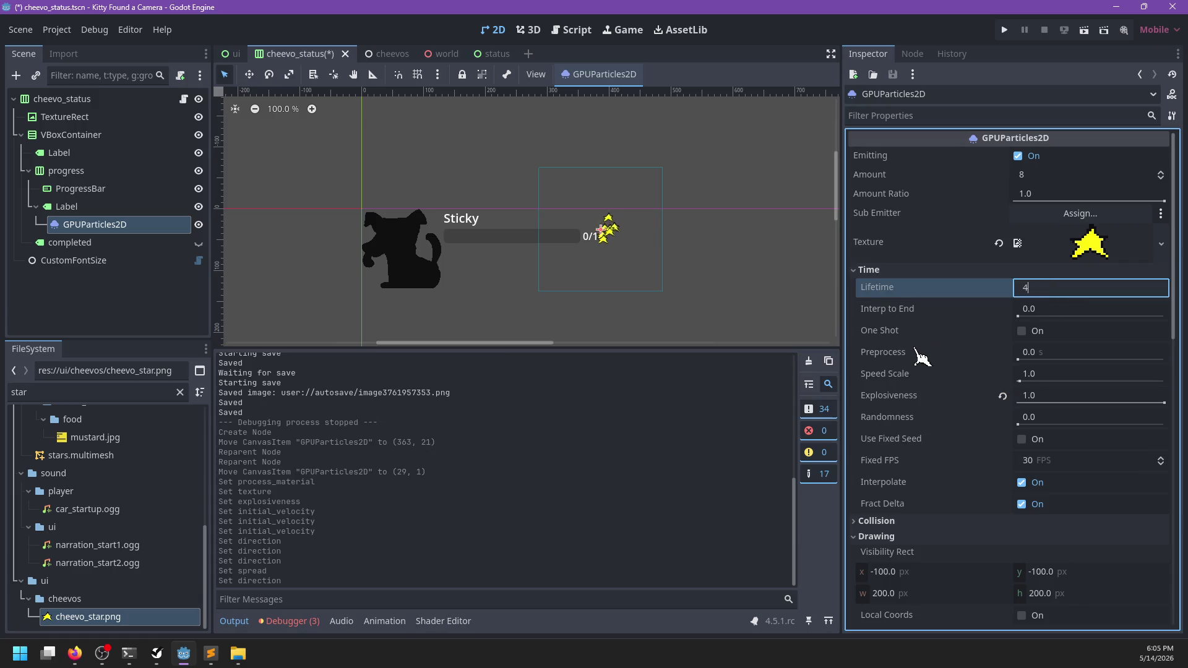
text(5)
key(Return)
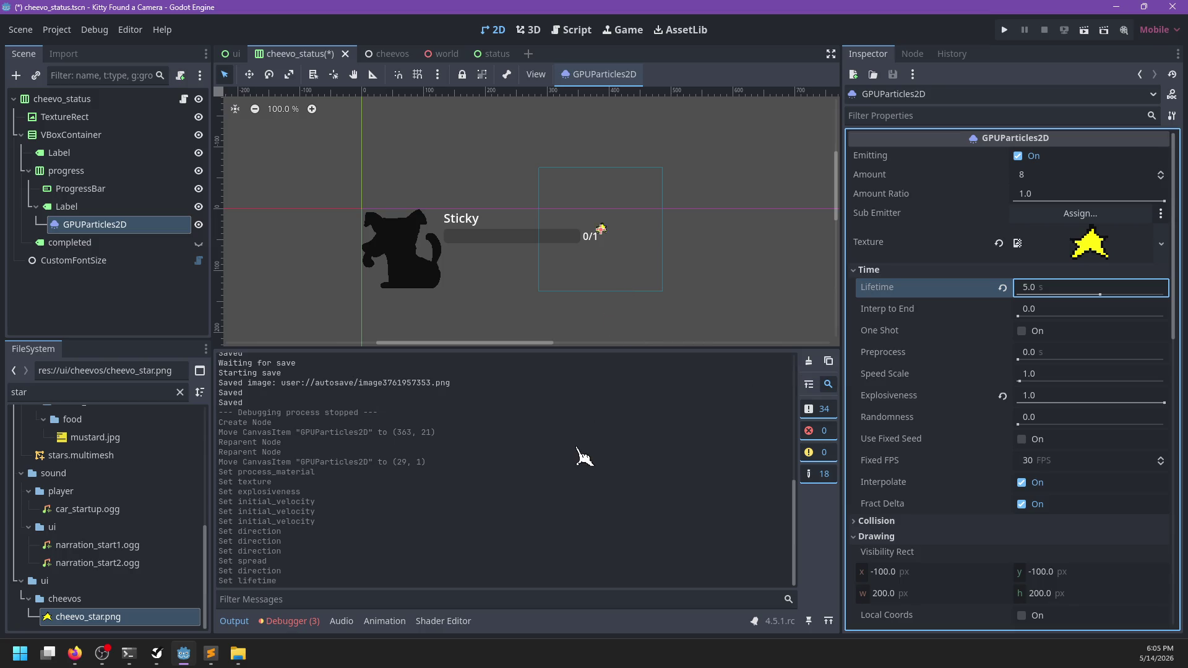
click(1058, 287)
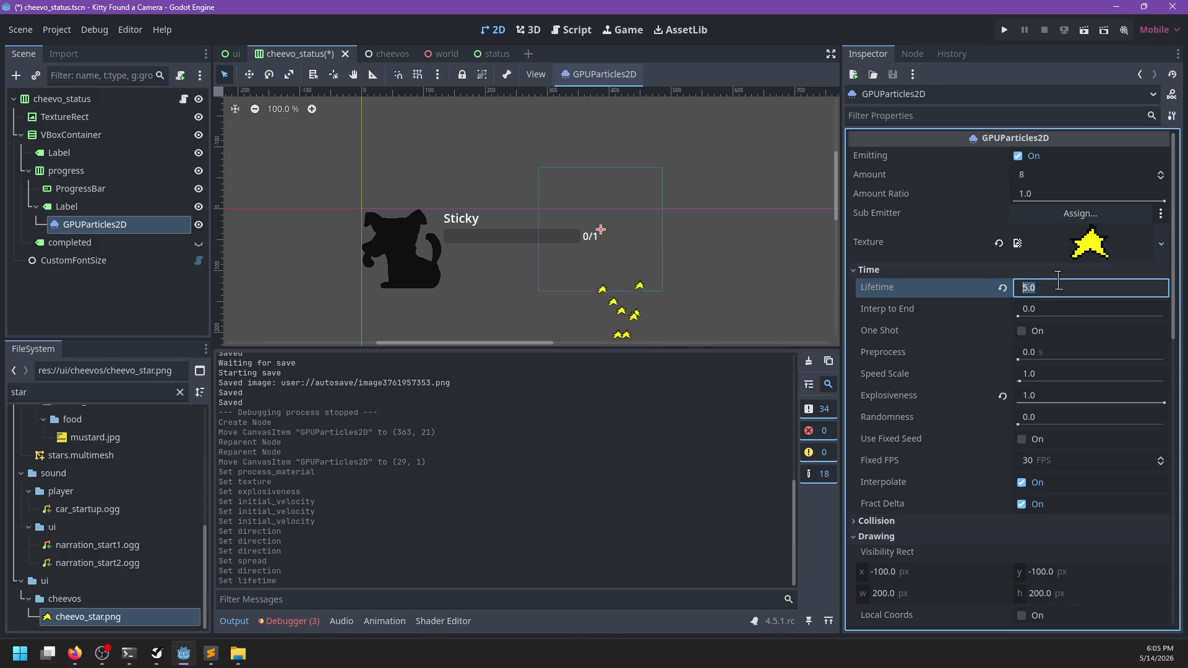
text(4)
key(Return)
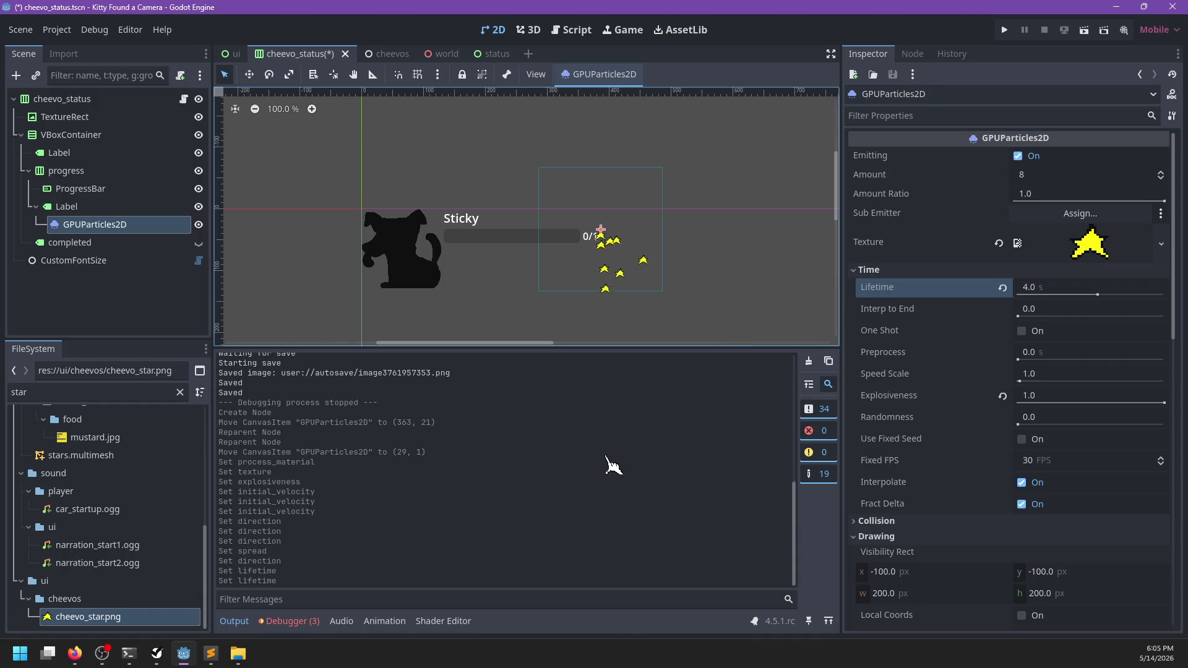
- Toggle Emitting off and on repeatedly to preview the star burst
scroll(931, 438, down, 3)
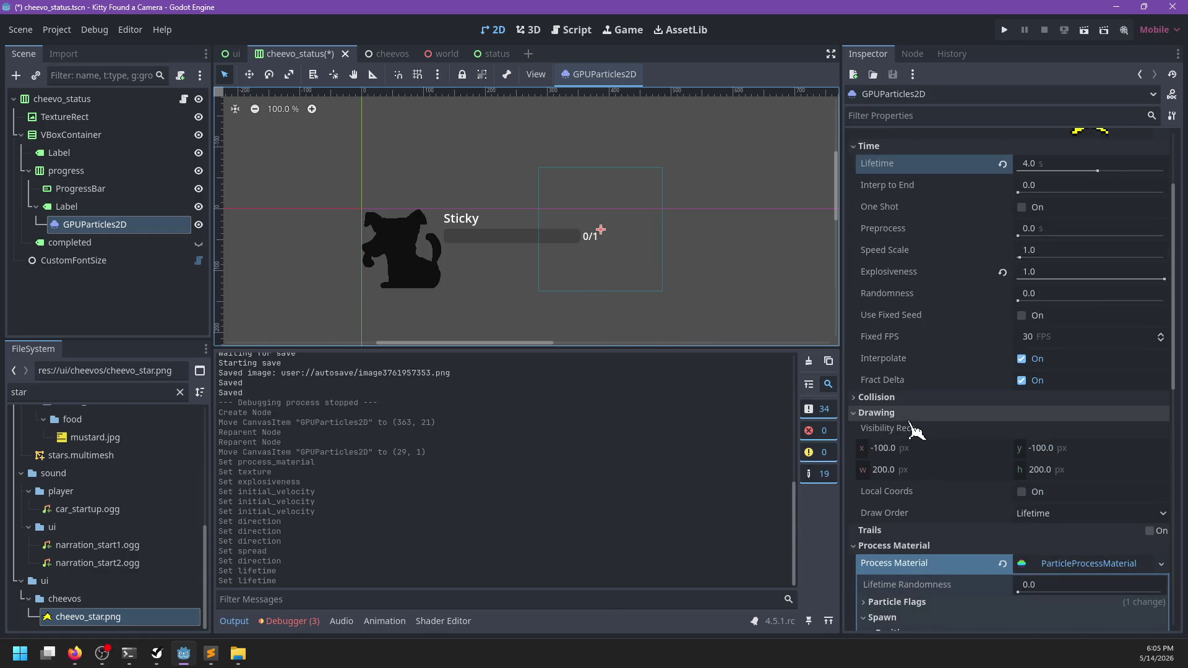
scroll(976, 272, up, 3)
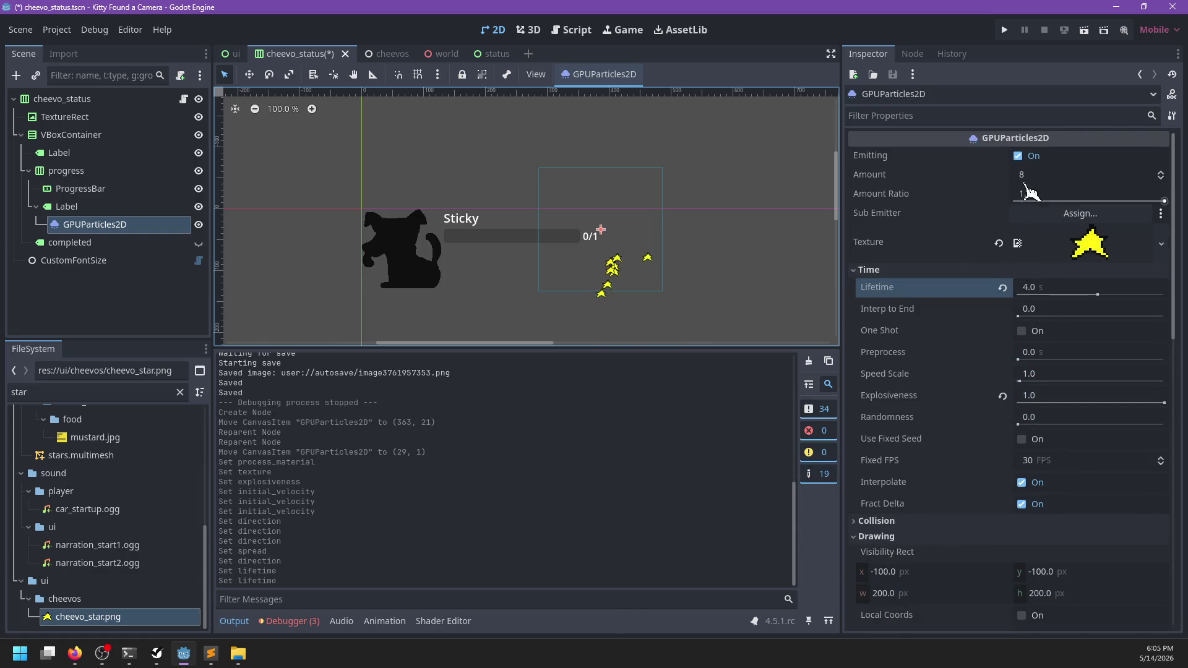
click(1018, 156)
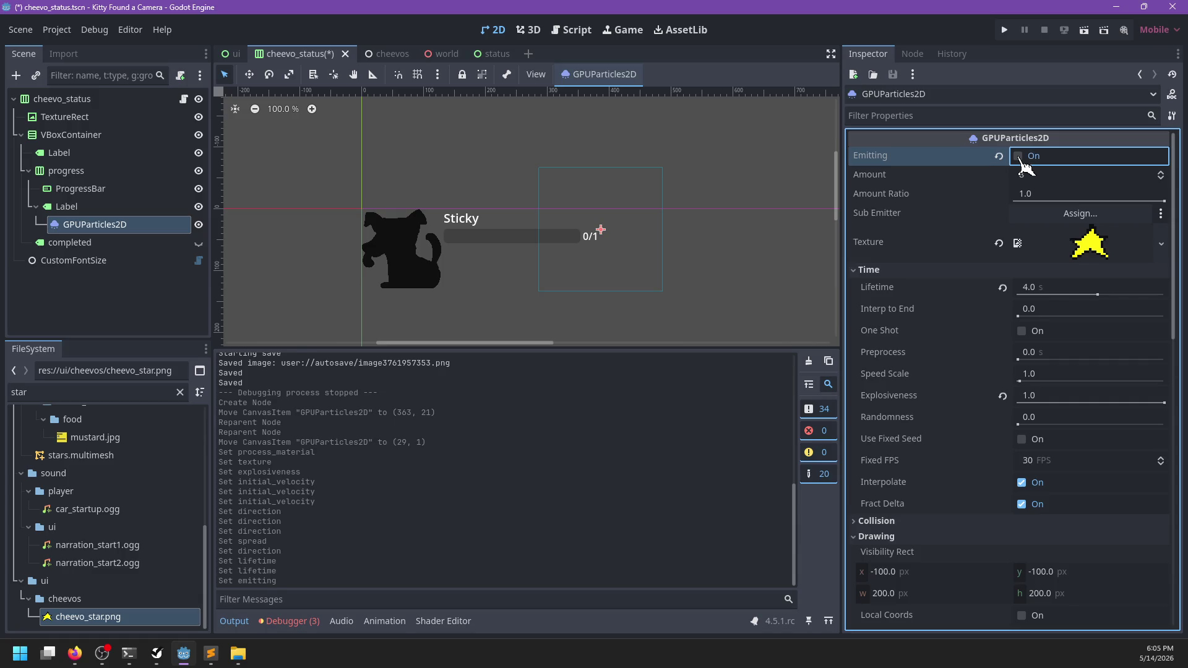
click(1019, 156)
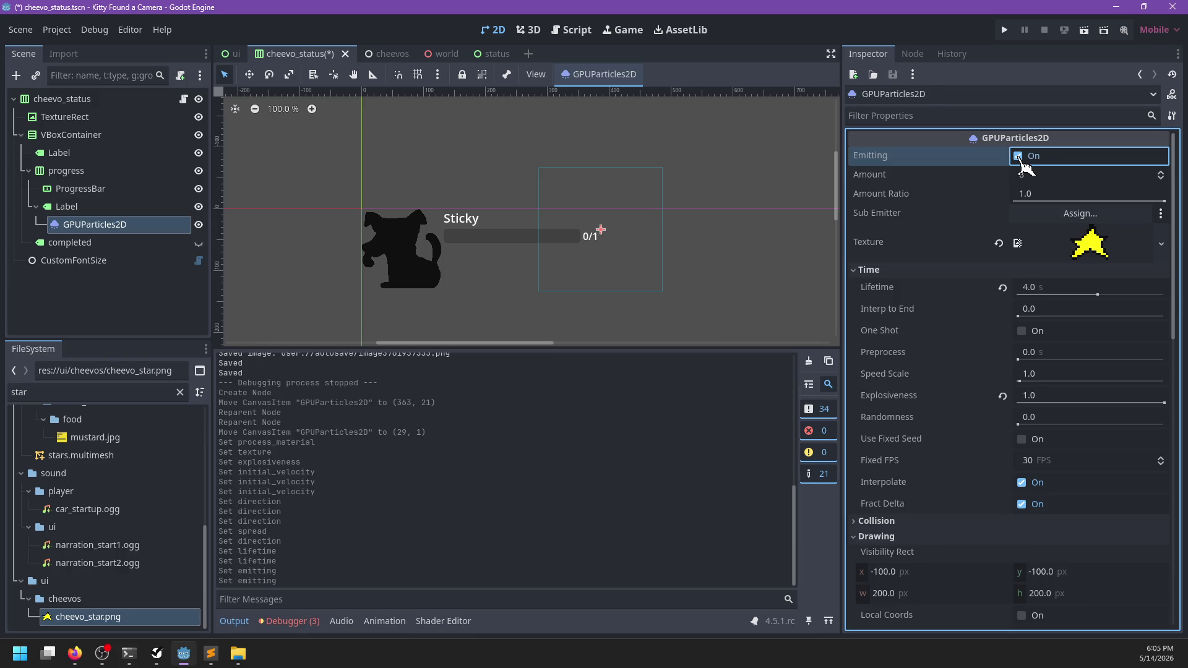
click(1018, 155)
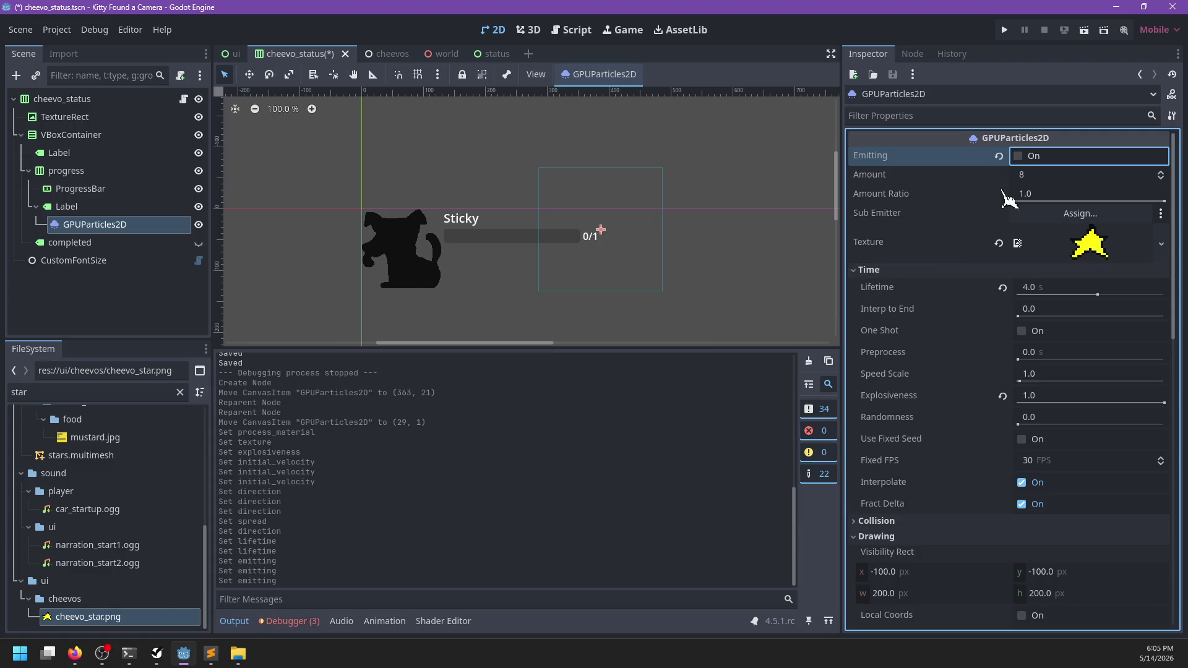
click(1024, 157)
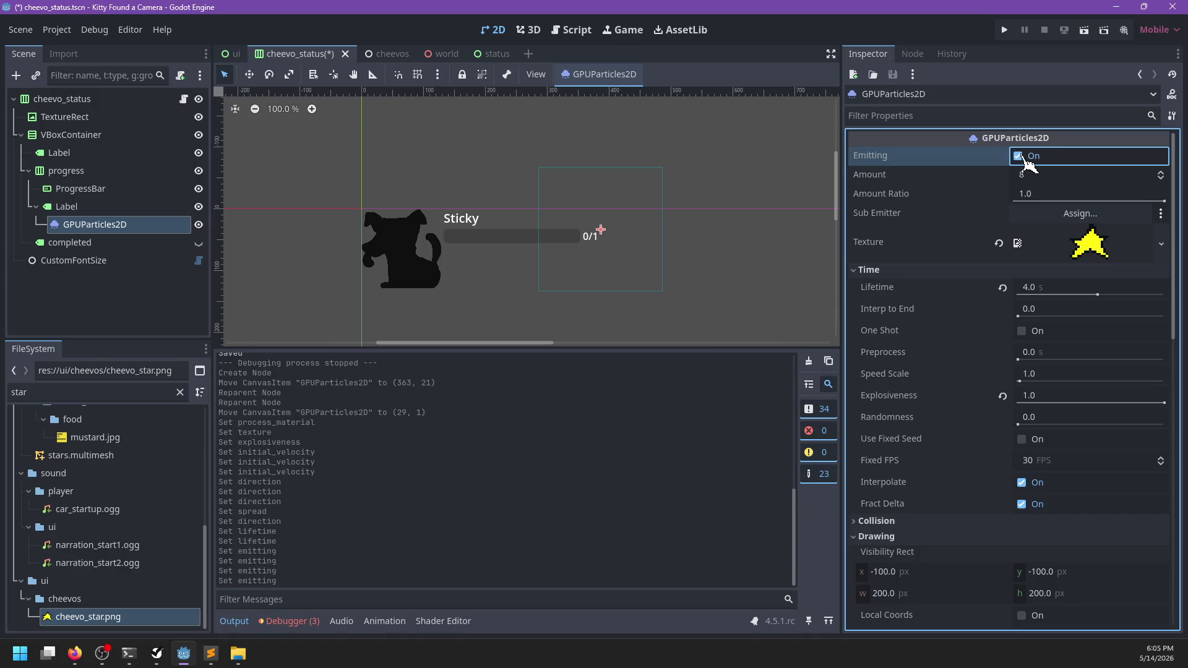
click(1023, 156)
- Try a 0.1 s lifetime, then set it to 3.0 s and replay the burst
click(1030, 286)
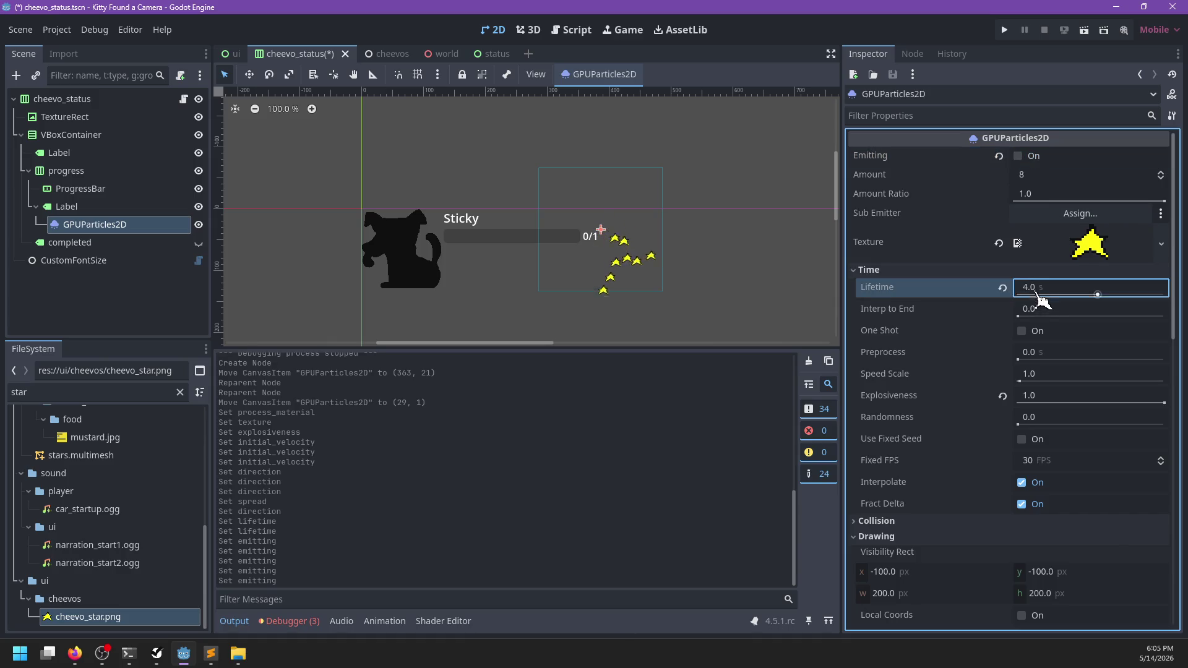
text(0.1)
key(Return)
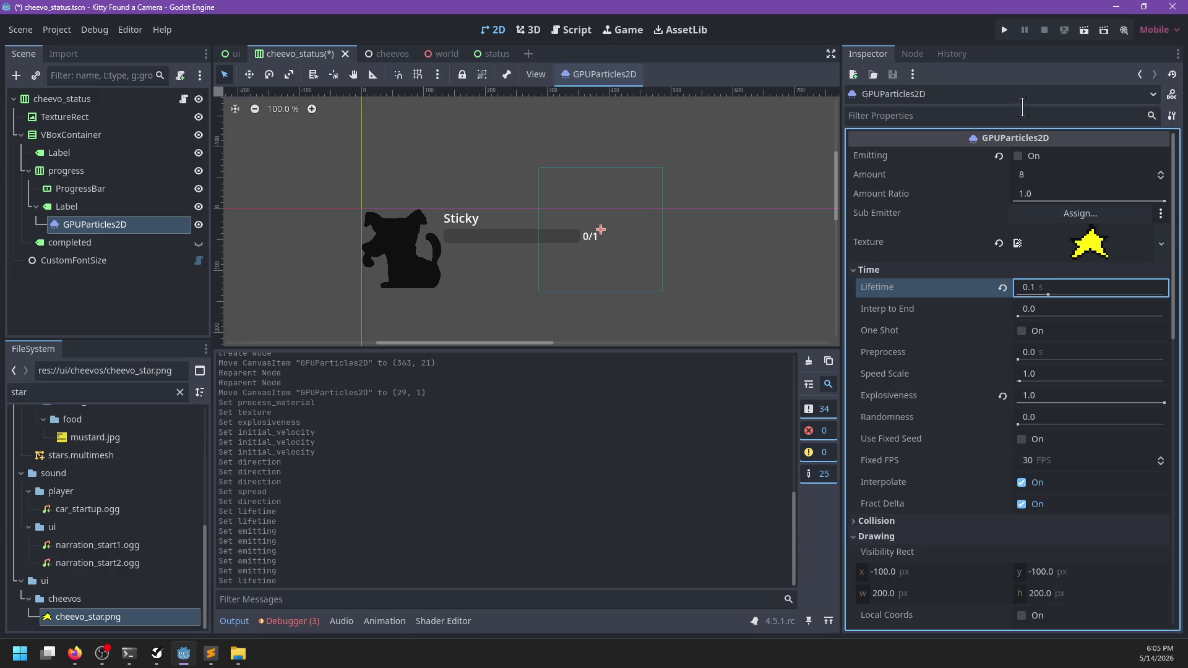
click(1018, 157)
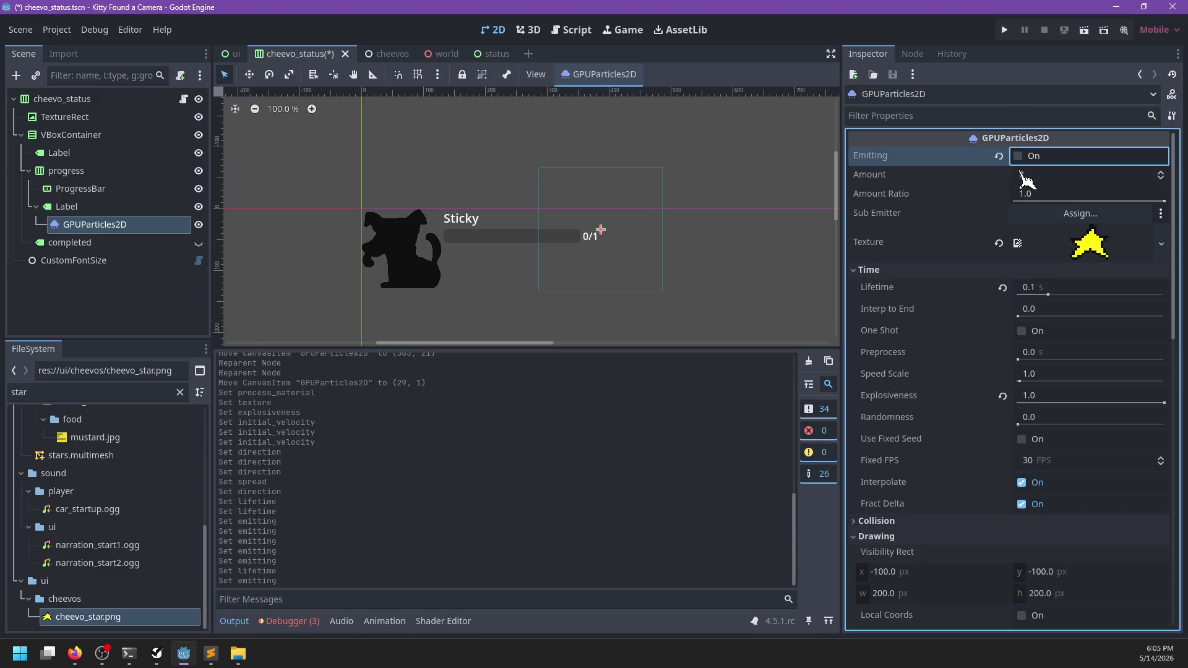
click(1026, 286)
text(3)
key(Return)
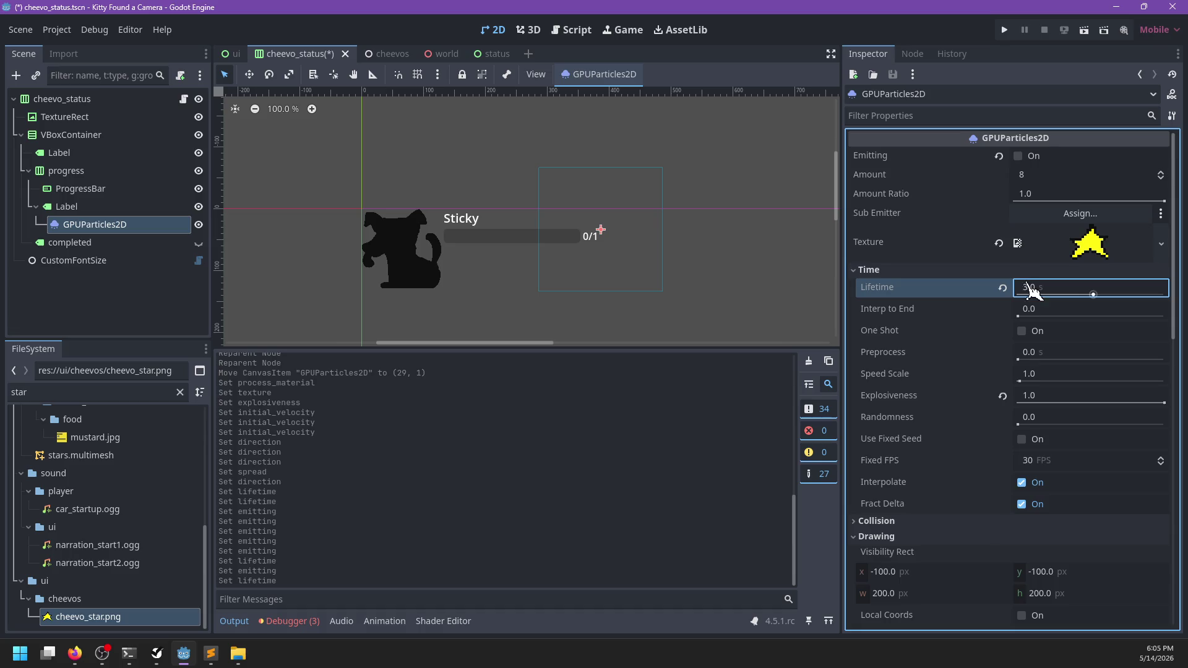
click(1018, 156)
scroll(661, 271, up, 6)
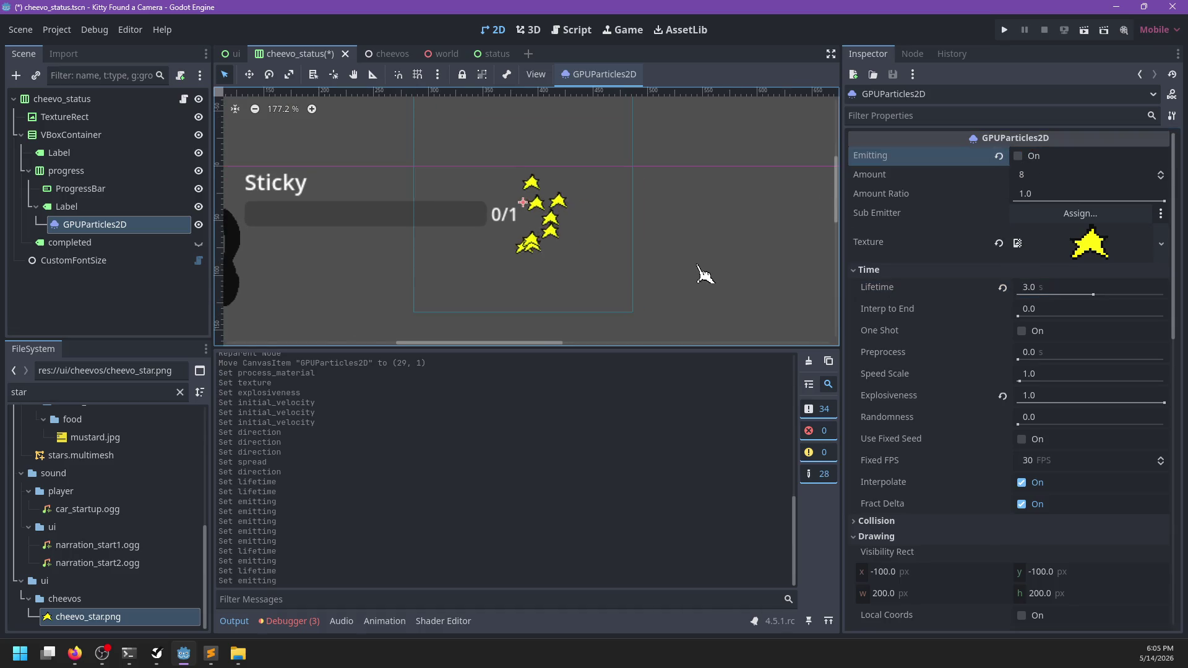
drag(702, 244, 746, 247)
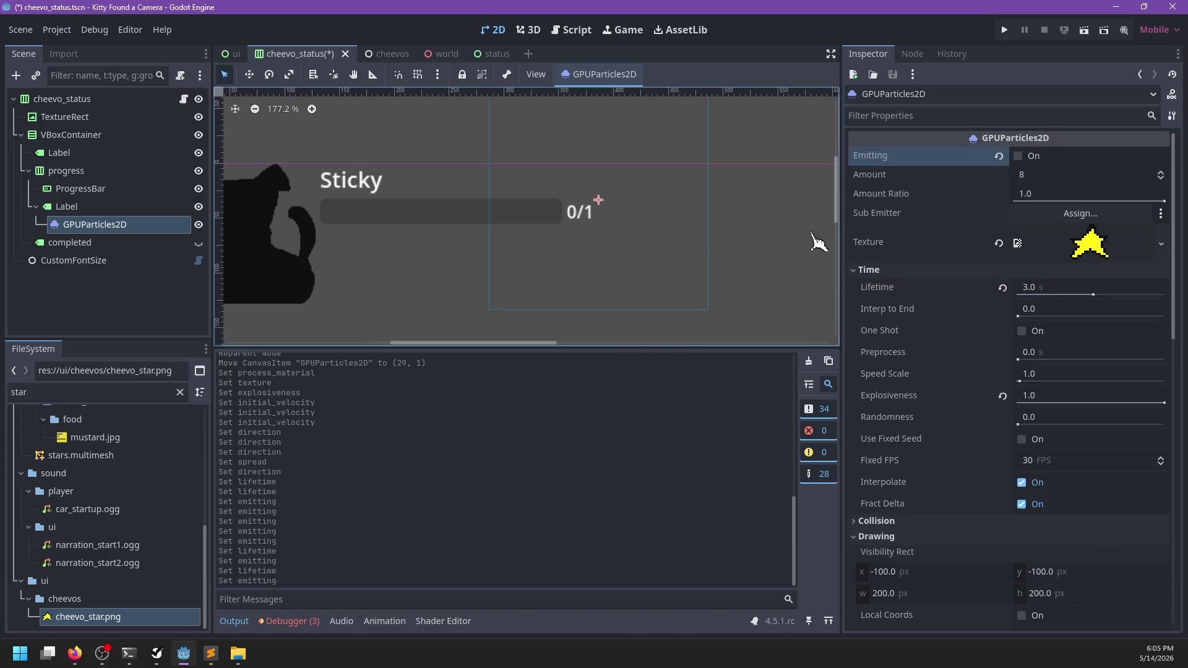
click(1018, 156)
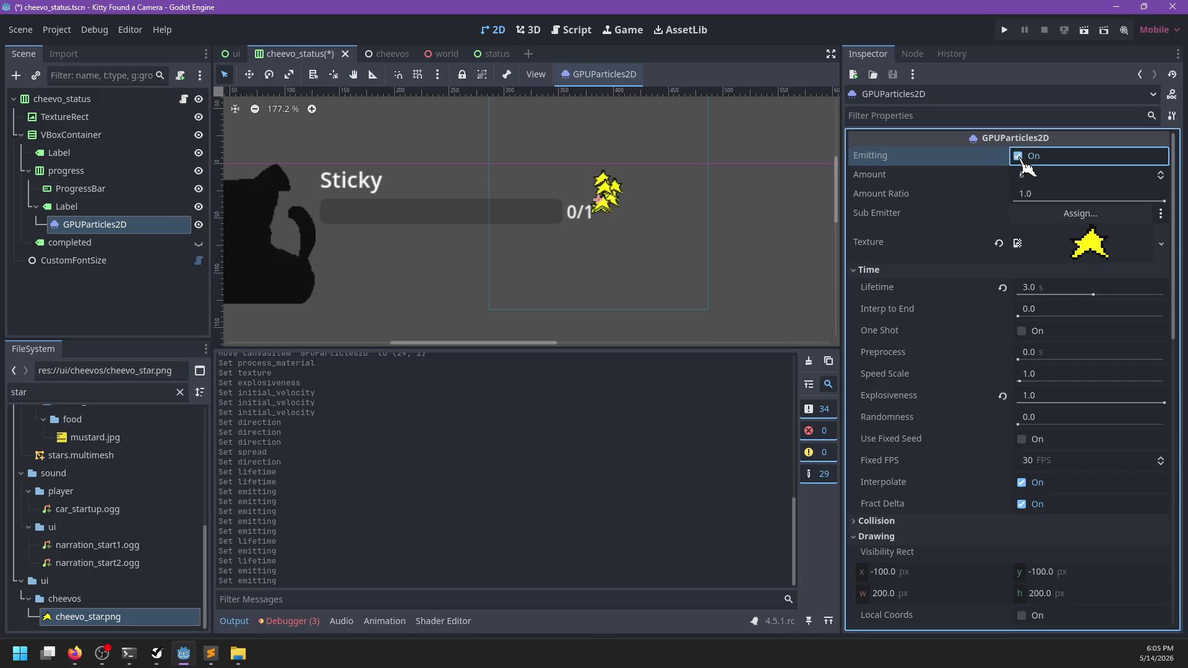
click(809, 361)
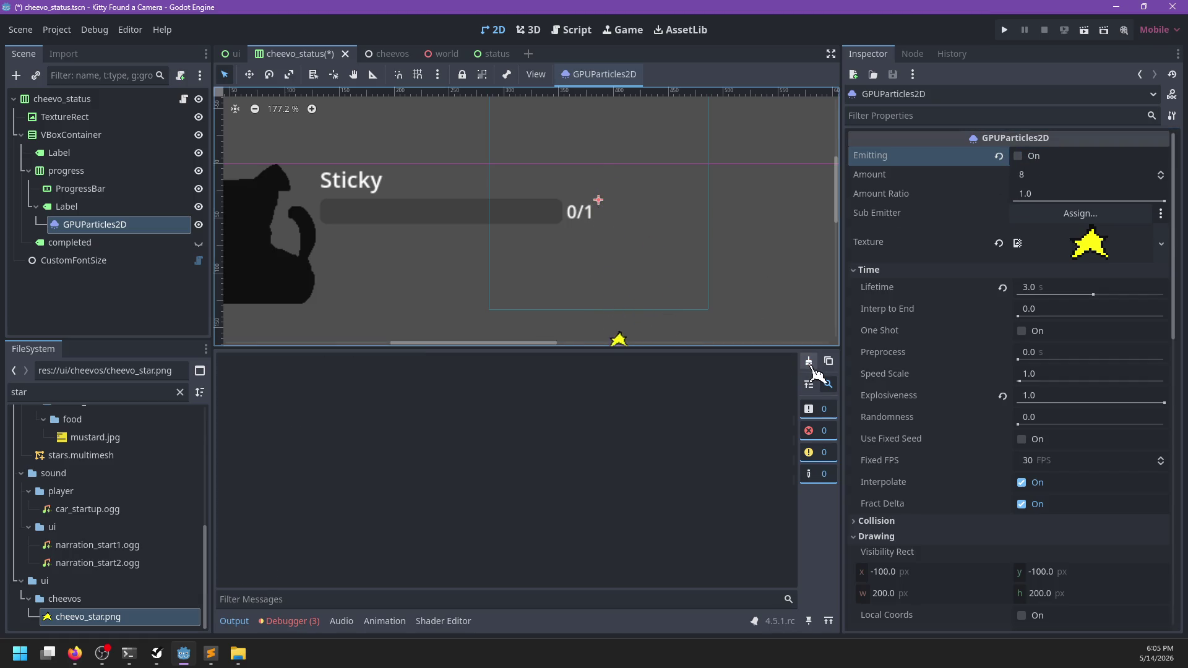
click(1019, 156)
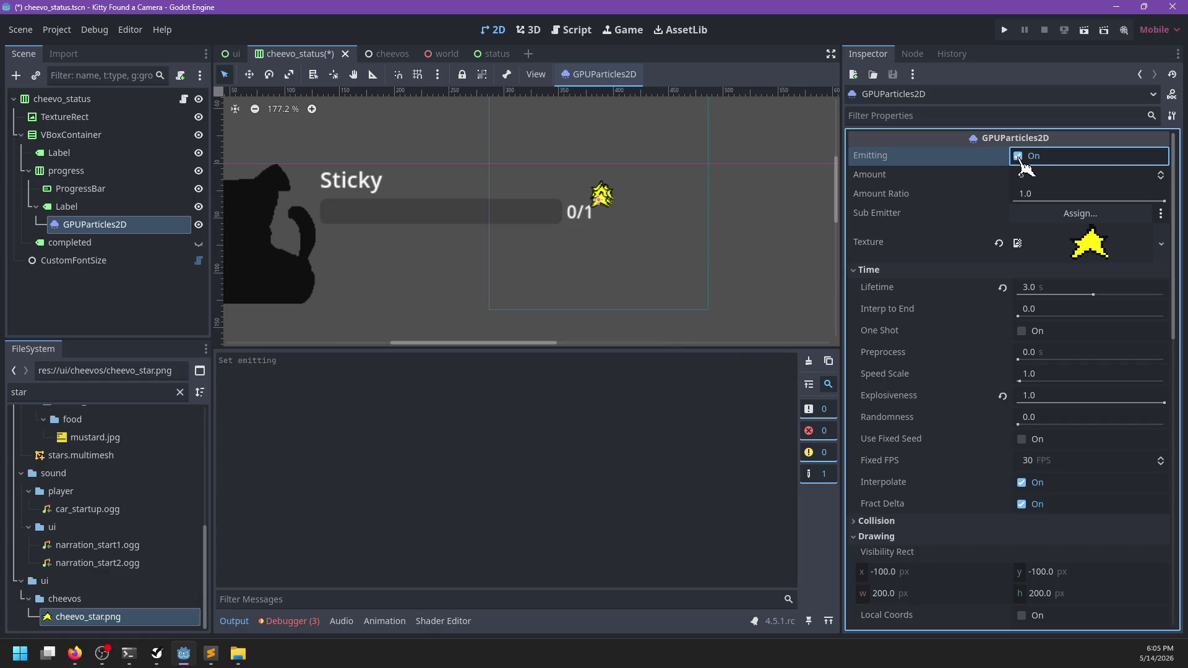
scroll(664, 282, down, 6)
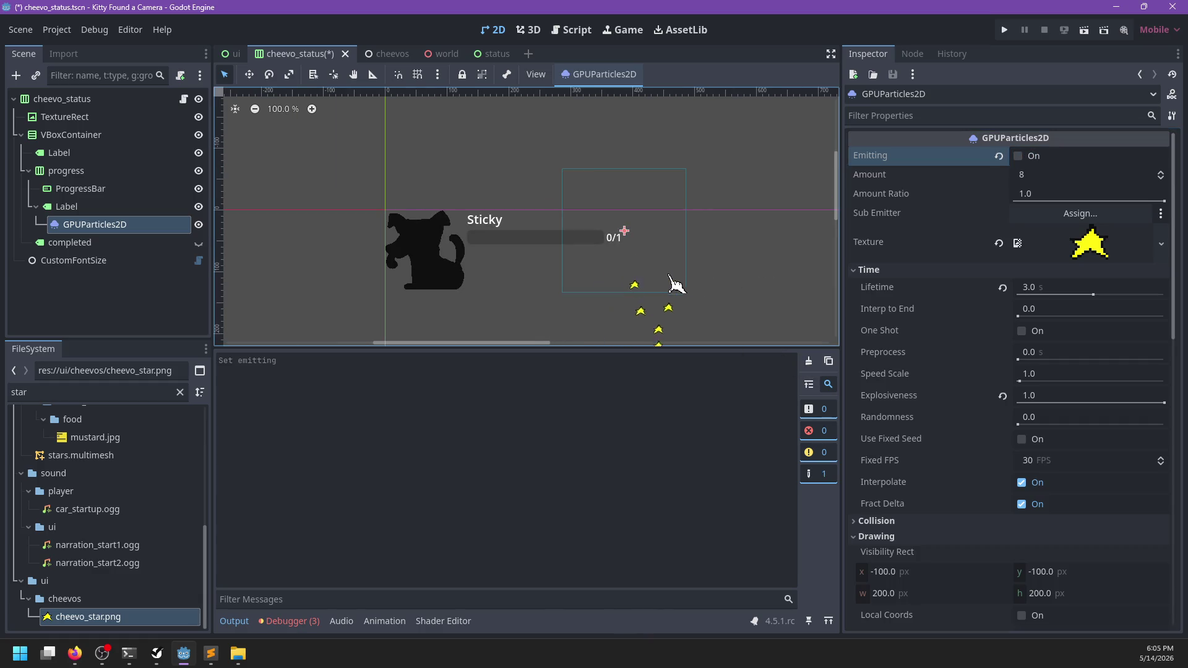
scroll(674, 267, up, 3)
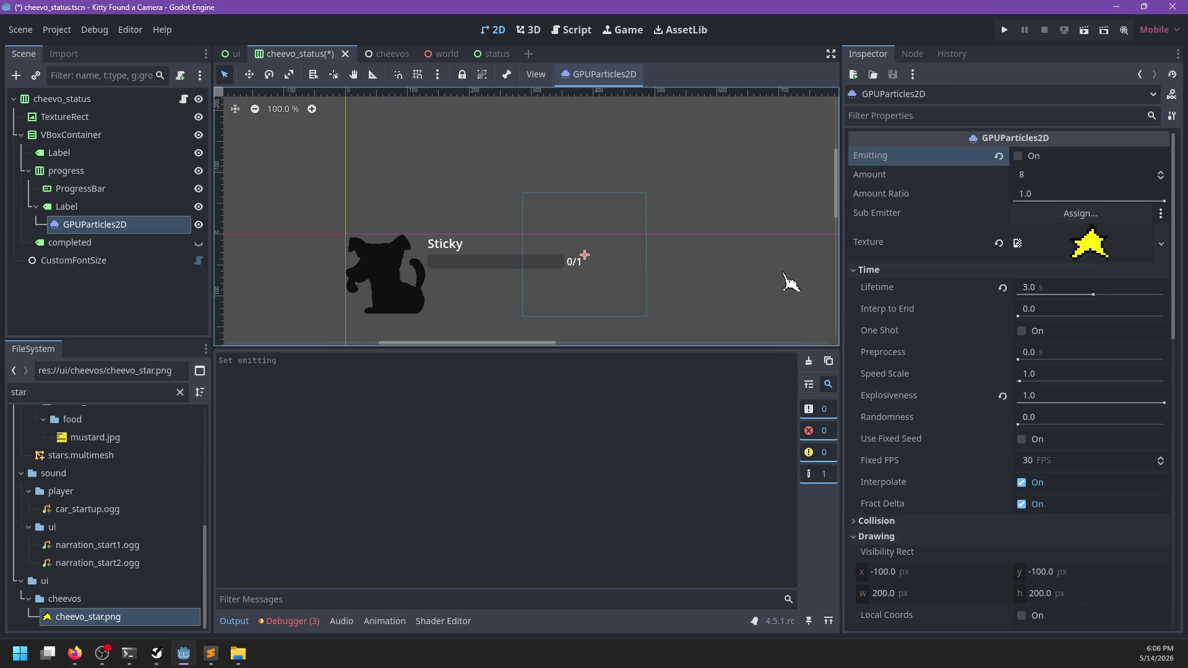
click(1018, 156)
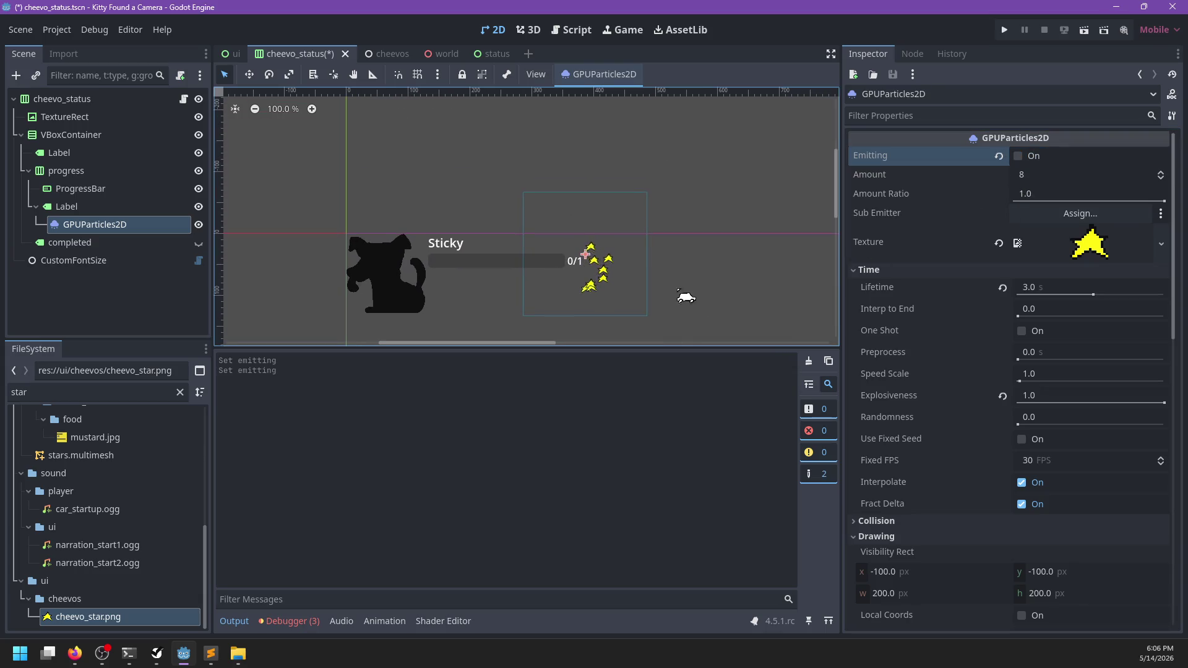
scroll(687, 285, down, 1)
scroll(688, 235, down, 2)
scroll(689, 246, up, 1)
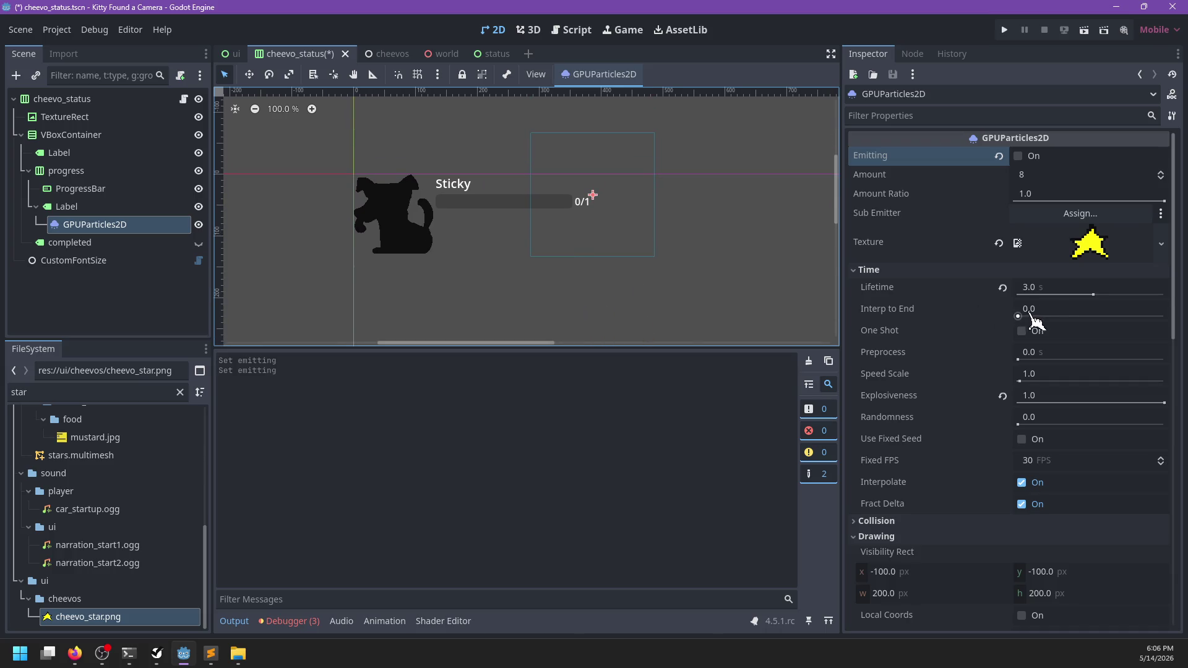
click(1048, 289)
text(2)
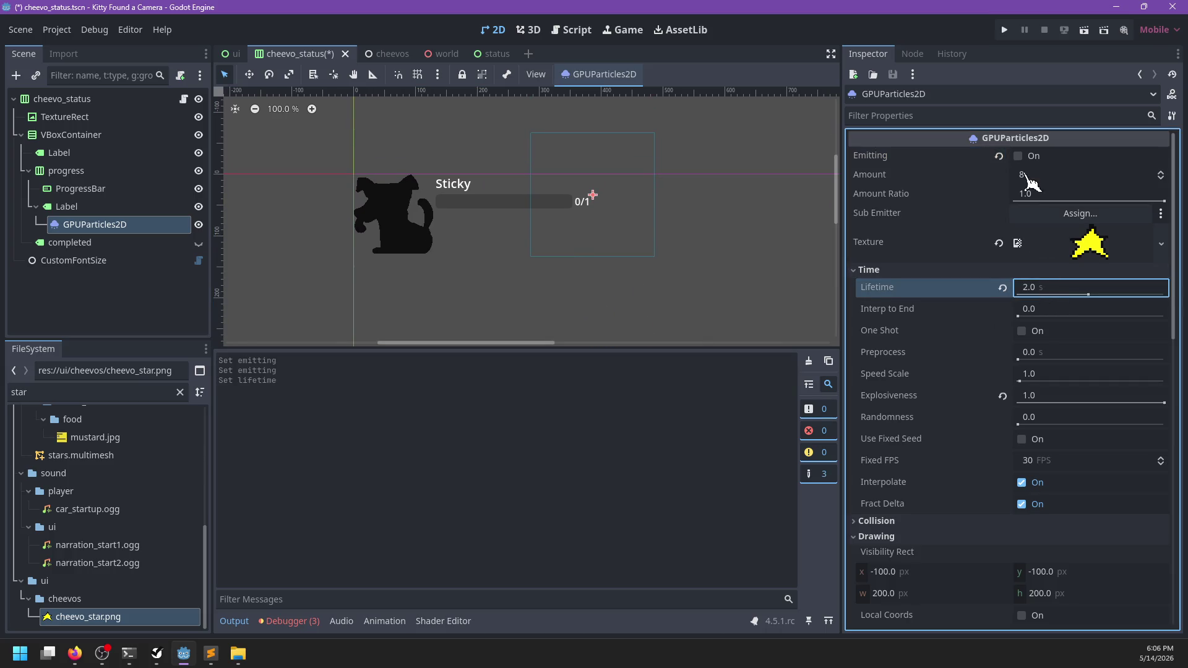
click(1019, 158)
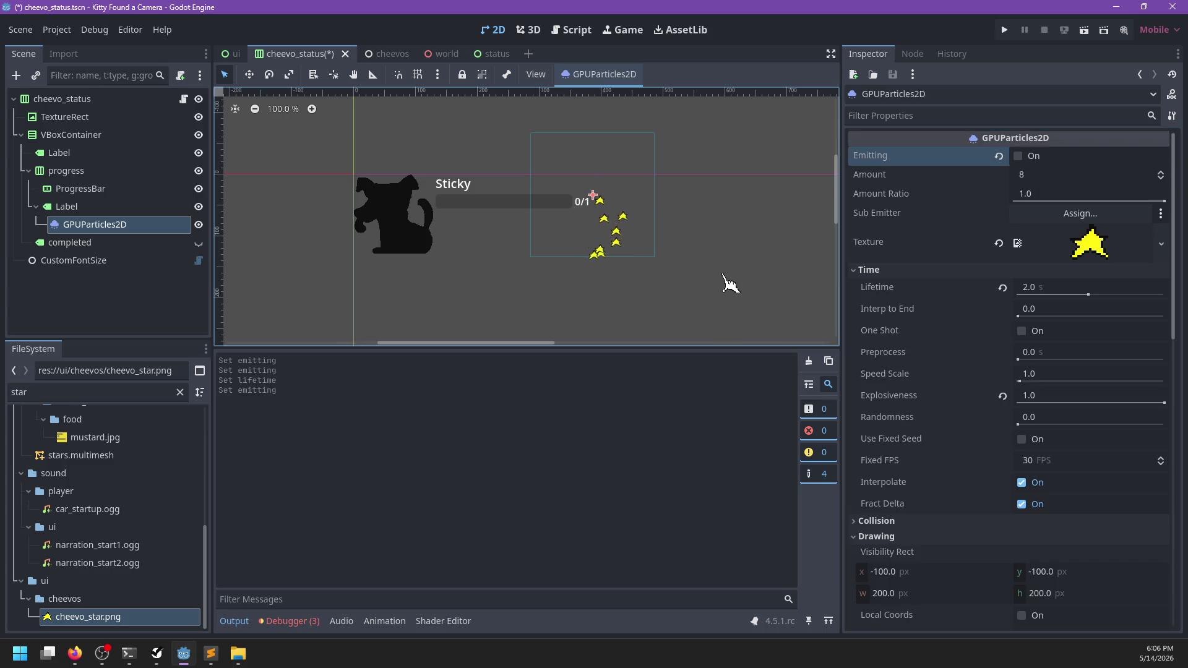
click(1029, 287)
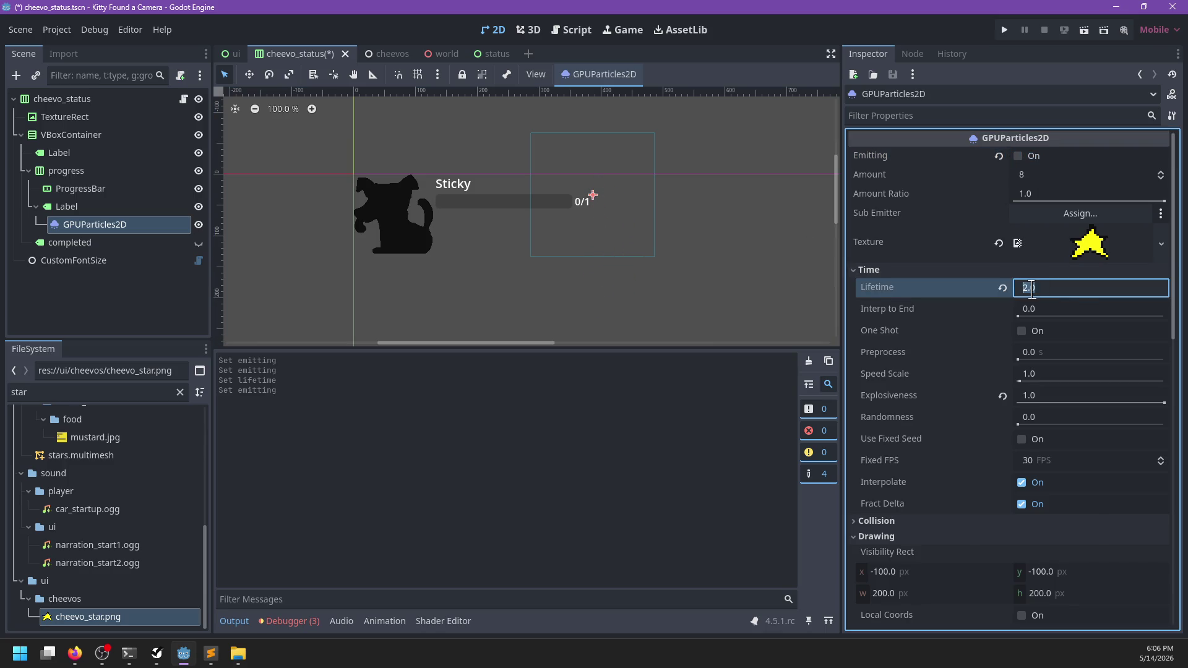
text(3)
key(Return)
click(1018, 156)
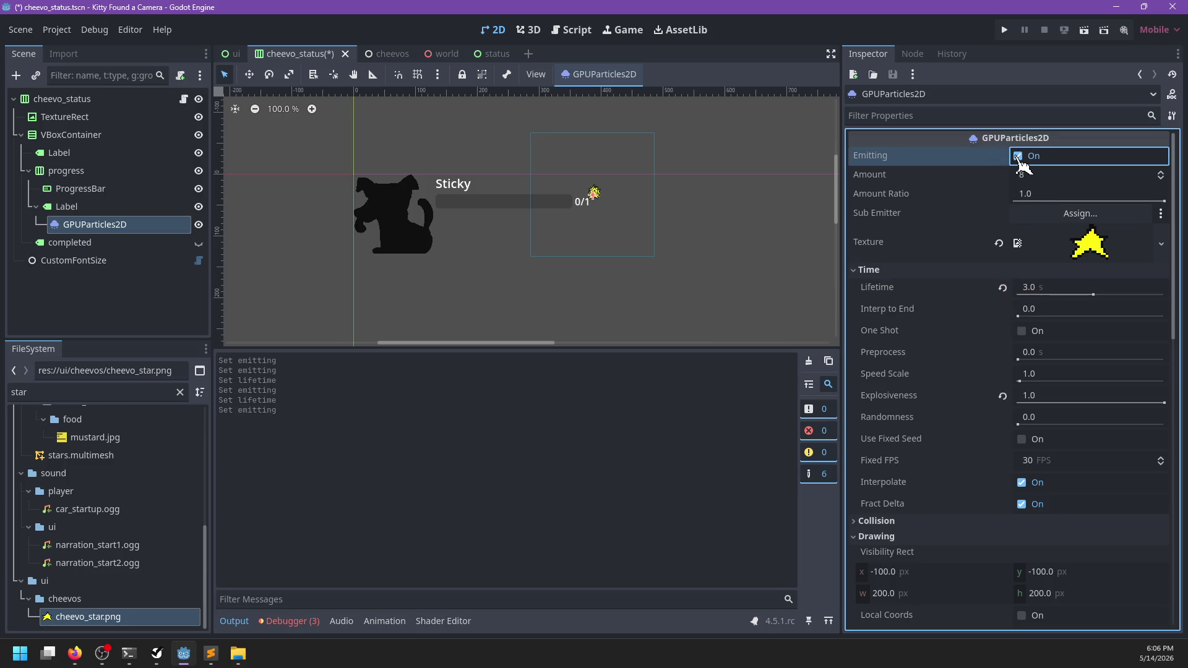
scroll(718, 294, down, 6)
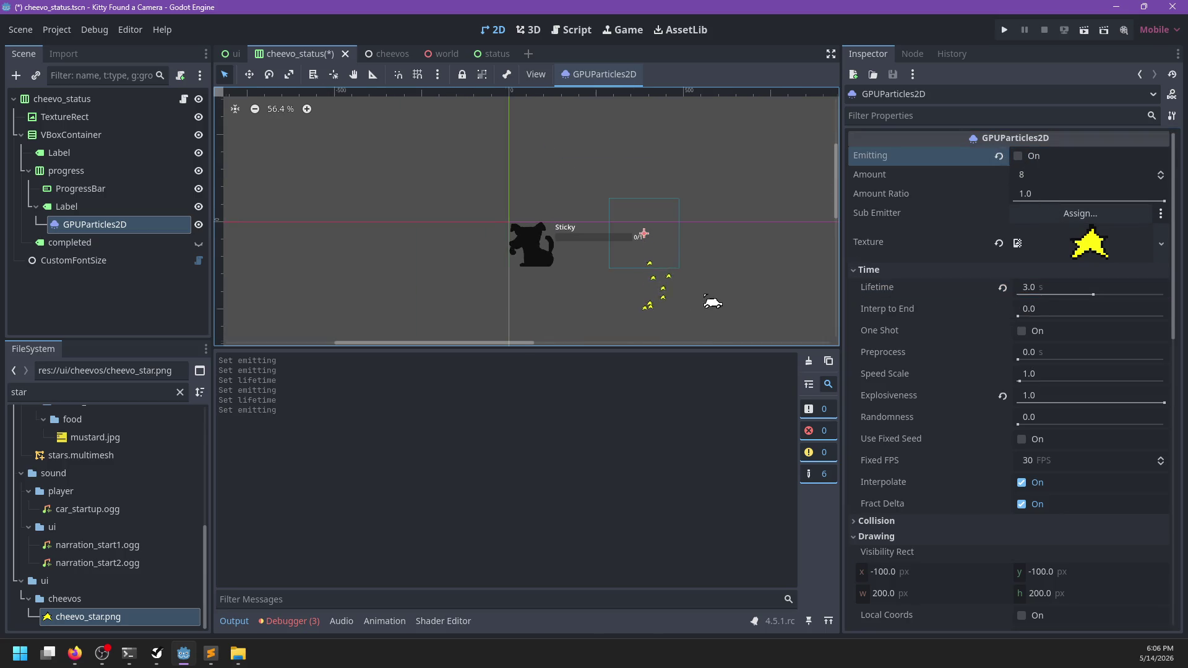
drag(713, 302, 673, 259)
scroll(962, 432, down, 3)
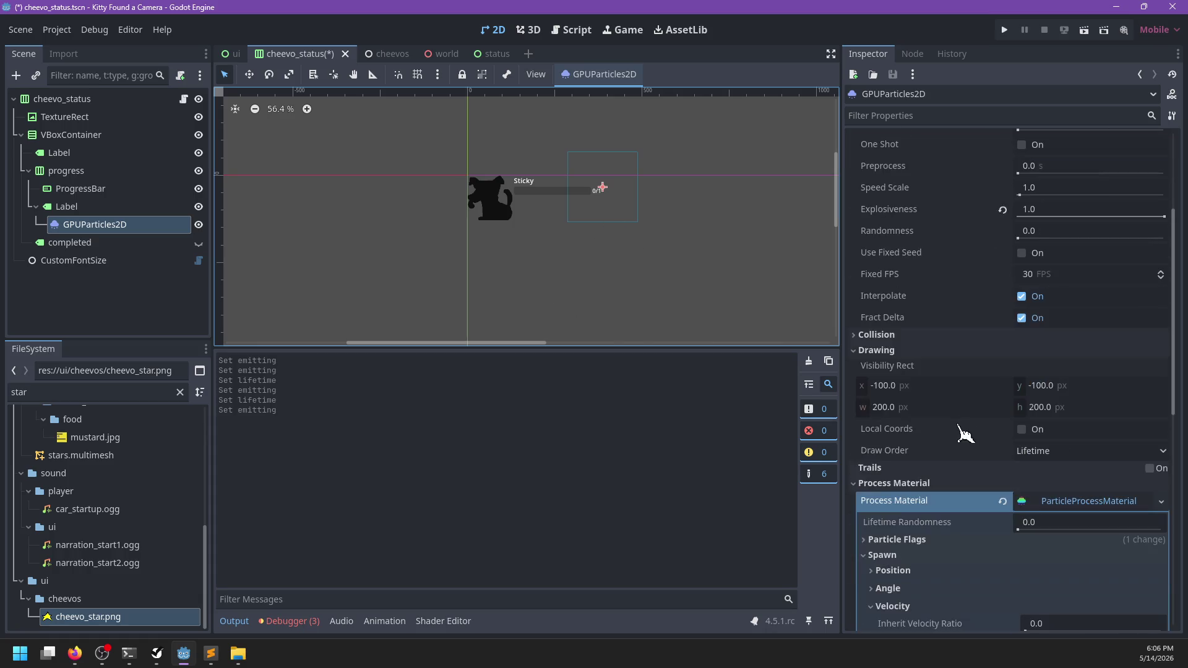
- Set the spawn angle range to about -47.9° to 47.9° and replay the stars
scroll(938, 413, down, 3)
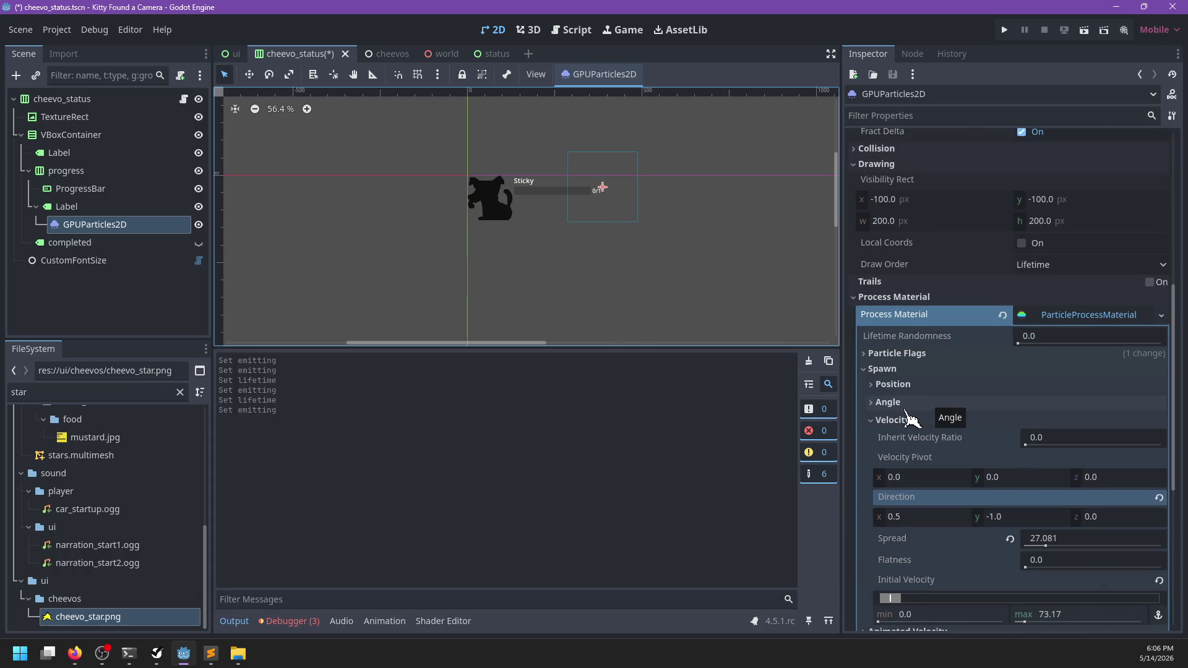
click(907, 405)
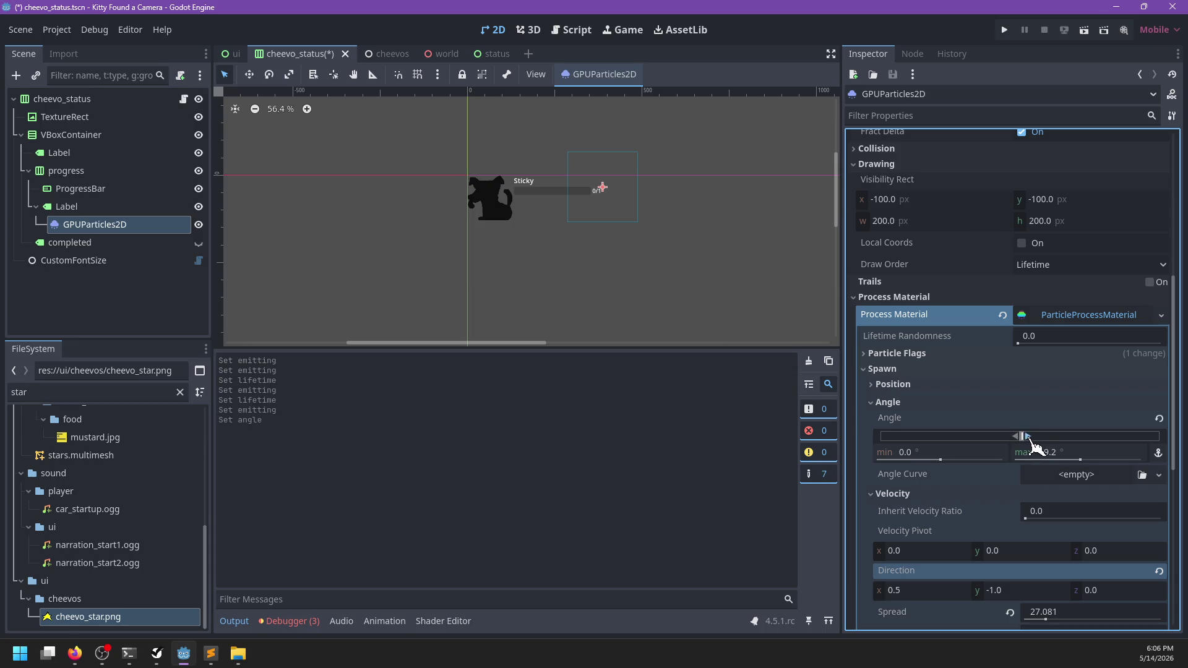
drag(1012, 438, 1012, 439)
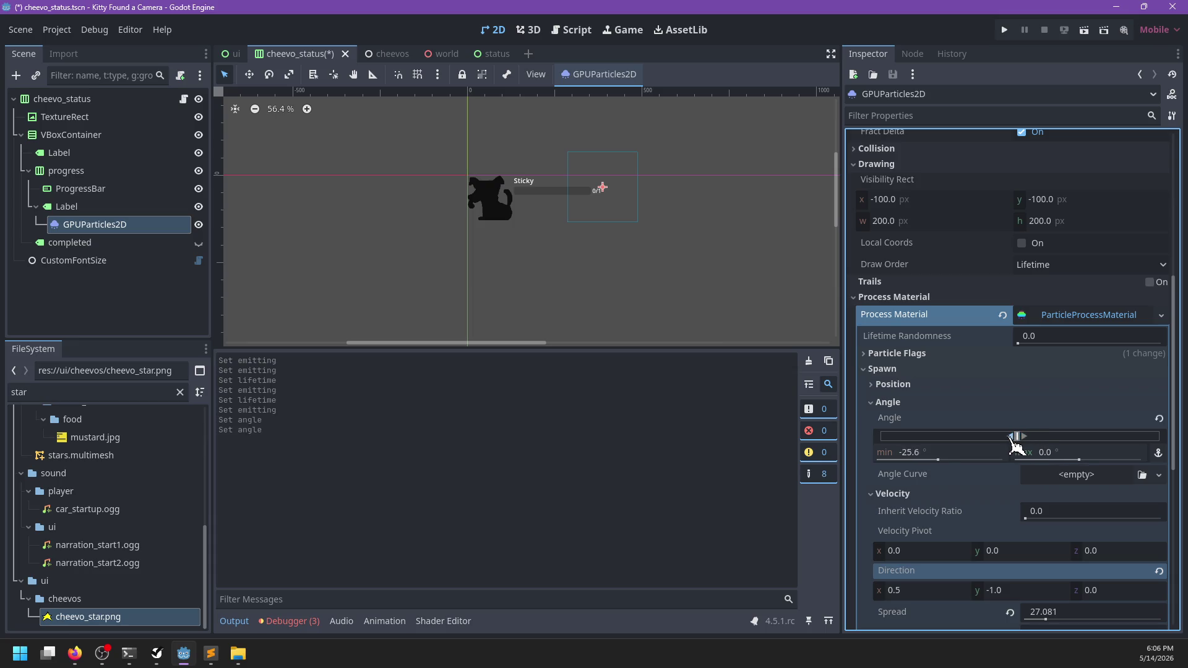
scroll(980, 375, up, 6)
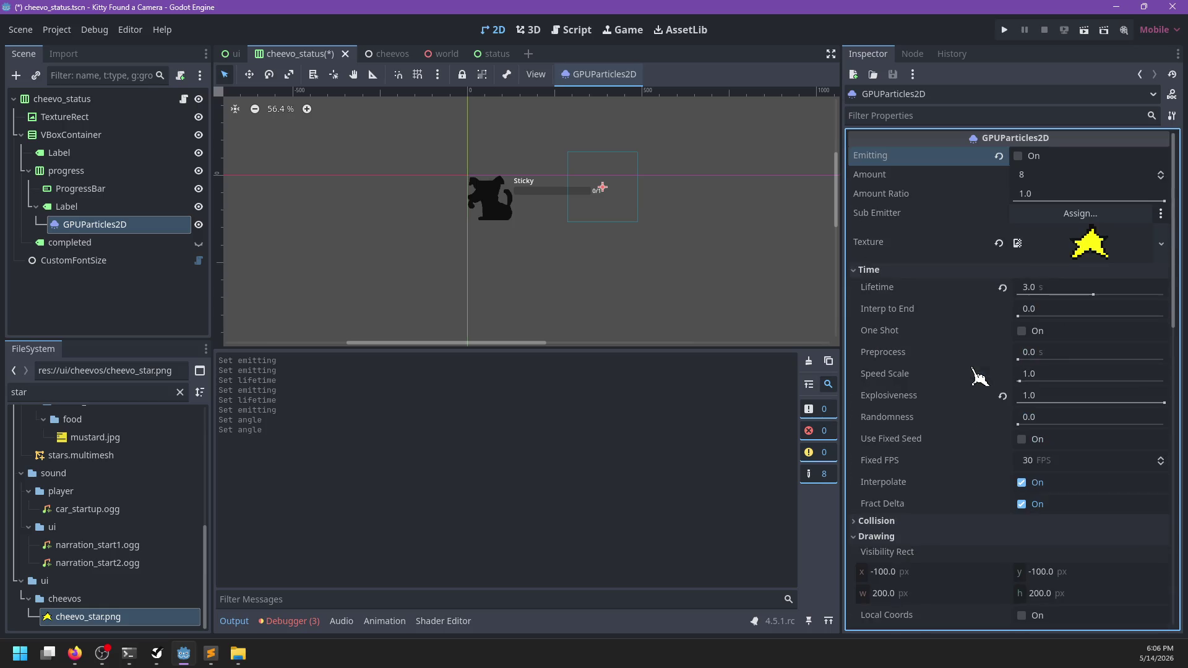
click(1018, 157)
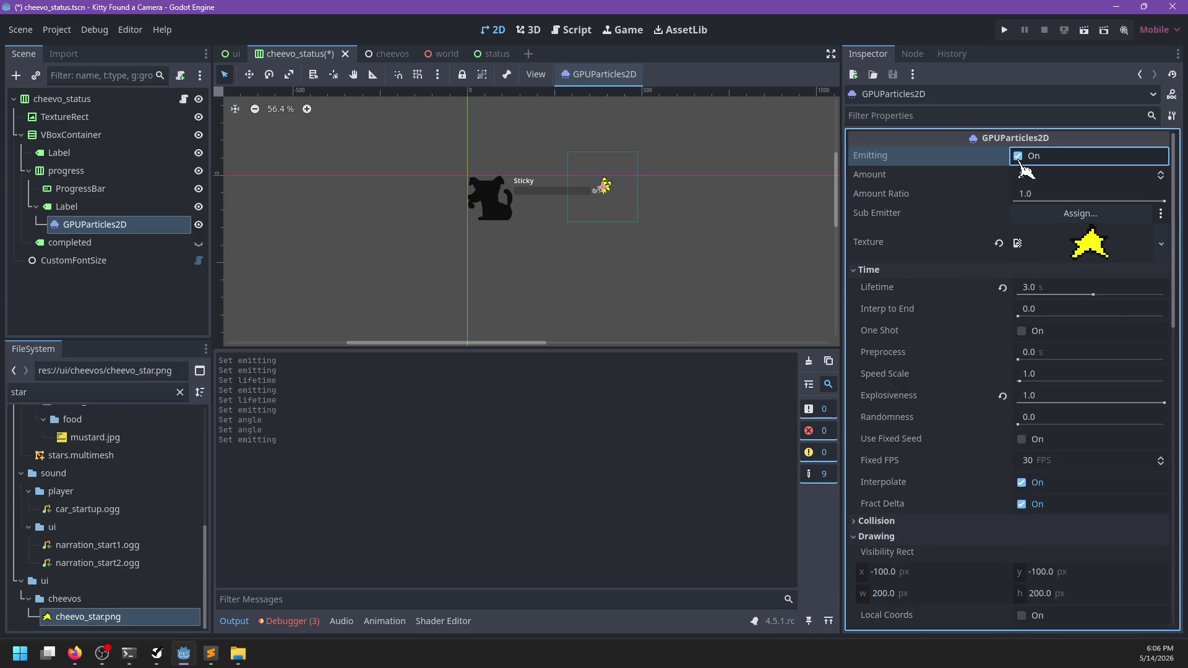
- Collapse the Spawn, Angle and Velocity groups in the Inspector
scroll(642, 265, up, 5)
scroll(879, 402, down, 4)
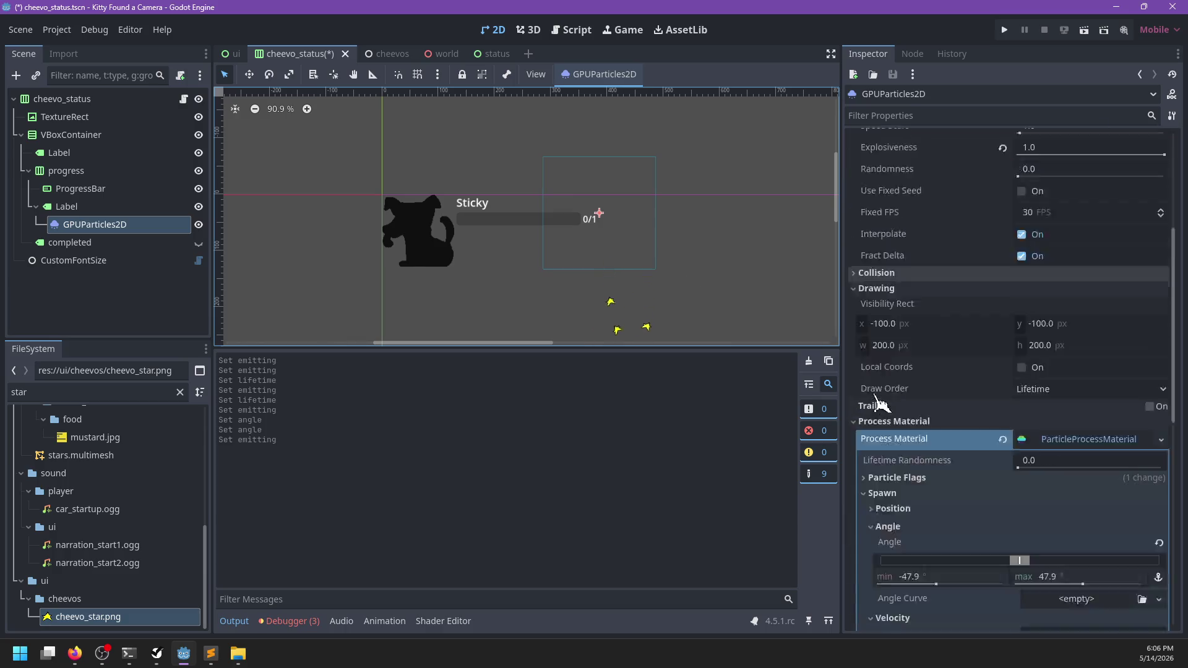
scroll(876, 398, down, 2)
click(874, 371)
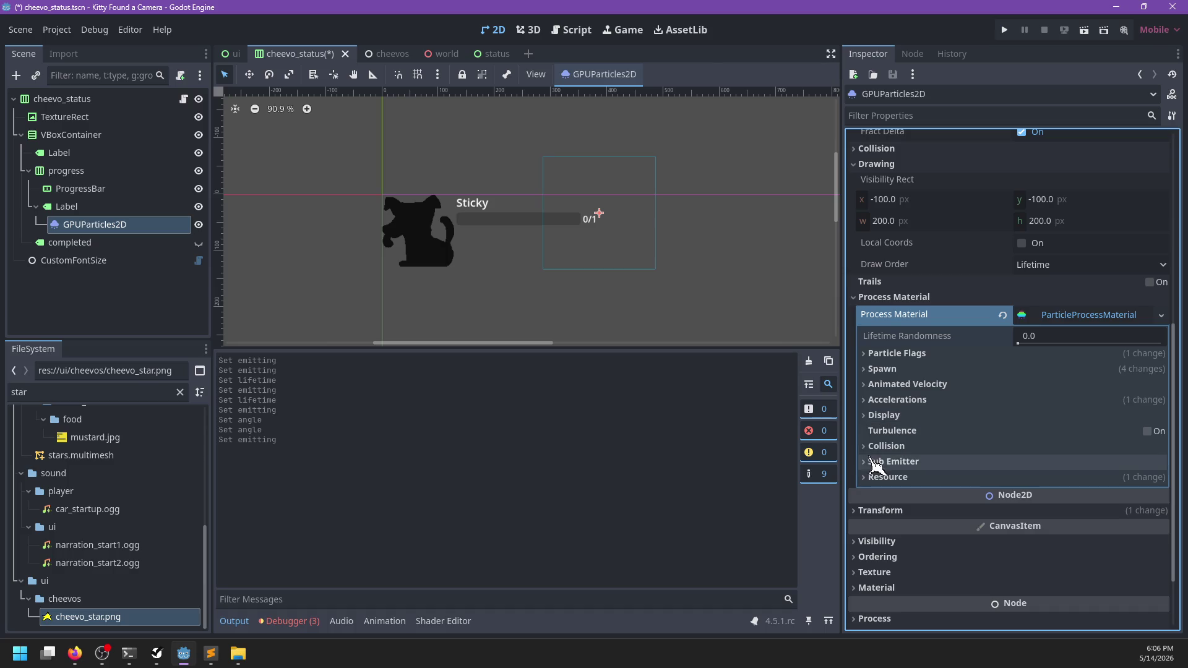
click(879, 370)
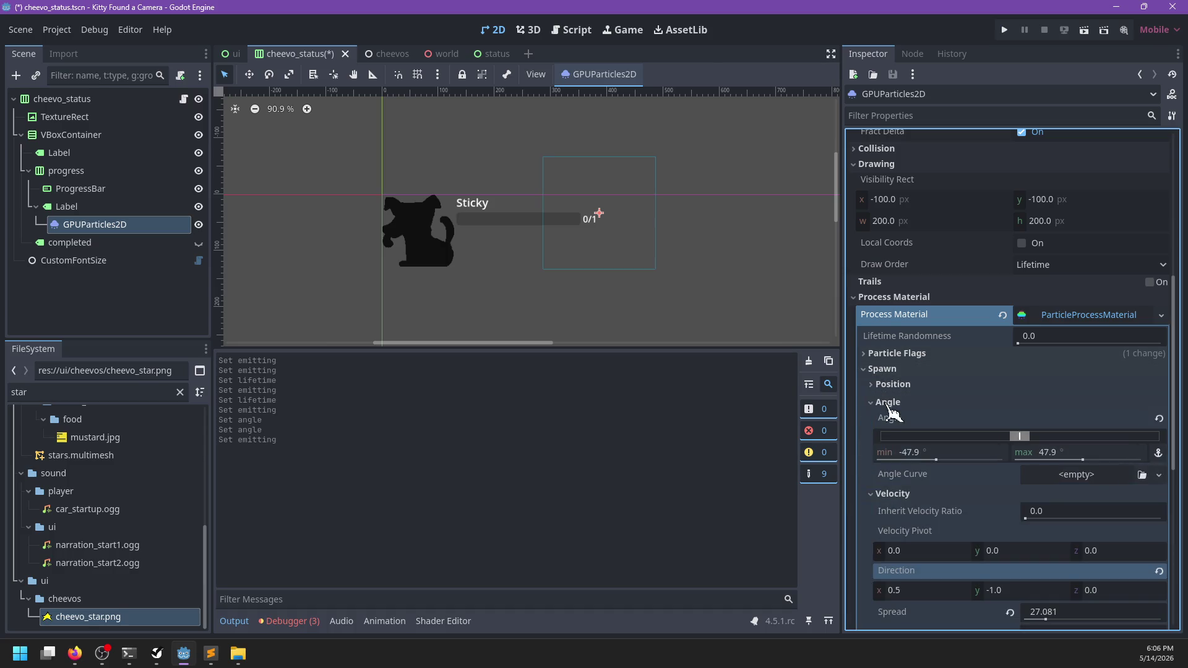
click(878, 403)
click(881, 421)
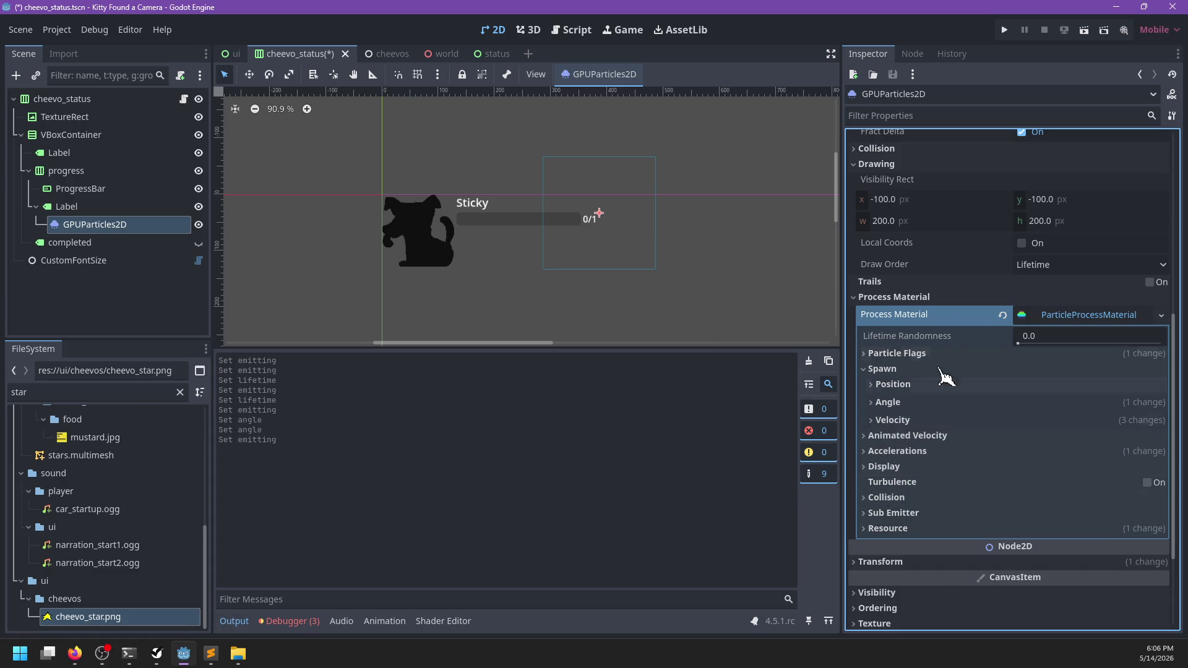
click(878, 369)
- Save the scene and add an AnimationPlayer node
key(ctrl+s)
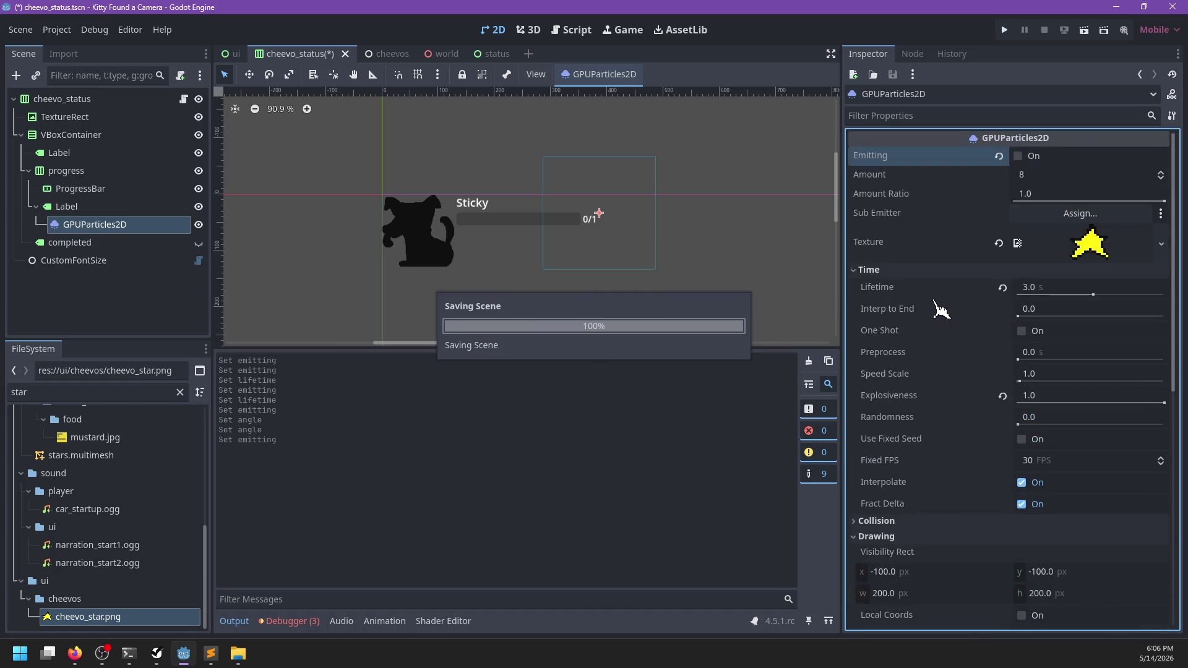
click(130, 225)
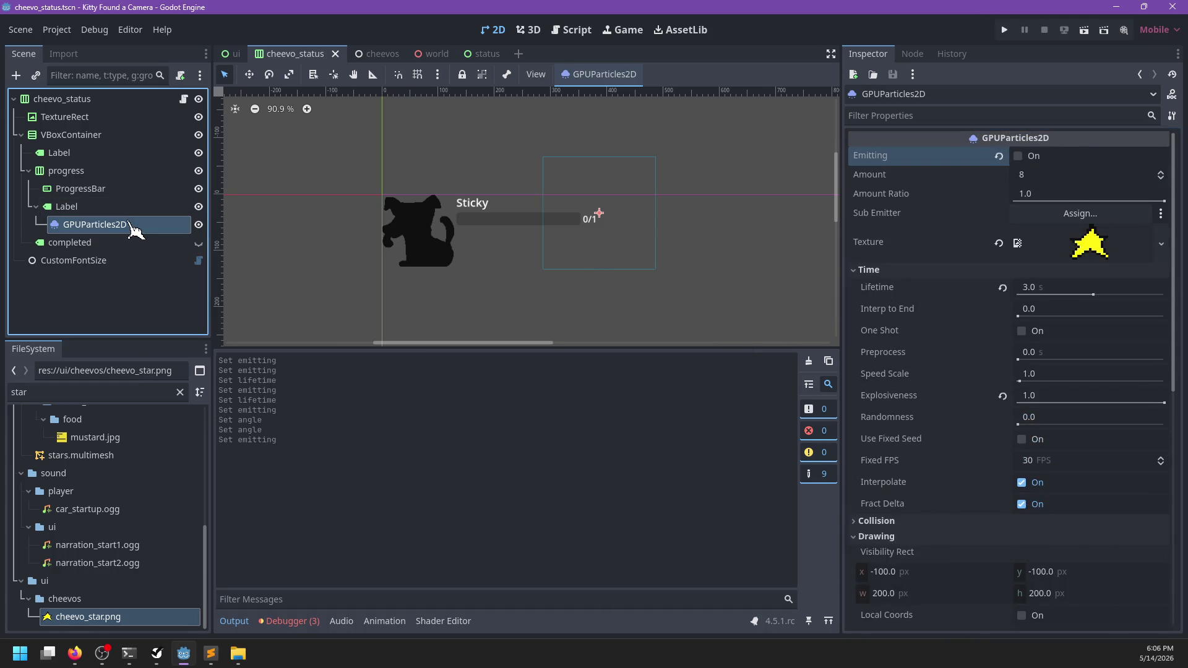
key(ctrl+a)
text(Animation)
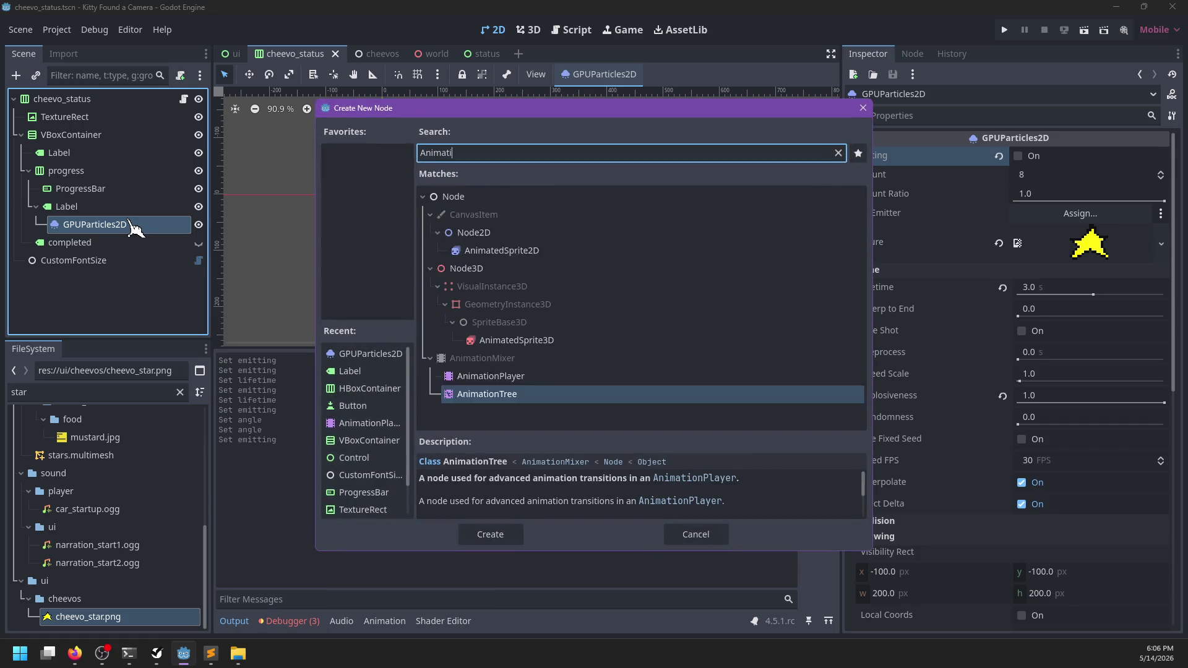
key(Up)
key(Return)
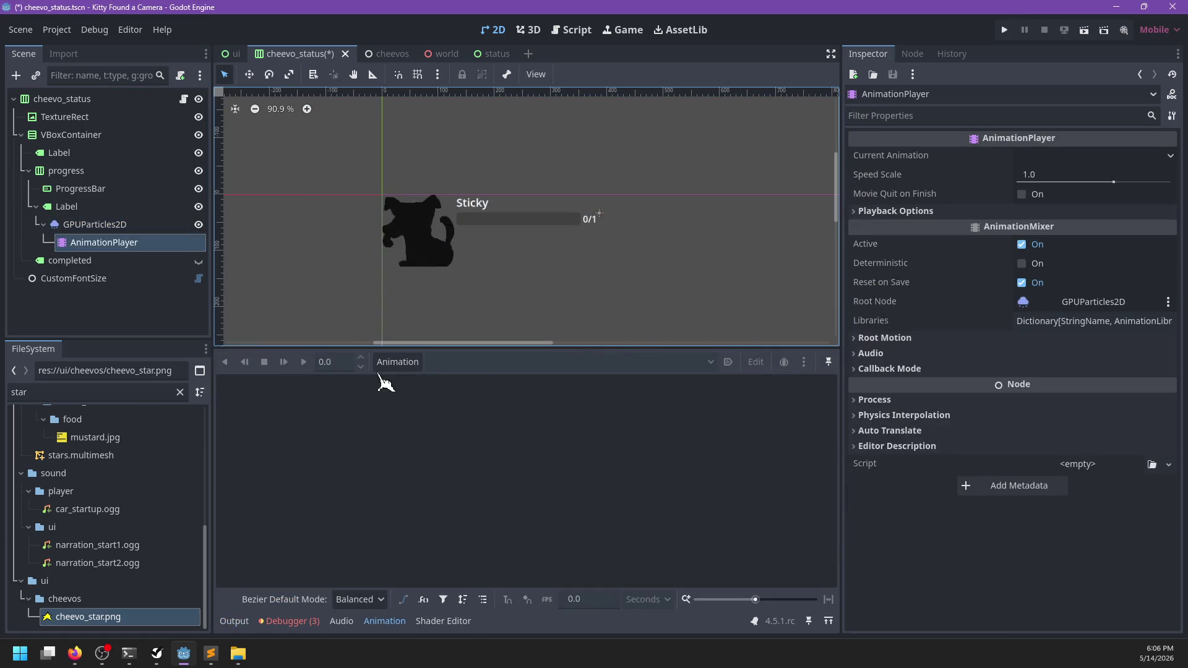
- Create a Sprinkles animation and move the AnimationPlayer directly under cheevo_status
click(398, 362)
click(427, 383)
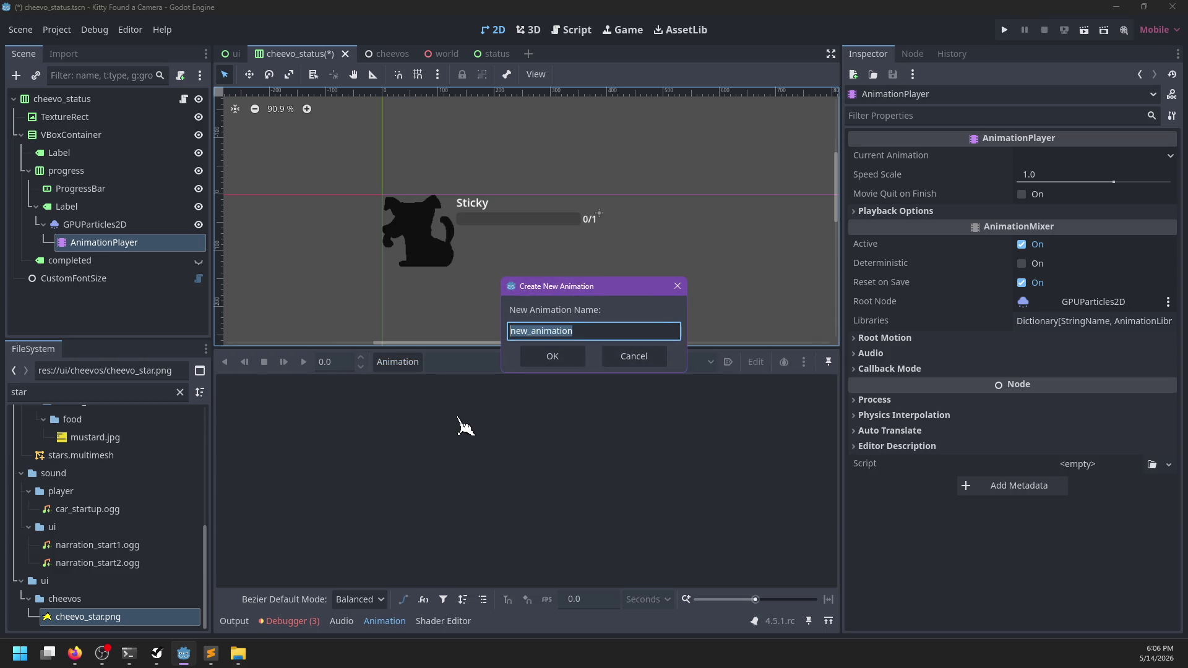
text(S)
text(s)
key(Return)
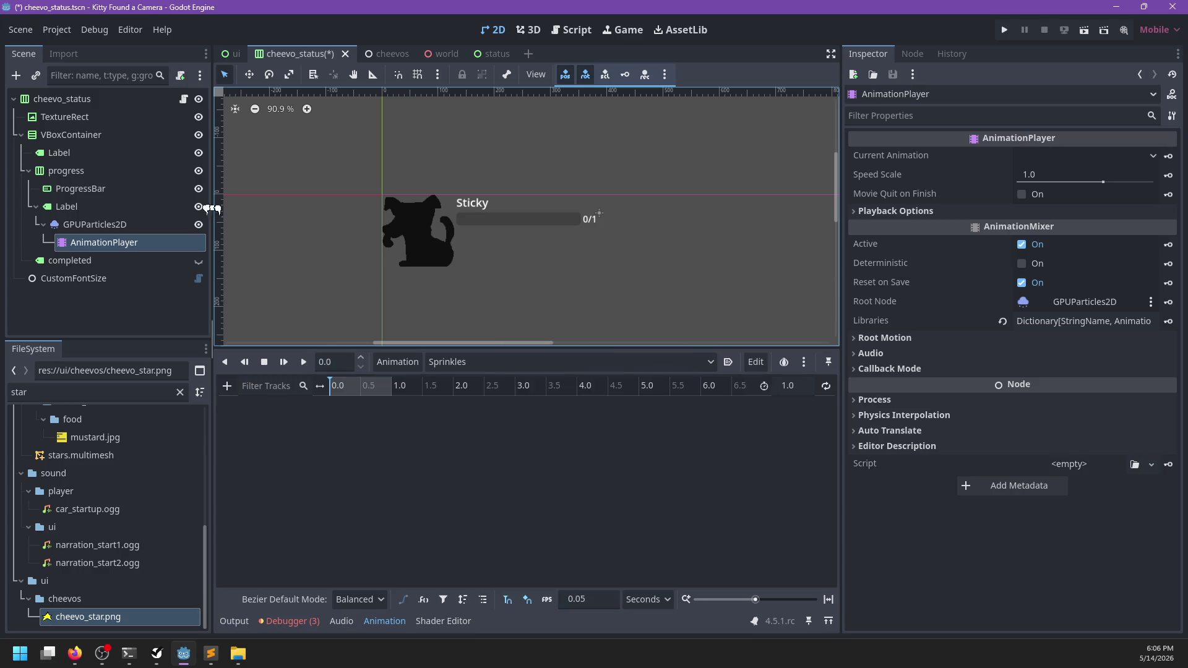
drag(117, 244, 110, 113)
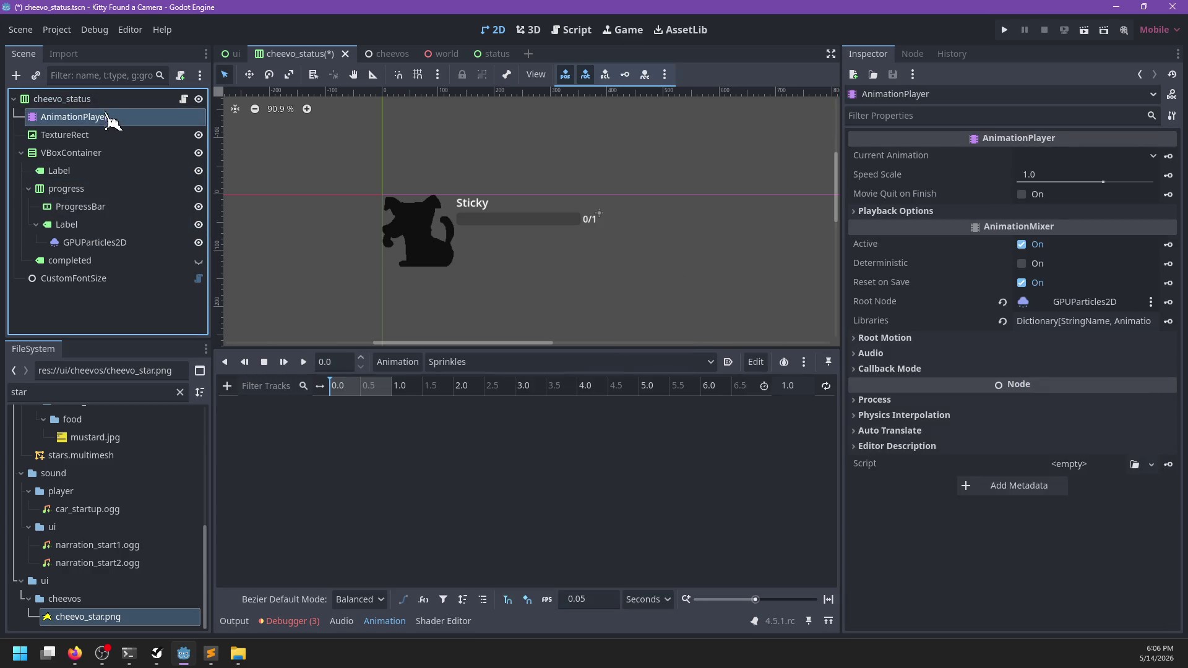
- Key the star emitter's emitting on at 0.0 and off at 0.5 seconds
scroll(498, 242, up, 1)
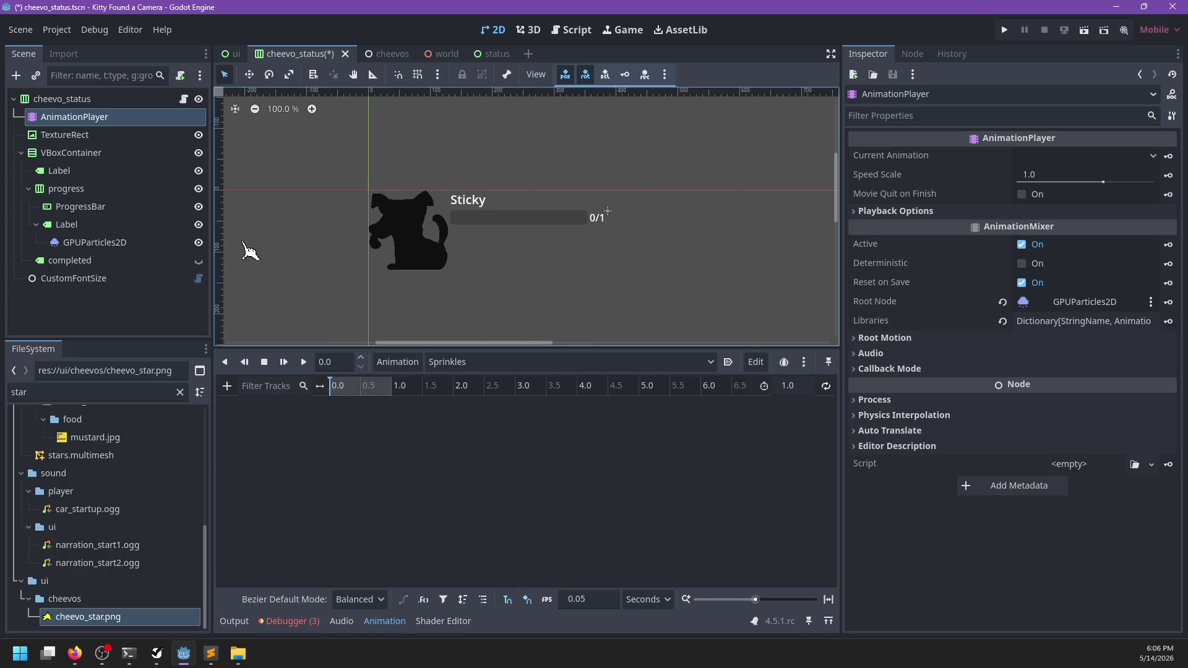
click(164, 243)
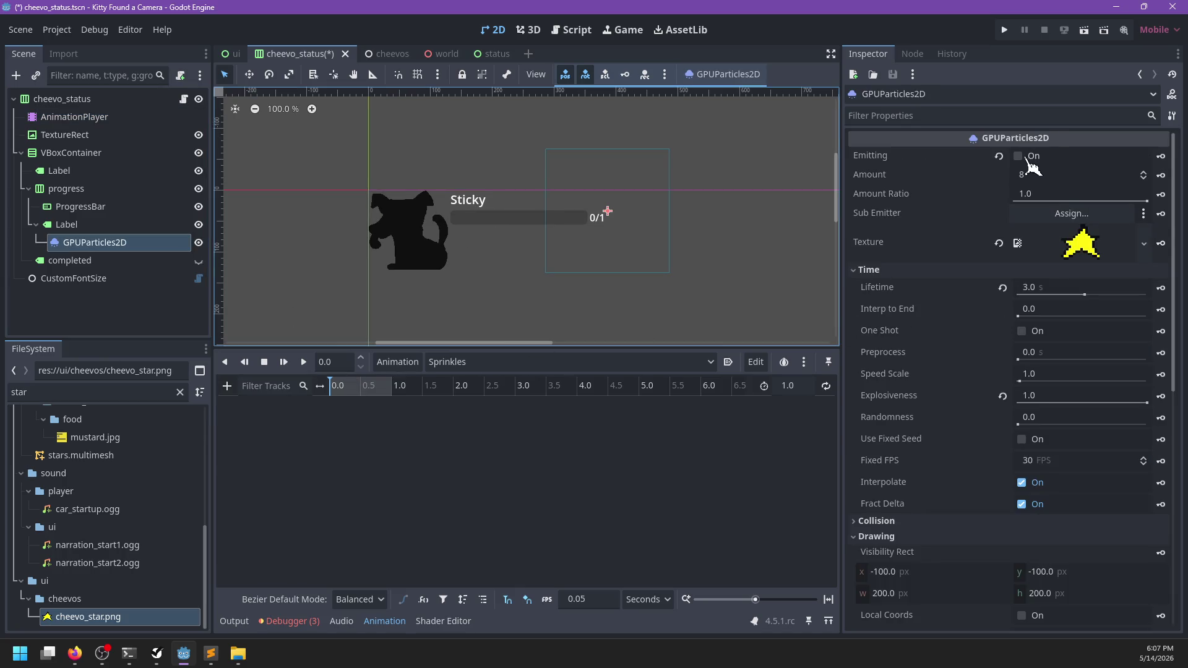
click(1029, 160)
click(1161, 156)
click(545, 372)
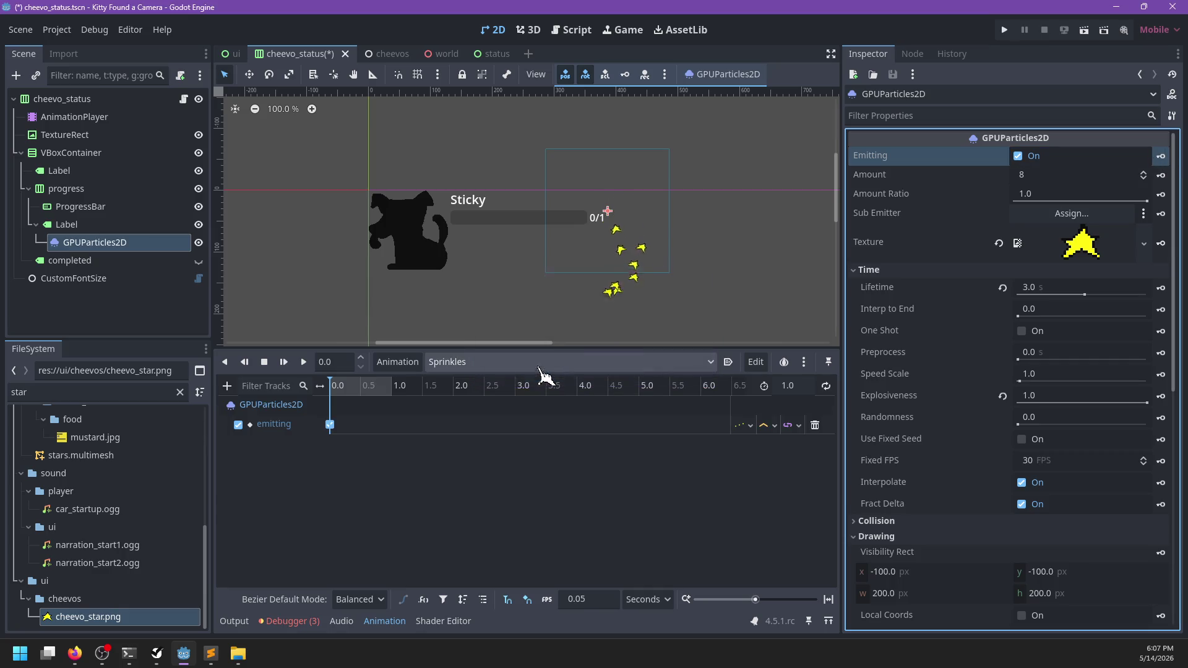
click(360, 387)
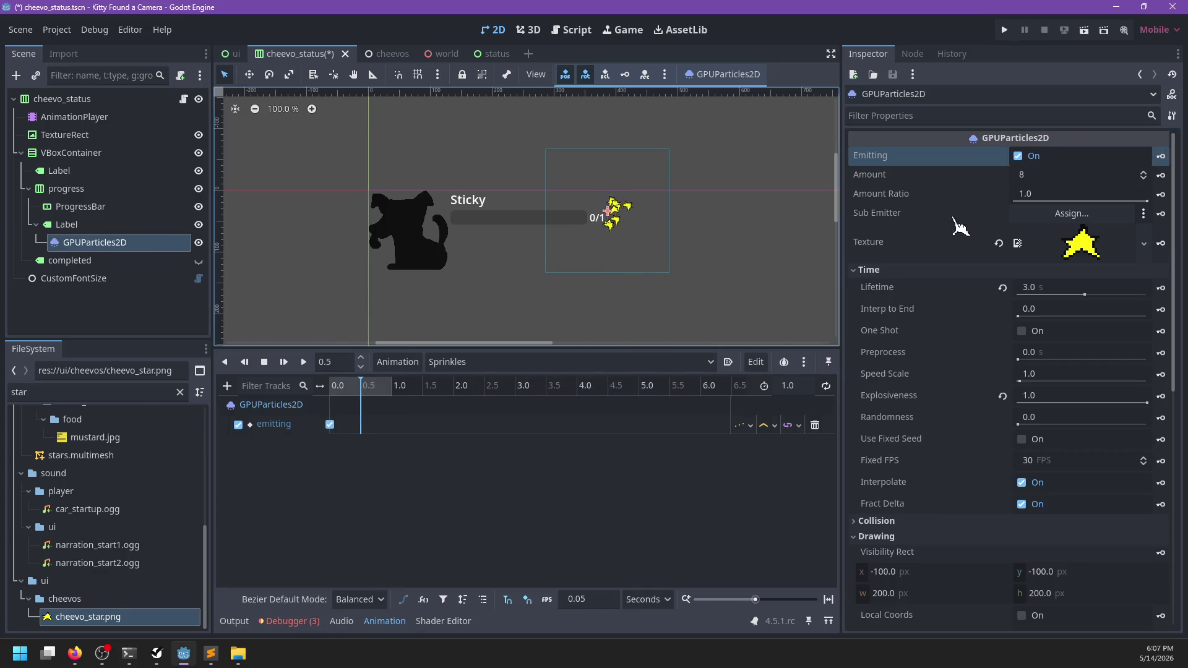
click(1018, 156)
click(1161, 155)
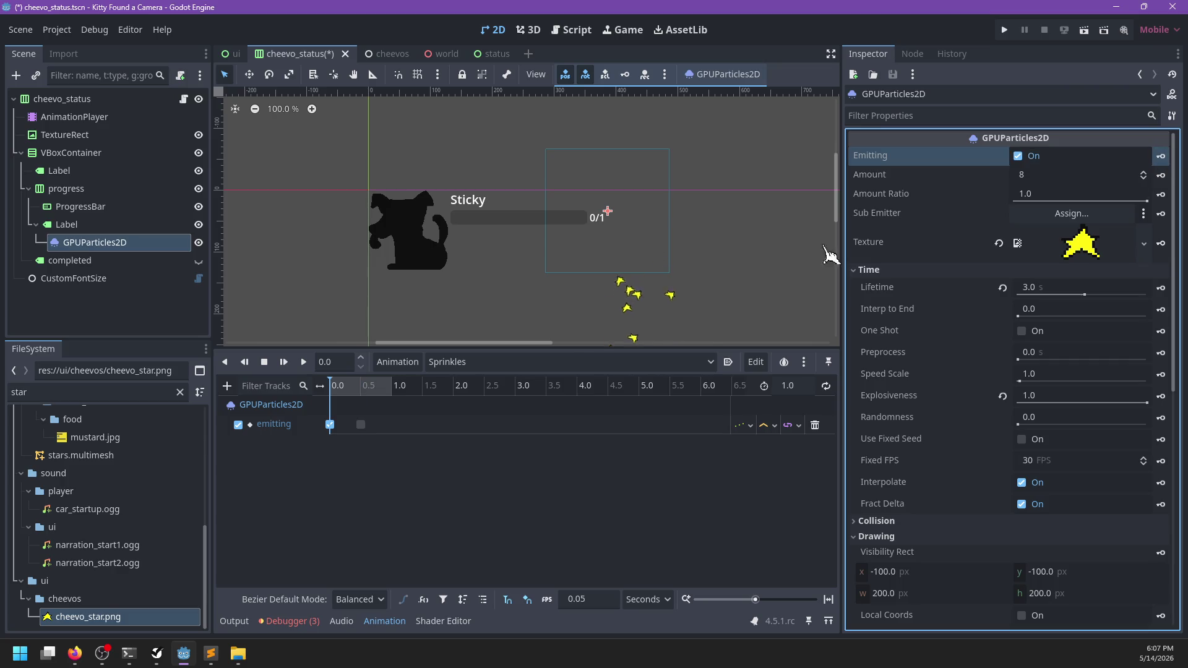
- Check the RESET animation's emitting key, then return to Sprinkles
click(468, 366)
click(475, 379)
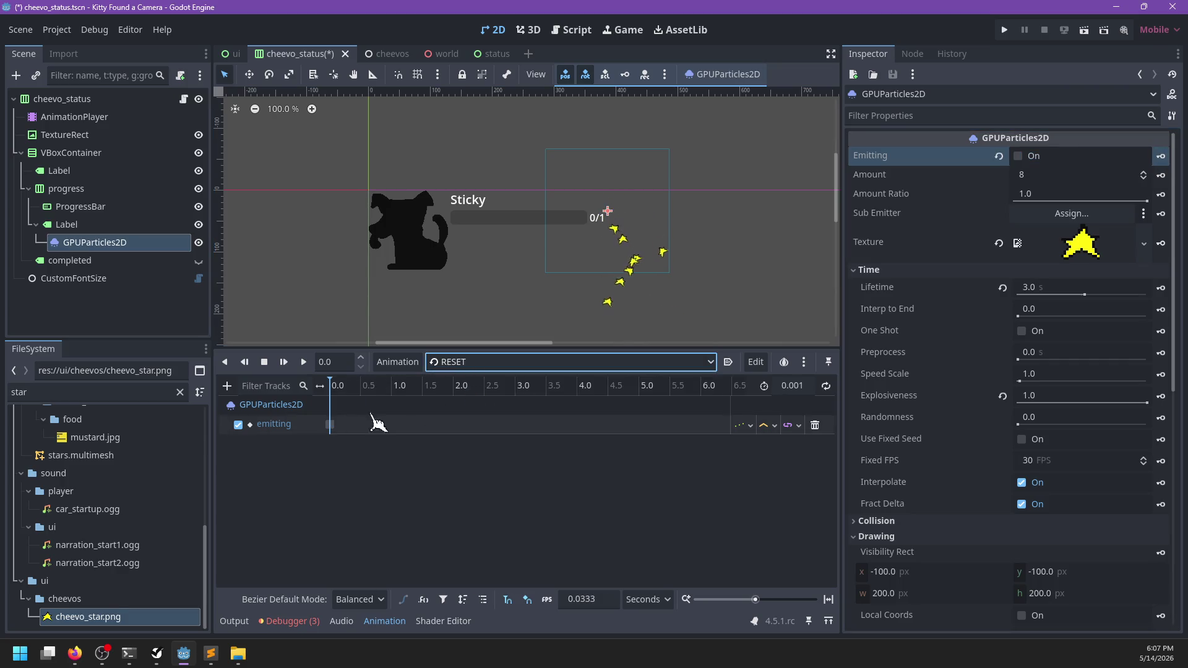
click(329, 425)
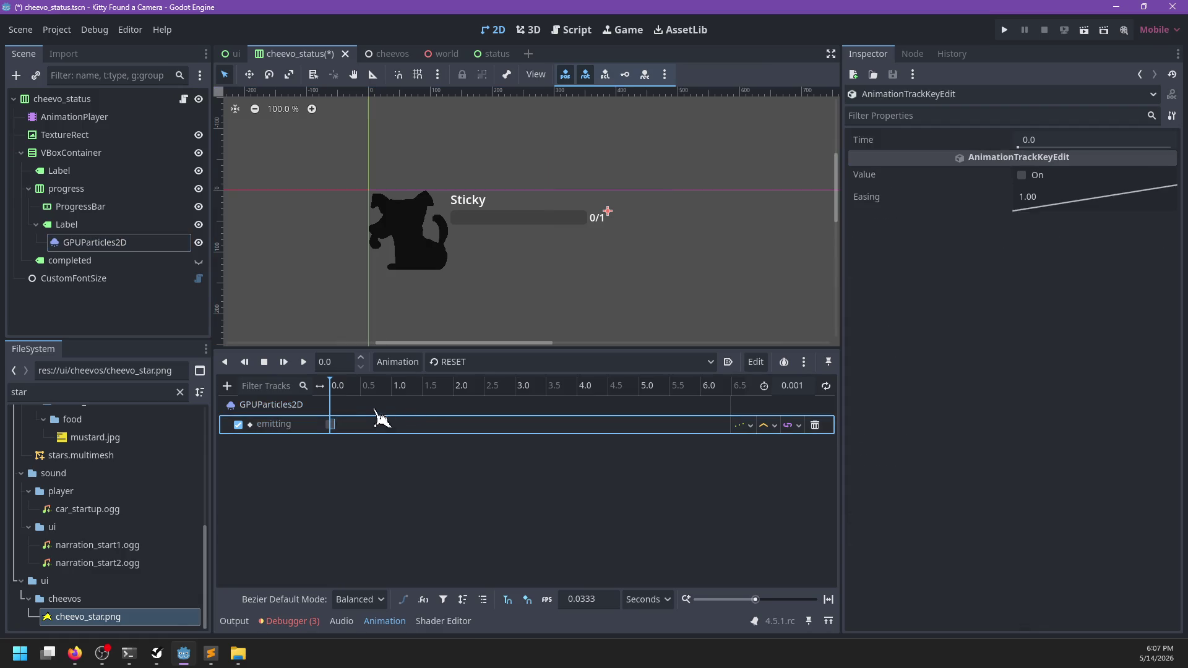
click(513, 366)
click(504, 396)
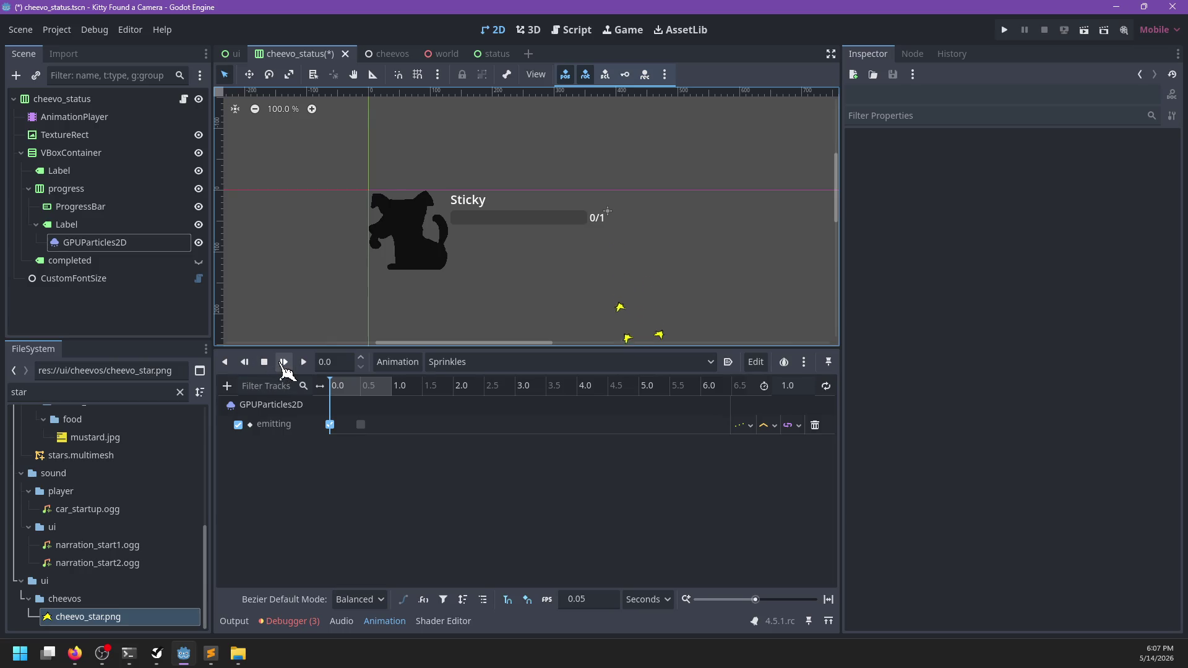
- Play Sprinkles to preview, save the scene, and open cheevo_status.gd
click(283, 363)
click(285, 362)
scroll(451, 269, down, 2)
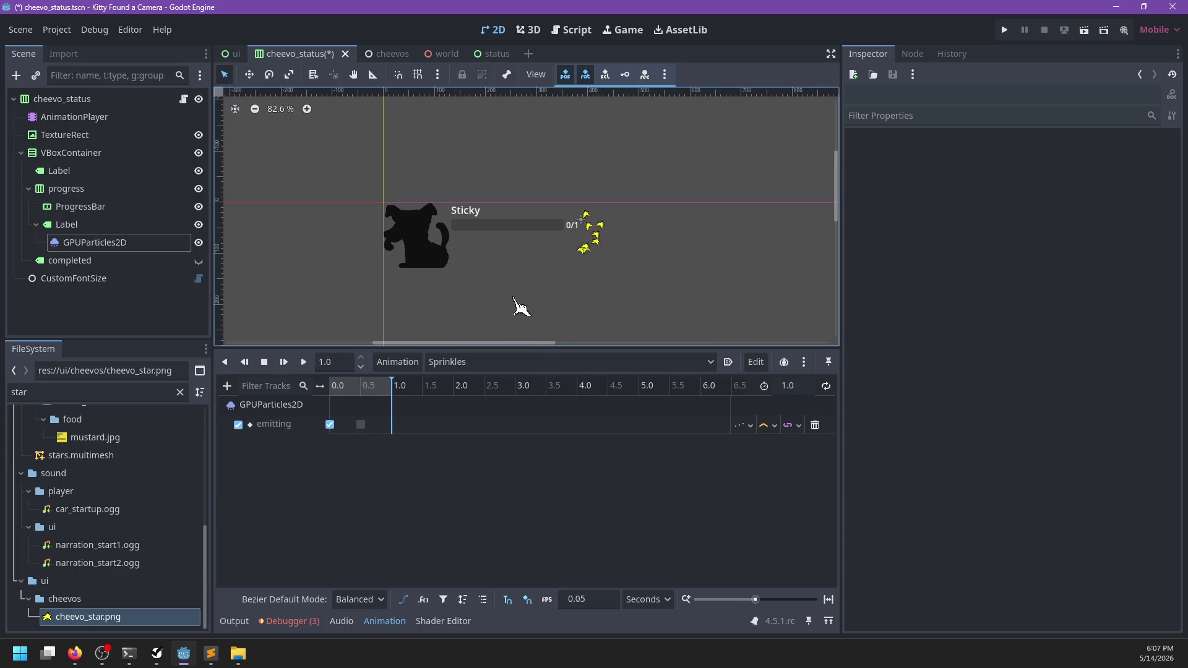
key(ctrl+s)
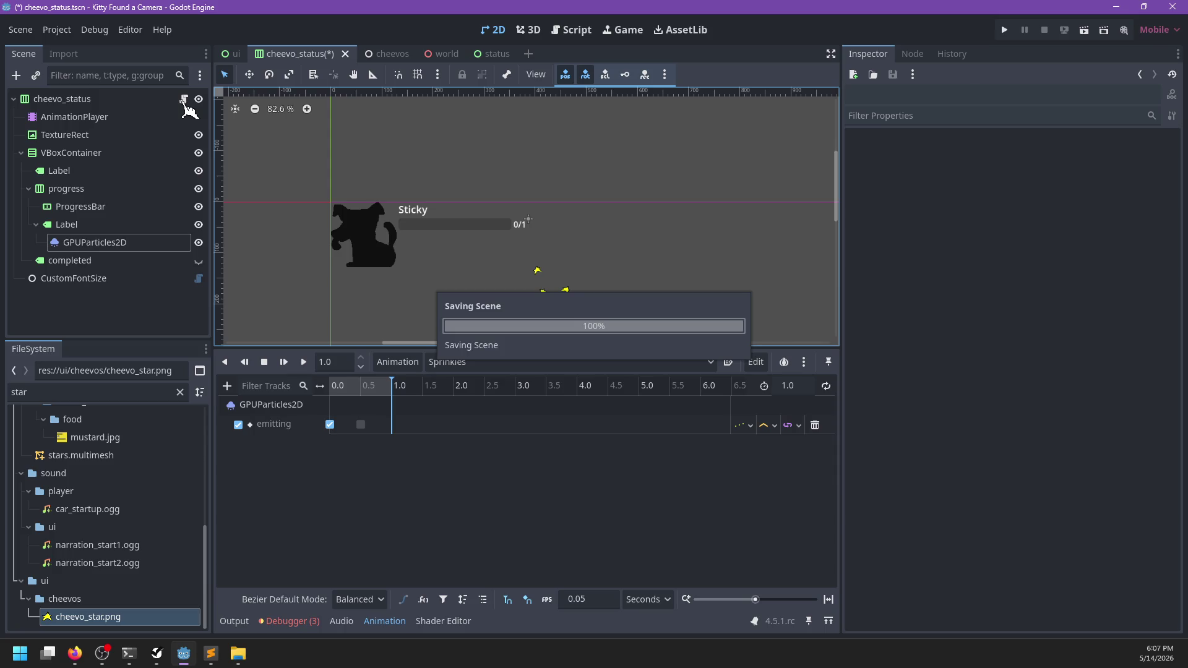
click(184, 100)
click(612, 248)
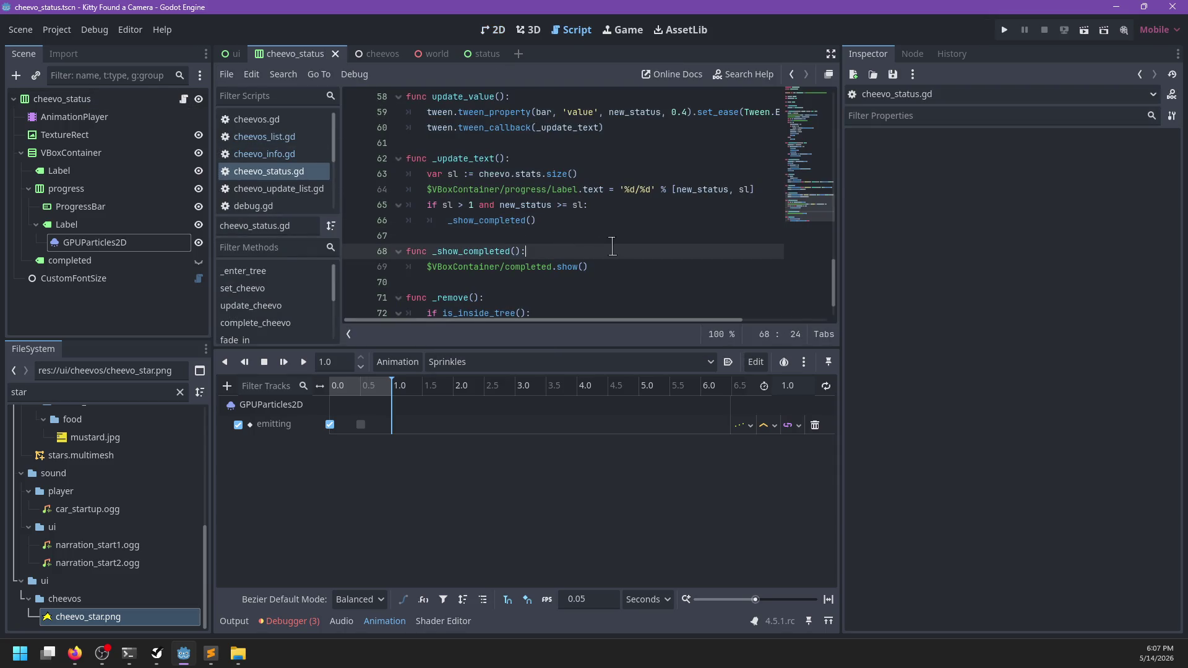
- Add $AnimationPlayer.play('Sprinkles') as the first line of _show_completed and save the script
key(Return)
text($)
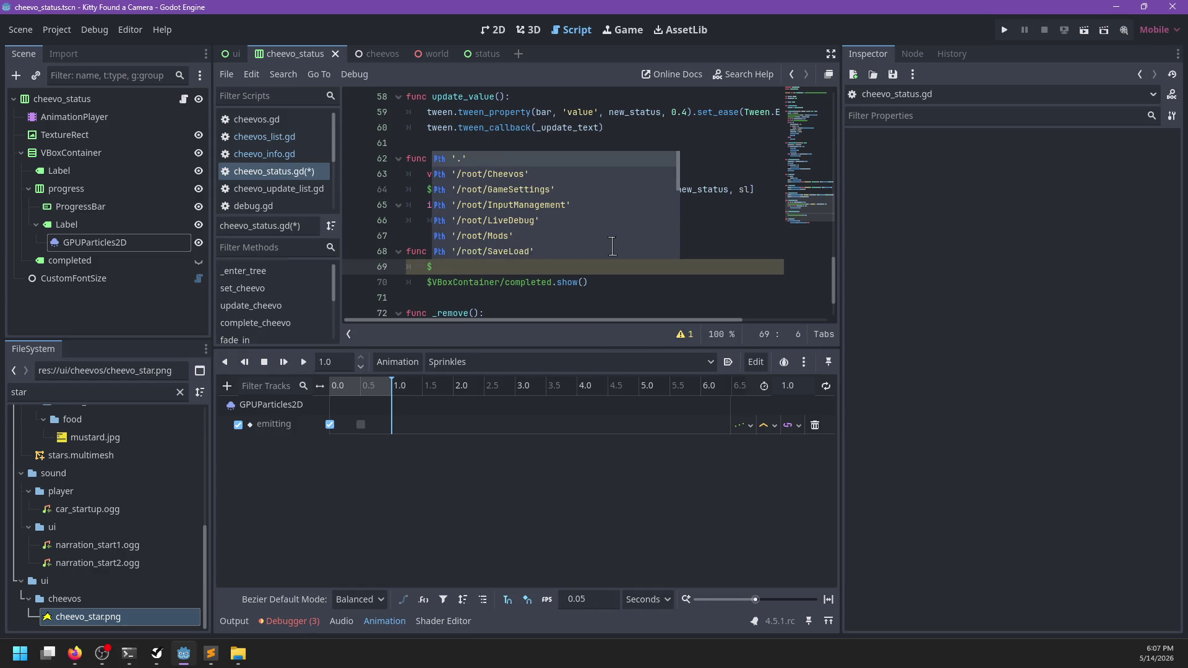
key(BackSpace)
text($)
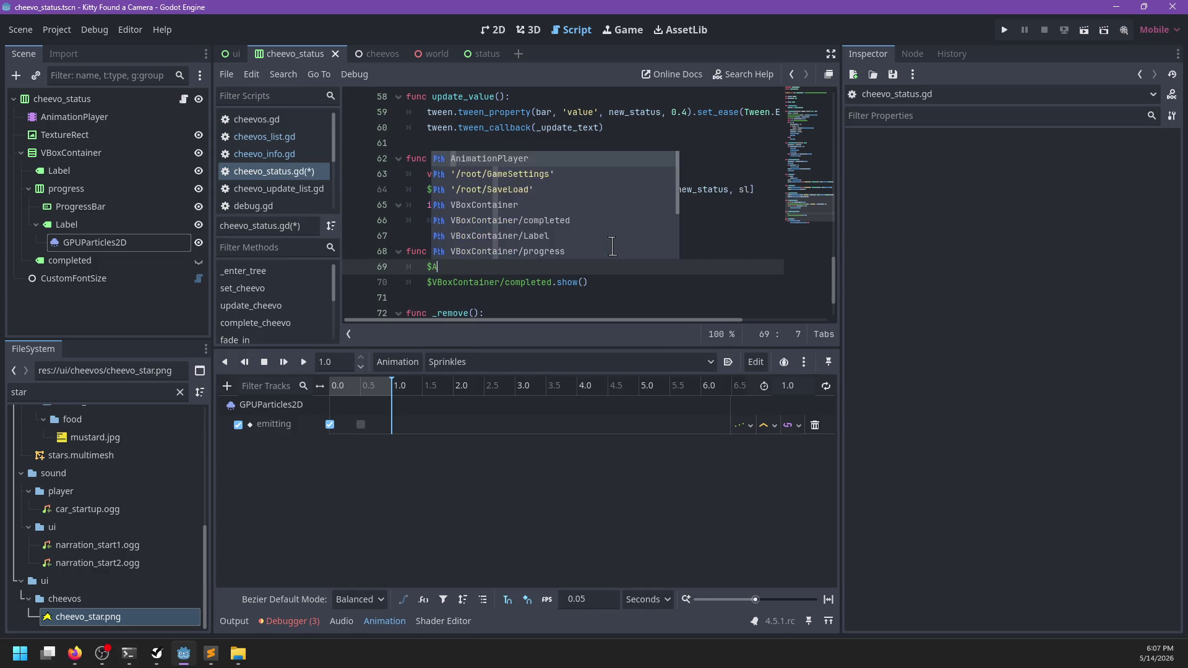
text(Anim)
key(Return)
text(.play()
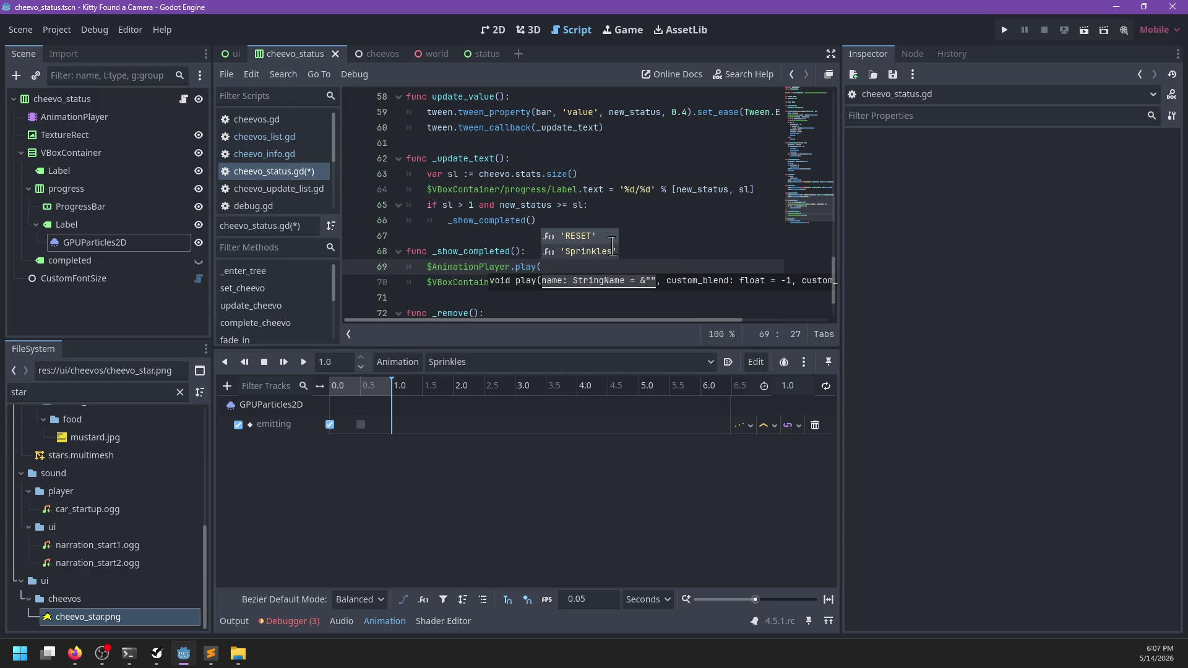
key(Down)
key(Return)
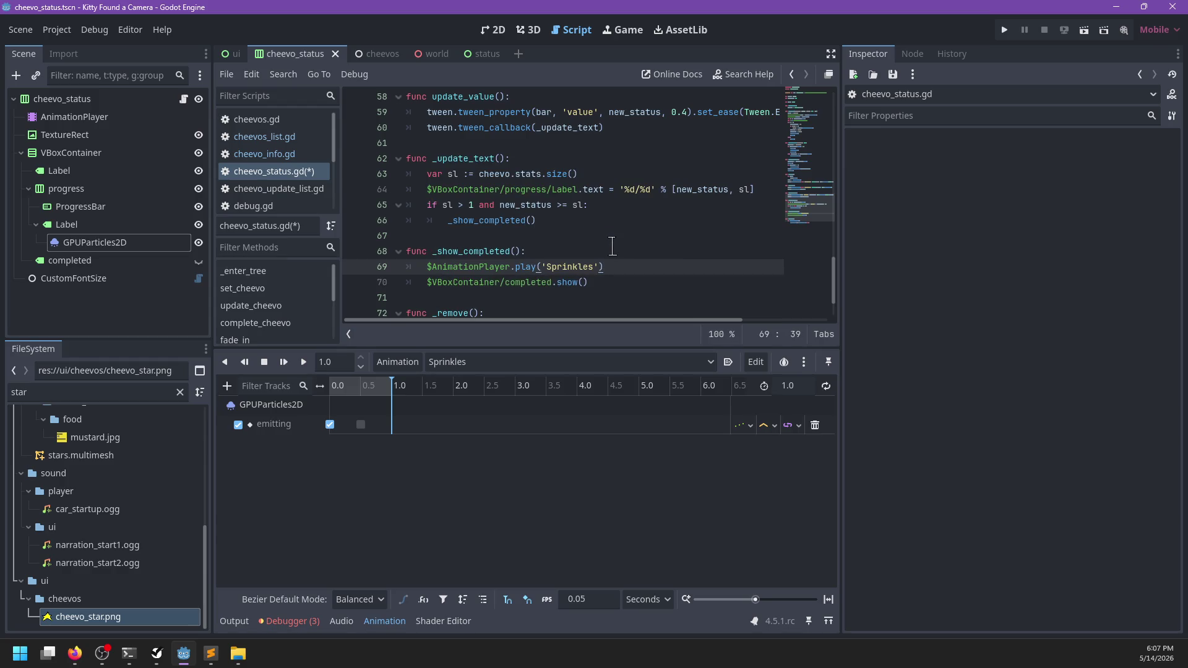
scroll(612, 247, down, 2)
key(ctrl+s)
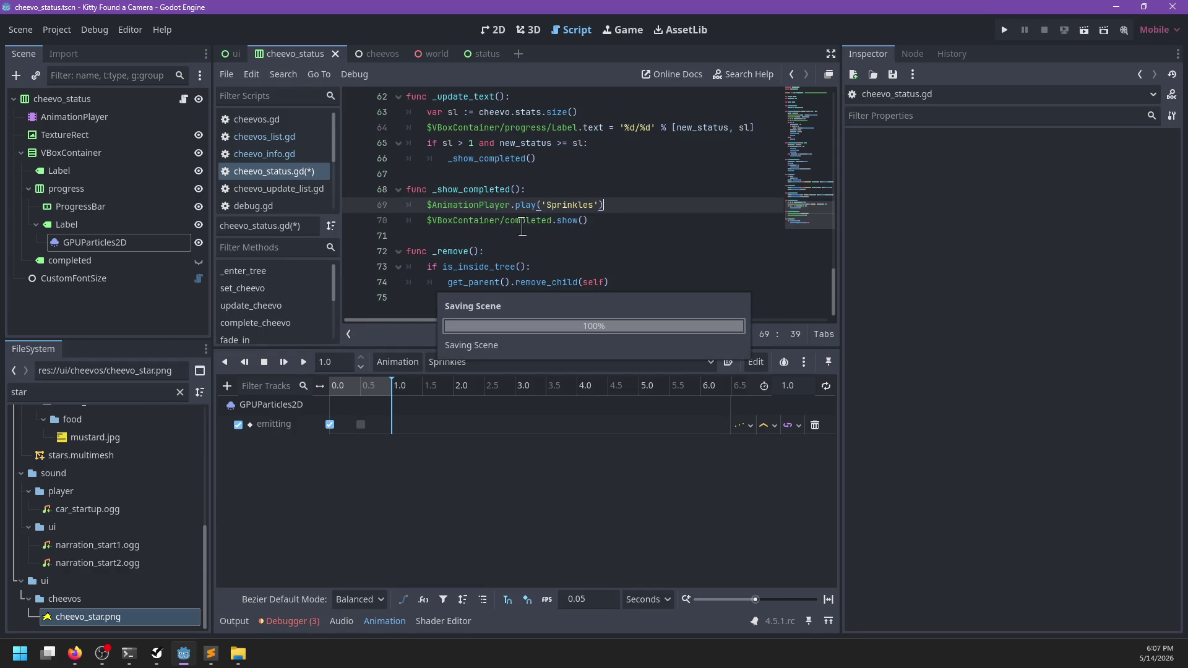
- Review _show_completed and the new_status check on line 37 of update_cheevo
double_click(480, 186)
scroll(605, 197, up, 7)
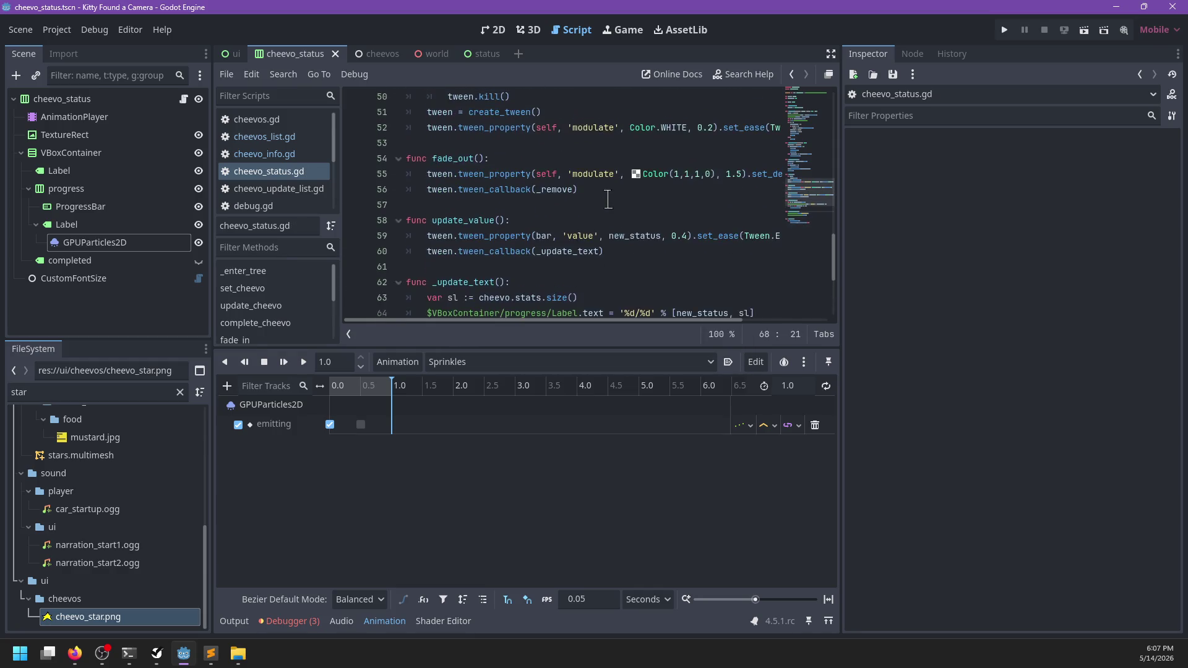
scroll(607, 199, up, 2)
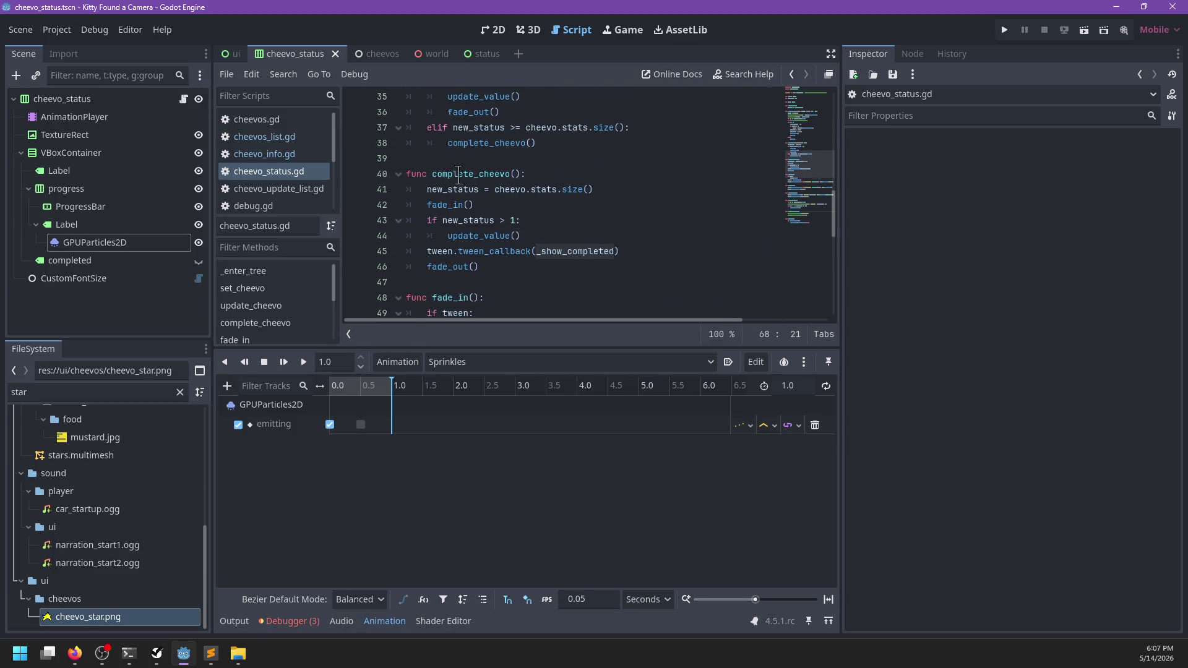
mouse_move(480, 267)
mouse_down()
mouse_move(458, 259)
mouse_move(545, 158)
mouse_up()
scroll(602, 169, up, 2)
scroll(602, 168, up, 4)
double_click(472, 220)
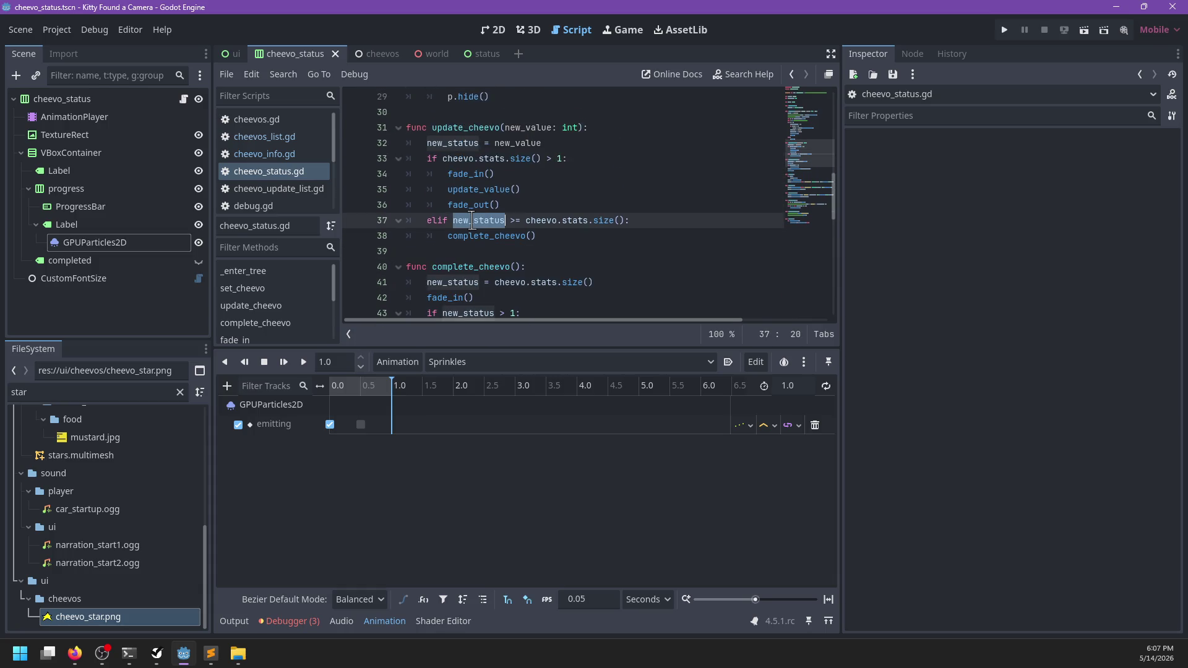
- Check the complete_cheevo call and the play('Sprinkles') line, then run the game with F5
mouse_move(472, 221)
click(549, 232)
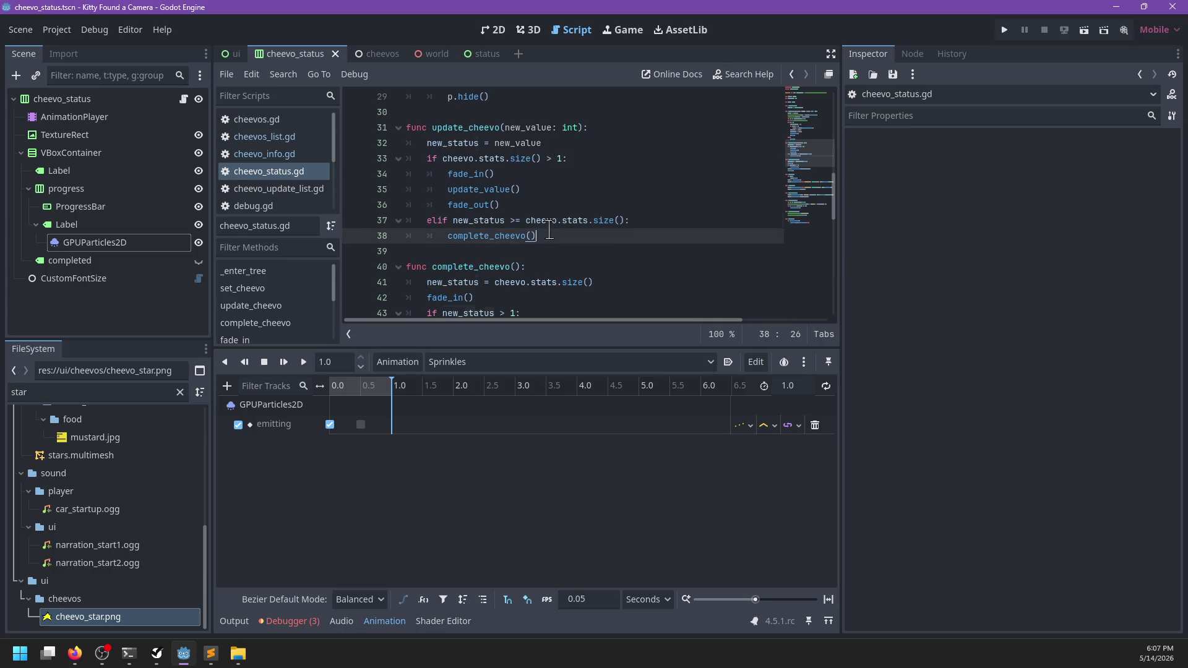
scroll(499, 235, down, 2)
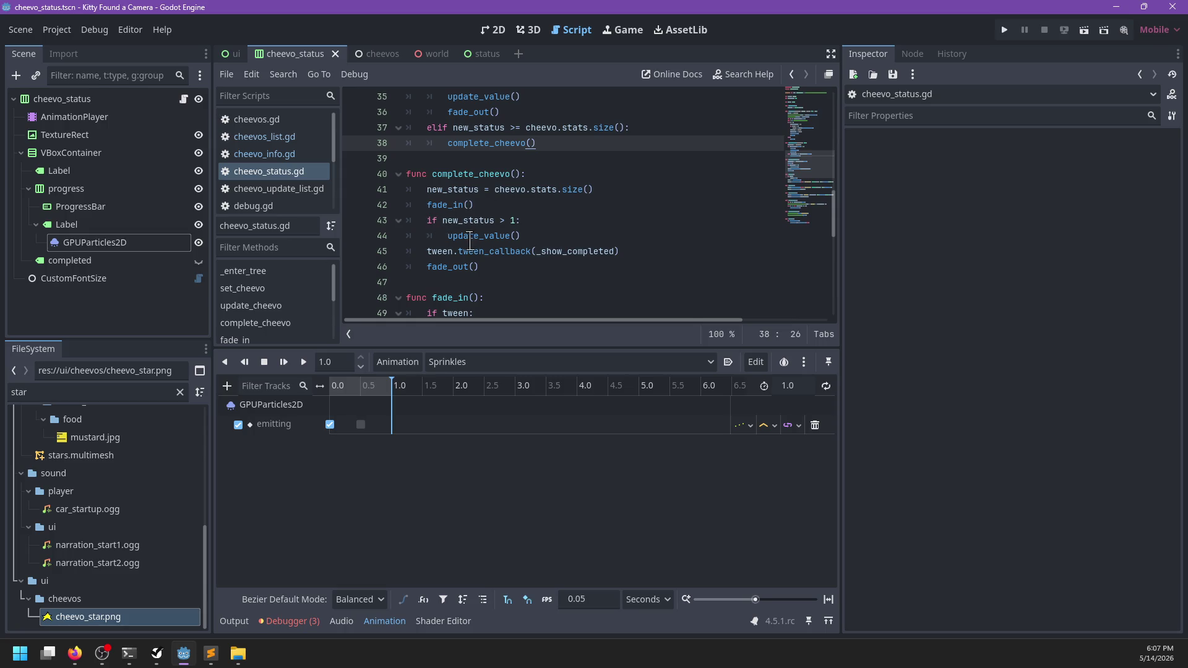
mouse_move(468, 240)
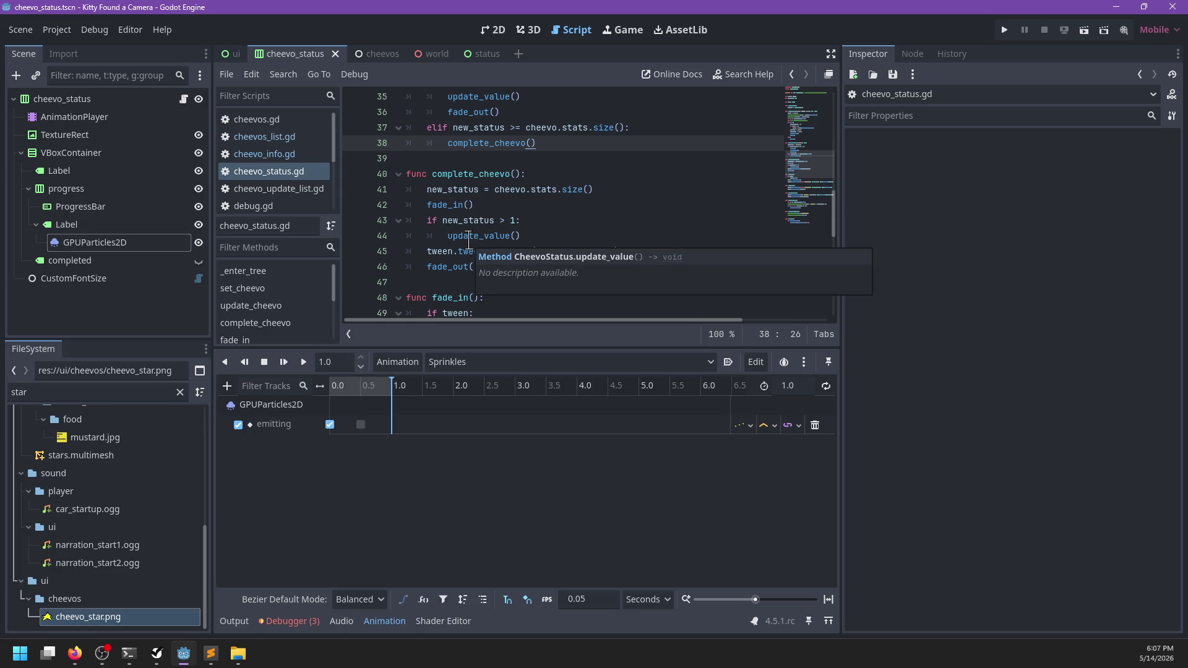
scroll(469, 240, down, 9)
click(644, 274)
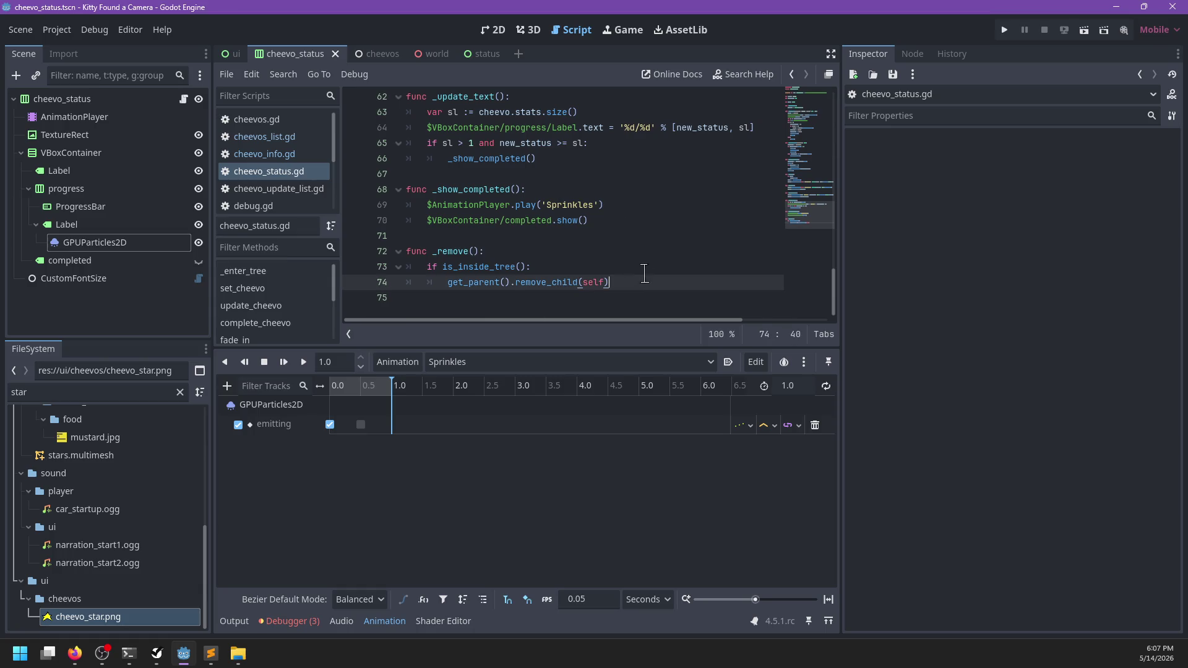
click(473, 205)
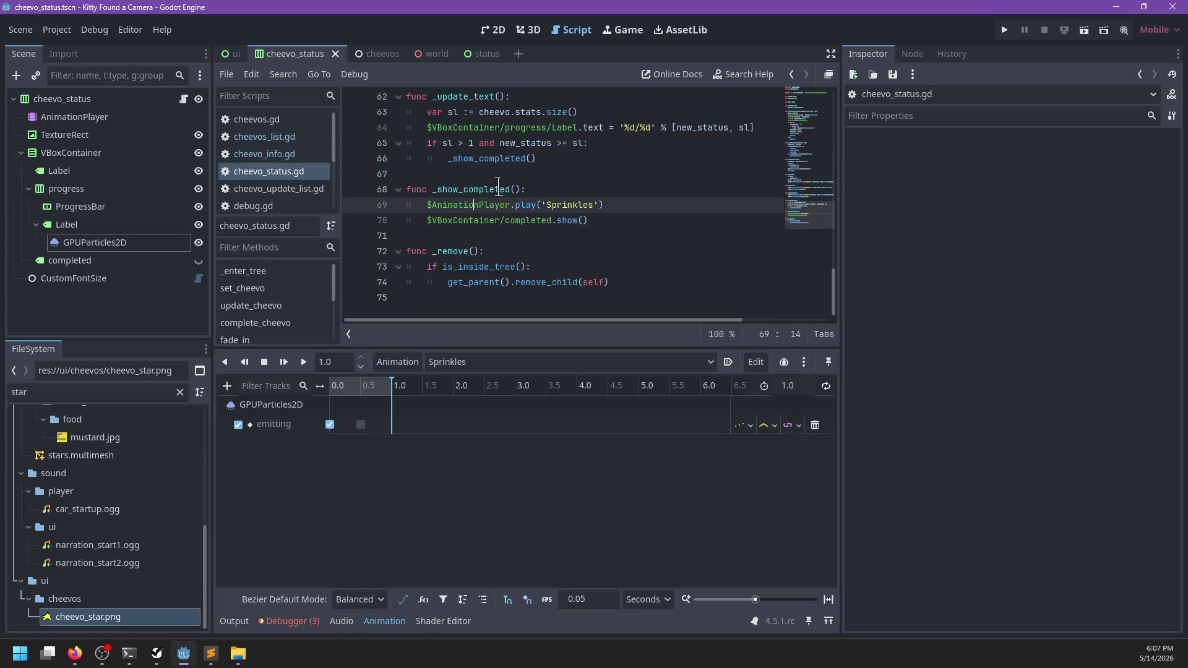
scroll(563, 204, up, 14)
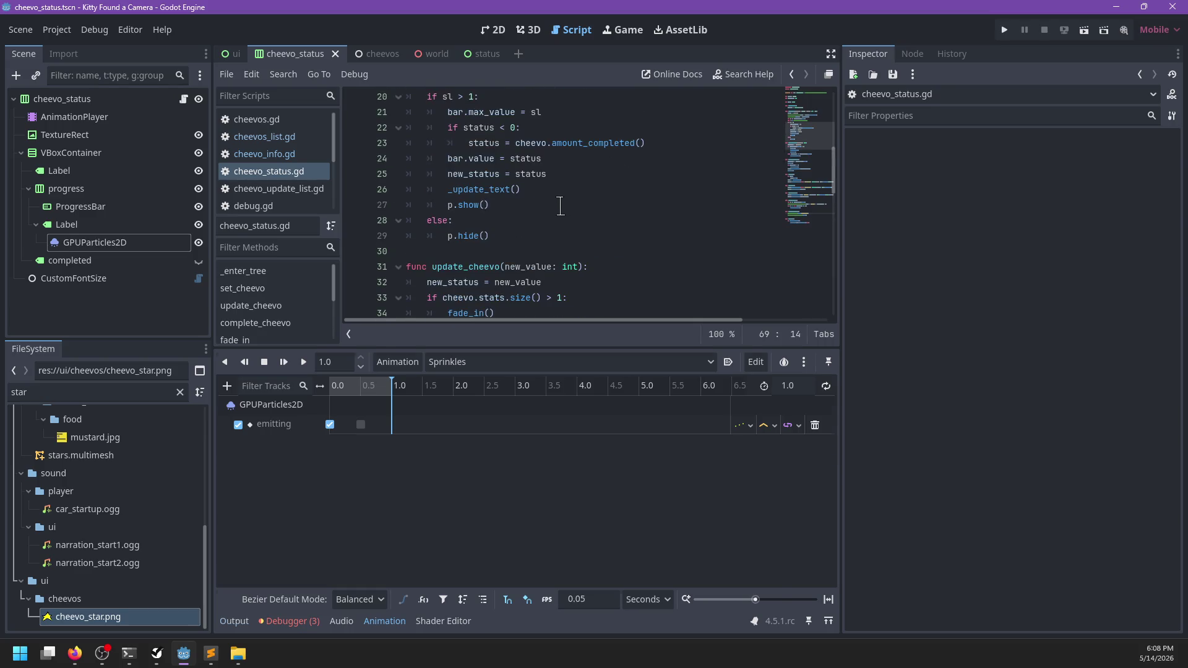
key(F5)
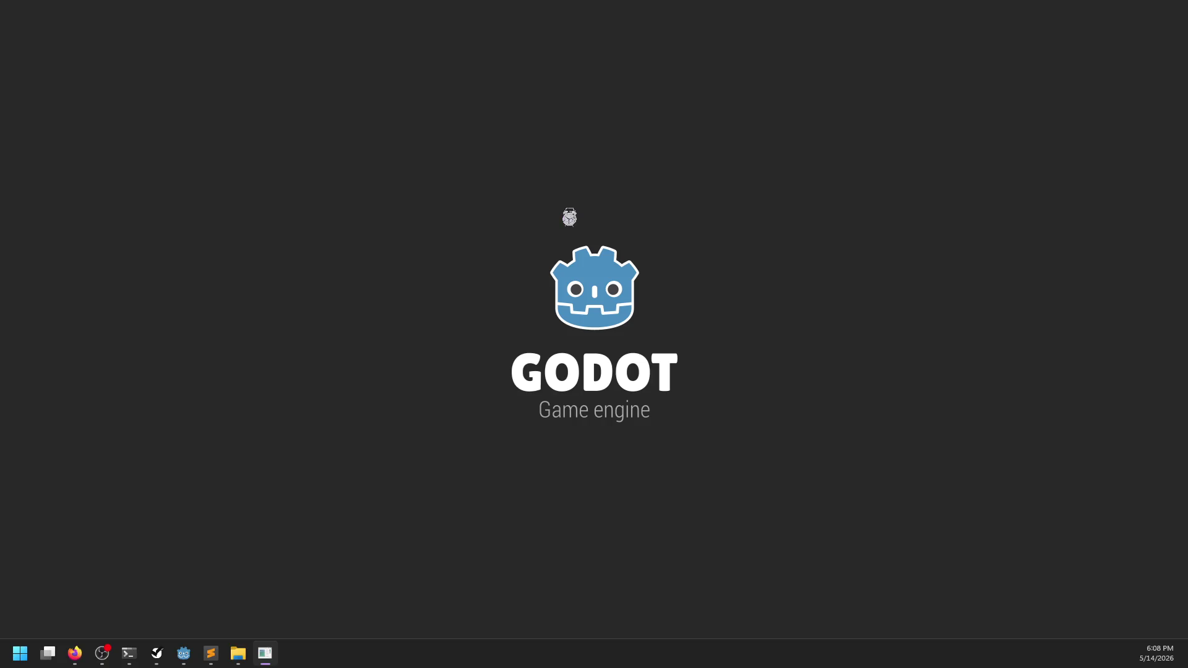
- Bring up the autosave info.json in Sublime Text and start a search in it
key(alt+Tab)
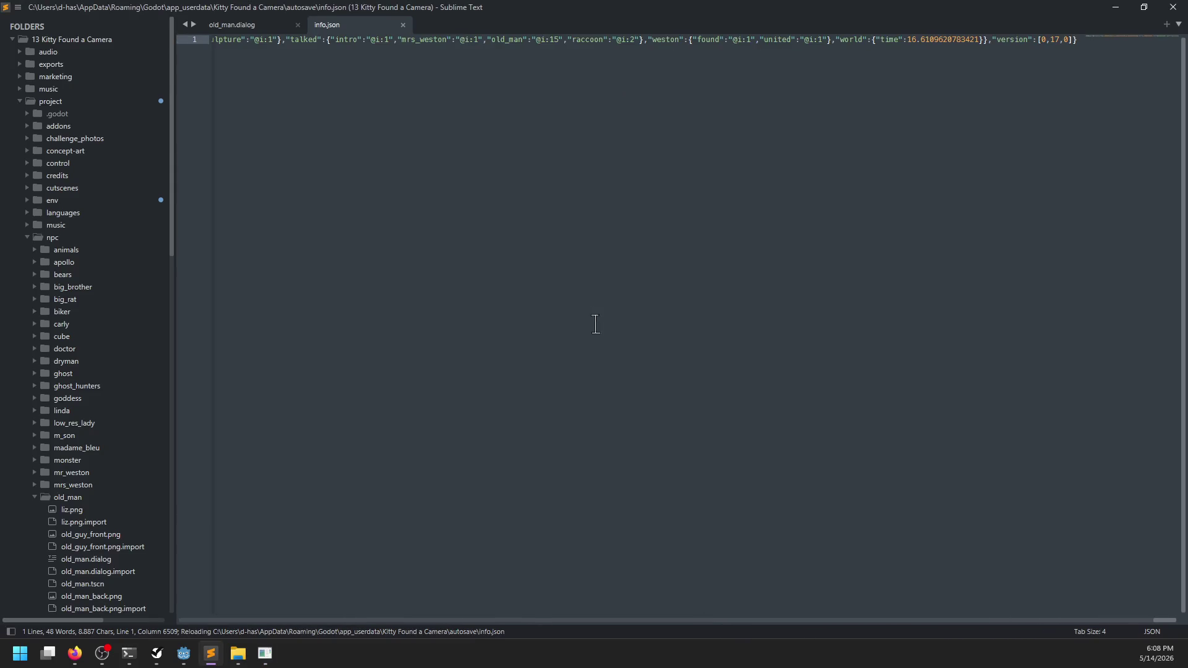
scroll(603, 276, up, 1)
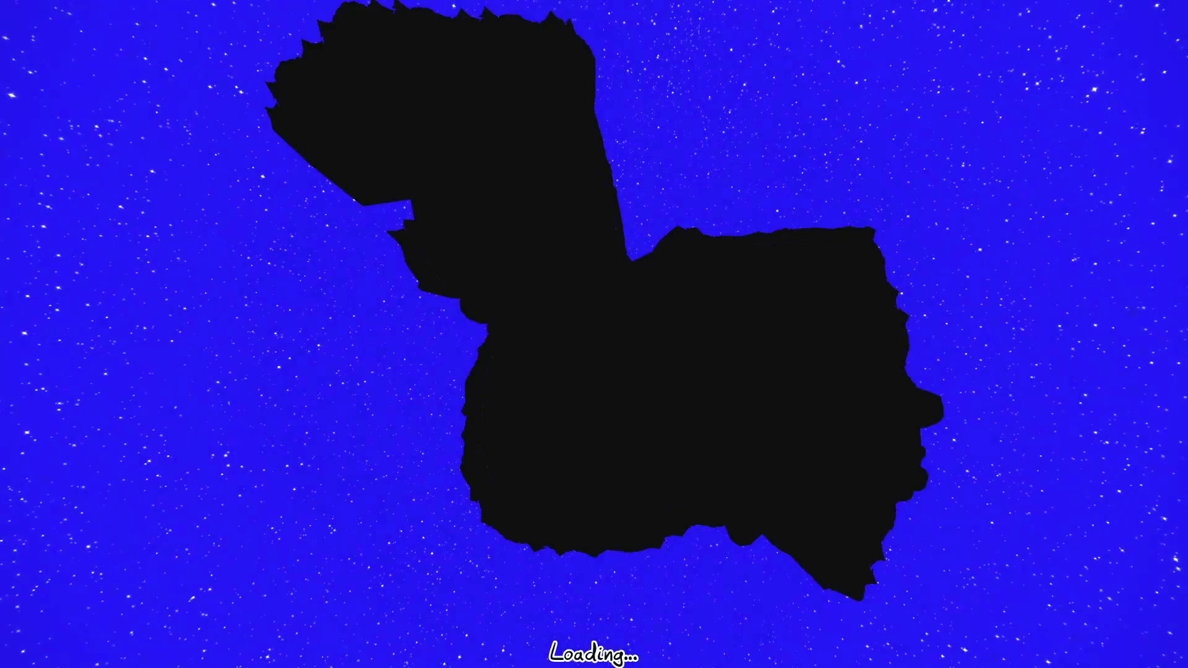
key(ctrl+f)
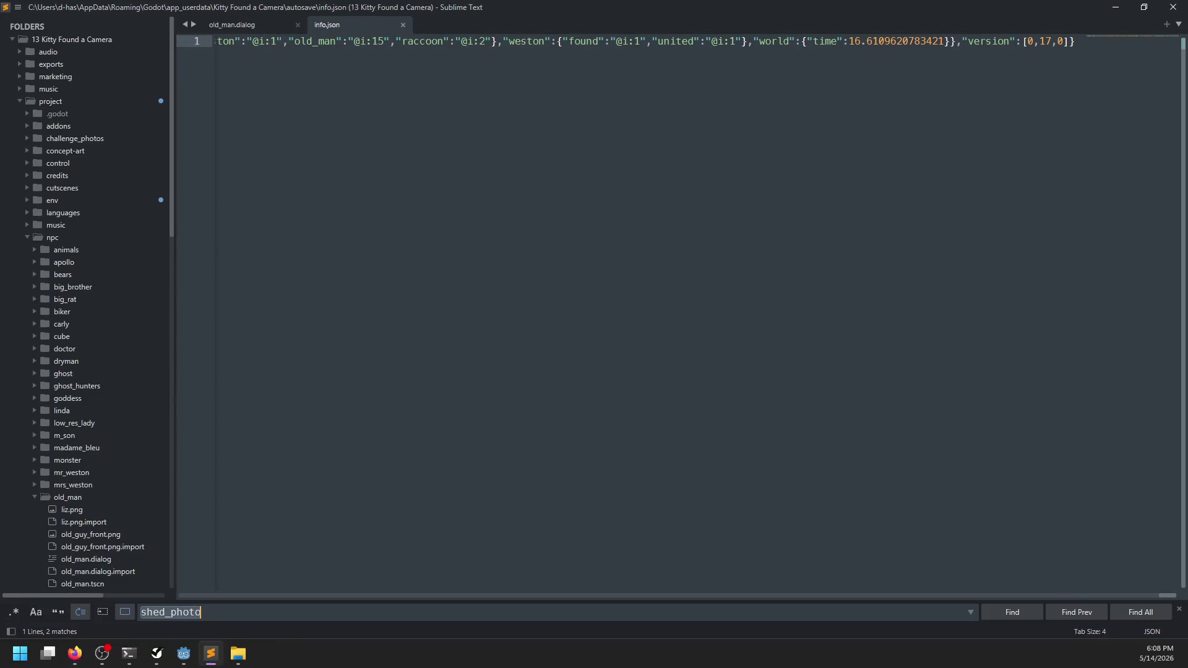
- Search info.json for 'shed_photo' and jump to the first match
text(shed_ho)
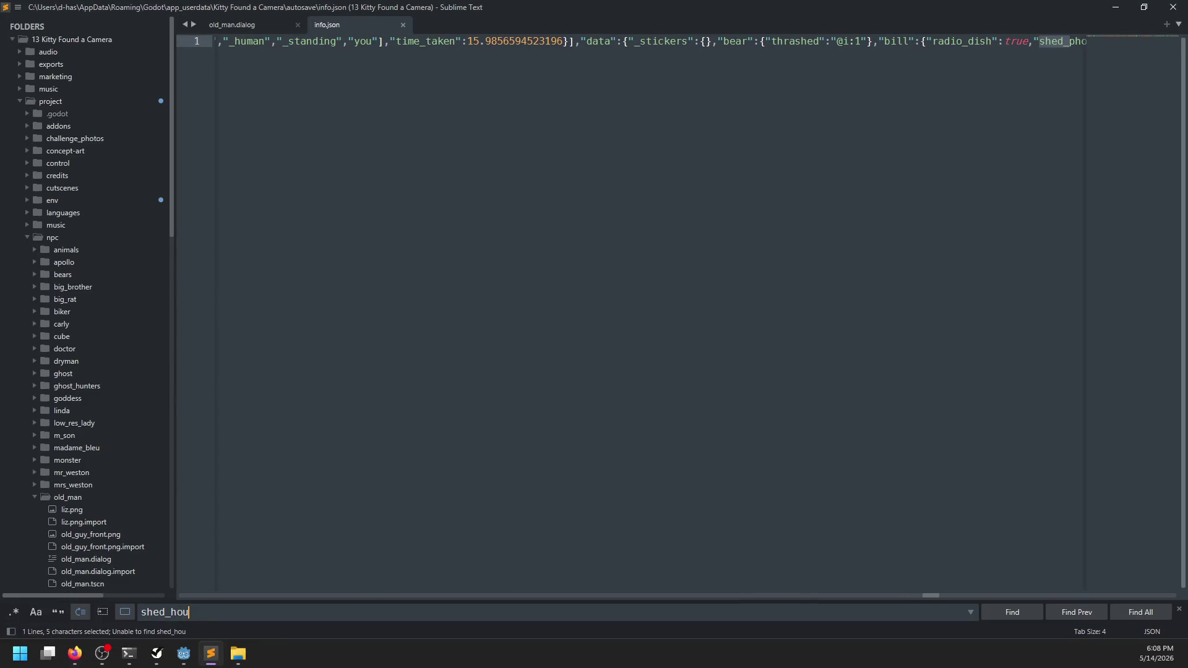
key(BackSpace)
key(BackSpace)
key(BackSpace)
text(p)
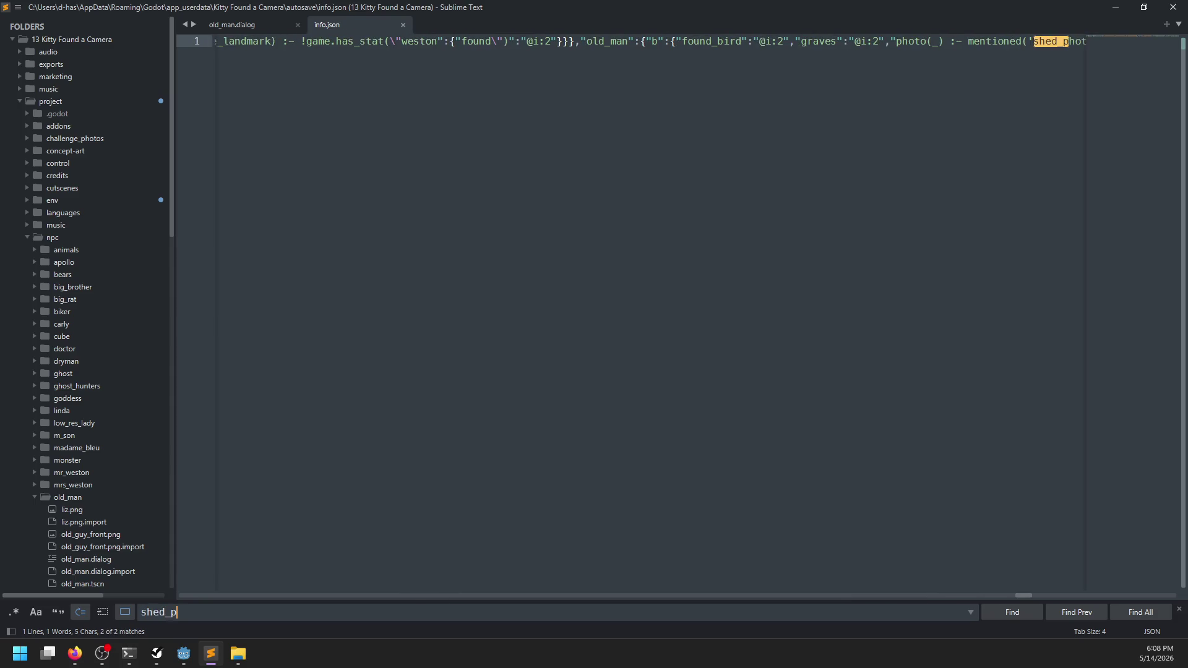
text(hoot)
key(BackSpace)
key(BackSpace)
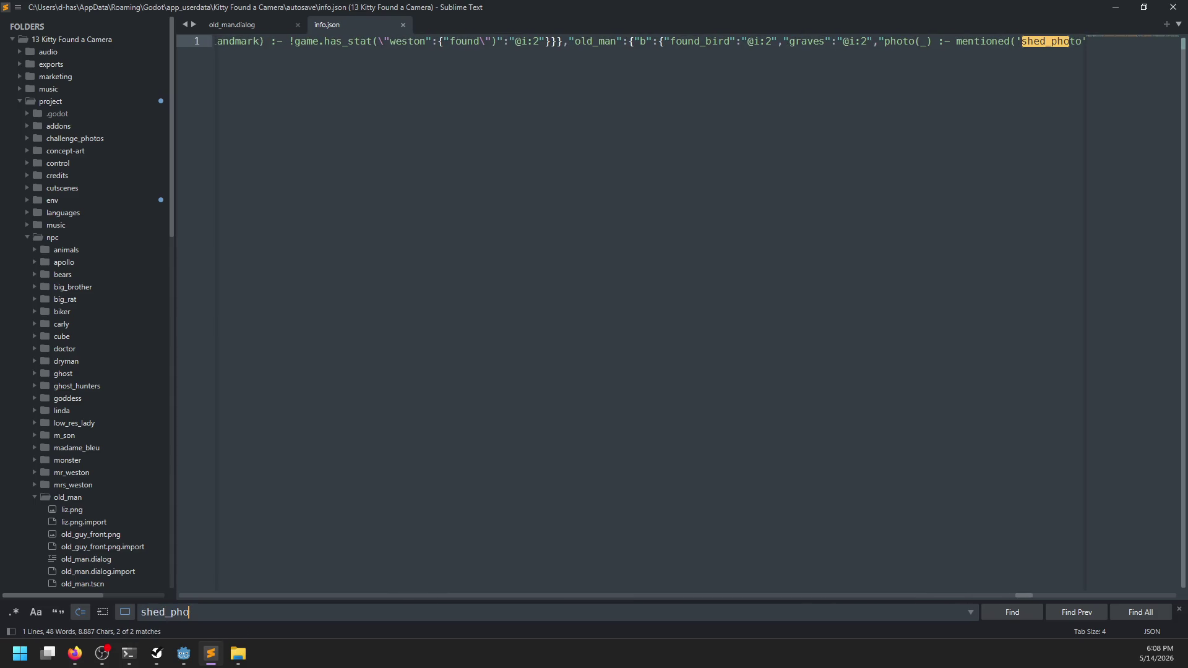
text(to)
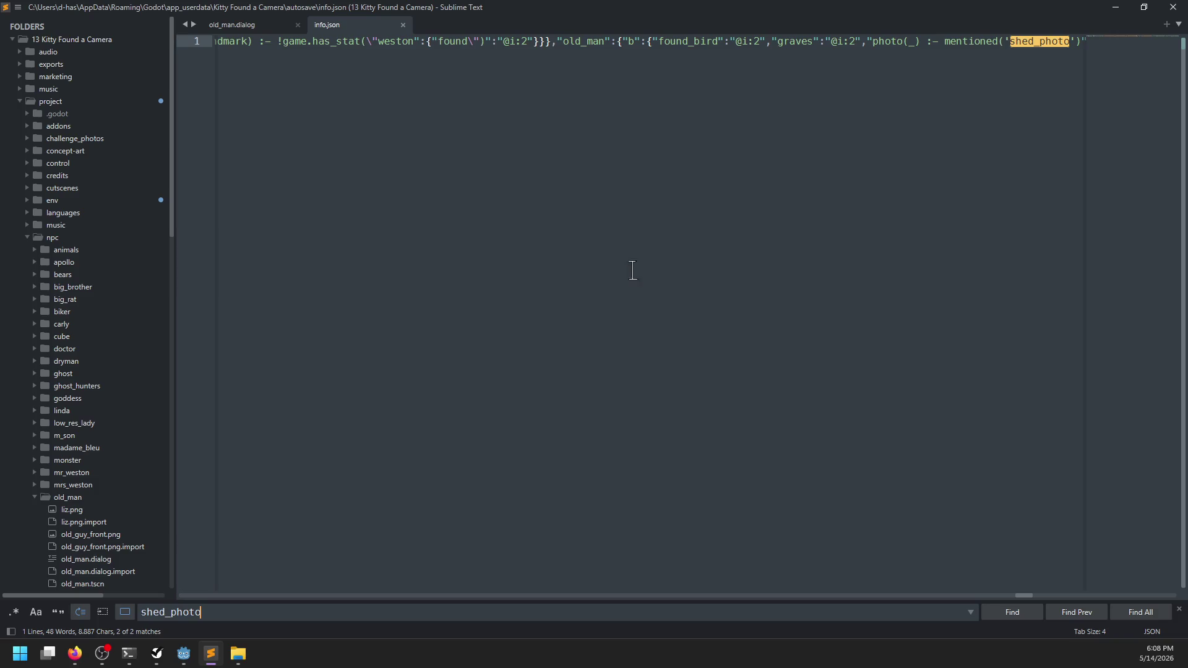
key(Return)
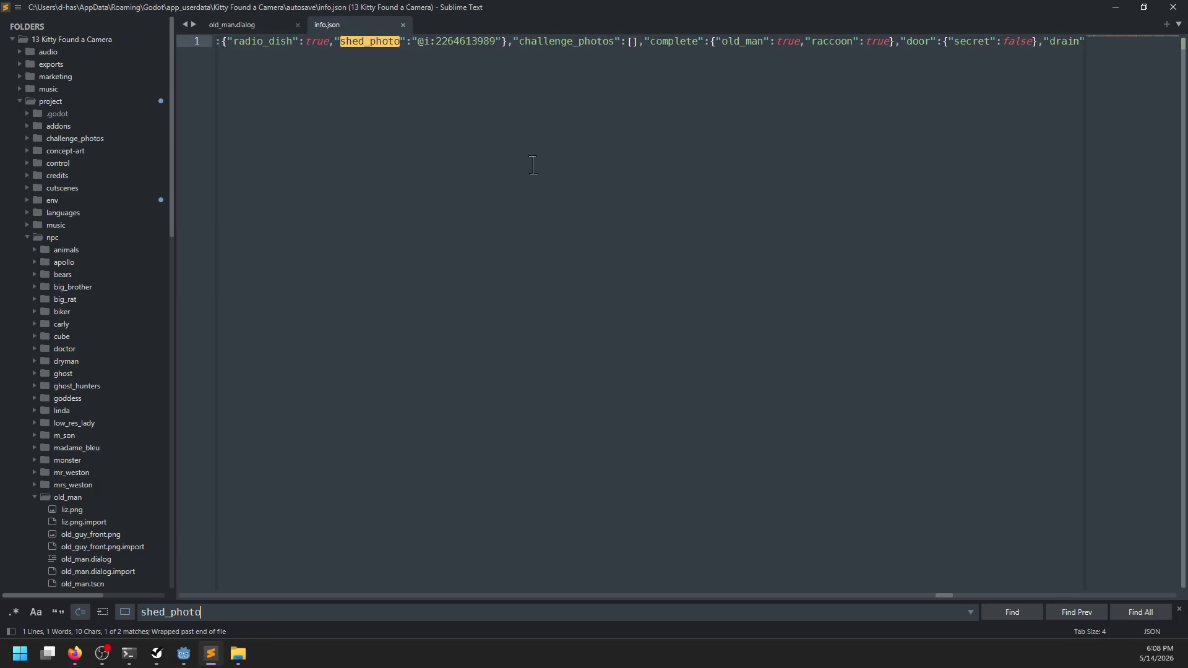
click(409, 46)
key(ctrl+a)
- Enlarge the text and cycle through both shed_photo matches
key(ctrl+f)
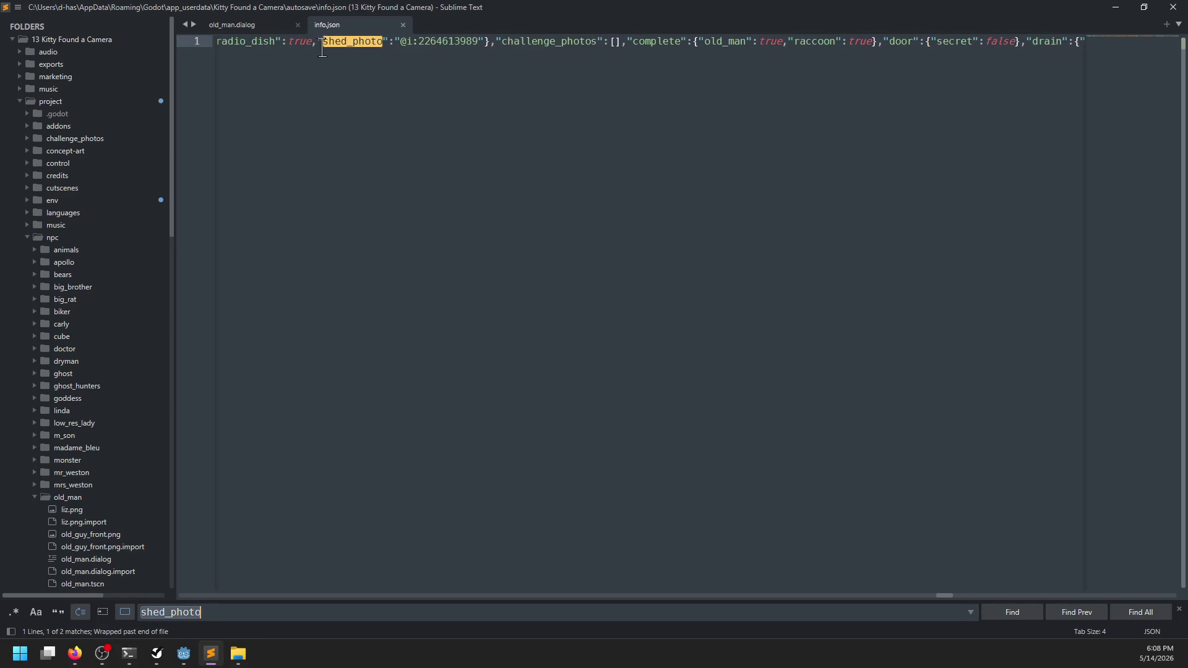
key(ctrl+equal)
click(289, 611)
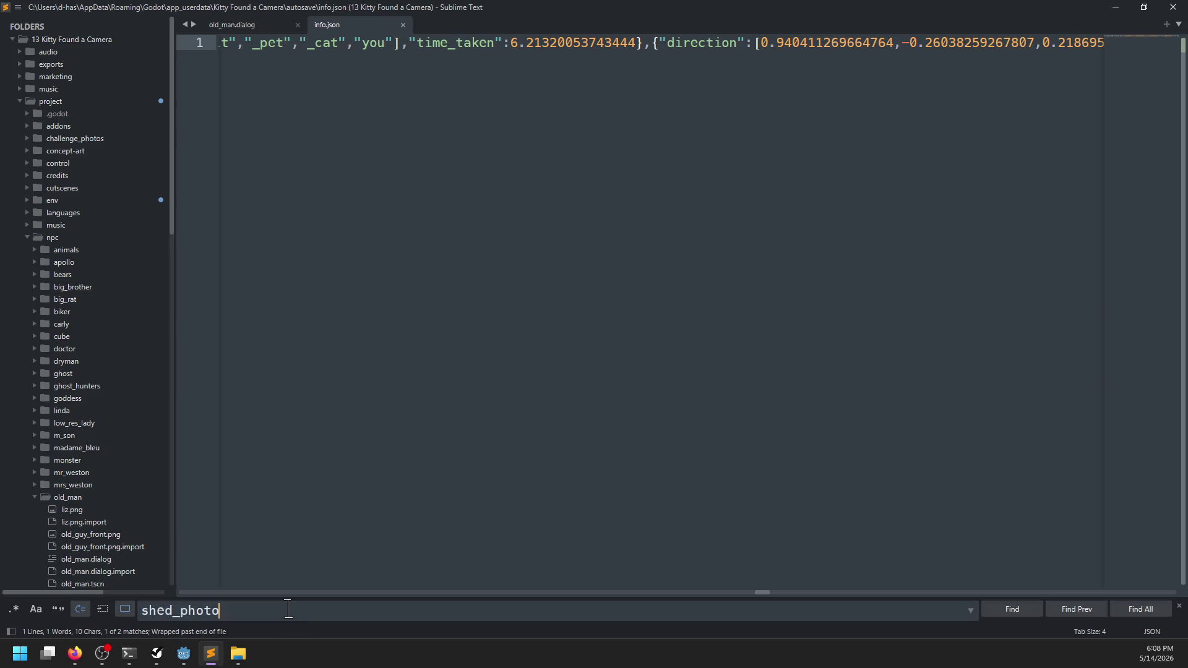
key(Return)
scroll(907, 110, right, 3)
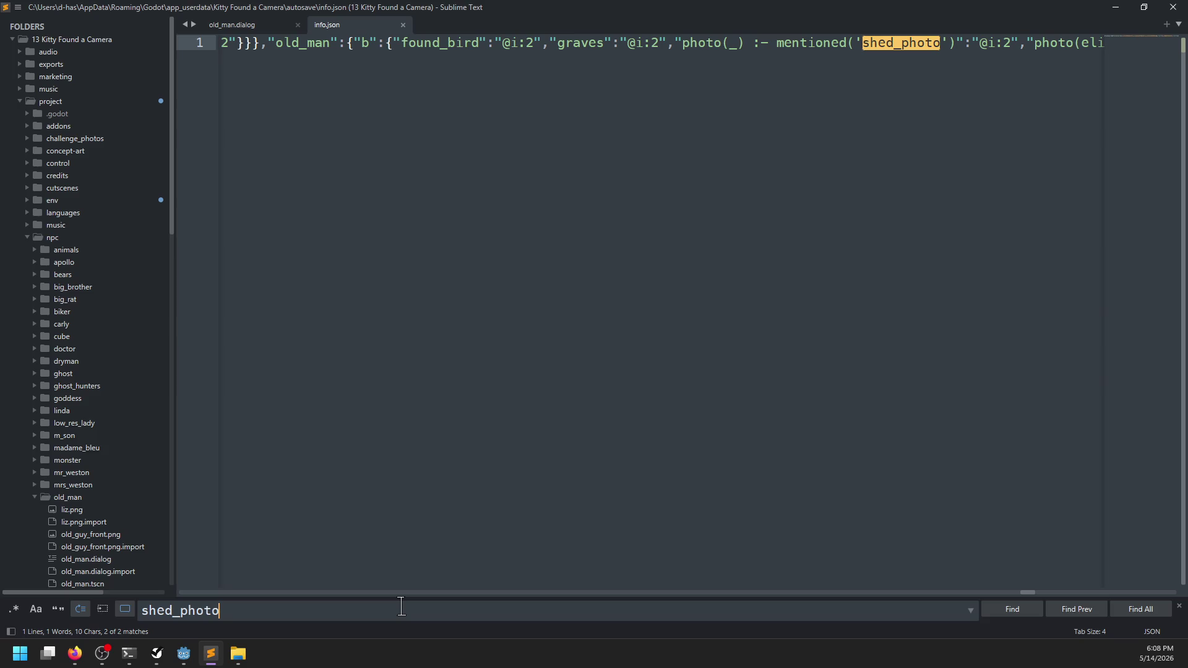
key(Return)
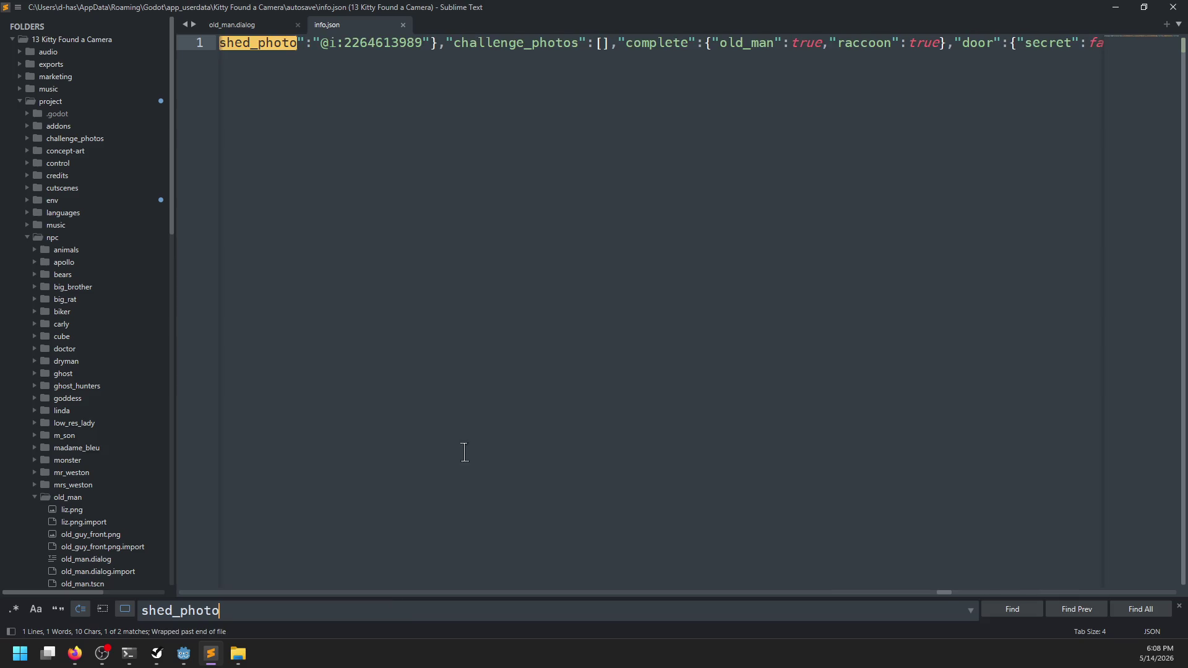
scroll(413, 161, left, 5)
- Delete bill's shed_photo entry following radio_dish
click(417, 43)
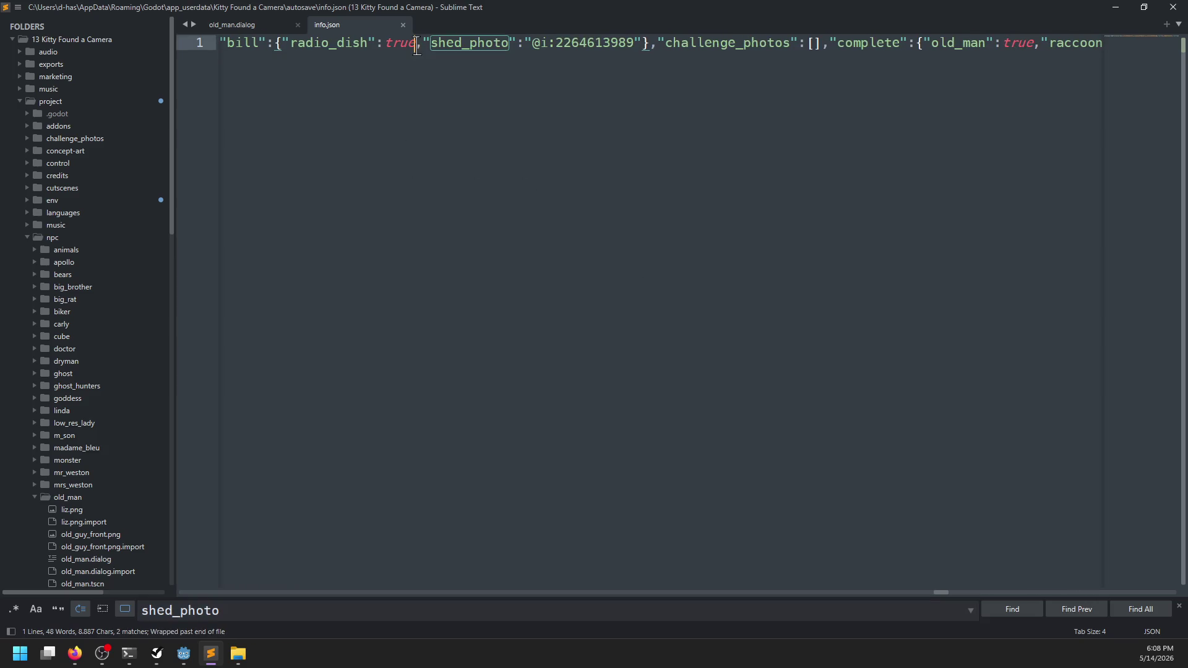
drag(416, 44, 644, 46)
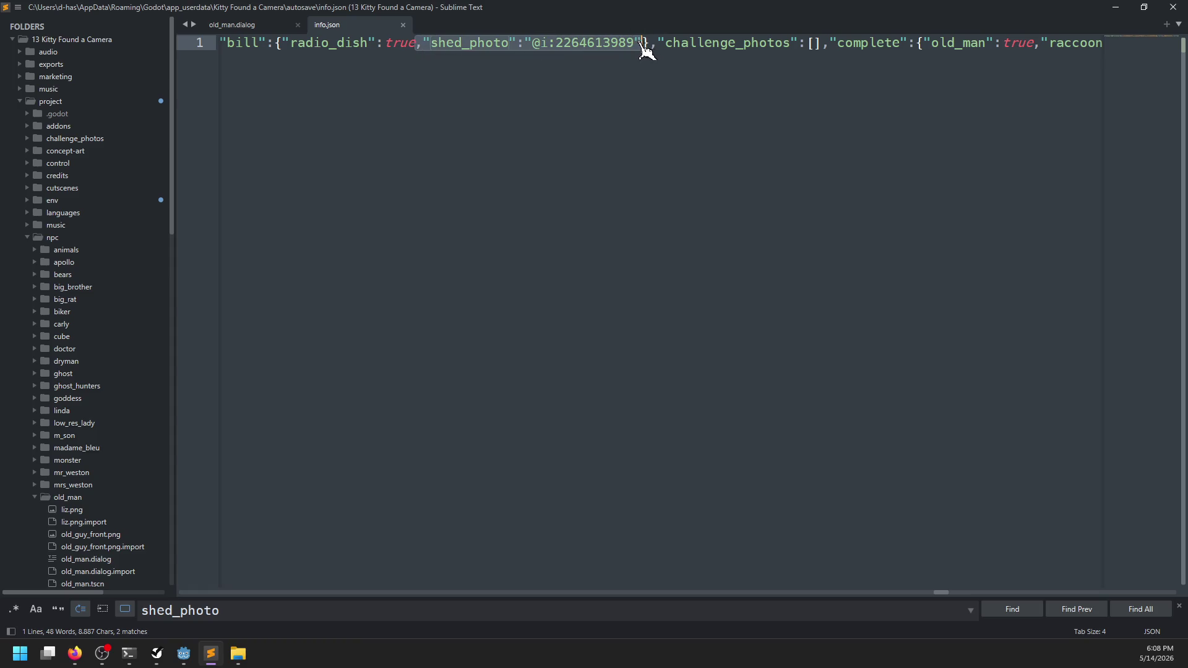
key(BackSpace)
- Reformat the whole file with JSON Reindent from the command palette
key(ctrl+f)
text(seen:)
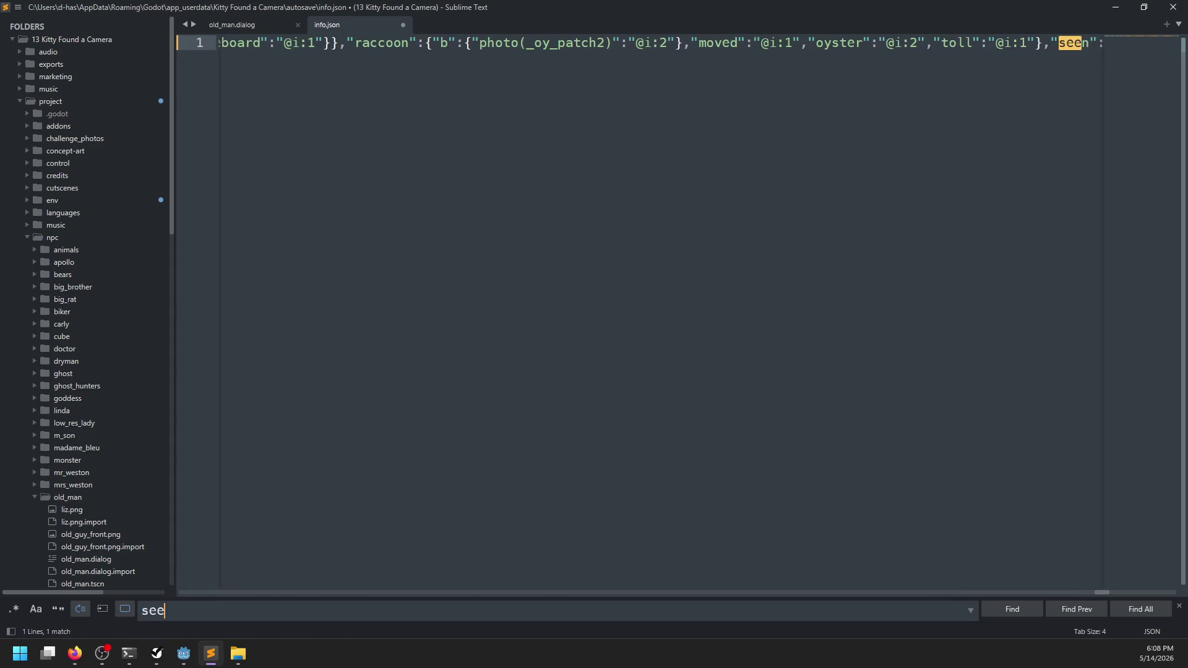
scroll(628, 46, right, 5)
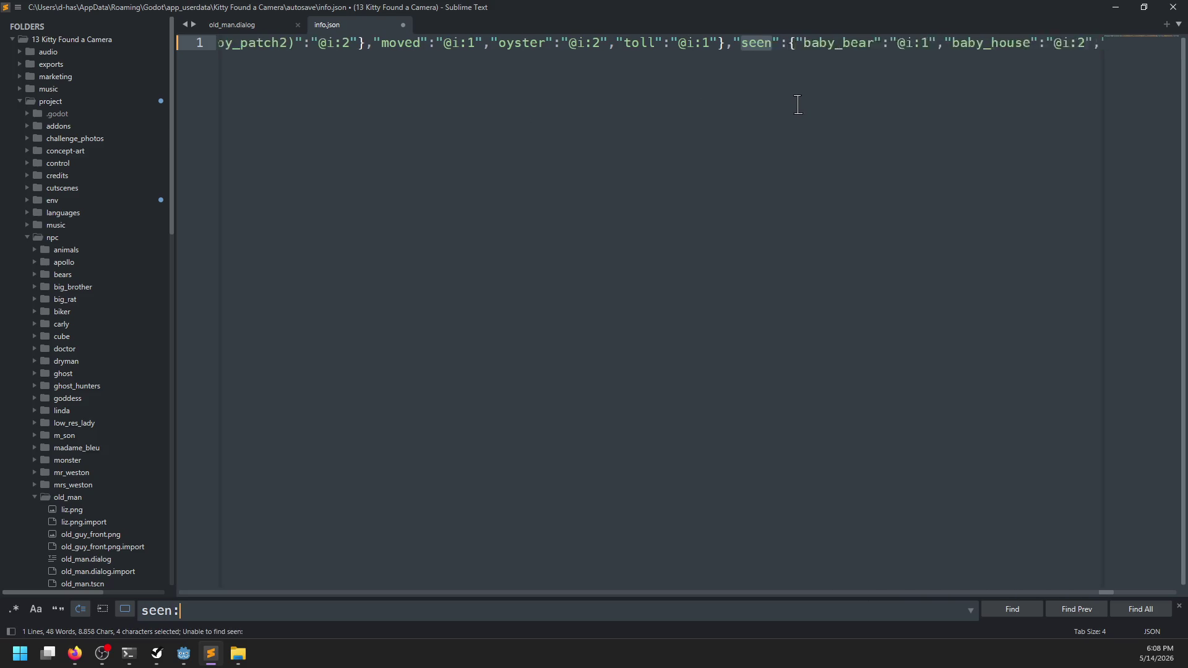
click(675, 43)
key(End)
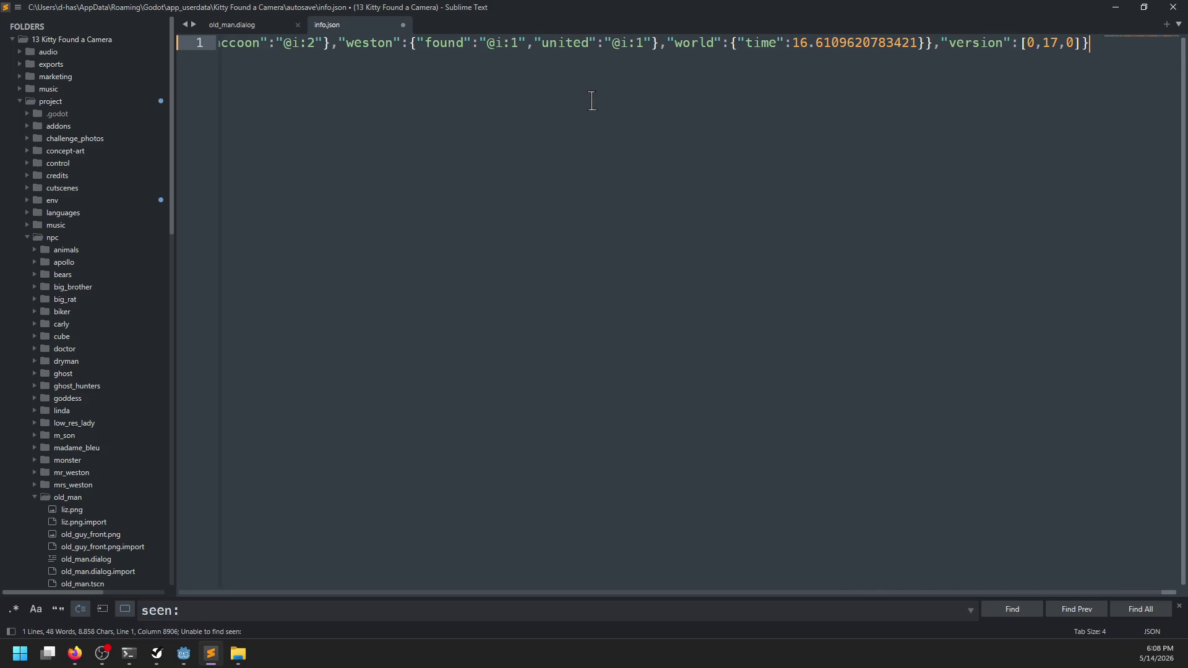
key(ctrl+a)
key(ctrl+shift+p)
text(json)
key(Return)
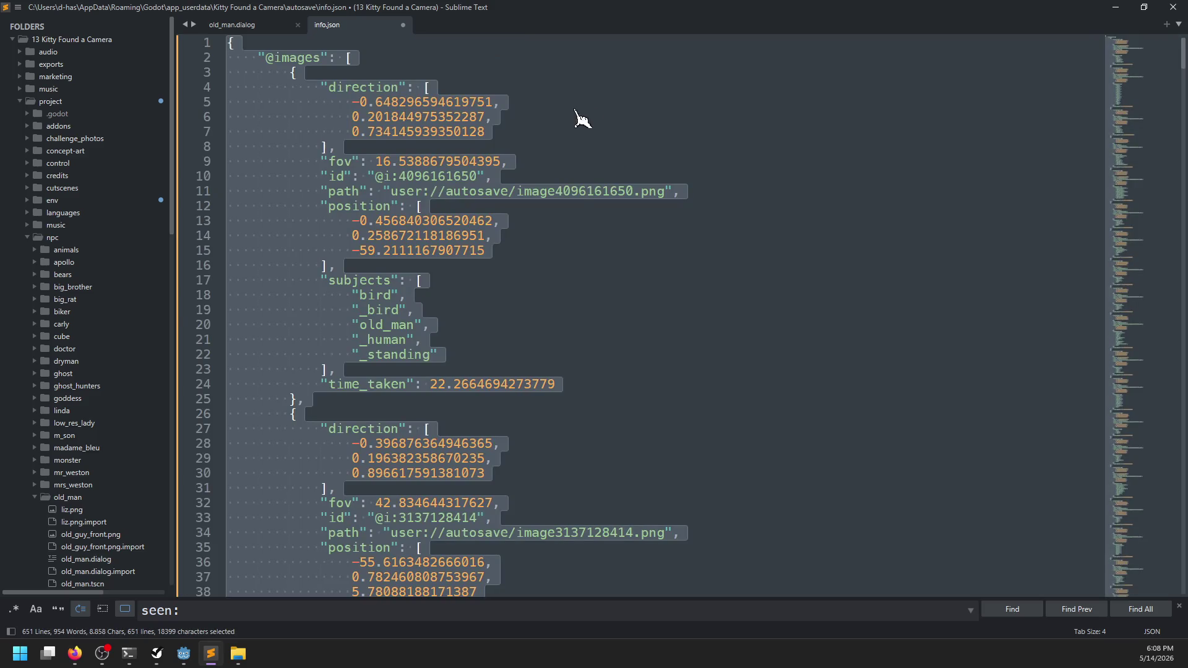
- Locate the seen list in the reformatted file at a smaller text size
key(ctrl+f)
text(seen)
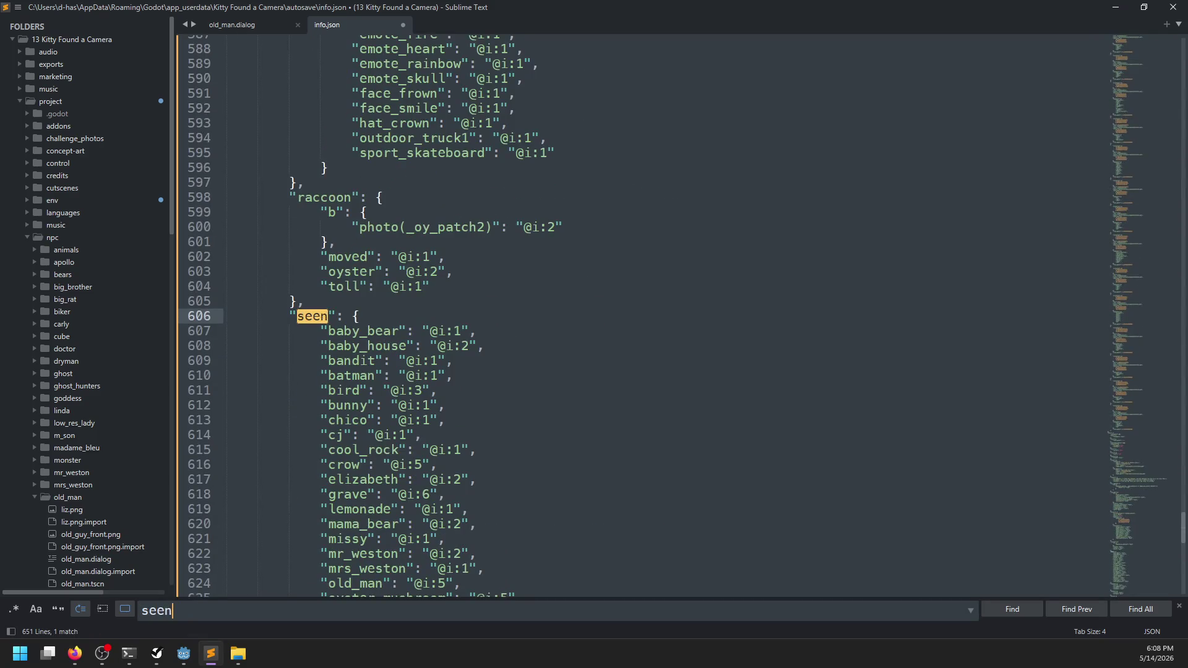
key(Escape)
key(ctrl+minus)
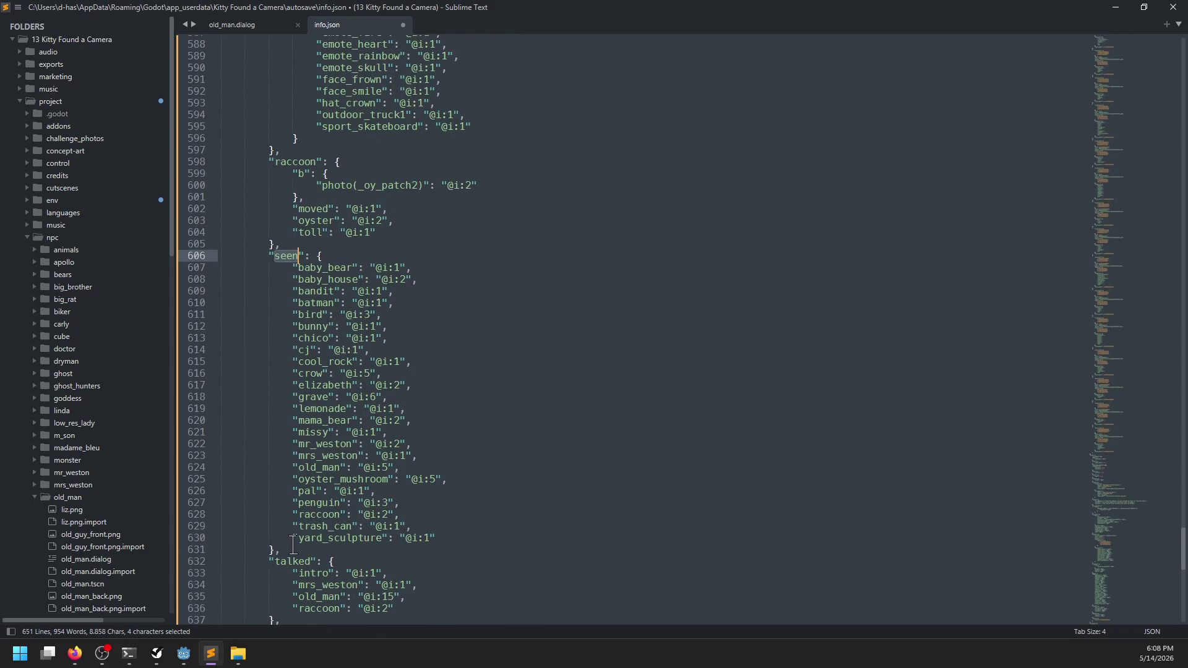
drag(291, 549, 213, 256)
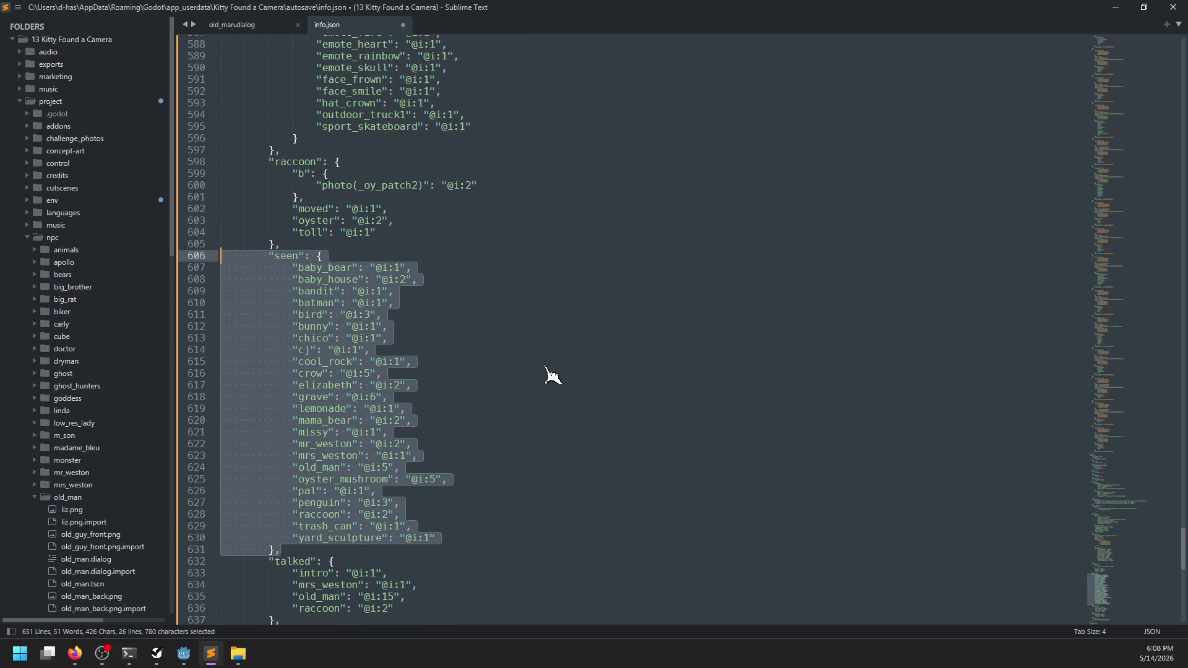
click(401, 220)
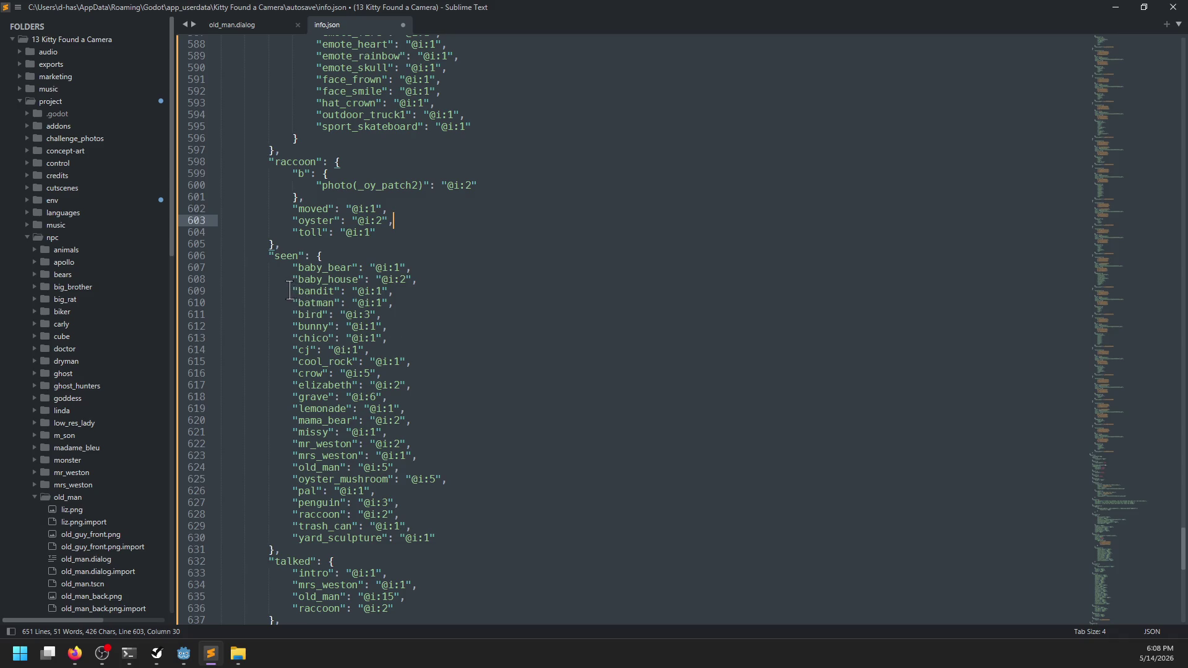
- Delete the missy, pal and bunny lines from seen, save, and return to Godot
drag(423, 433, 427, 422)
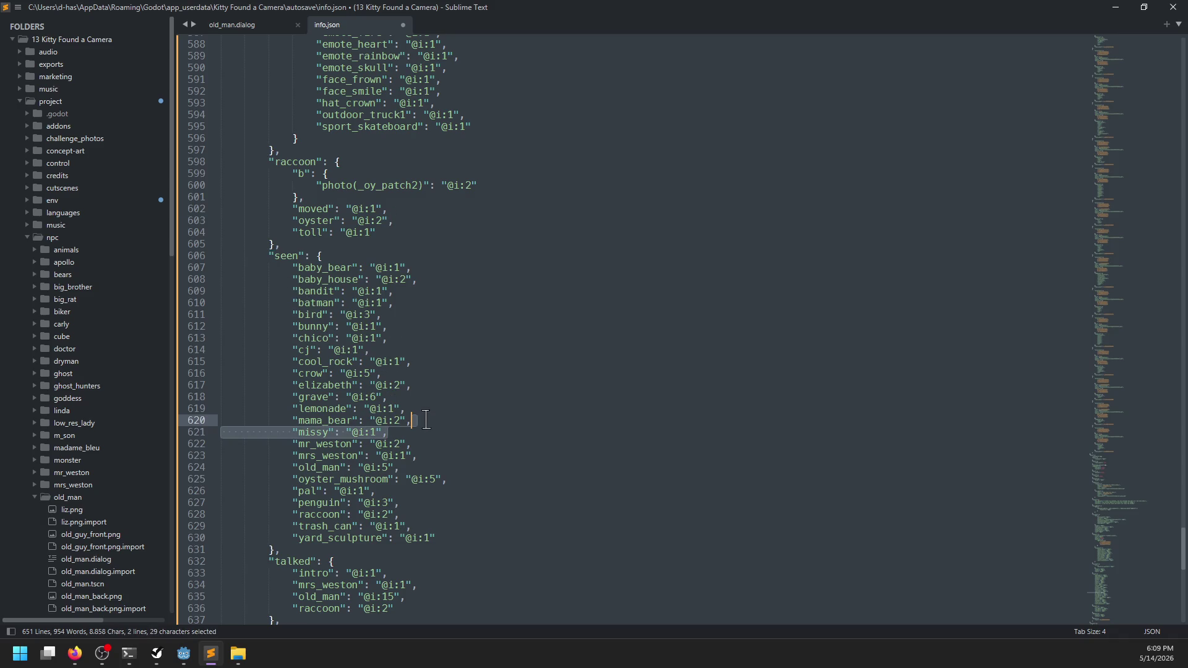
key(BackSpace)
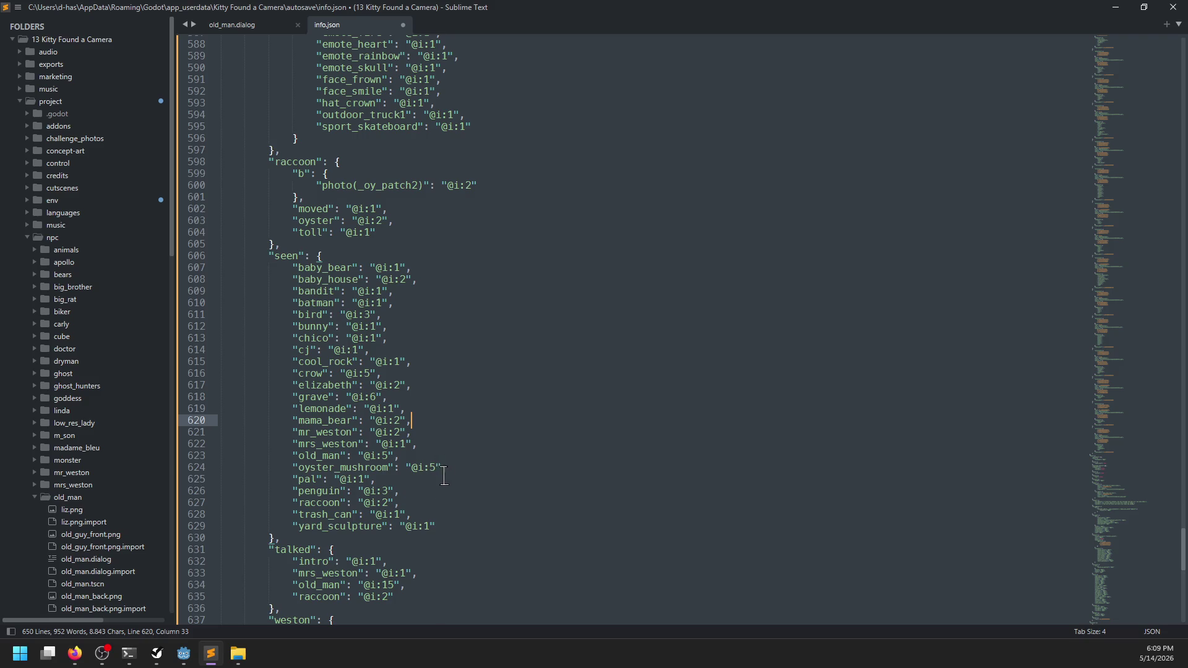
drag(444, 478, 454, 468)
key(BackSpace)
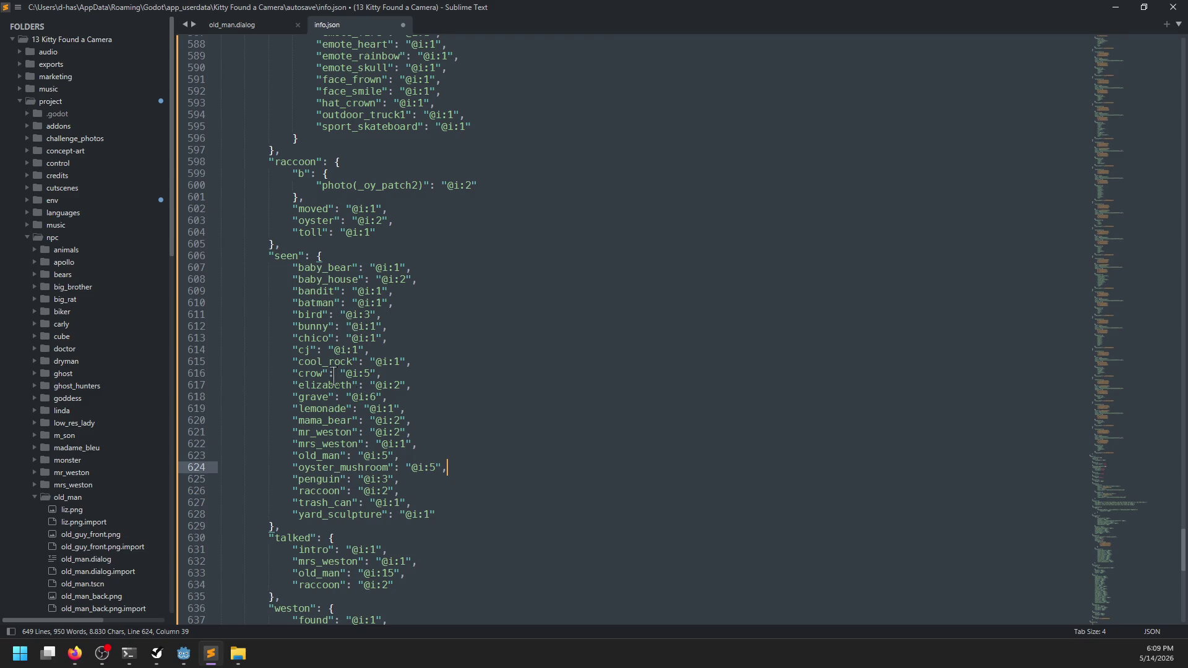
click(403, 328)
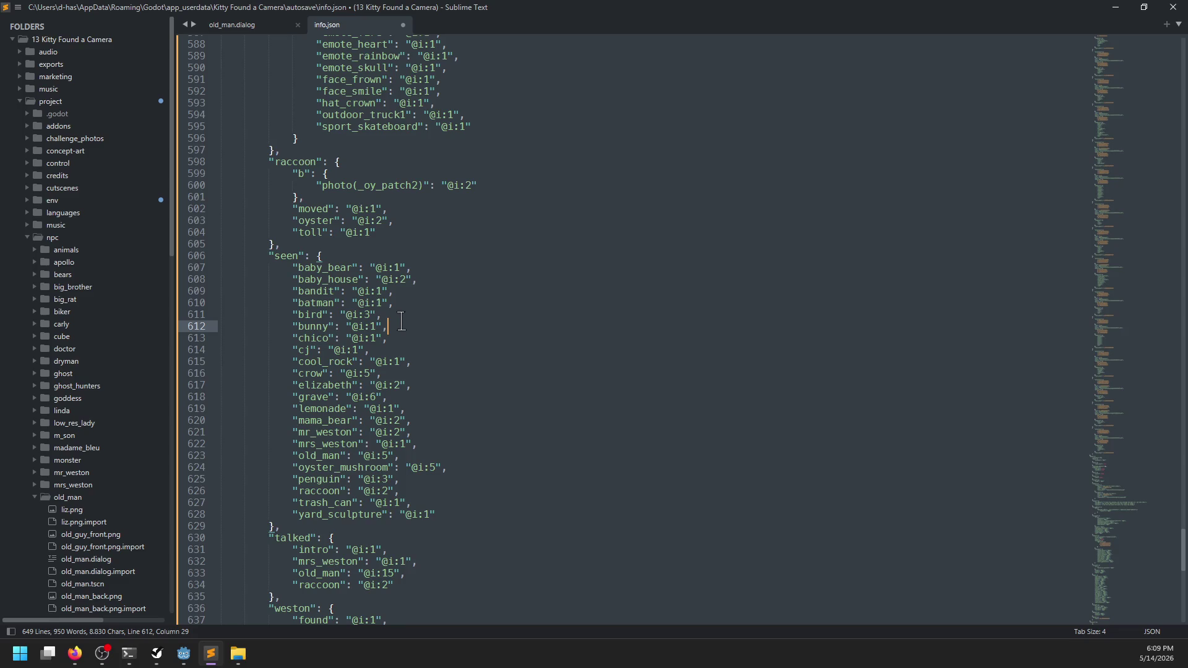
key(shift+Up)
key(BackSpace)
key(ctrl+s)
key(alt+Tab)
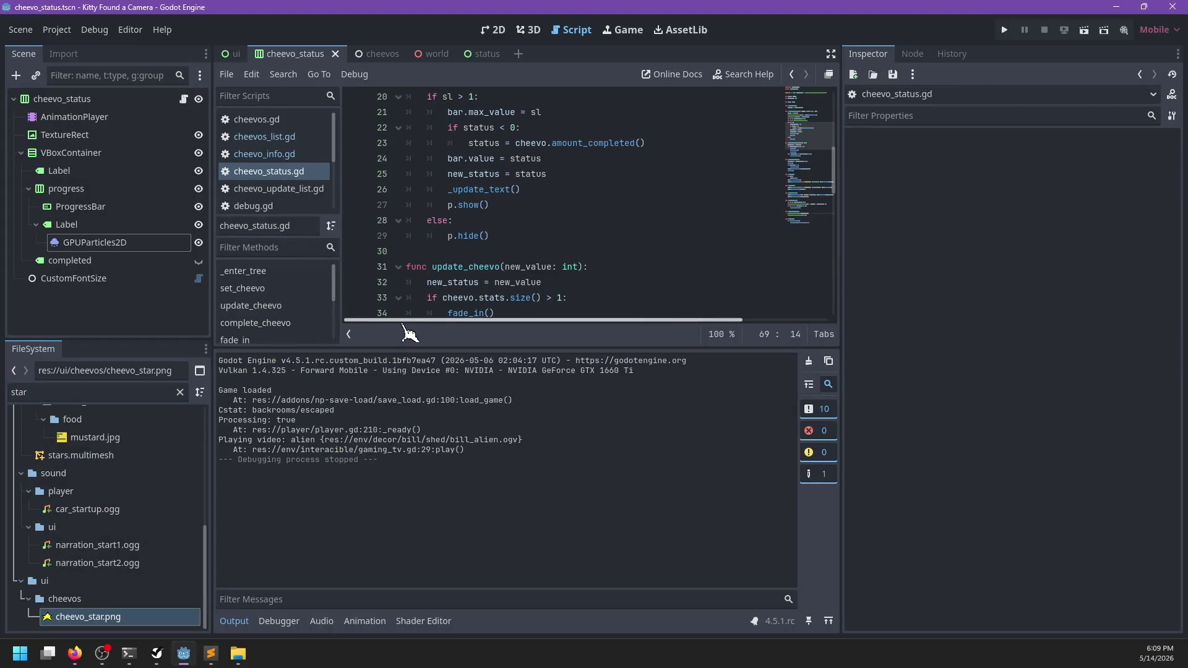
- Run the game, show the old man in the shed a gallery photo, accept framing, then exit
key(F5)
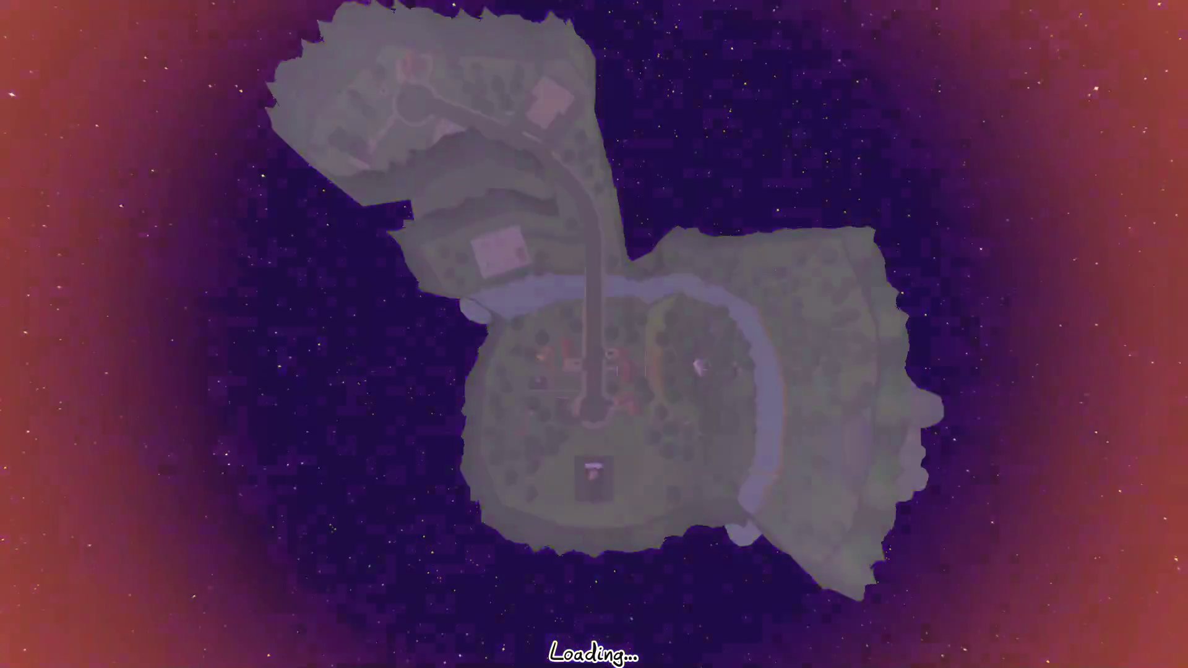
key(w)
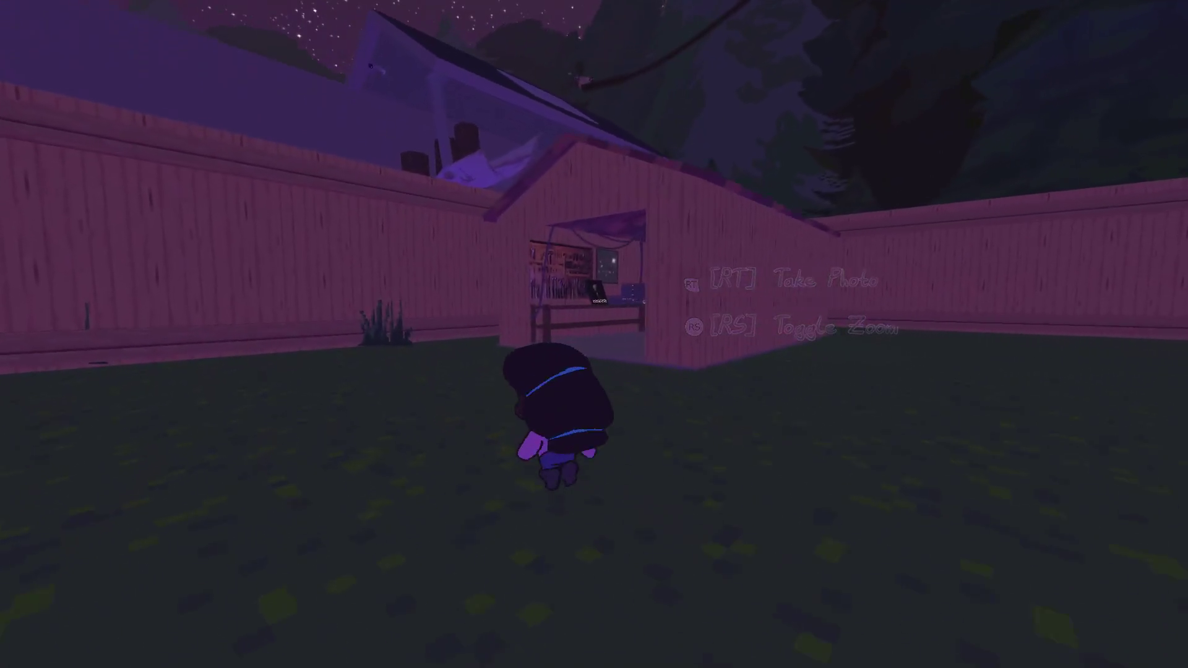
key(e)
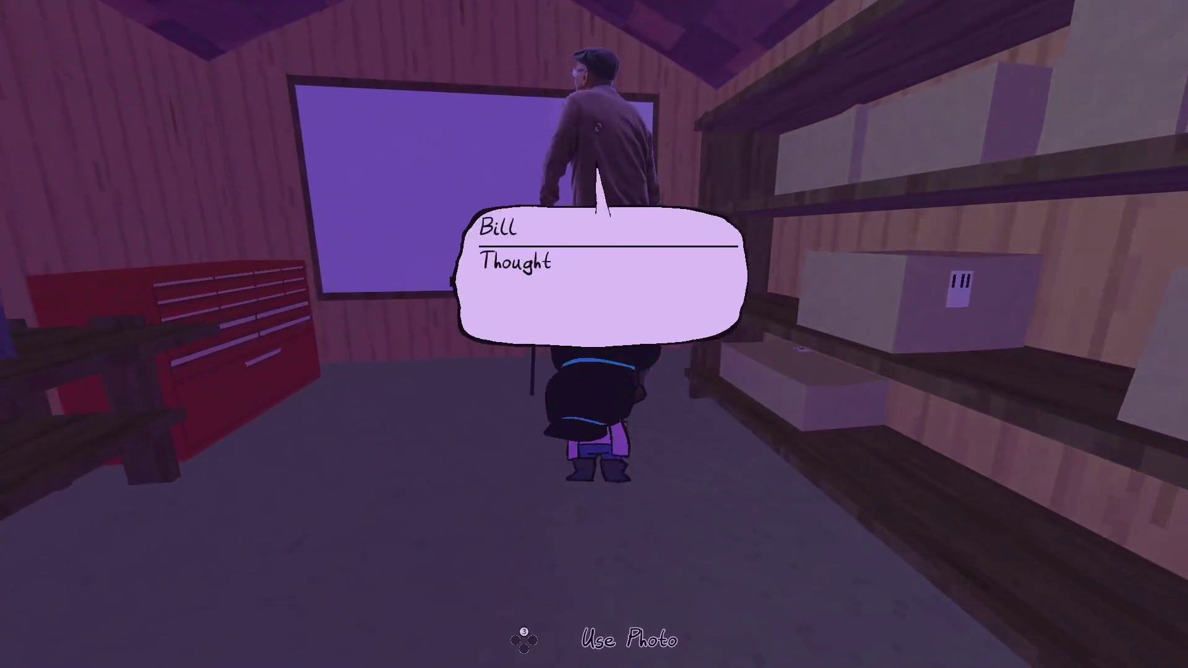
key(e)
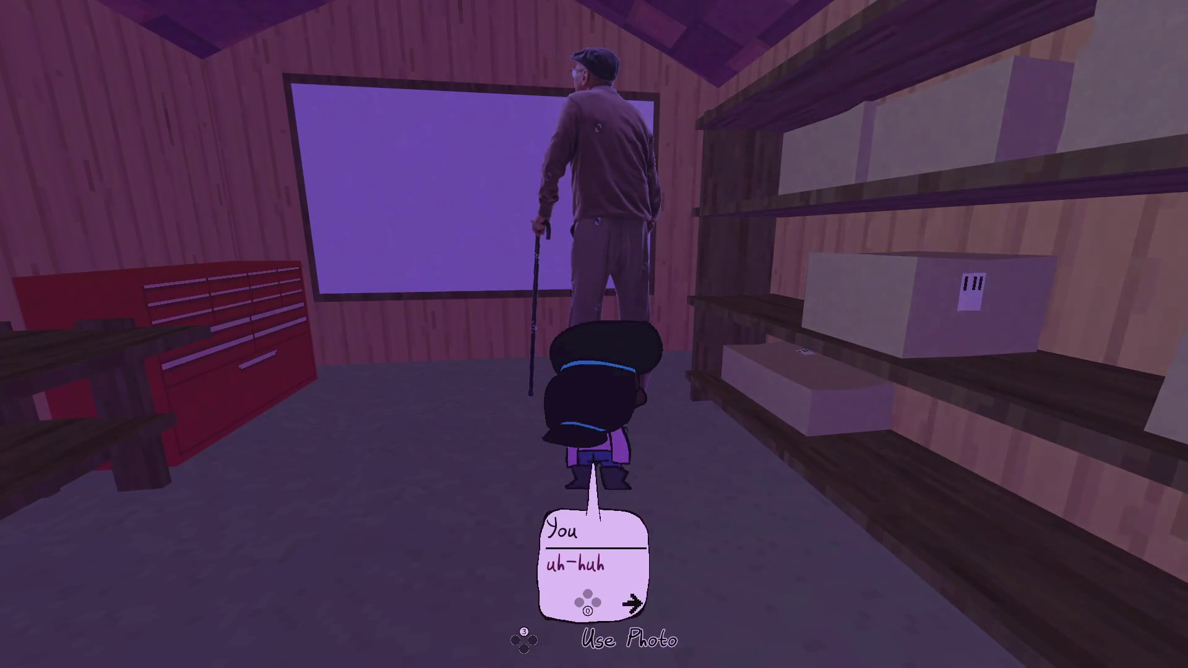
key(e)
key(e)
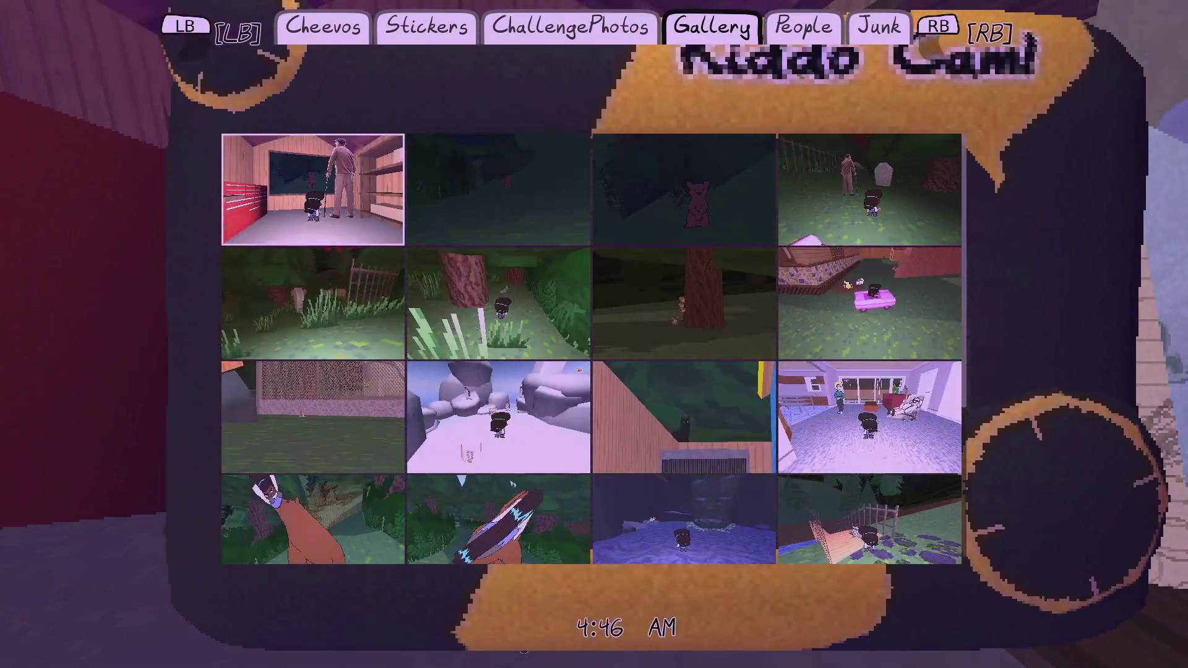
key(e)
key(e)
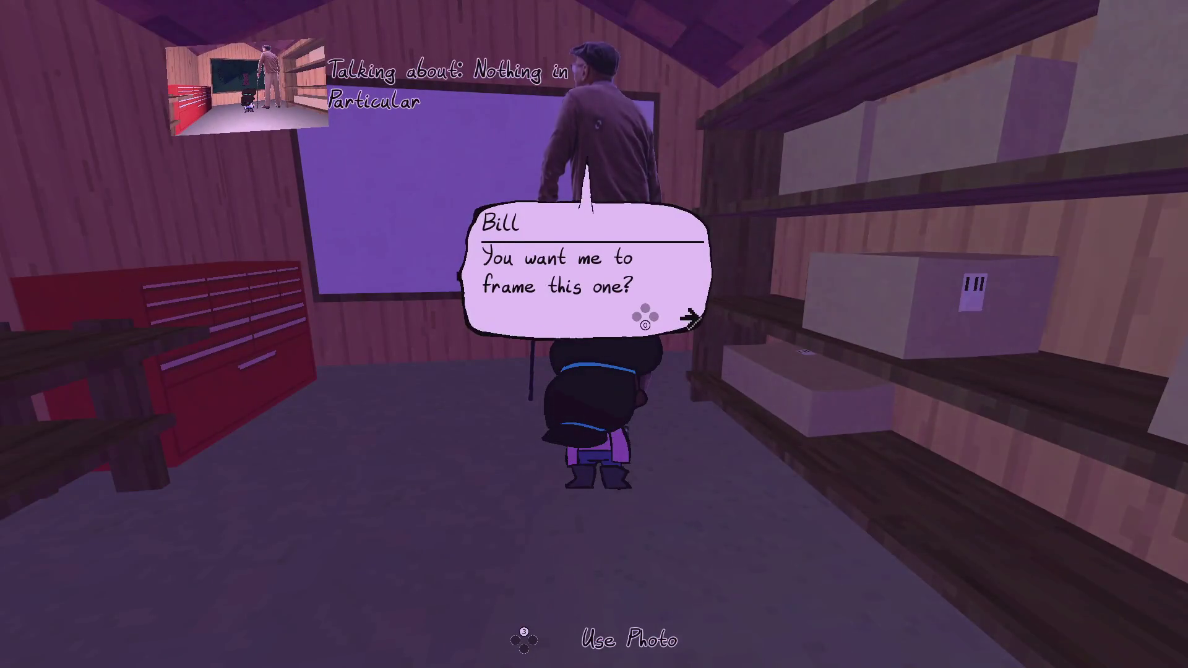
key(e)
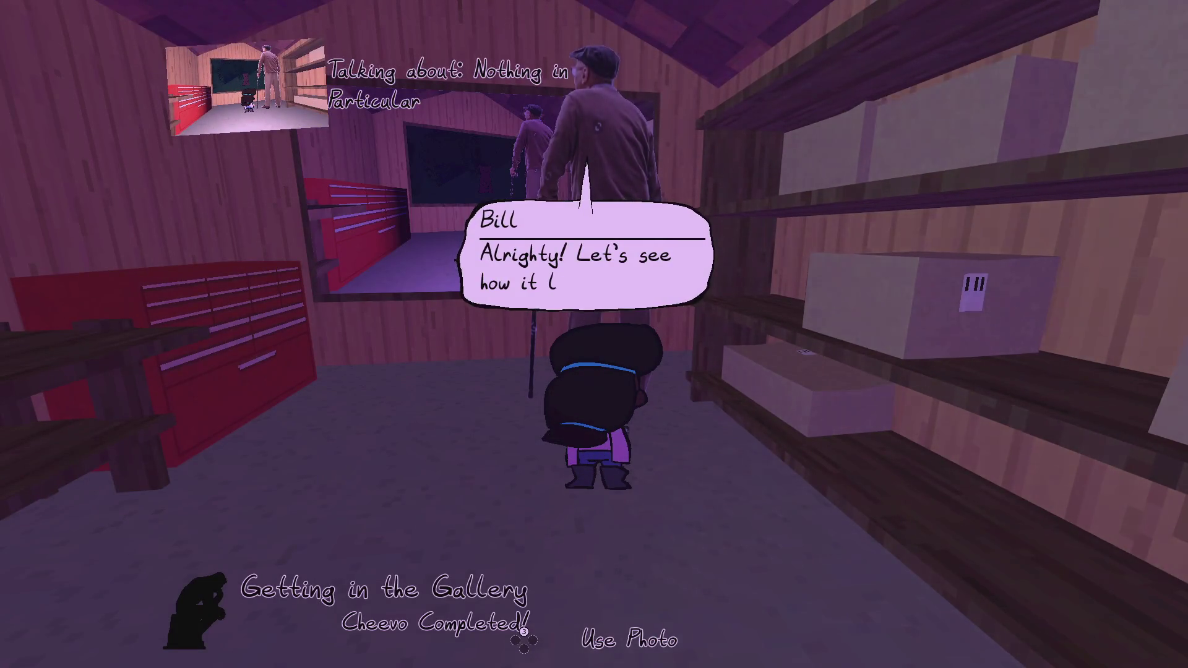
key(e)
key(s)
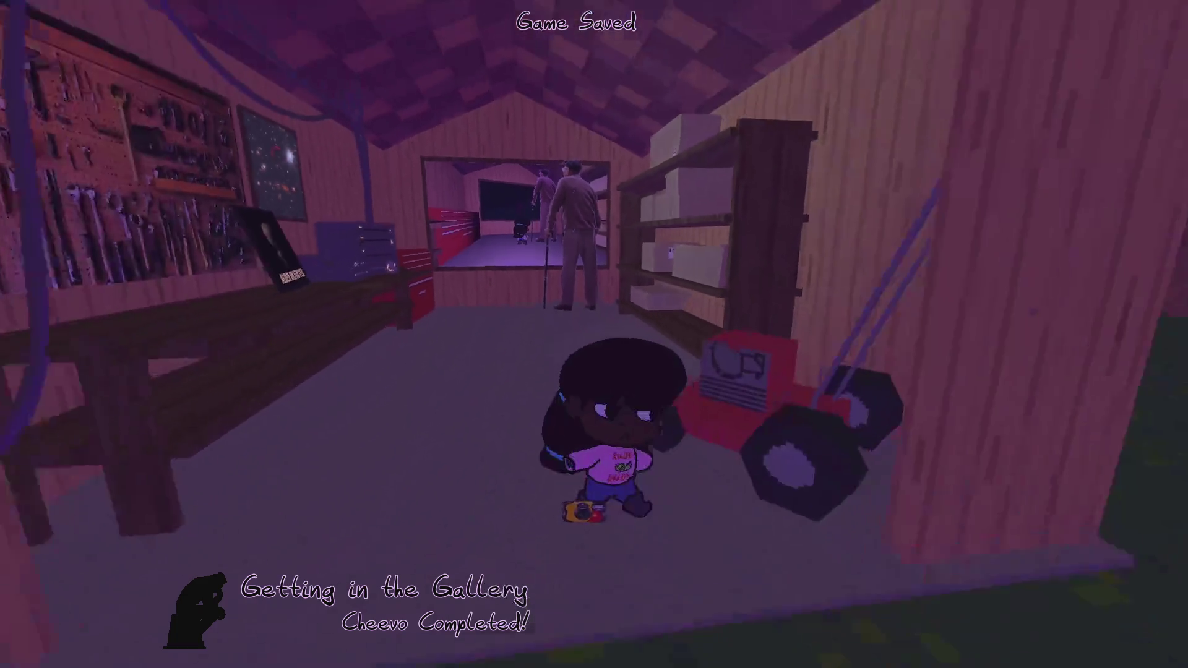
key(alt+Tab)
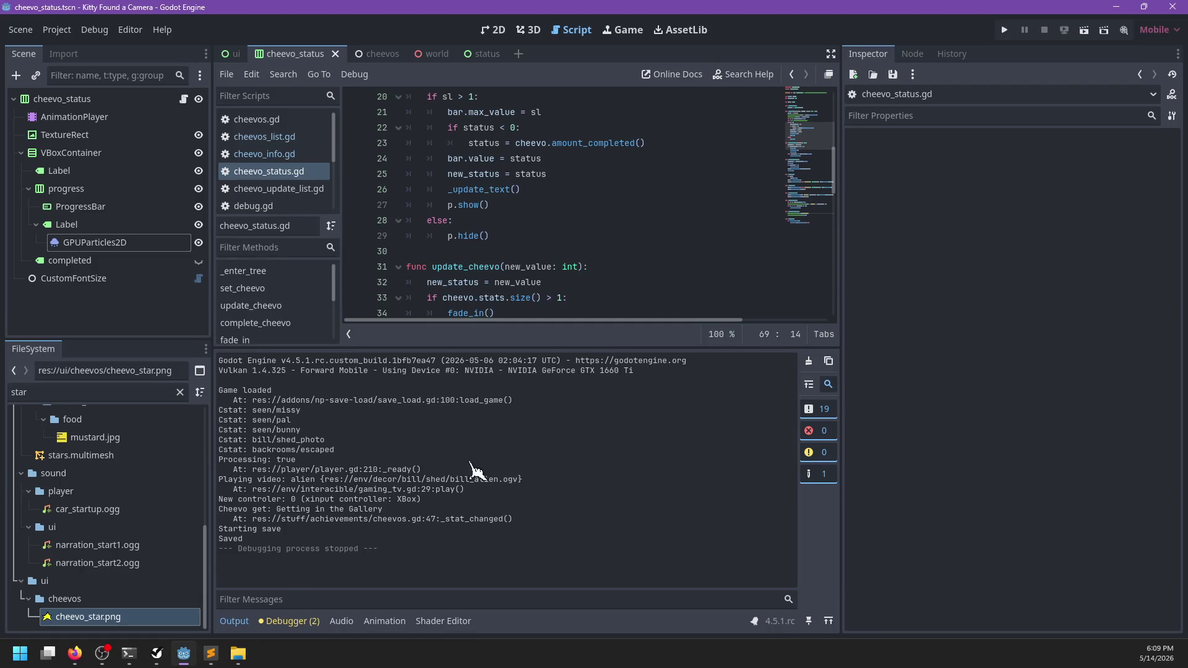
- Pretty-format the reloaded info.json with JSON Reindent
click(211, 654)
key(ctrl+a)
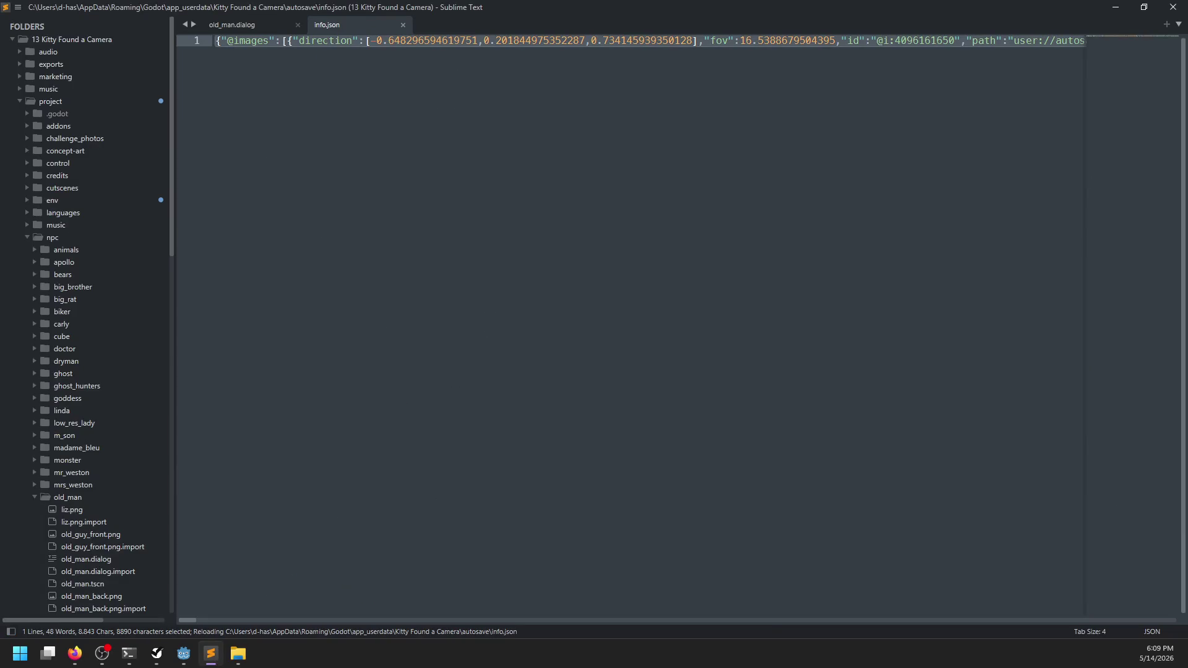
key(ctrl+shift+p)
text(json)
key(Return)
click(587, 347)
- Find and delete bill's shed_photo line below radio_dish, save, and return to Godot
key(ctrl+f)
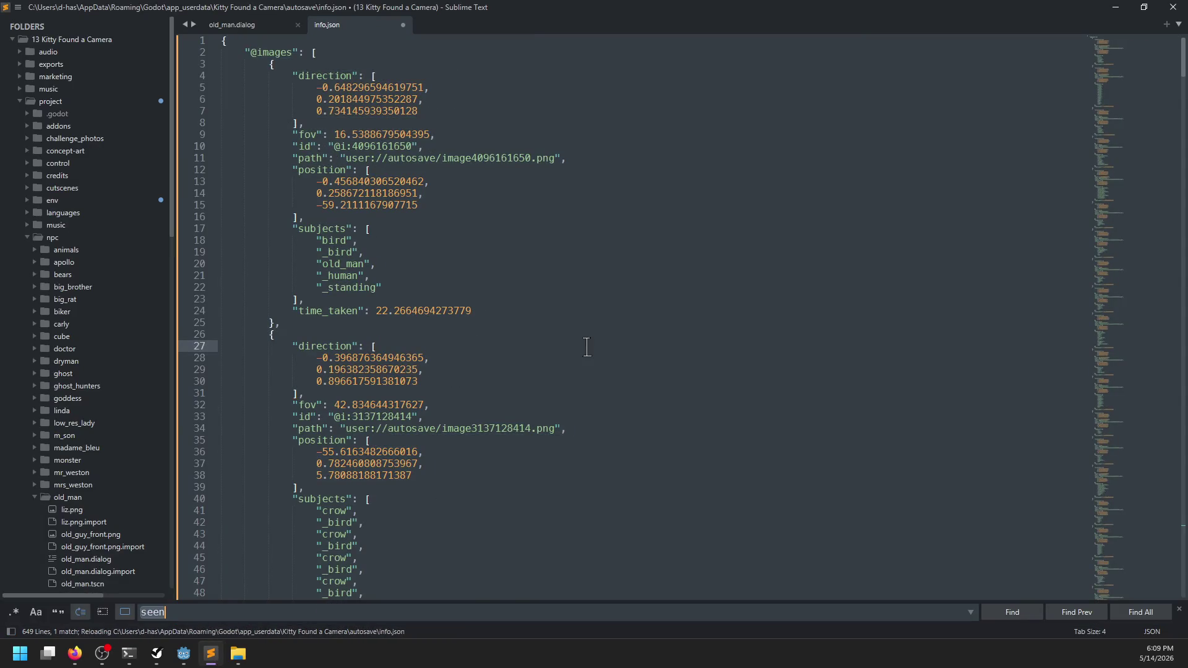
text(shed_photo)
key(Escape)
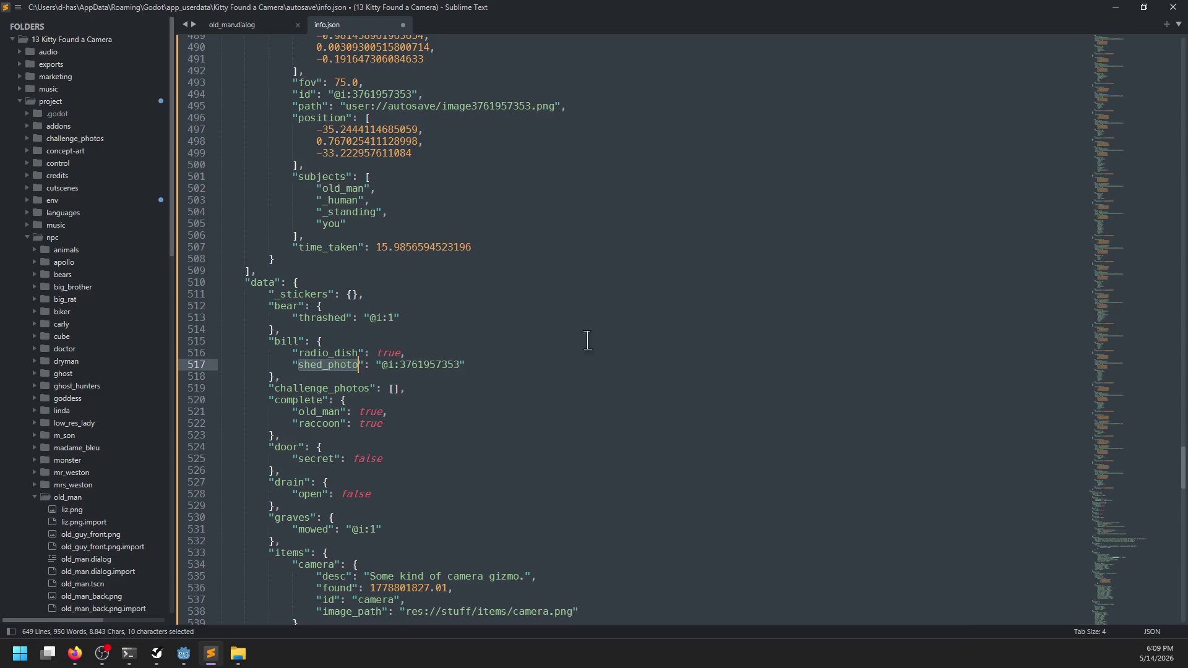
click(507, 356)
drag(507, 356, 513, 363)
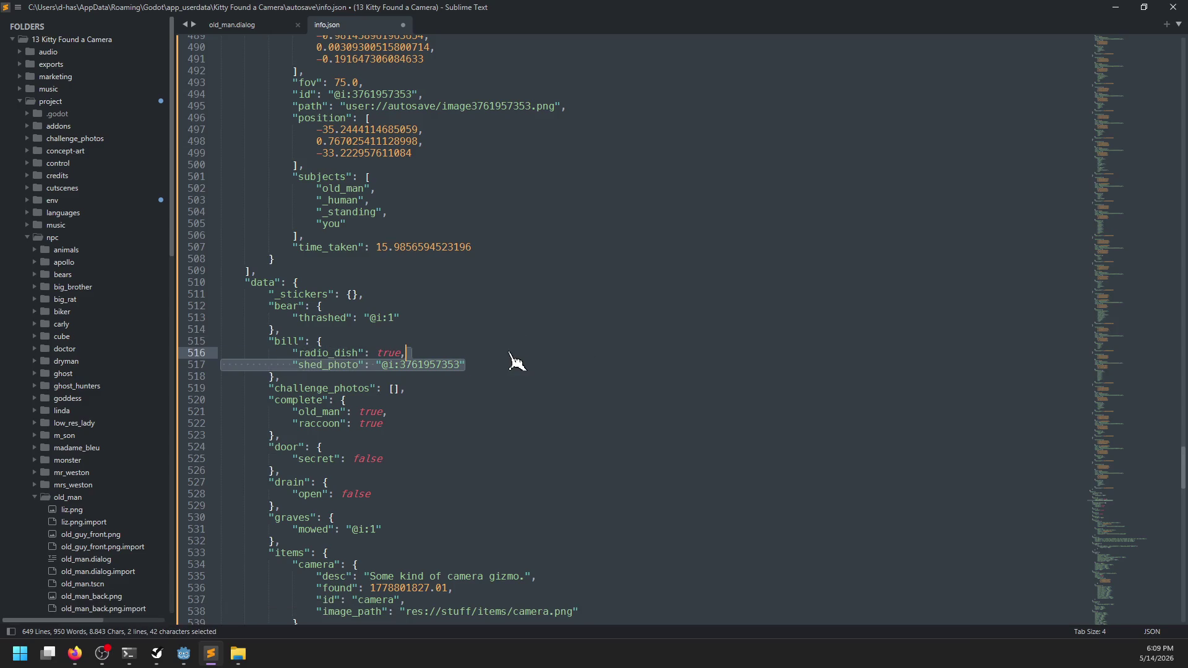
key(Delete)
key(ctrl+s)
key(alt+Tab)
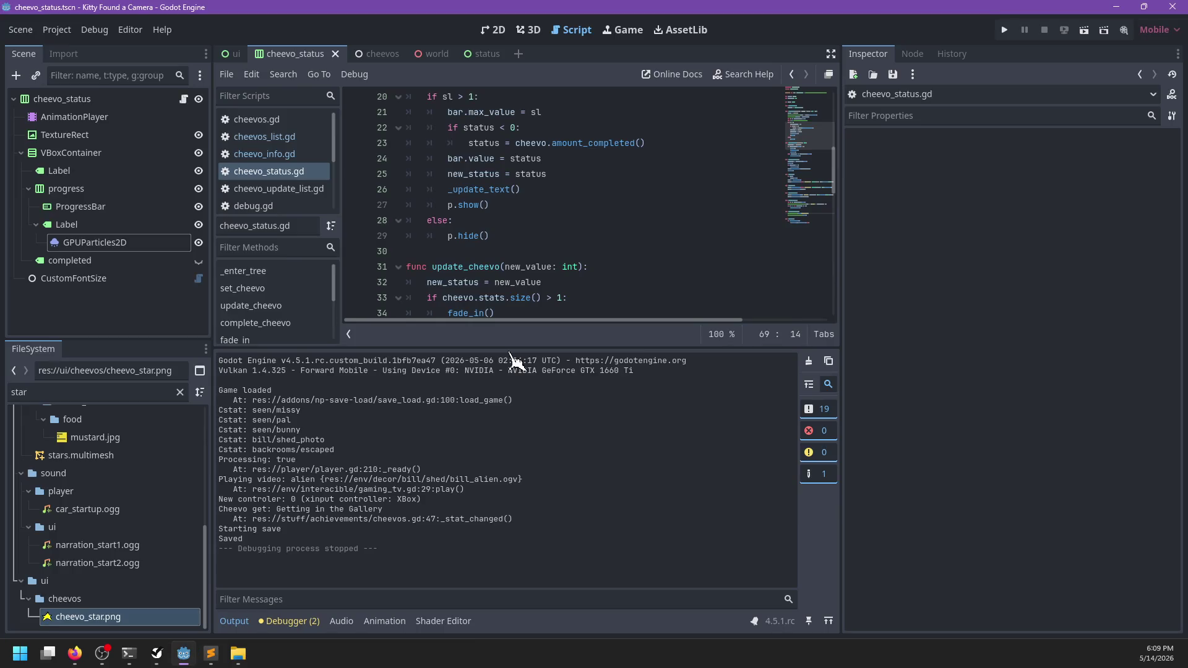
- Collapse the Output panel and set a breakpoint on the first line of complete_cheevo
click(234, 621)
scroll(550, 300, up, 2)
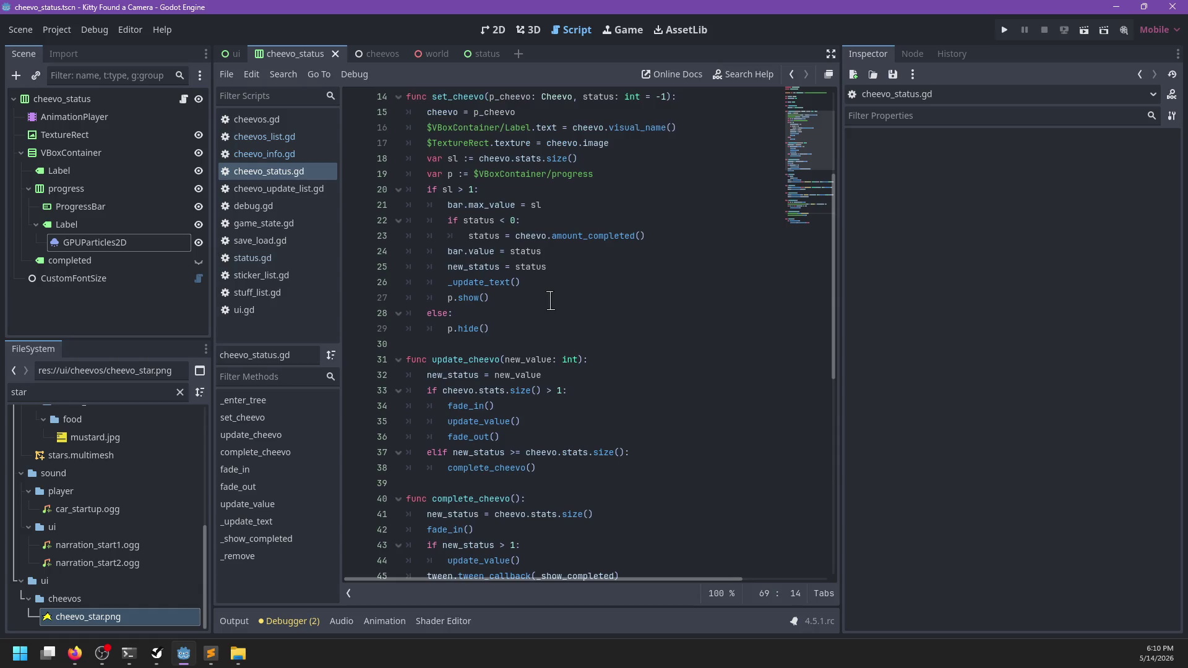
scroll(490, 329, down, 3)
click(612, 329)
key(ctrl+f)
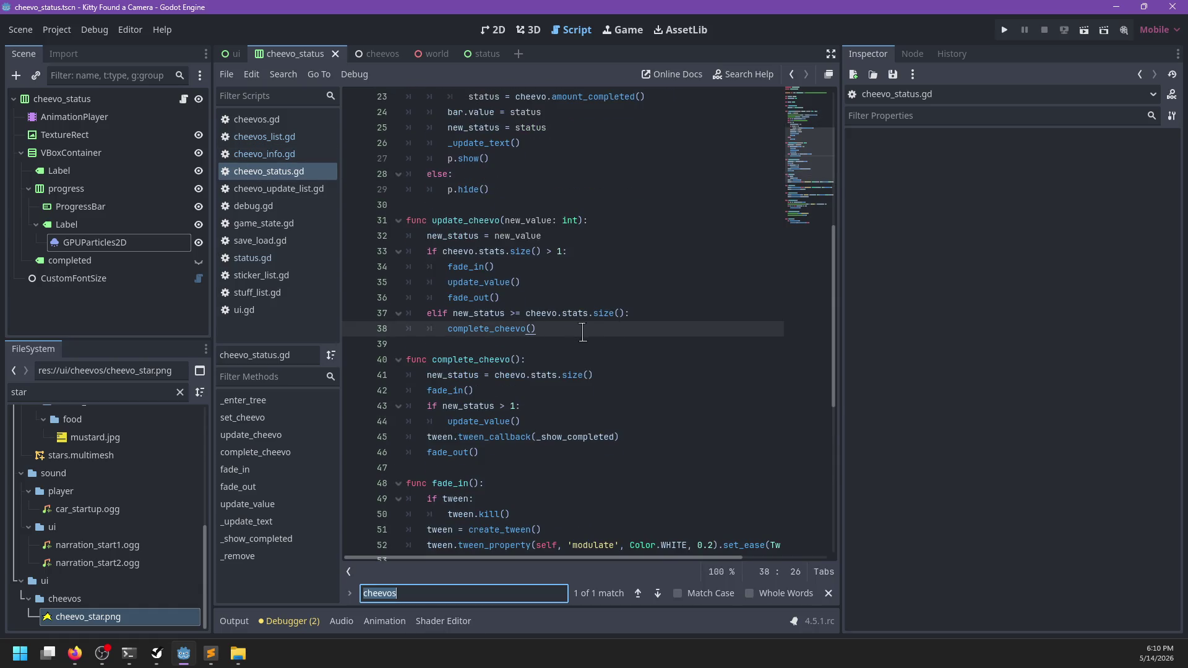
key(Escape)
click(353, 375)
- Browse cheevo_info.gd, cheevos_list.gd and cheevo_update_list.gd, then return to update_cheevo in cheevo_status.gd
scroll(630, 366, up, 5)
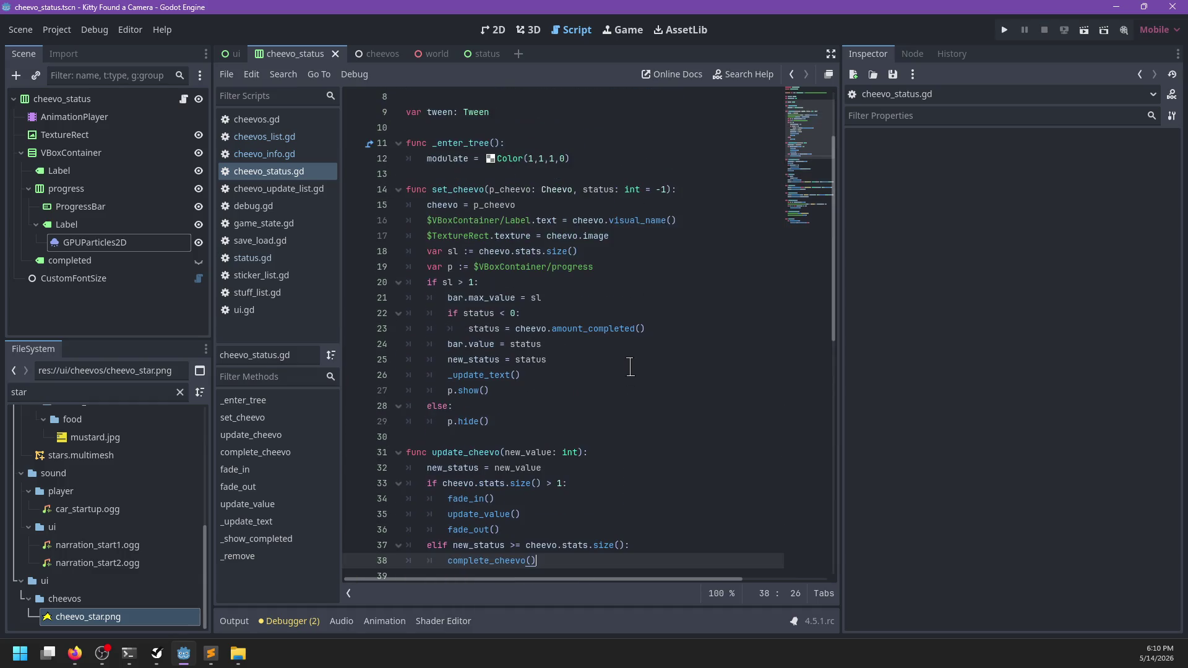
scroll(631, 366, up, 3)
scroll(631, 370, down, 13)
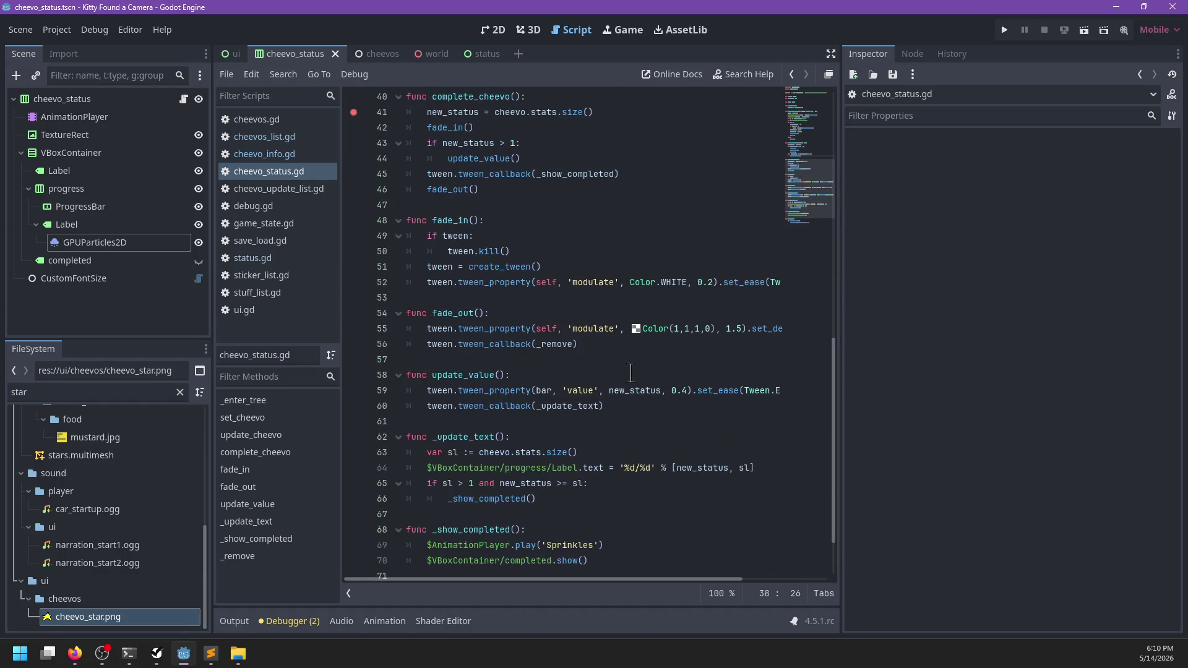
scroll(631, 373, down, 2)
click(297, 155)
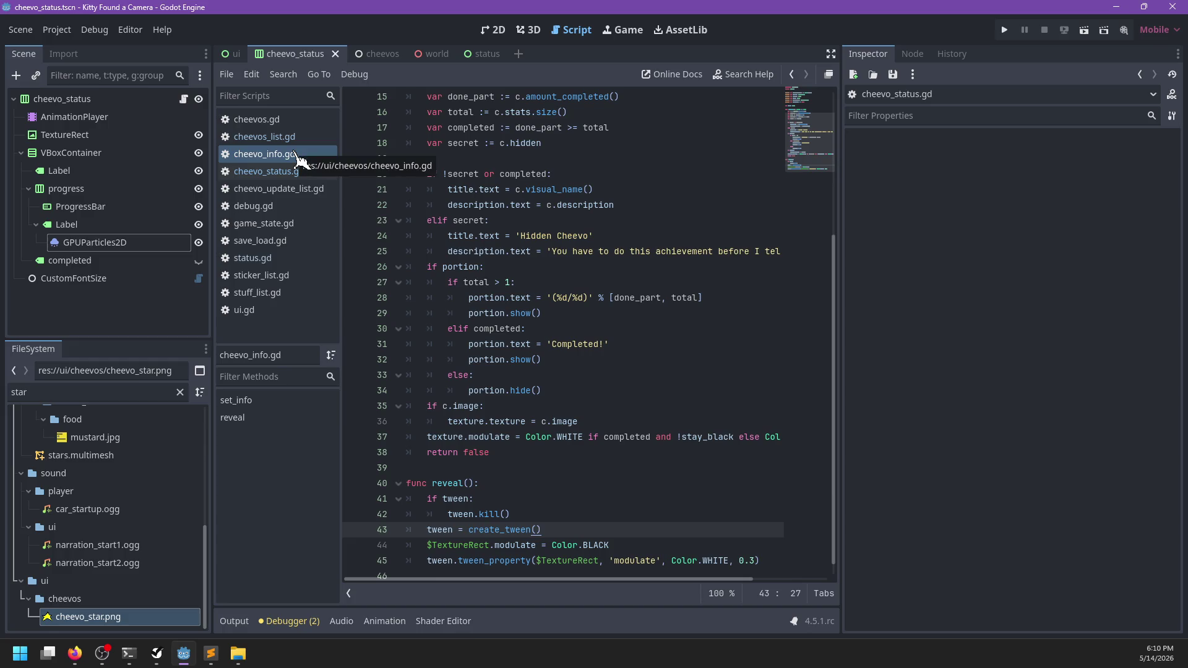
click(296, 138)
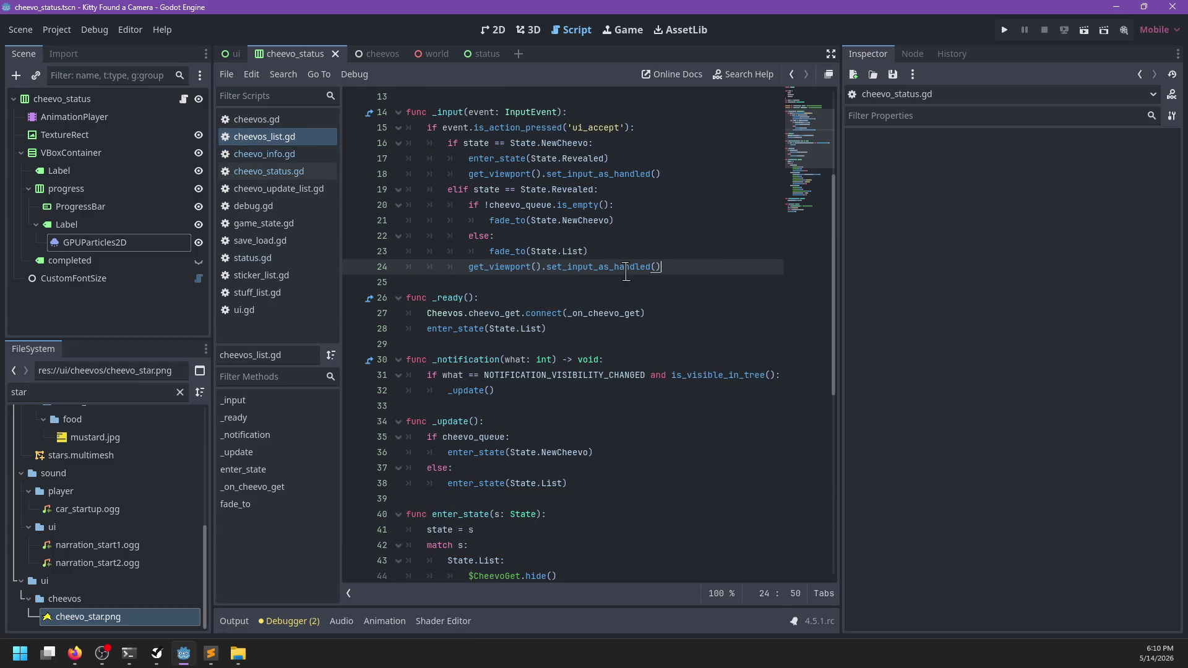
click(291, 189)
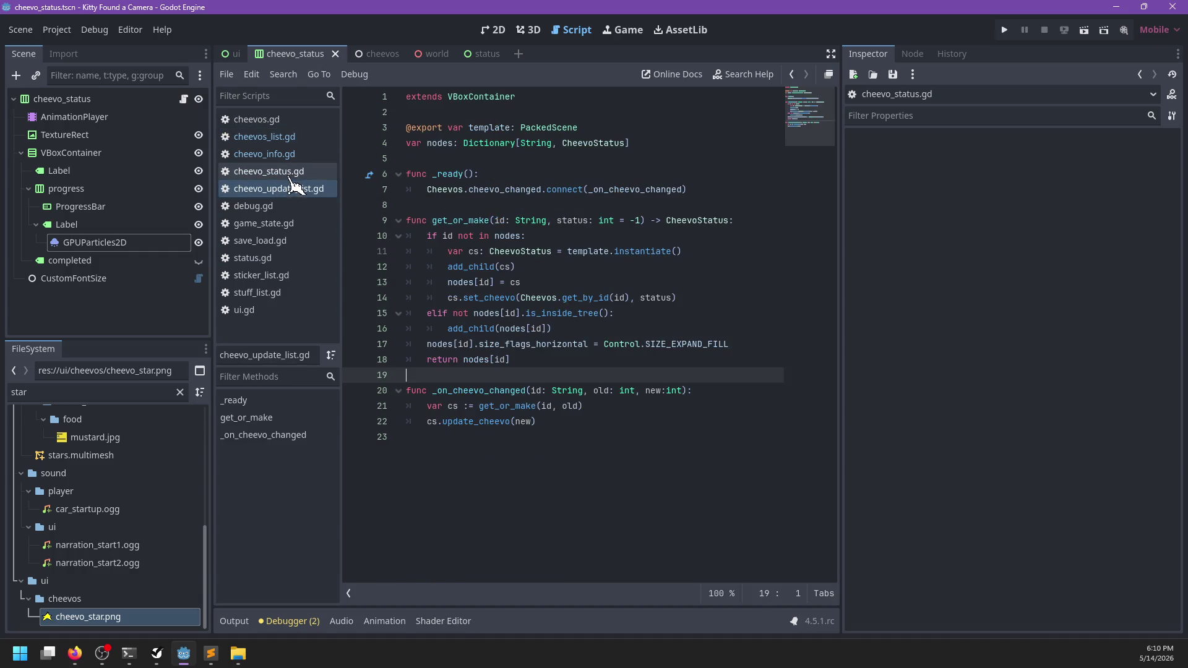
click(290, 175)
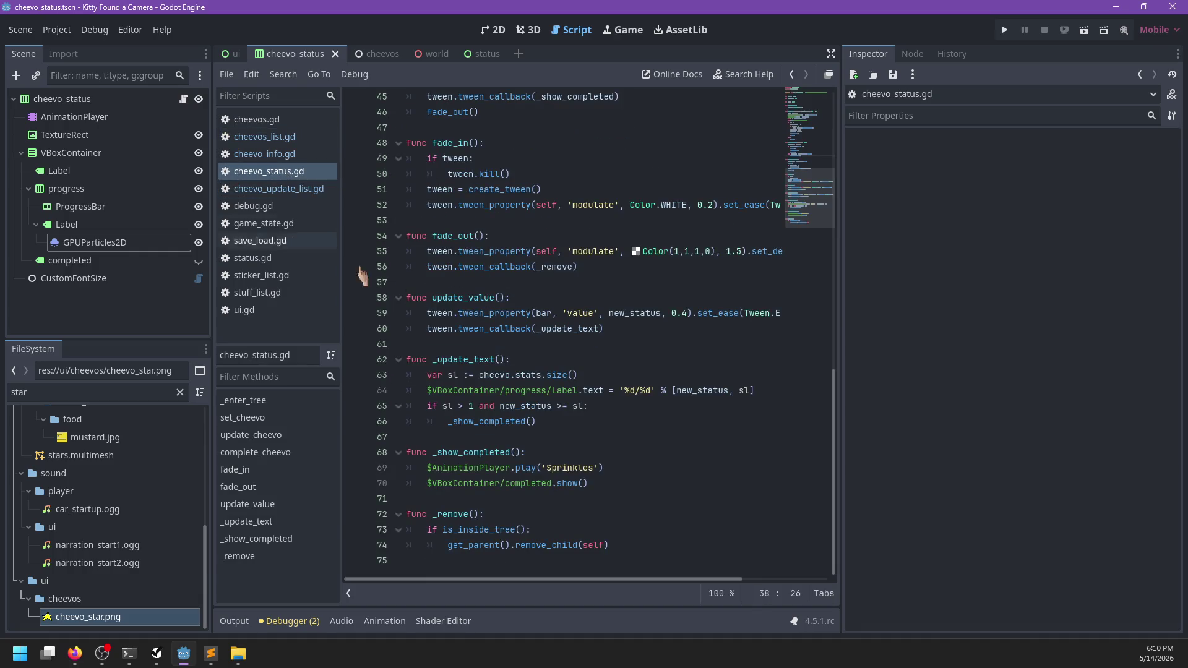
click(309, 194)
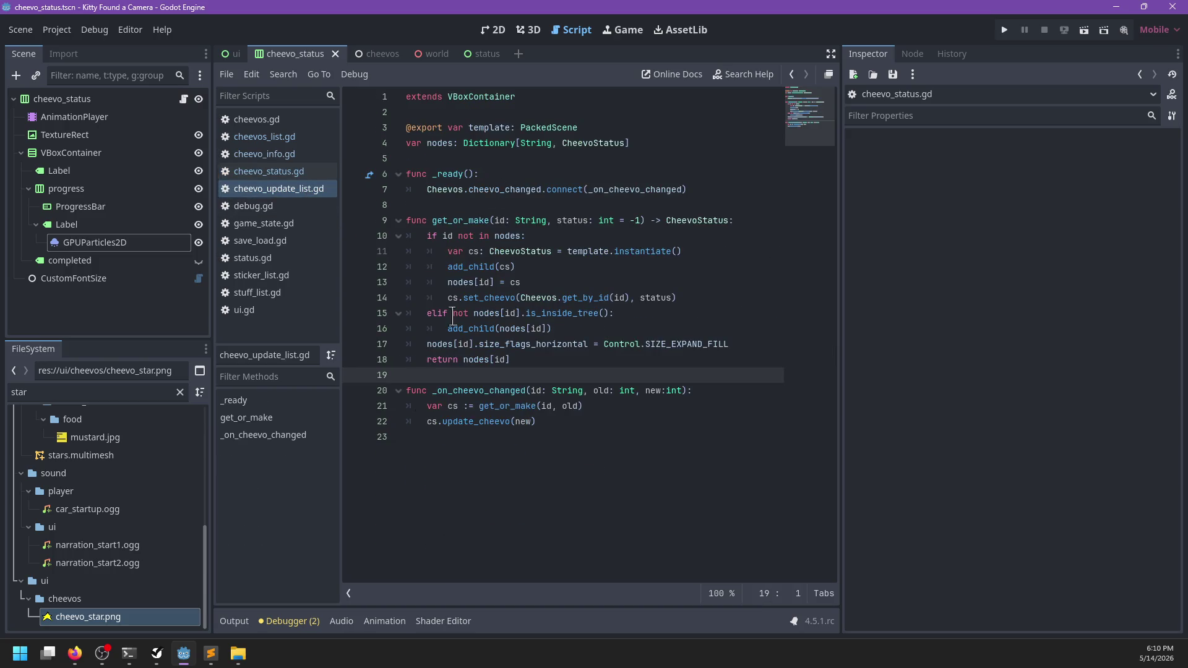
ctrl+click(461, 423)
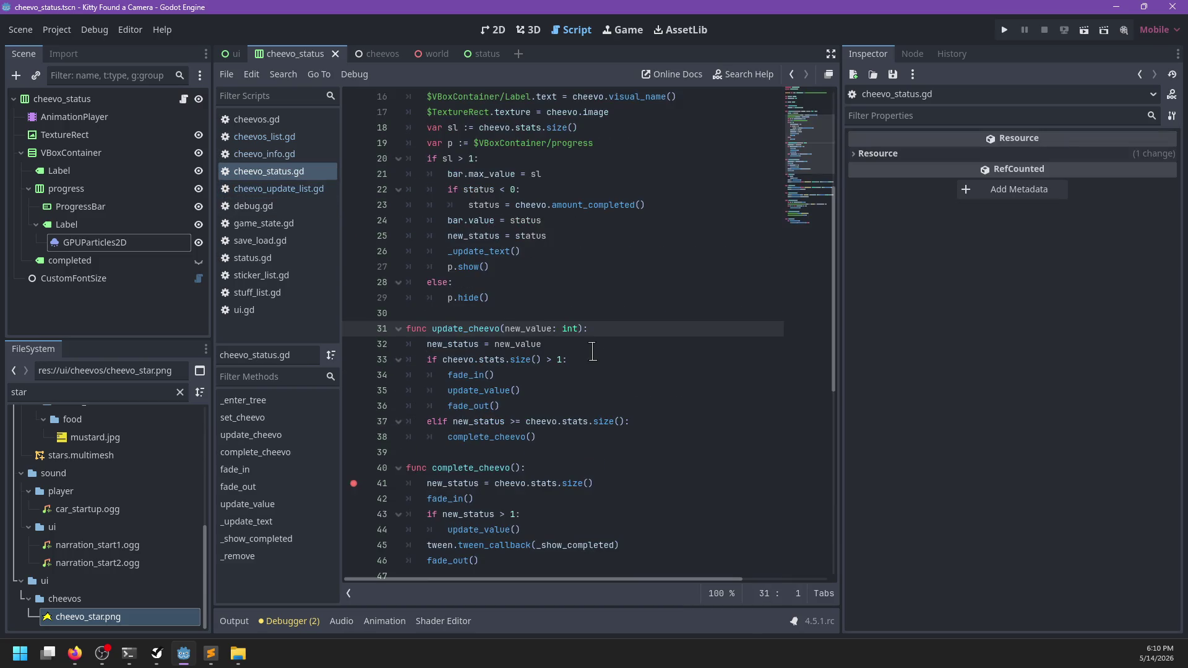
- Simplify line 37's condition to 'elif new_status:' and save the script
scroll(593, 351, down, 3)
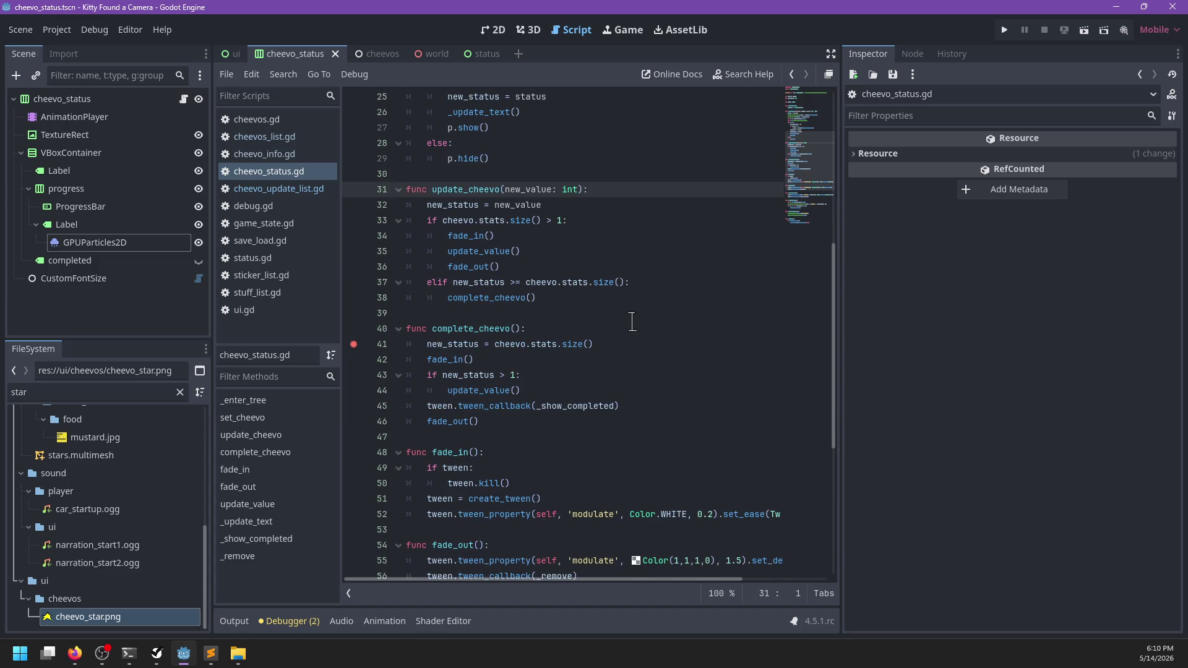
double_click(466, 221)
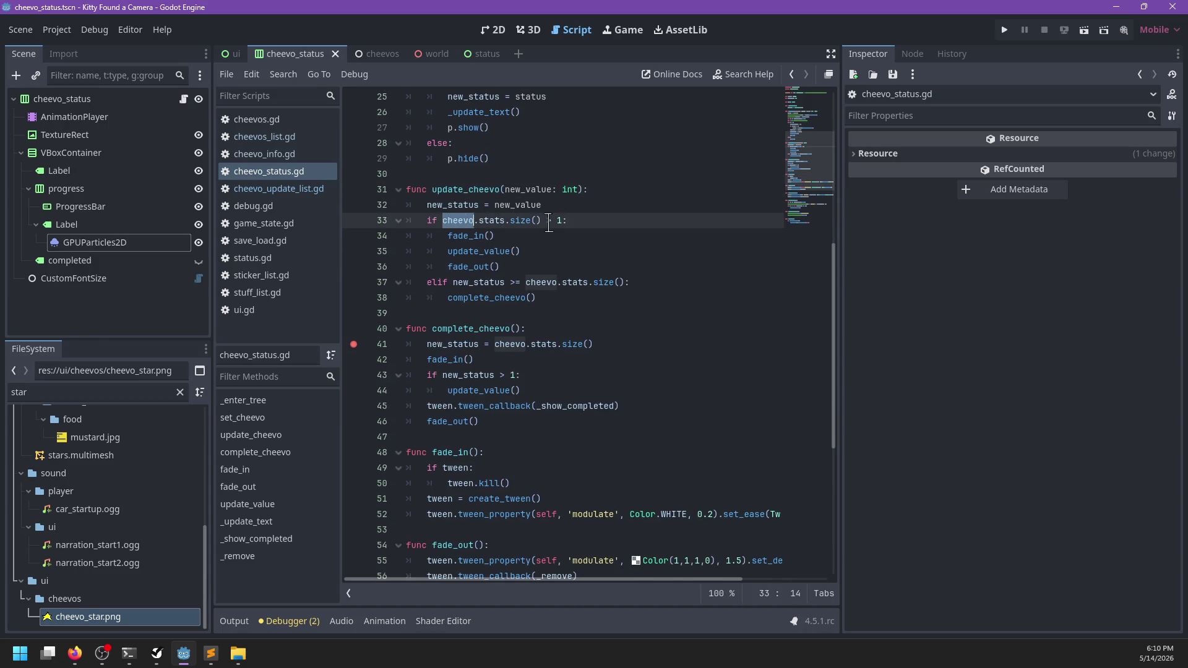
double_click(465, 282)
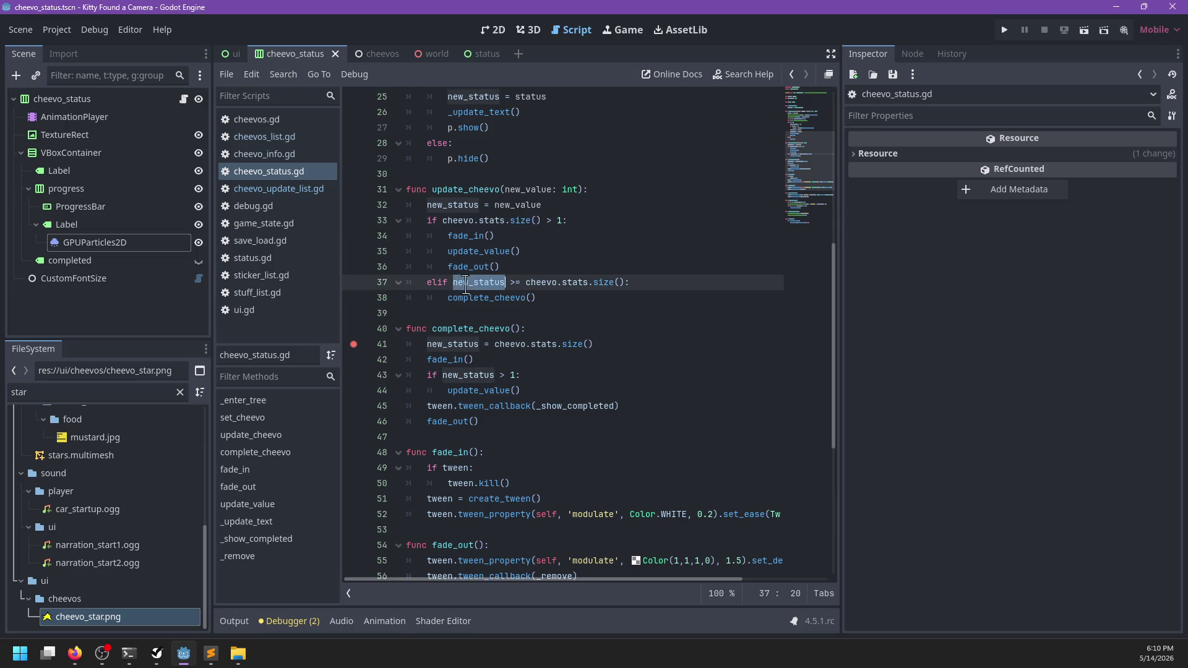
drag(624, 282, 526, 282)
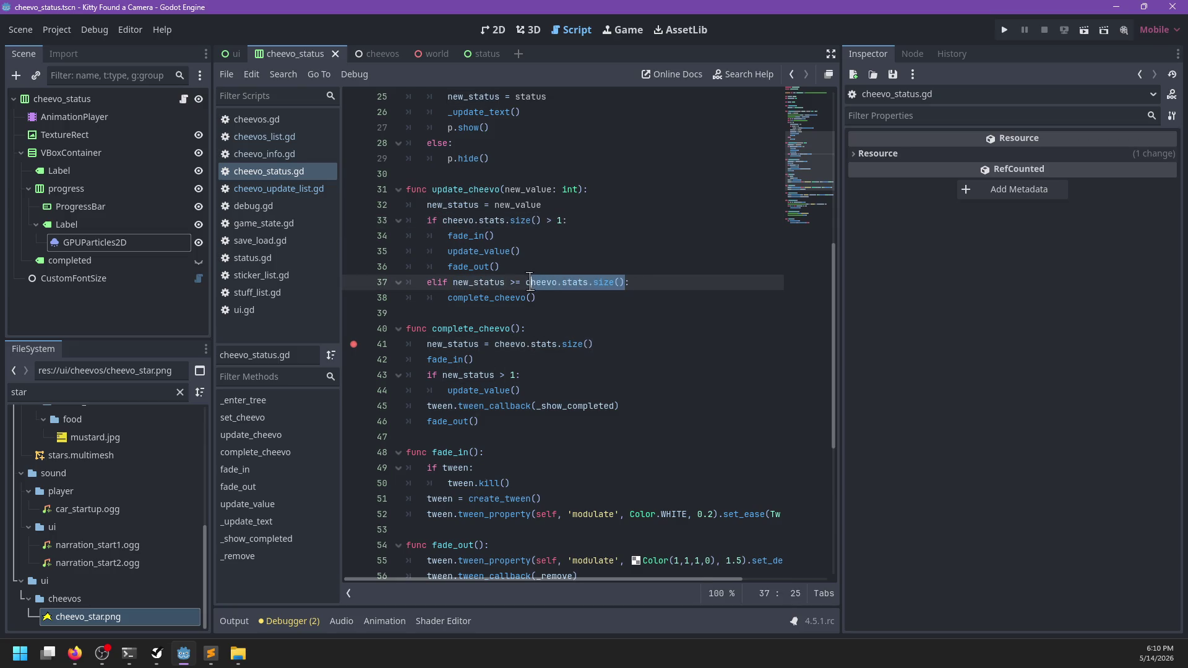
text(1)
key(End)
key(ctrl+s)
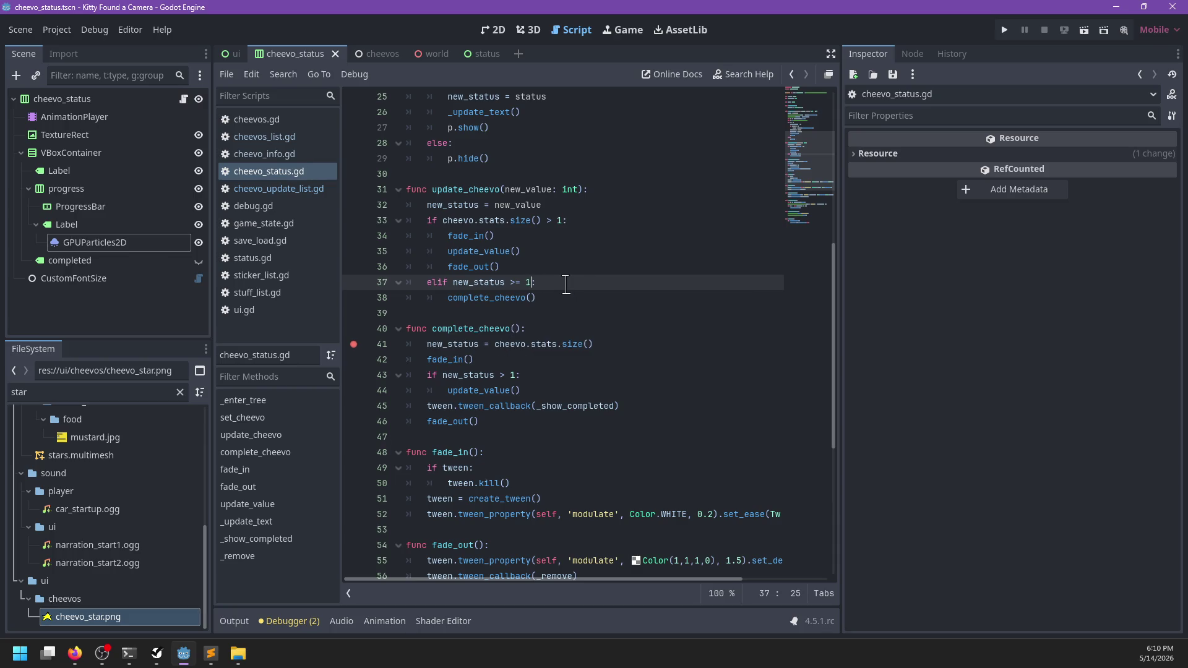
key(ctrl+shift+Left)
key(ctrl+shift+Left)
key(ctrl+shift+Left)
key(ctrl+shift+Right)
key(BackSpace)
key(ctrl+s)
- Trace the _show_completed callback, then select GPUParticles2D and return to the scene view
click(476, 391)
click(559, 405)
scroll(574, 399, down, 5)
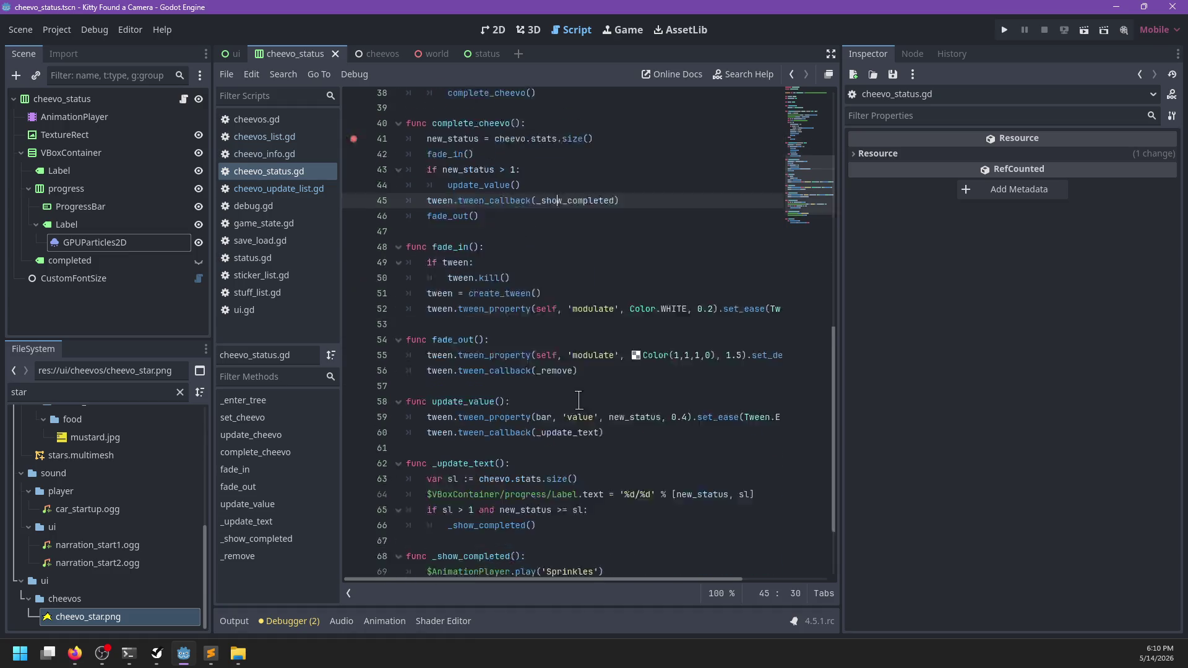
double_click(573, 174)
scroll(589, 379, down, 2)
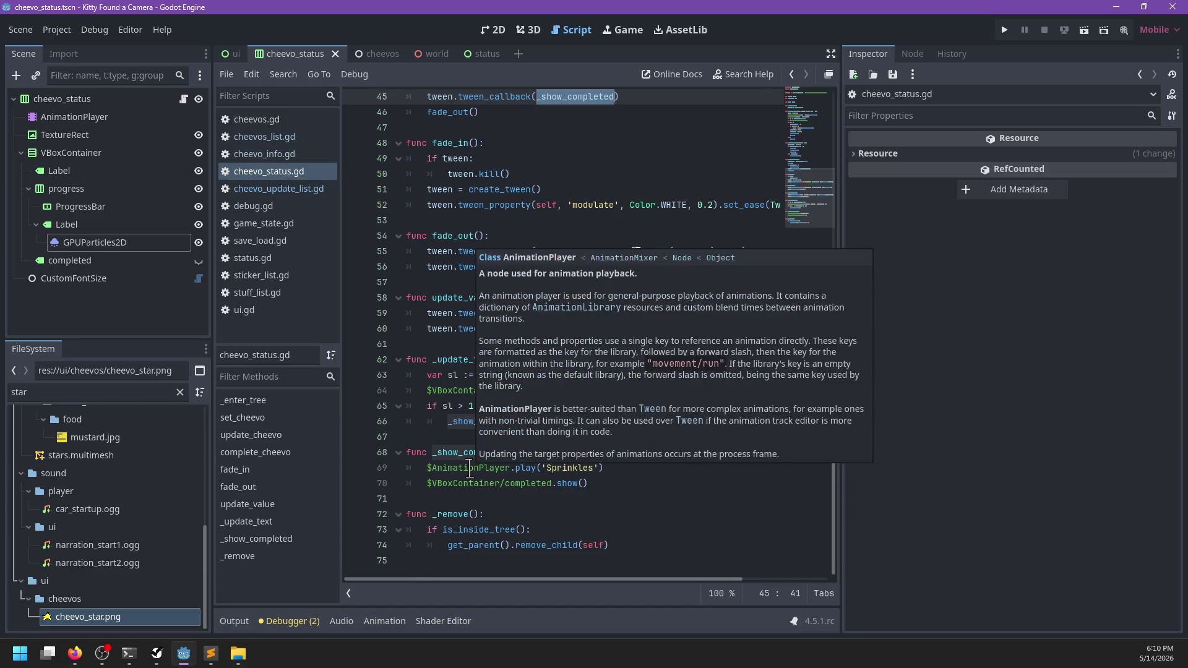
click(123, 243)
click(525, 29)
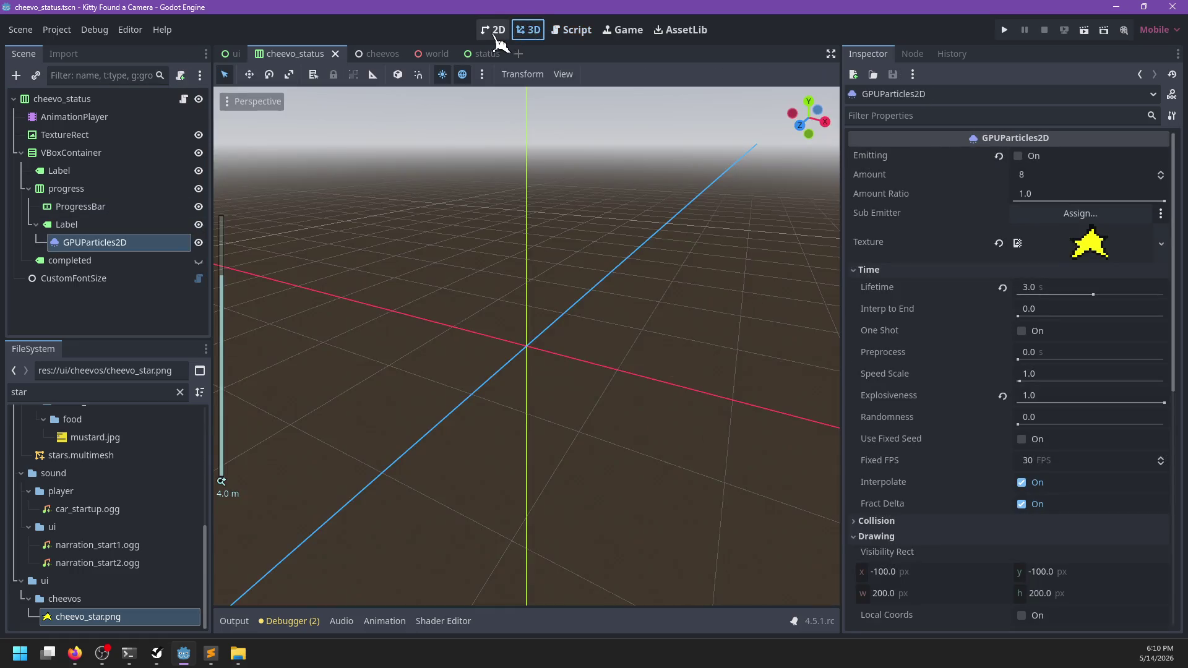
- Add a Sprite2D child under GPUParticles2D and give it the cheevo_star.png texture
click(498, 31)
key(ctrl+a)
text(sprite3d)
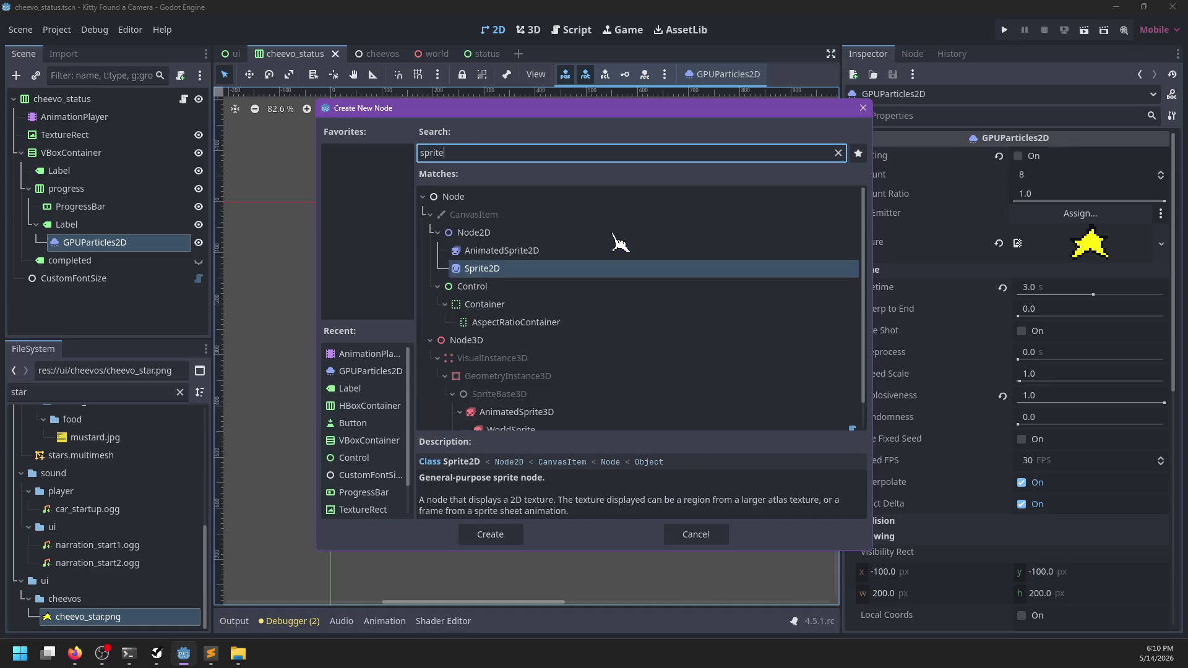
key(BackSpace)
key(BackSpace)
key(Return)
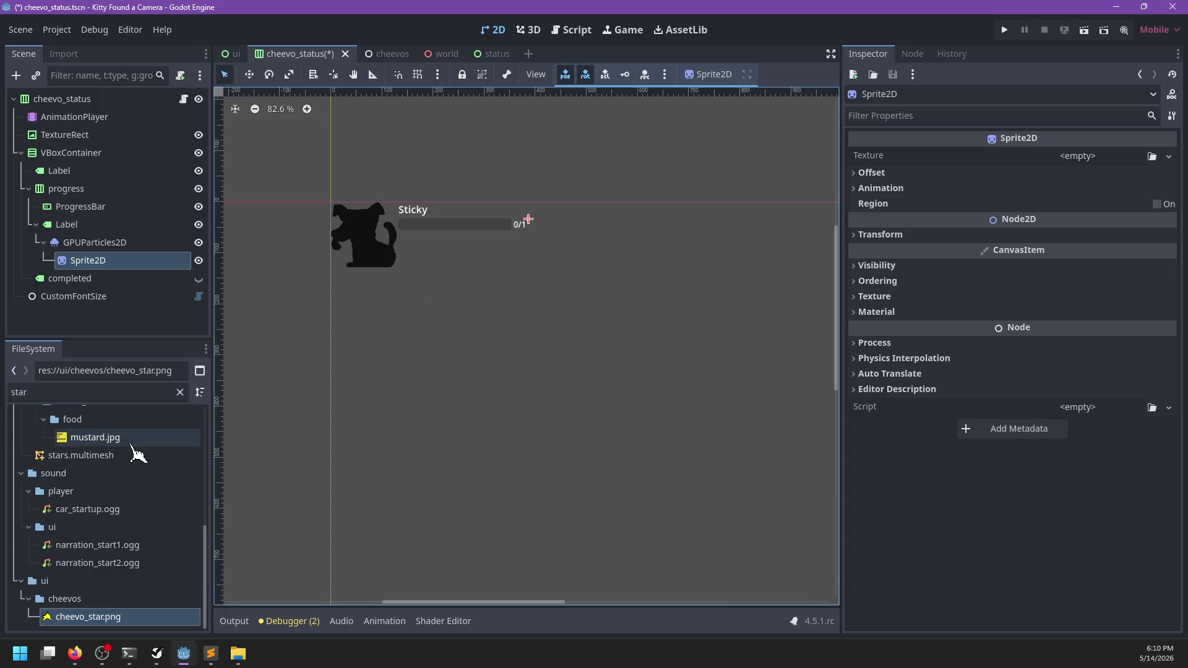
mouse_move(87, 617)
mouse_down()
mouse_move(1149, 158)
mouse_move(1094, 162)
mouse_up()
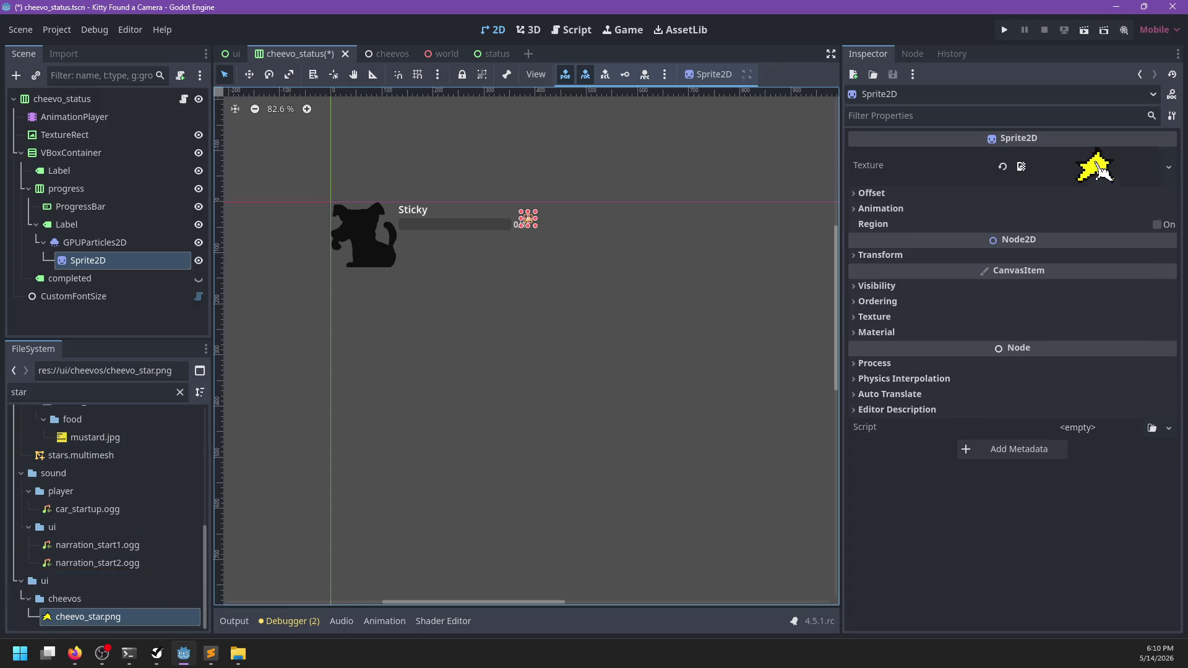
scroll(626, 260, up, 2)
scroll(549, 251, up, 2)
- Save the cheevo_status scene and run the game with F5 to test the achievement
key(ctrl+s)
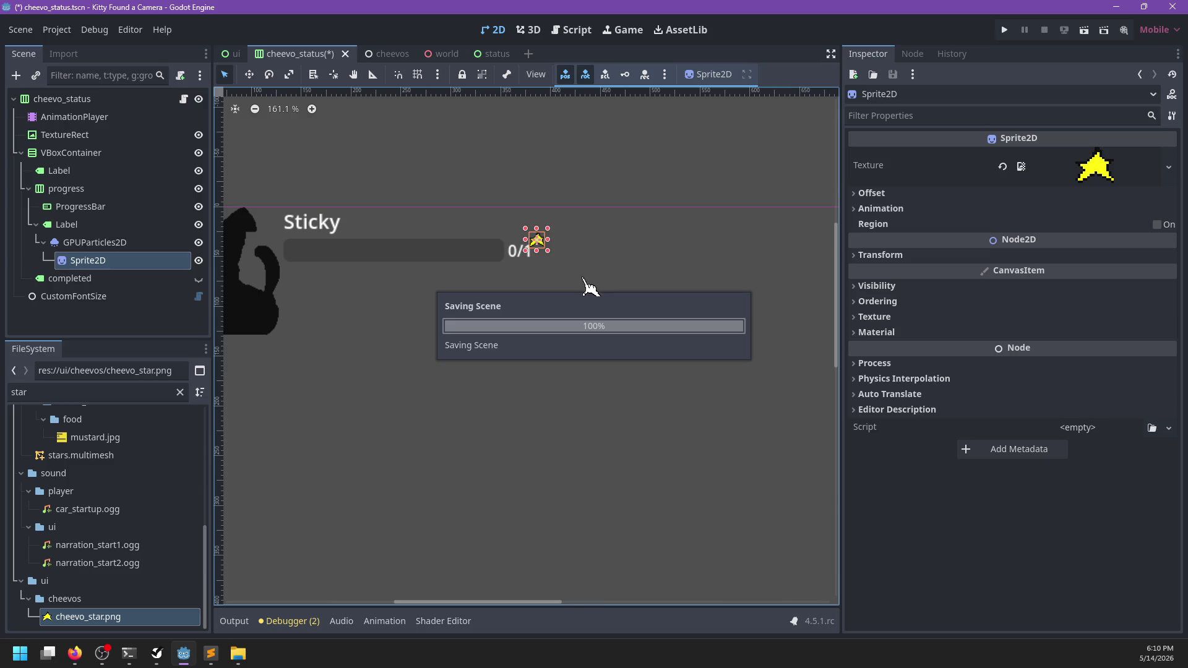
key(alt+Tab)
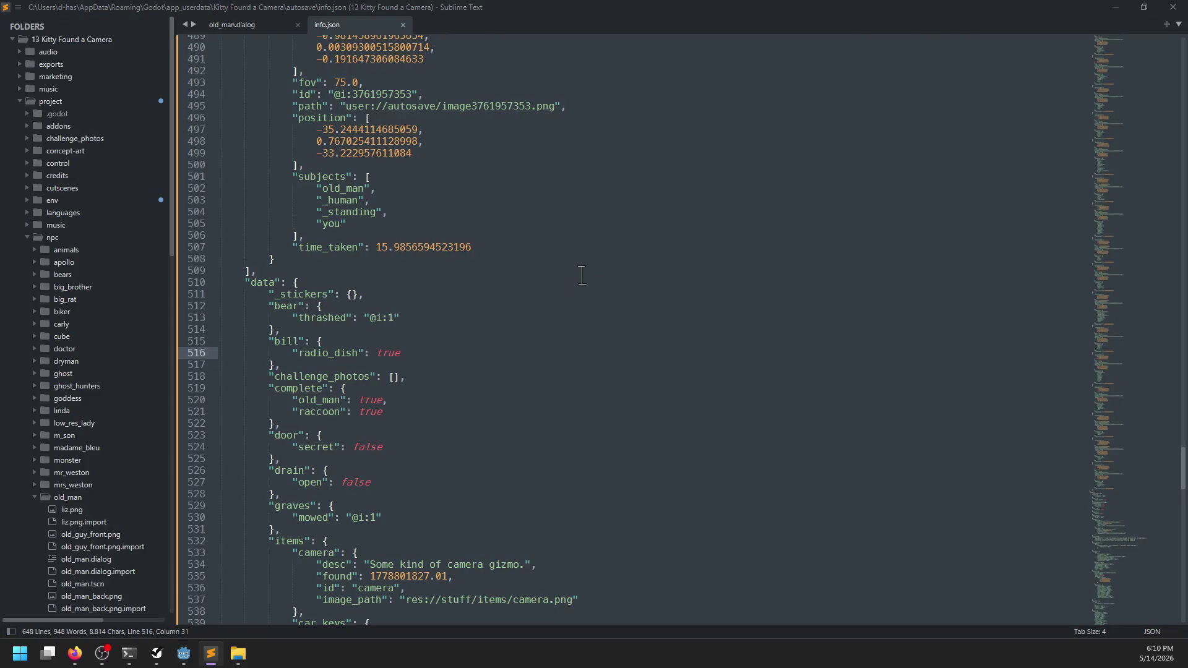
key(alt+Tab)
key(F5)
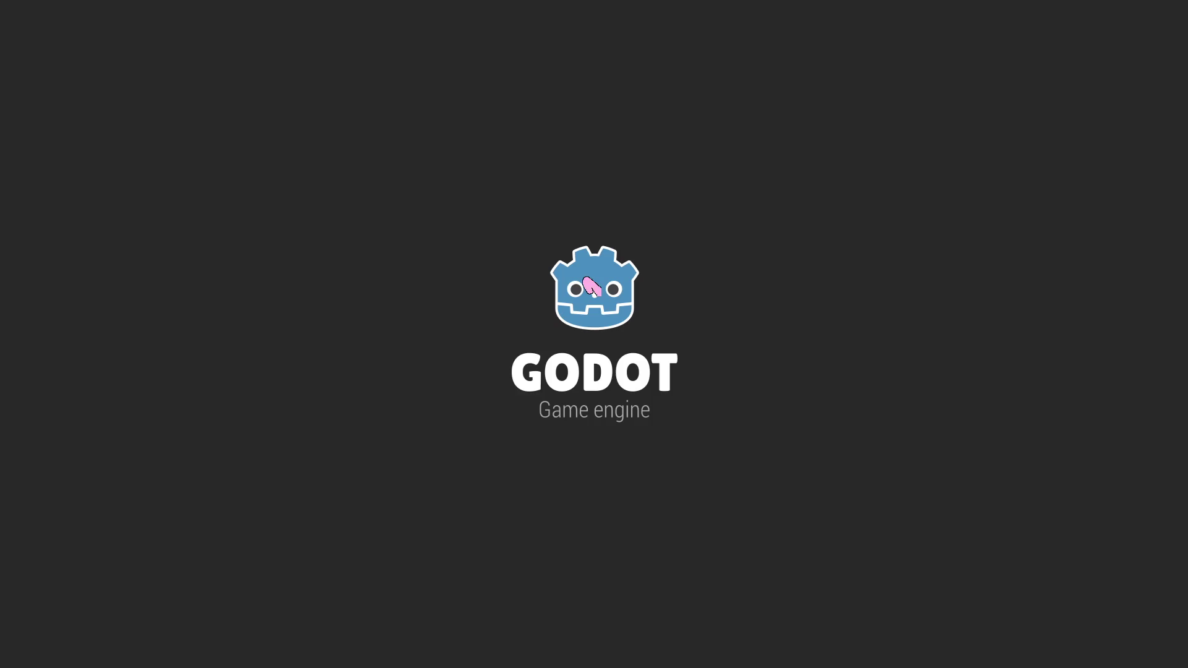
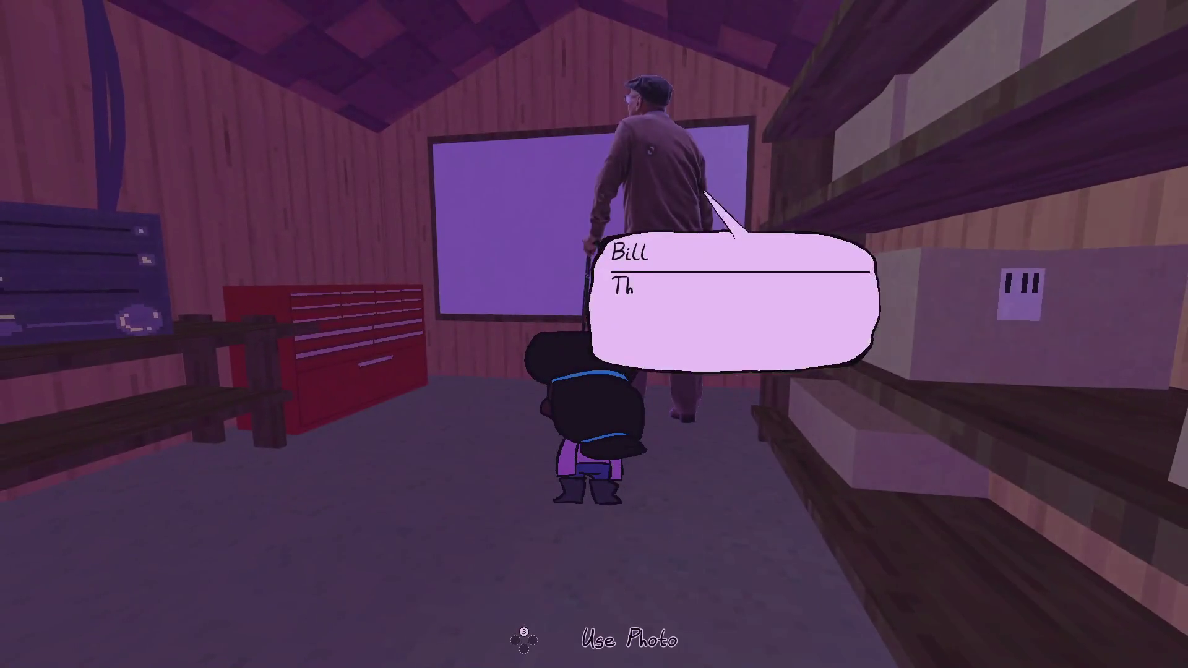
- Answer Yes to the old man, advance the dialogue, and show him the first gallery photo
key(space)
key(space)
key(space)
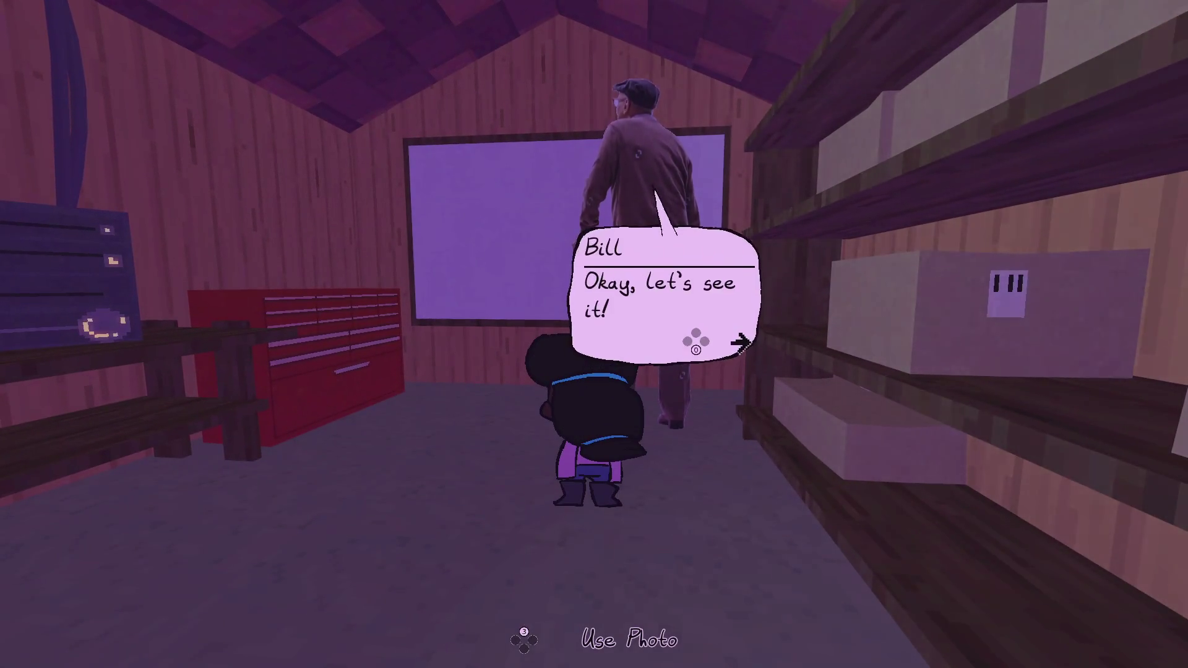
key(space)
key(space)
key(space)
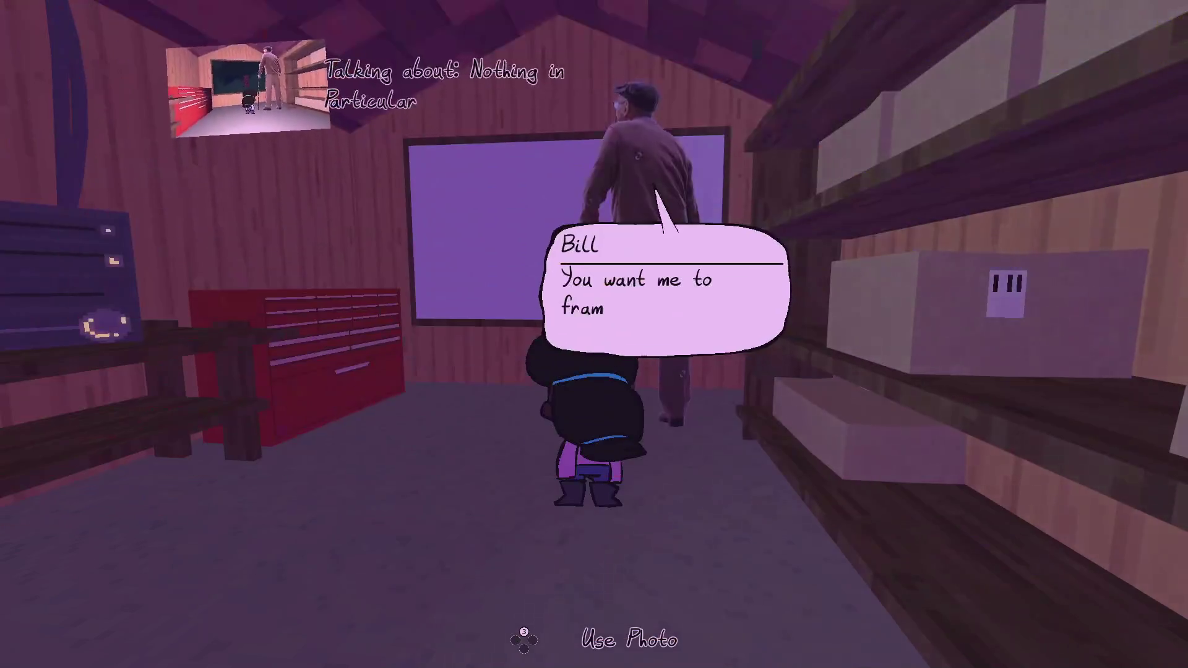
key(space)
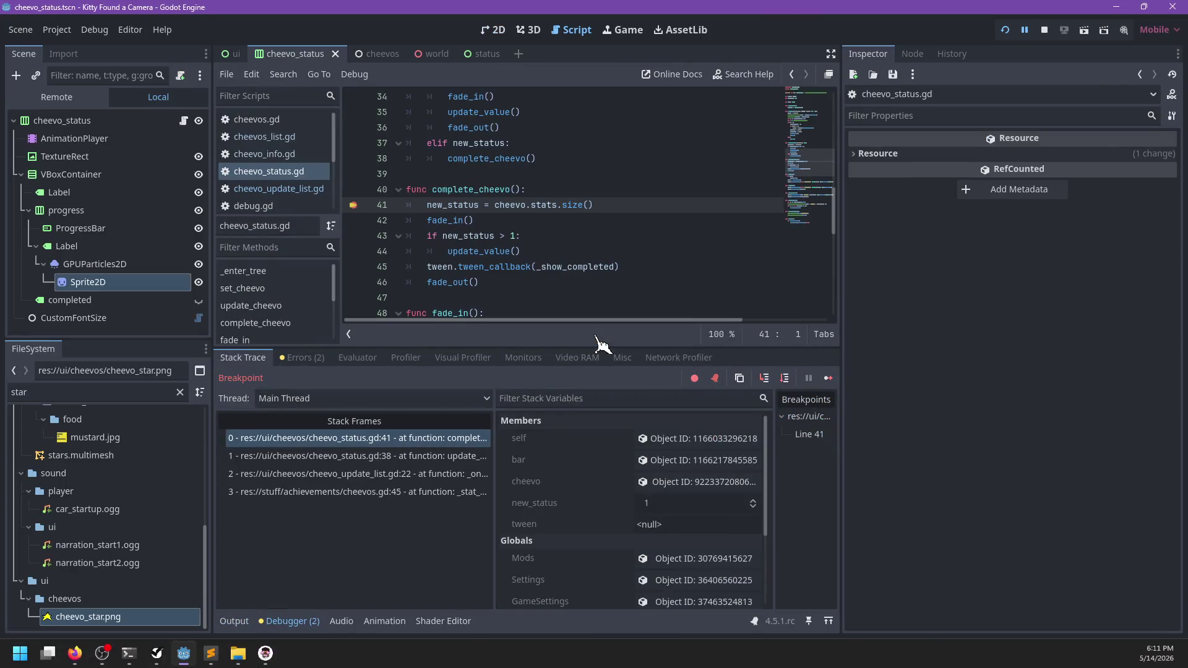
- Step past line 41 in the debugger and remove its breakpoint
key(F10)
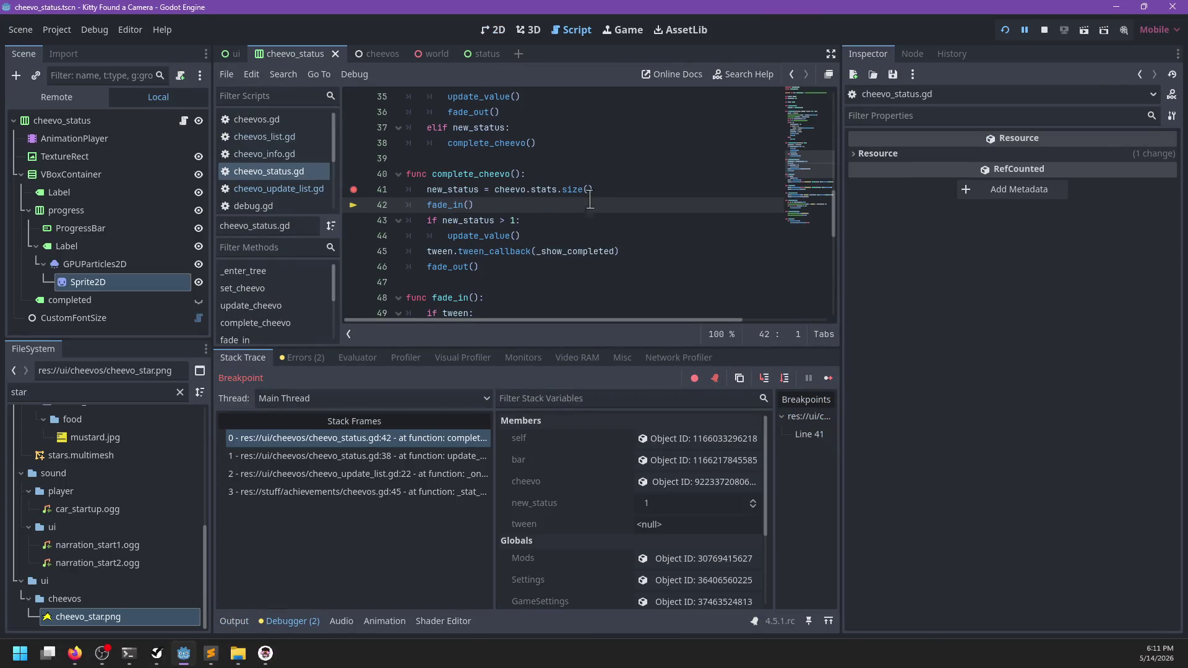
click(379, 192)
key(F10)
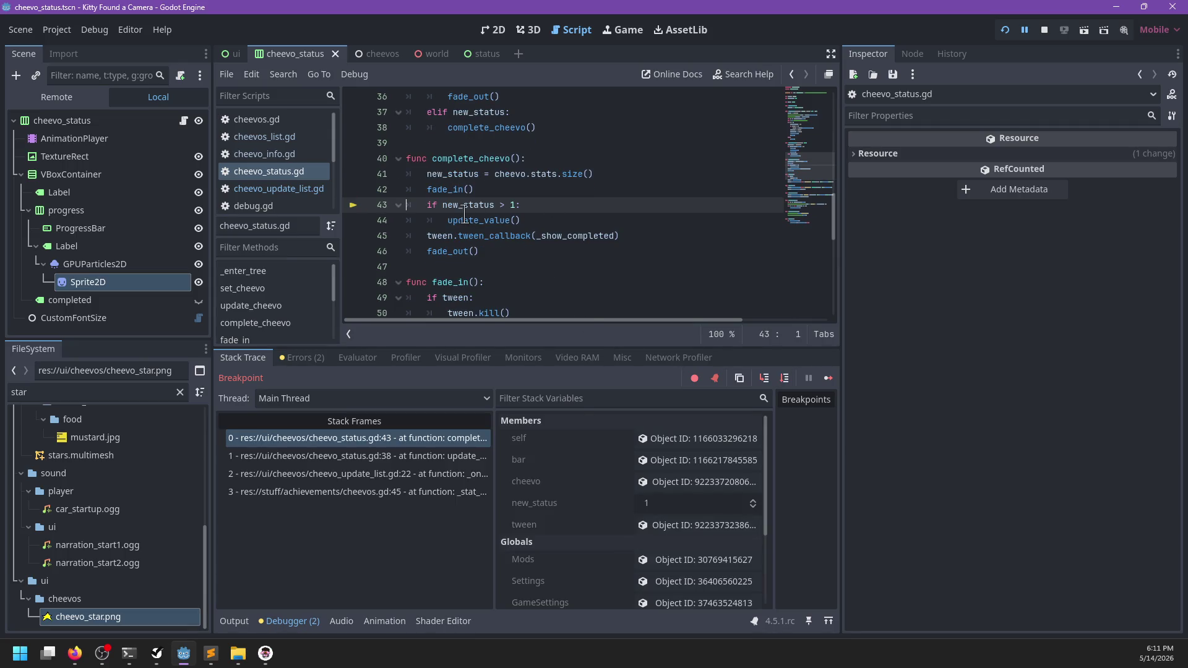
- Delete the if new_status > 1 update_value block from complete_cheevo, then dismiss the dialogue
drag(542, 215, 543, 190)
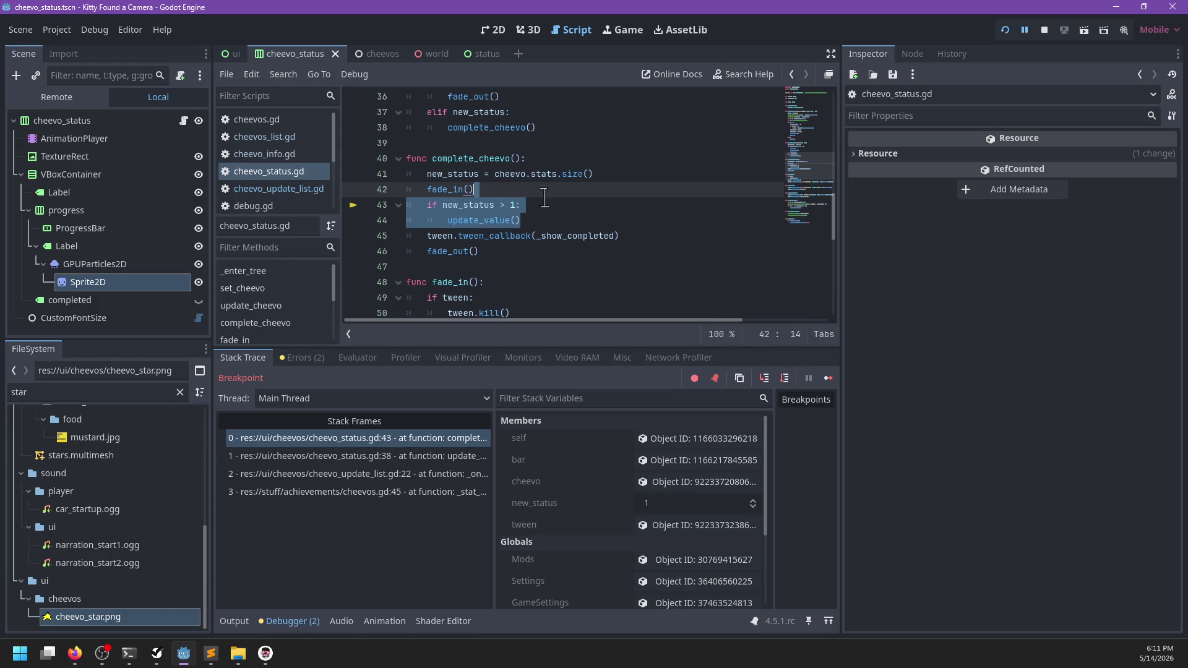
scroll(585, 234, up, 2)
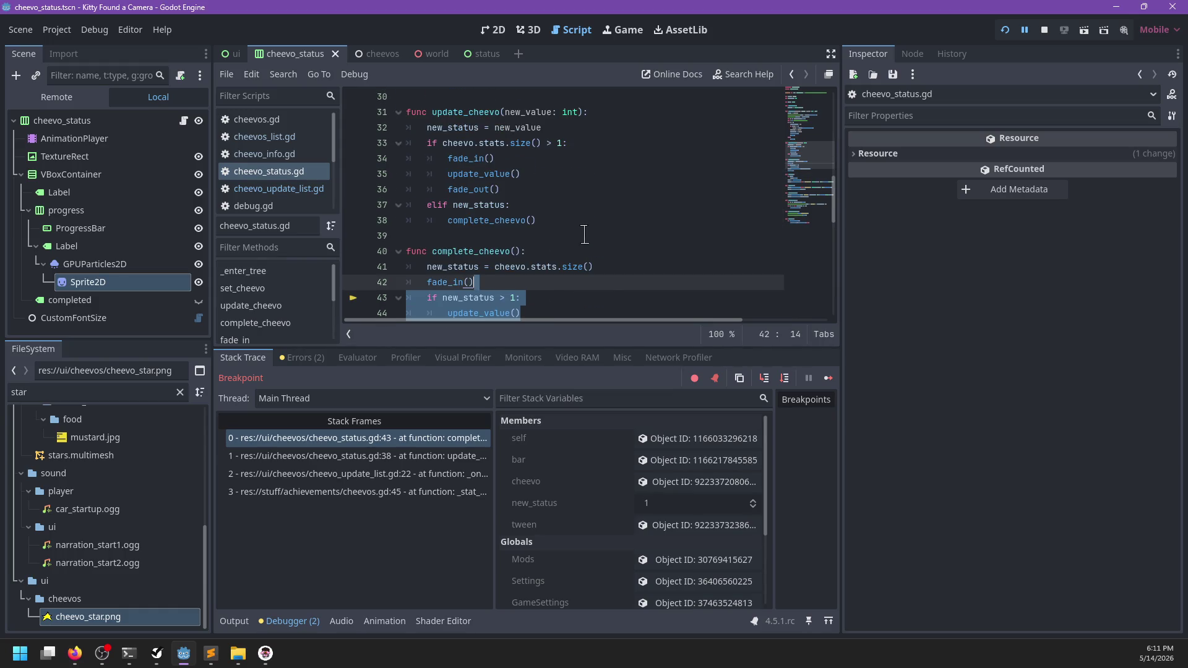
key(Delete)
scroll(584, 234, down, 1)
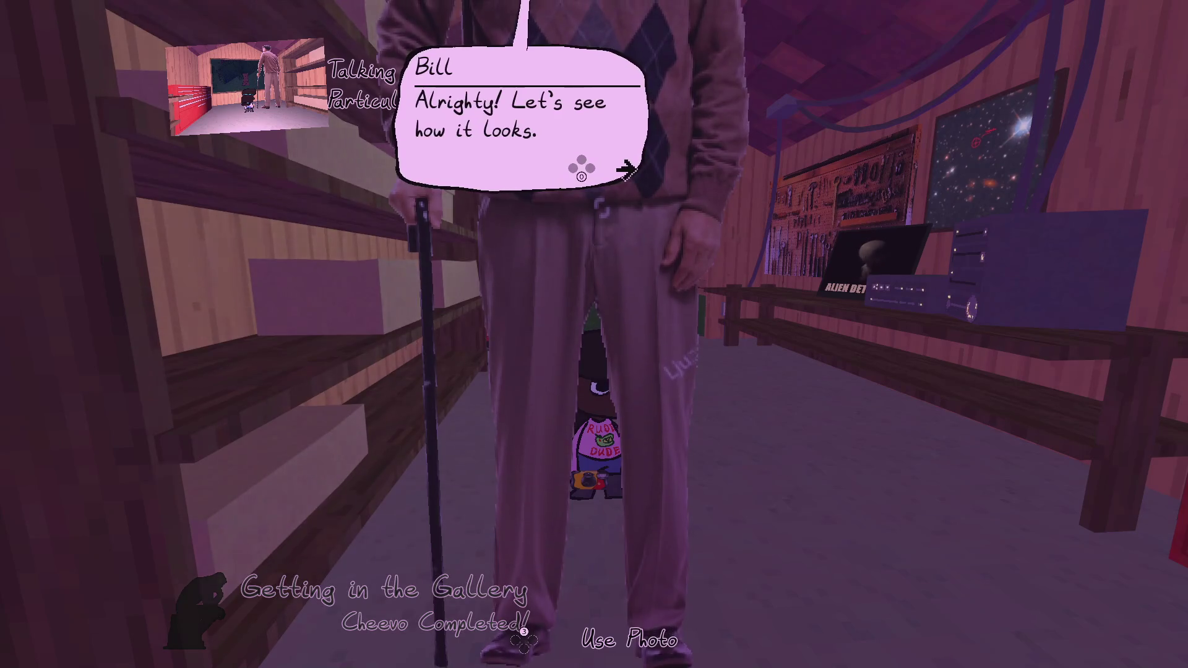
key(space)
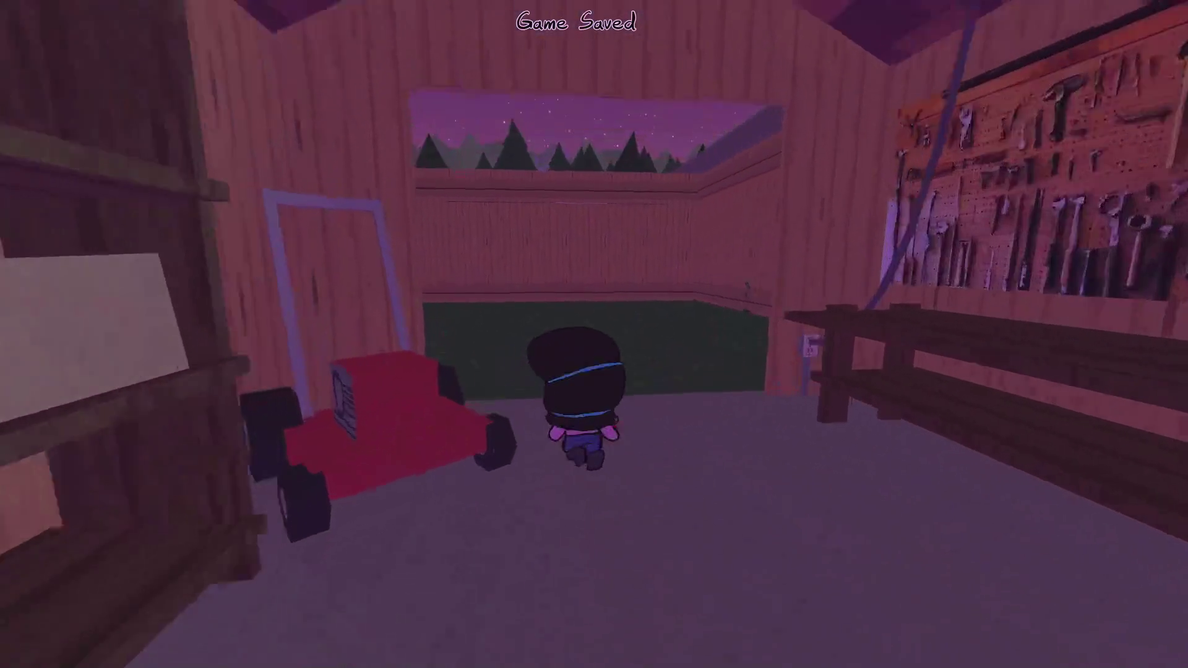
key(alt+Tab)
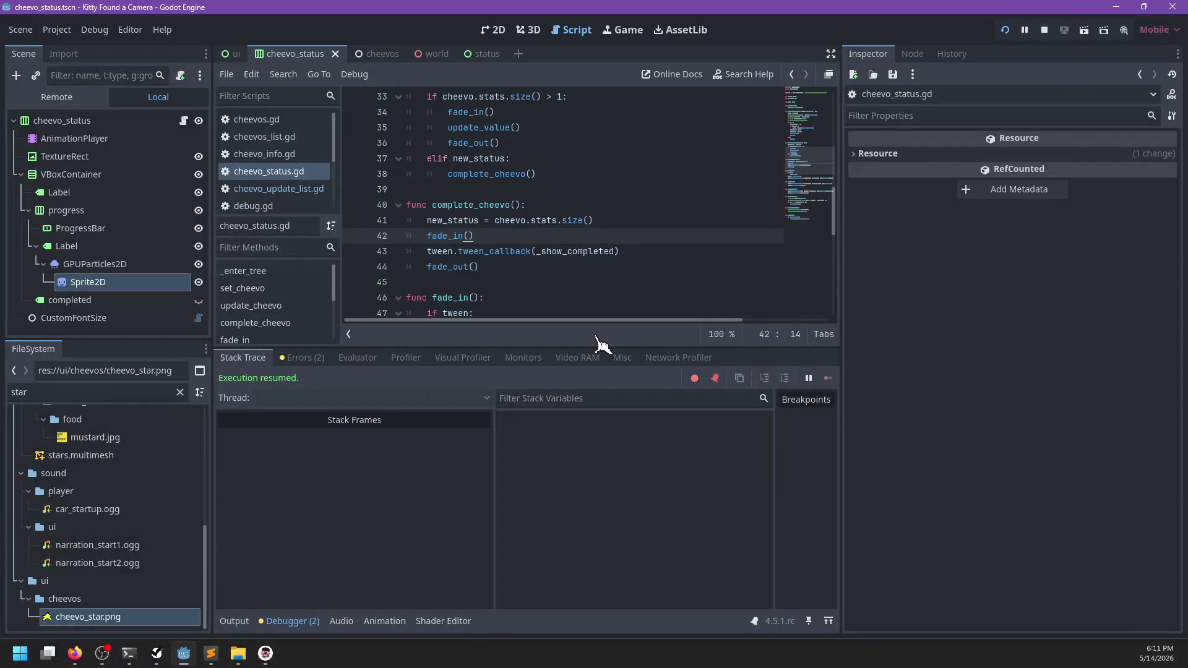
- Reparent GPUParticles2D under the Sticky title Label in the Scene tree
click(115, 264)
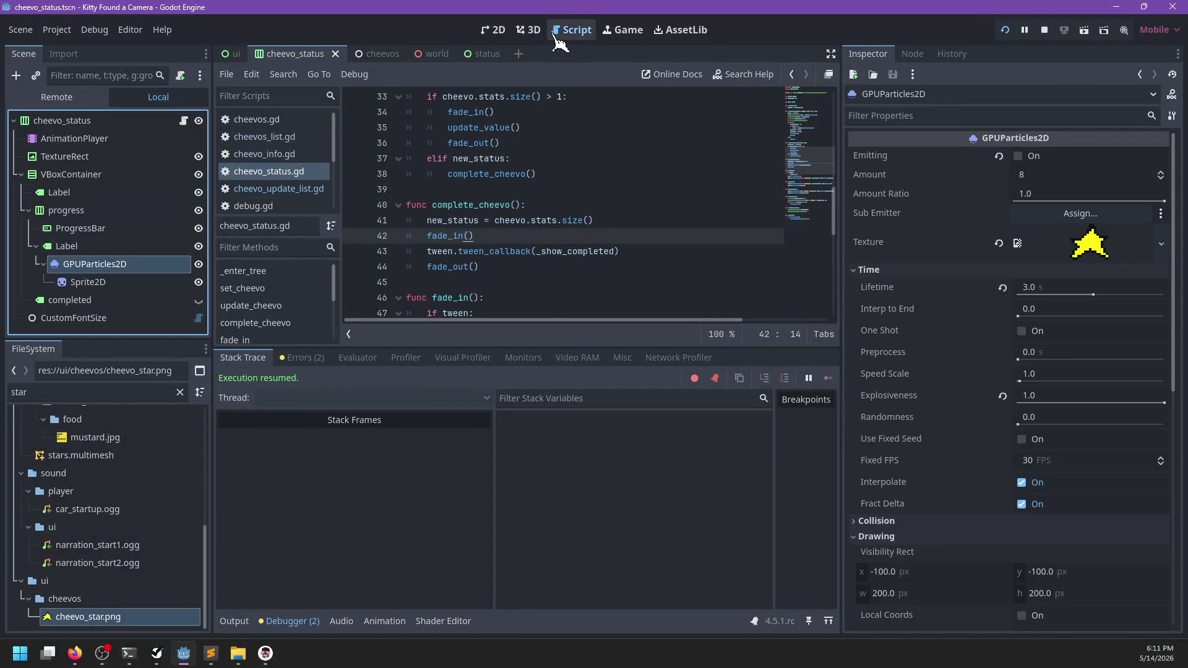
click(526, 32)
click(494, 29)
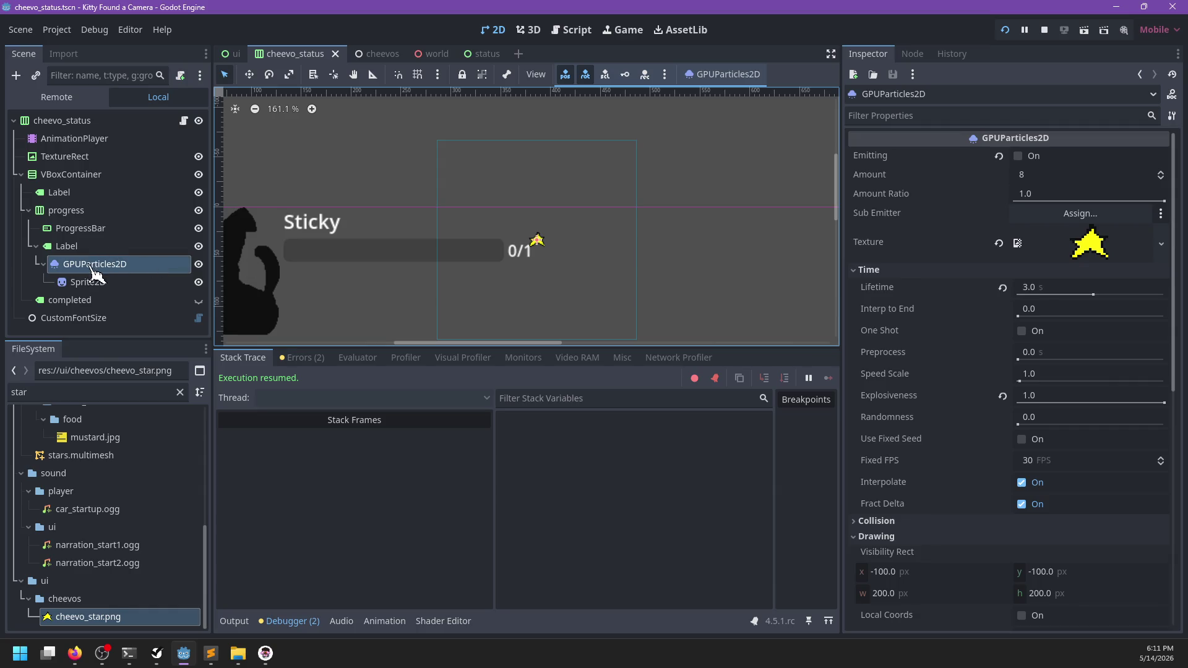
drag(96, 267, 90, 243)
click(90, 231)
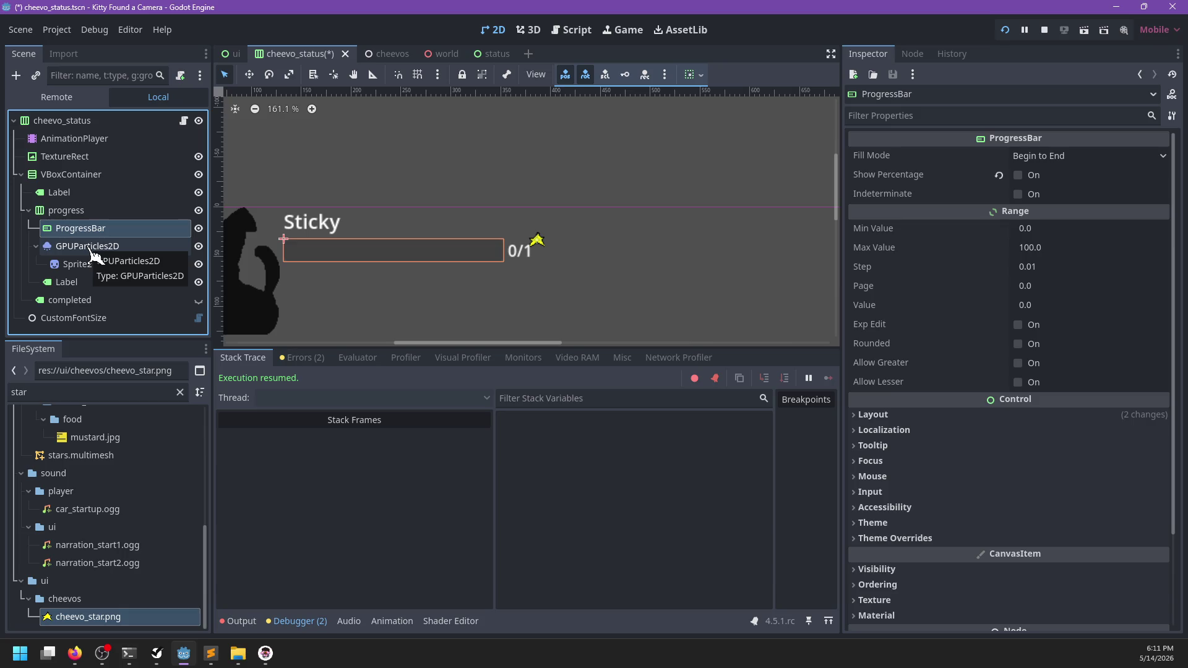
mouse_move(92, 254)
mouse_down()
mouse_move(105, 212)
mouse_move(65, 195)
mouse_up()
click(29, 246)
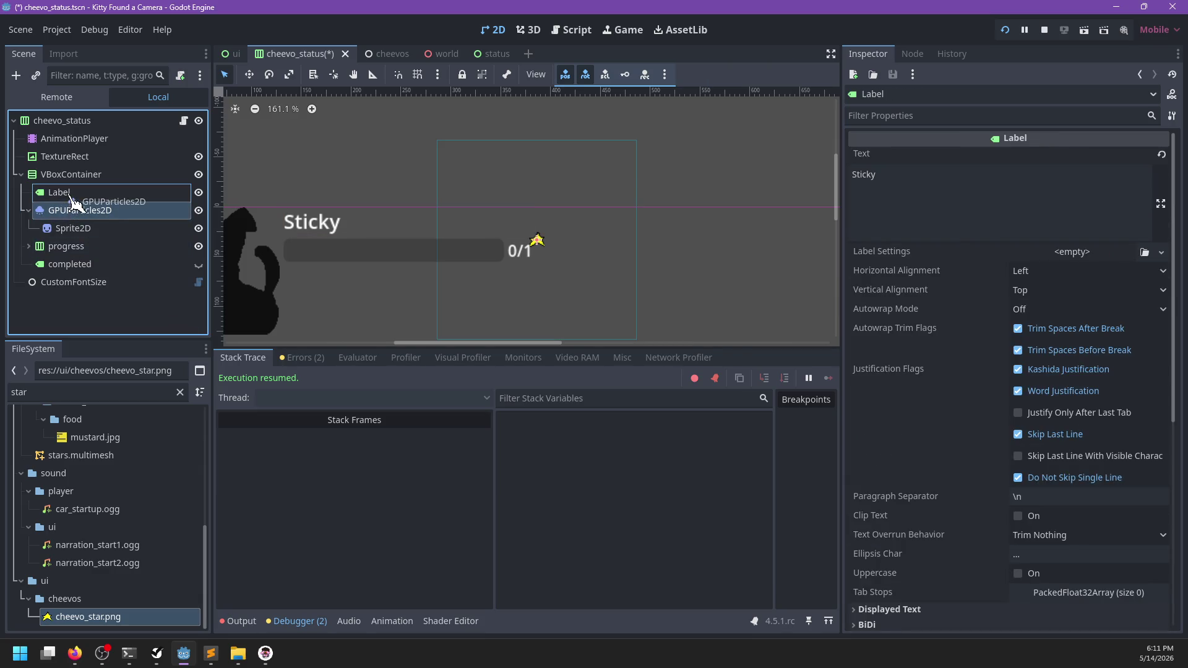
click(105, 212)
click(94, 205)
click(70, 213)
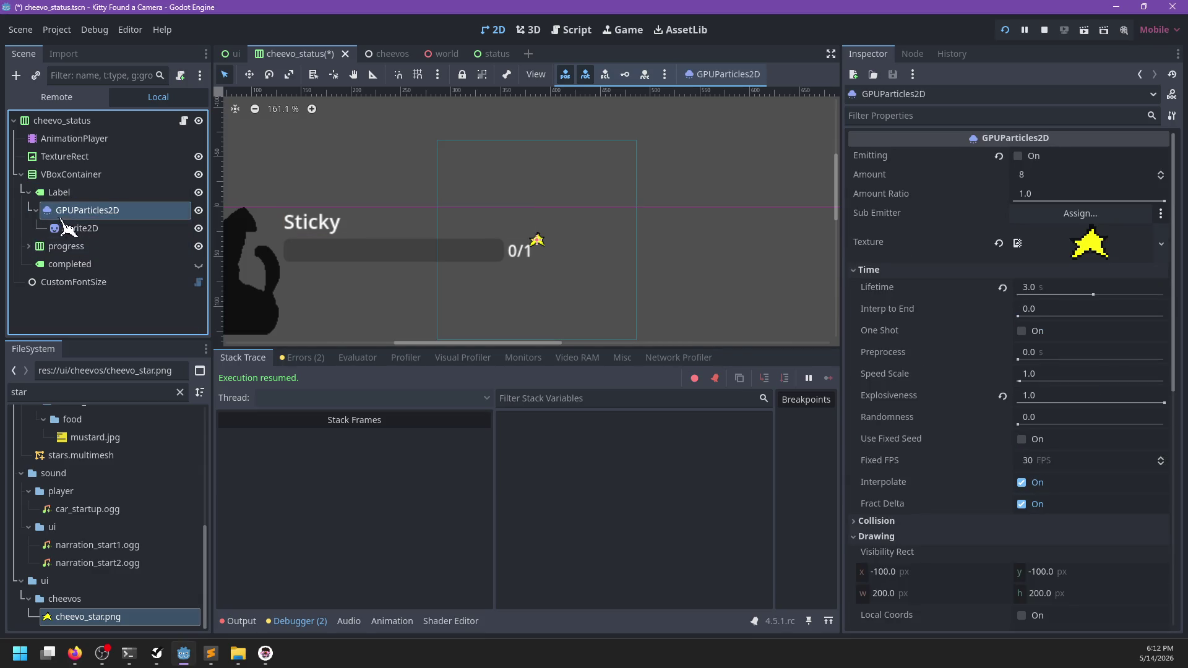
- Nudge the star Sprite2D slightly up and to the right in the 2D canvas
double_click(59, 213)
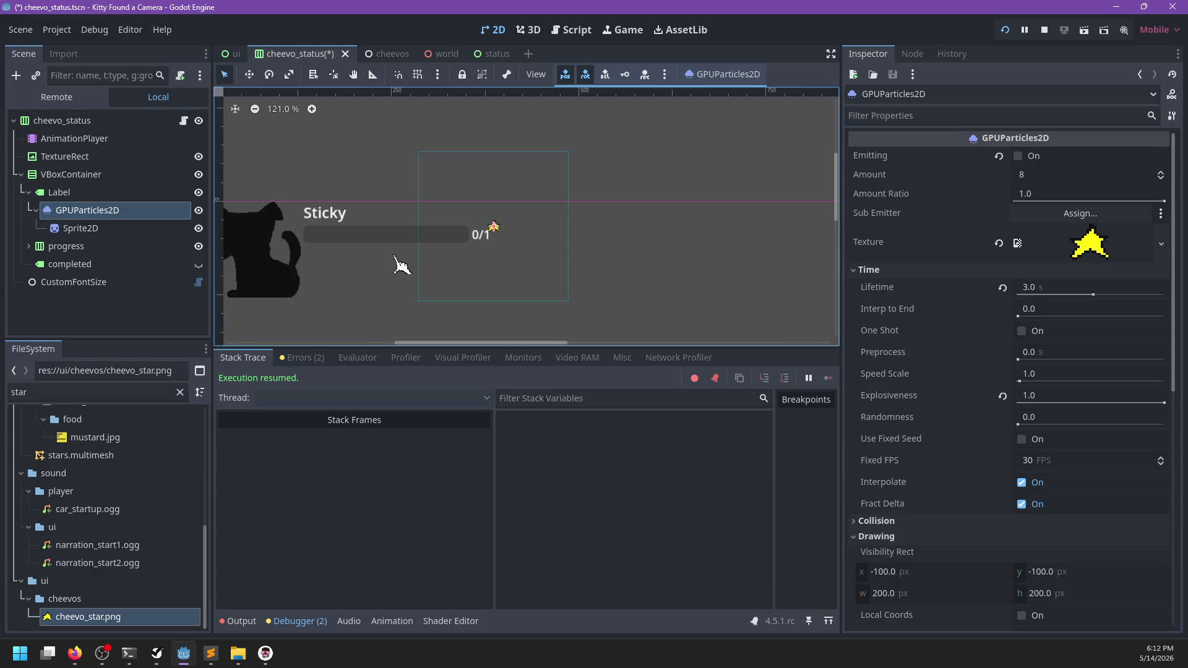
click(72, 216)
scroll(457, 278, up, 3)
scroll(396, 260, up, 1)
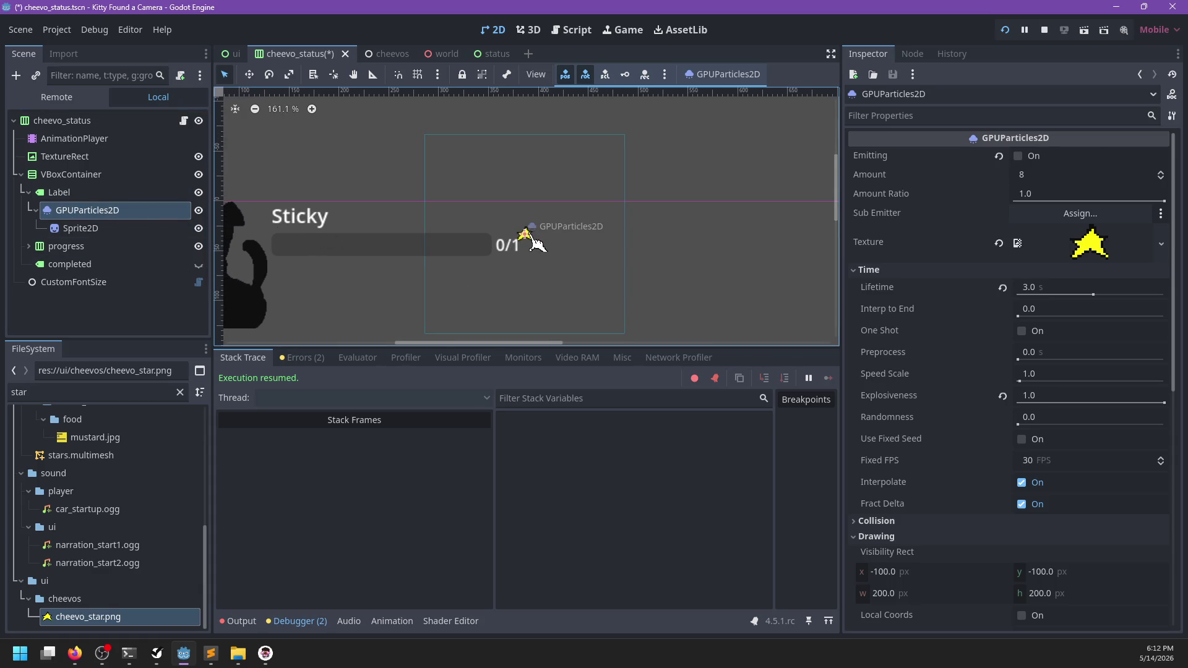
mouse_move(533, 238)
mouse_down()
mouse_move(548, 227)
mouse_move(535, 215)
mouse_up()
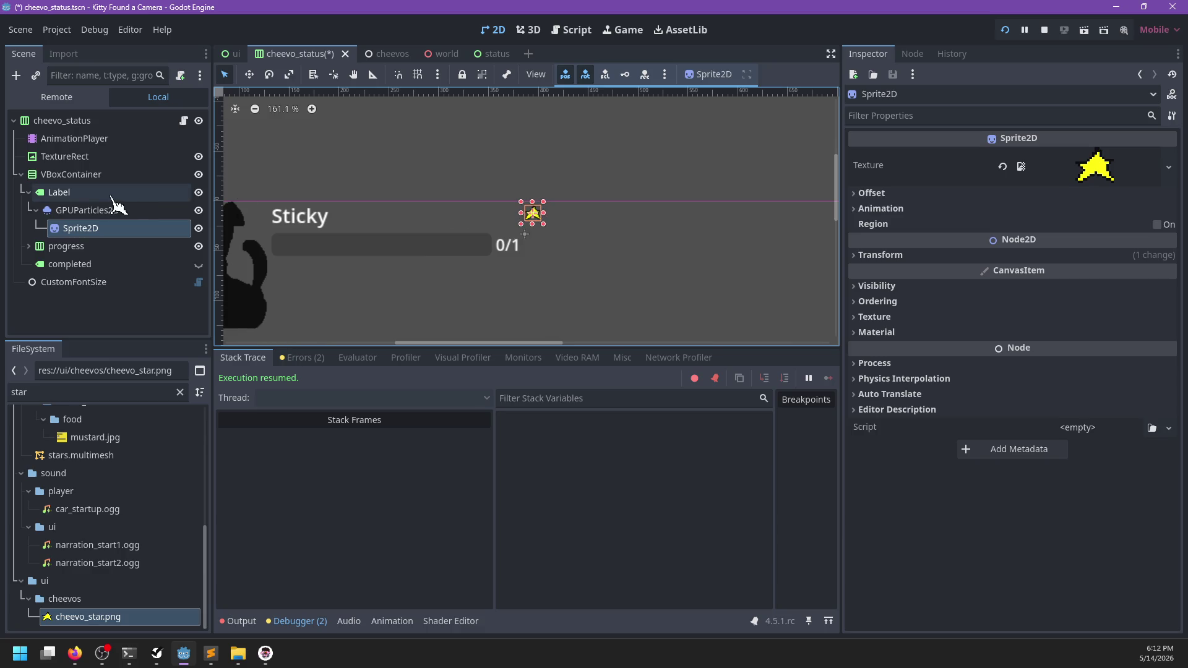
click(90, 179)
key(ctrl+a)
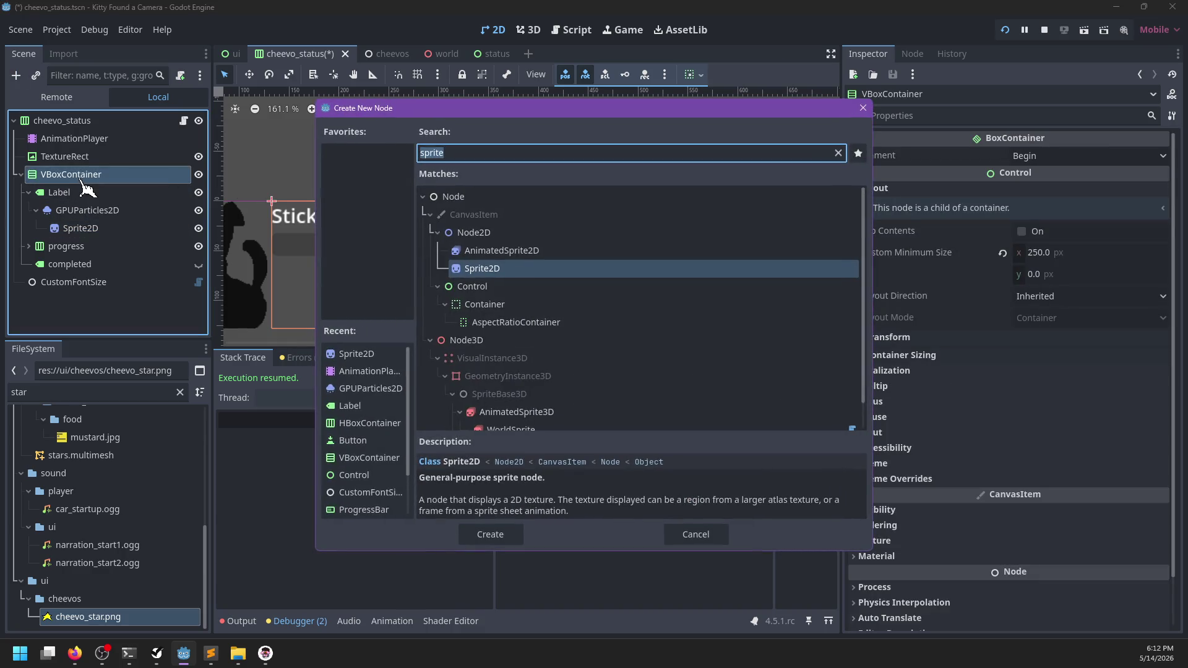
- Add a Control child node, then delete it again
text(control)
key(Return)
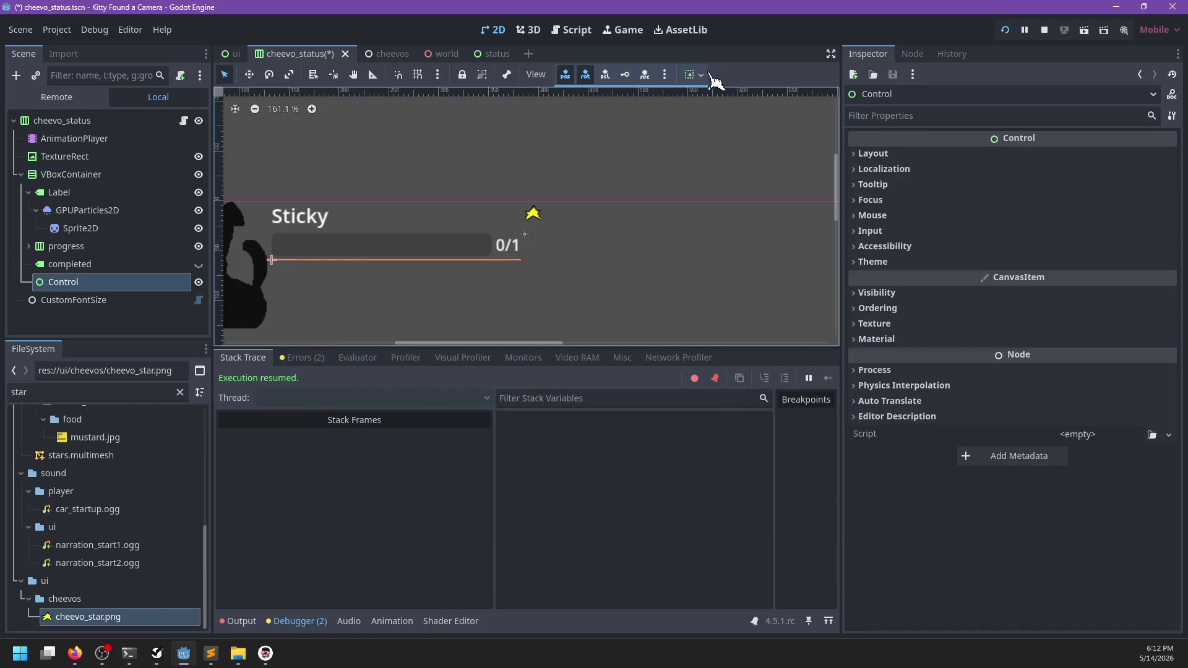
click(705, 77)
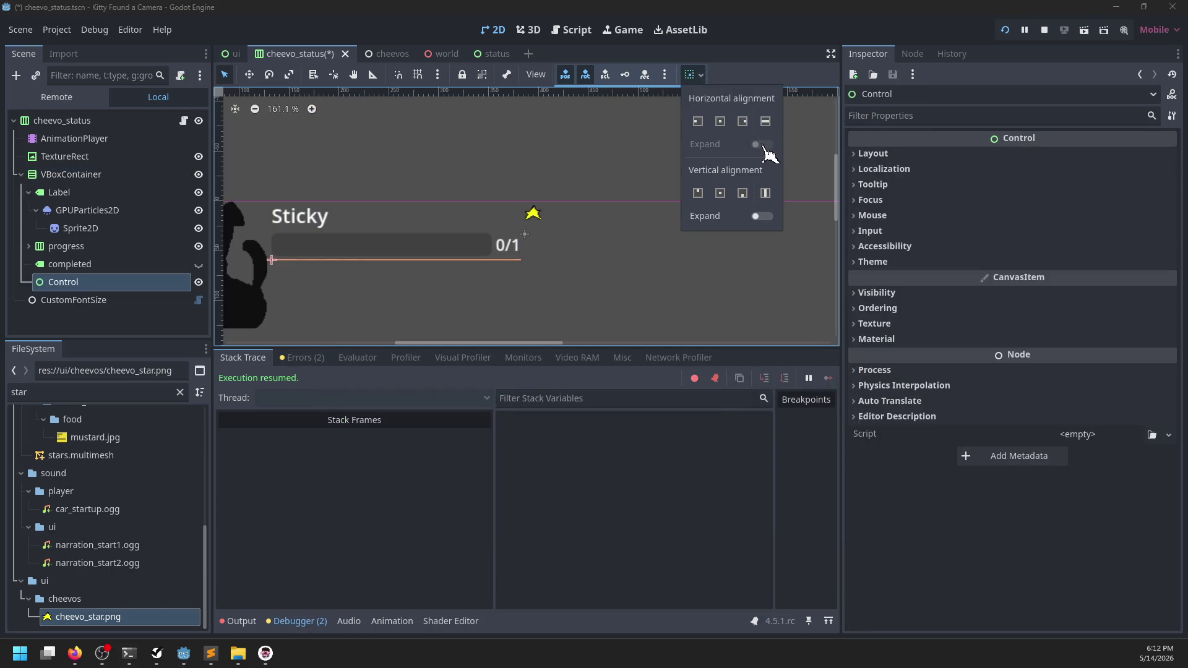
click(696, 75)
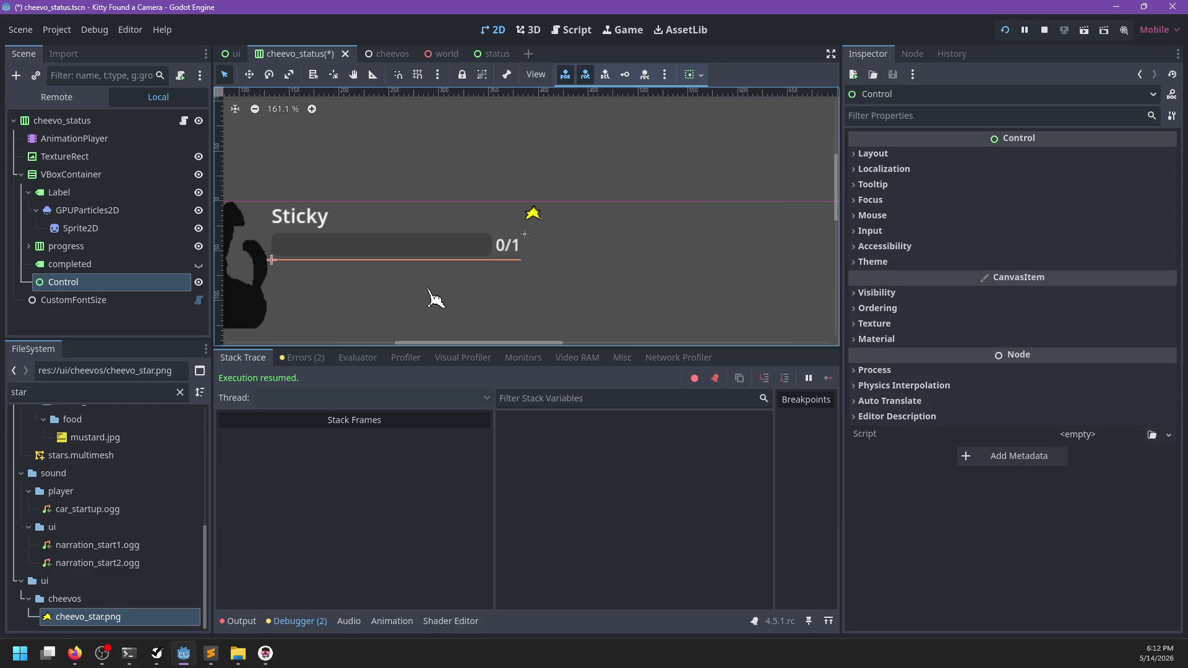
key(Delete)
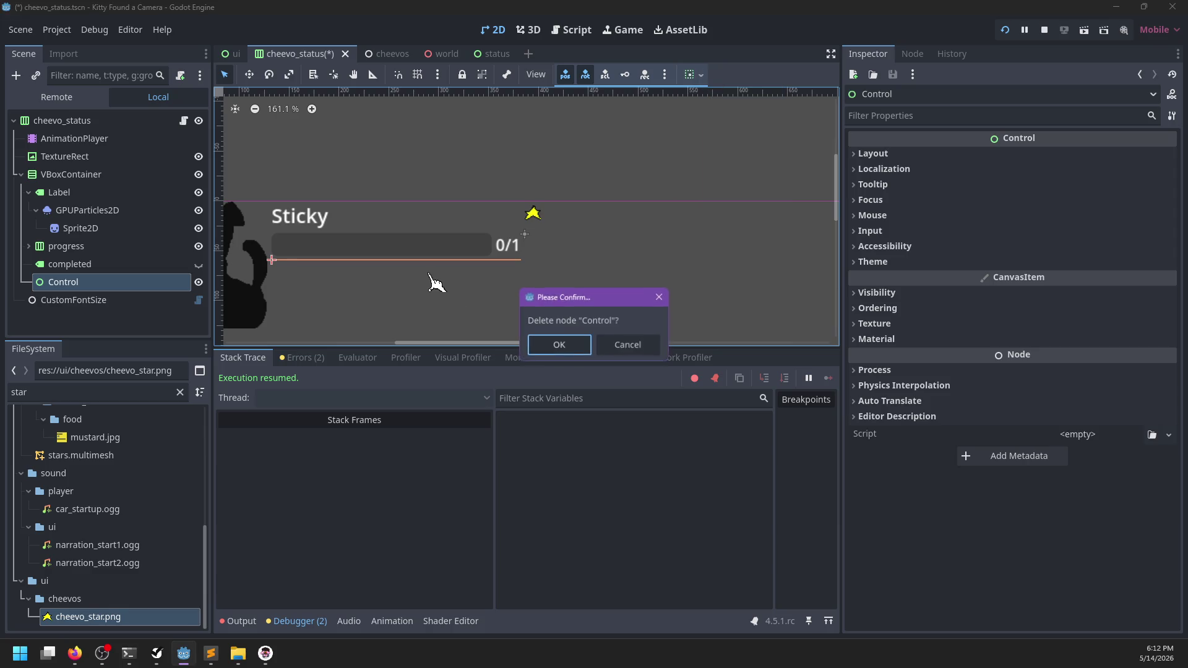
key(Return)
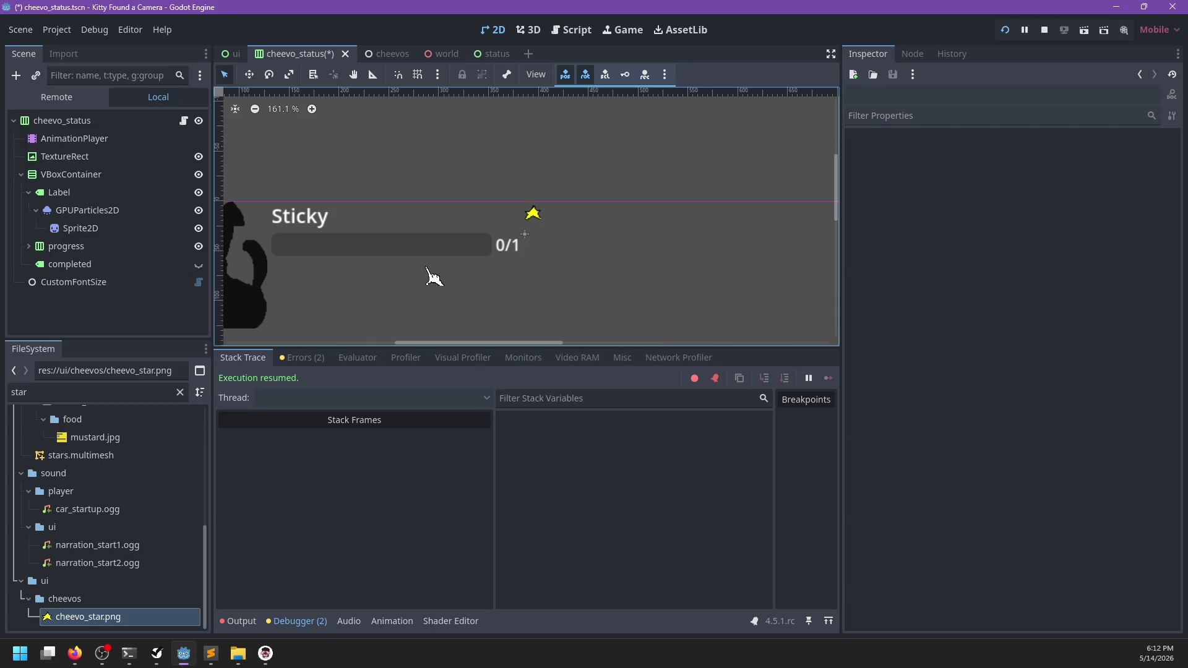
- Add a Control node under the cheevo_status root, move GPUParticles2D into it, and save
click(92, 122)
key(ctrl+a)
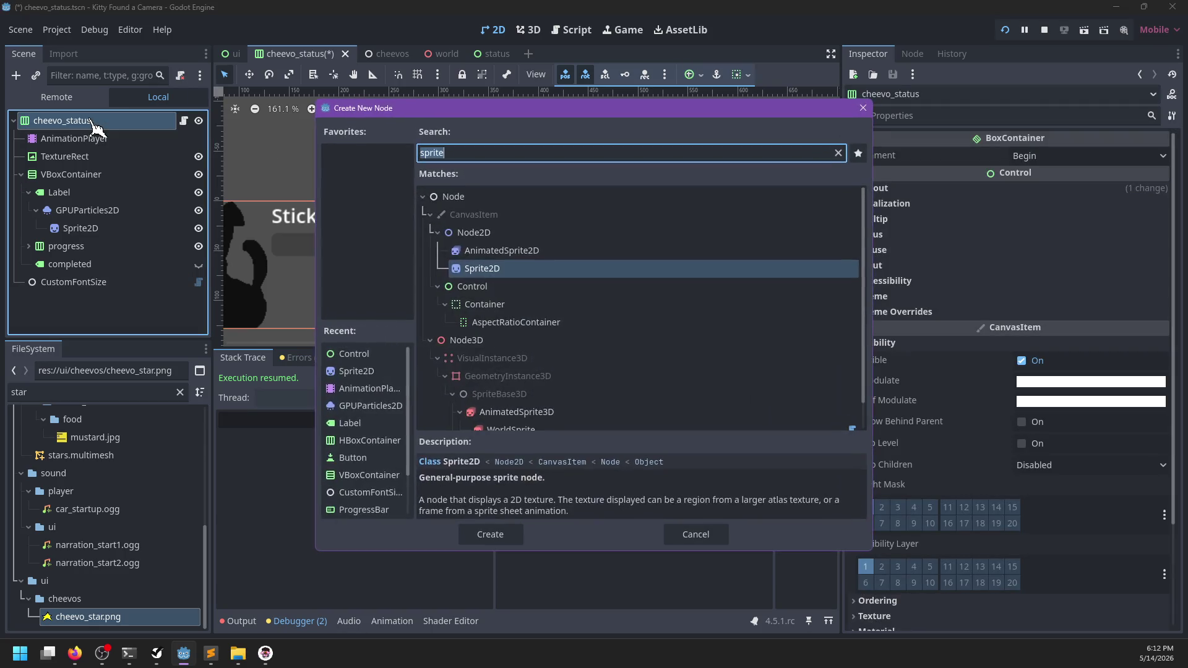
key(Down)
key(Return)
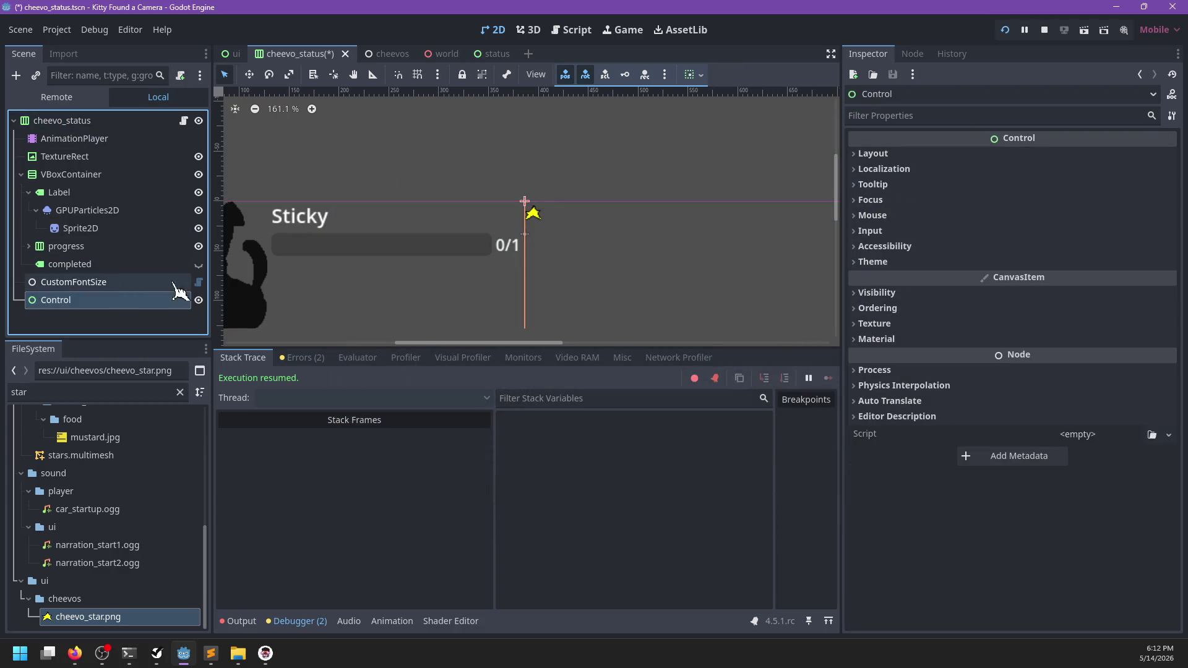
drag(102, 217, 96, 303)
key(ctrl+s)
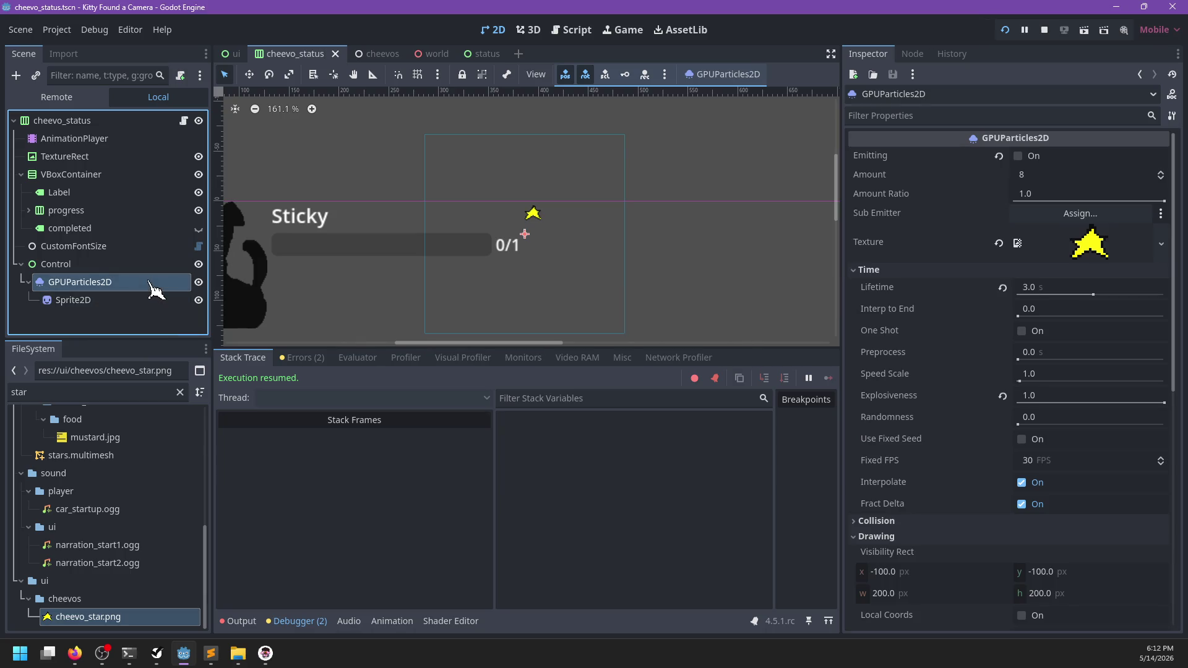
- Rename the Control node to particle_ref and save the scene
click(96, 265)
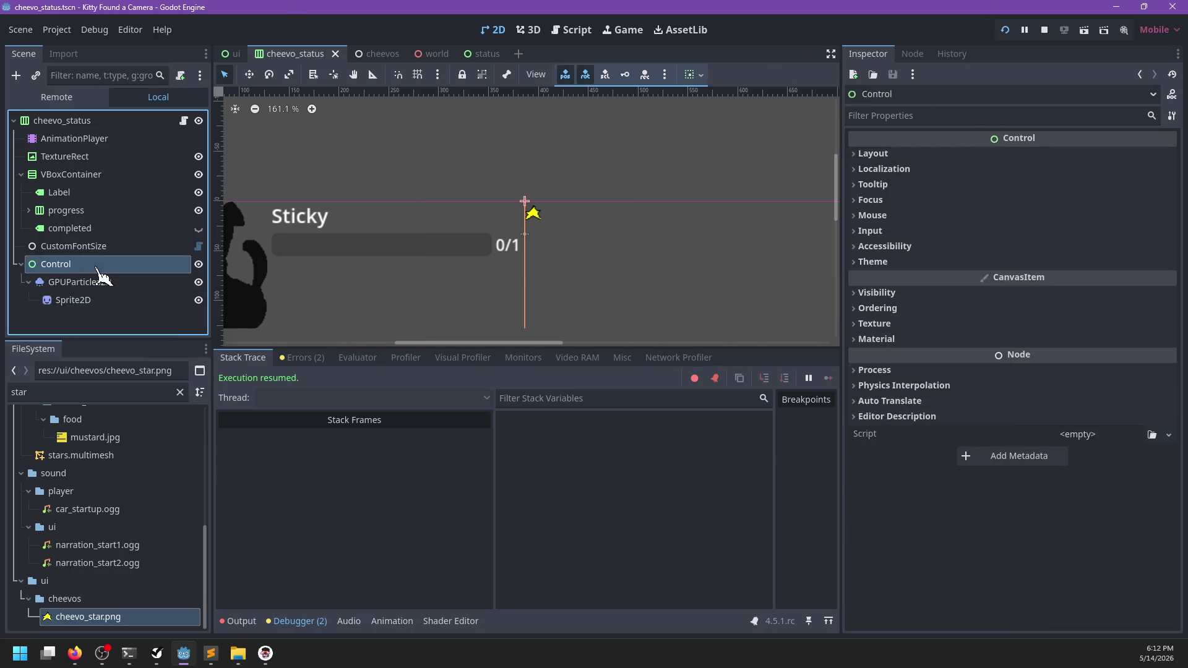
click(96, 265)
text(particle_ref)
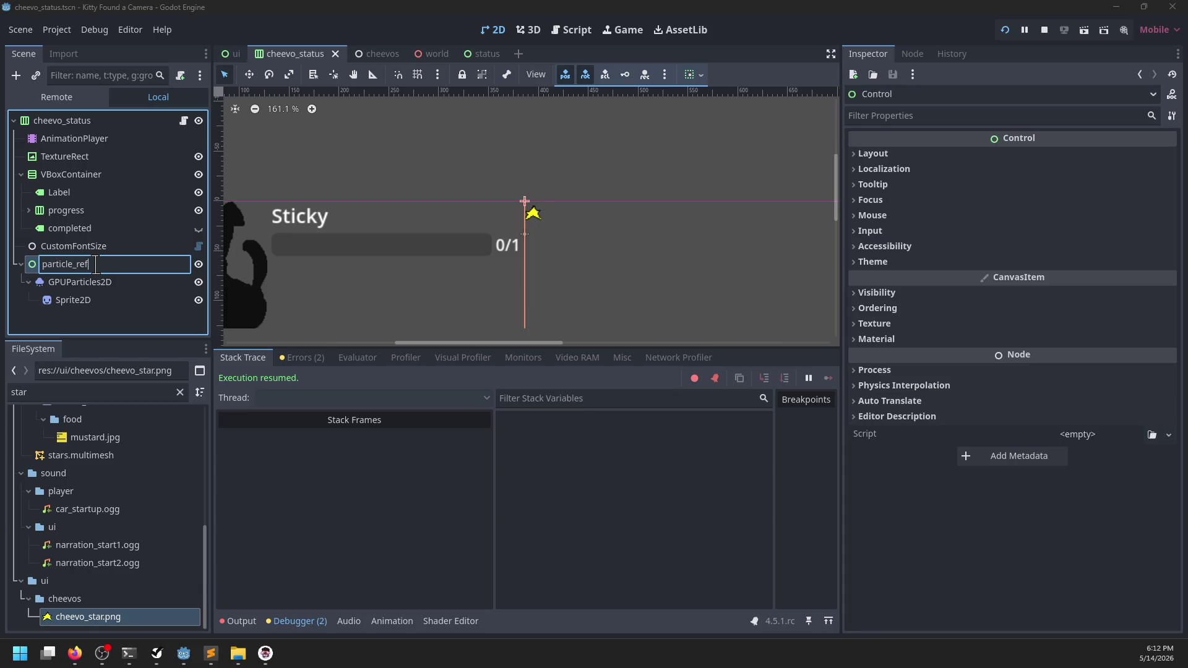
key(Return)
scroll(582, 244, down, 1)
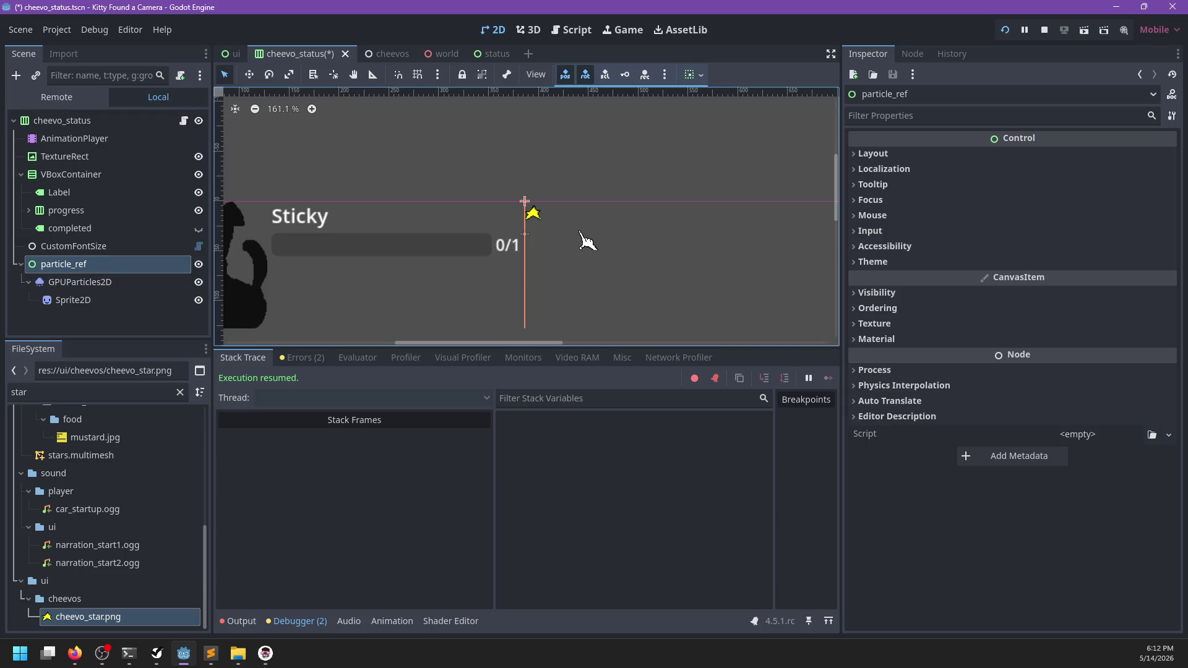
key(ctrl+s)
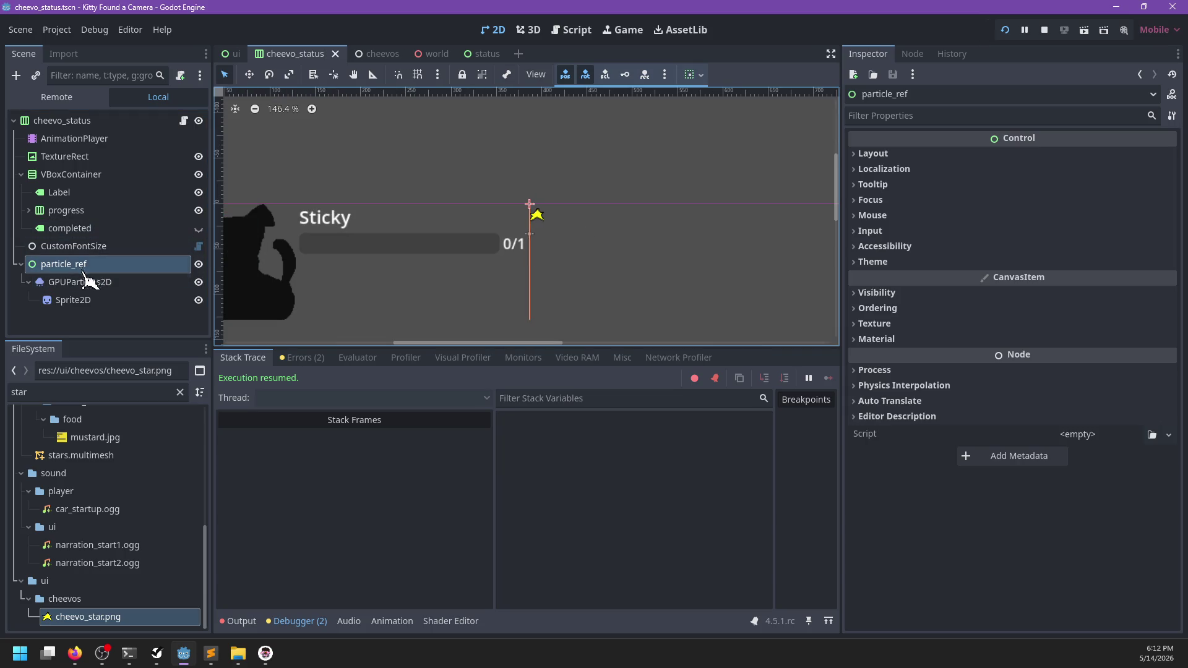
- Move the star Sprite2D slightly lower and save the scene
click(87, 302)
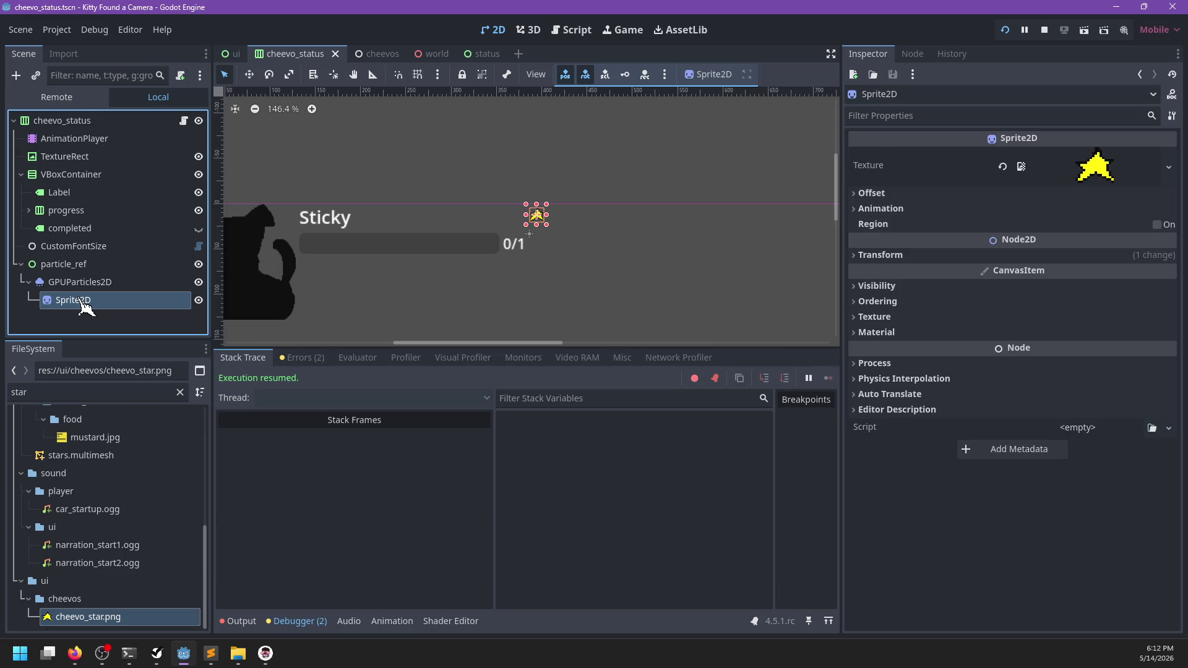
drag(548, 224, 543, 240)
click(127, 282)
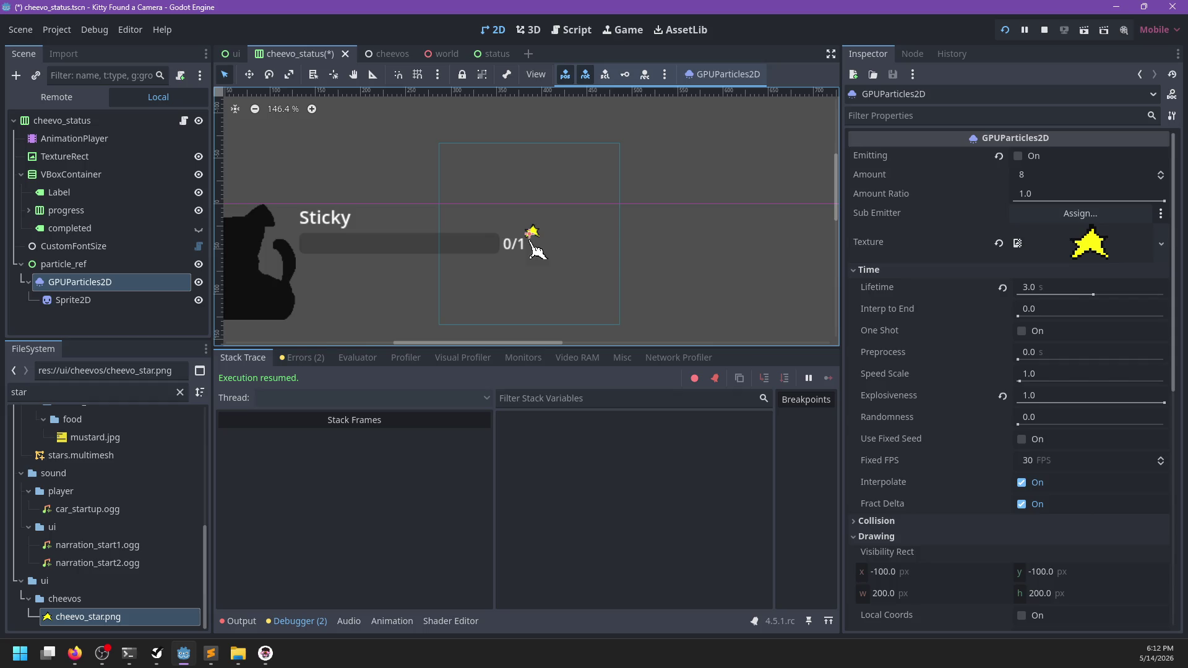
key(ctrl+s)
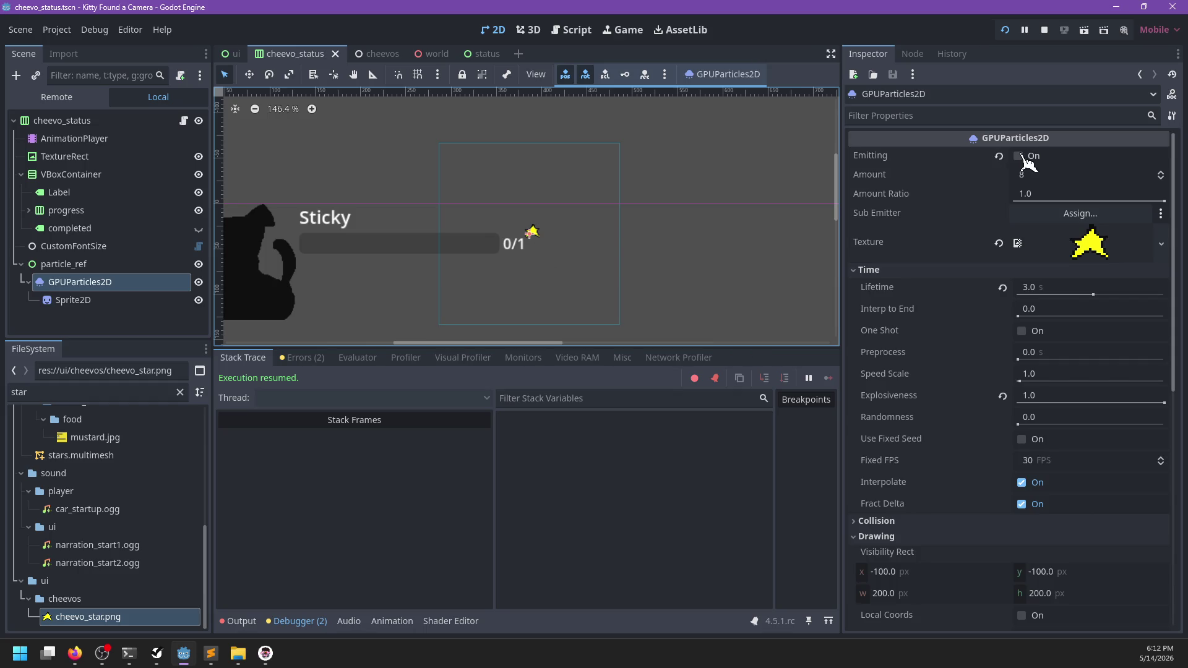
- Preview GPUParticles2D emission by toggling Emitting on and off, then save
click(1018, 155)
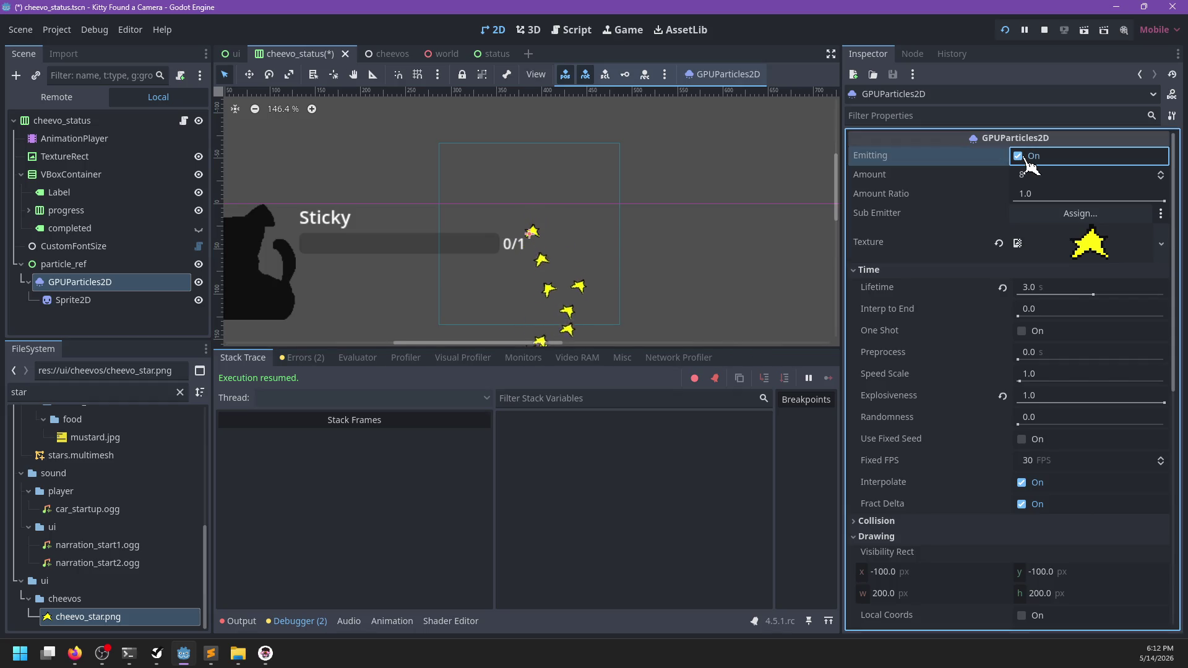
click(1019, 157)
key(ctrl+s)
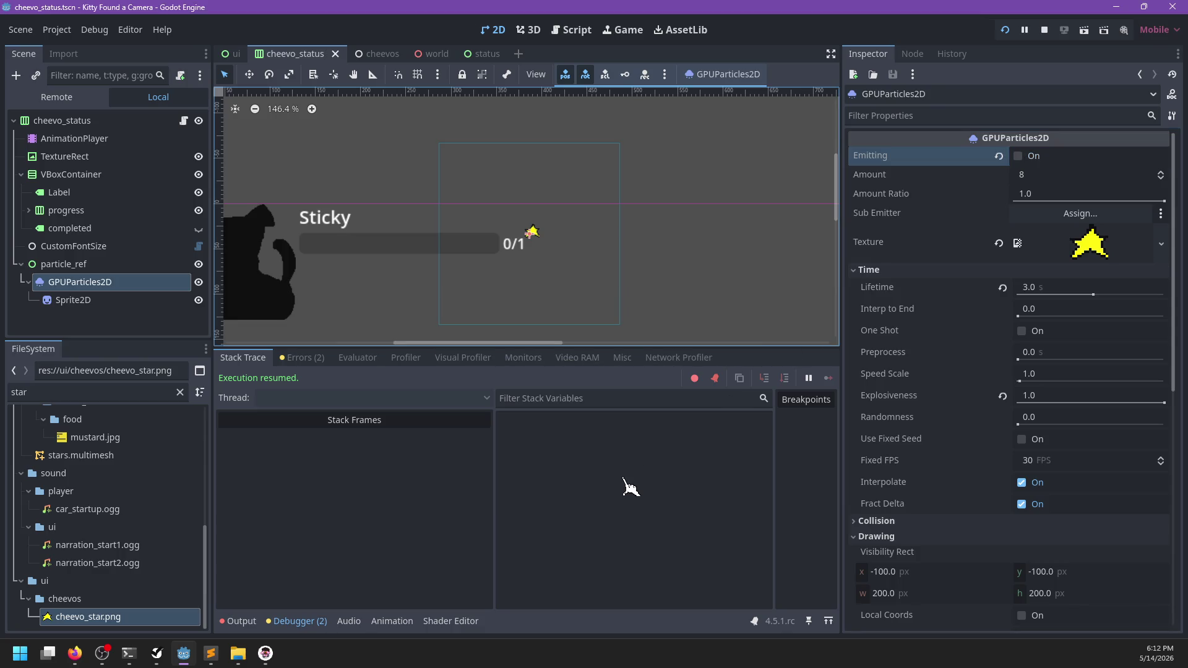
click(210, 654)
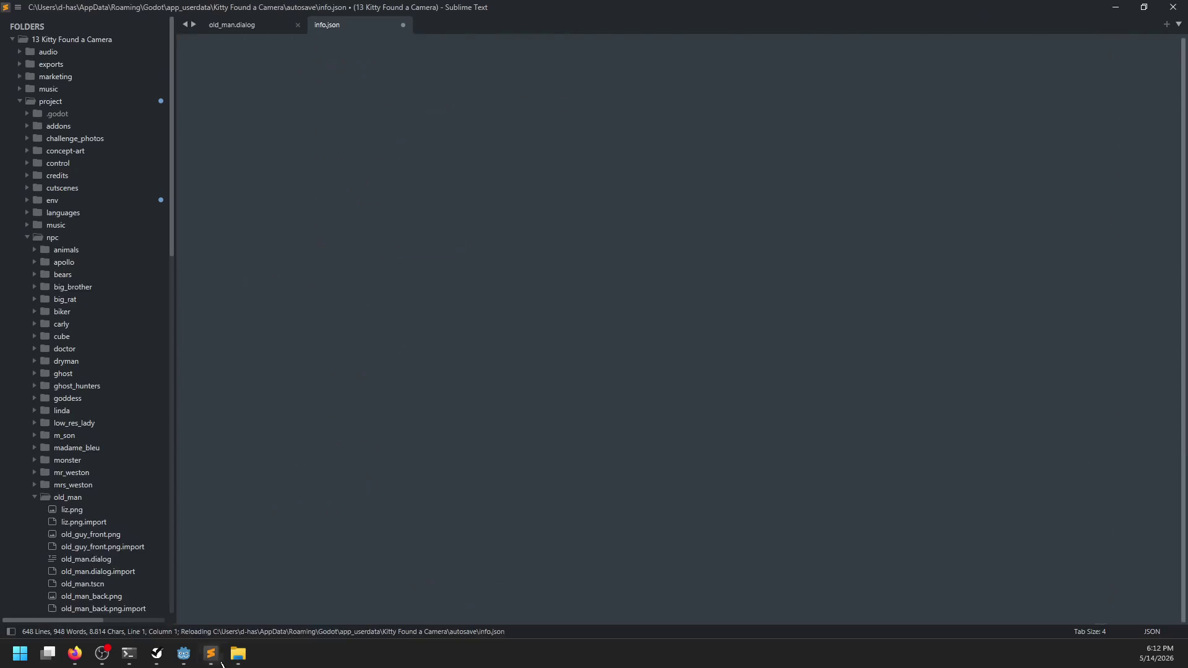
- Reindent the whole autosave info.json with the JSON command
key(ctrl+a)
key(ctrl+shift+p)
text(json)
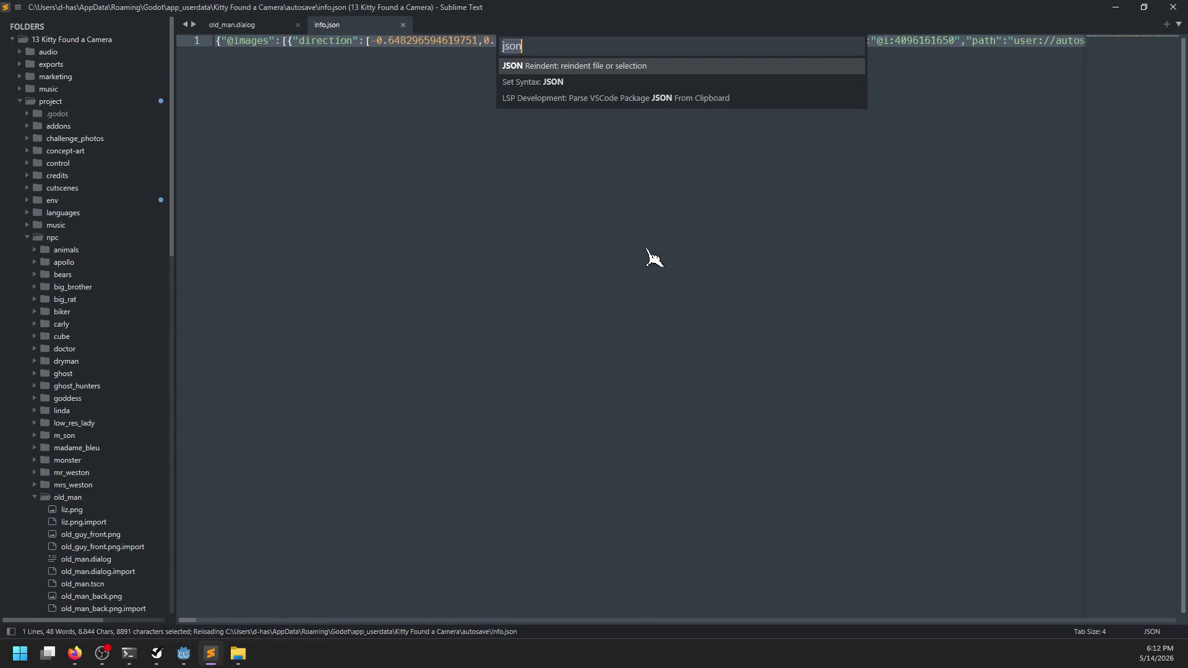
key(Return)
- Delete the shed_photo line, save info.json, and relaunch the game from Godot
key(ctrl+f)
key(Return)
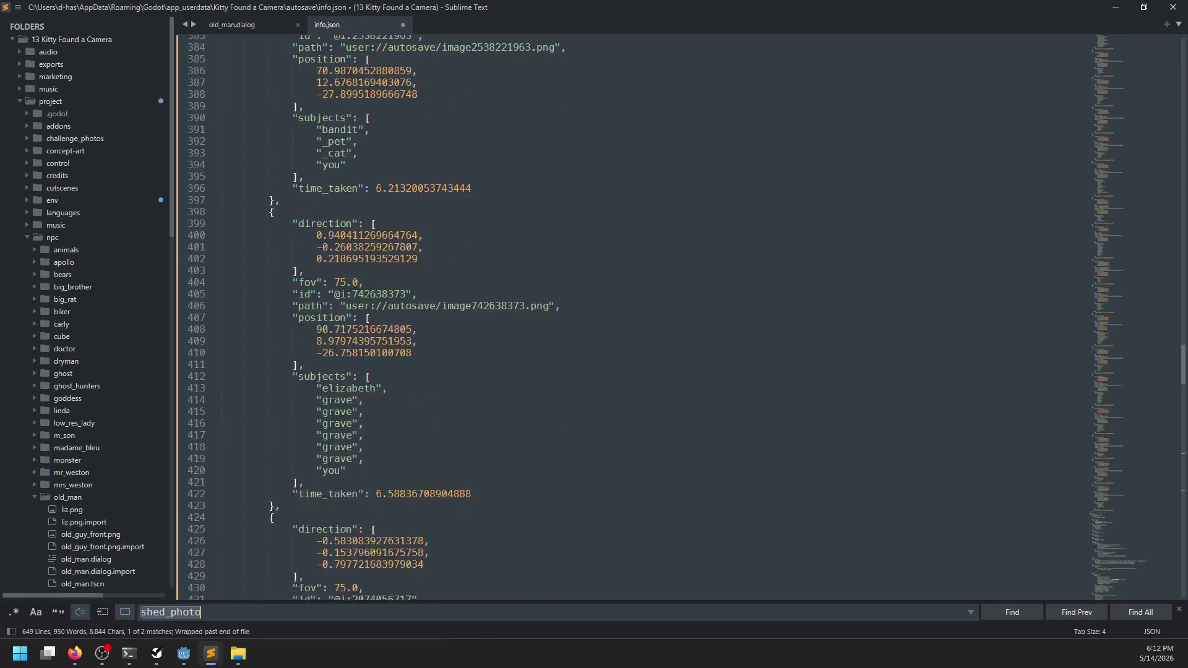
triple_click(477, 320)
key(Delete)
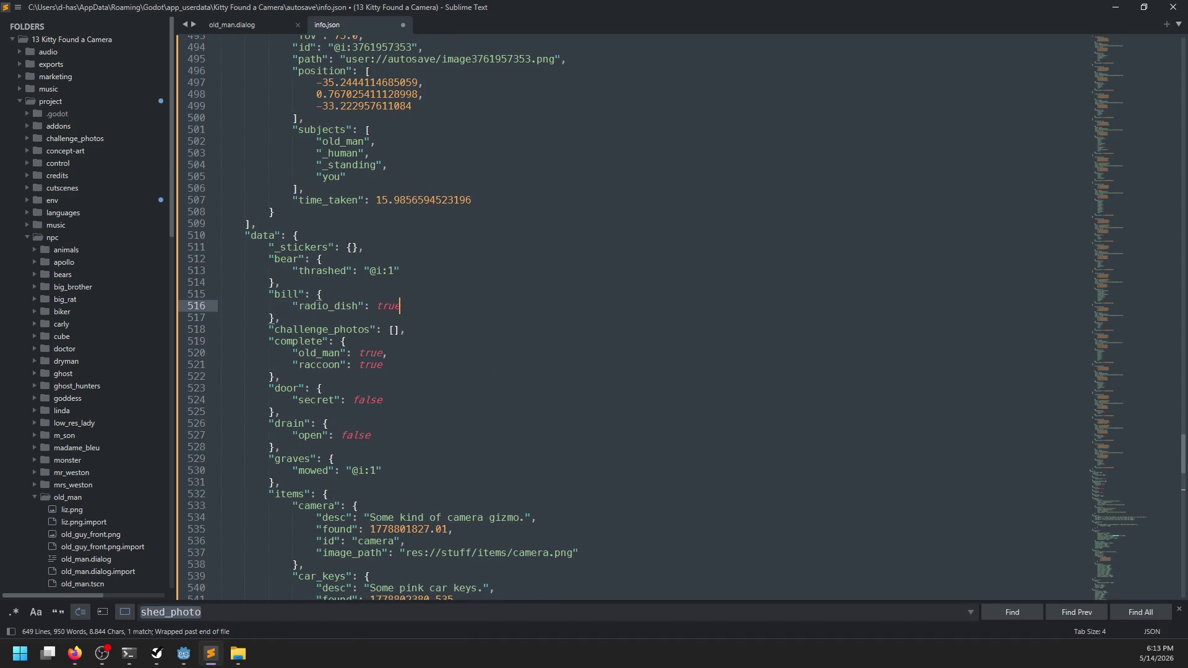
key(ctrl+s)
key(alt+Tab)
key(F5)
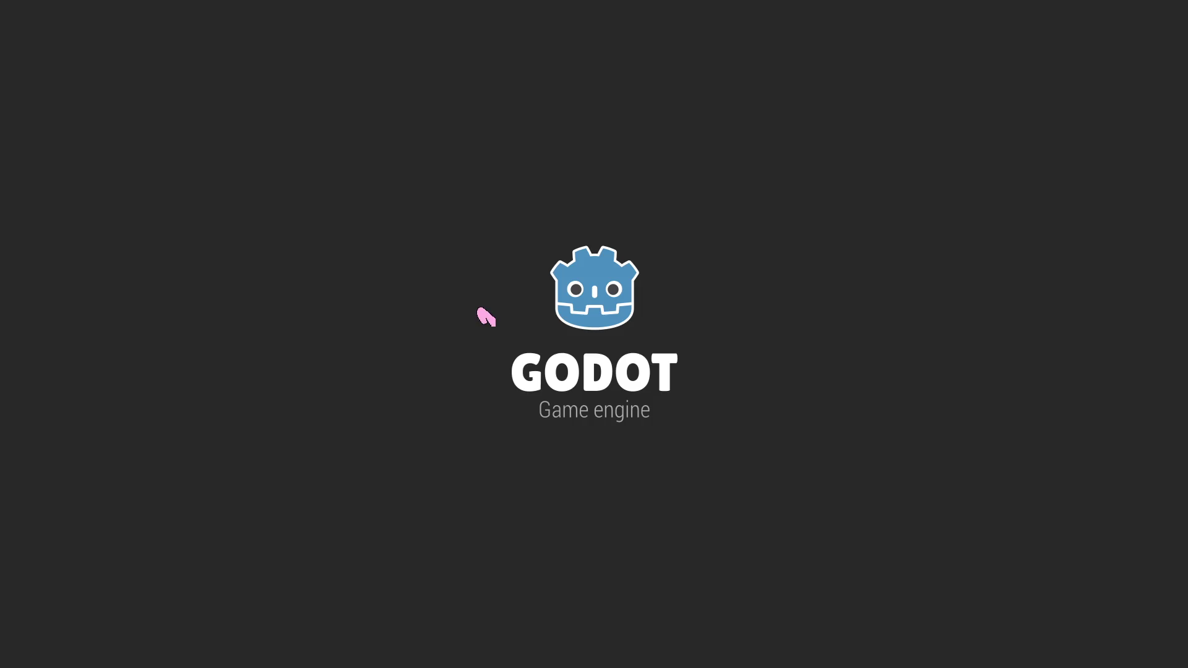
key(alt+Tab)
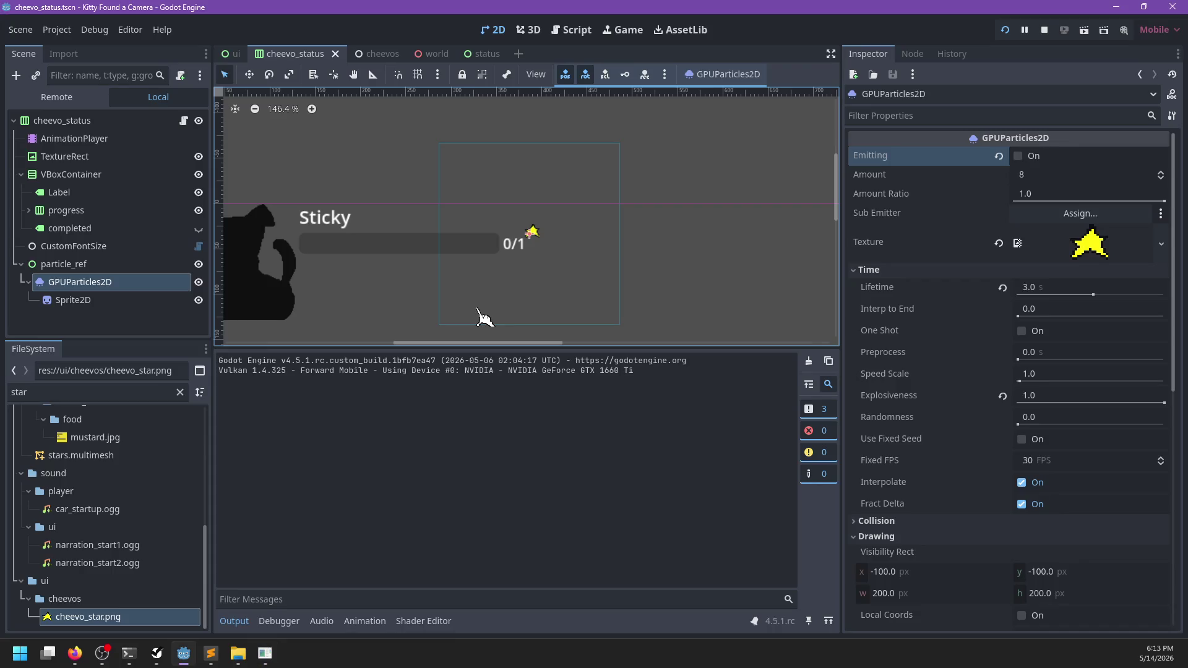
click(571, 30)
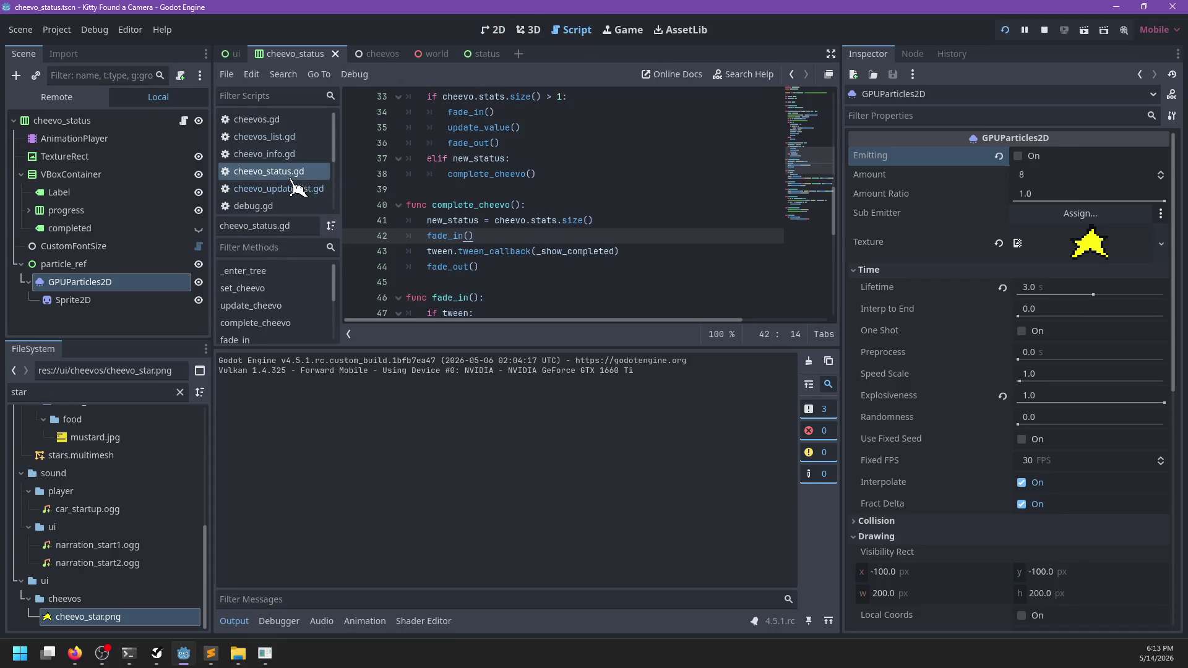
scroll(306, 186, down, 6)
scroll(310, 186, up, 3)
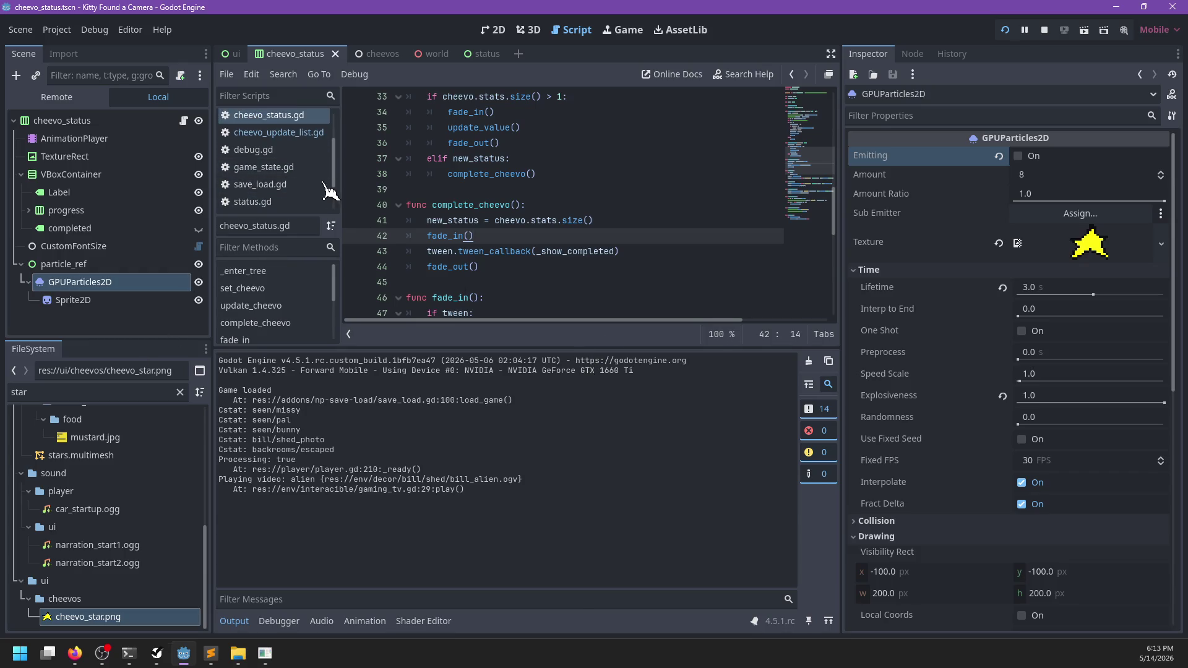
click(309, 184)
key(ctrl+f)
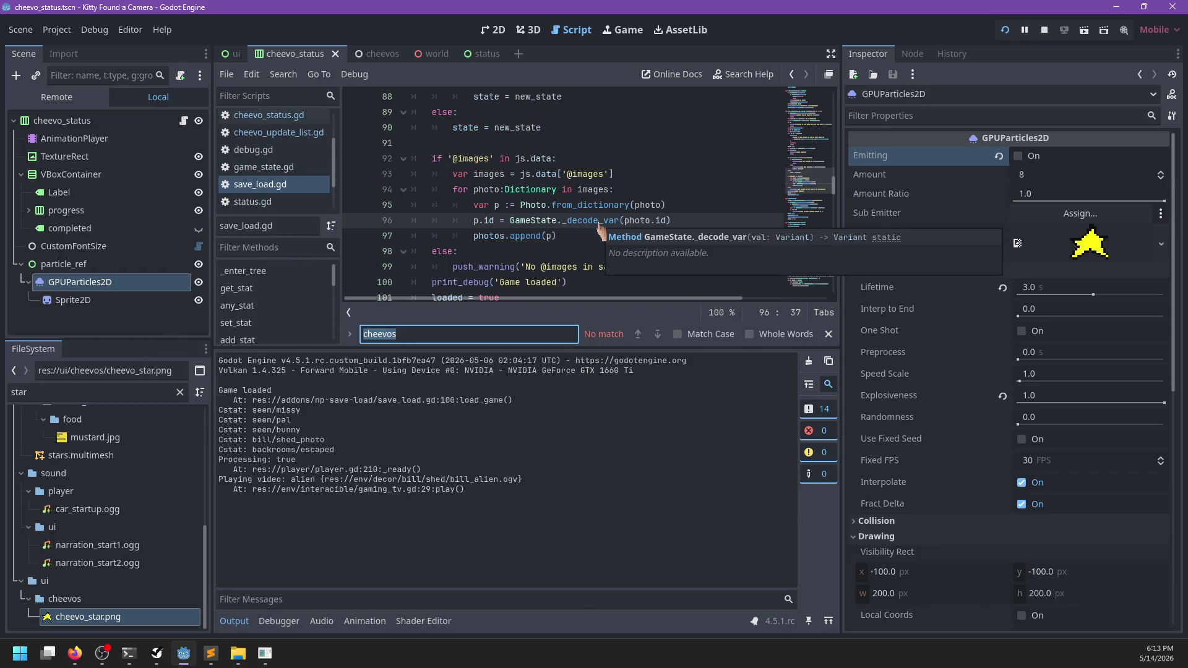
scroll(599, 230, down, 10)
click(594, 190)
key(Escape)
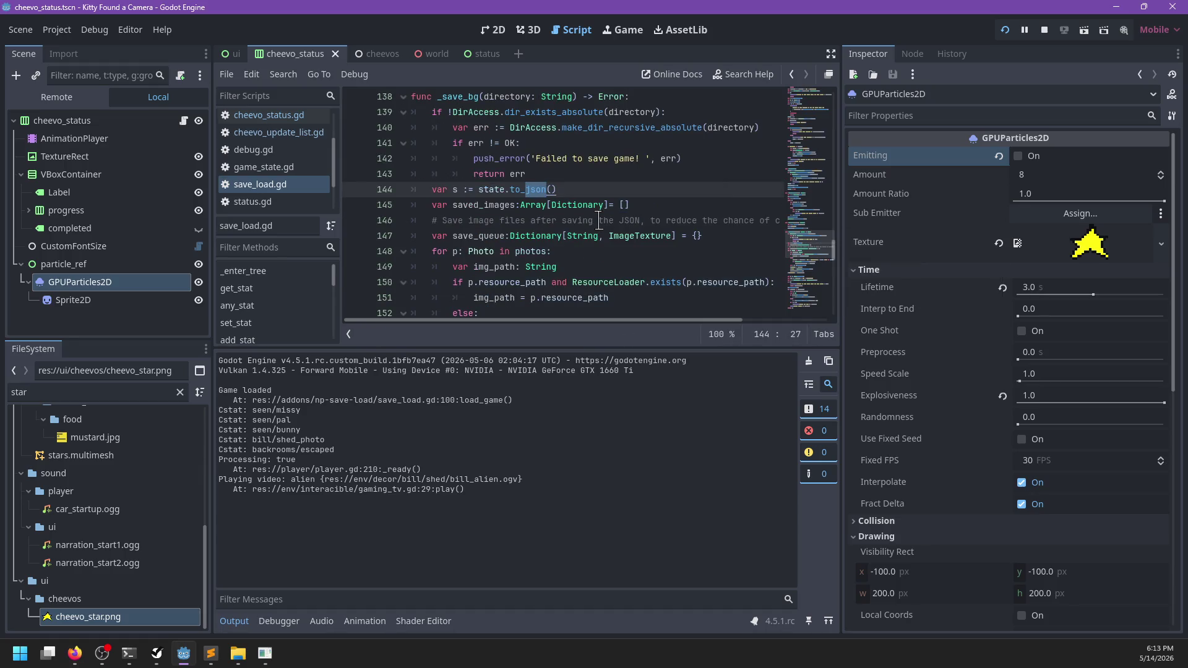
ctrl+click(520, 190)
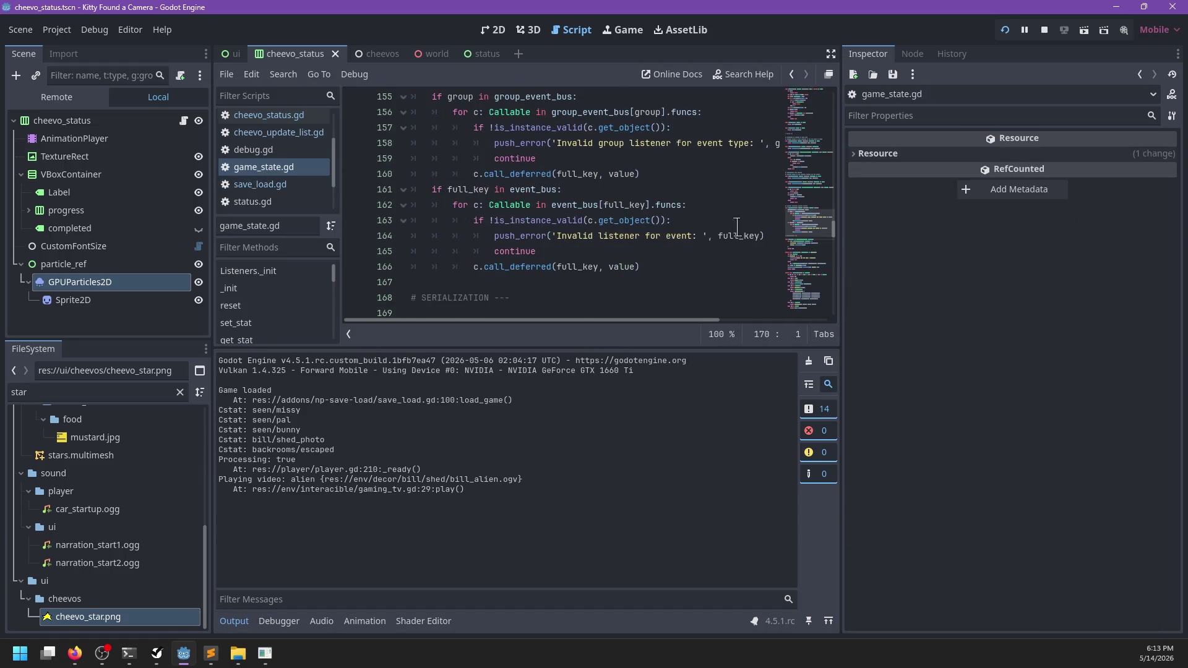
scroll(661, 239, up, 3)
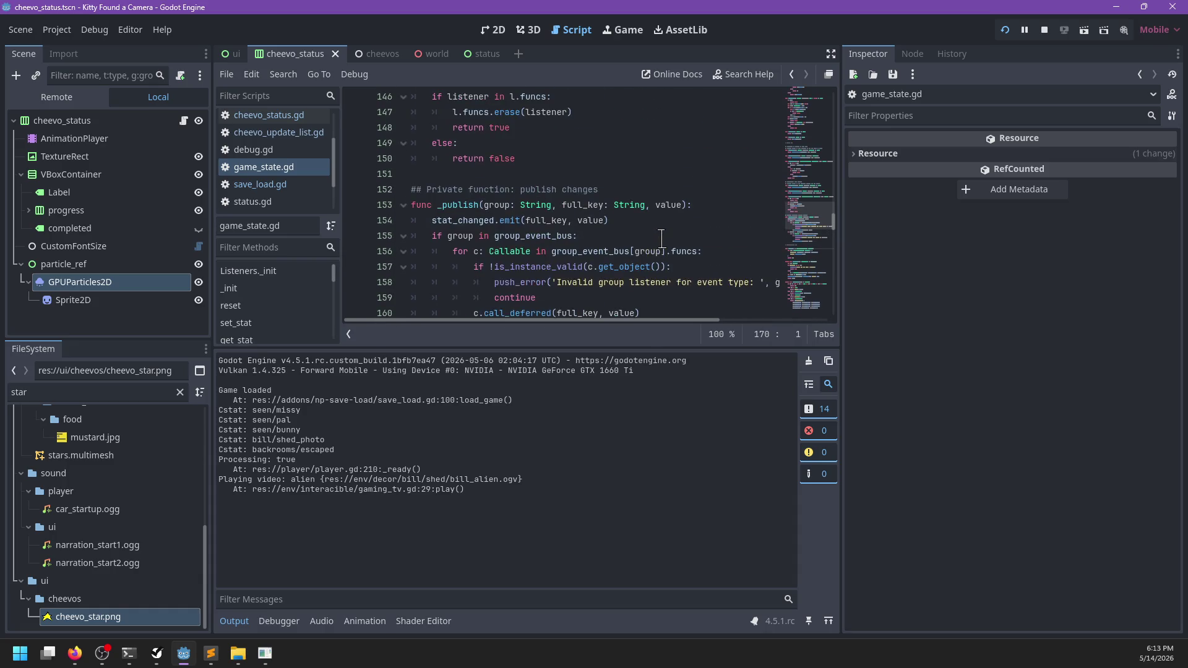
scroll(661, 238, down, 6)
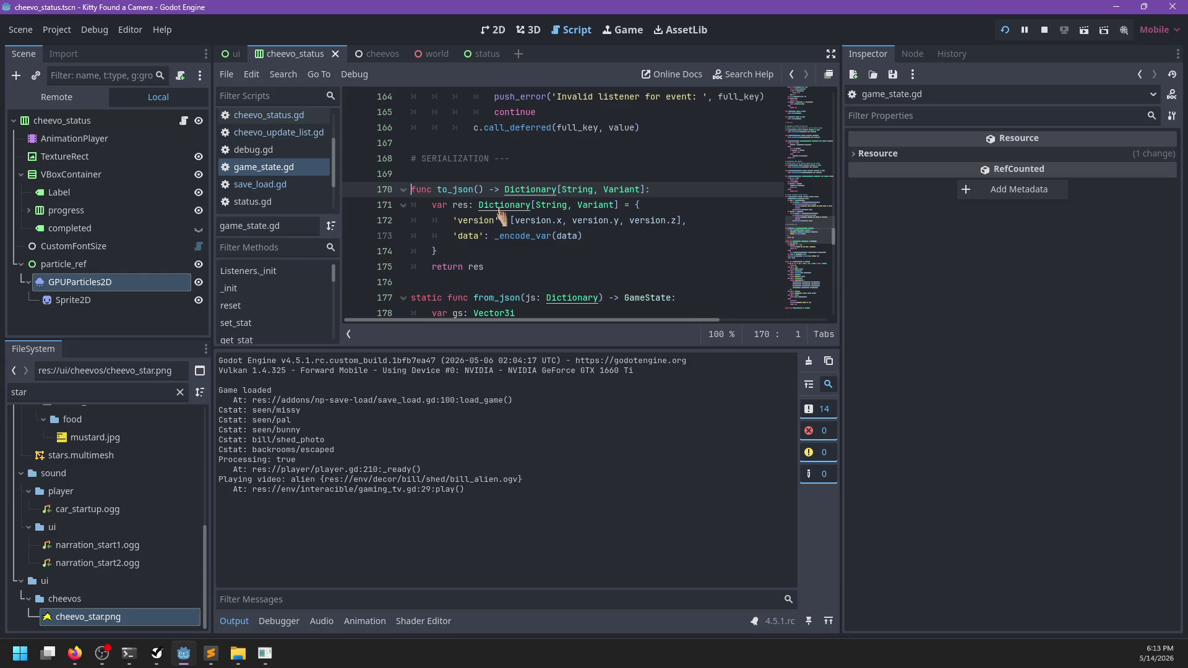
key(ctrl+f)
key(Return)
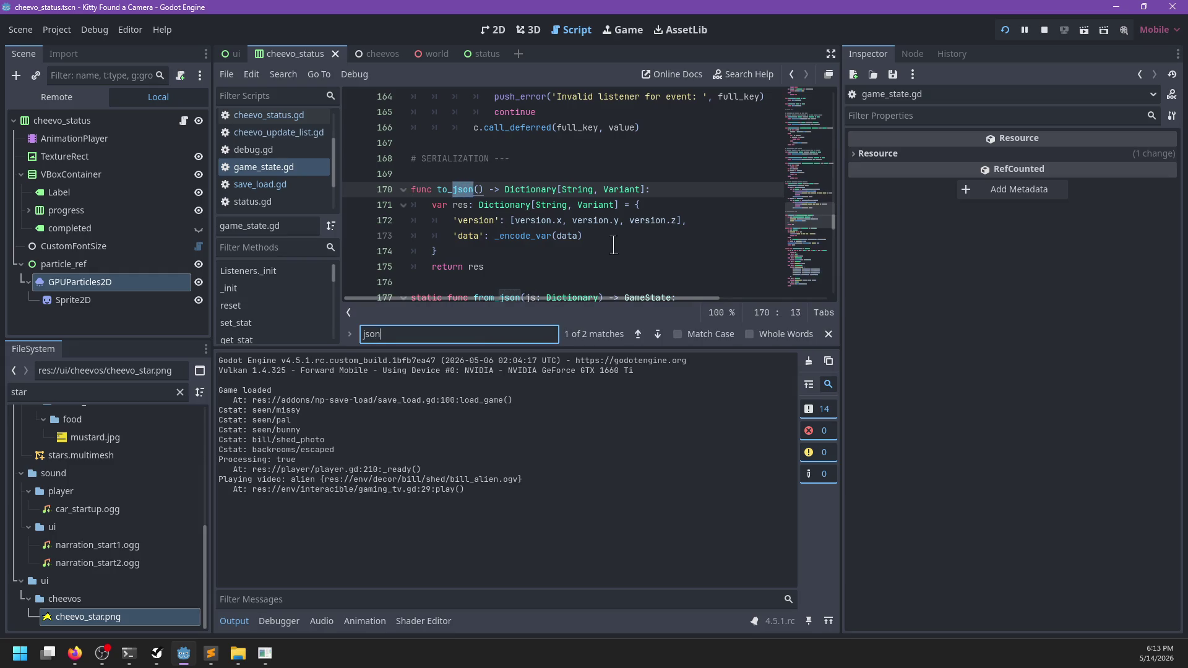
key(Return)
key(Return)
key(Return)
click(266, 185)
key(Escape)
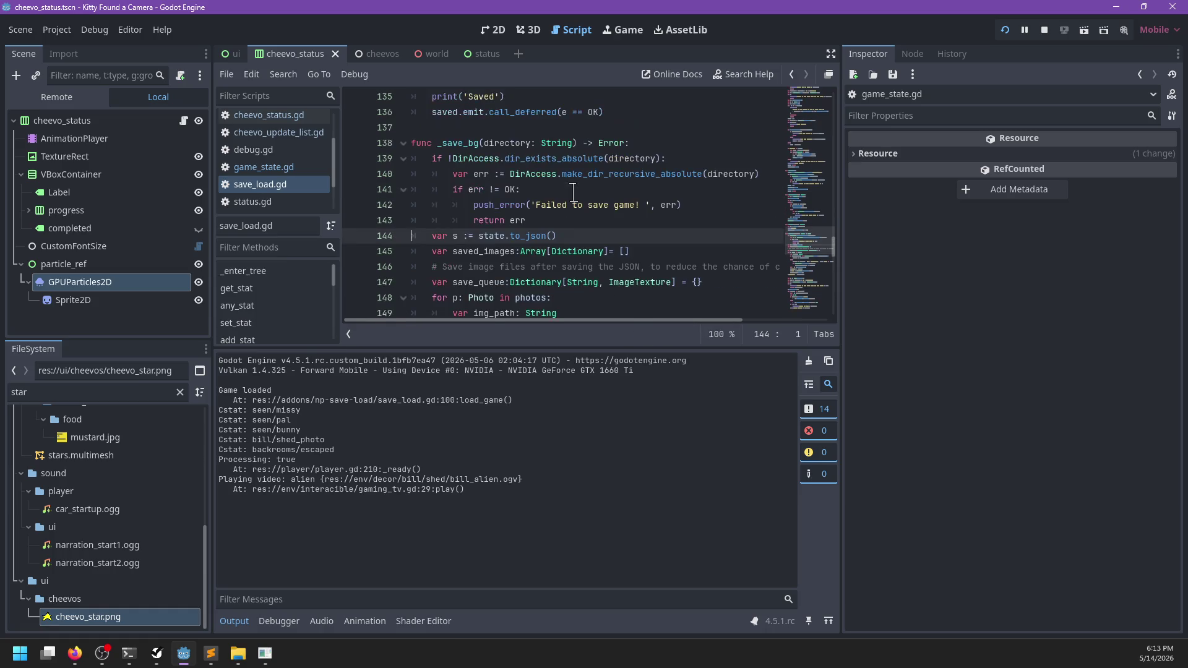
scroll(576, 194, down, 2)
scroll(596, 190, down, 3)
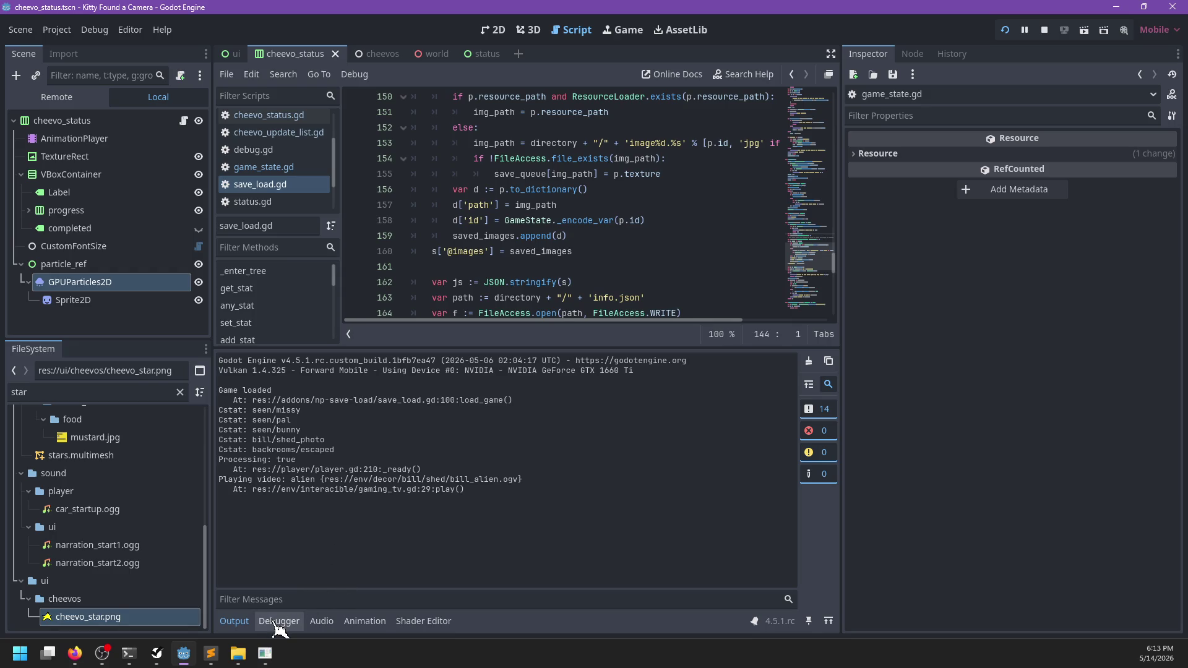
click(235, 621)
key(alt+Tab)
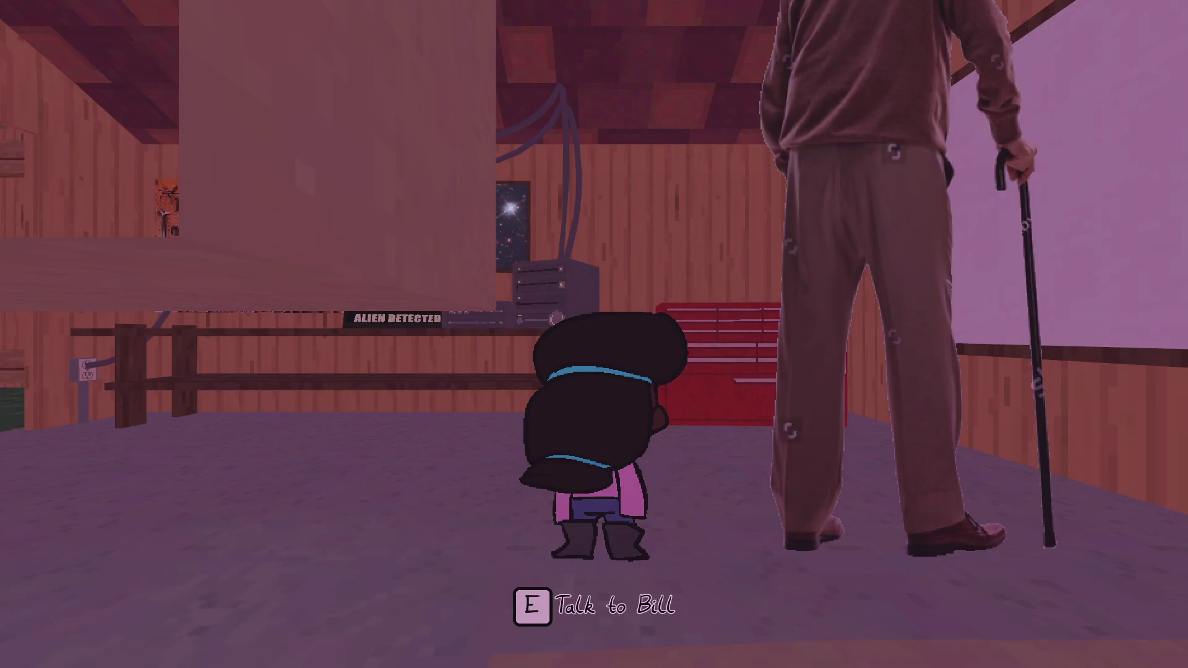
- Pause the game and search save_load.gd for JSON
key(Escape)
key(alt+Tab)
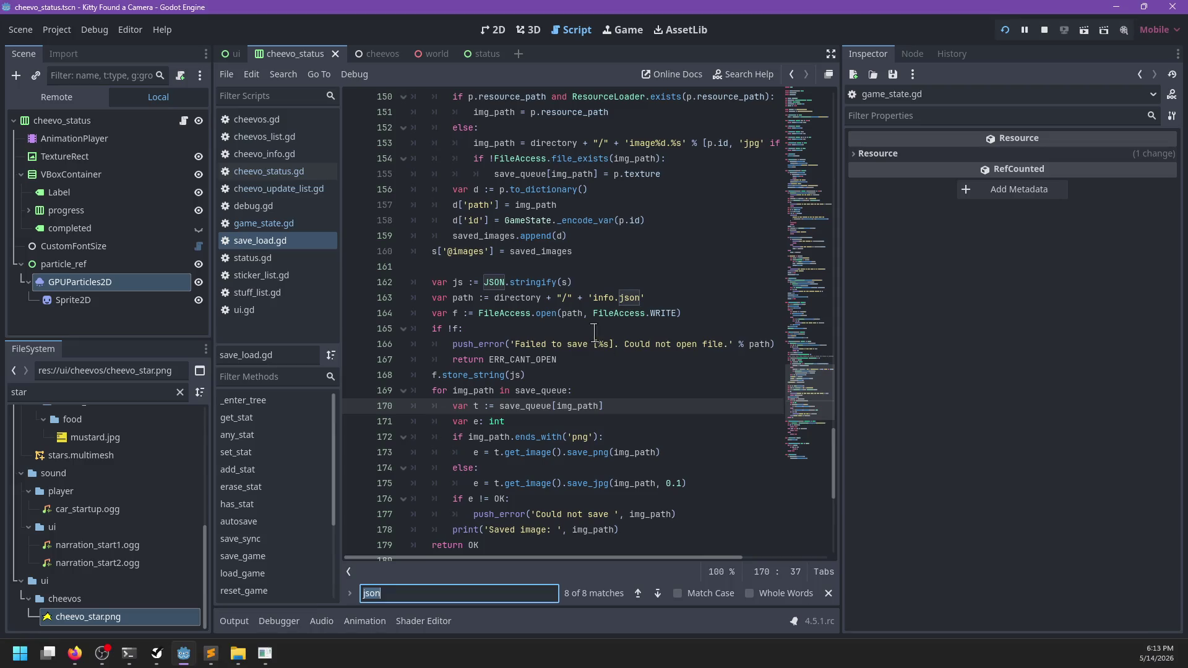
text(JSON)
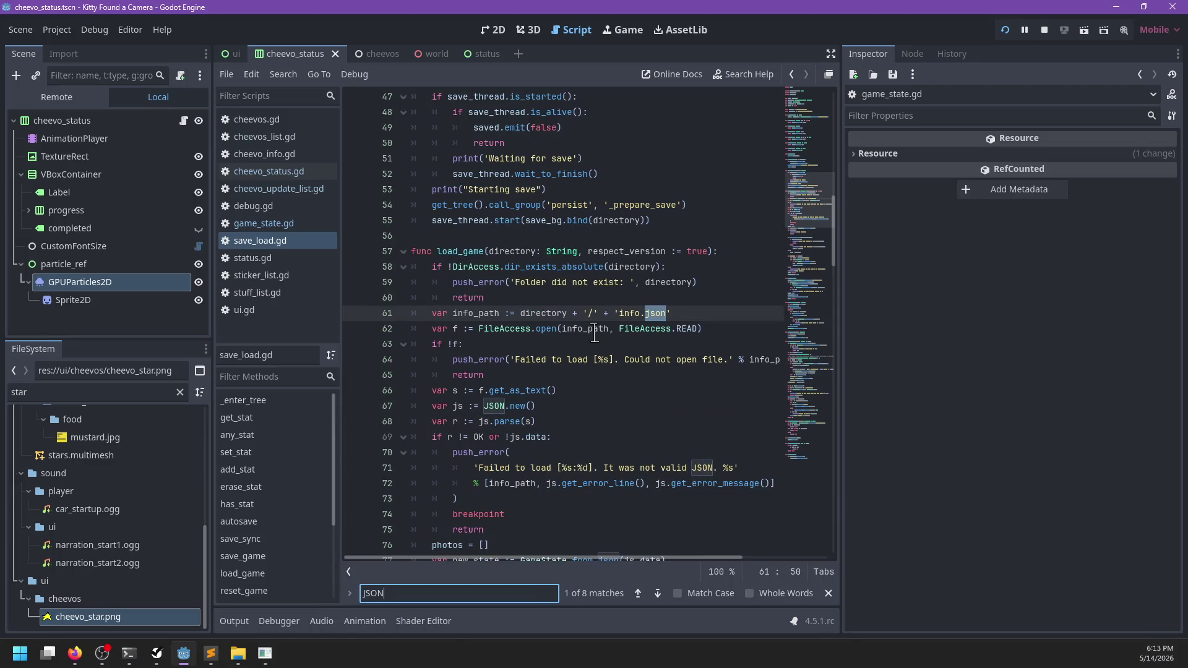
key(Escape)
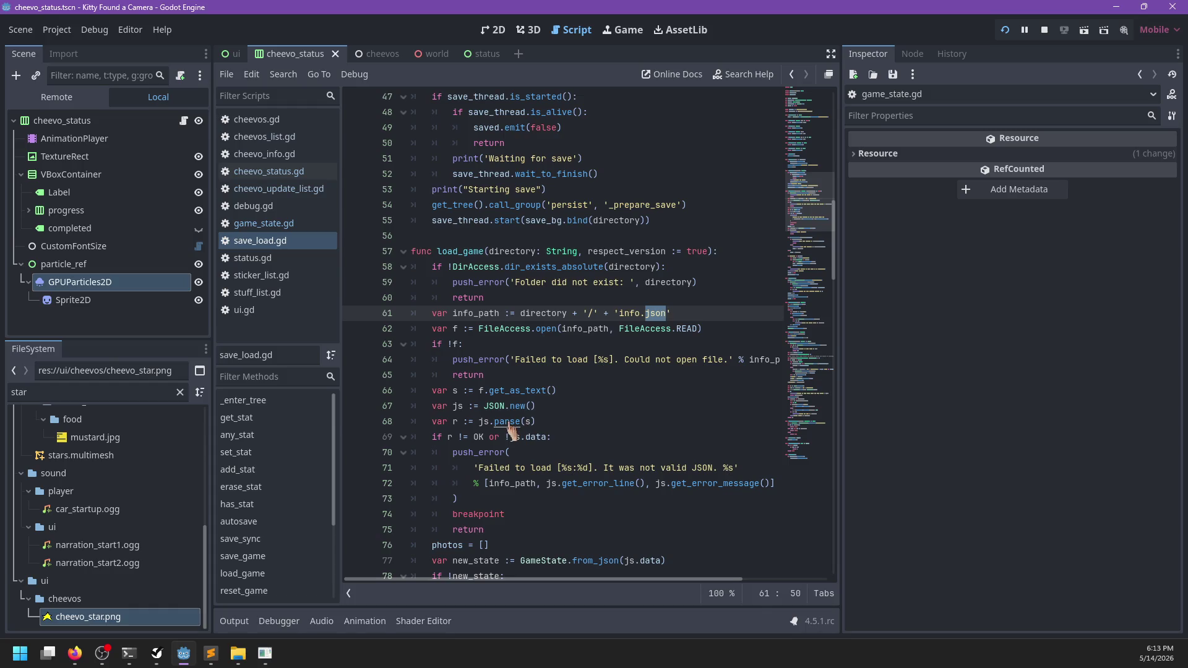
- Read parse() and stringify() in the JSON class reference, then return to save_load.gd
ctrl+click(509, 423)
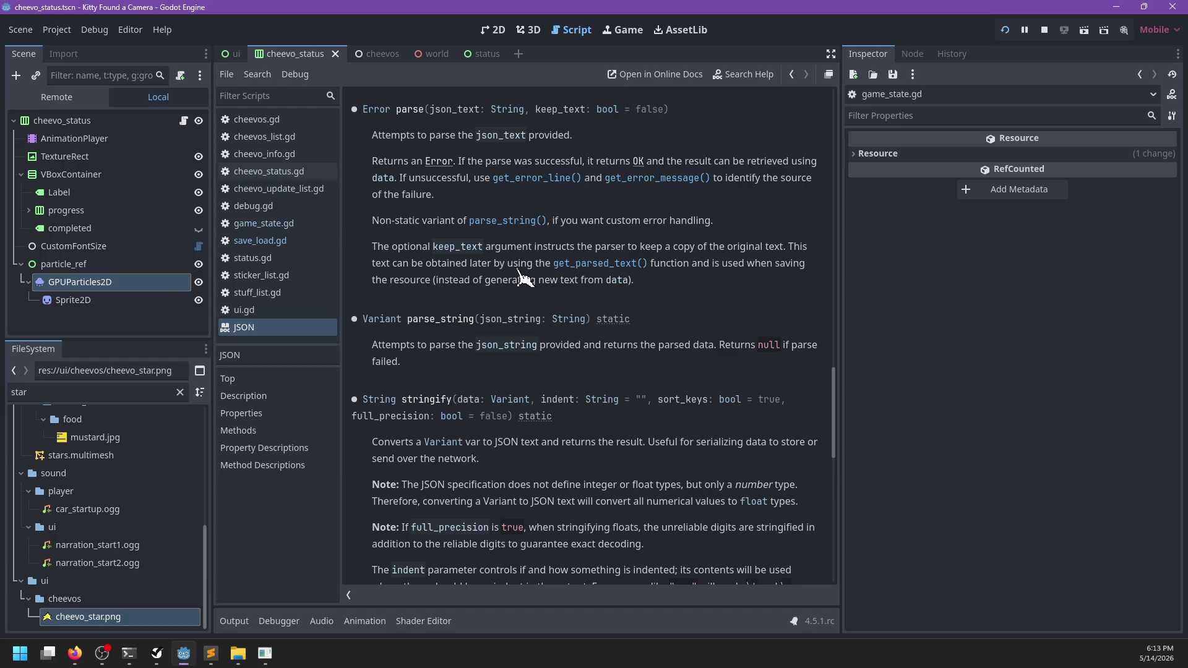
scroll(523, 276, down, 2)
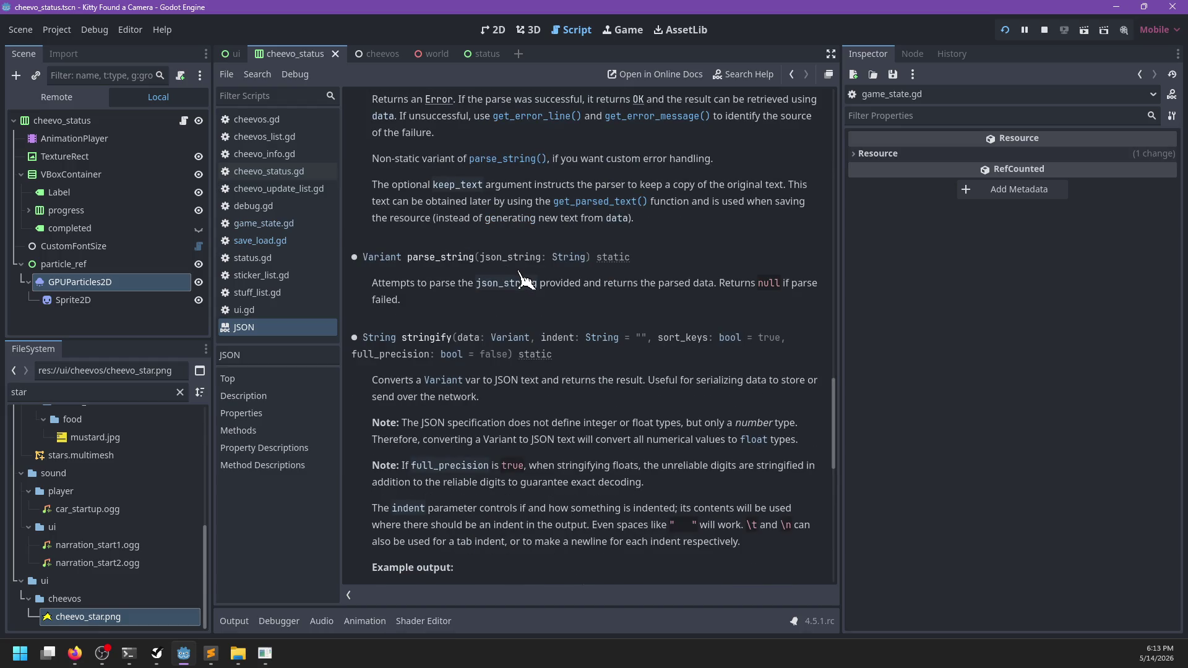
scroll(523, 281, up, 4)
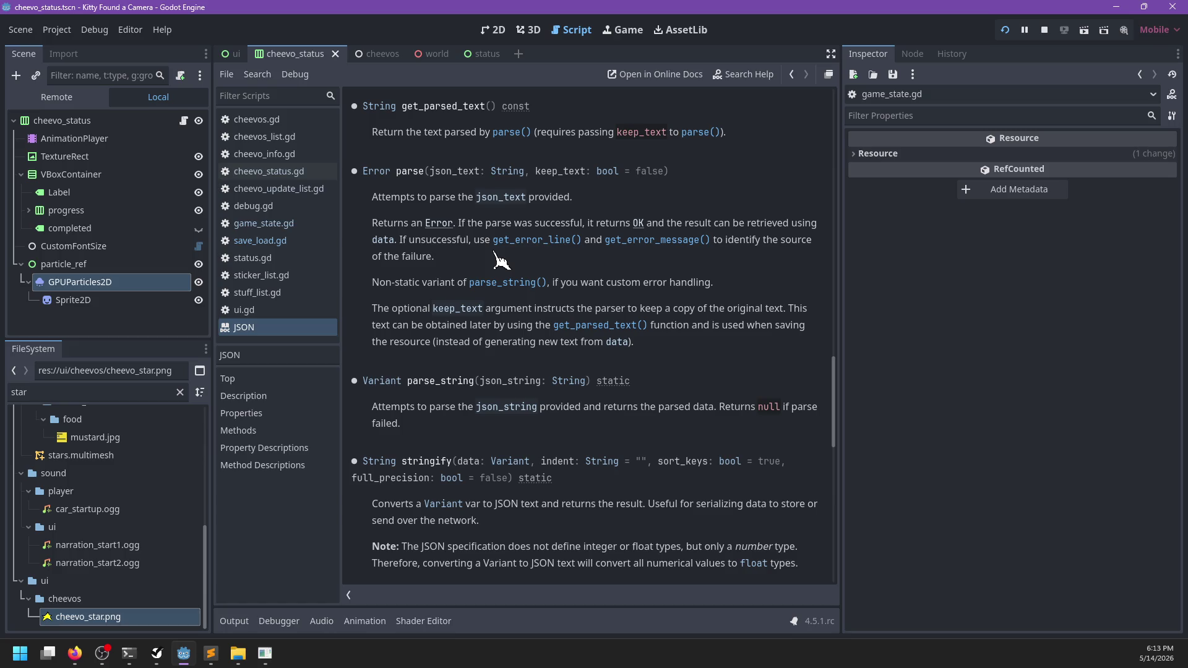
click(272, 177)
click(313, 240)
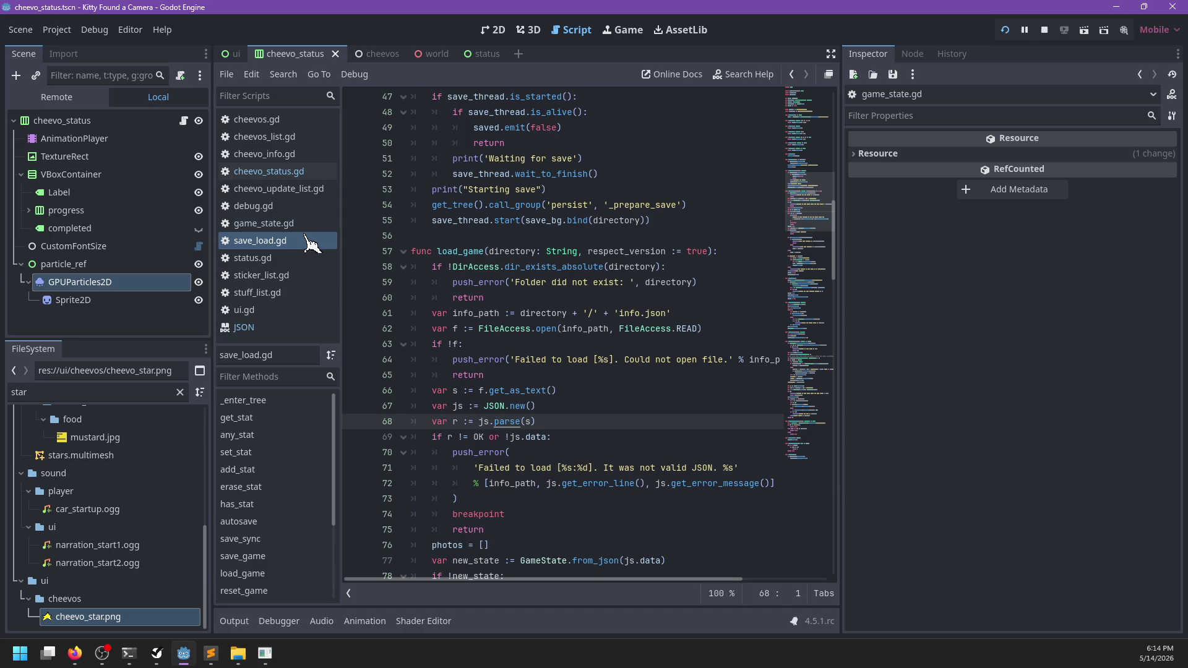
- Find the JSON.stringify call at line 162 of save_load.gd
click(570, 314)
key(ctrl+f)
text(string)
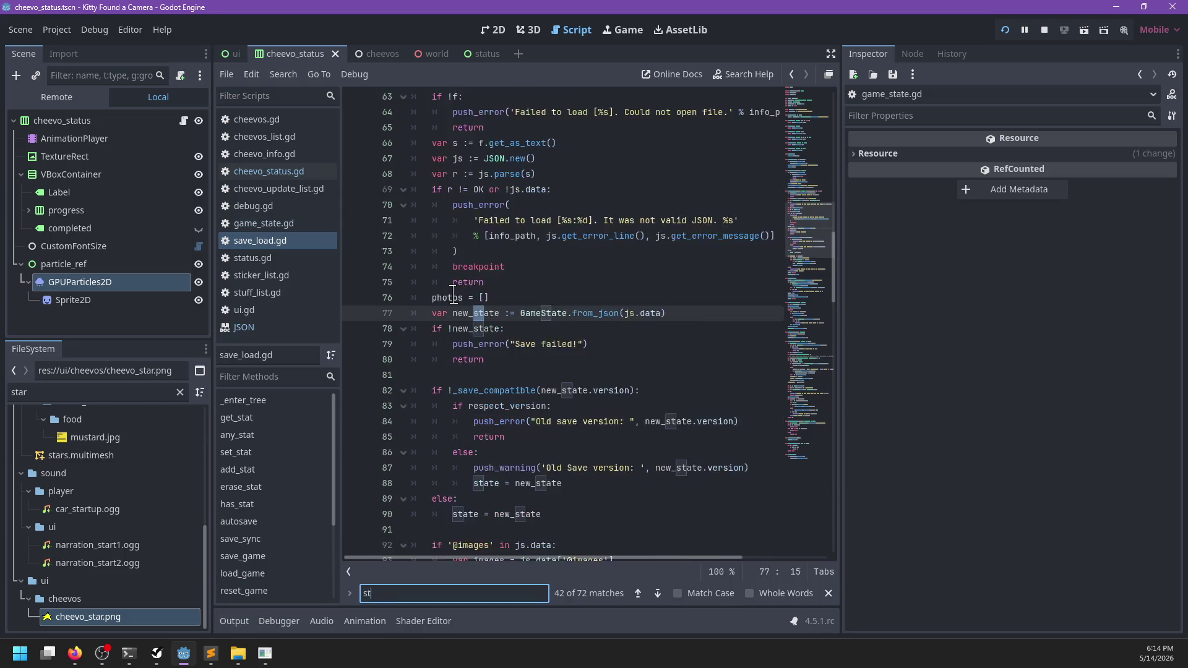
key(Return)
key(Escape)
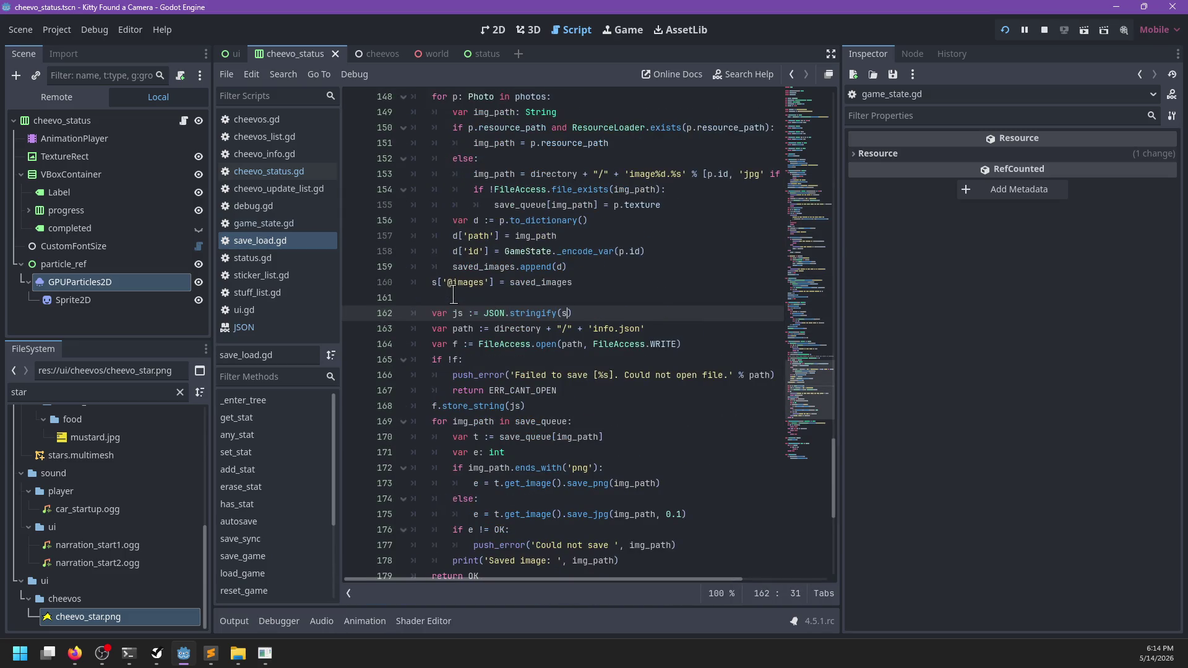
- Add the arguments ' ', false to JSON.stringify and run the game
text(, ' ')
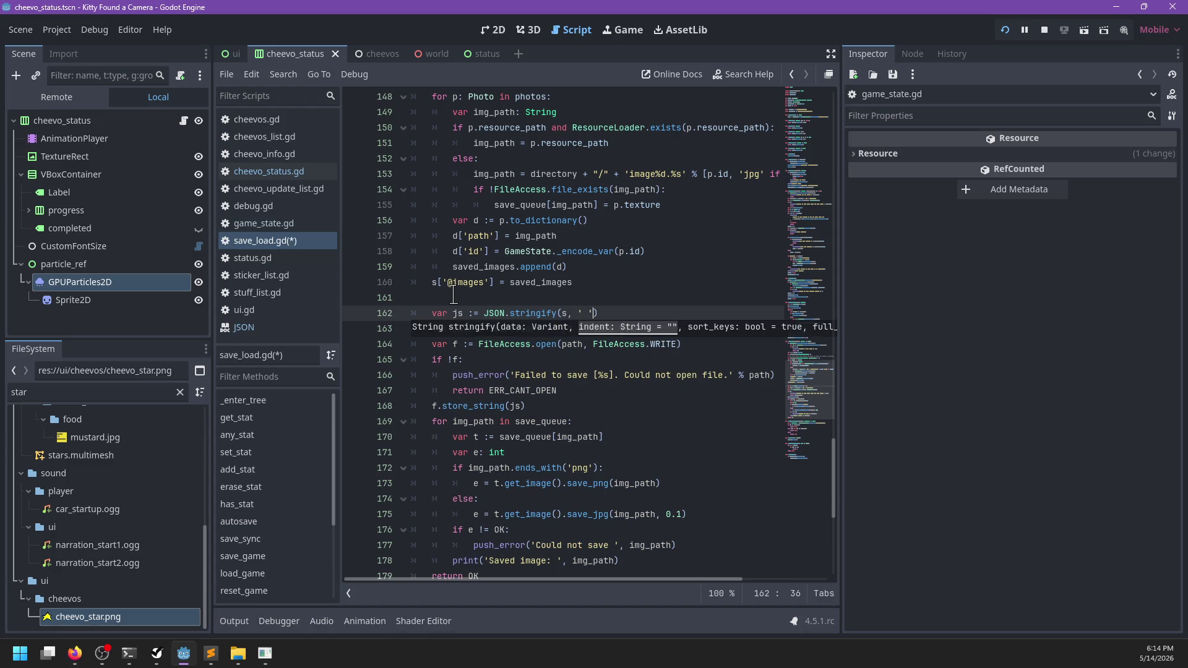
text(, )
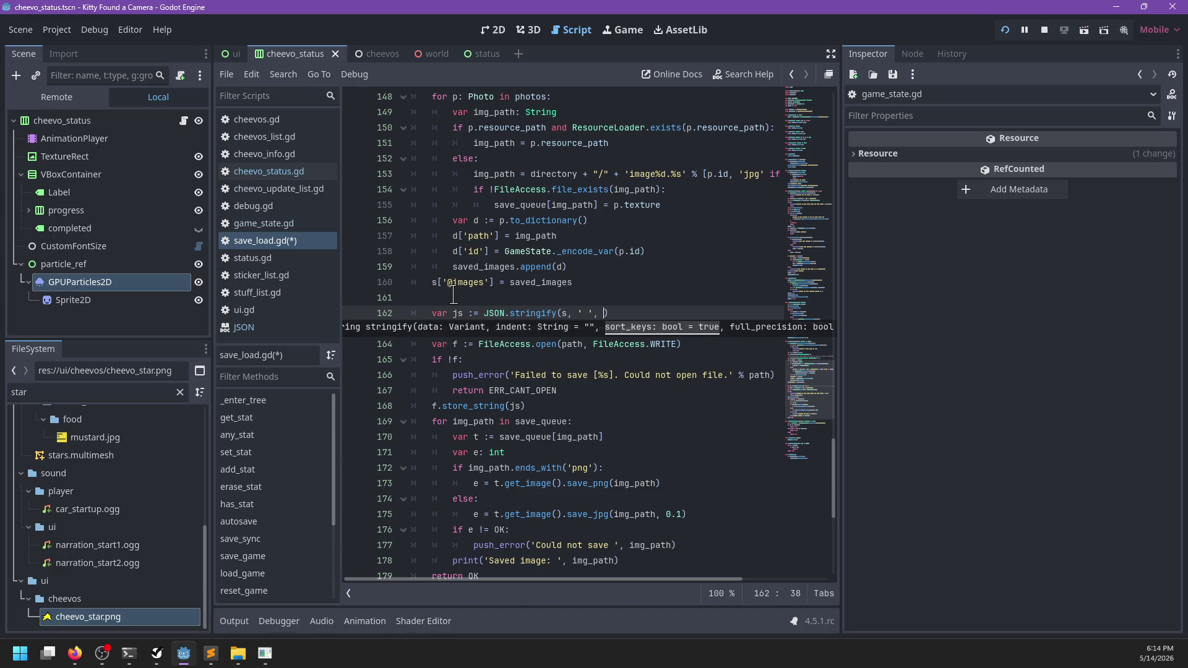
text(')
key(BackSpace)
text(fale)
key(Return)
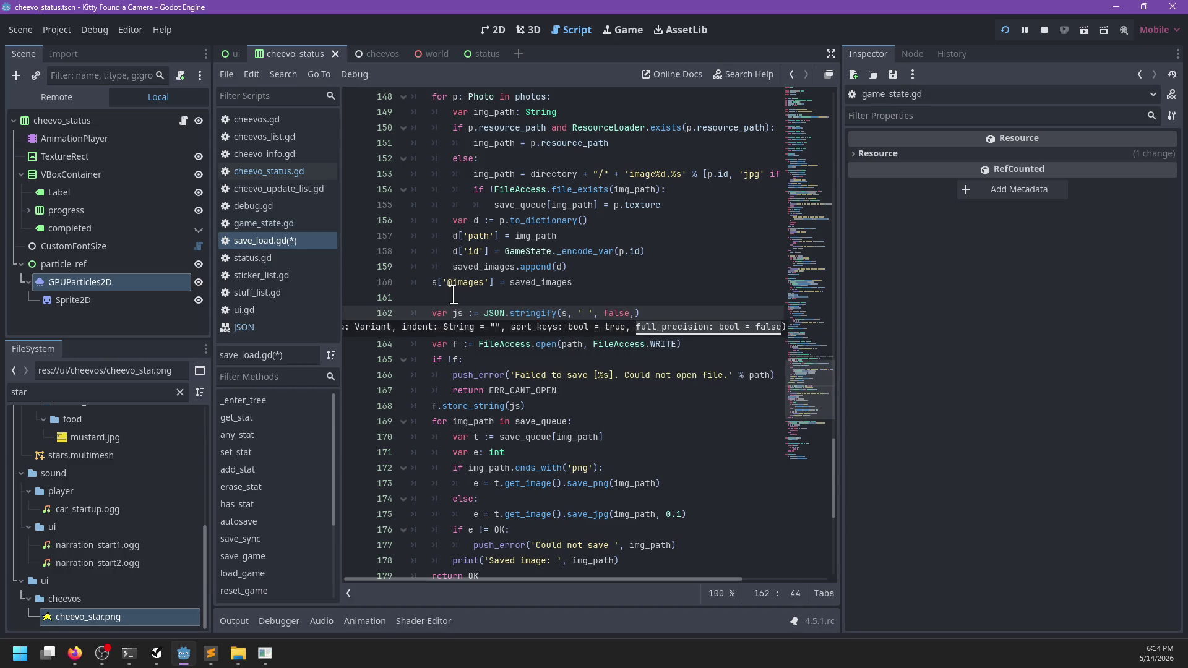
key(Escape)
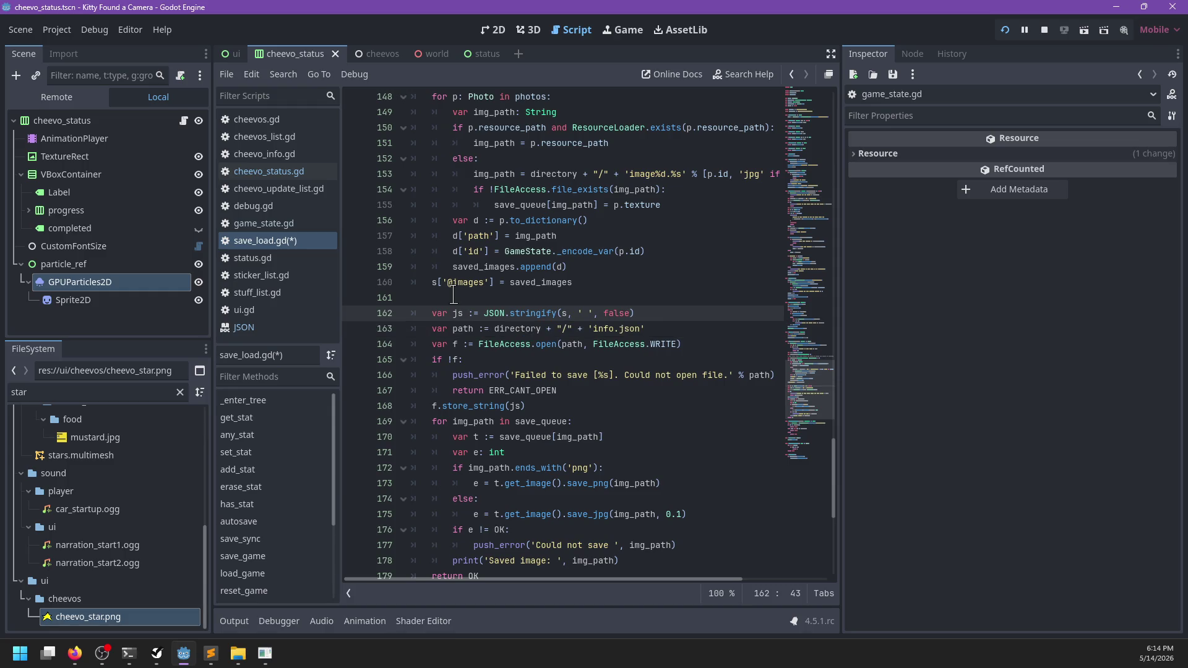
key(ctrl+s)
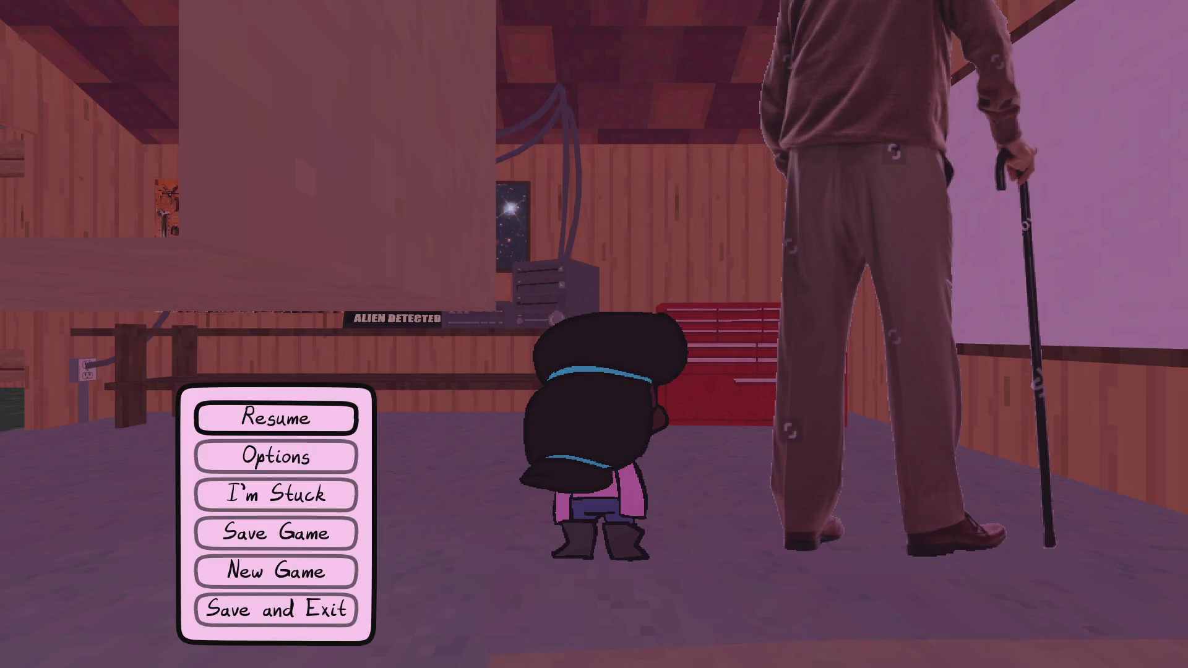
- Walk to Bill, answer Yes, and show him the first gallery photo
key(Escape)
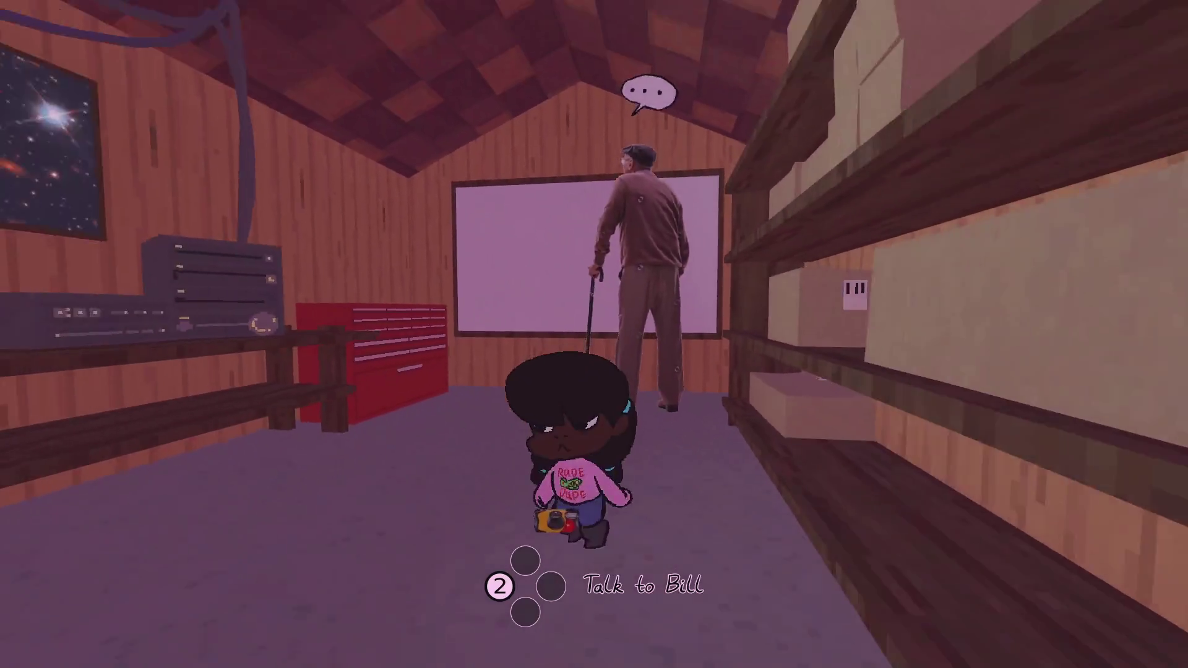
key(s)
key(w)
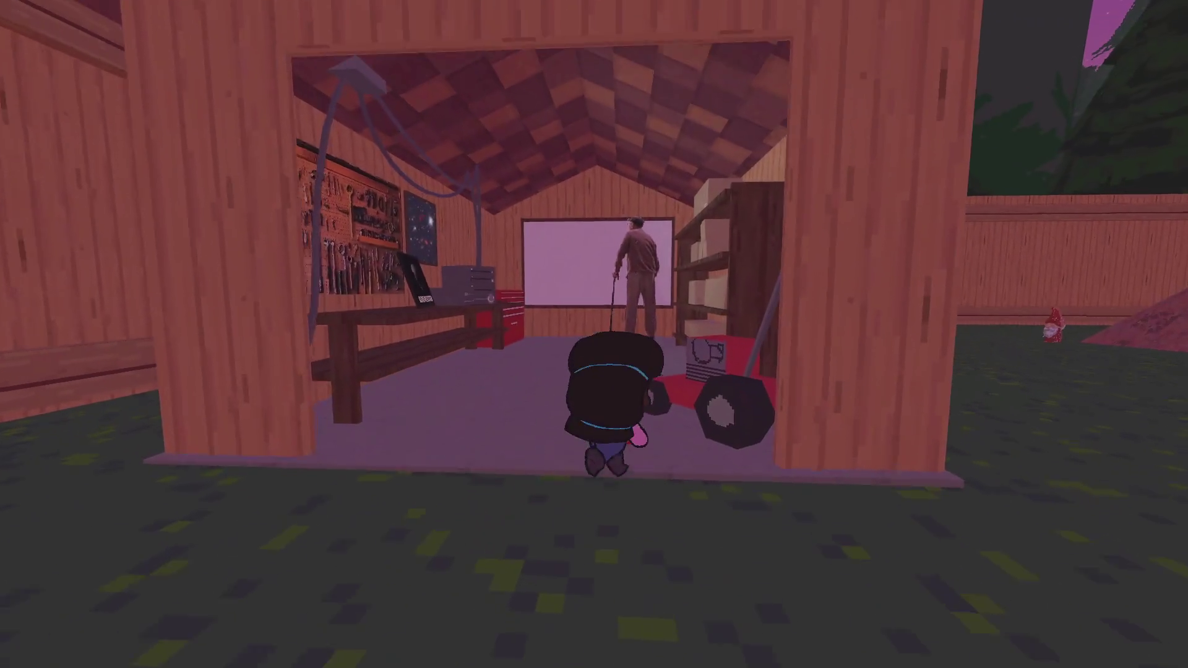
key(e)
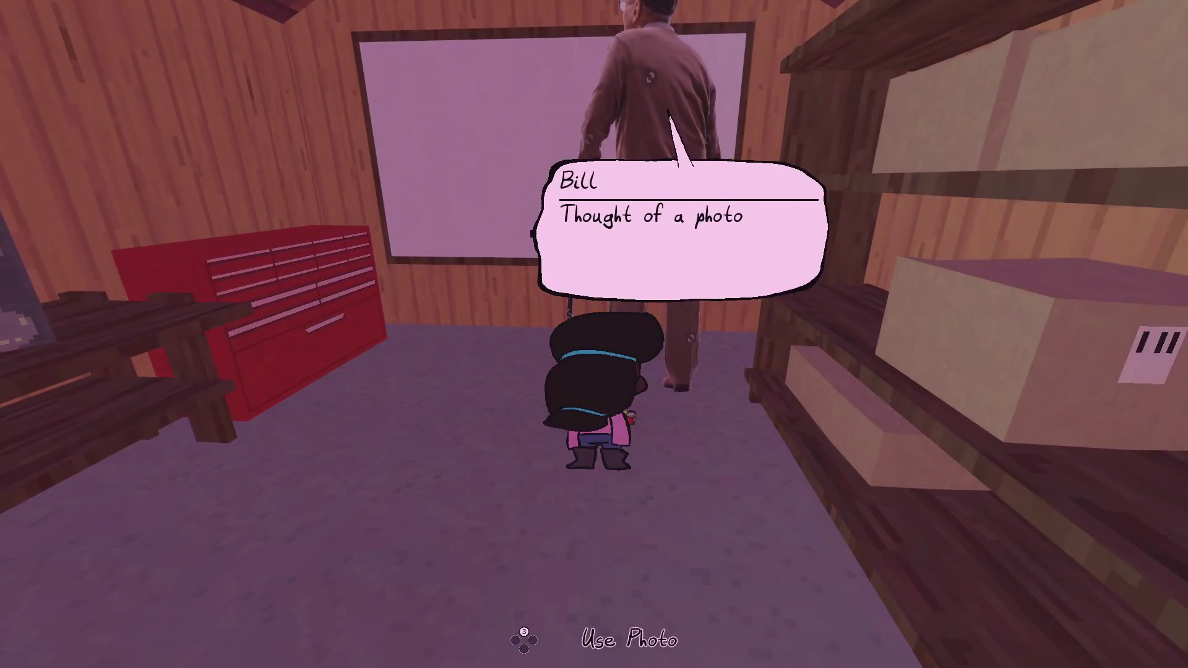
key(Tab)
key(Escape)
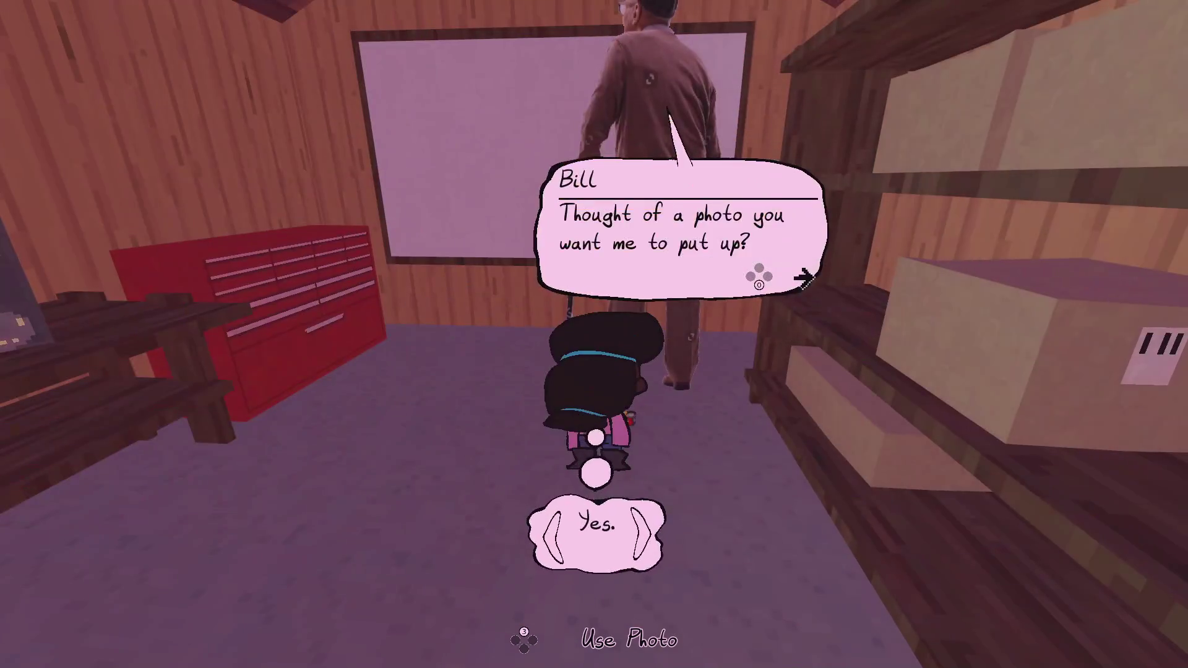
key(e)
key(e)
key(e)
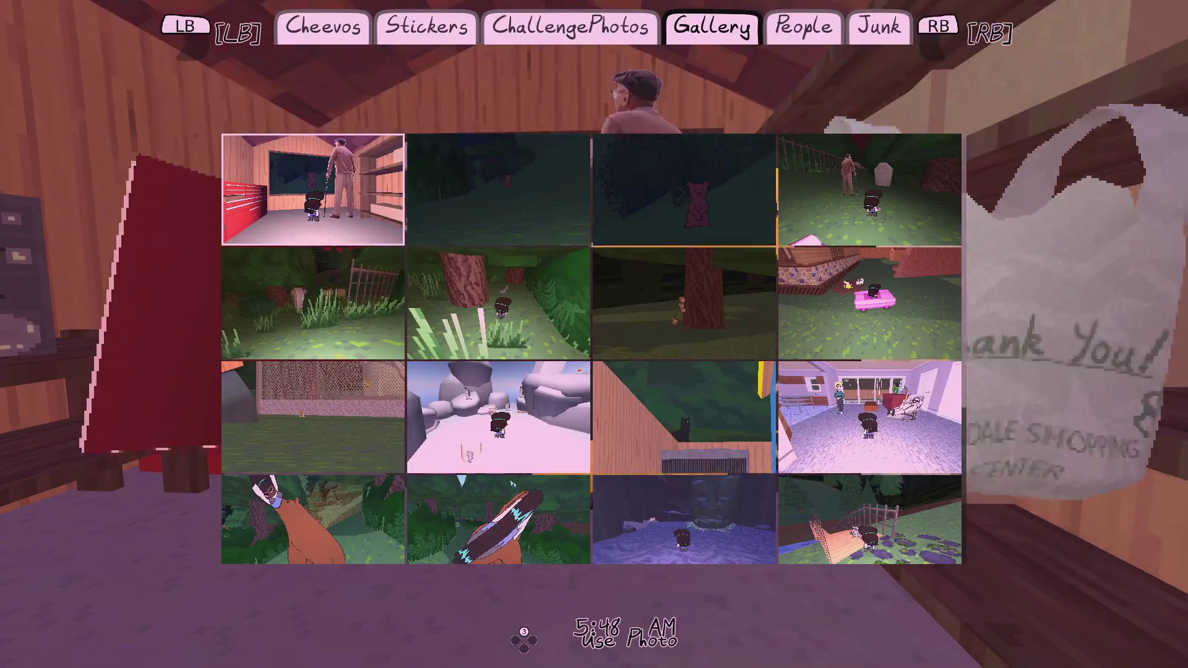
key(e)
key(e)
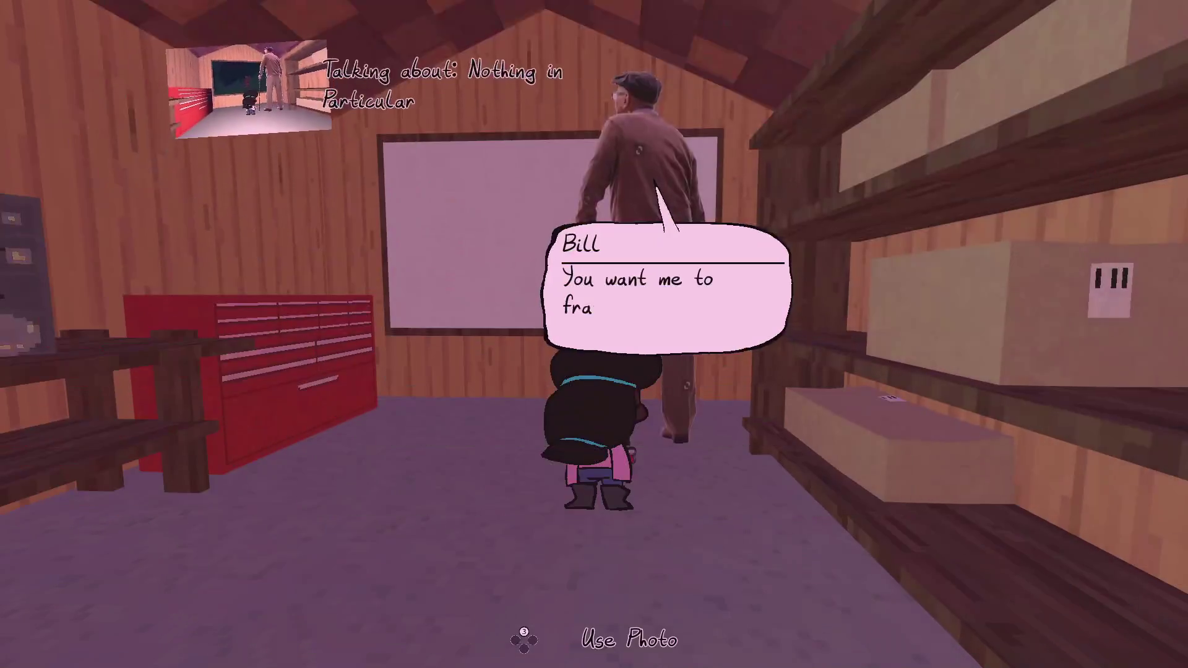
key(e)
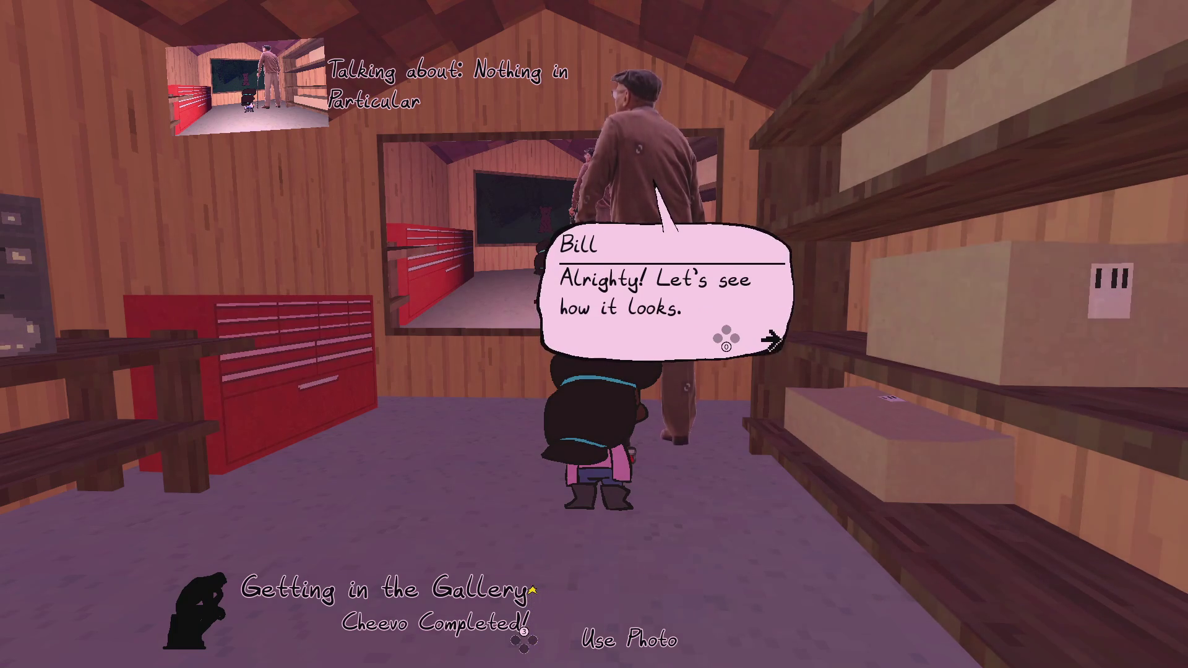
key(e)
- Walk out of the shed, across the yard and along the porch onto the road
key(s)
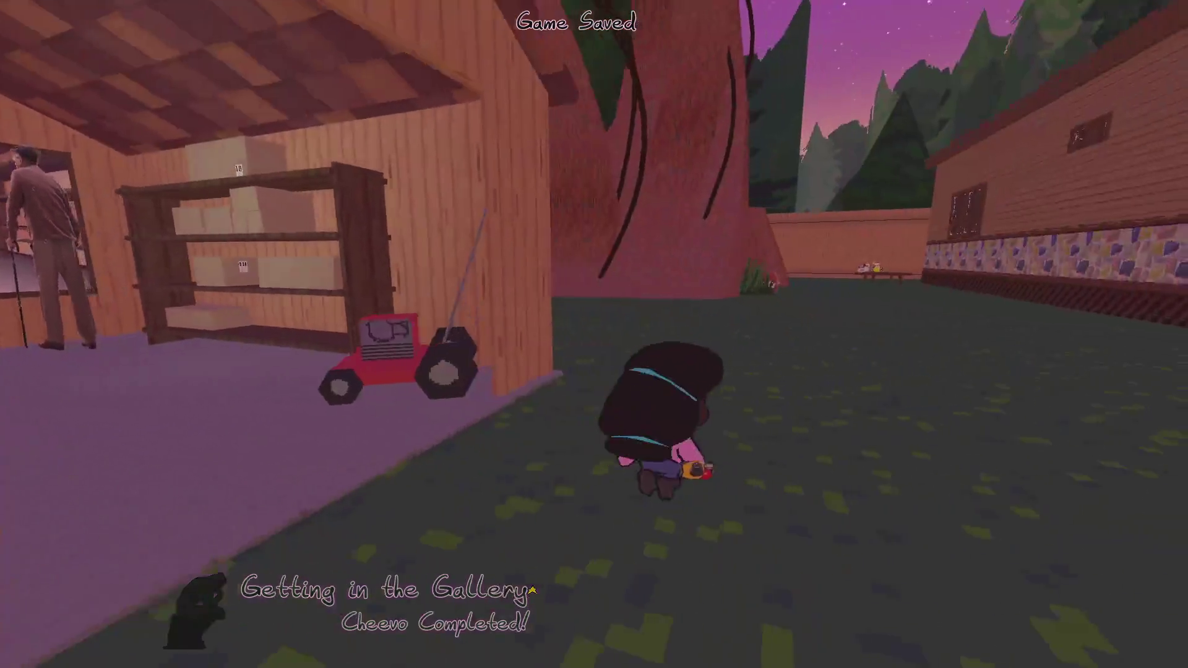
key(Escape)
key(alt+Tab)
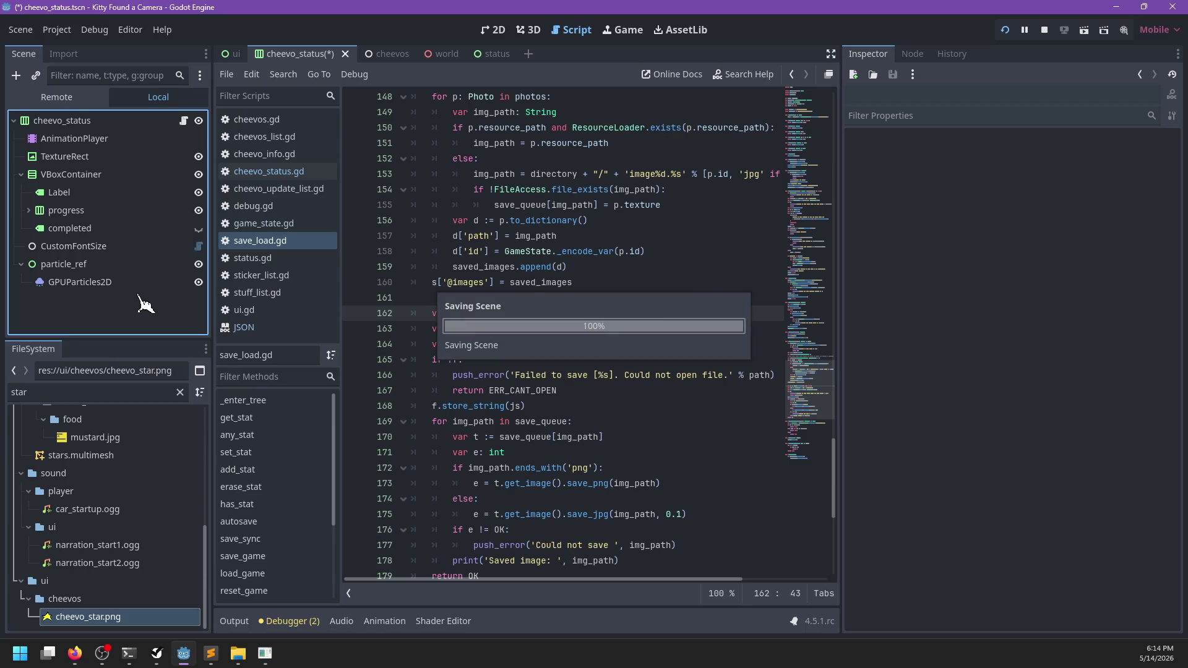
key(alt+Tab)
key(Escape)
key(w)
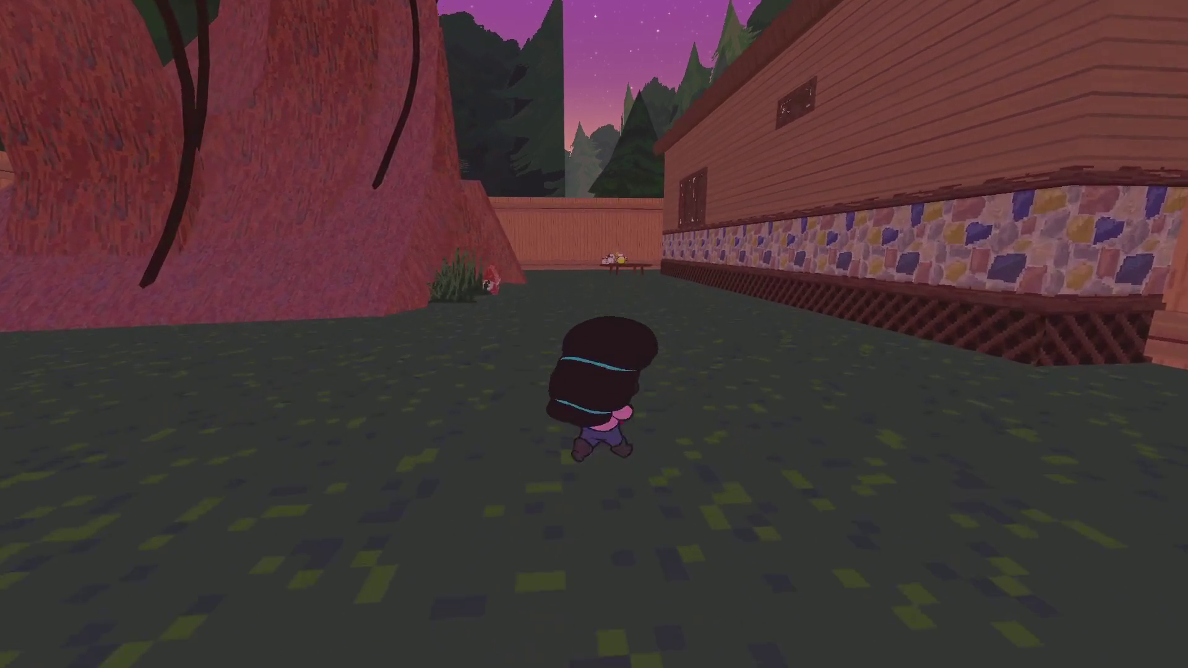
key(w)
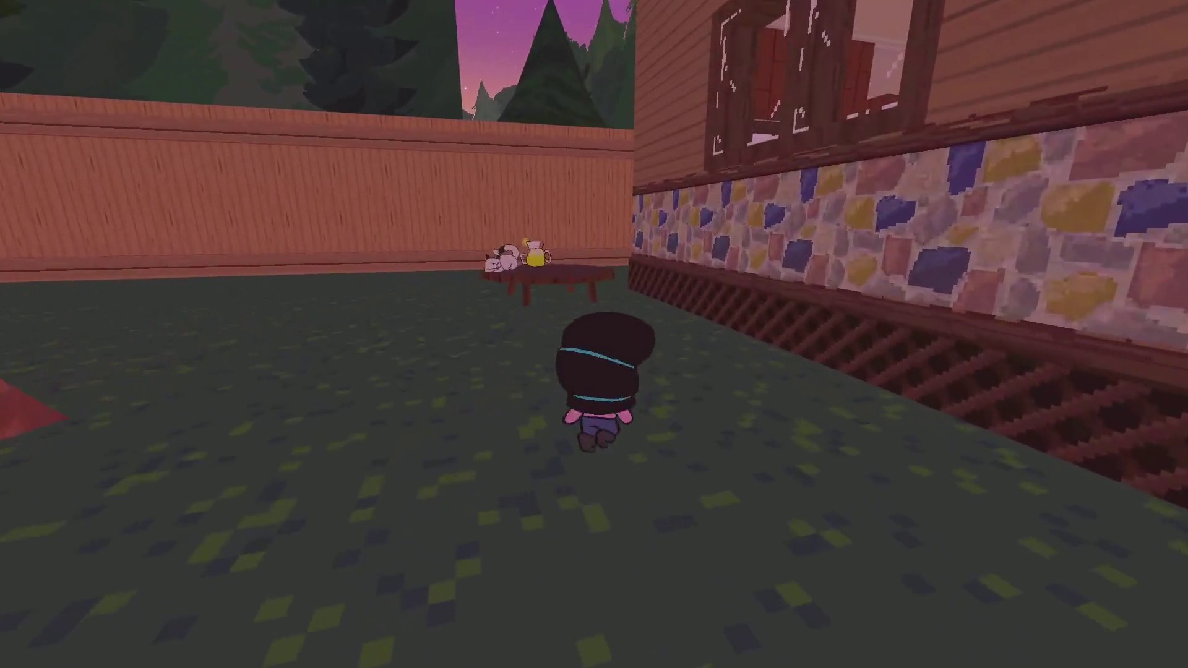
key(w)
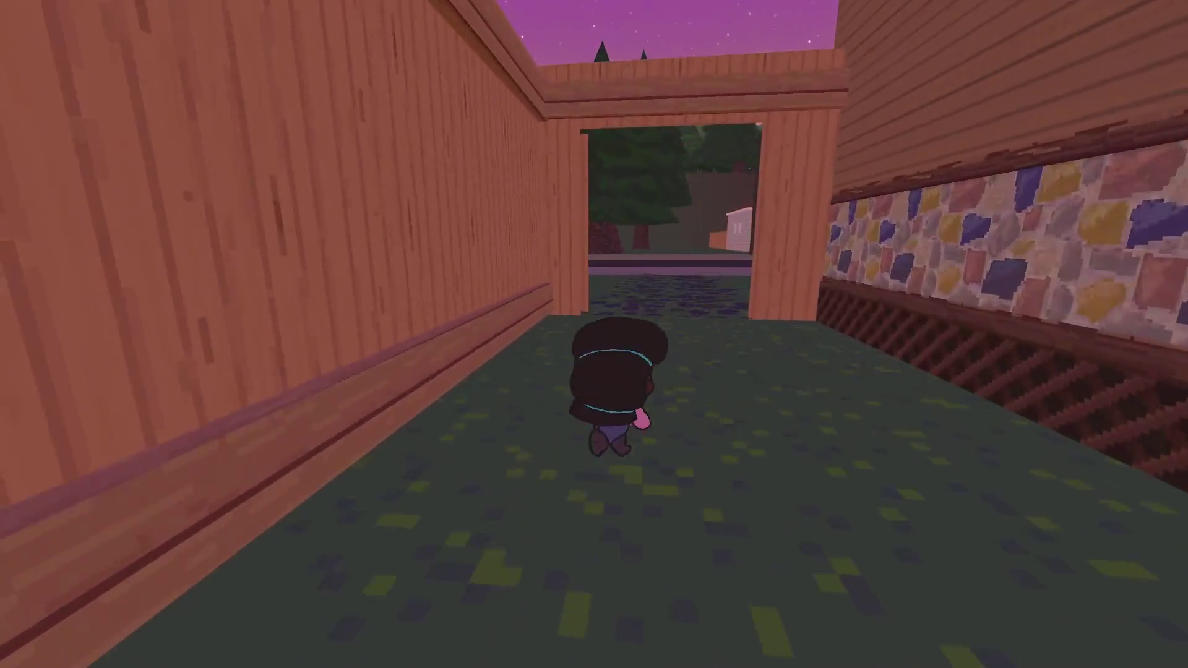
key(w)
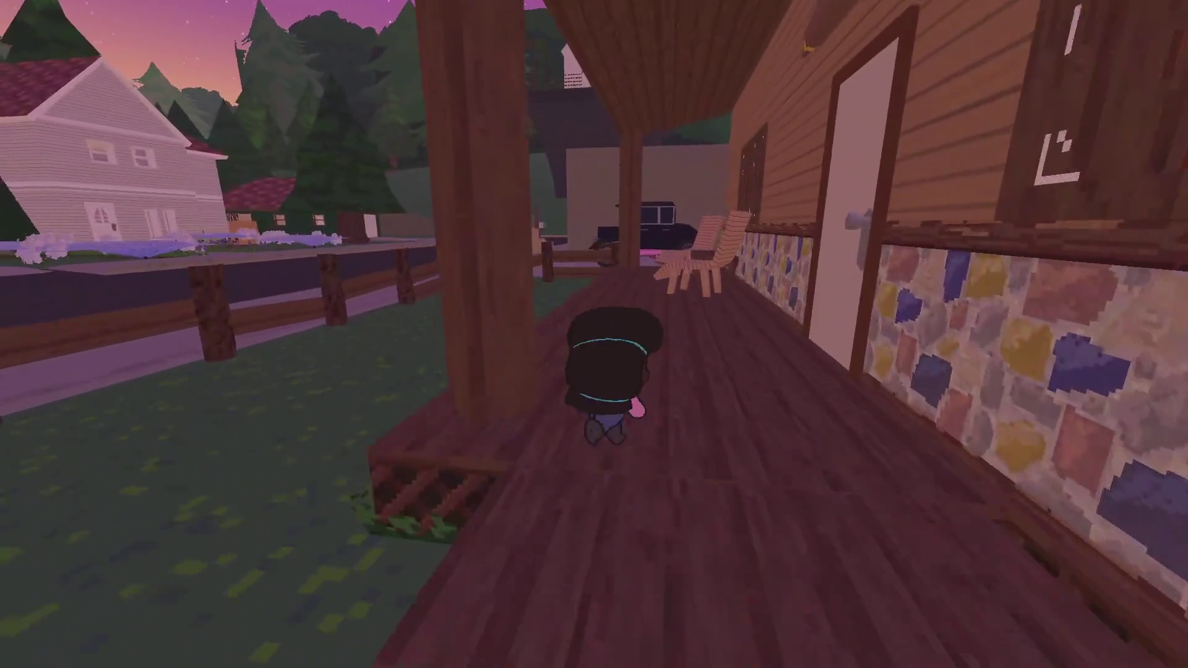
key(w)
key(a)
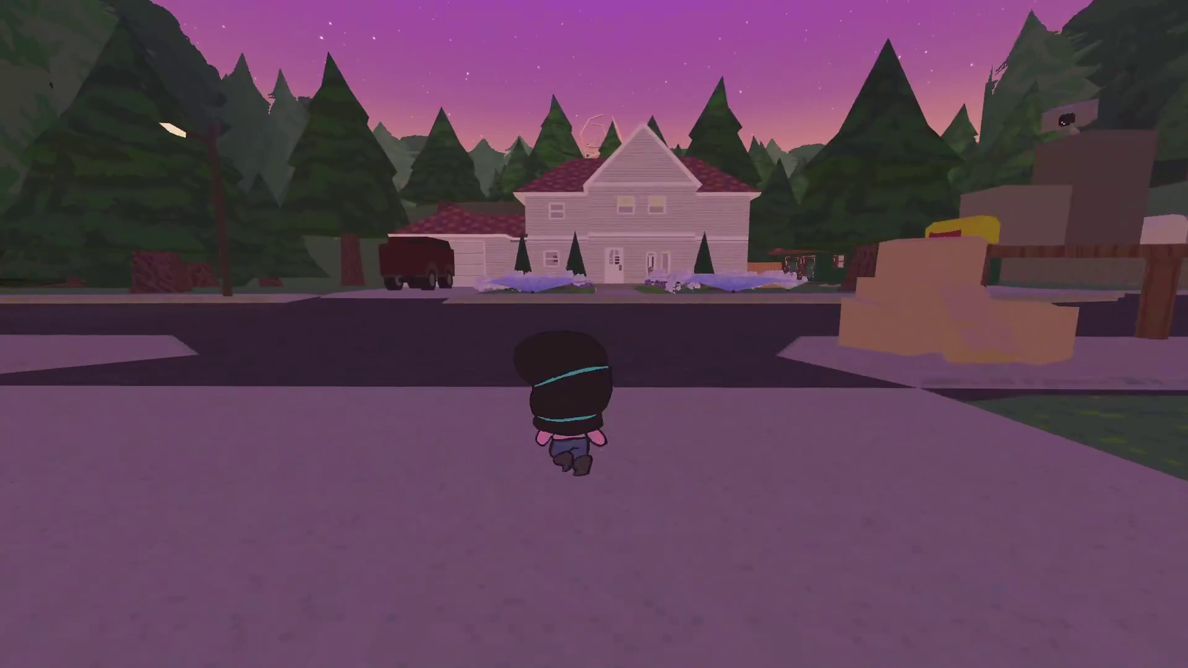
- Photograph the house, walk down the street, then pause and quit the game
key(c)
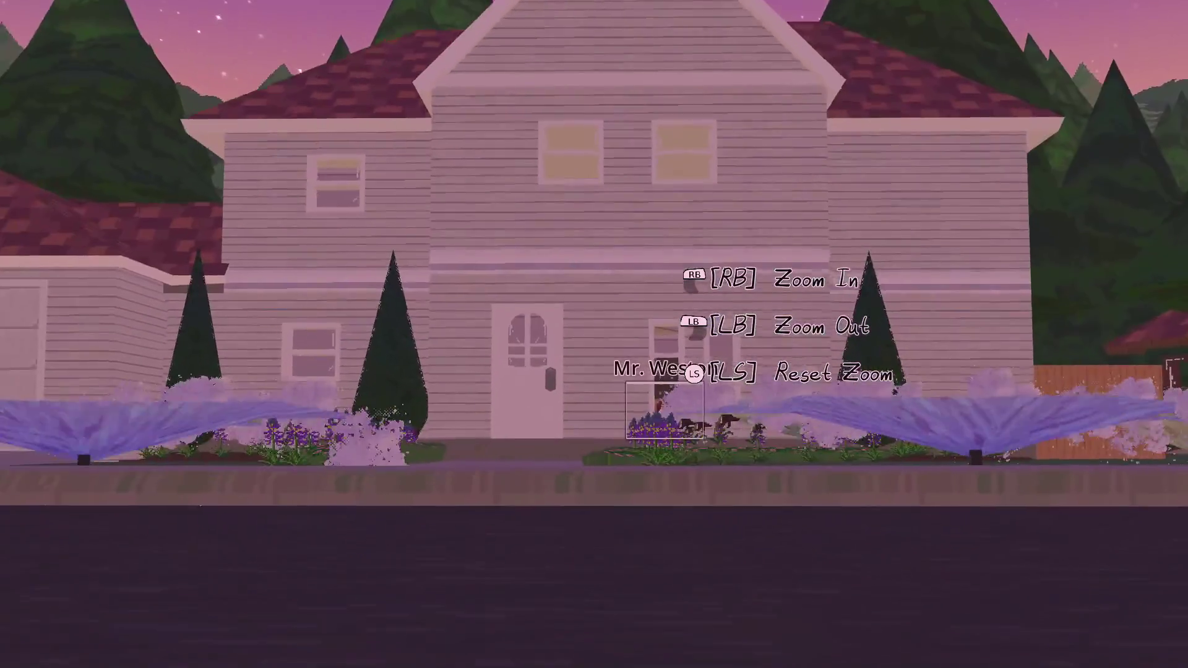
scroll(594, 334, up, 10)
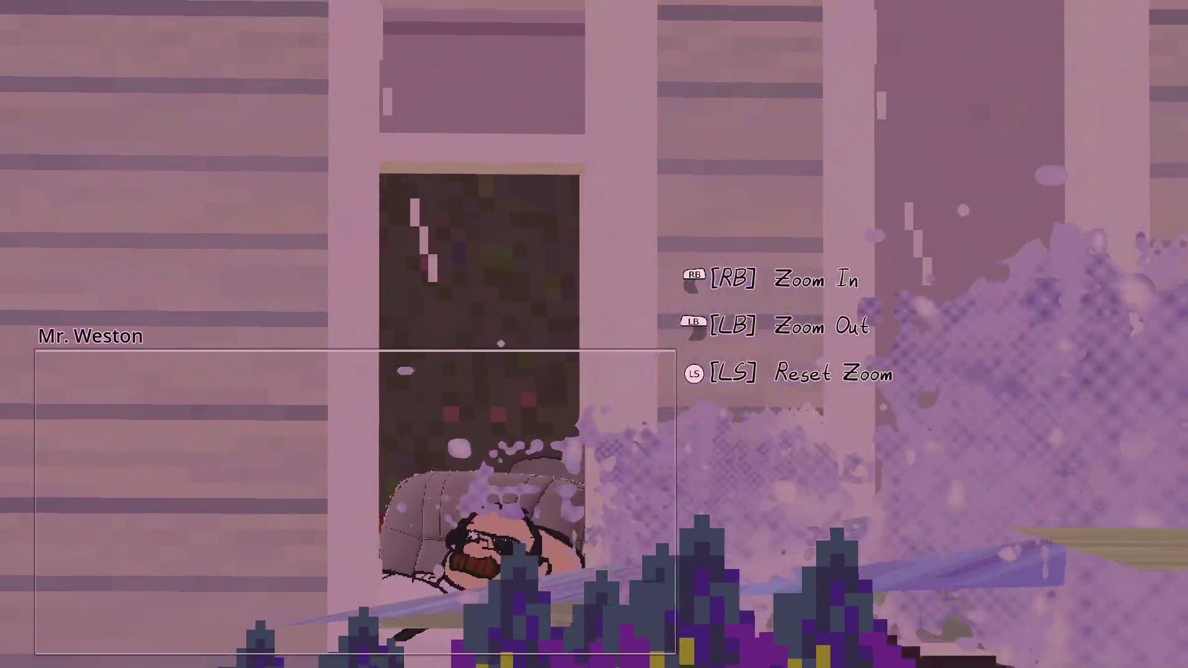
scroll(594, 334, down, 5)
scroll(594, 334, up, 8)
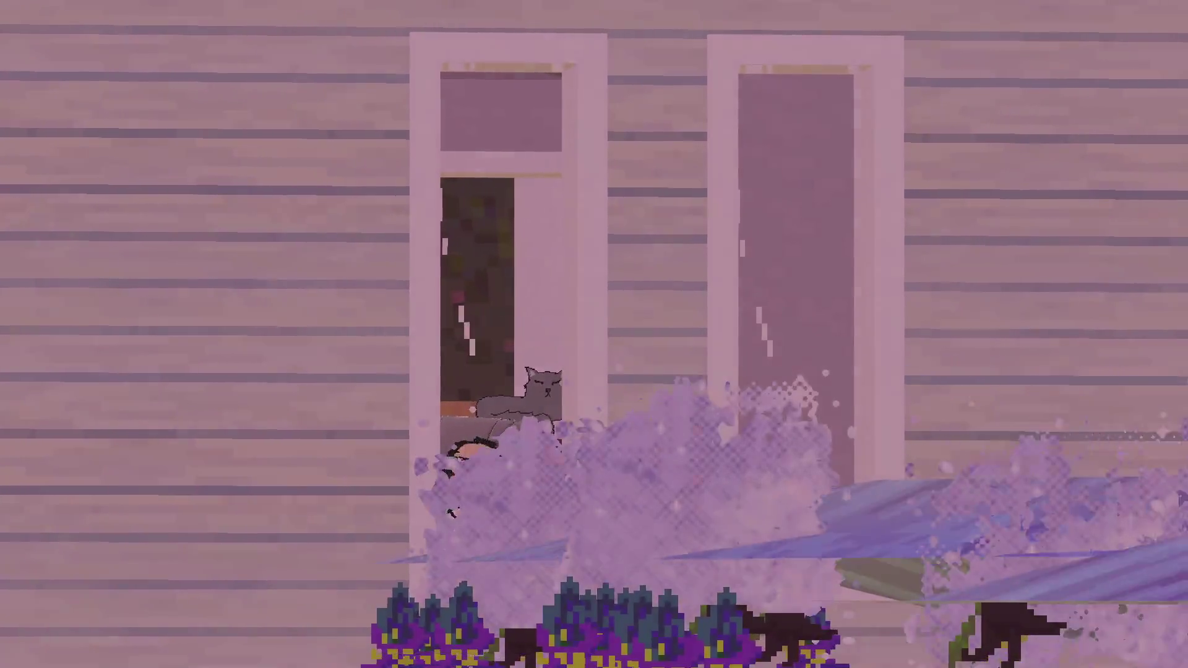
key(w)
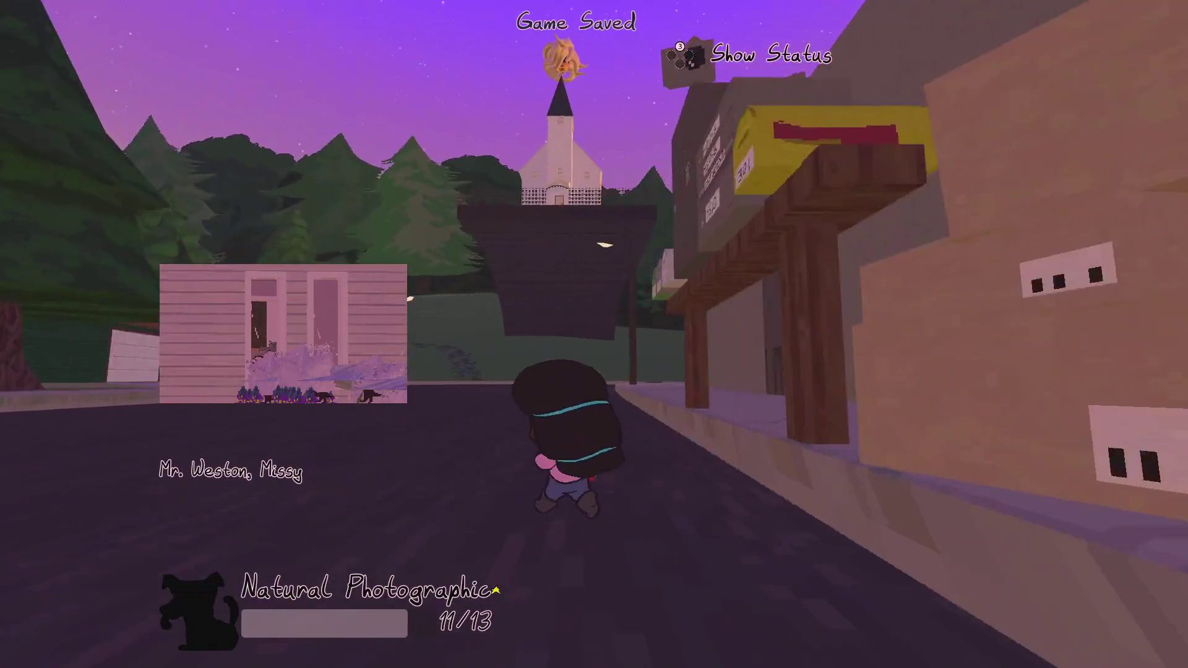
key(w)
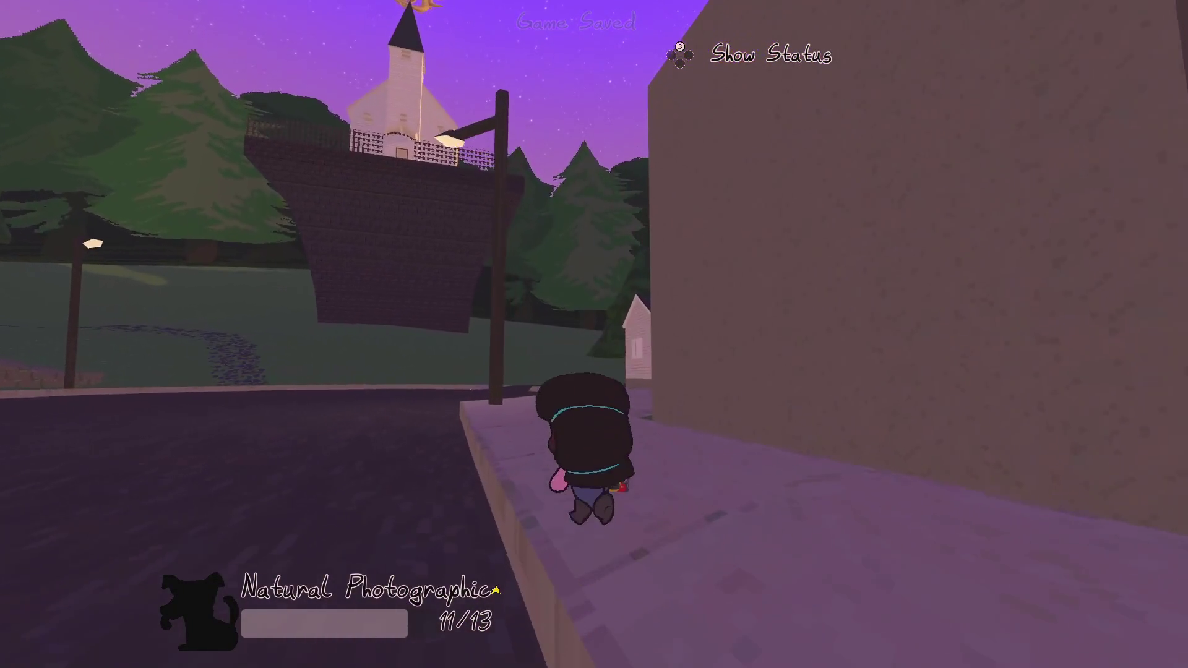
key(w)
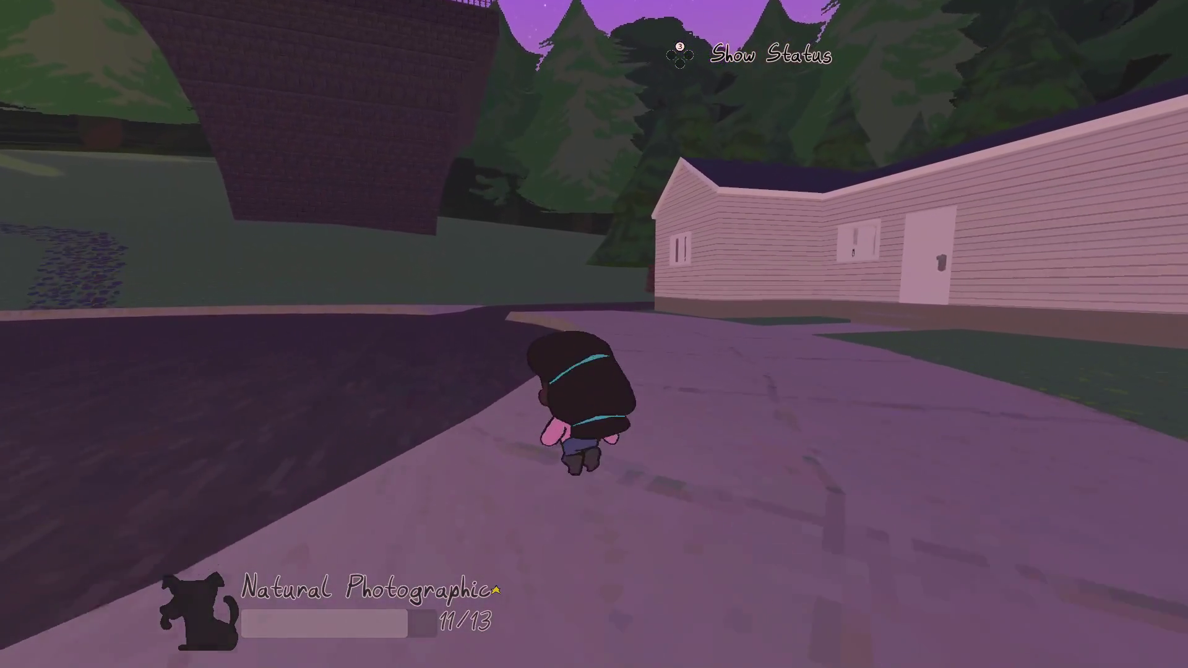
key(Escape)
key(Return)
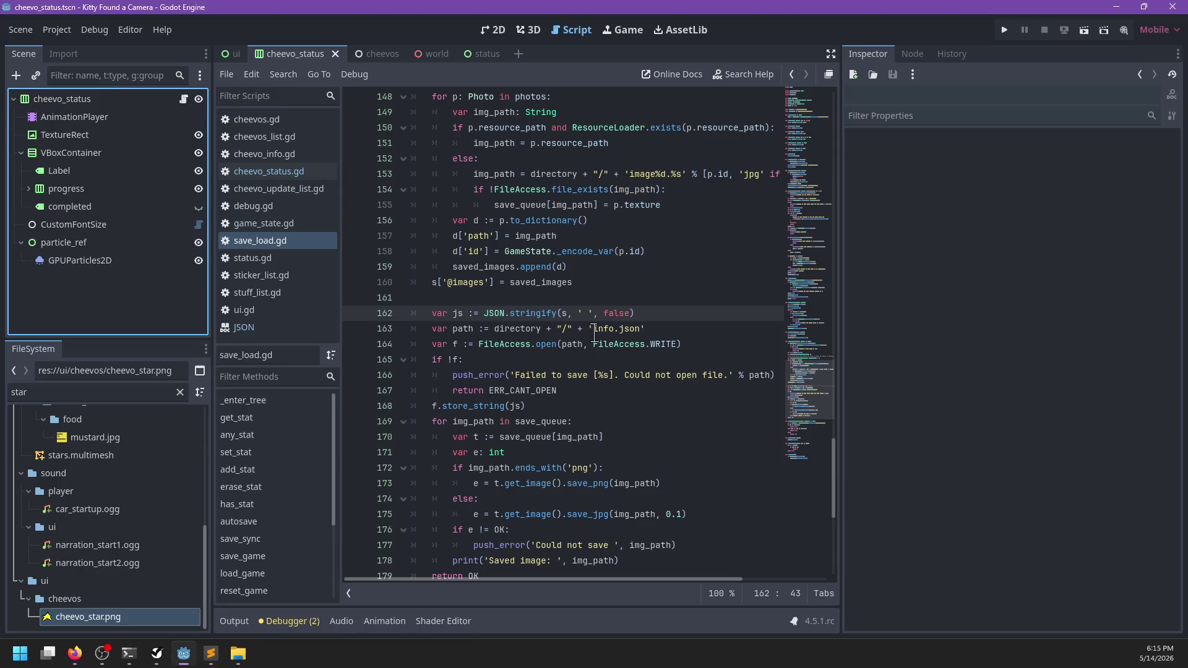
- Bring the autosave info.json forward and view it from the top, version and data entries
click(213, 655)
scroll(511, 377, up, 20)
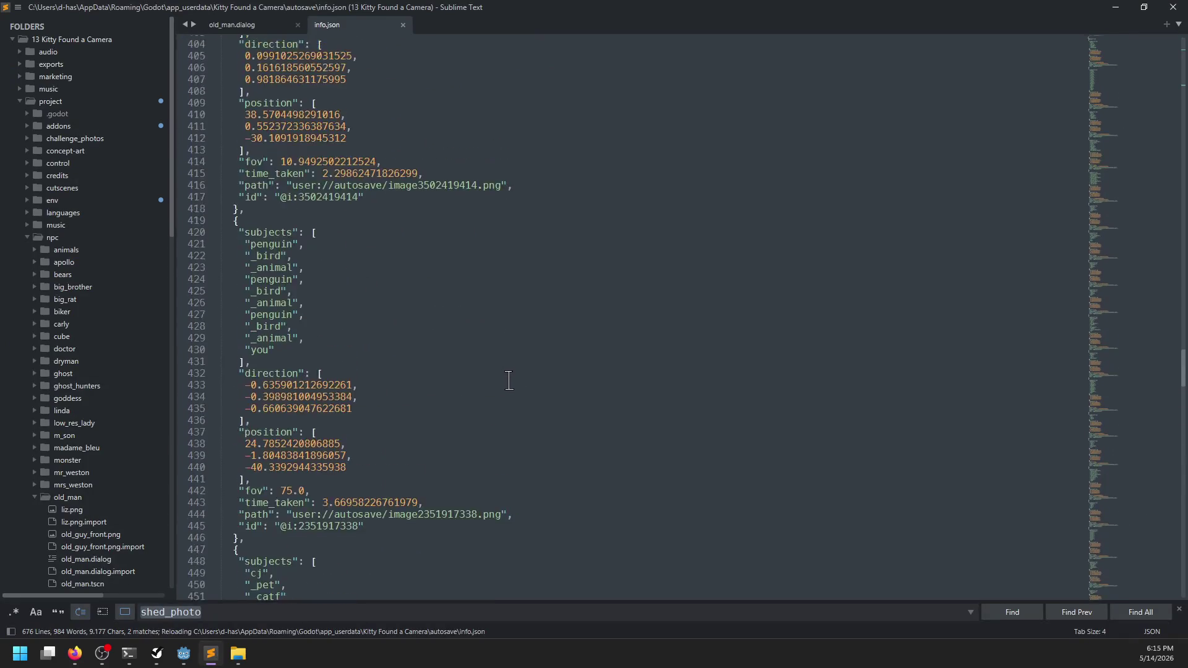
scroll(511, 389, up, 10)
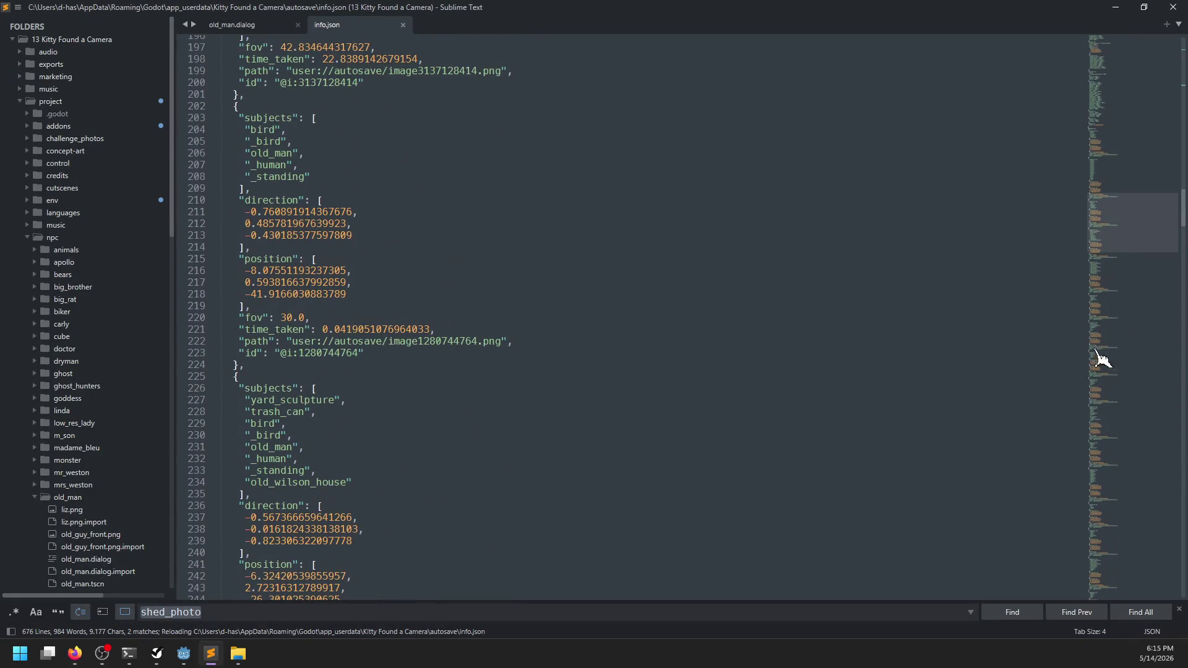
mouse_move(1124, 226)
mouse_down()
mouse_move(1120, 74)
mouse_move(1157, 598)
mouse_move(1167, 410)
mouse_move(1151, 56)
mouse_up()
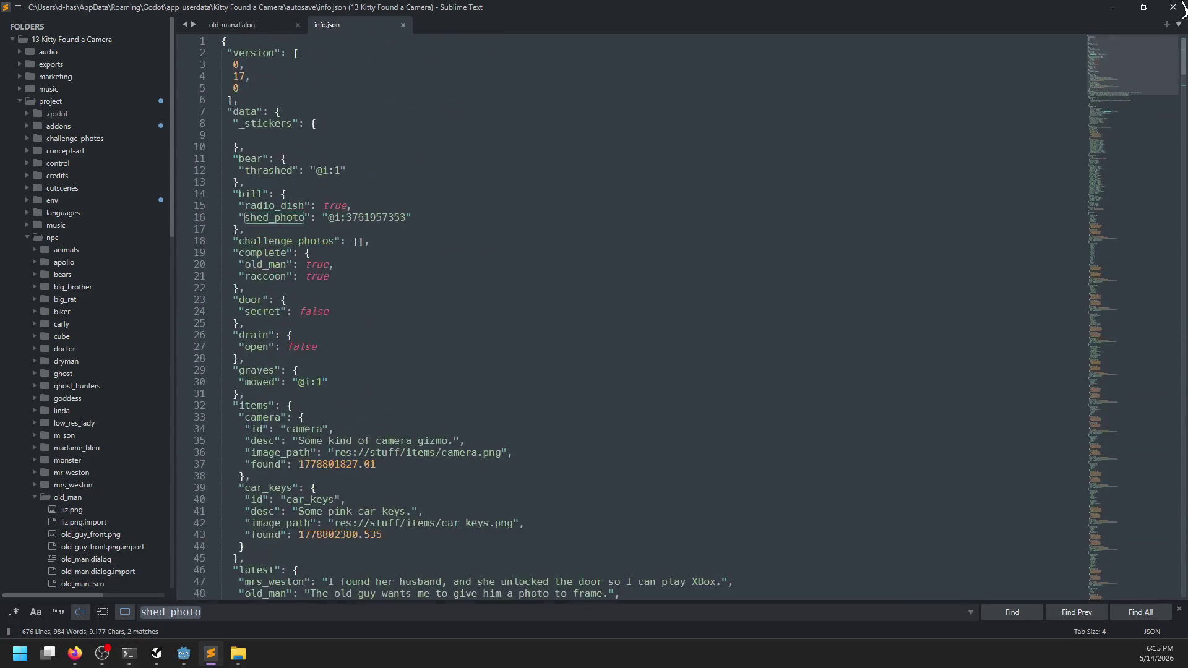
key(alt+Tab)
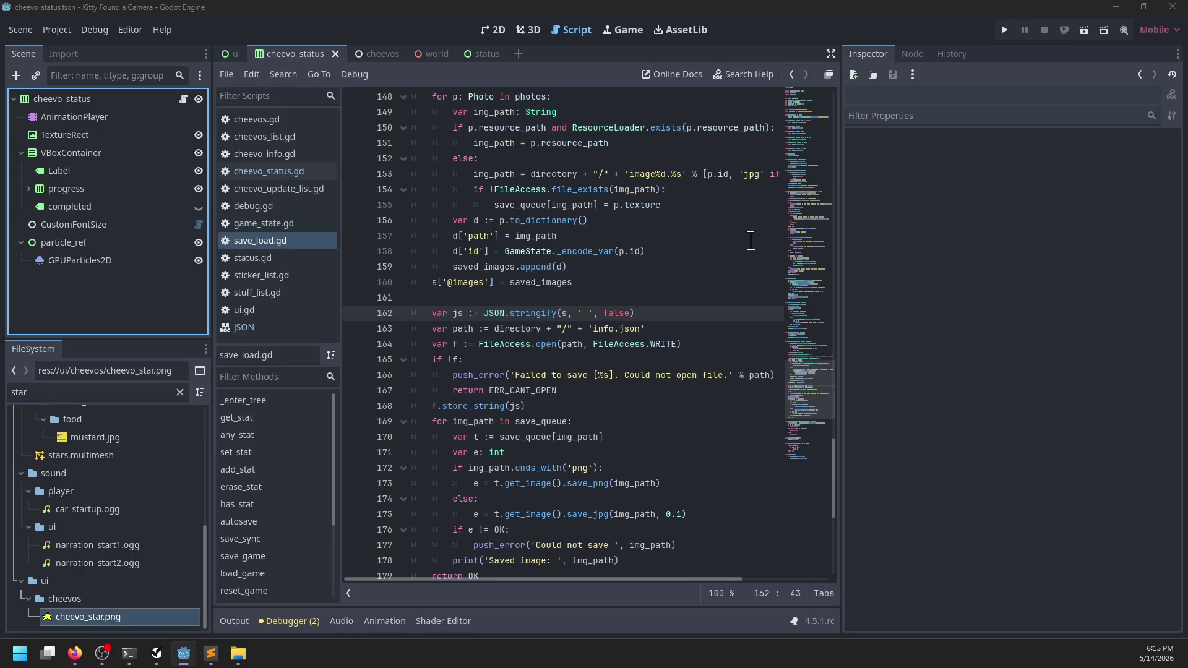
- Return to the Godot editor and relaunch the game project with F5
key(alt+Tab)
key(alt+Tab)
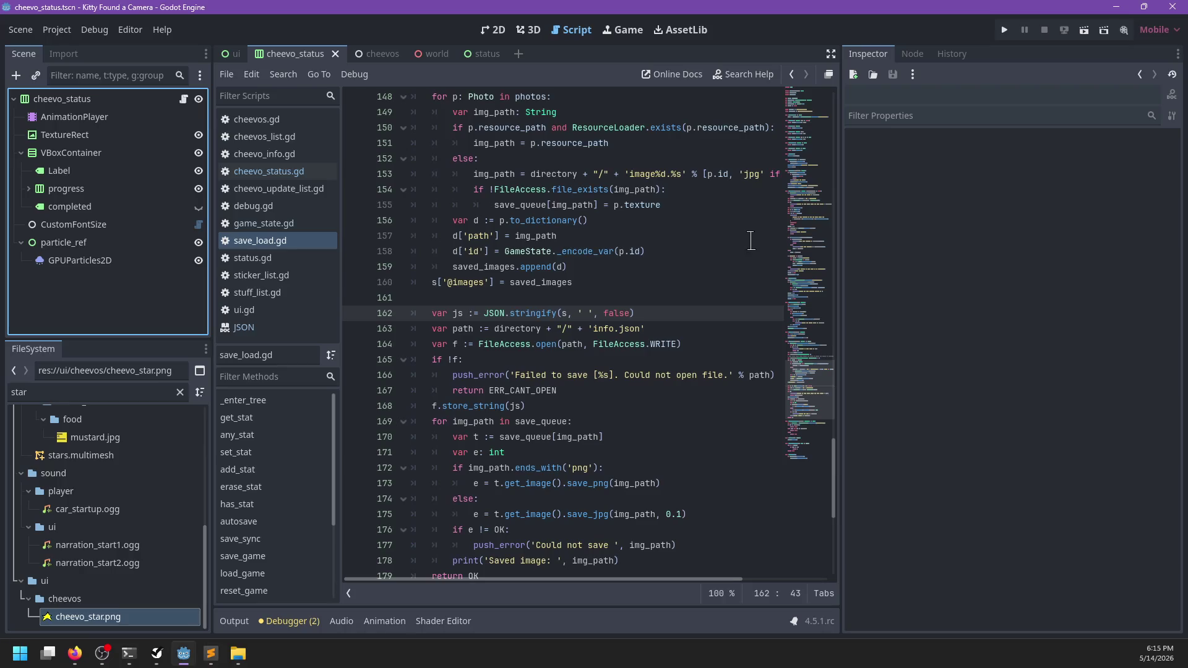
key(F5)
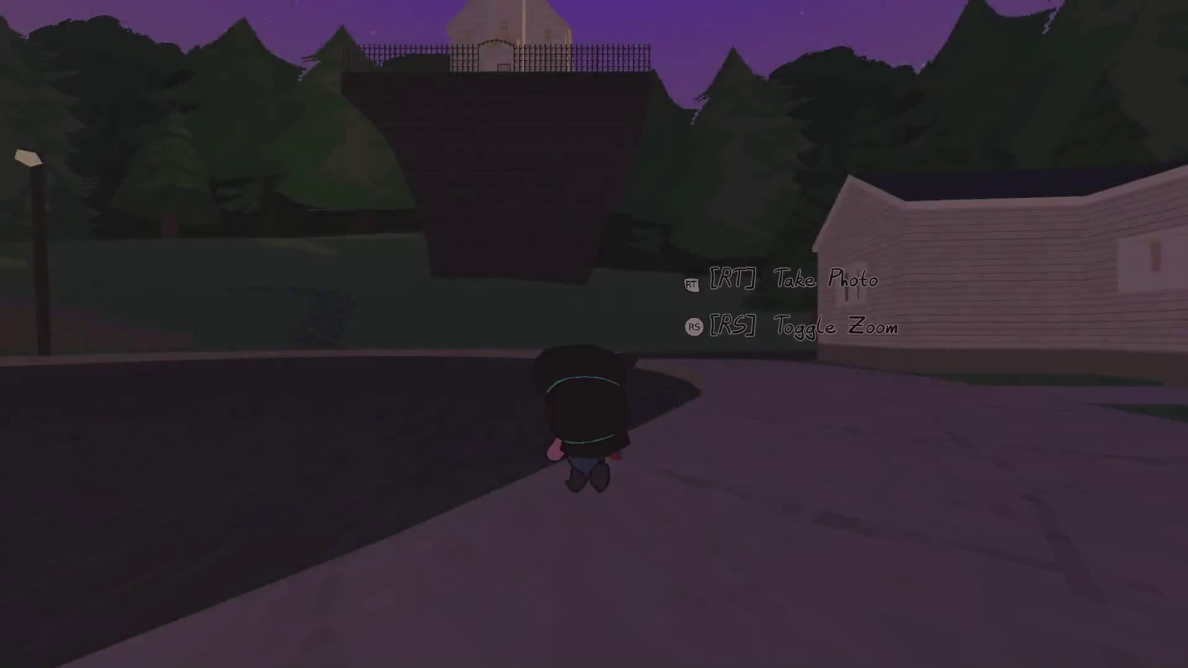
- Raise the camera, zoom in, and photograph the dogs Pal and Bunny
key(w)
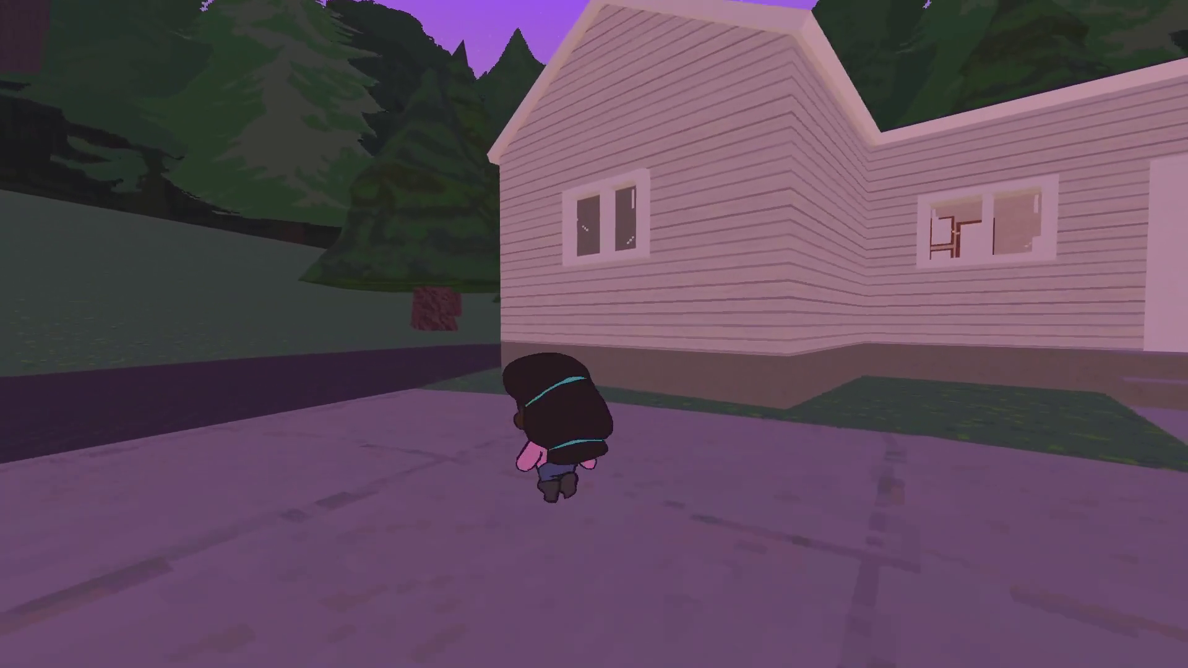
key(e)
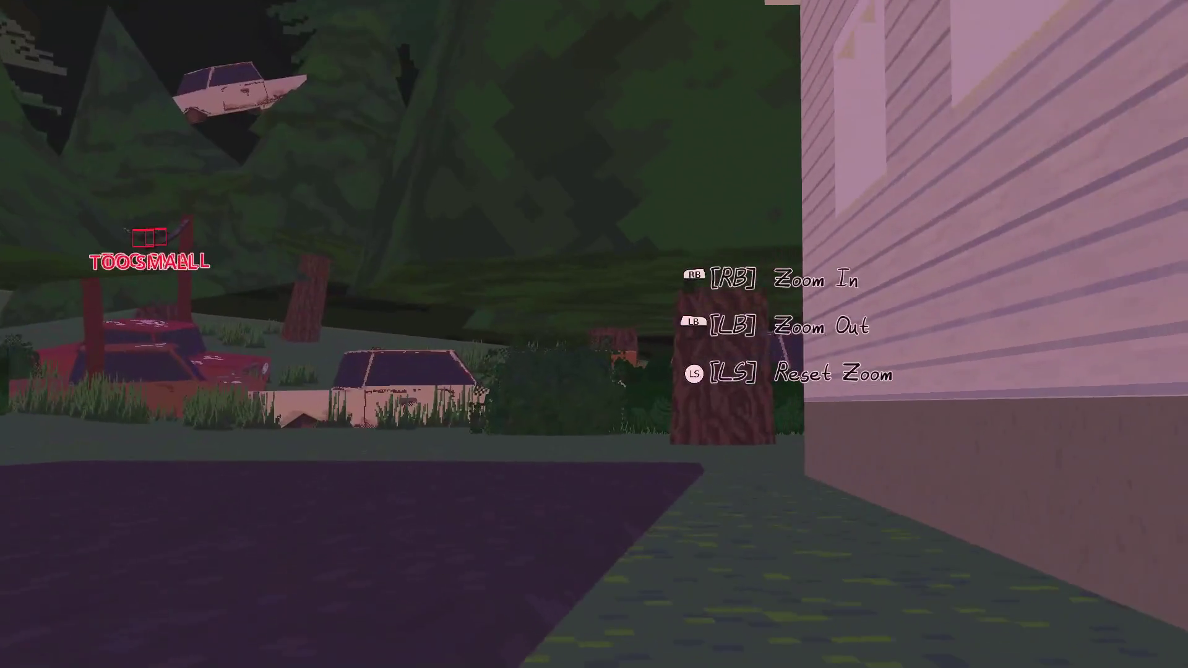
key(w)
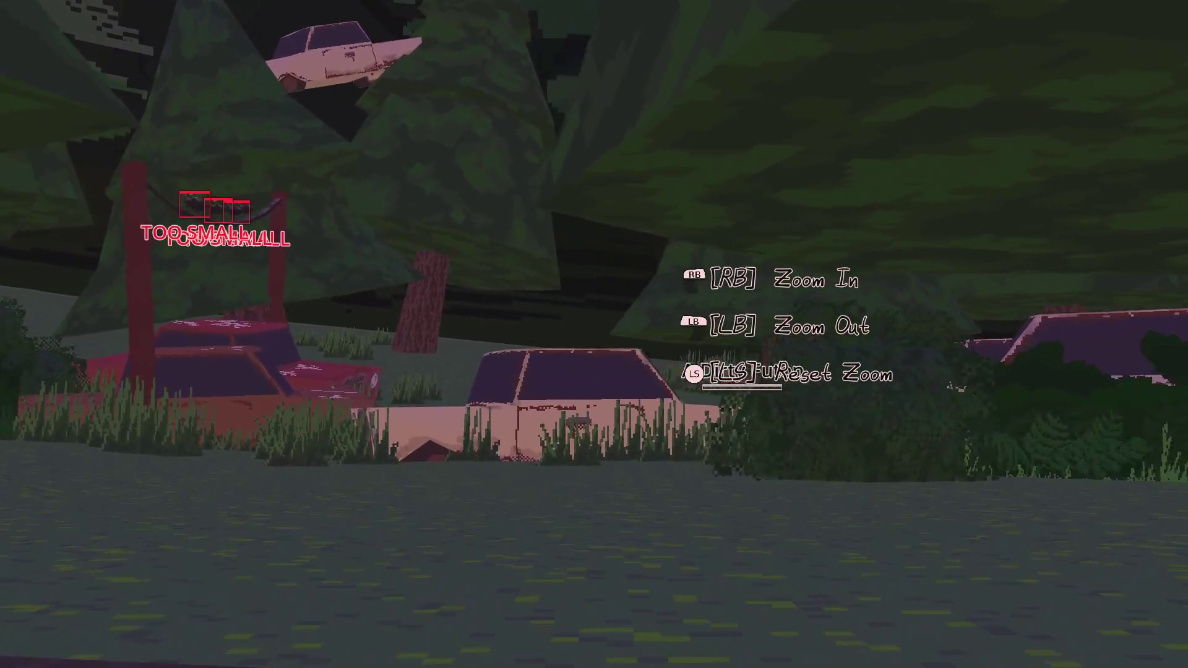
scroll(594, 334, up, 5)
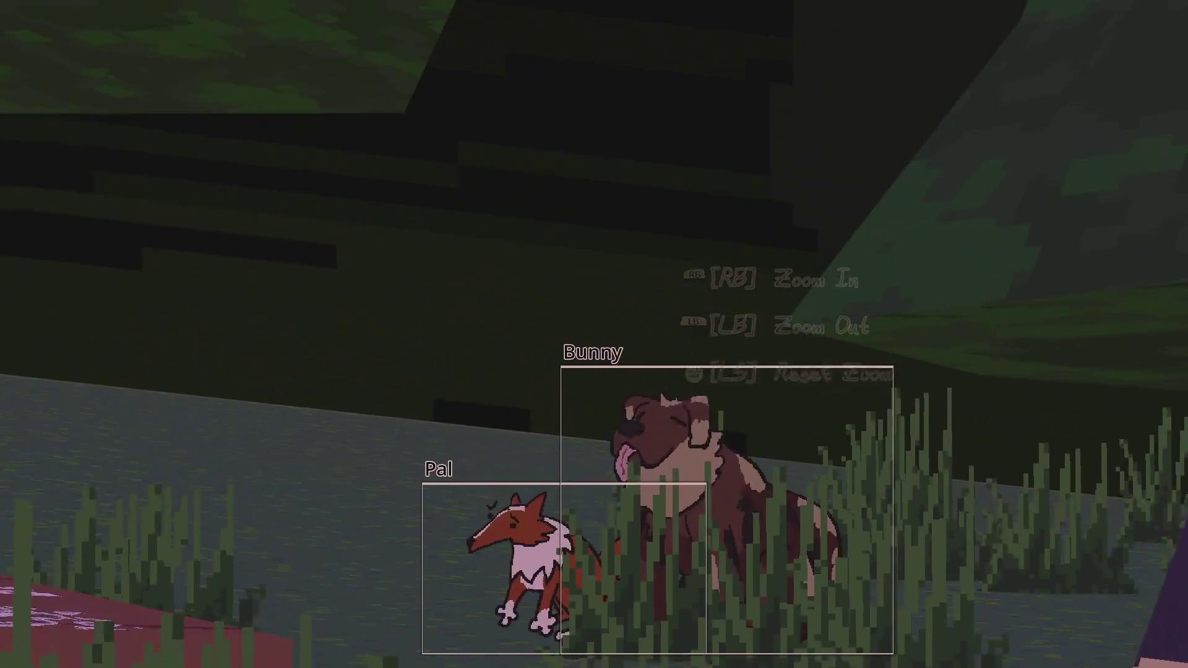
click(594, 334)
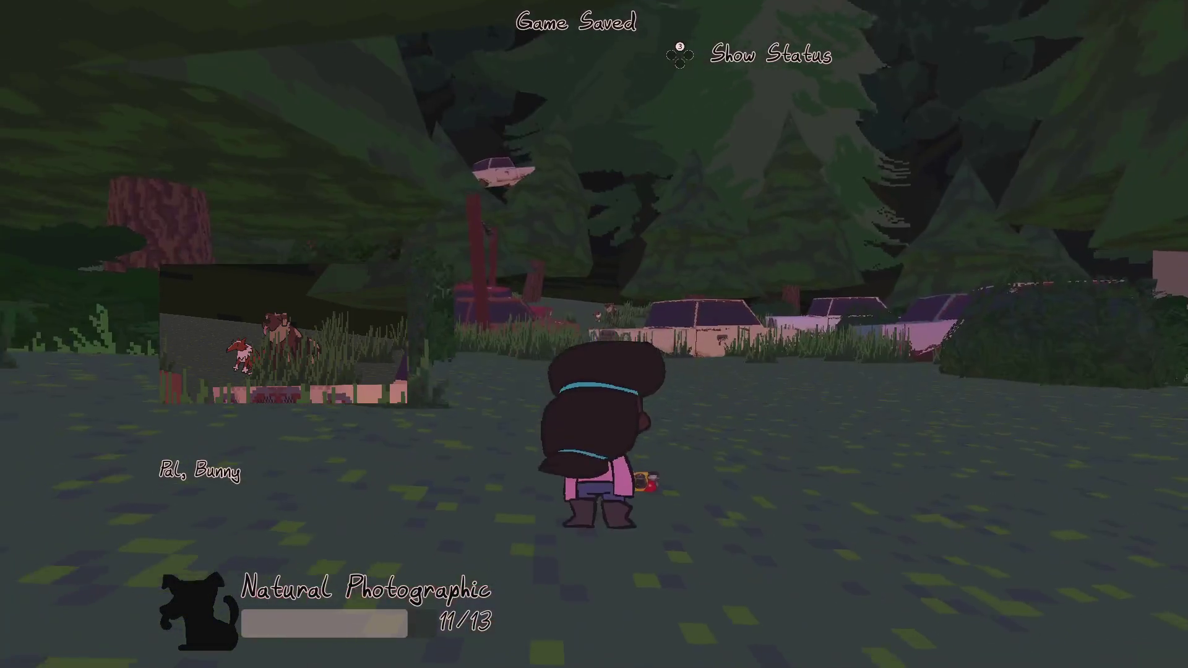
- Run past the house down the road and open the status binder
key(w)
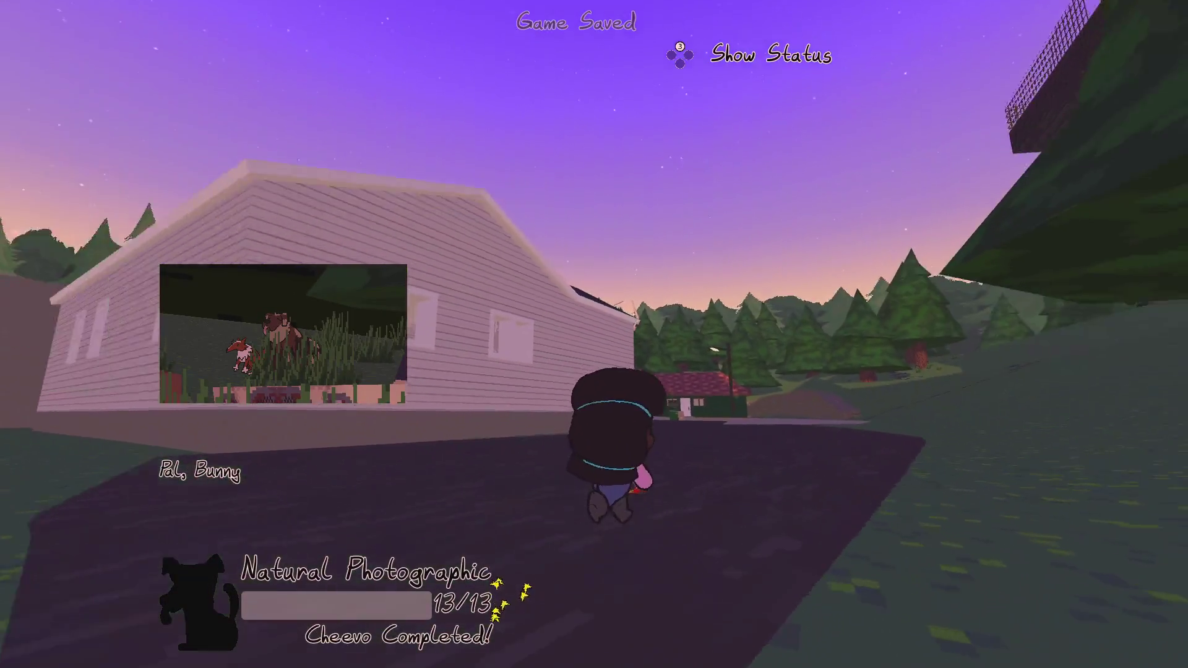
key(w)
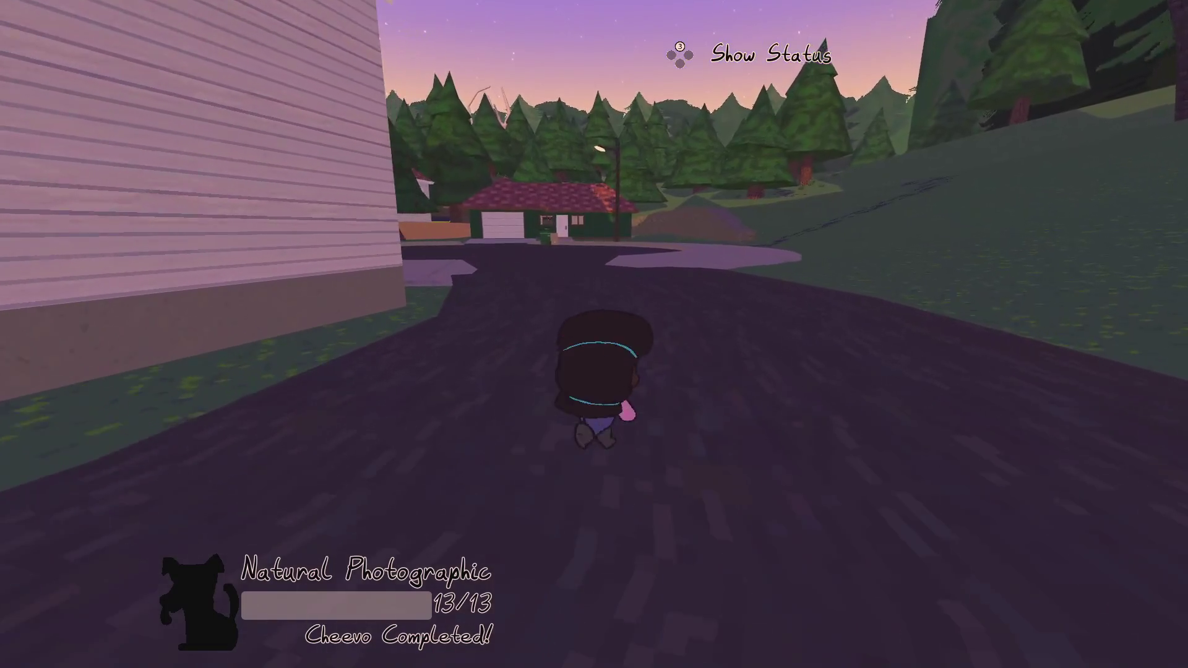
key(w)
key(Tab)
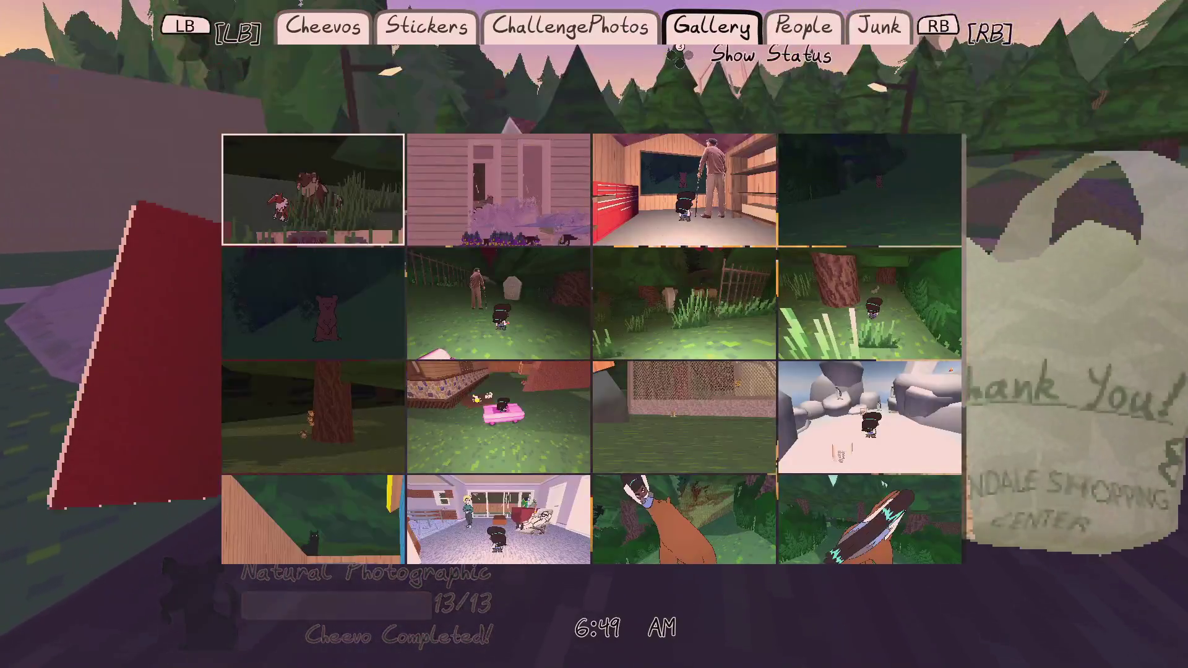
- On the Cheevos page, acknowledge Natural Photographic as obtained, page to People, then close the binder
key(q)
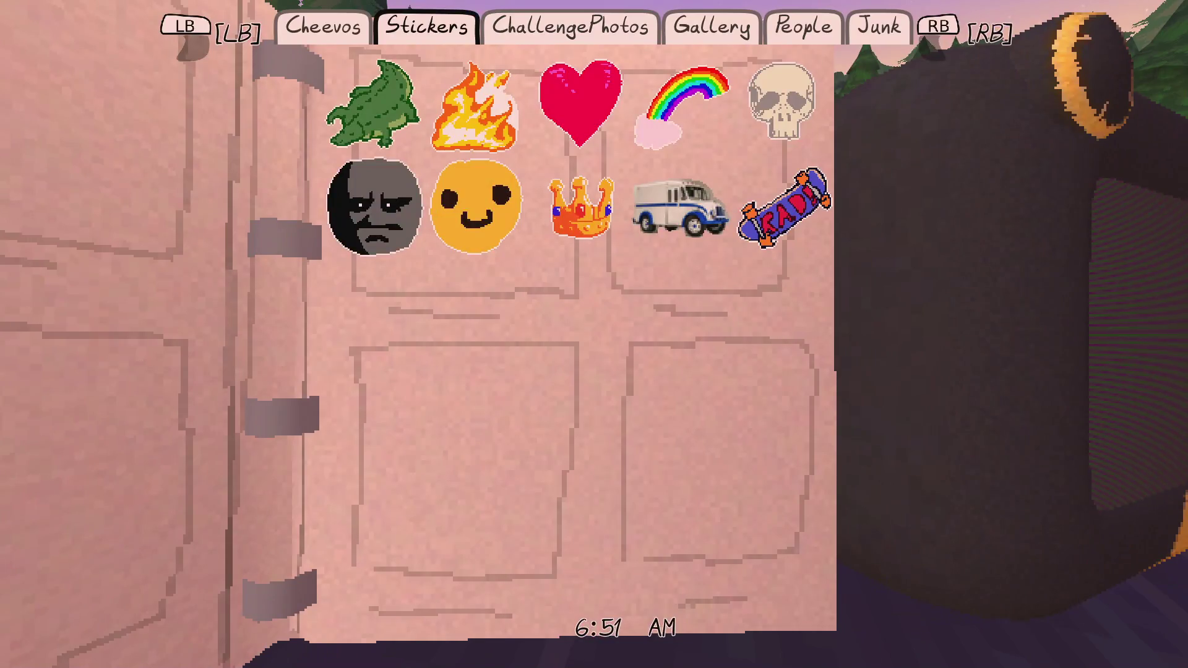
key(q)
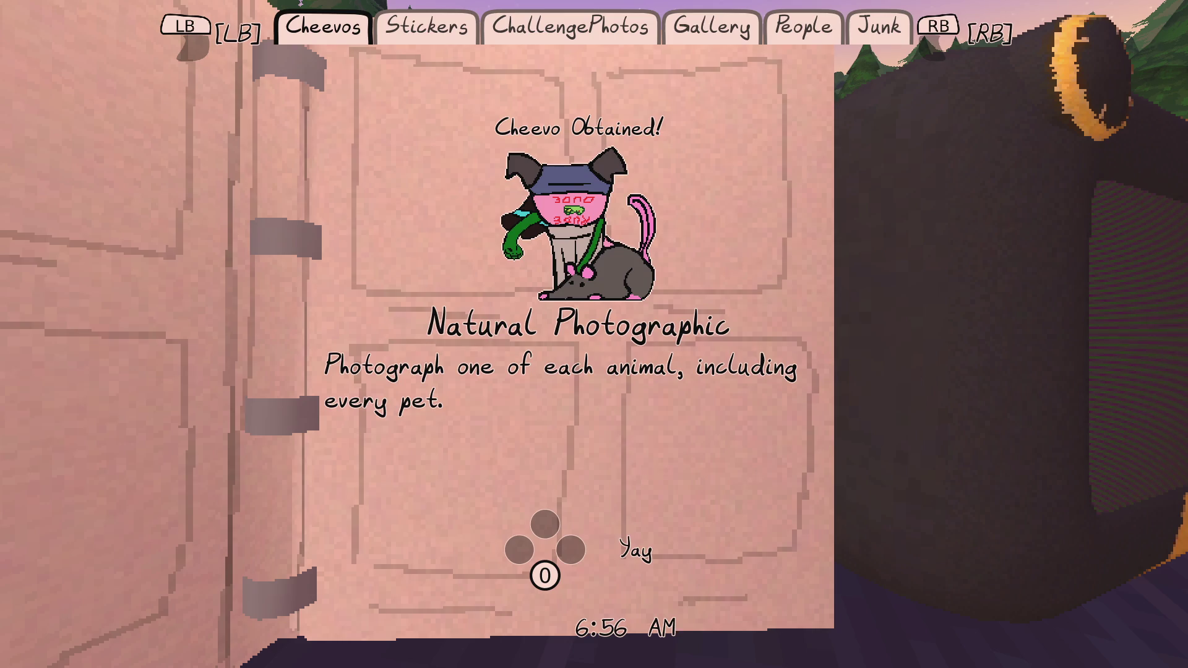
key(Return)
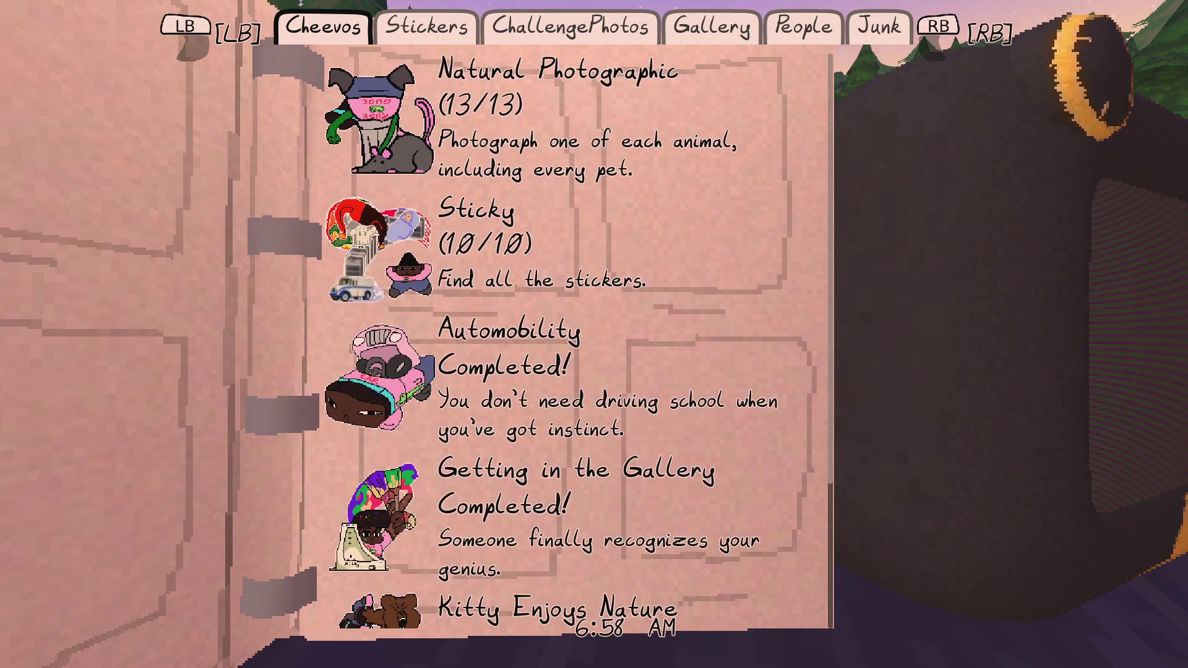
scroll(578, 340, down, 3)
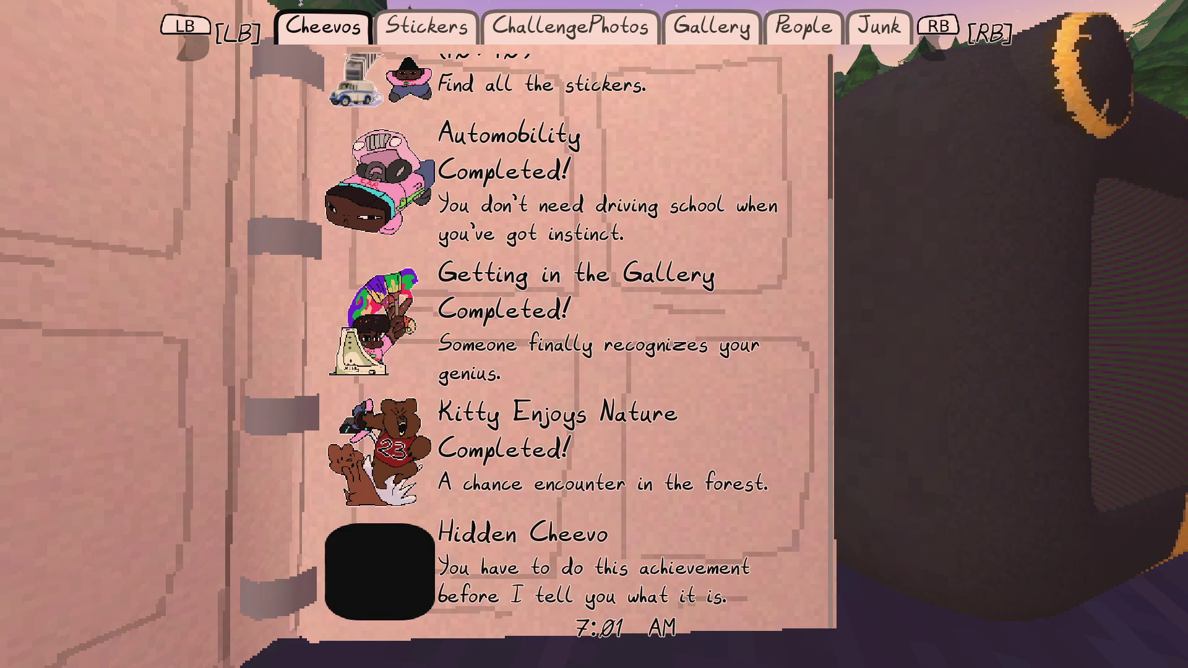
scroll(578, 341, up, 3)
key(e)
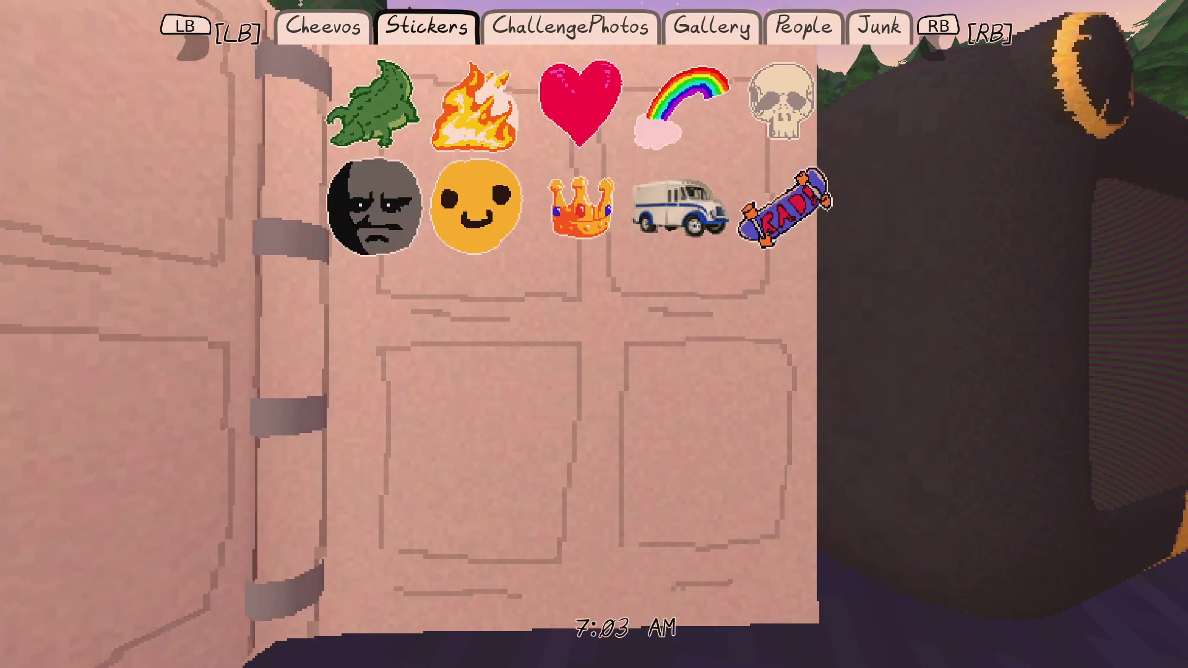
key(e)
key(e)
key(e)
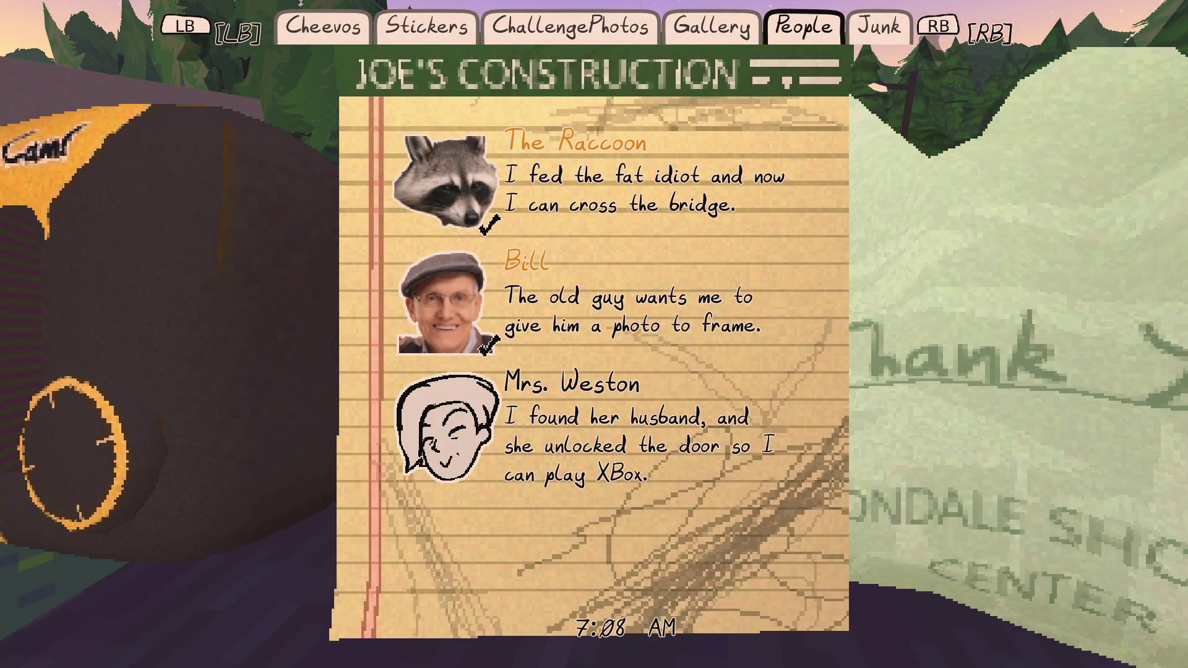
key(Escape)
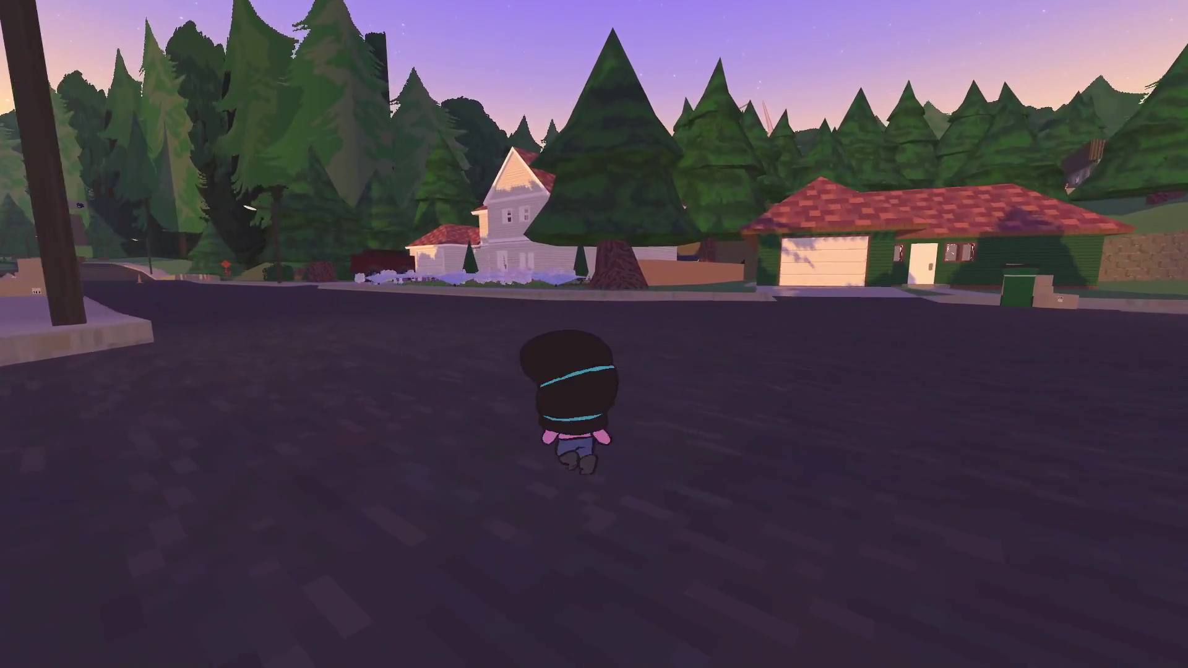
- Walk into the house and briefly talk to Mr. Weston in the living room
key(w)
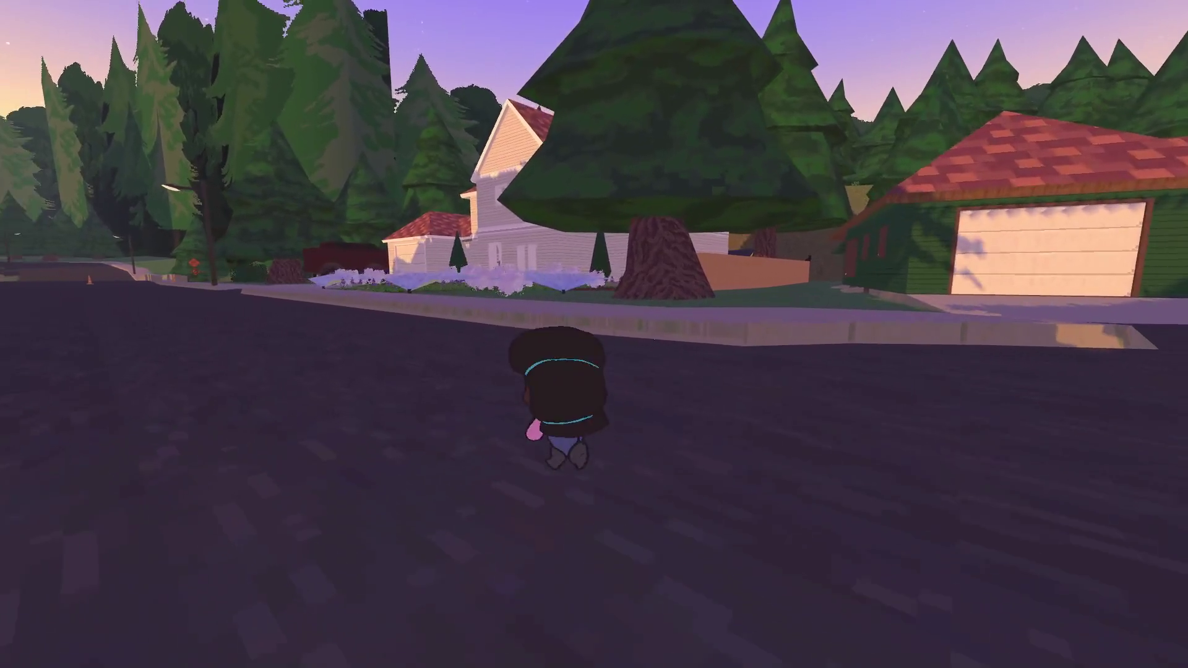
key(w)
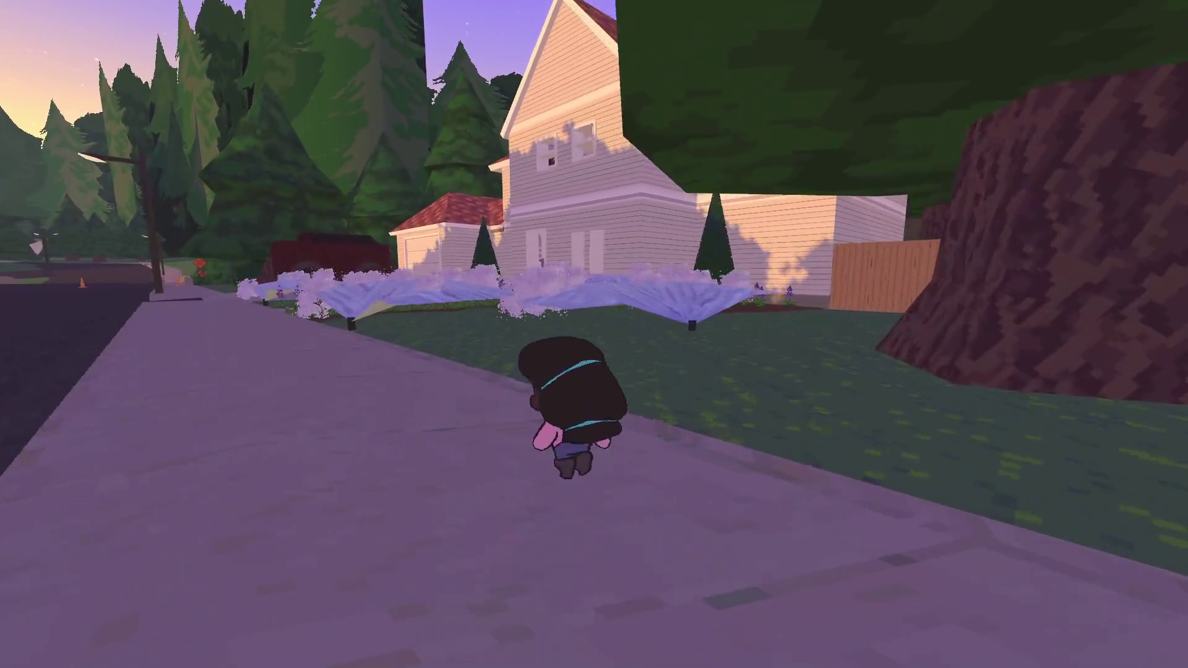
key(w)
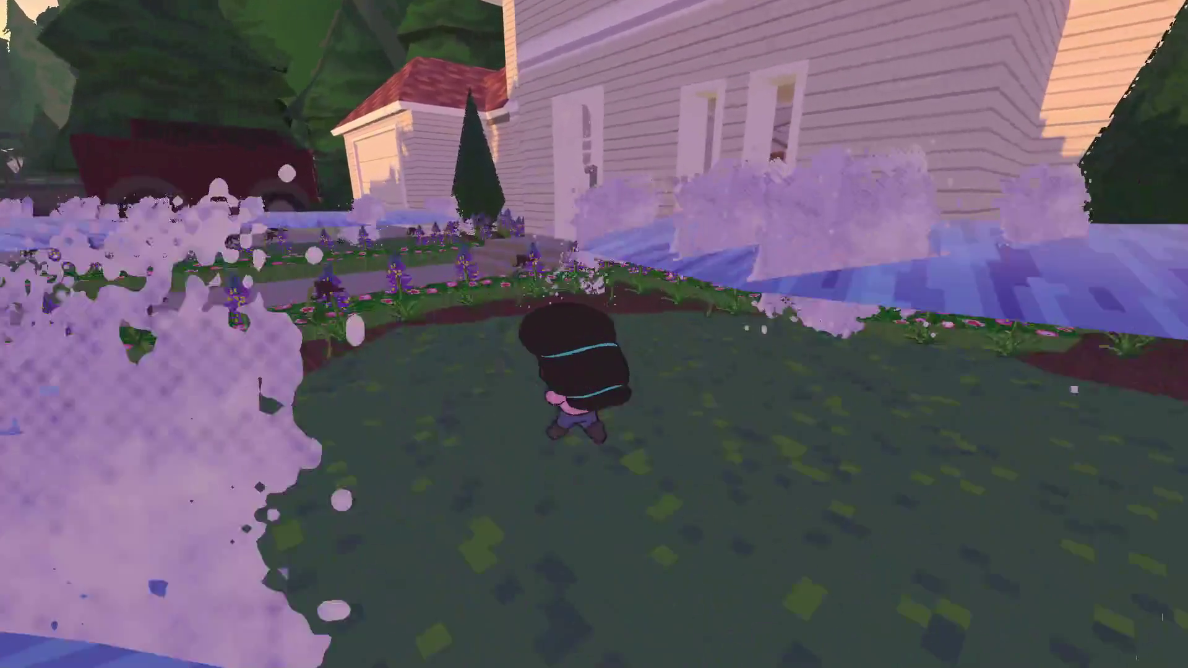
key(w)
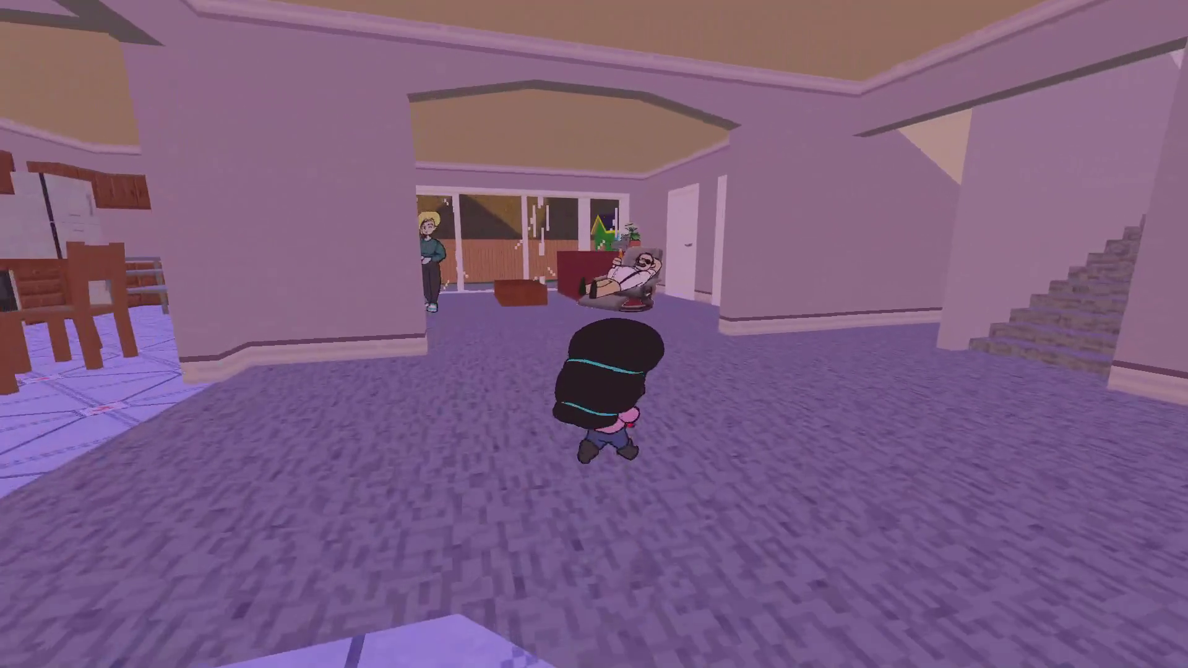
key(w)
key(e)
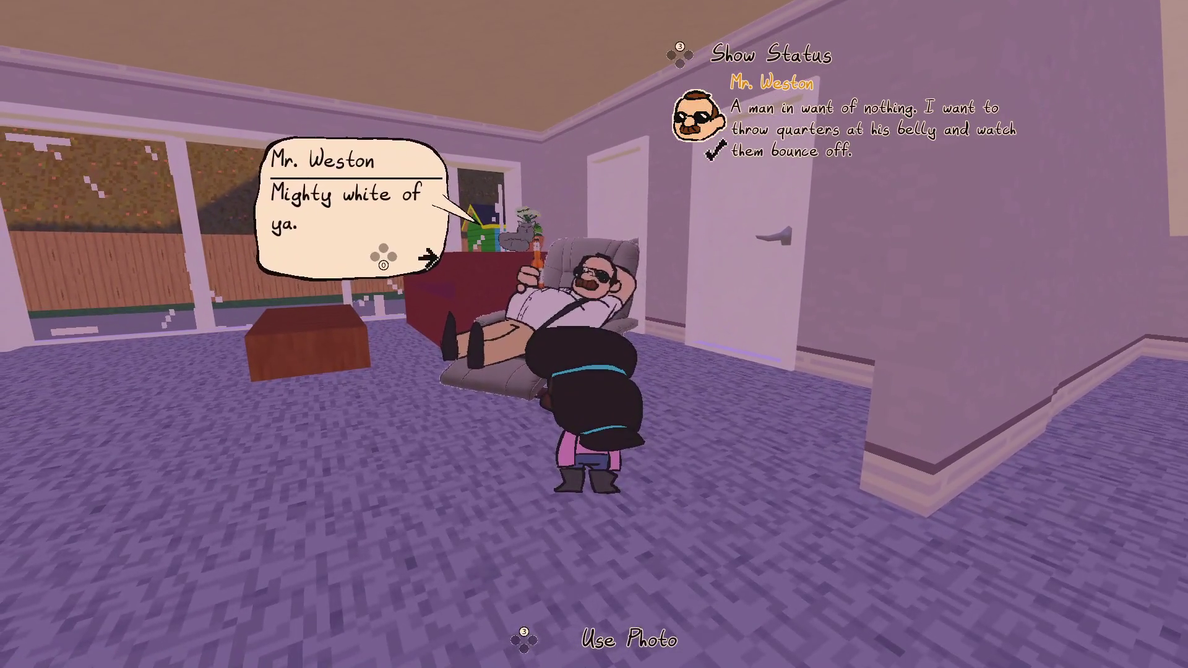
key(space)
- Climb upstairs to Apollo and answer No to his question
key(w)
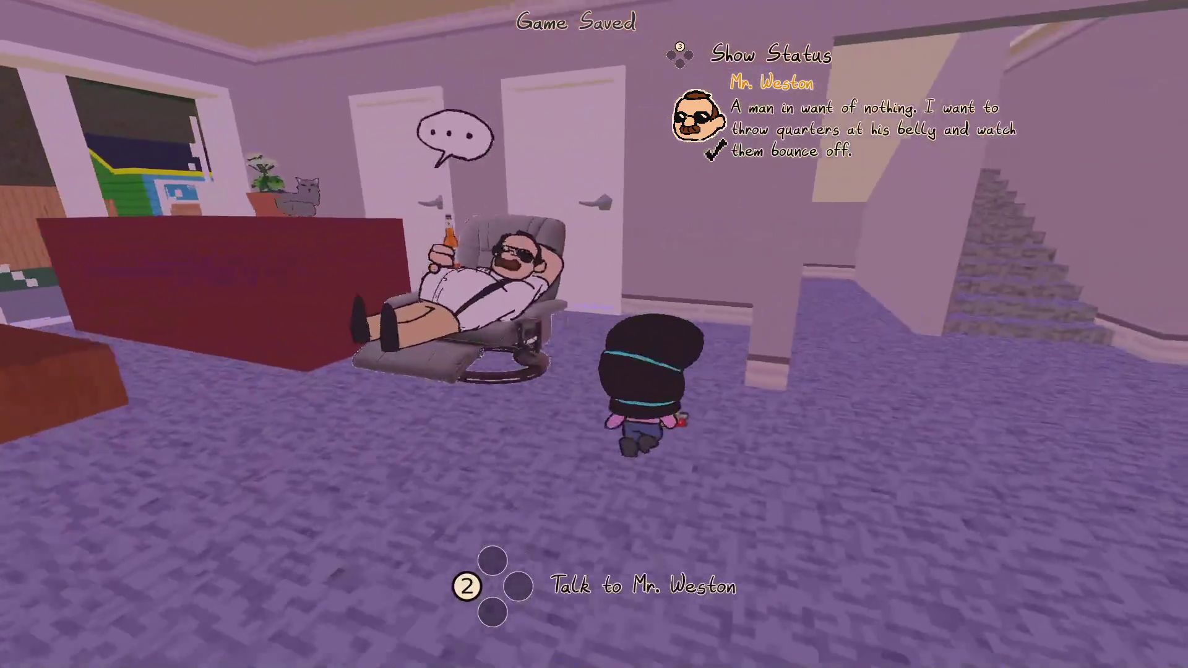
key(w)
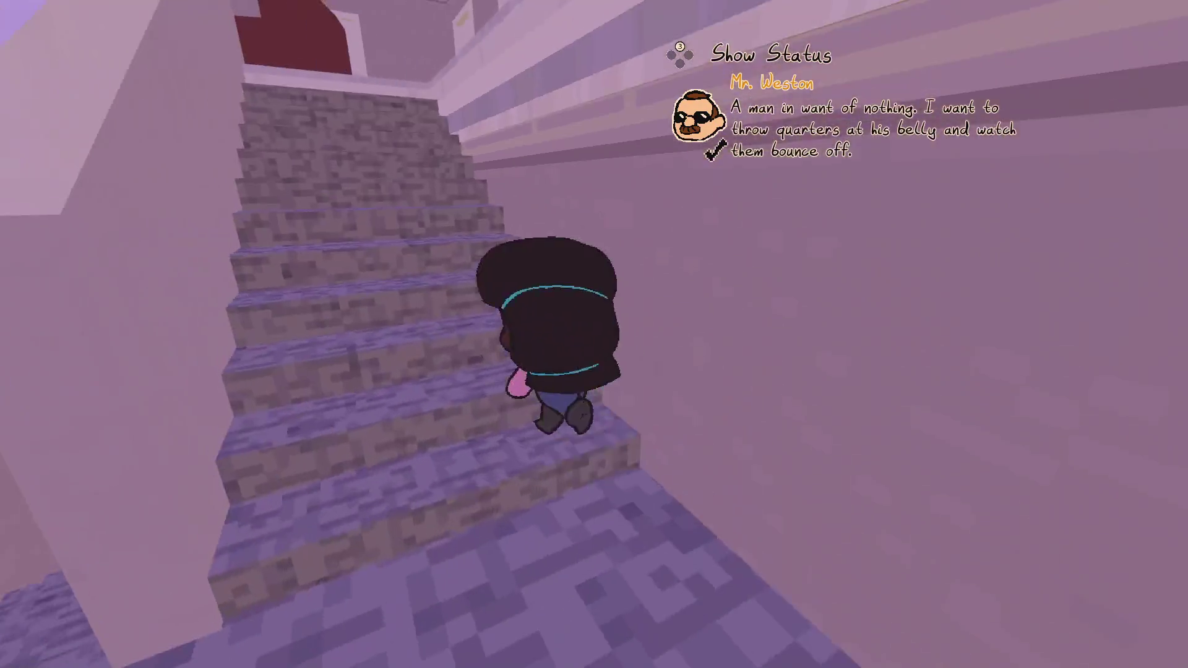
key(w)
key(e)
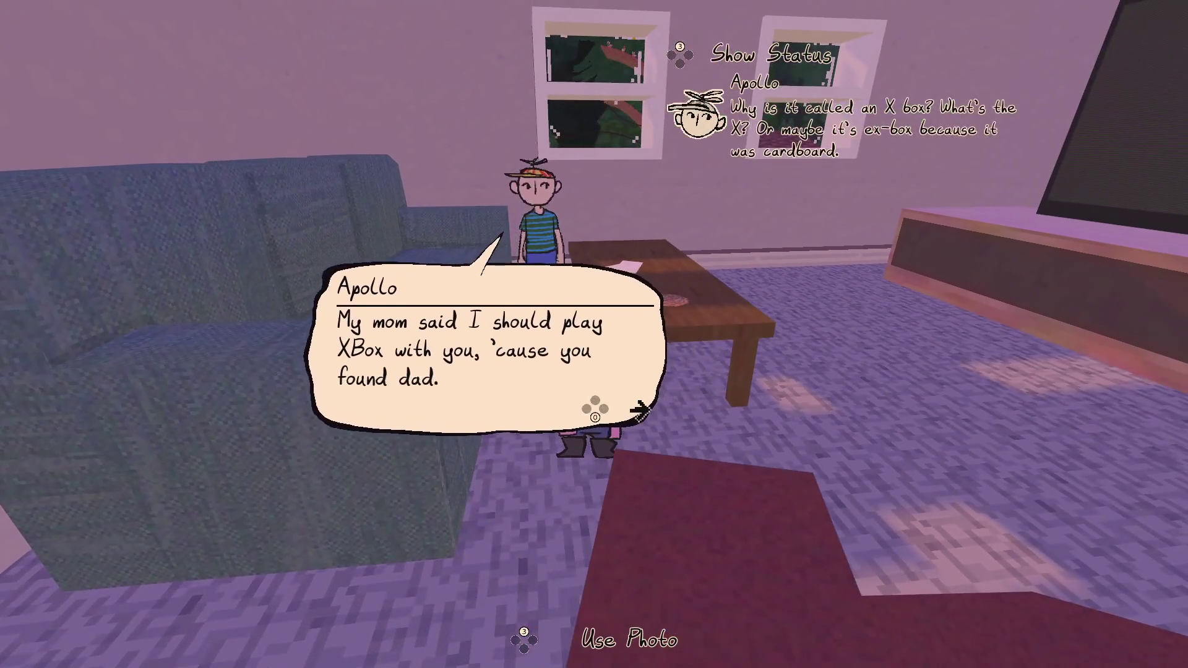
key(e)
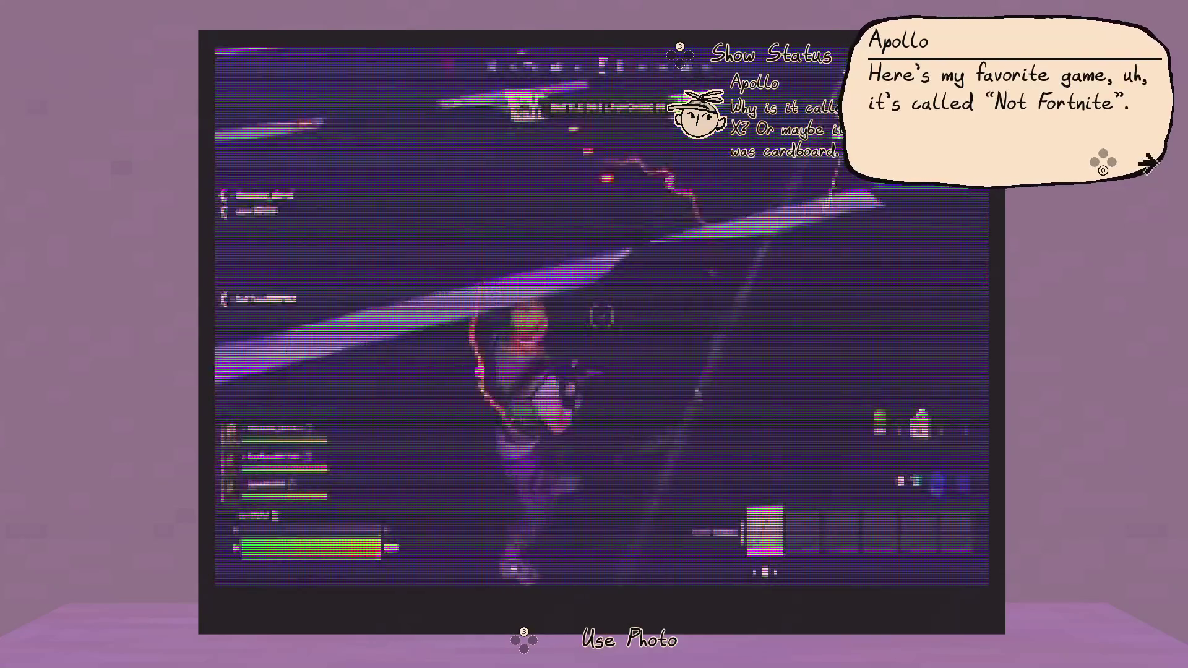
key(e)
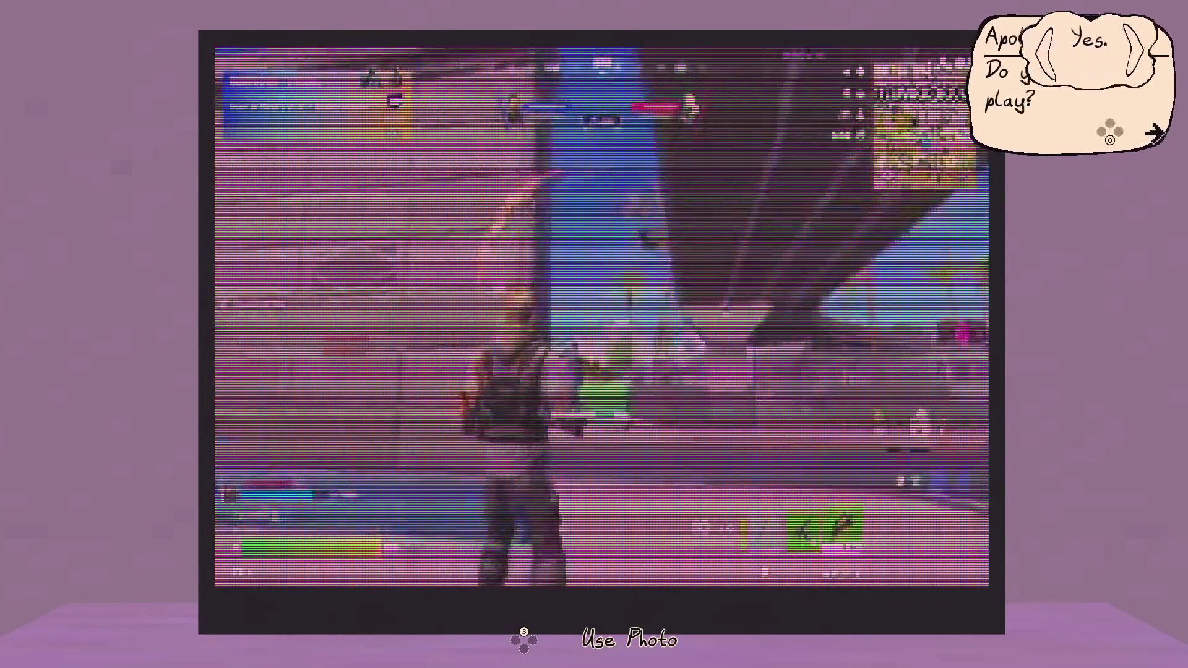
key(d)
key(e)
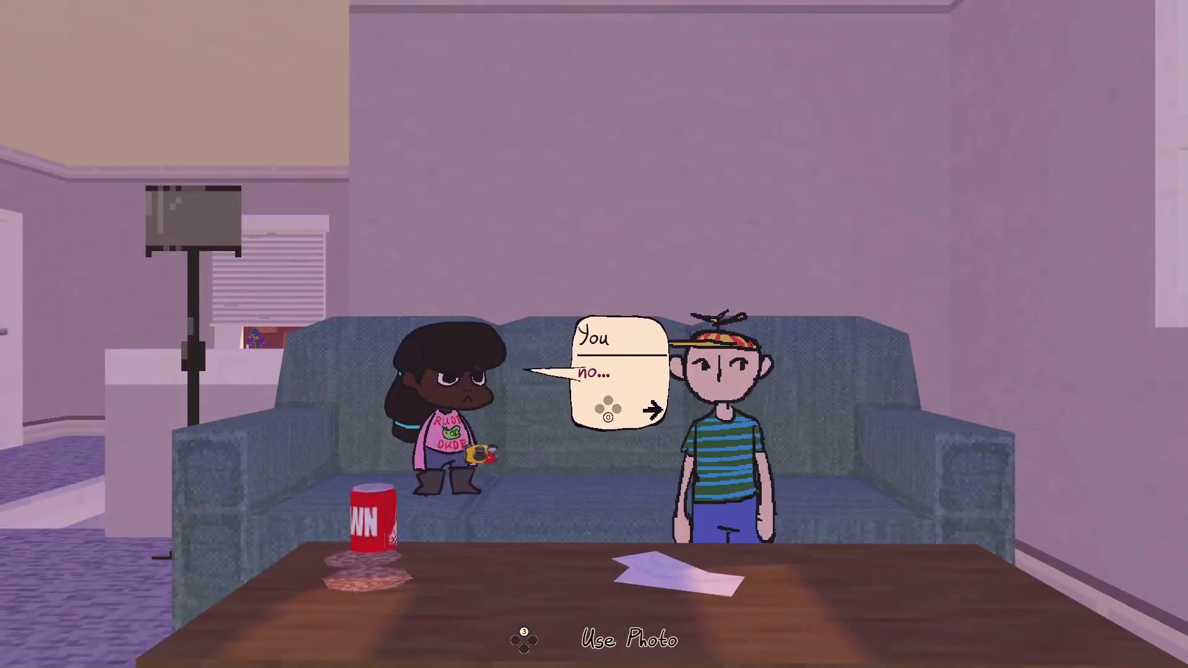
key(e)
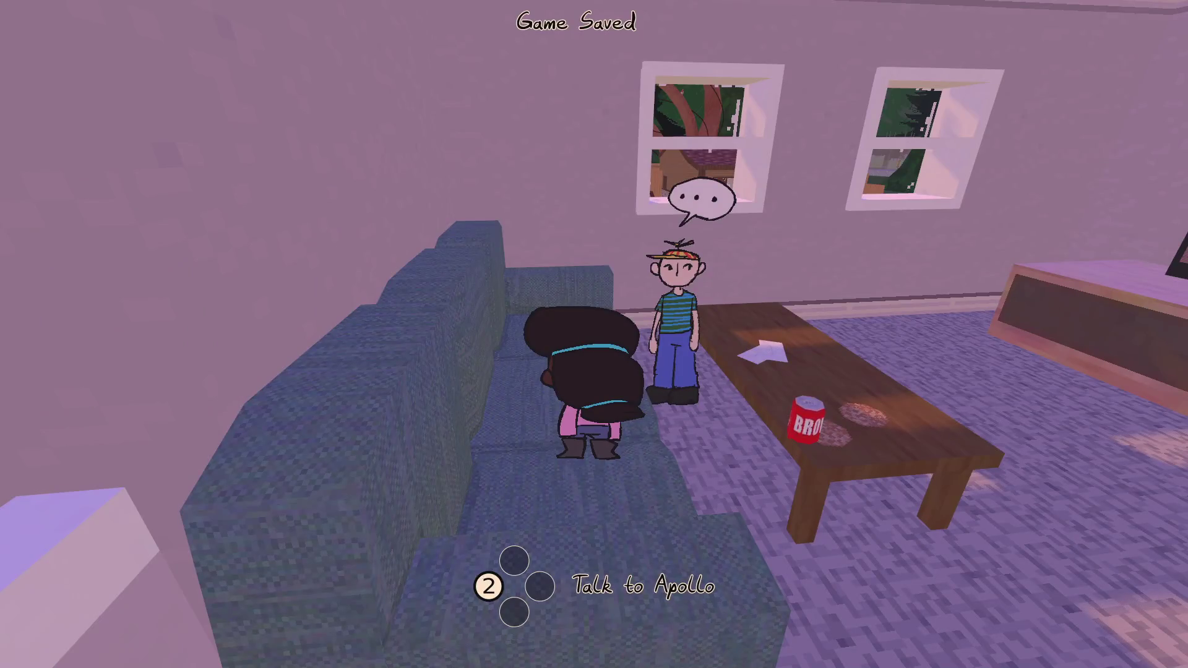
- Talk to Apollo again and accept the controller to play Not Fortnite
key(e)
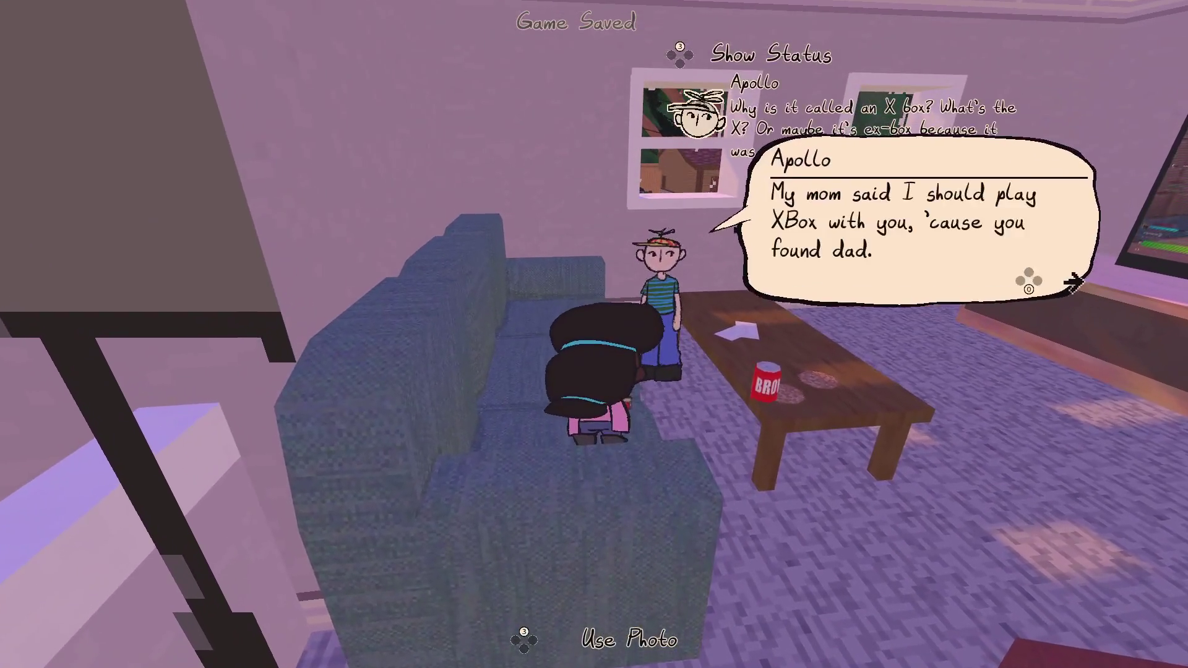
key(e)
key(e)
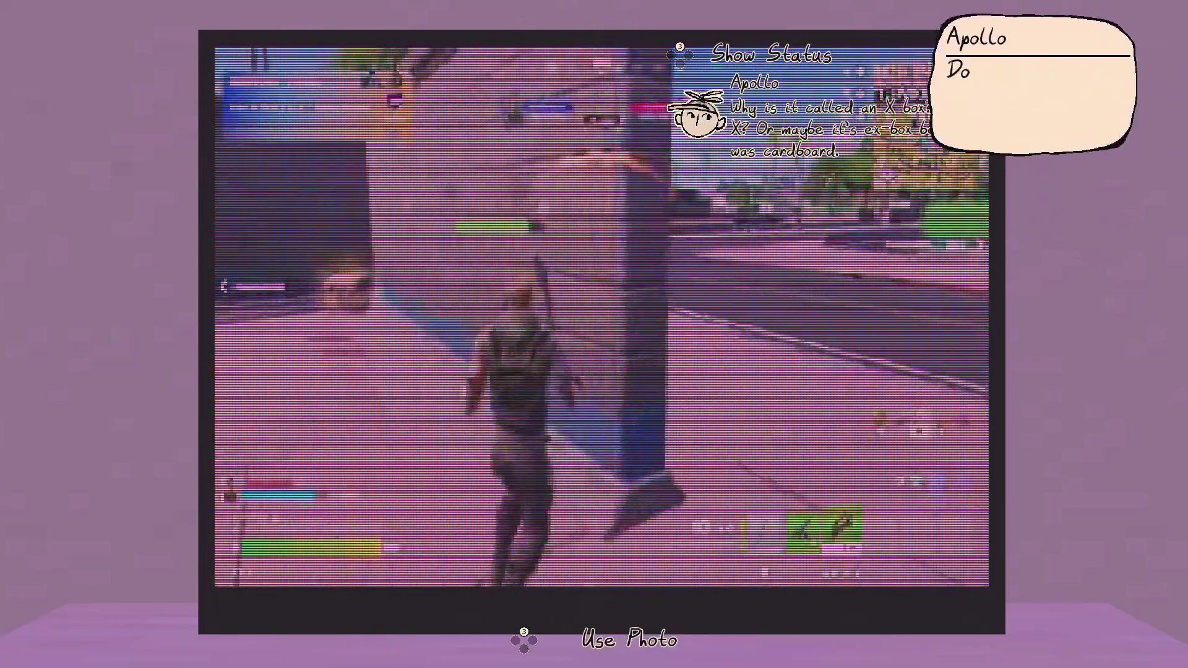
key(e)
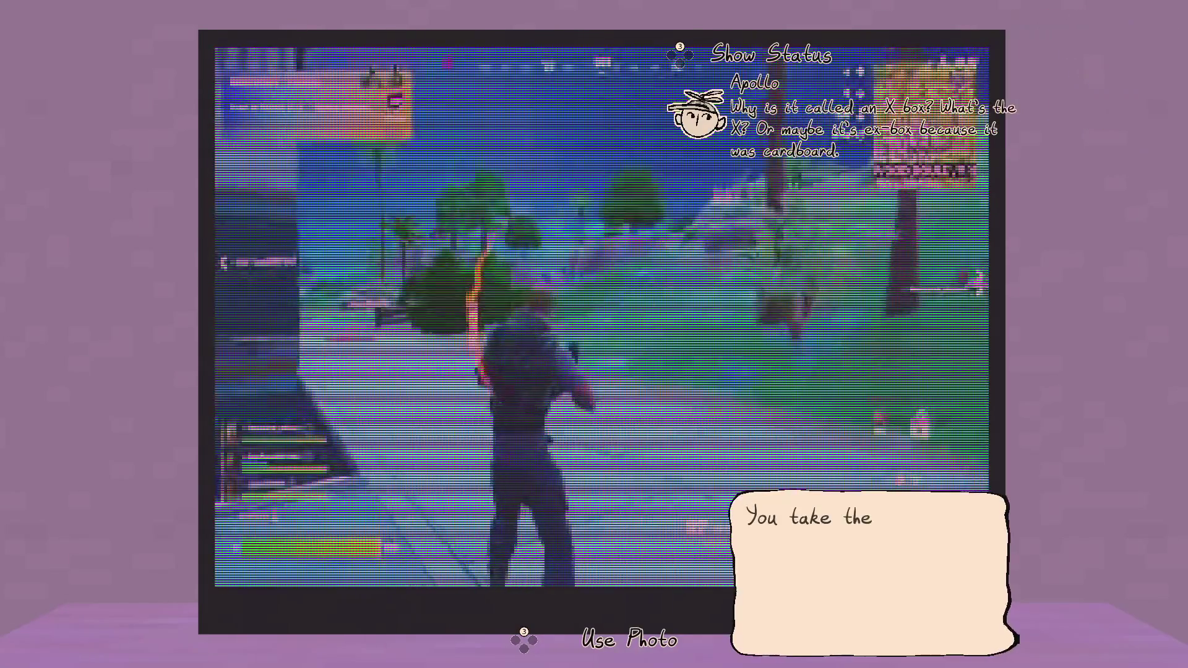
key(e)
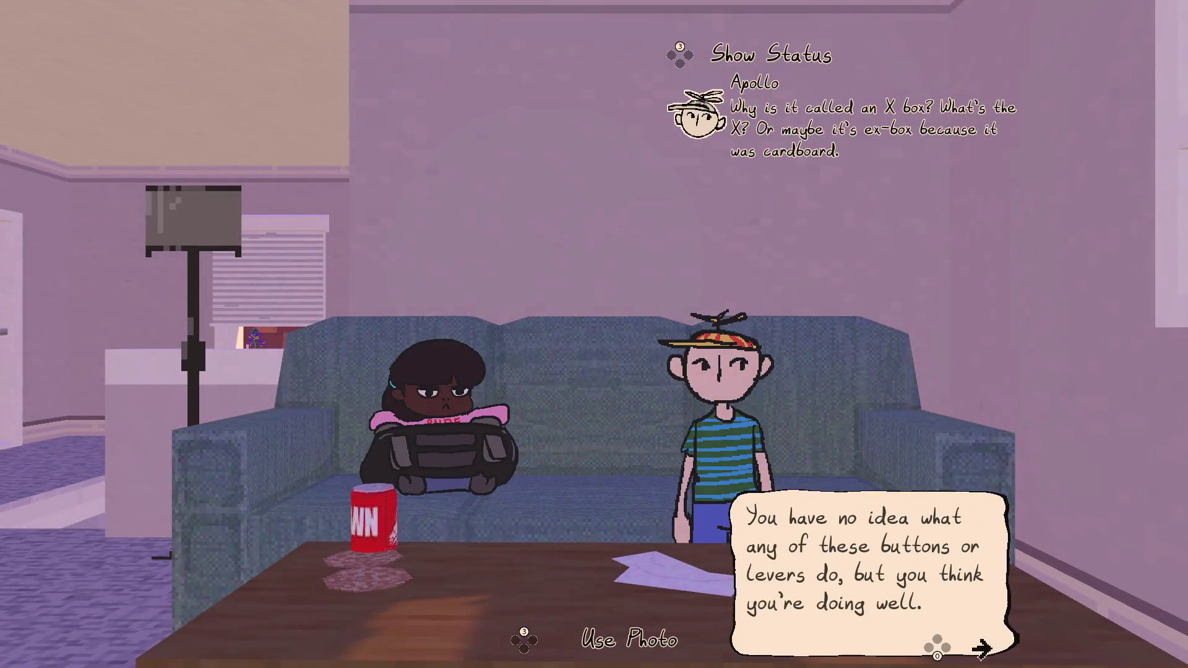
- Finish the Not Fortnite conversation with Apollo
key(e)
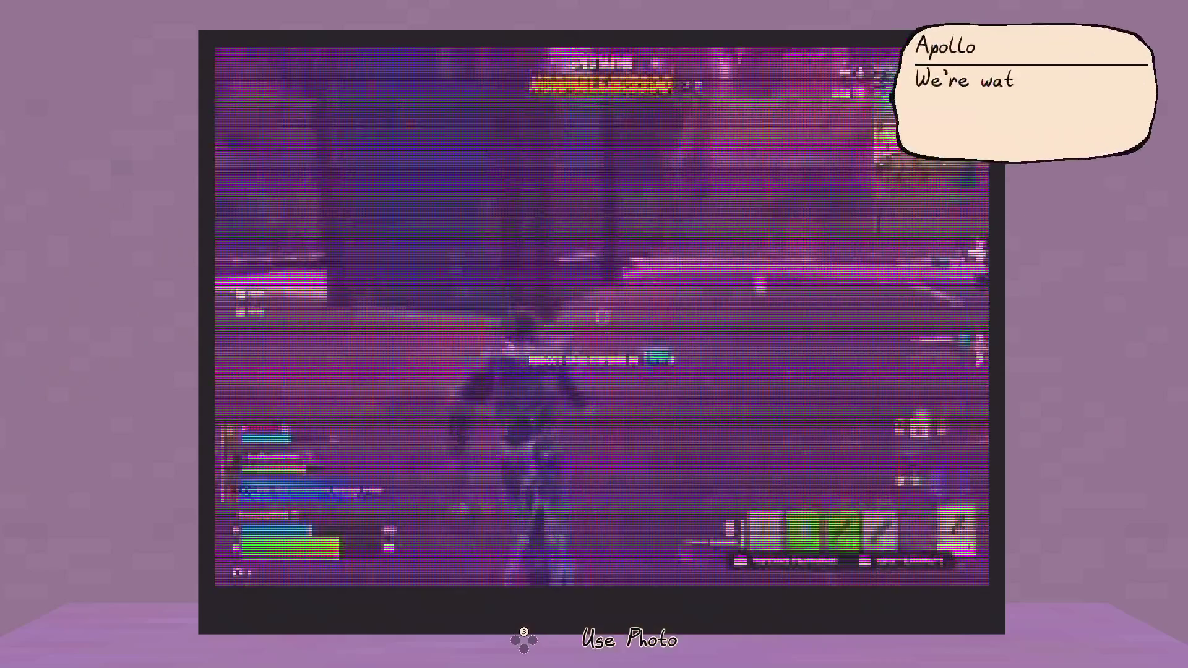
key(e)
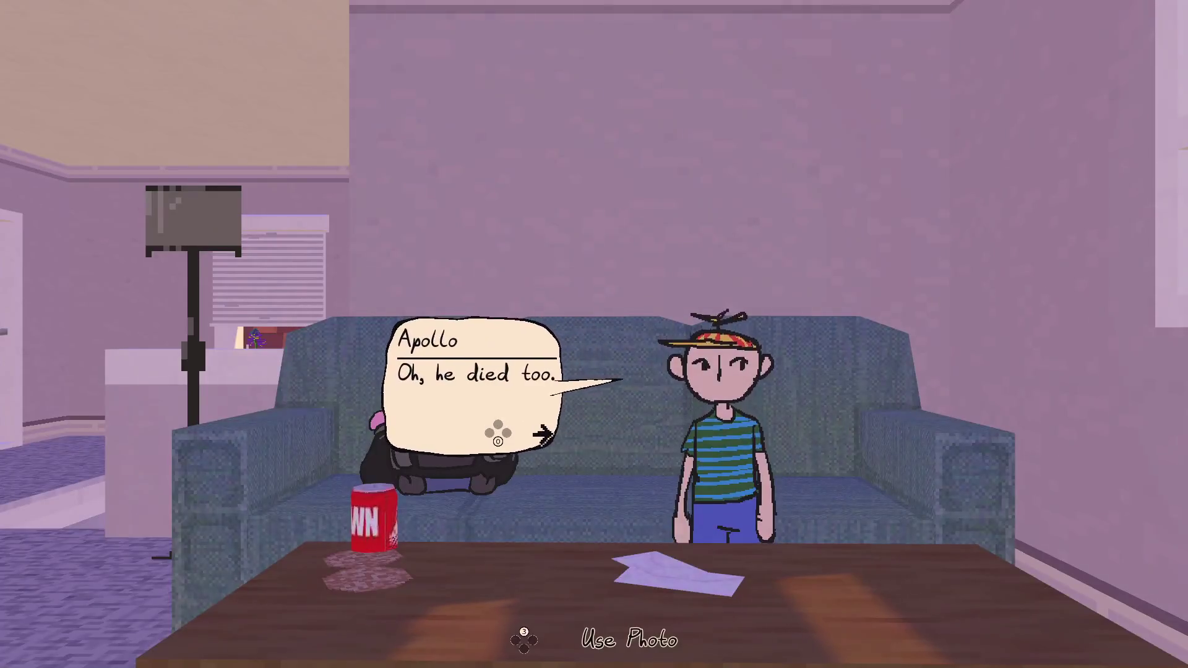
key(e)
key(e)
key(w)
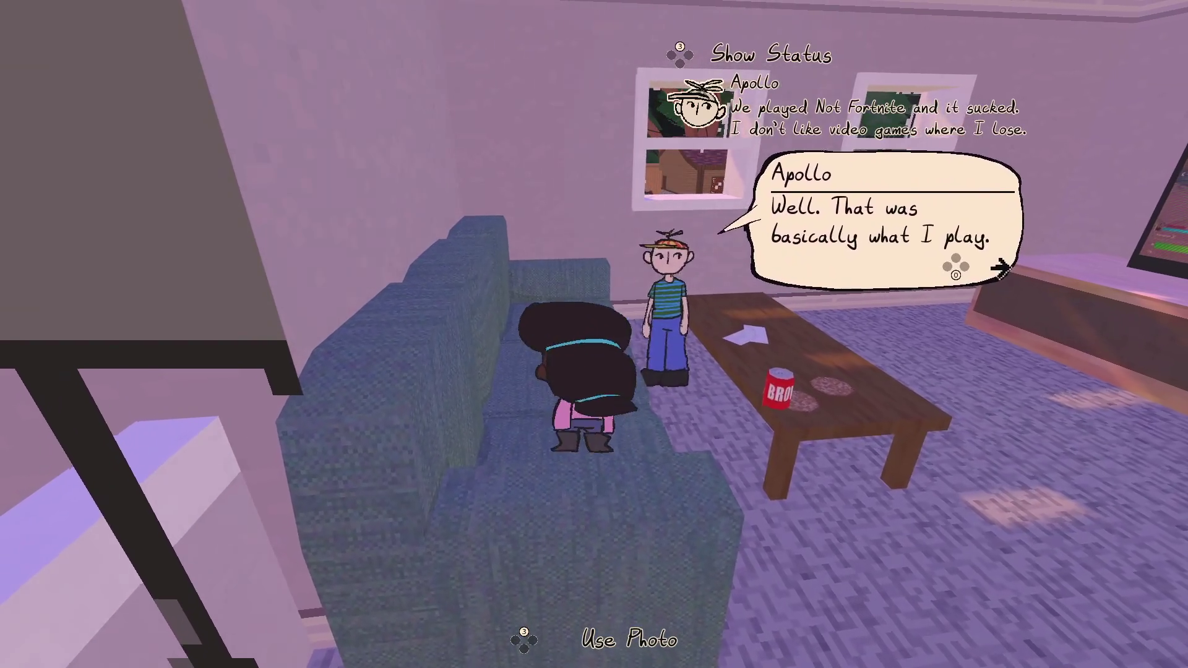
- In the upstairs hallway, pick up the red can, throw it, and grab it again
key(s)
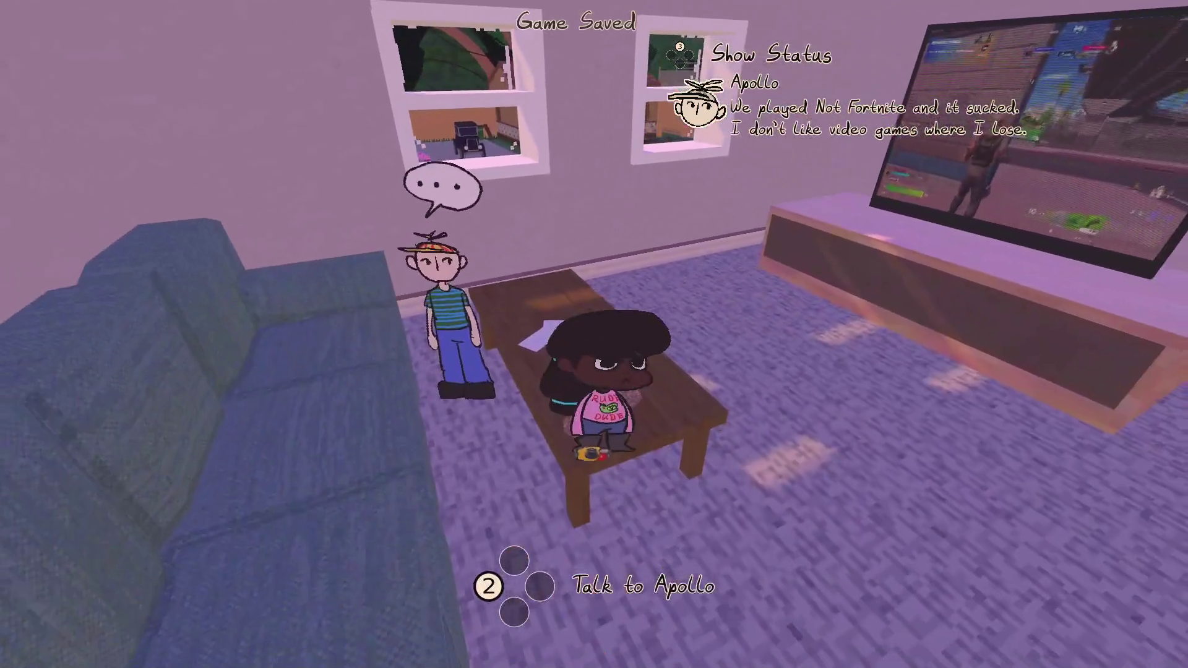
key(w)
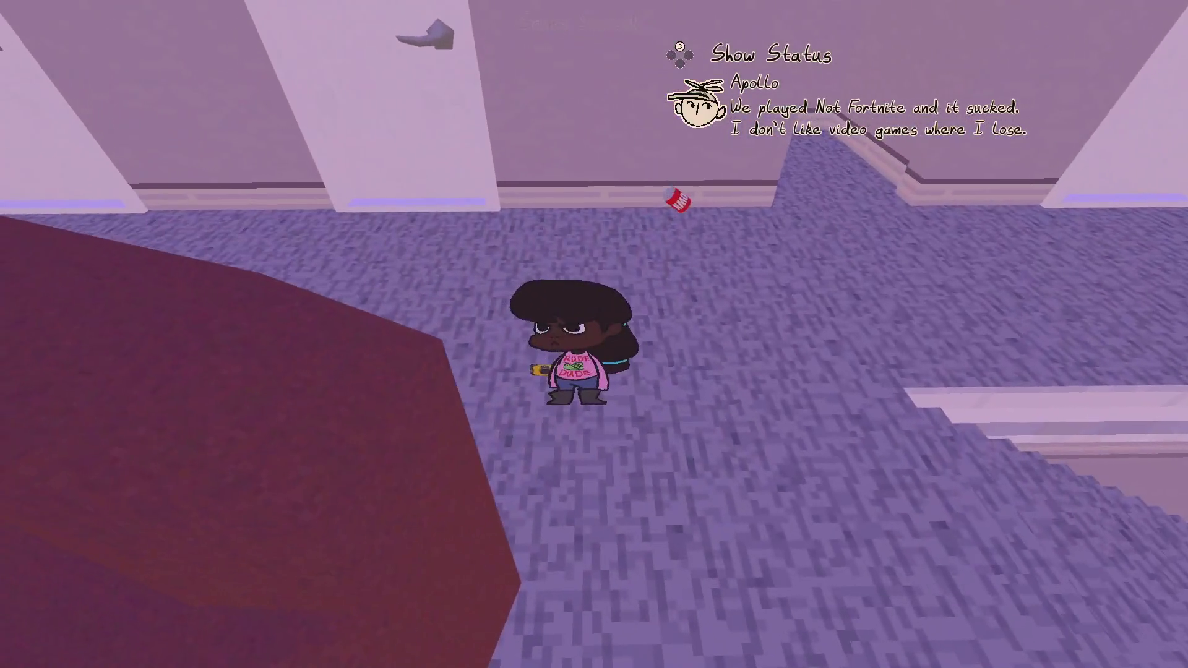
key(w)
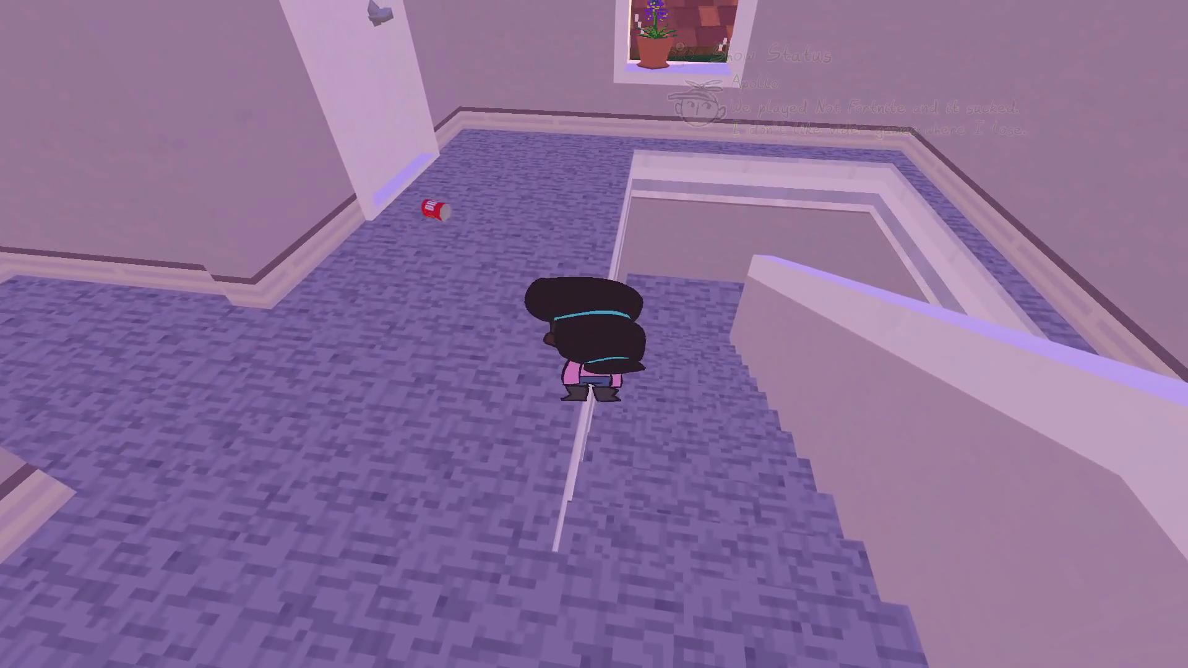
key(e)
key(s)
key(e)
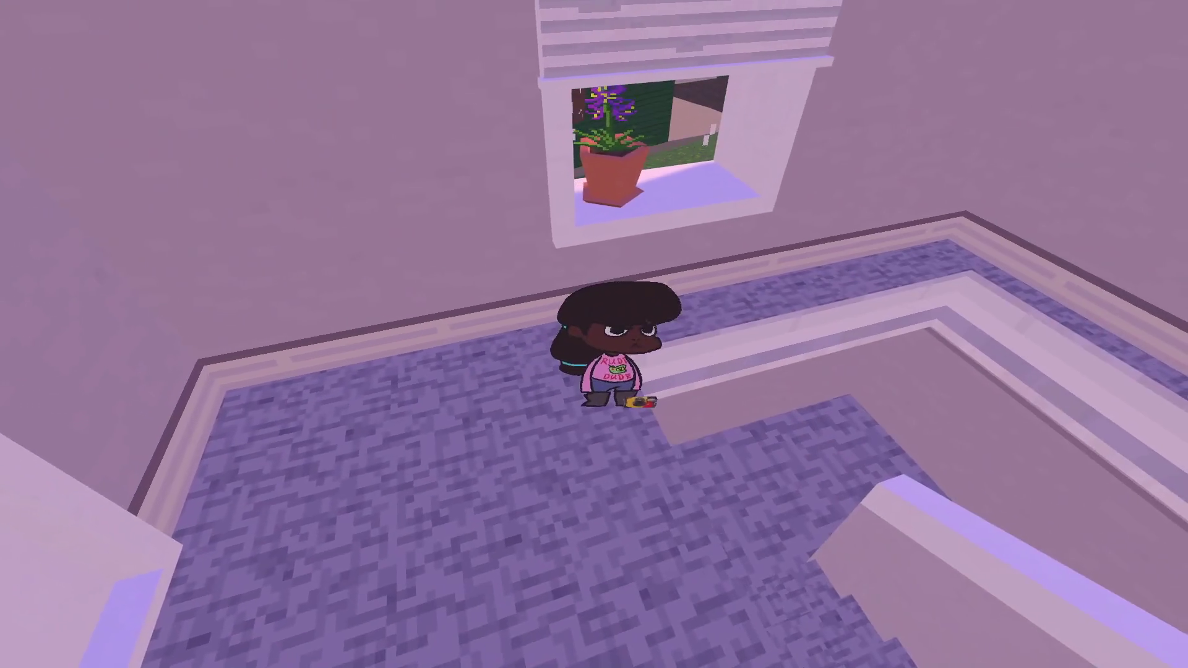
key(w)
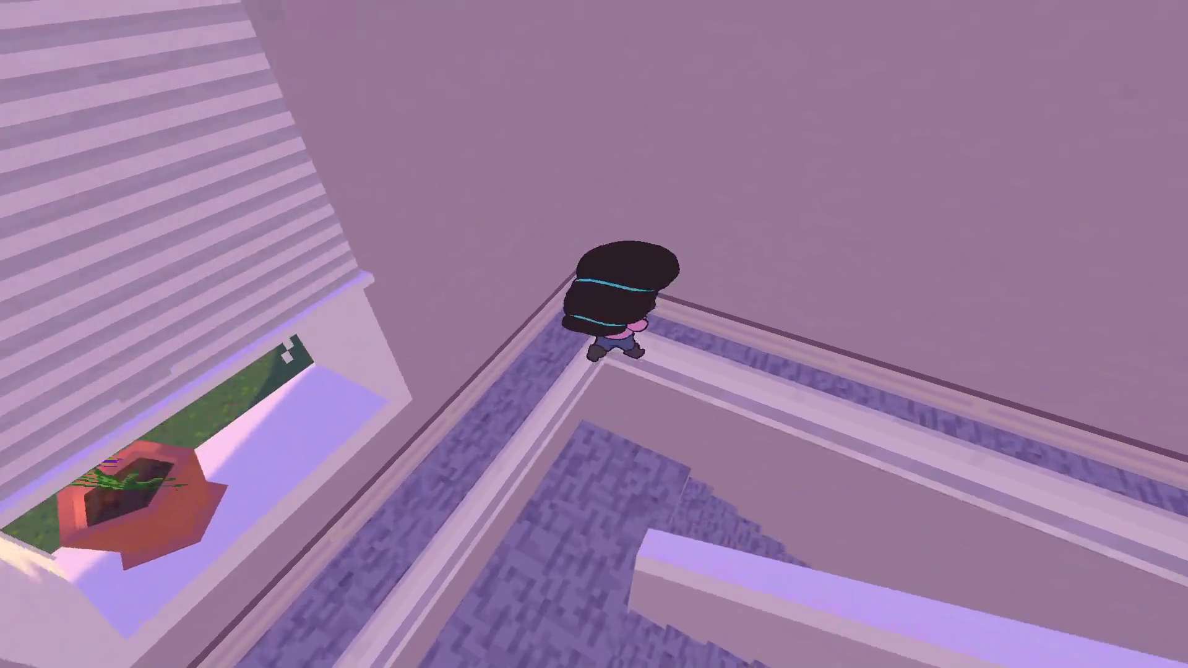
key(e)
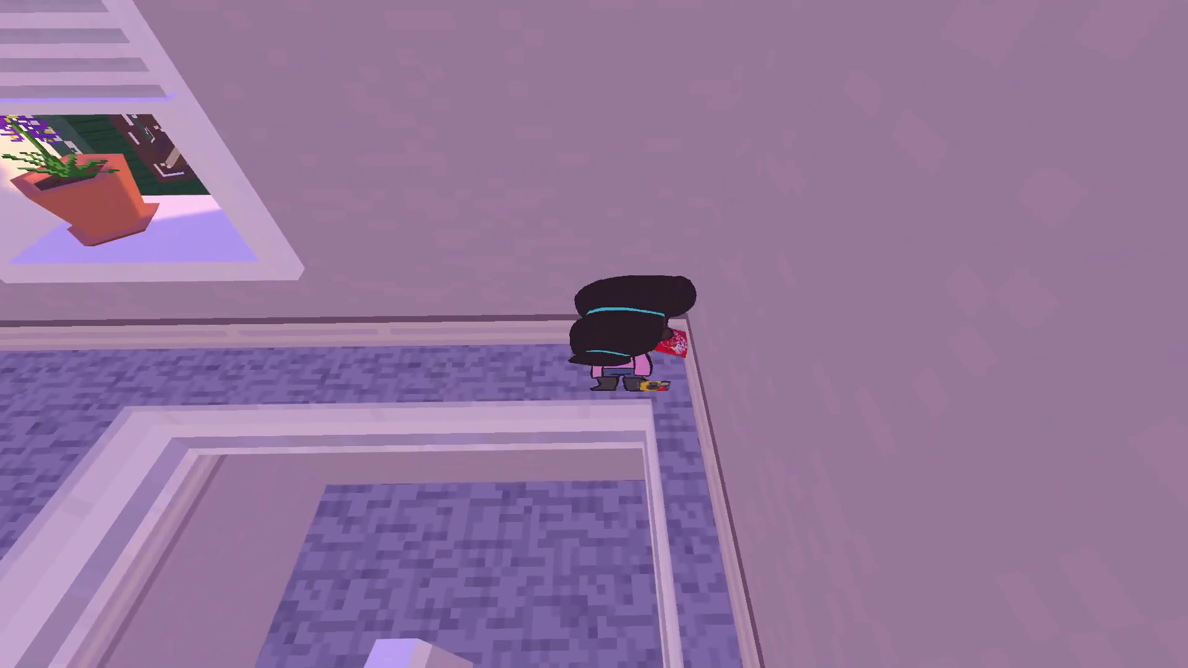
- Go downstairs, out the glass door across the backyard, and onto the garden path
key(w)
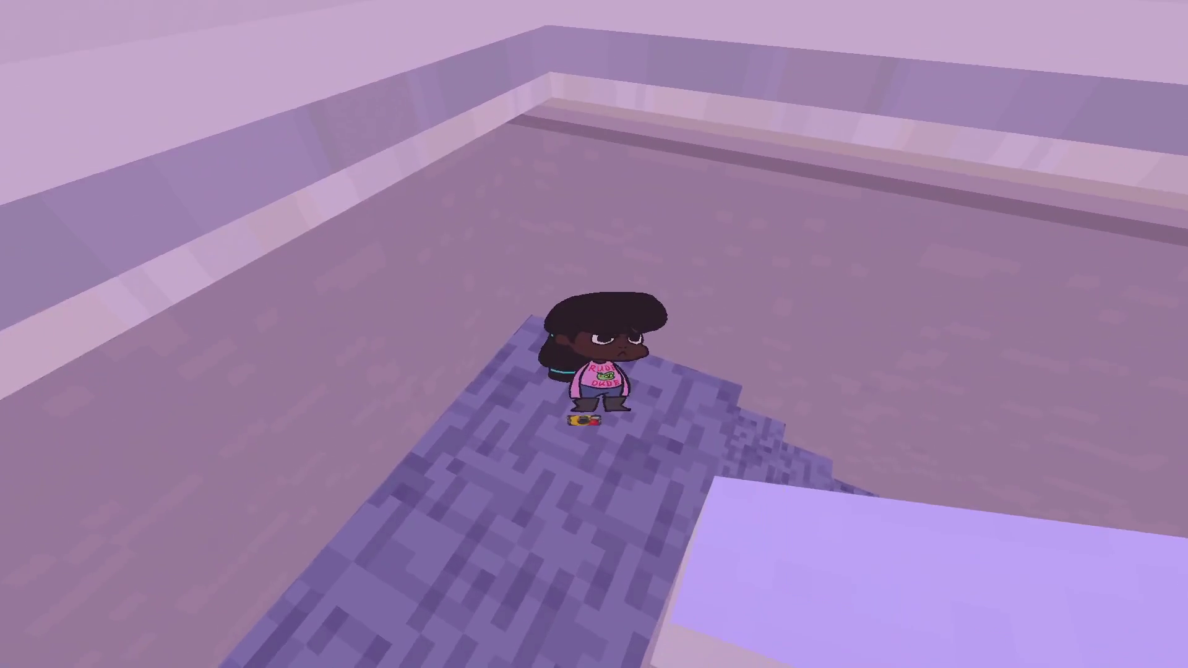
key(w)
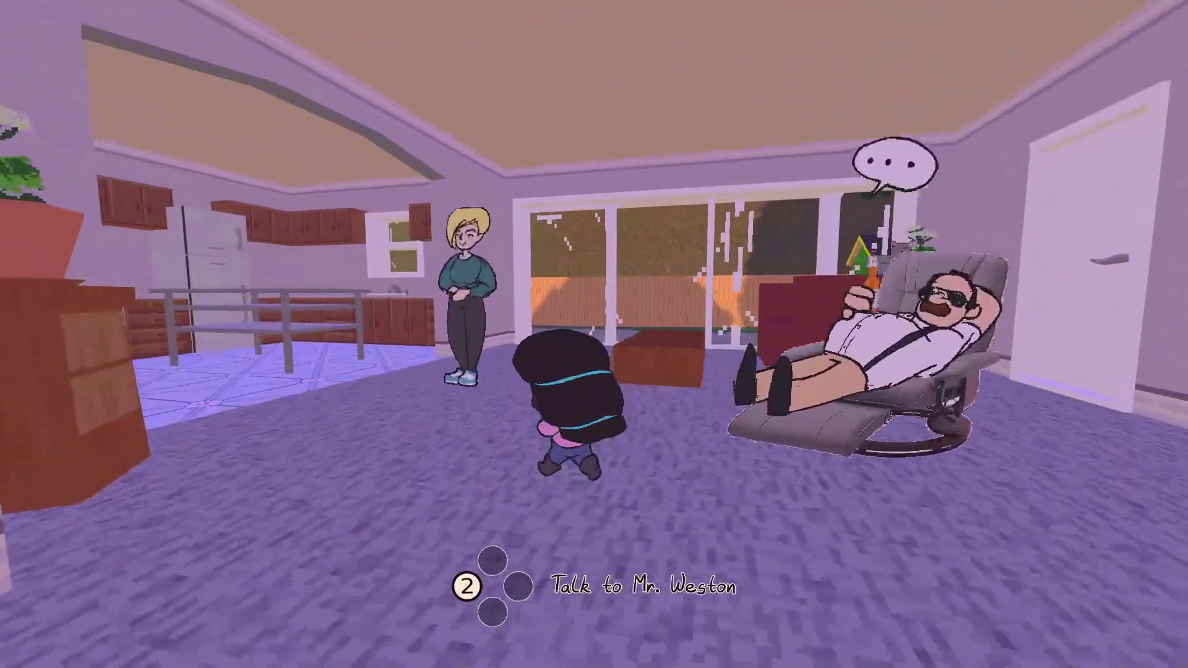
key(w)
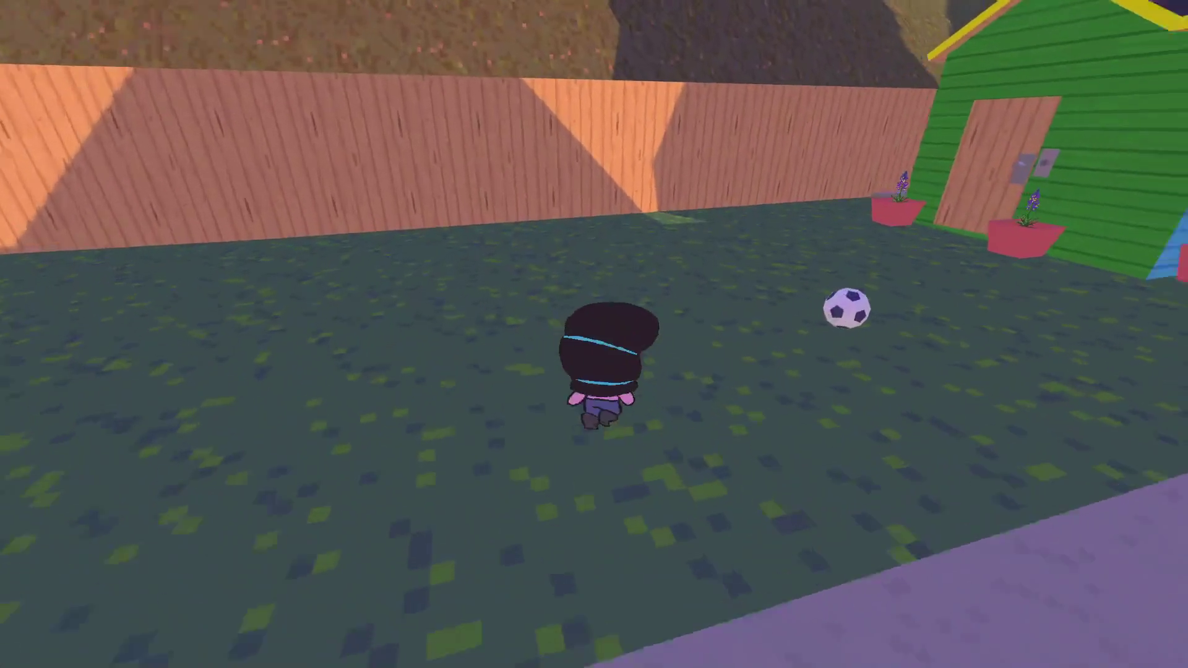
key(w)
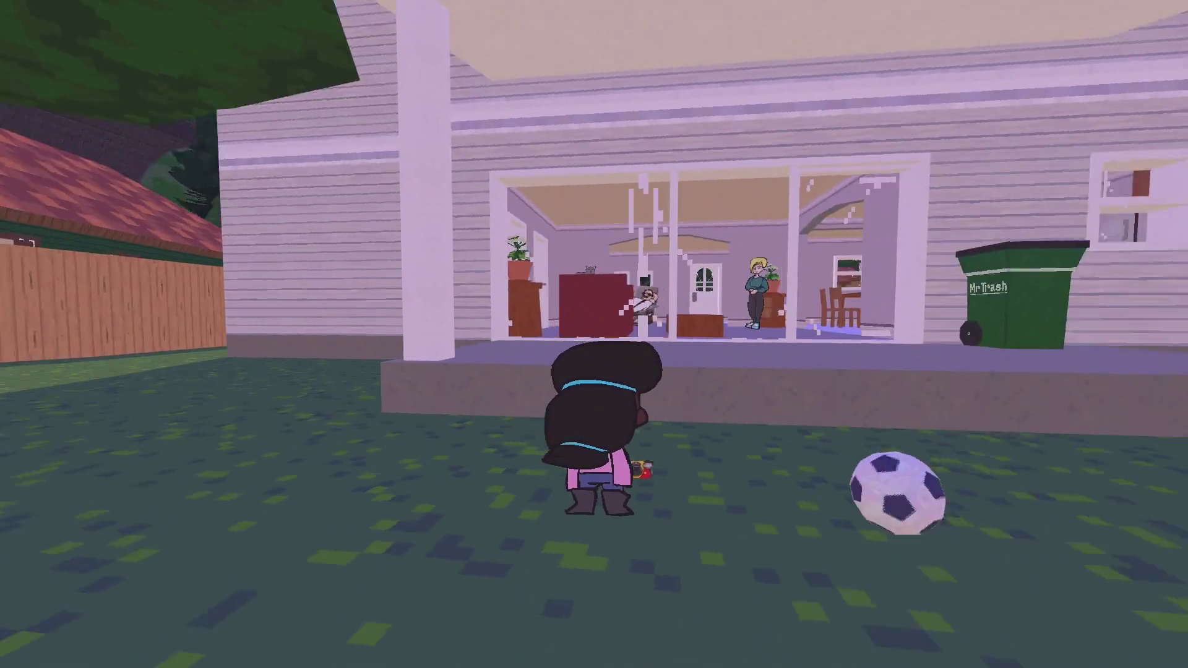
key(w)
key(w)
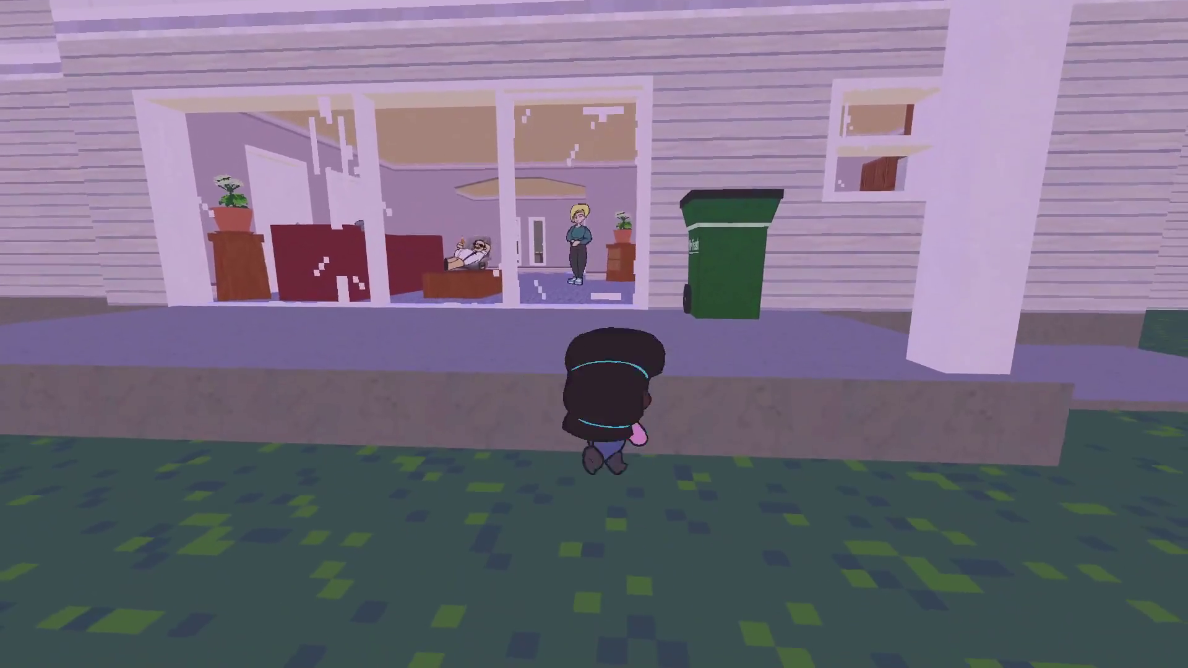
key(w)
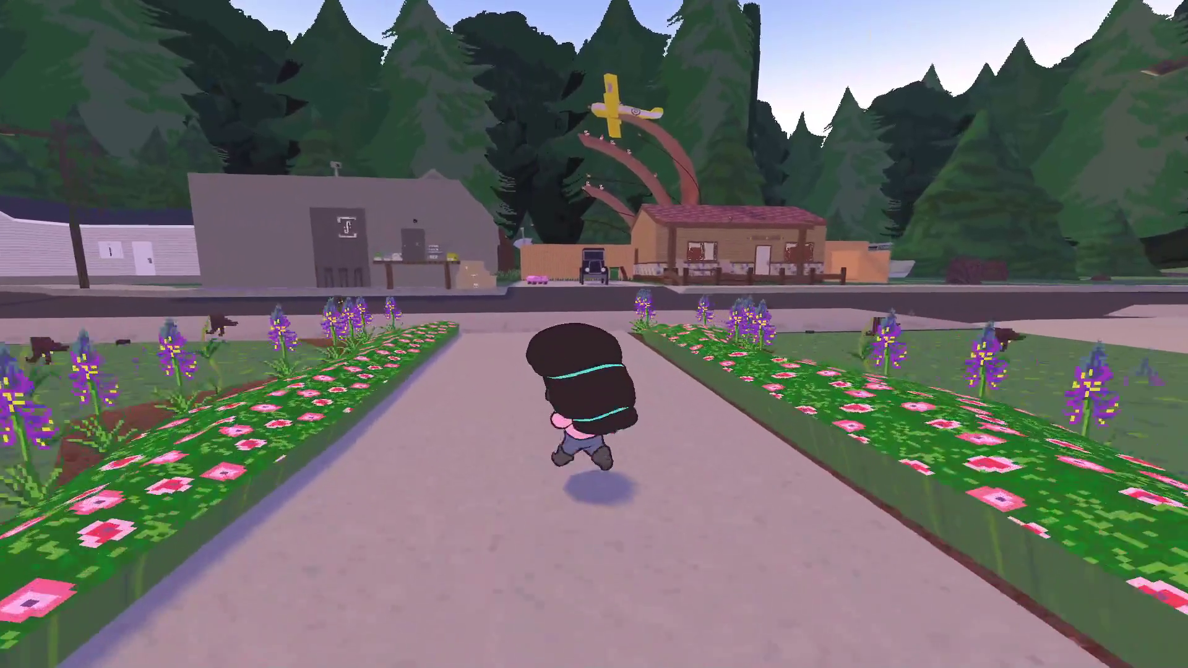
- Run down the sidewalk to the cone on the bridge and play through its dialogue
key(w)
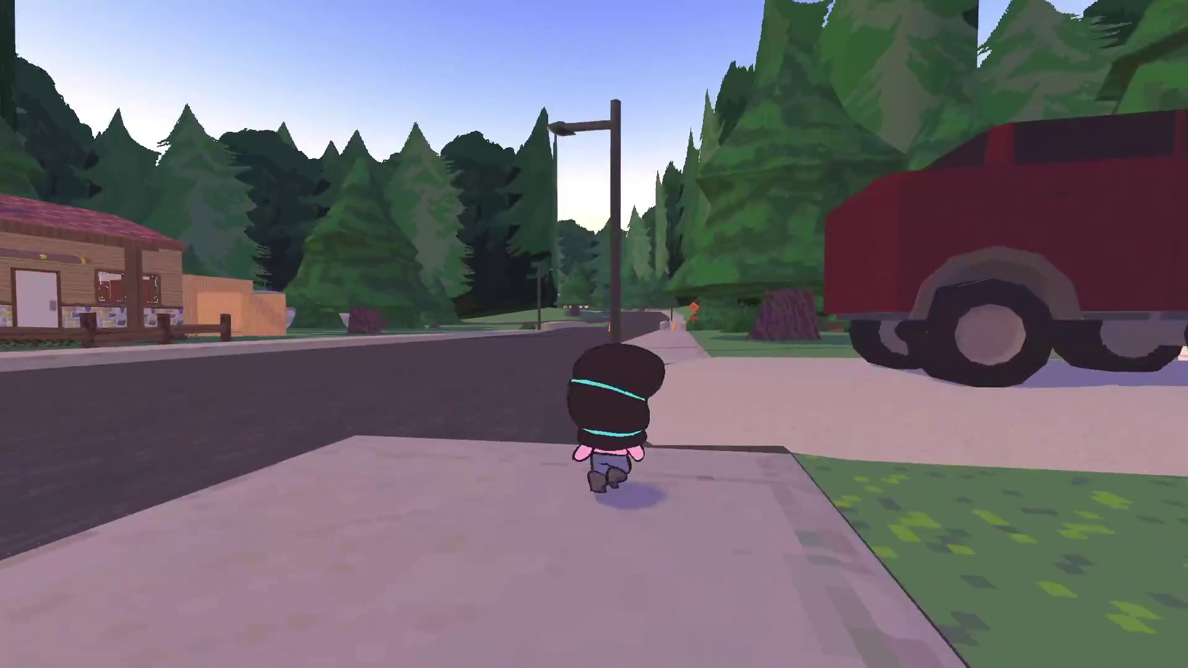
key(w)
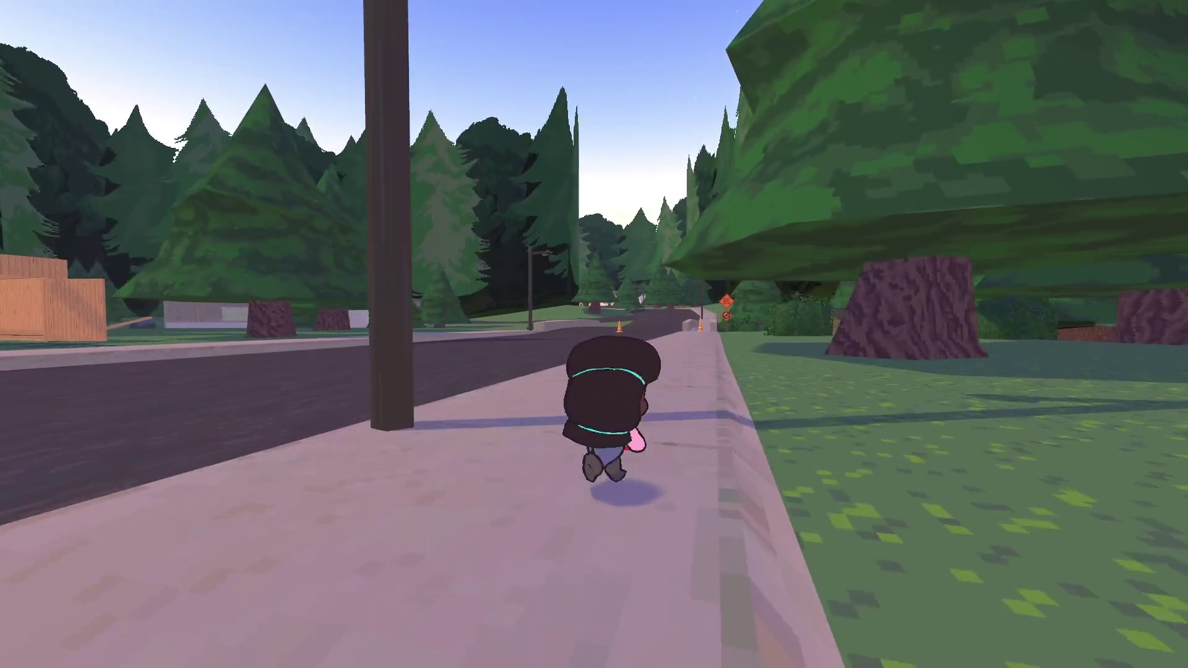
key(w)
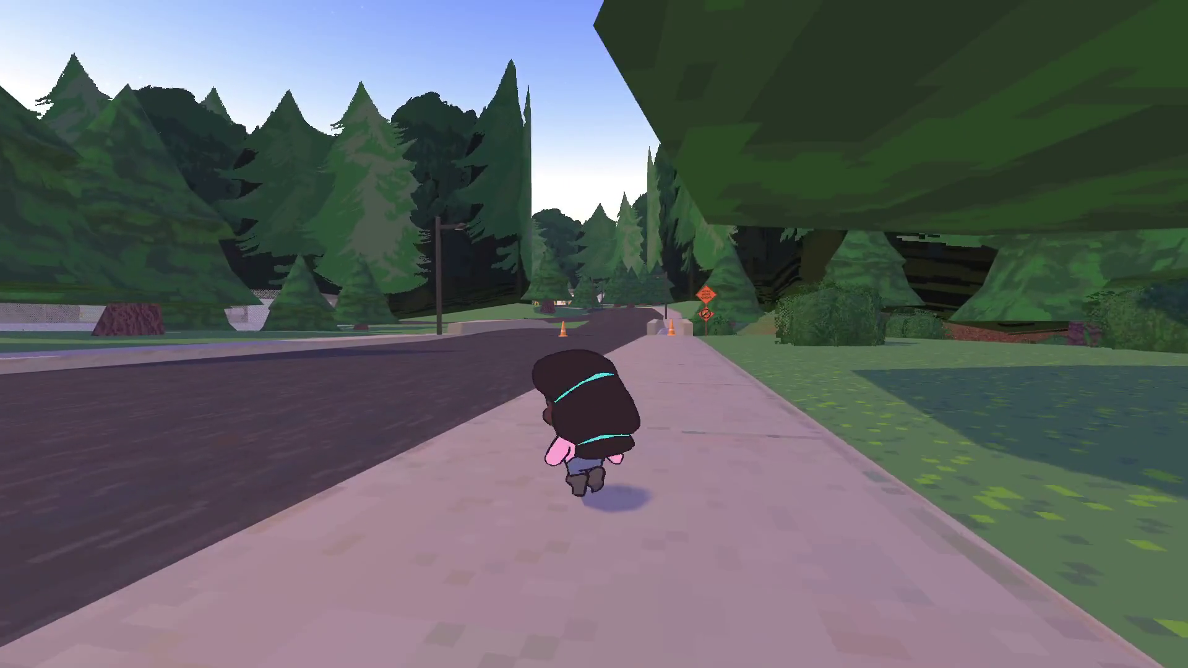
key(w)
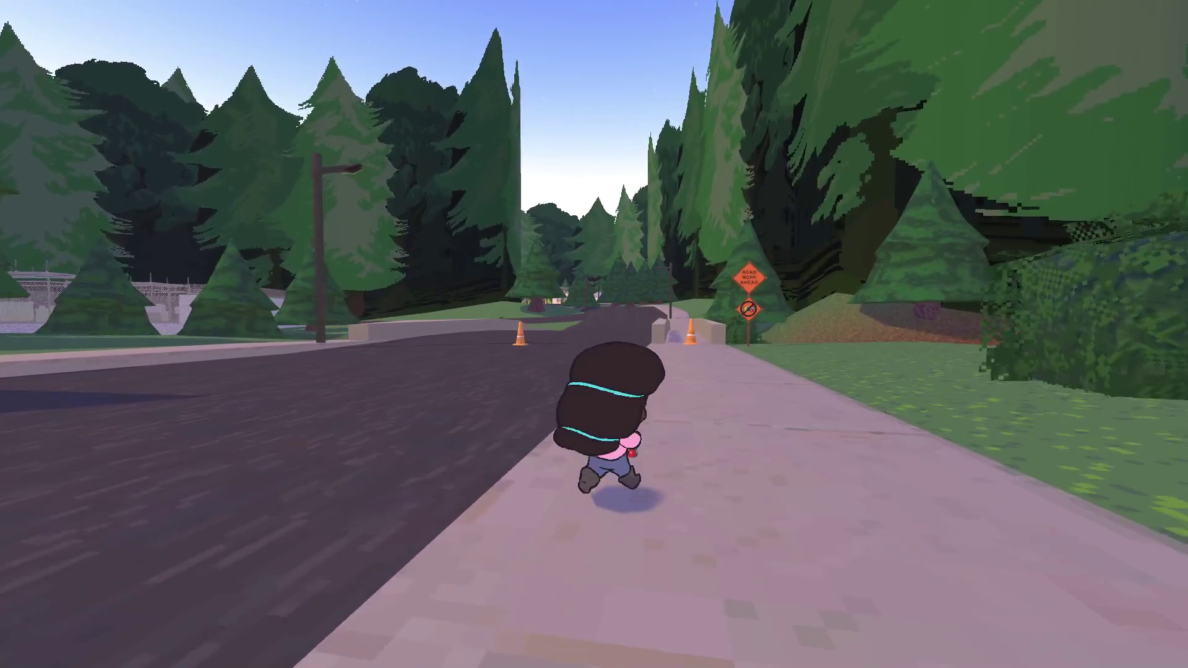
key(w)
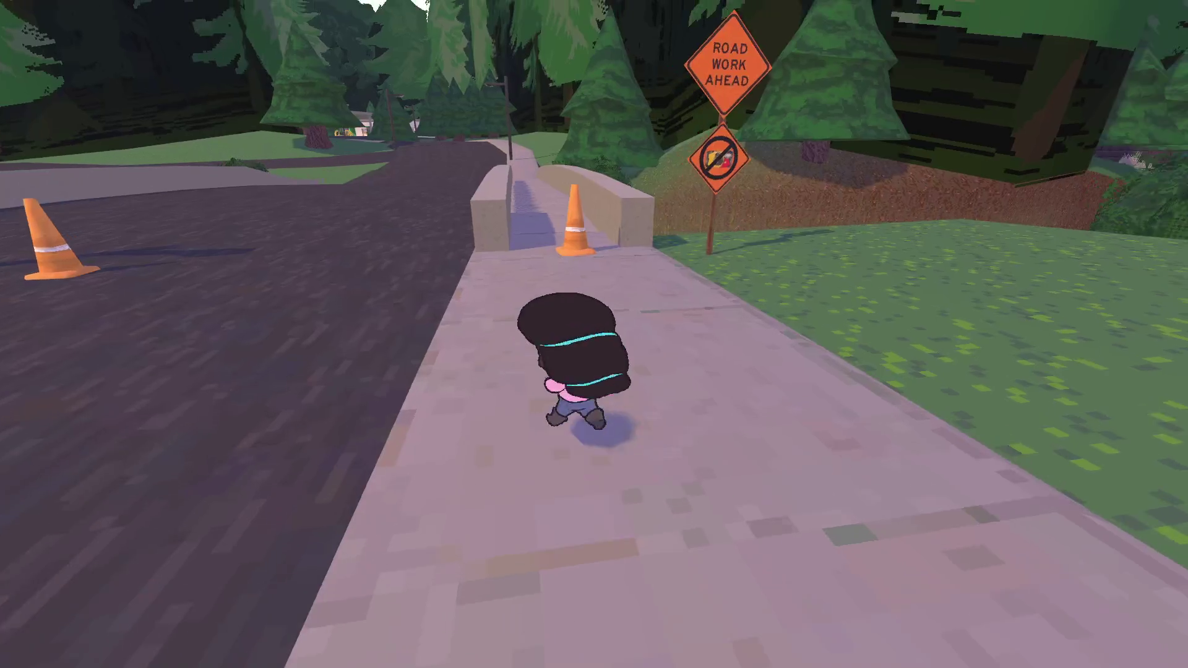
key(w)
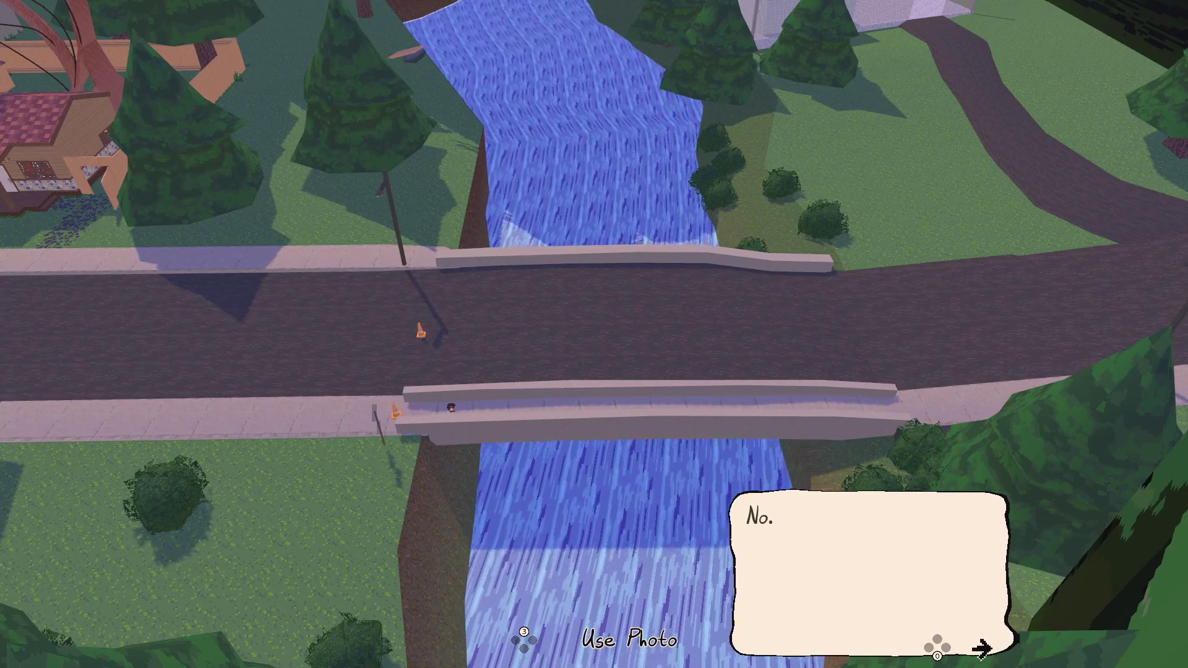
key(e)
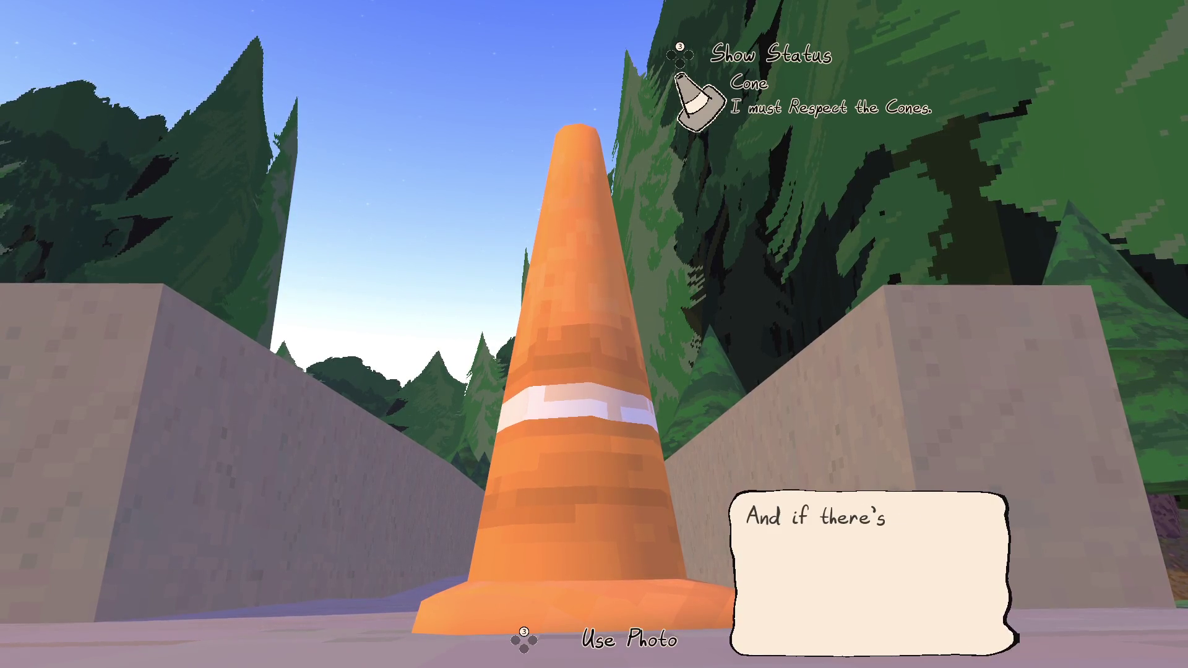
key(e)
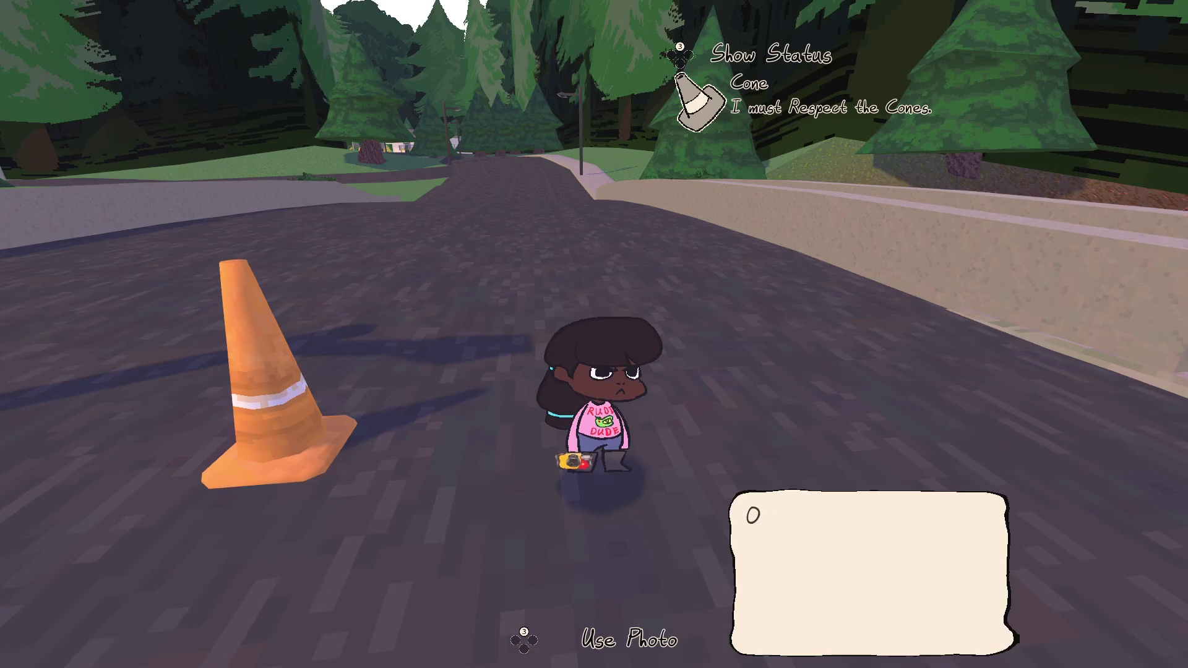
key(e)
- Run along the road and up the street toward the church
key(w)
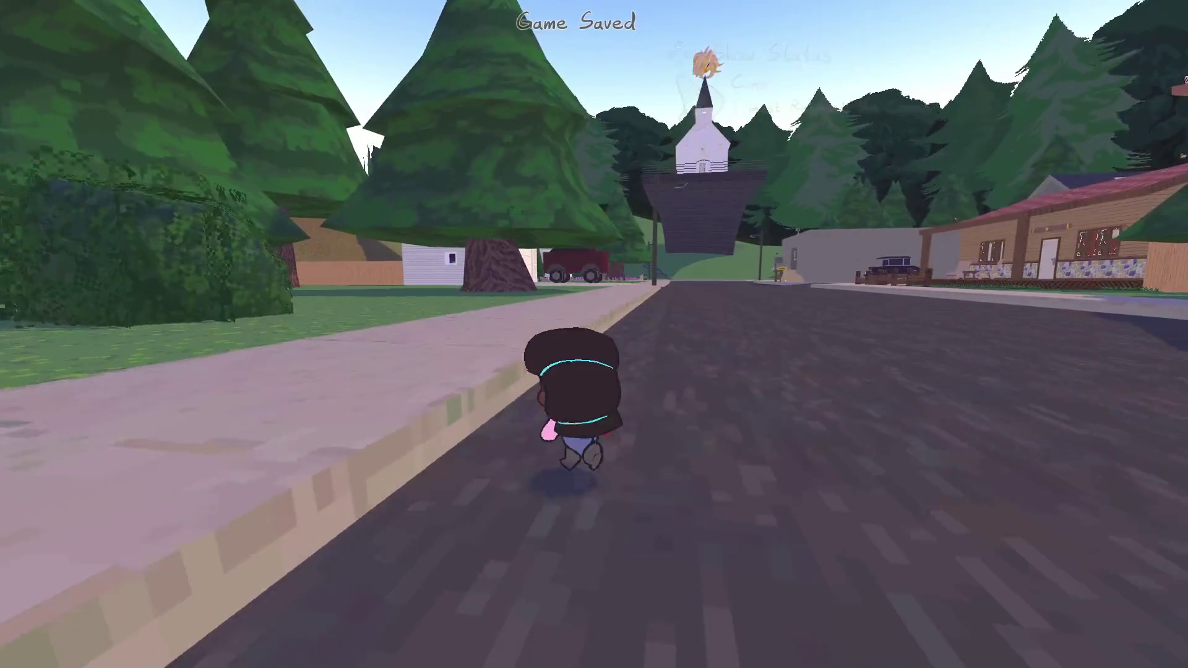
key(a)
key(w)
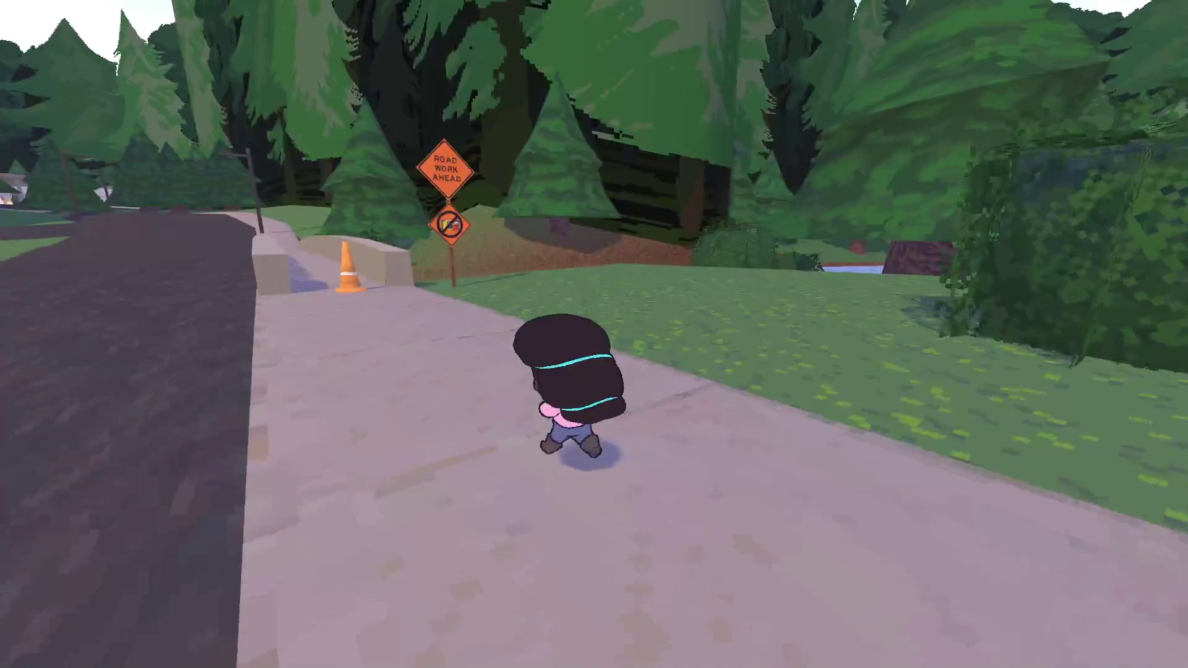
key(w)
key(w)
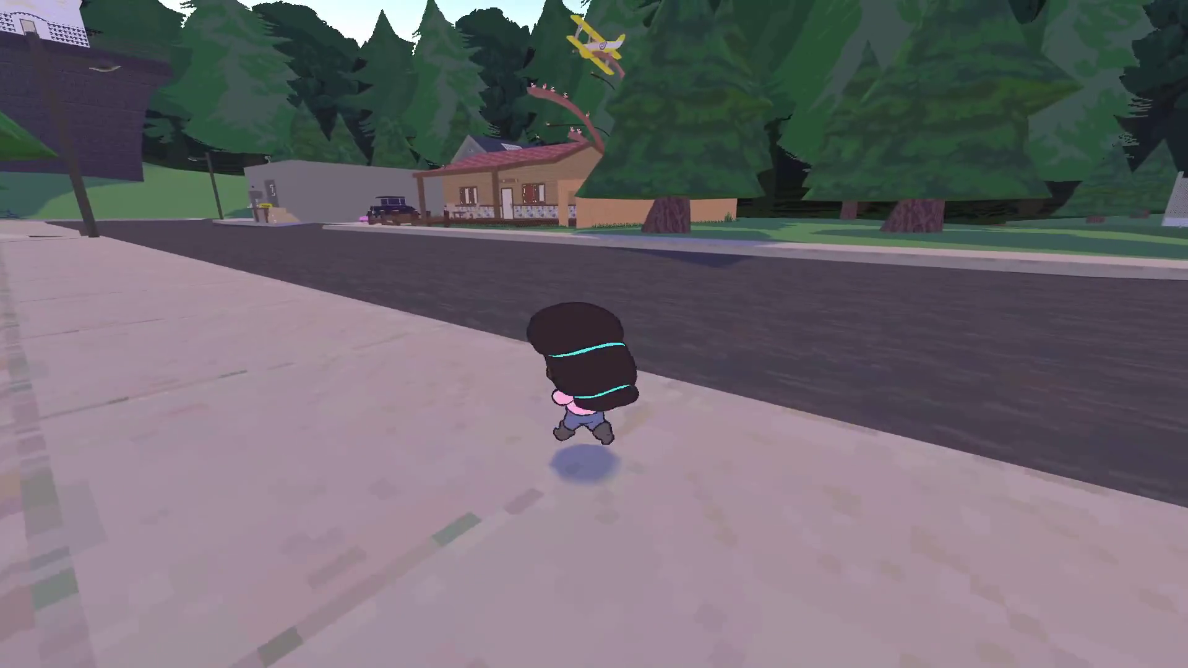
key(a)
key(w)
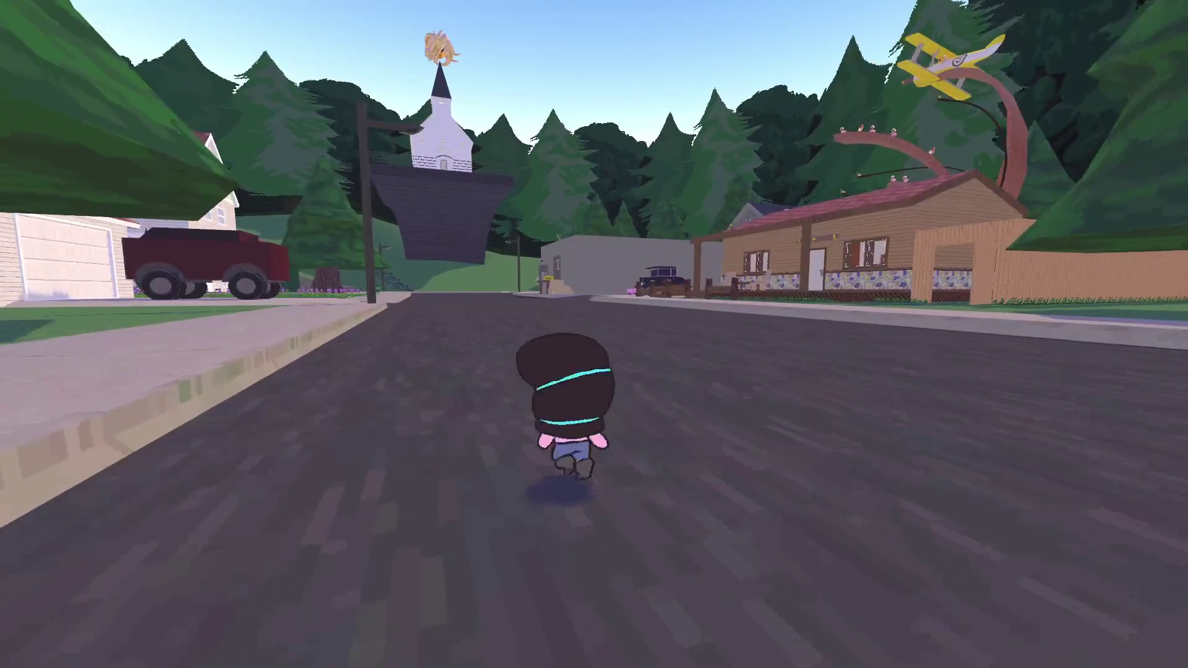
key(a)
key(w)
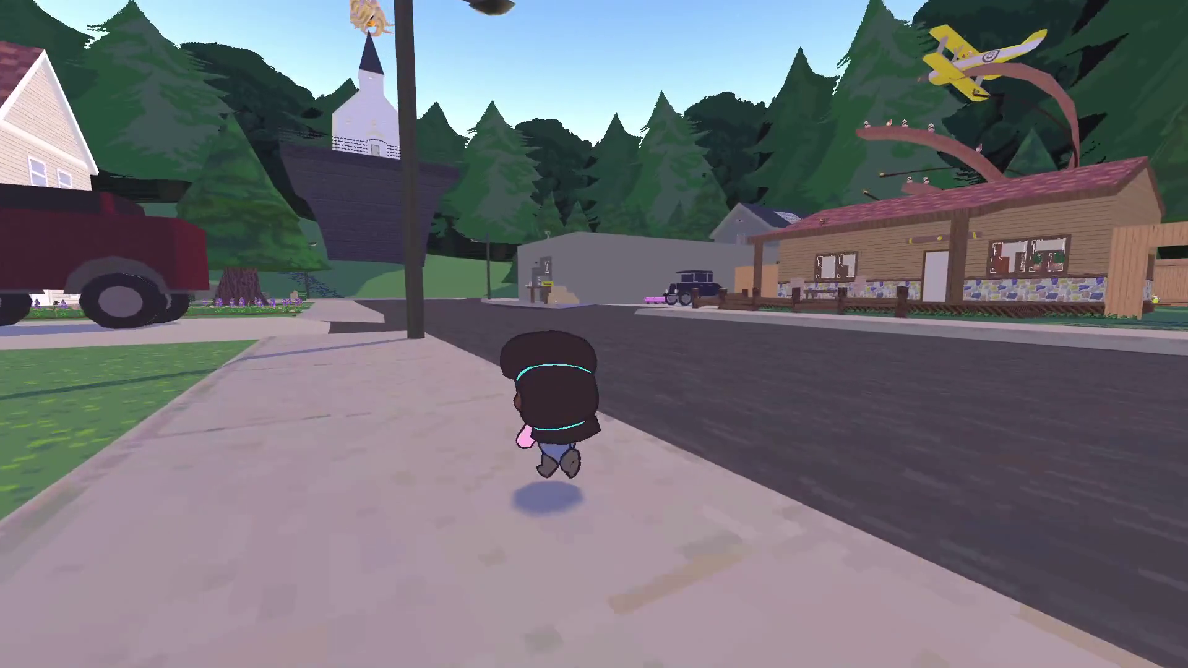
- Pause the game and choose Save and Exit to end the run
key(Escape)
key(Down)
key(Down)
key(Down)
key(Down)
key(Return)
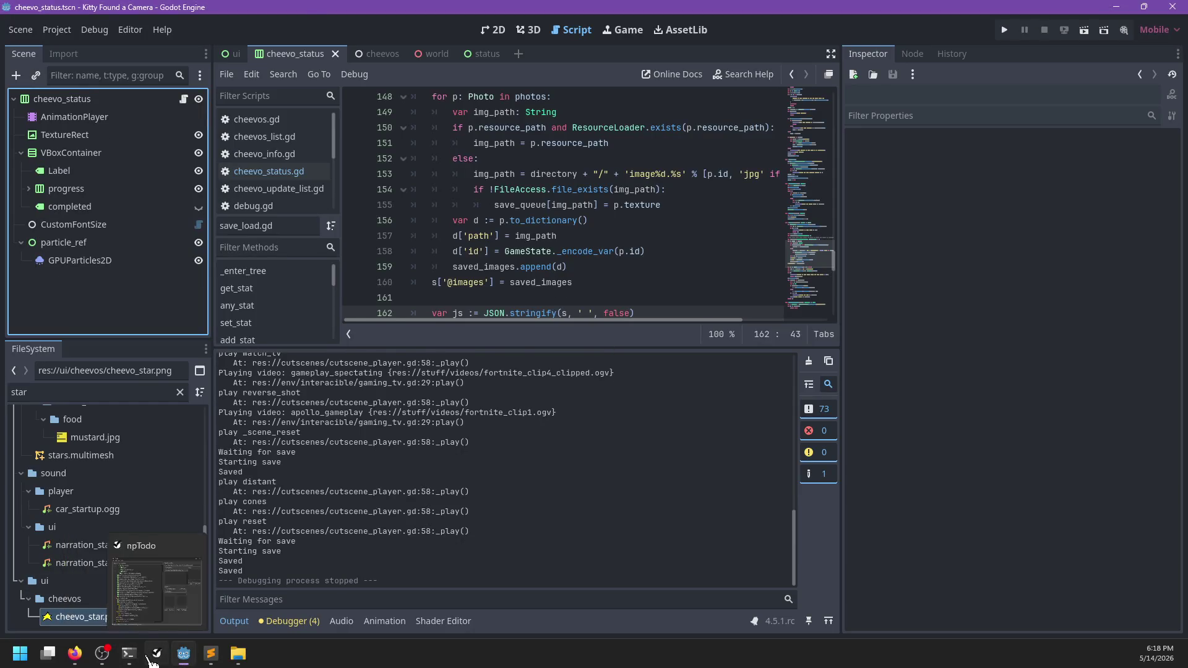
- Mark the particle effect, menu-loading cheevo, Queue earned cheevos and achievement progress UI tasks completed
click(156, 654)
right_click(405, 501)
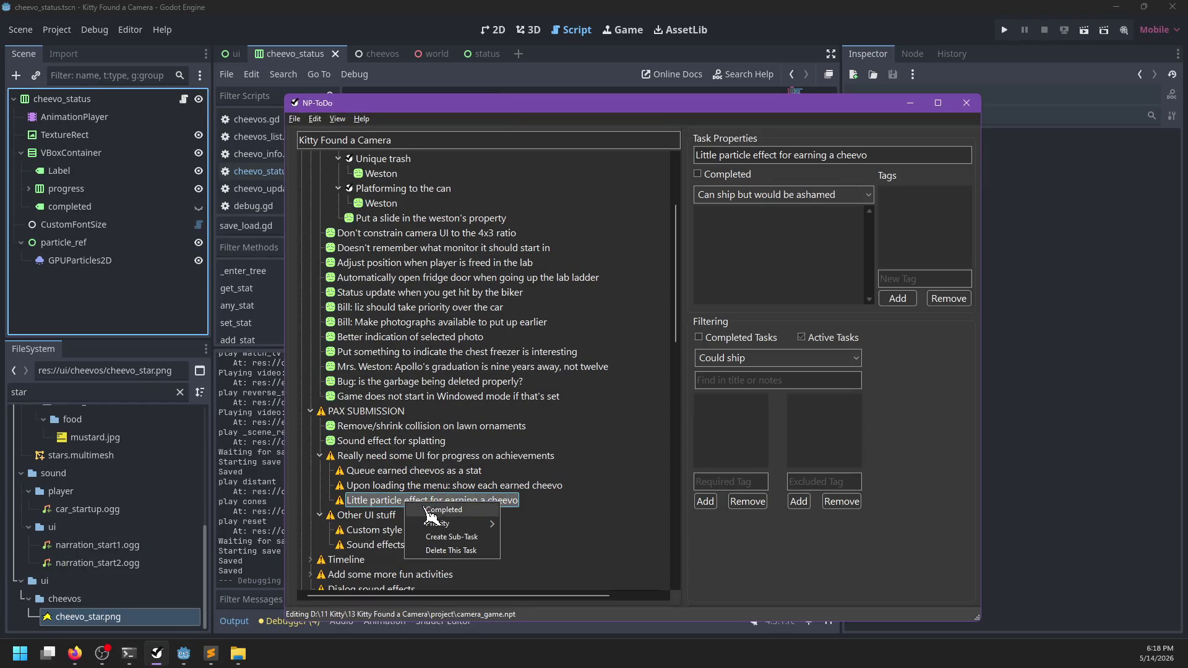
click(413, 544)
right_click(429, 485)
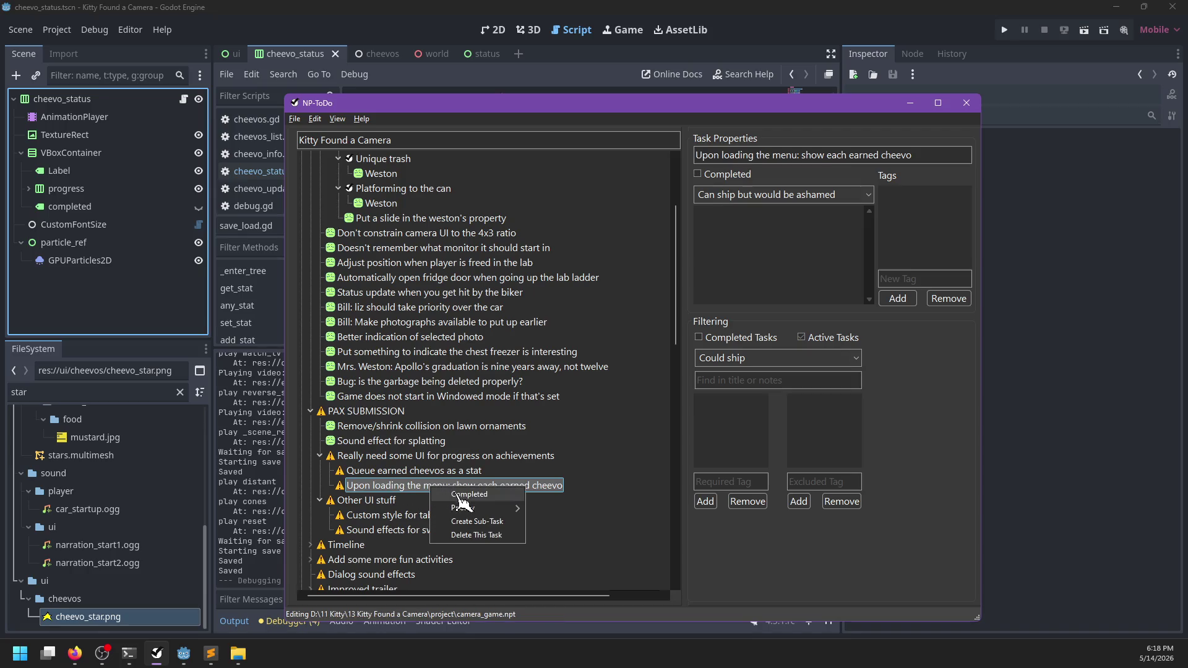
click(454, 533)
right_click(402, 470)
click(435, 477)
right_click(402, 455)
click(439, 463)
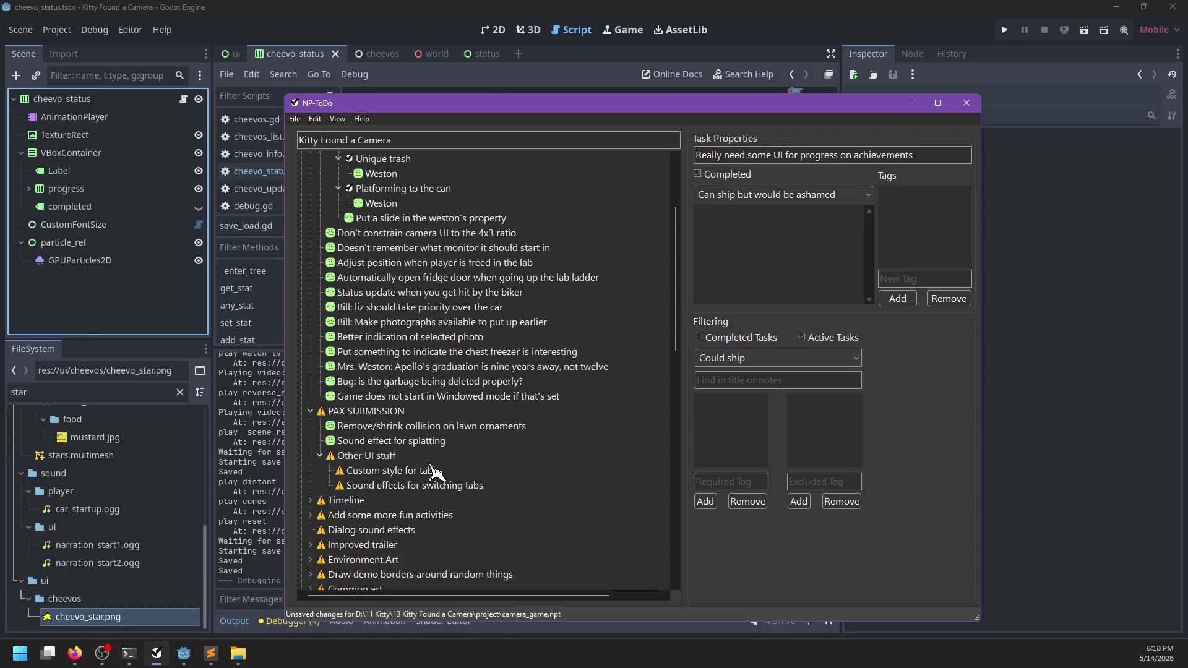
click(362, 414)
- Add a Sound effects group with Revealing the cheevo and Obtaining cheevo subtasks
key(Insert)
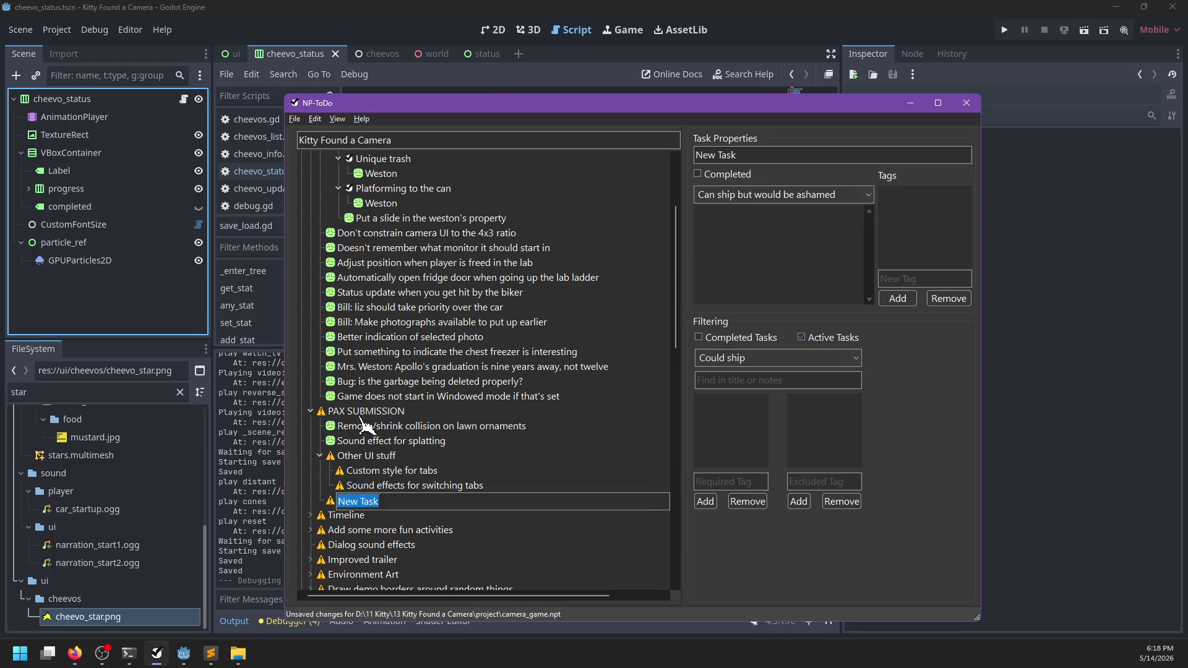
text(Li)
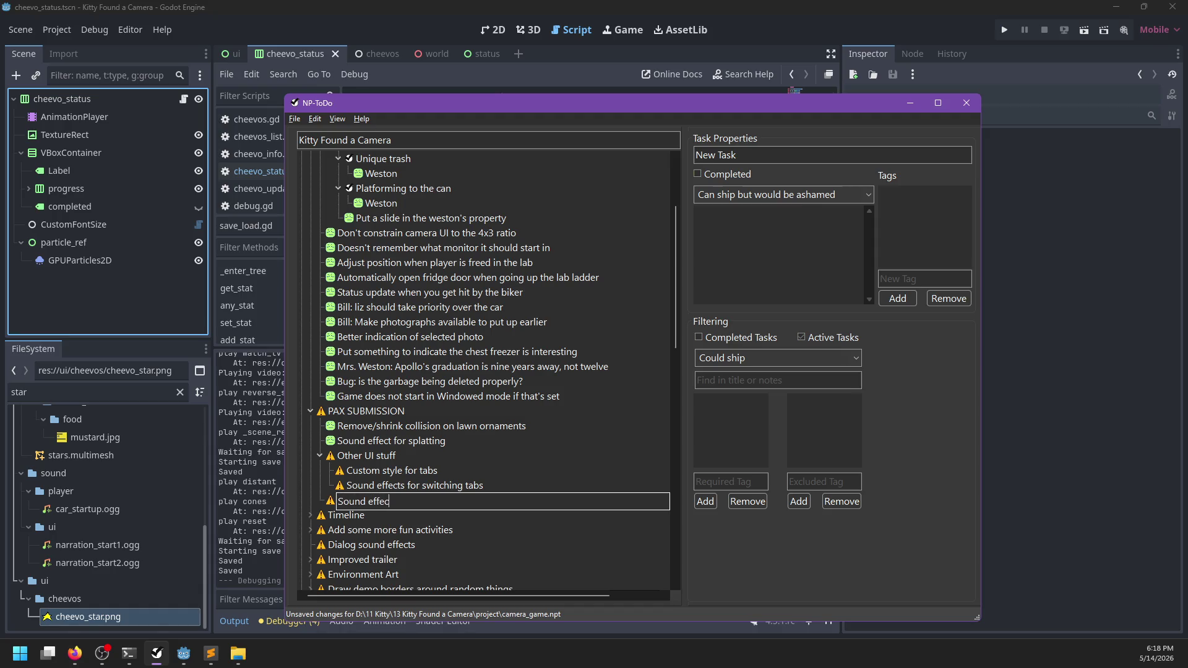
text(ts)
key(Return)
key(Insert)
text(Revealing the cheevo)
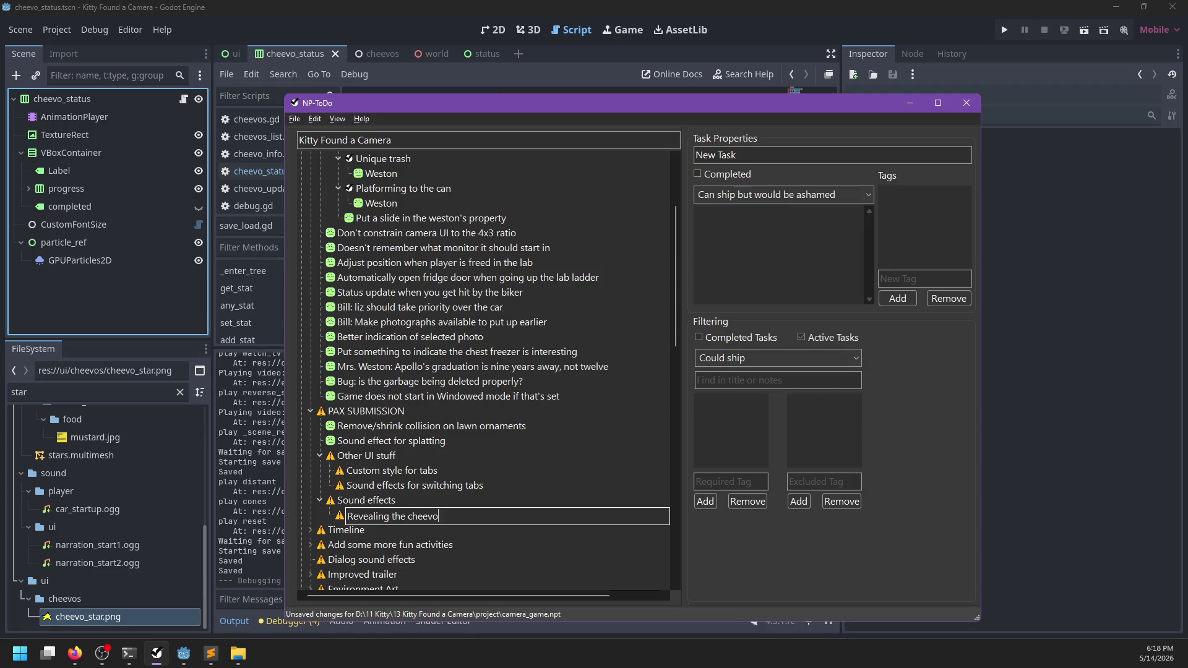
key(Return)
key(Insert)
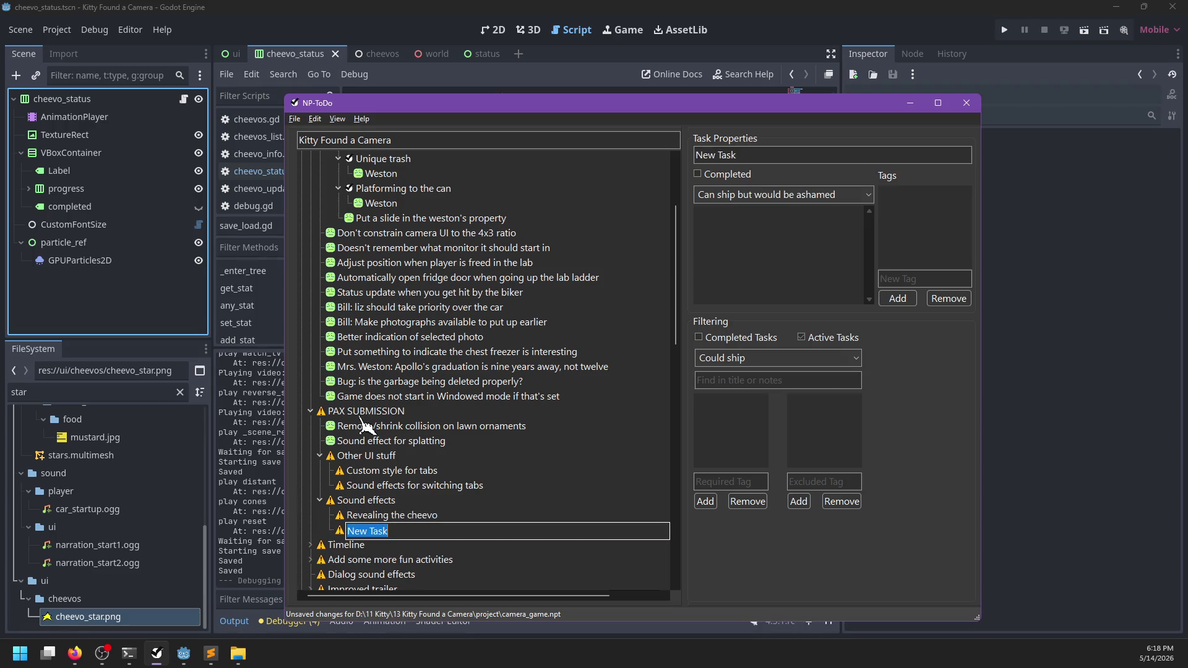
text(Obtaining cheevo)
click(369, 486)
click(369, 500)
- Discard a misplaced new task and add a Theming group after Sound effects
key(Insert)
text(Custom)
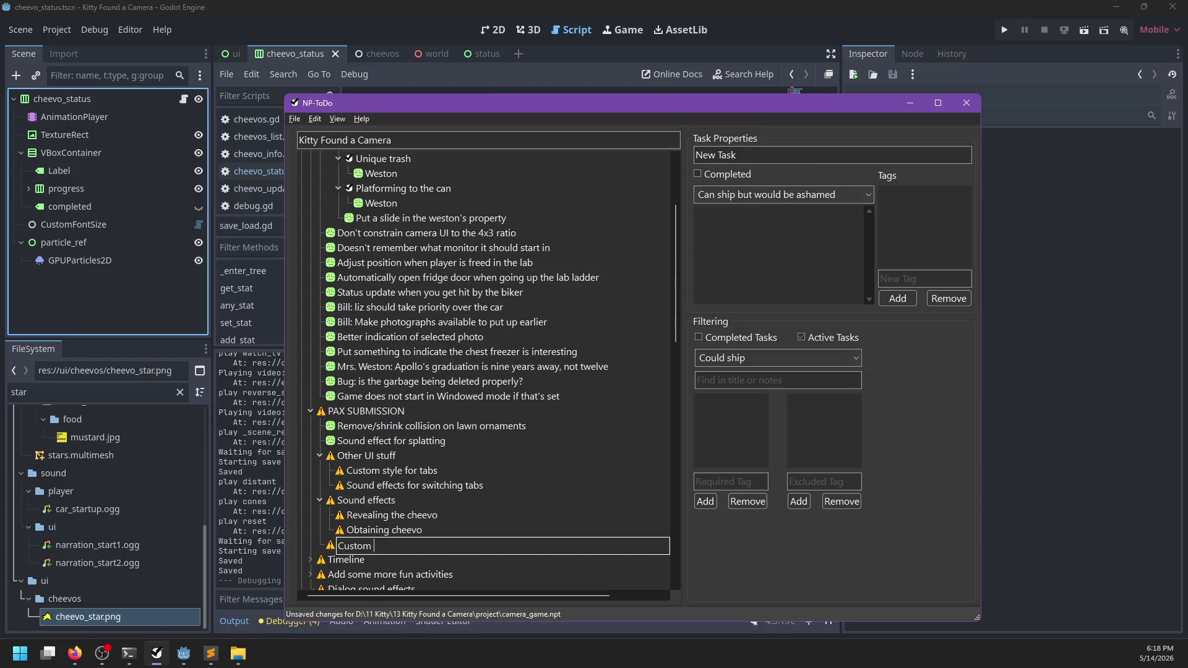
key(Escape)
key(Delete)
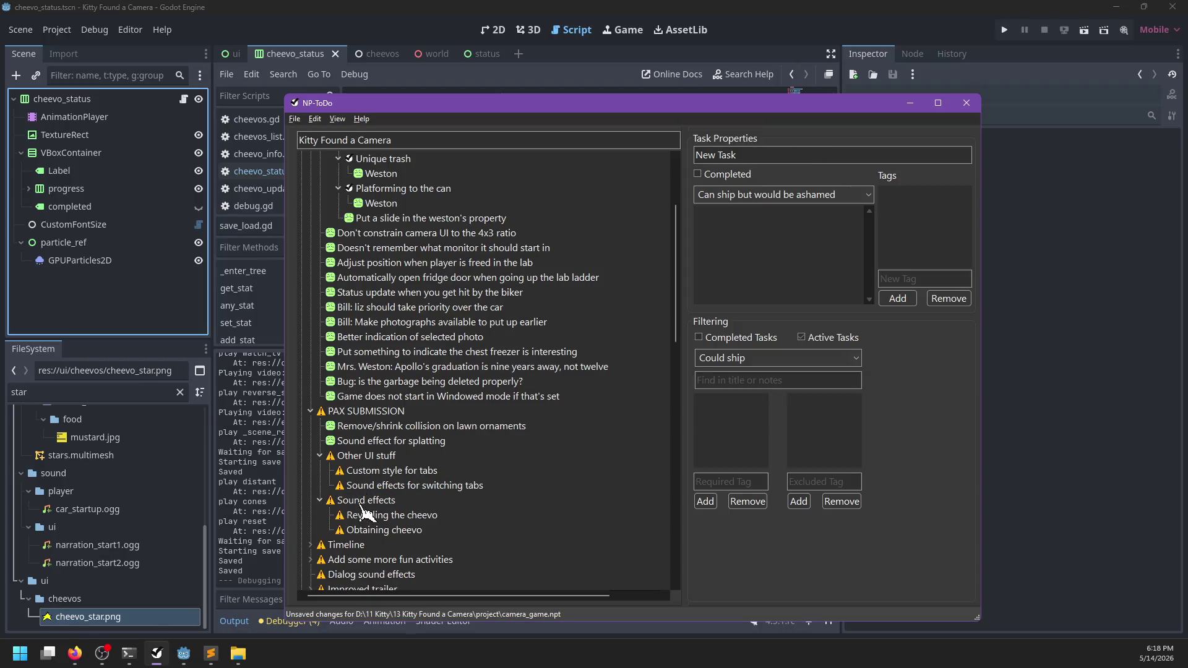
click(362, 502)
key(Insert)
text(Theming)
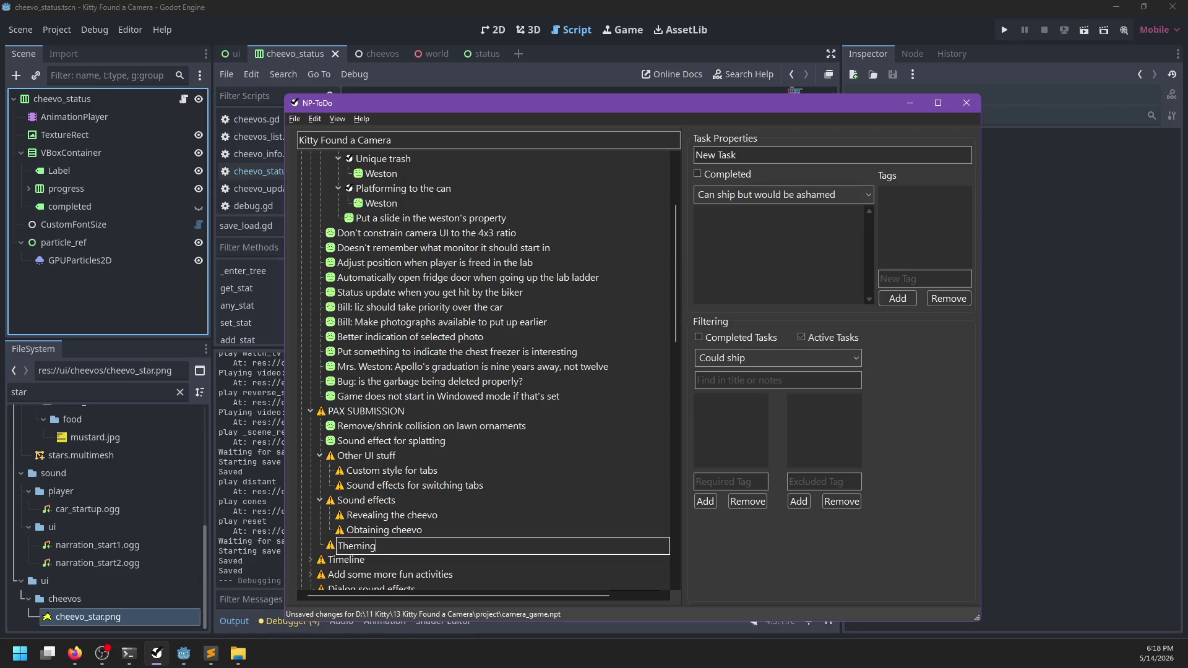
key(Return)
- Give Theming Custom progress bar, Custom scroll bars and Custom style for tabs subtasks
key(Insert)
text(Custom progress bar)
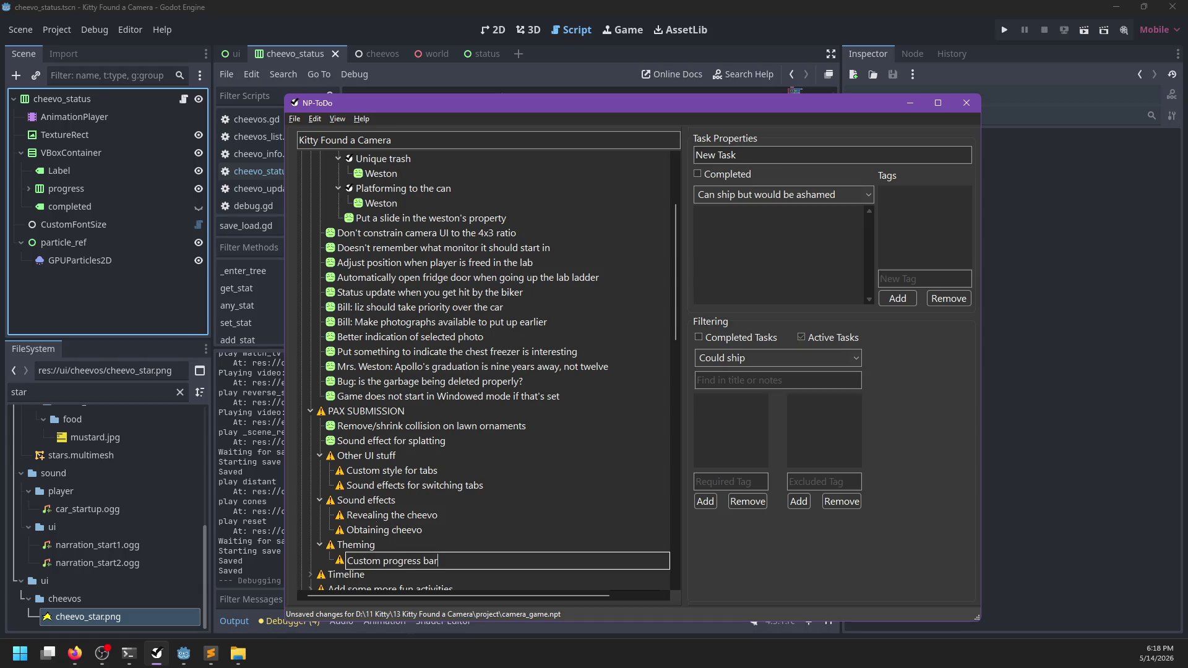
key(Return)
key(Insert)
text(croll va)
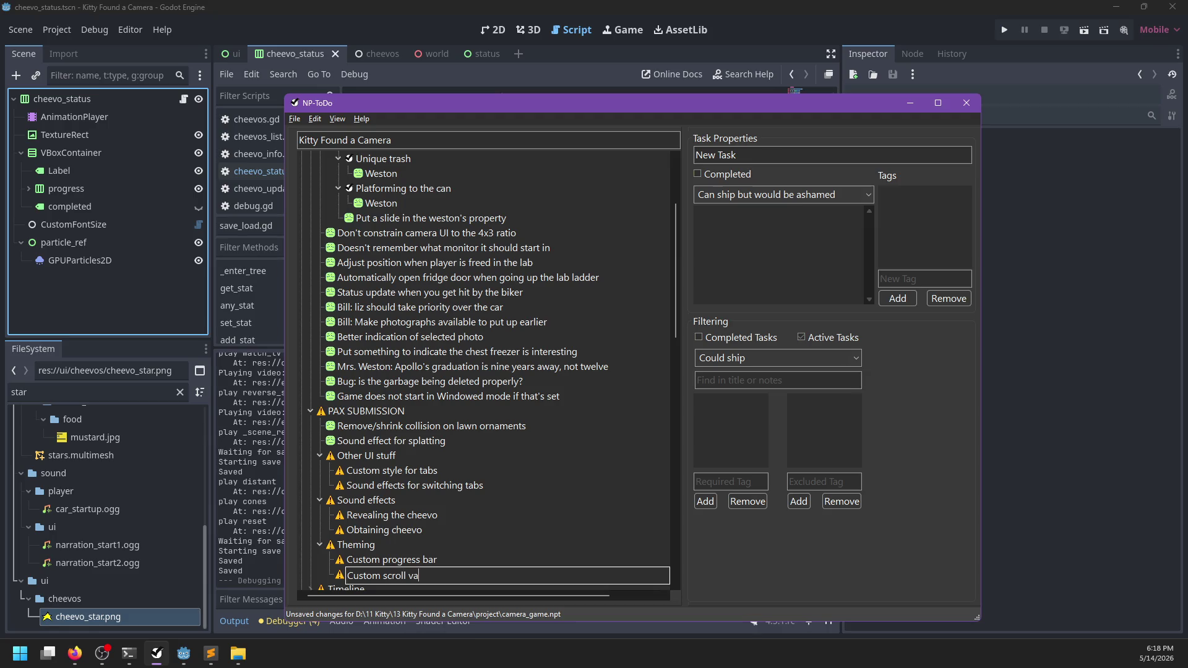
text(rs)
key(Return)
mouse_move(375, 471)
mouse_down()
mouse_move(385, 537)
mouse_move(432, 540)
mouse_up()
- Move the tab-switching sound task under Sound effects and mark Other UI stuff completed
click(385, 475)
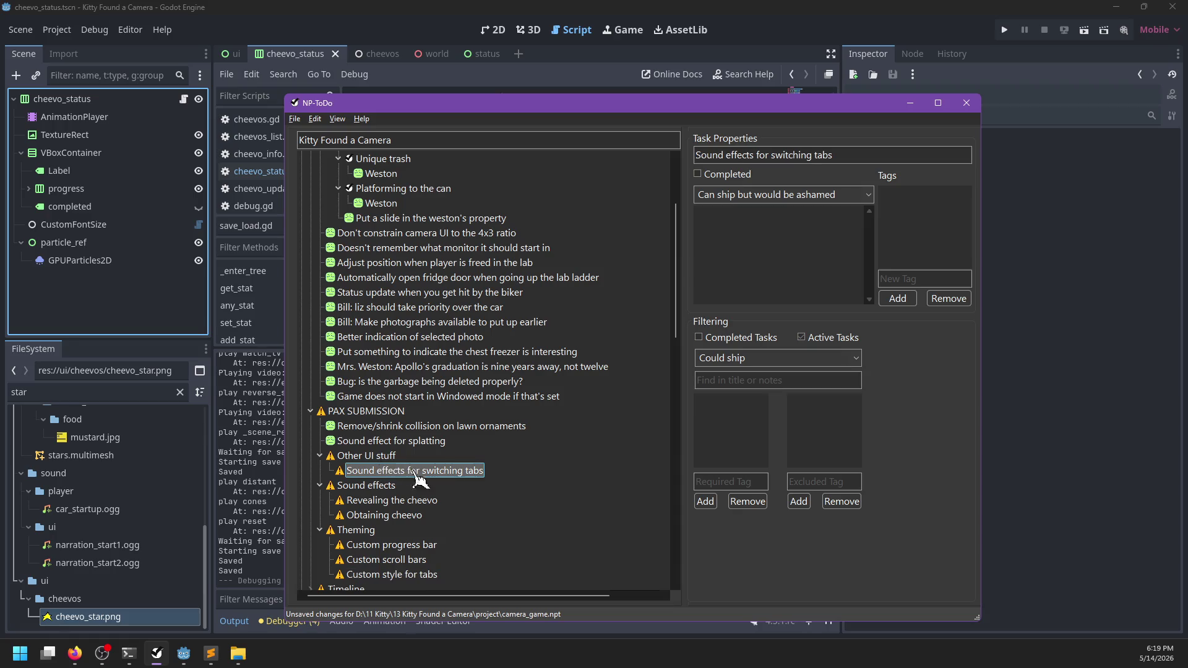
drag(380, 475, 378, 490)
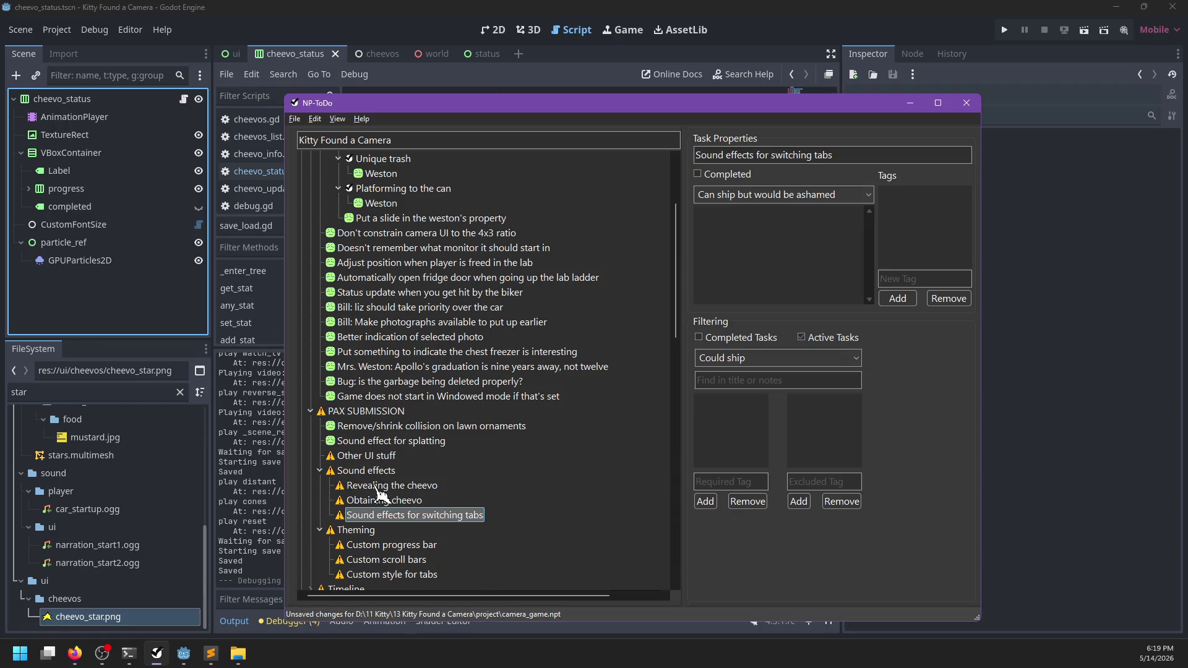
right_click(375, 458)
click(379, 465)
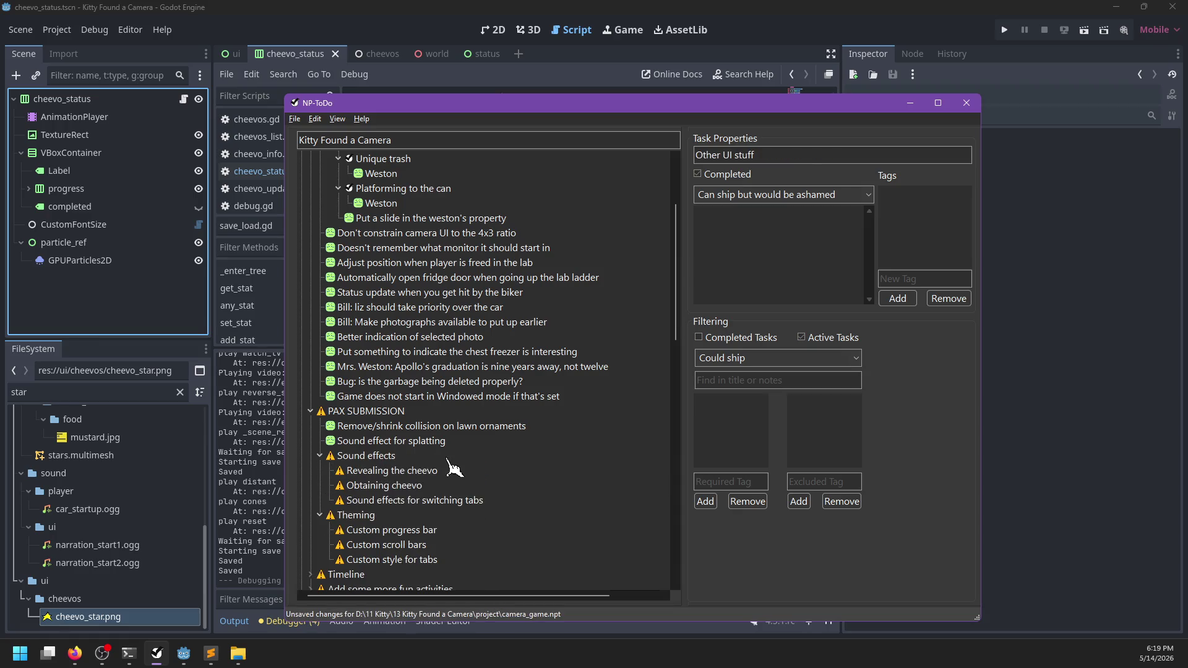
- Review the Sound effects and Theming groups, discarding an accidental empty subtask
click(405, 471)
click(402, 486)
click(382, 460)
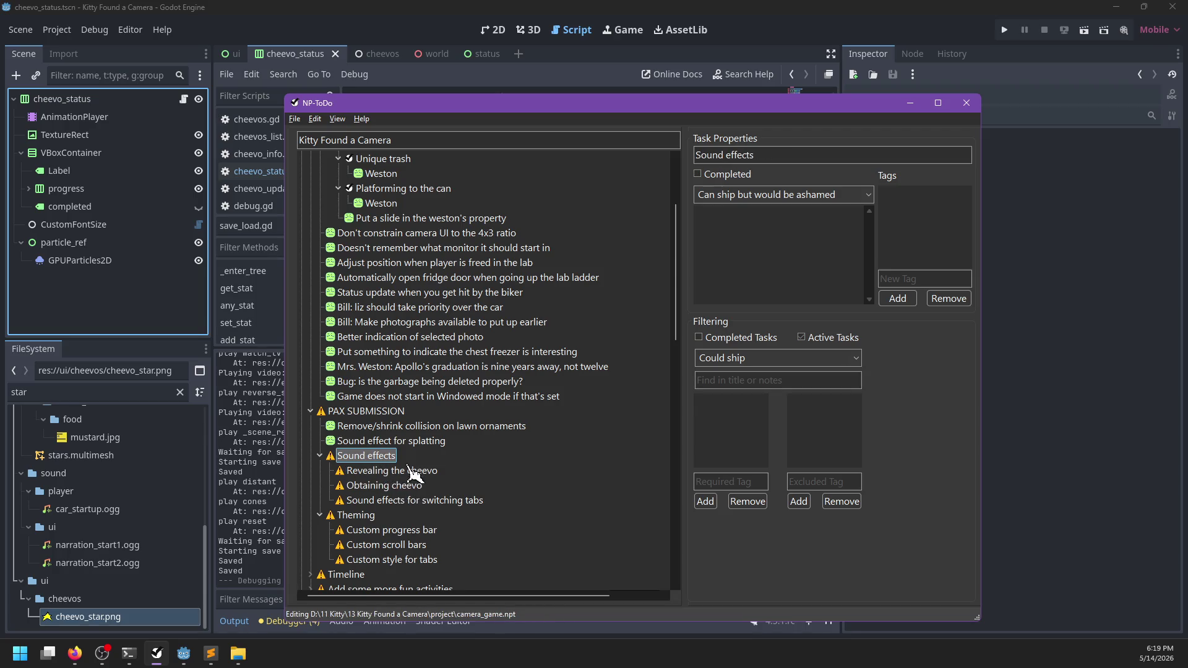
key(Insert)
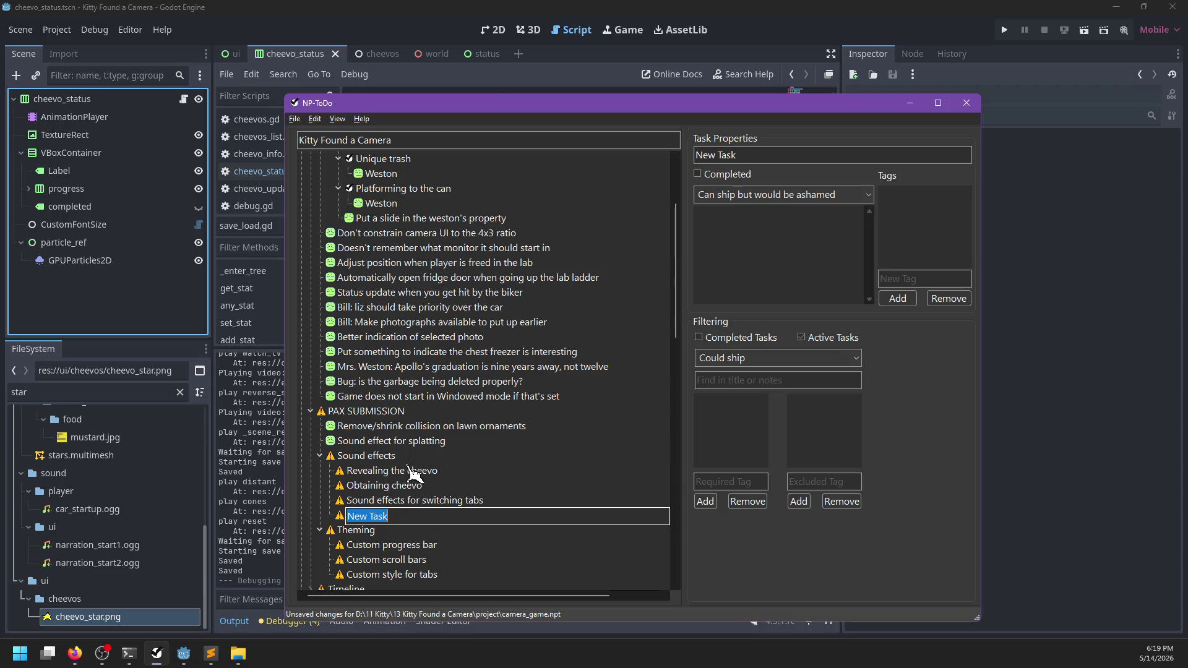
key(Escape)
key(Delete)
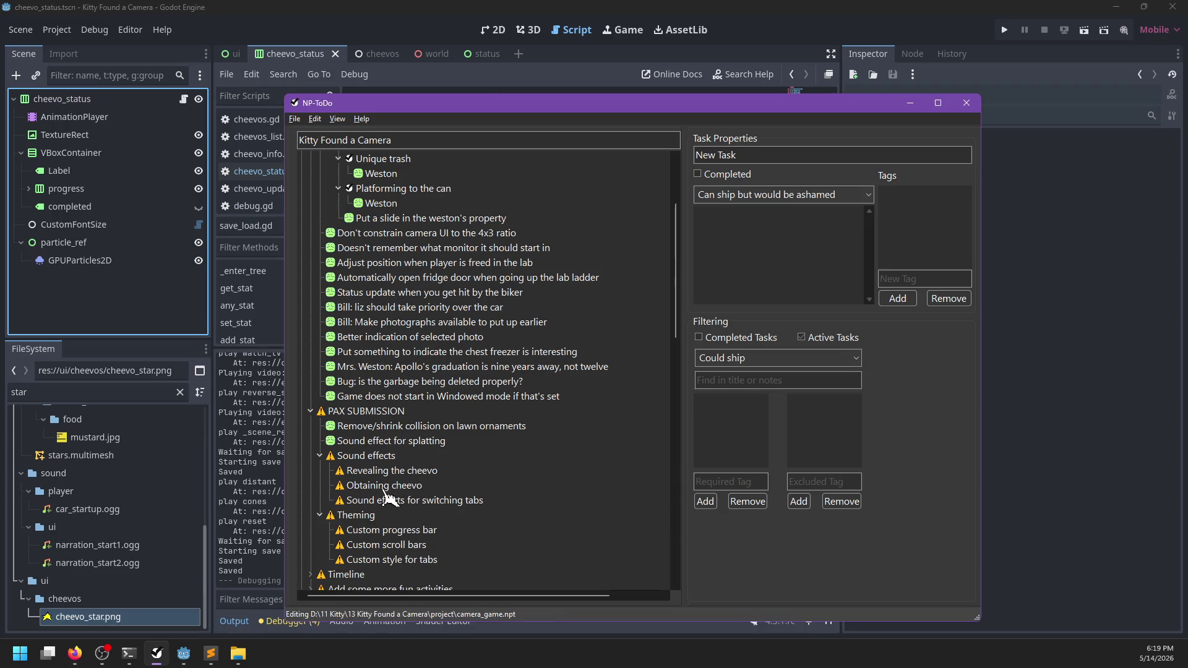
click(368, 514)
click(358, 461)
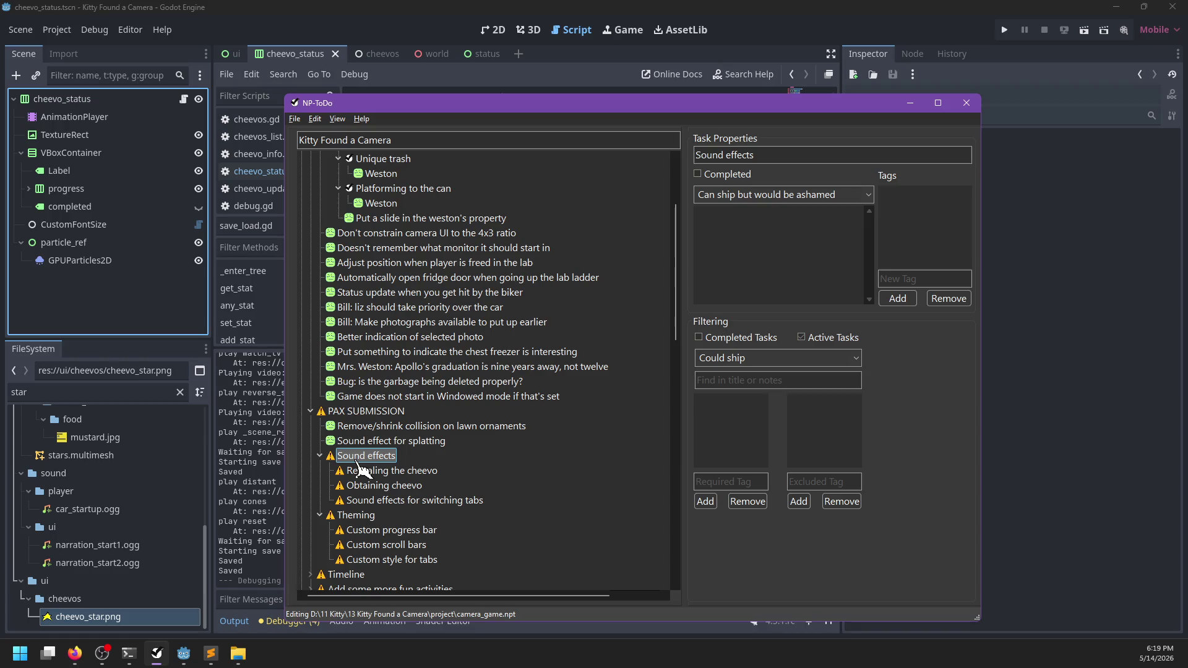
click(365, 519)
scroll(369, 514, down, 3)
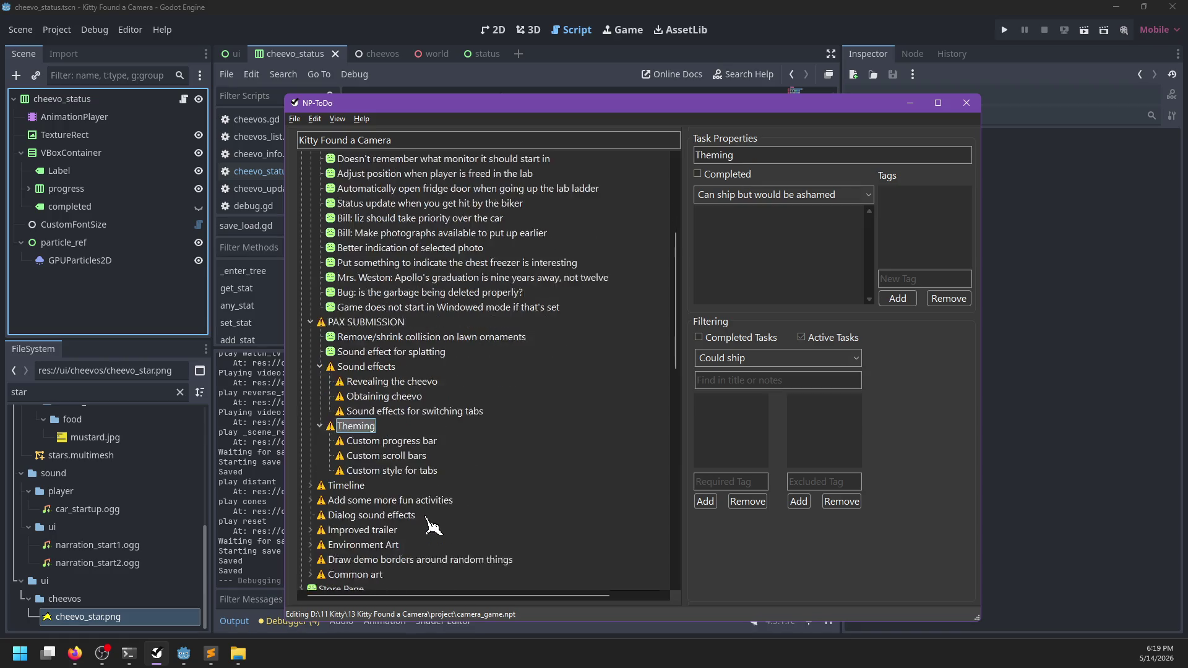
- Expand Timeline and May 8, then move the Full controller rebinding task
click(312, 442)
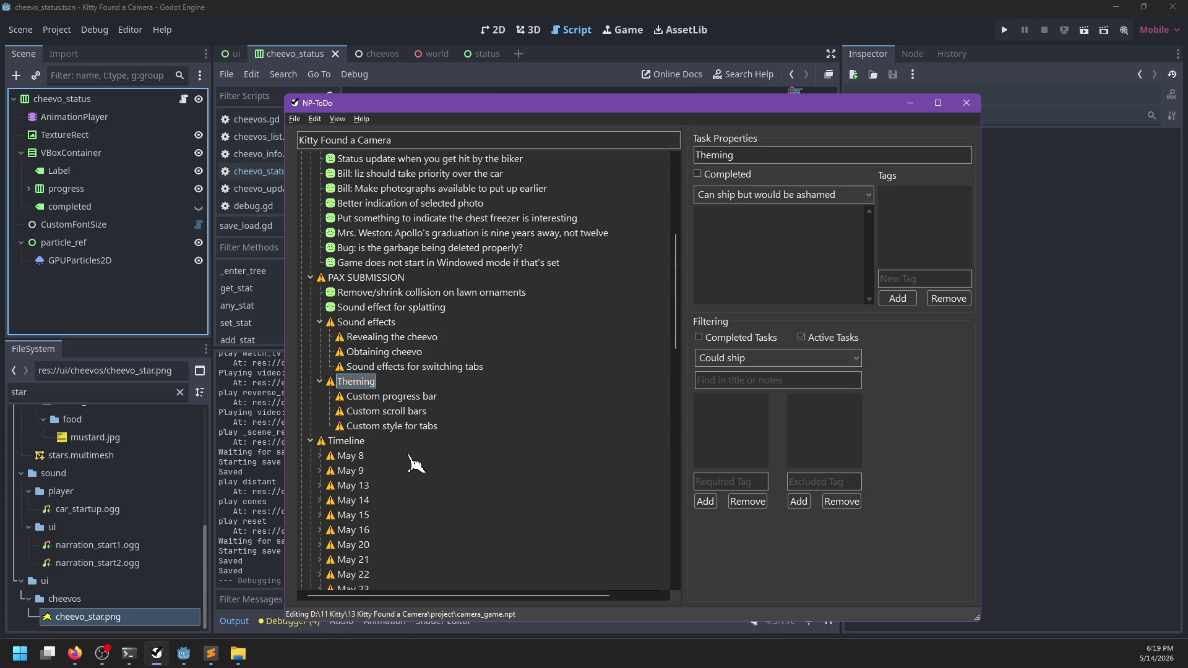
scroll(411, 458, down, 2)
click(321, 367)
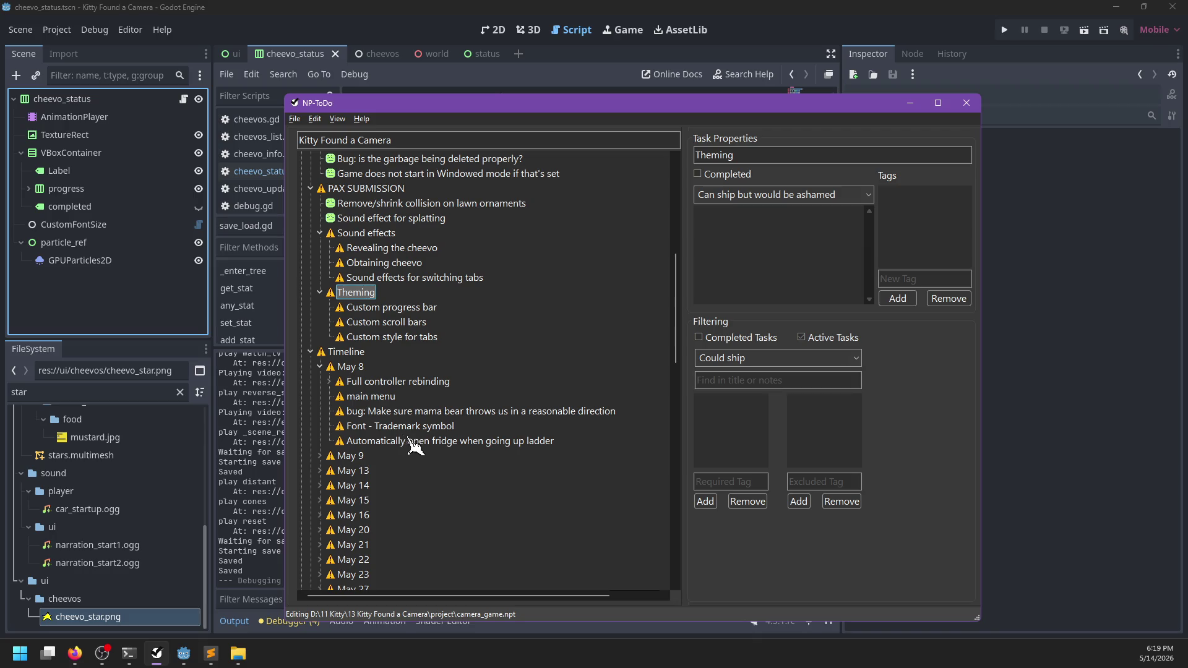
click(330, 383)
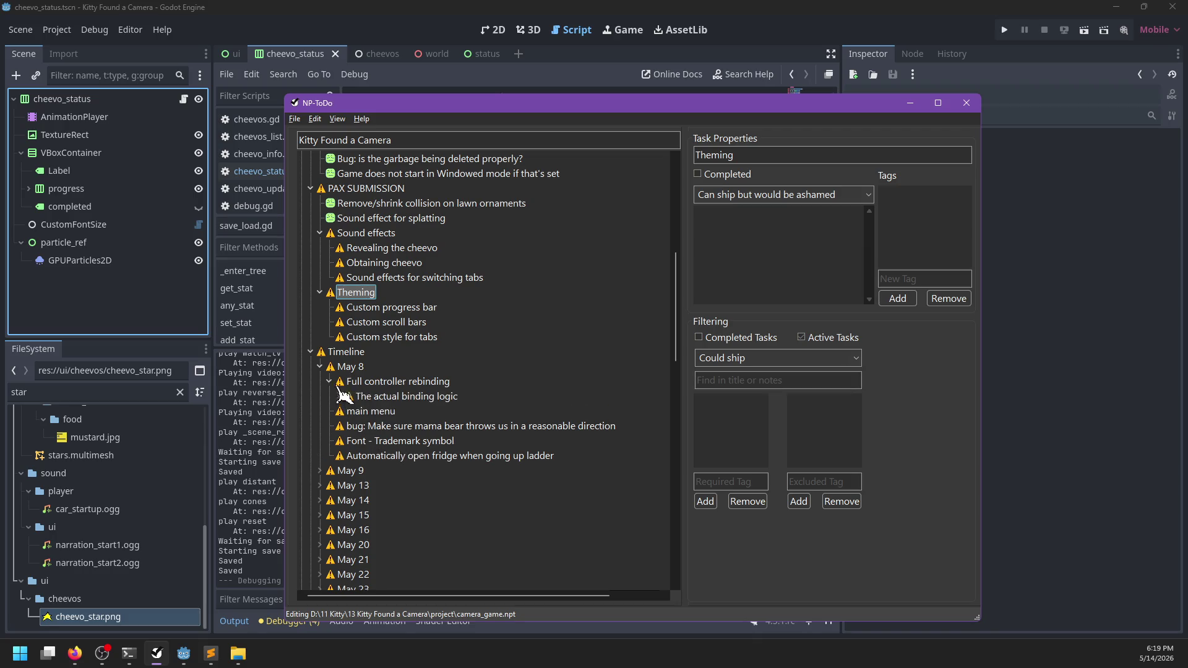
click(330, 383)
mouse_move(350, 383)
mouse_down()
mouse_move(349, 440)
mouse_move(350, 357)
mouse_up()
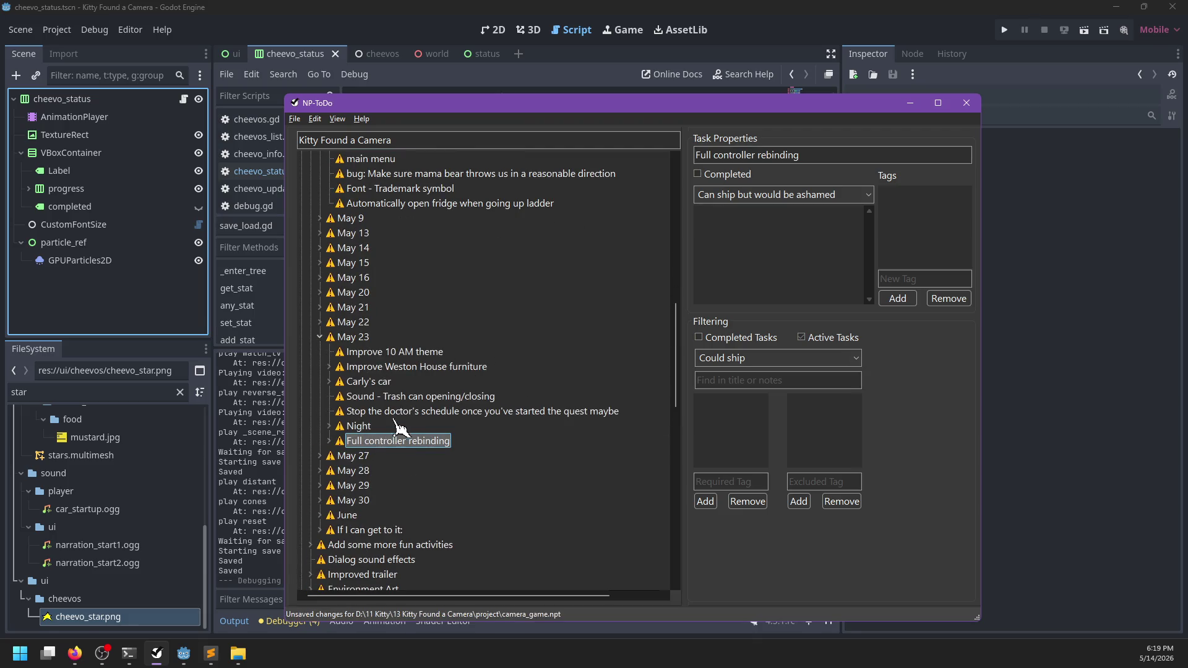
scroll(350, 378, up, 5)
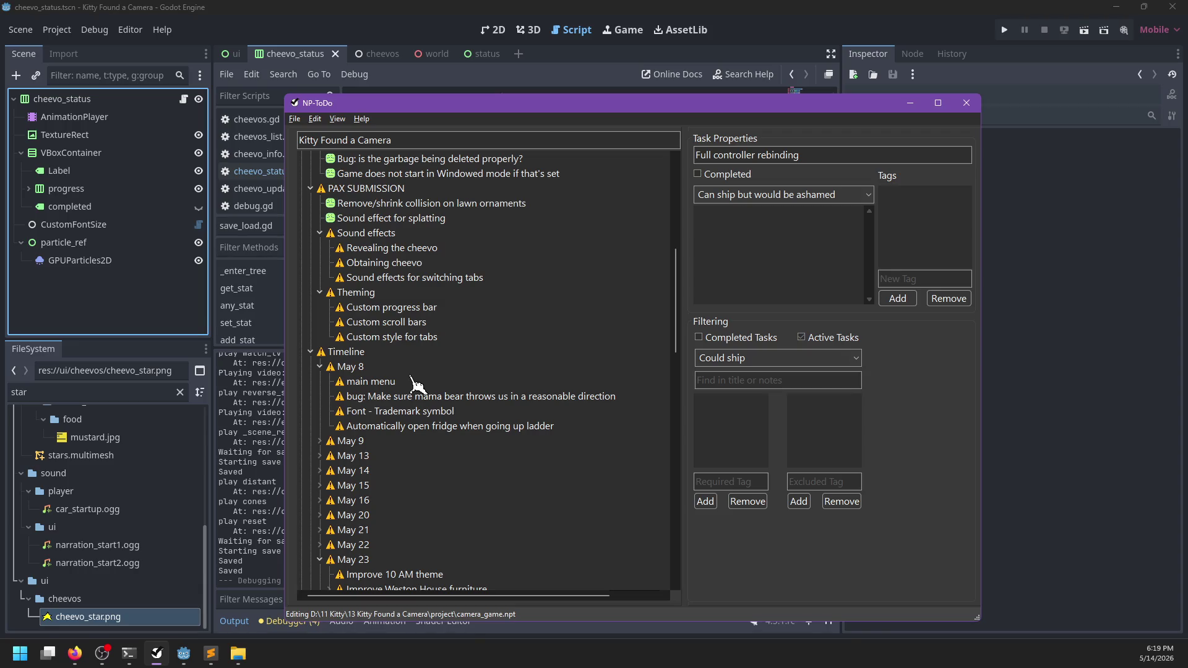
- Move the main menu task under May 23, save the list, and return to Godot
drag(373, 382, 364, 576)
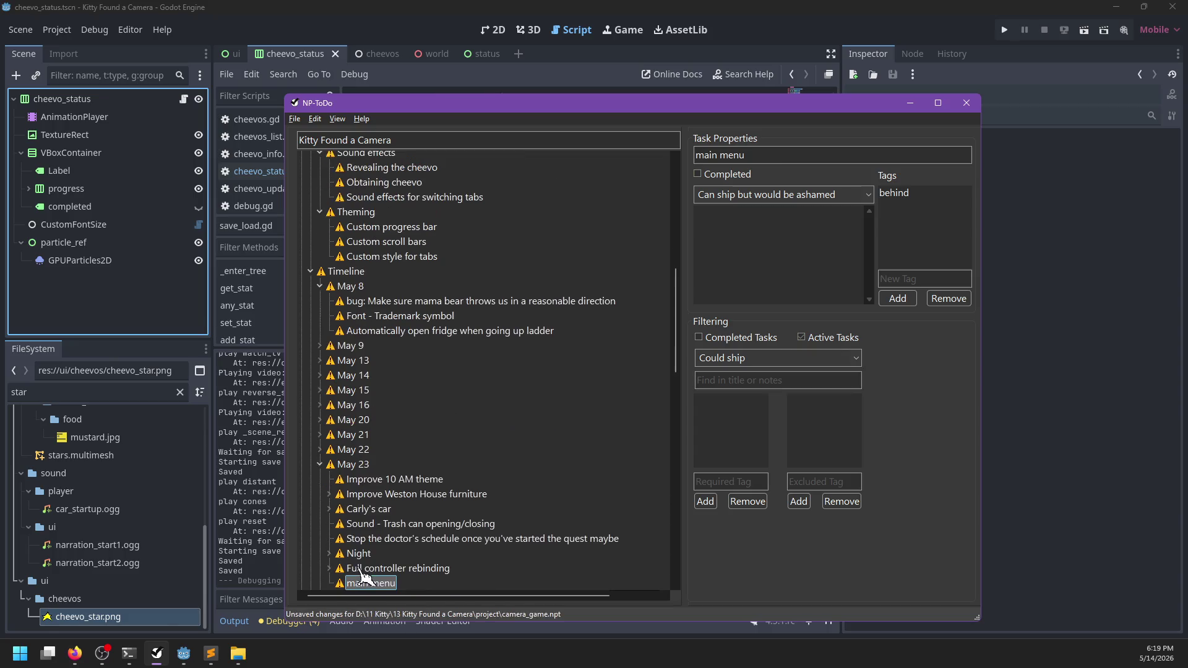
scroll(456, 461, up, 1)
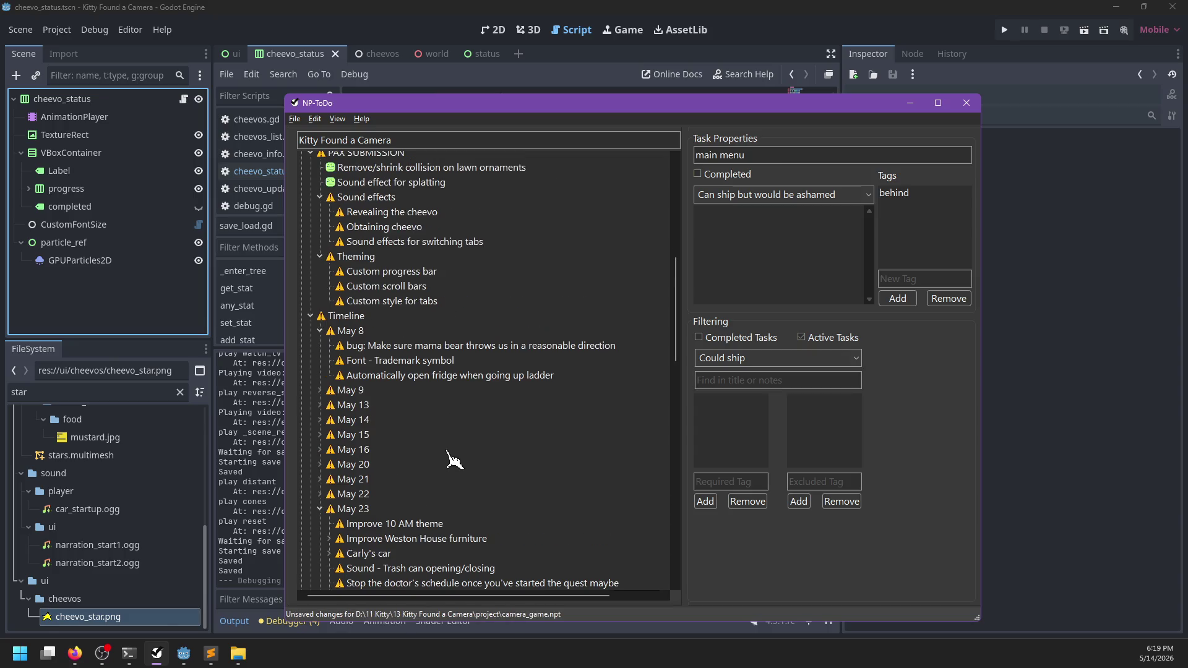
scroll(455, 461, up, 2)
key(ctrl+s)
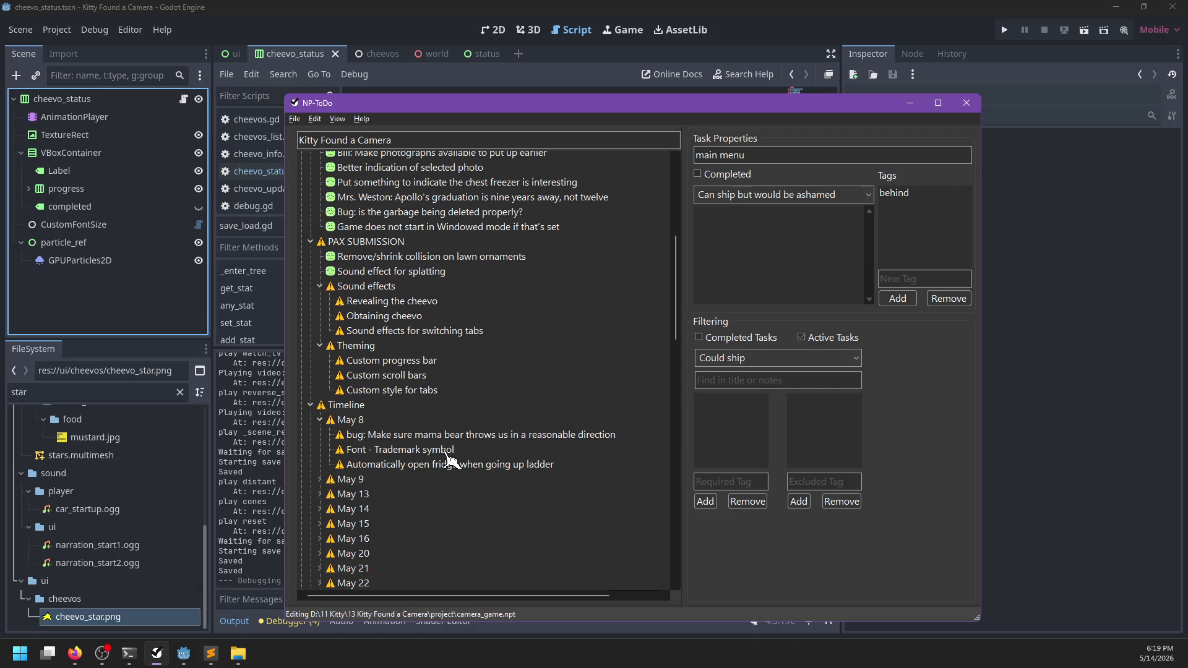
scroll(452, 458, up, 4)
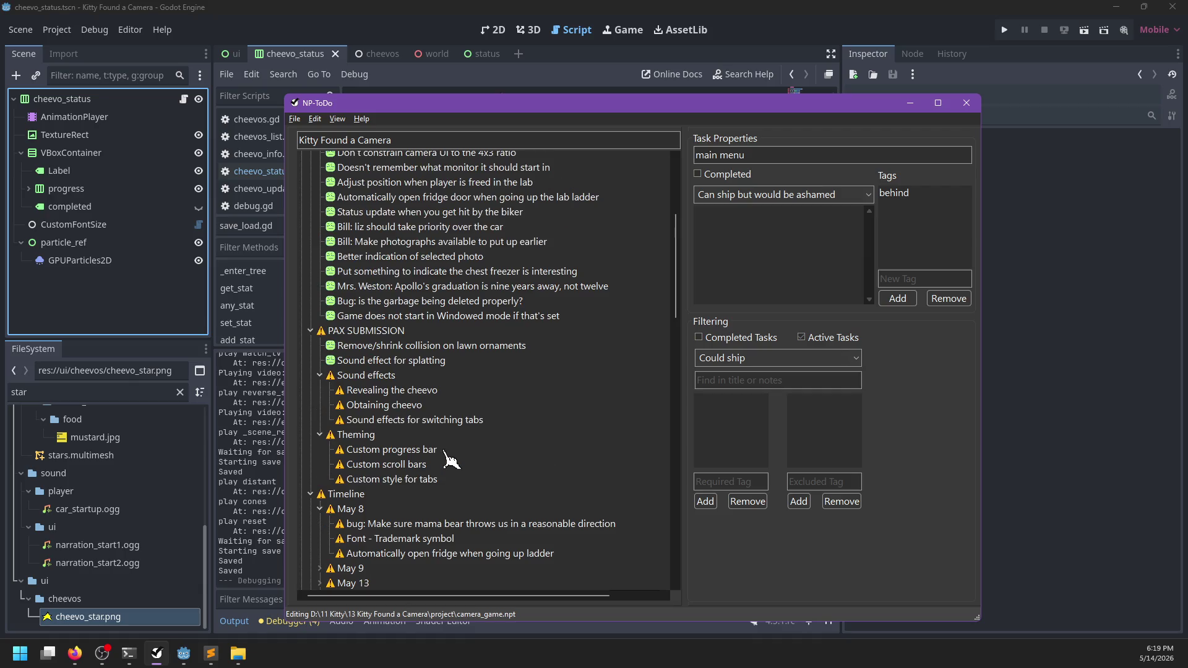
scroll(454, 457, down, 2)
key(alt+Tab)
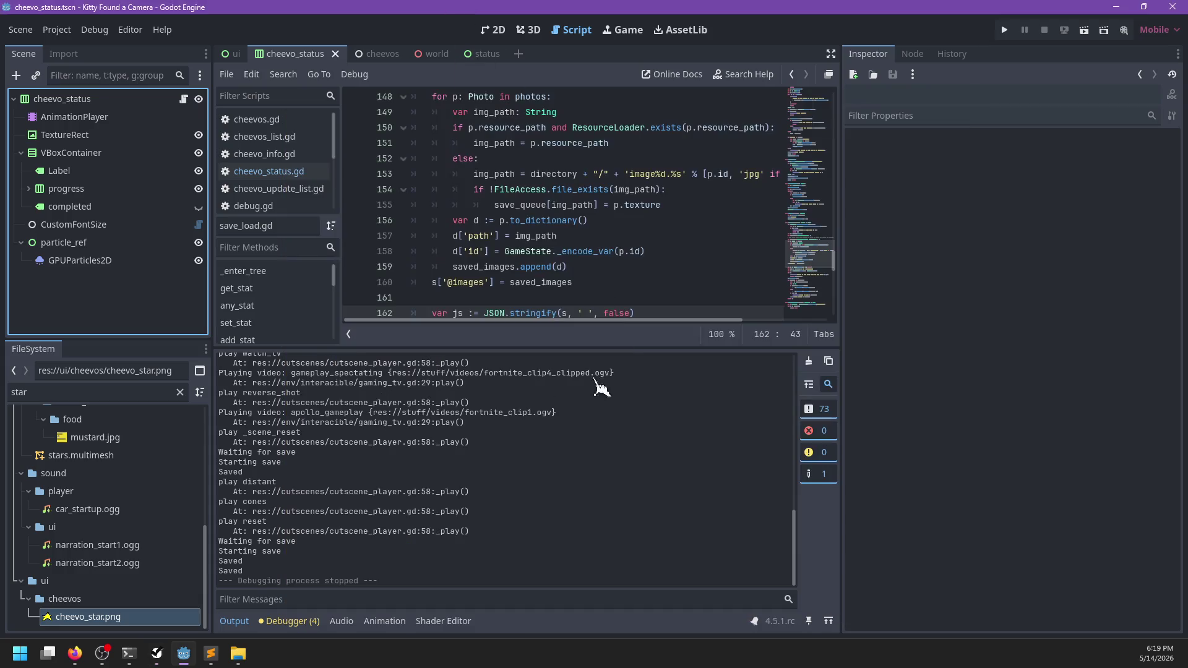
- Filter the FileSystem dock for 'theme' and open default_theme.theme in the theme editor
click(145, 393)
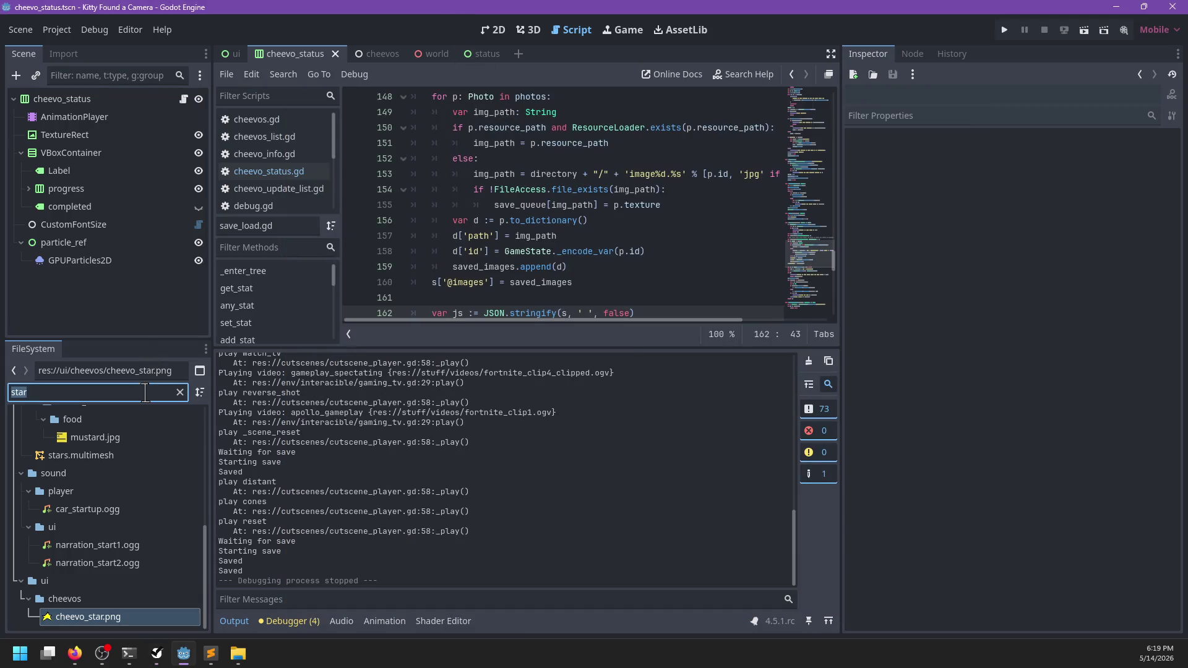
text(theme)
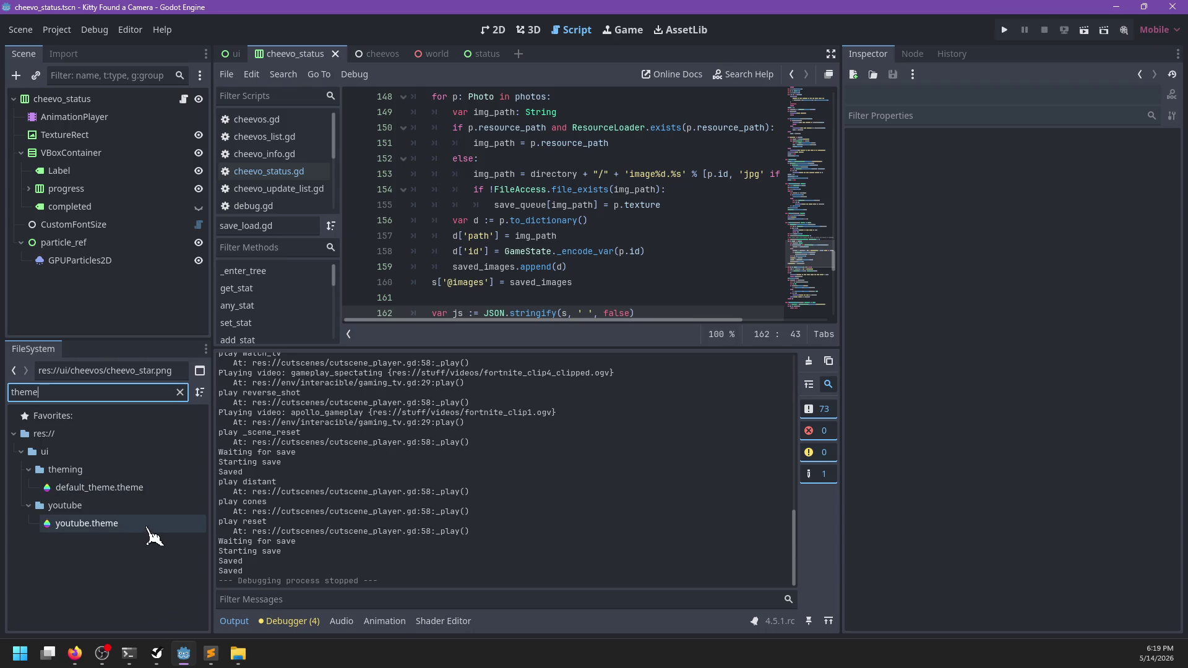
click(148, 488)
- Scroll the theme preview and try the sample OptionButton's dropdown twice
scroll(390, 520, down, 3)
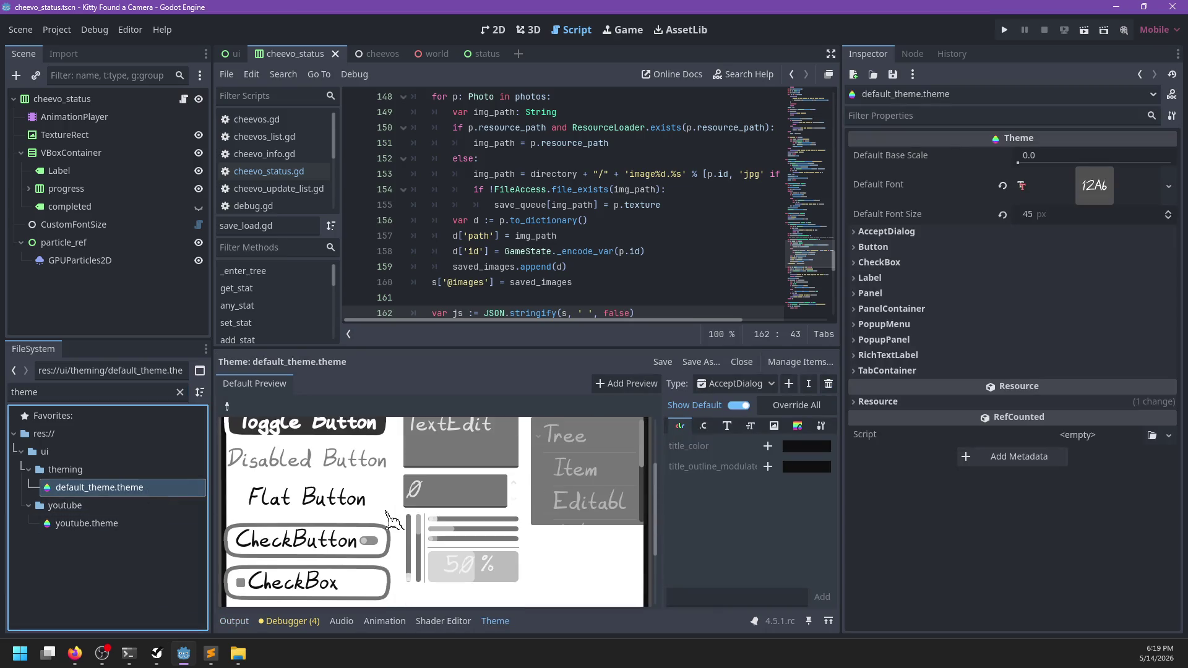
scroll(390, 520, down, 3)
scroll(409, 520, down, 1)
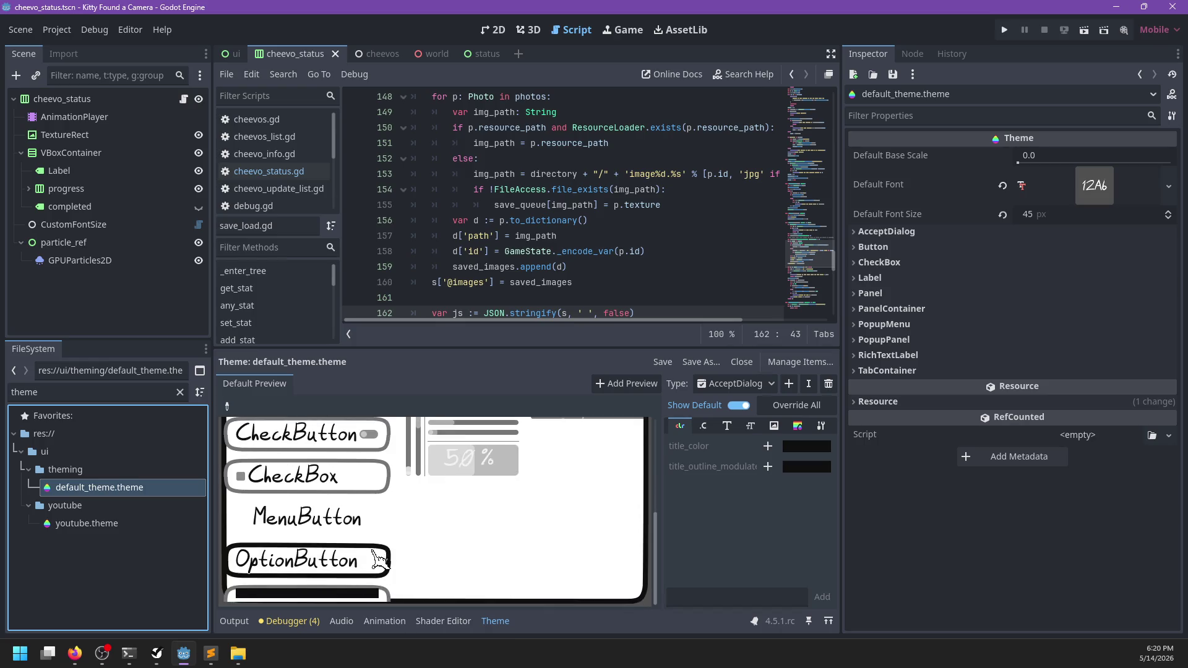
click(377, 560)
click(433, 537)
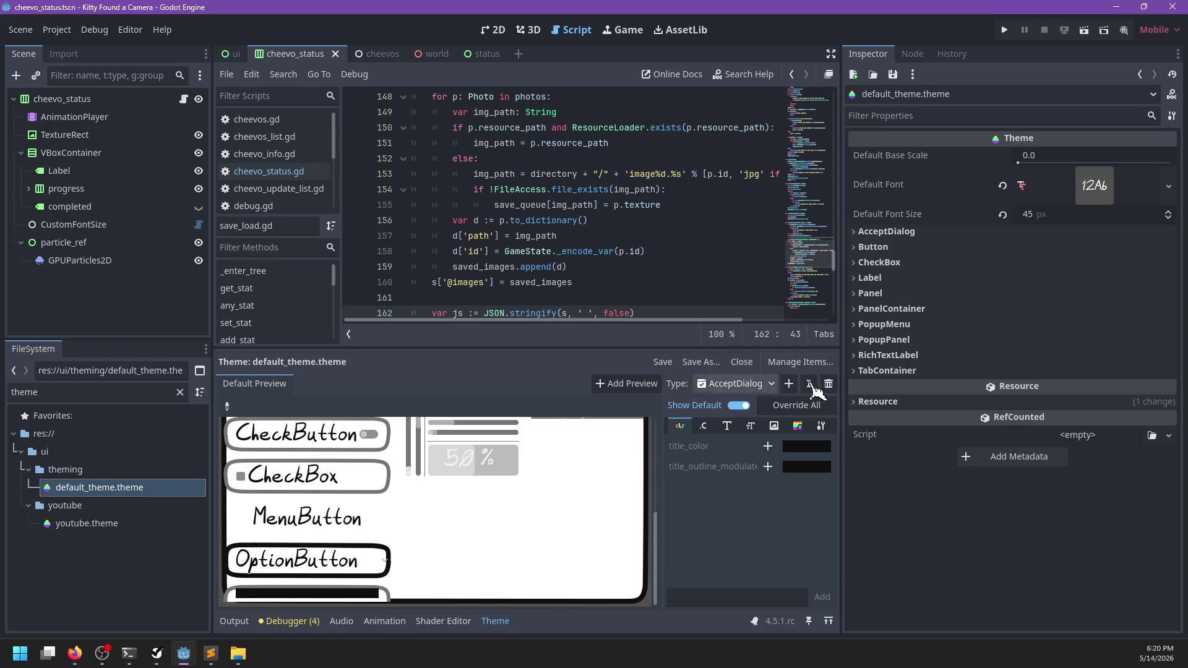
click(350, 561)
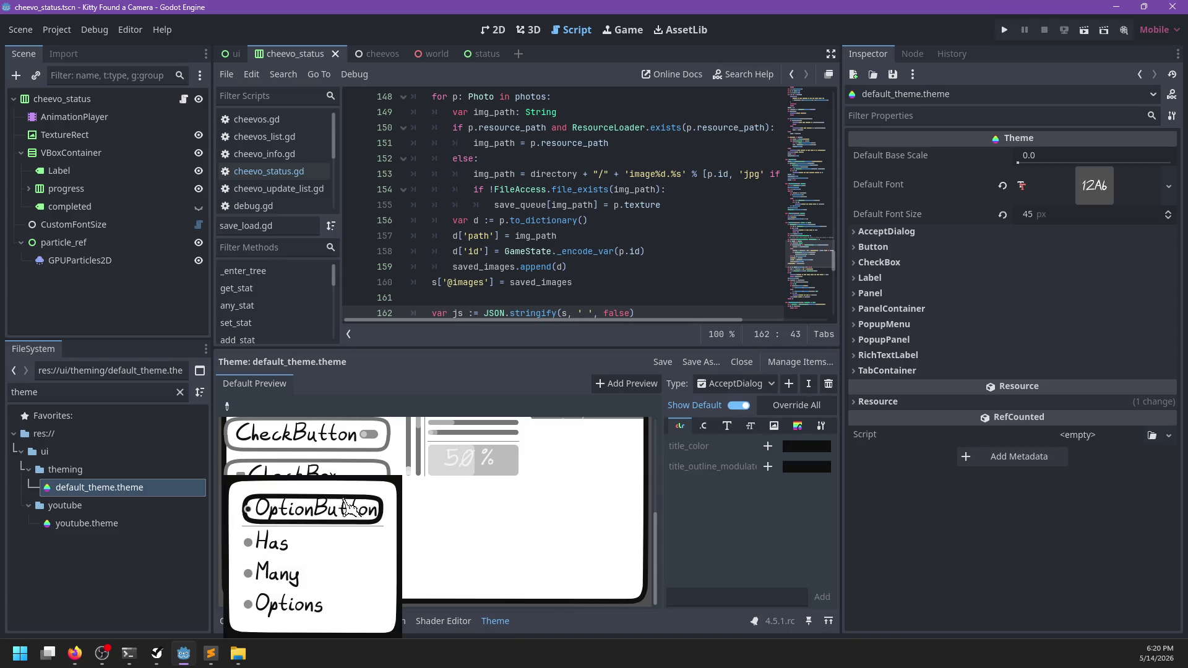
click(433, 520)
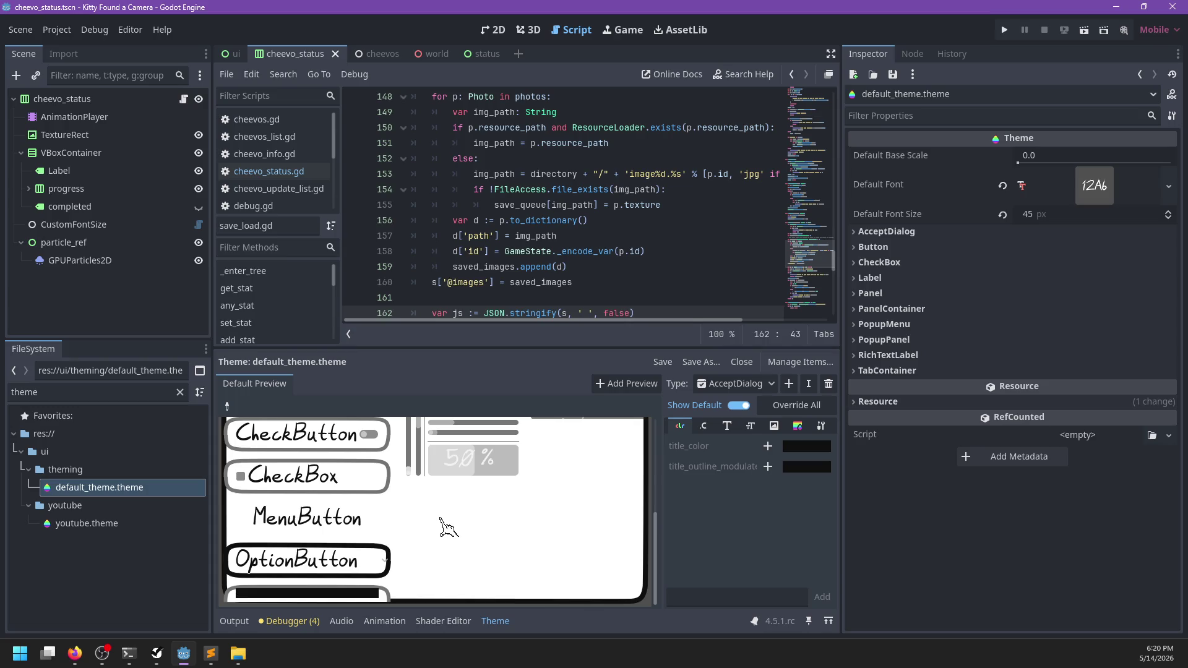
- Switch the theme type to Button, show its StyleBox entries, and open the focus stylebox
click(733, 384)
click(718, 422)
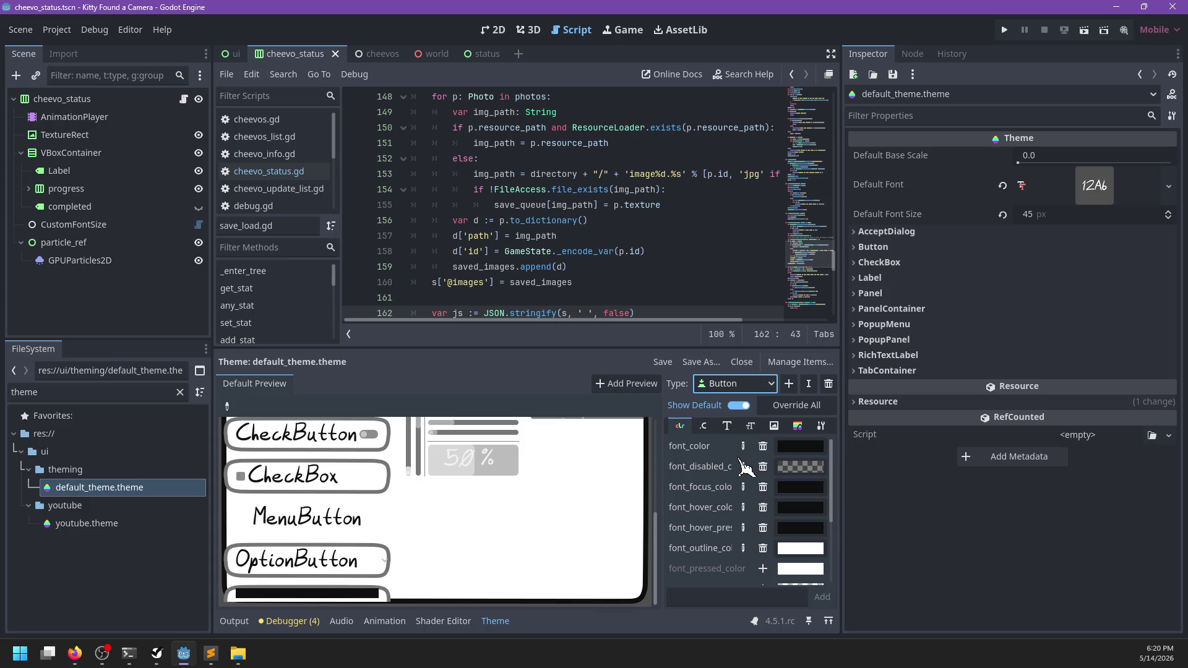
click(727, 427)
click(798, 426)
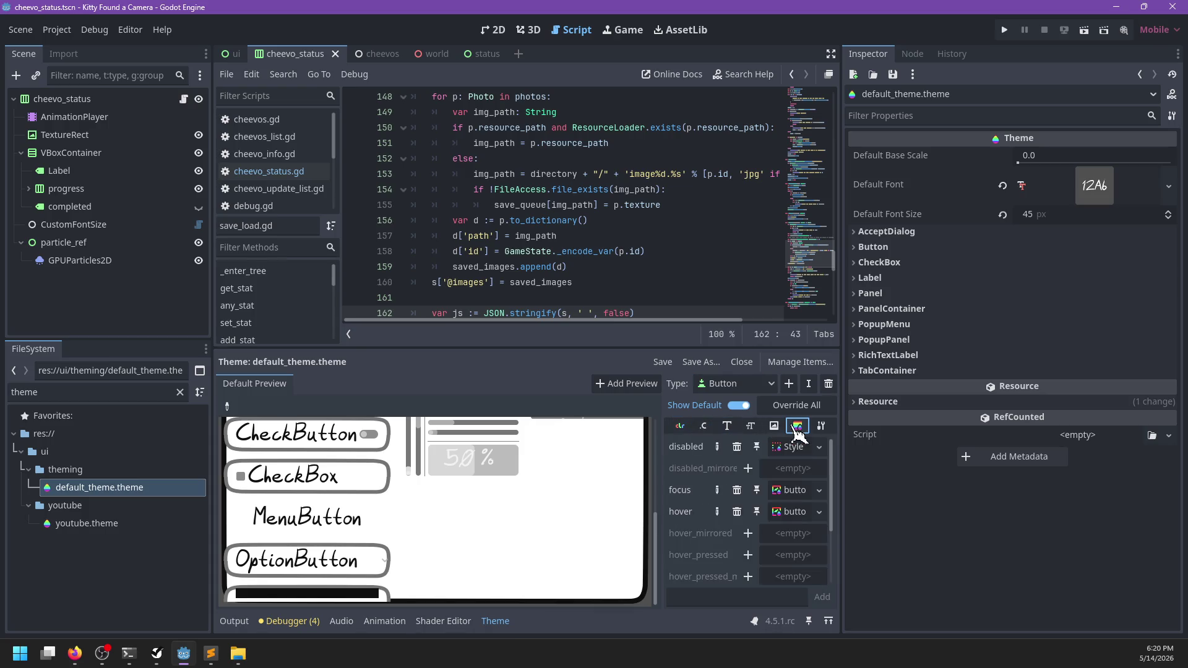
click(791, 490)
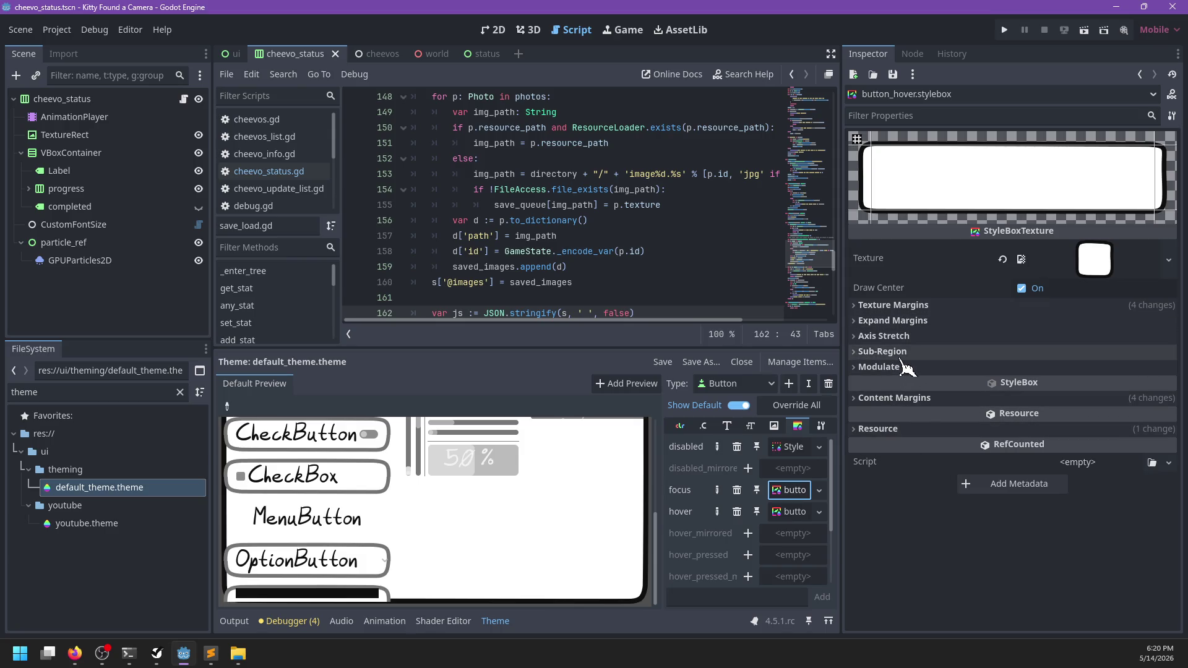
click(819, 490)
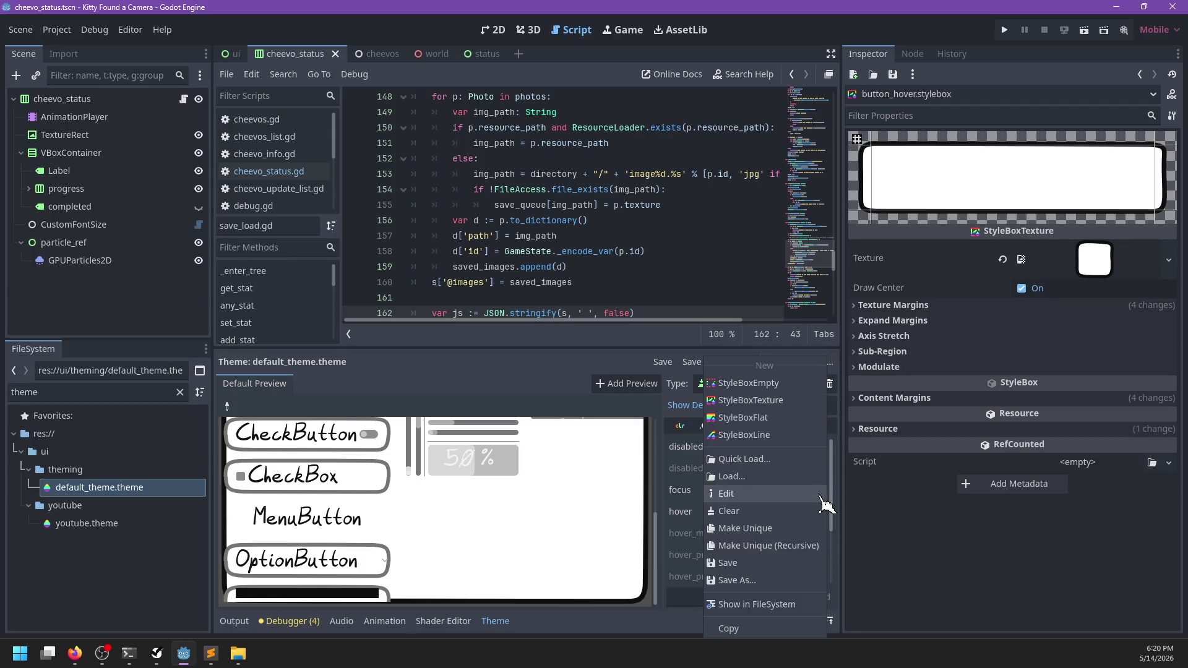
click(889, 507)
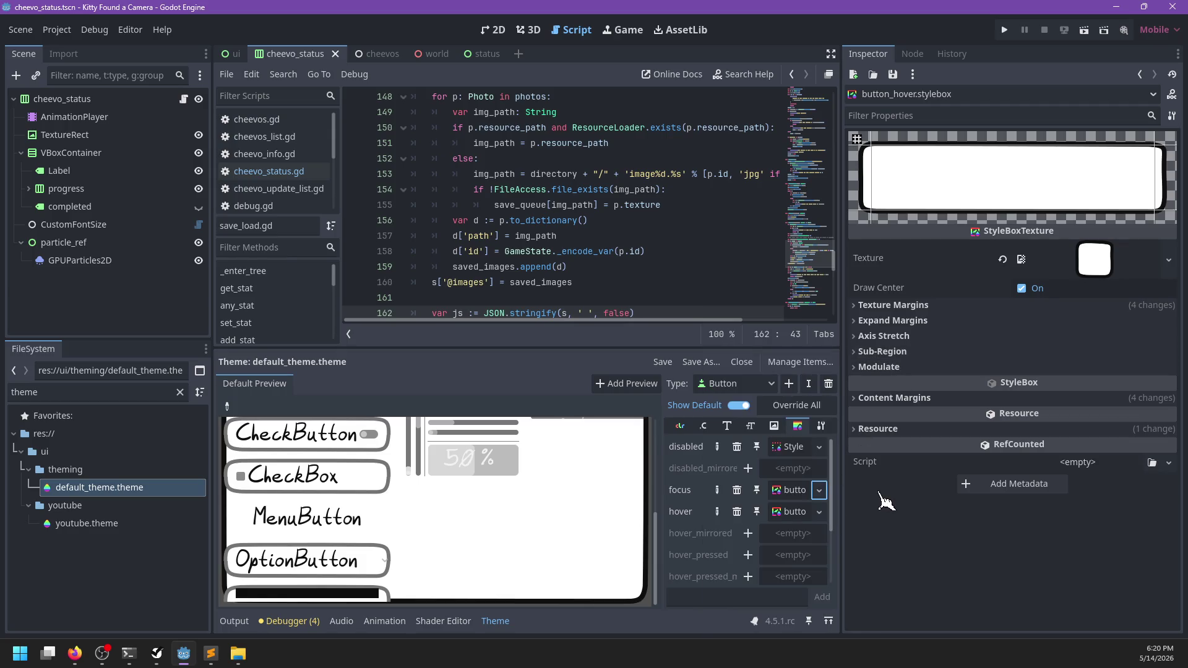